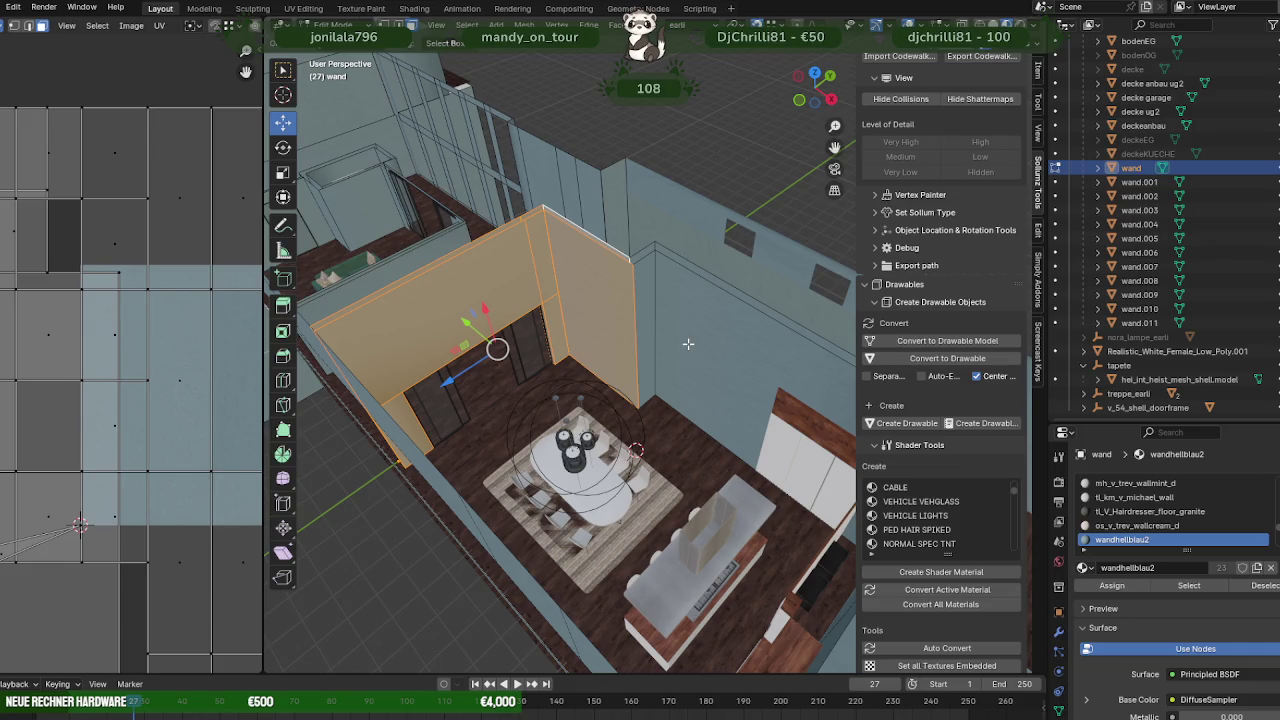
- Select the narrow, large and right-hand partition wall faces of the wand mesh
{"action": "middle_click_drag", "start_coordinate": [683, 337], "coordinate": [647, 334]}
{"action": "left_click", "coordinate": [637, 284], "text": "shift"}
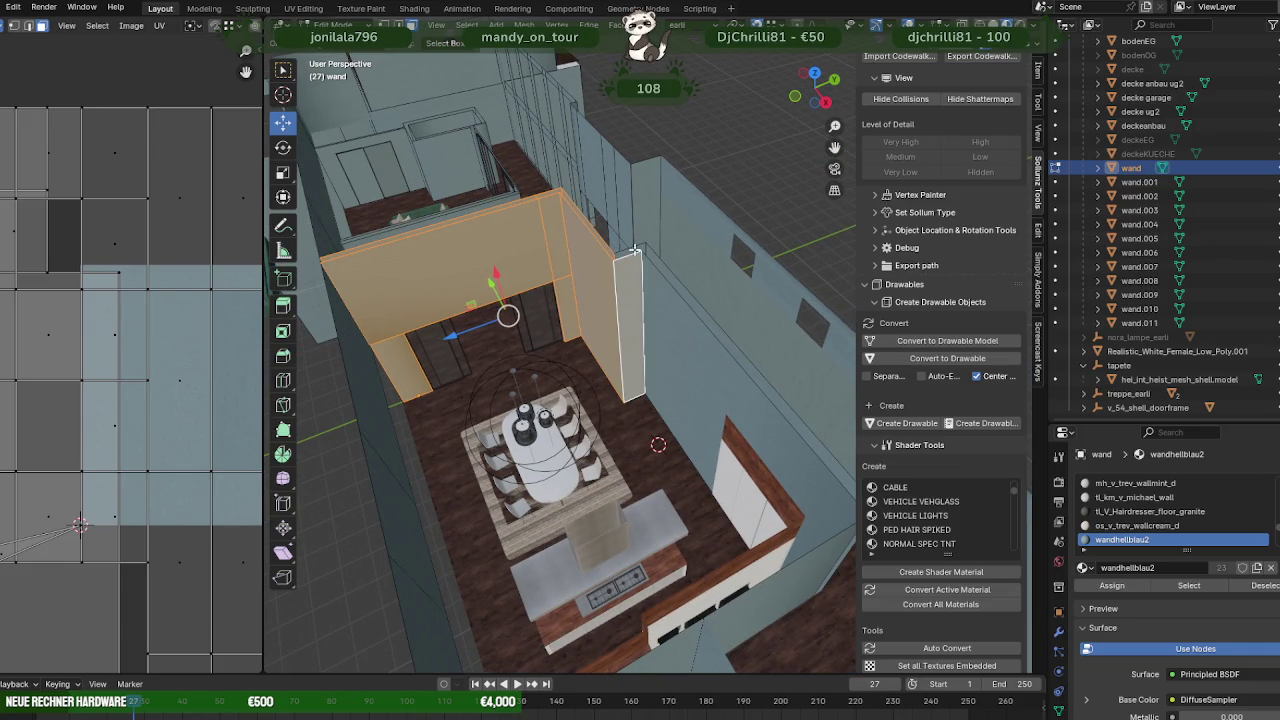
{"action": "left_click", "coordinate": [662, 300], "text": "shift"}
{"action": "left_click", "coordinate": [675, 284], "text": "shift"}
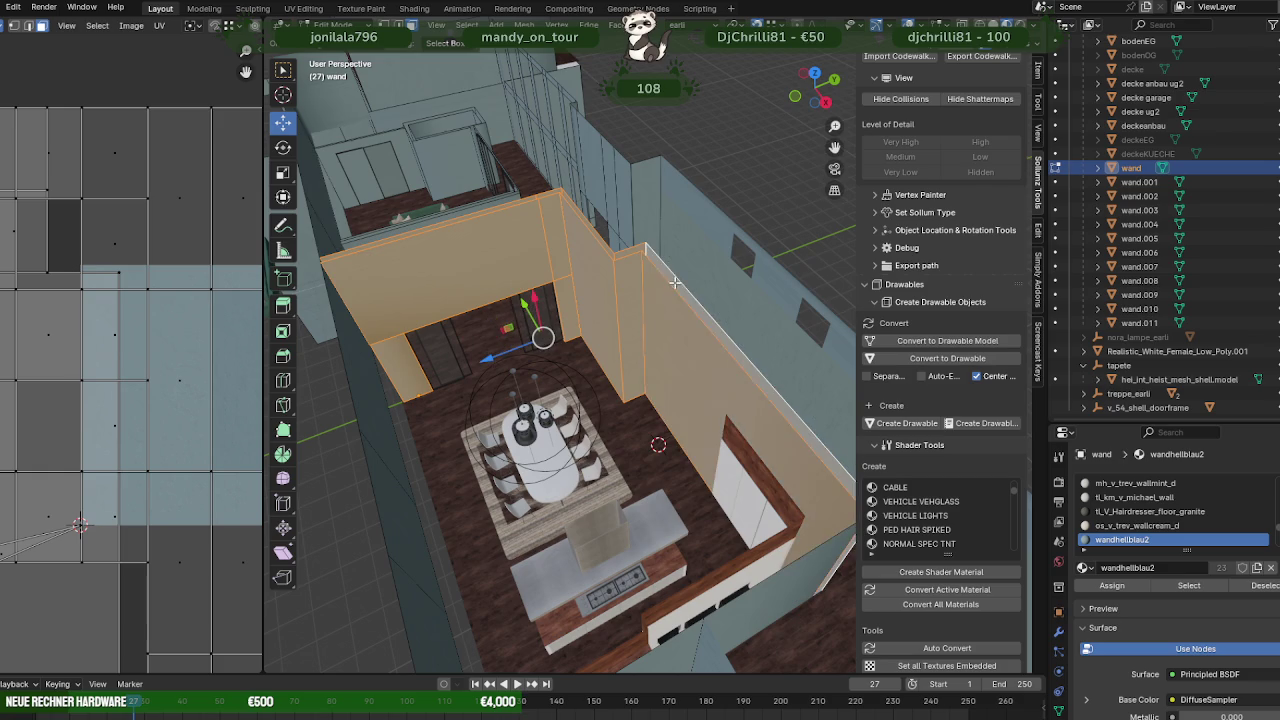
{"action": "middle_click_drag", "start_coordinate": [675, 284], "coordinate": [724, 482]}
- Slide the selected wall faces along the Y axis in wireframe view
{"action": "key", "text": "shift+z"}
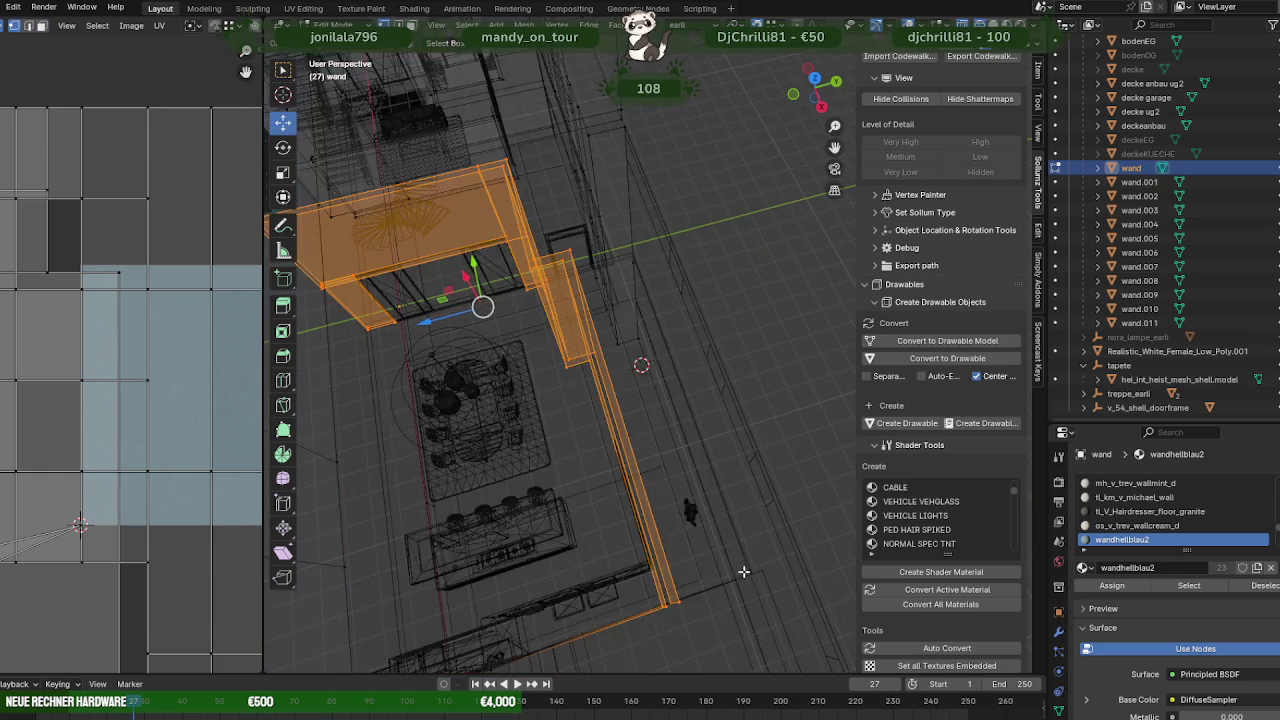
{"action": "mouse_move", "coordinate": [640, 600]}
{"action": "middle_mouse_down"}
{"action": "mouse_move", "coordinate": [628, 520]}
{"action": "mouse_move", "coordinate": [724, 444]}
{"action": "middle_mouse_up"}
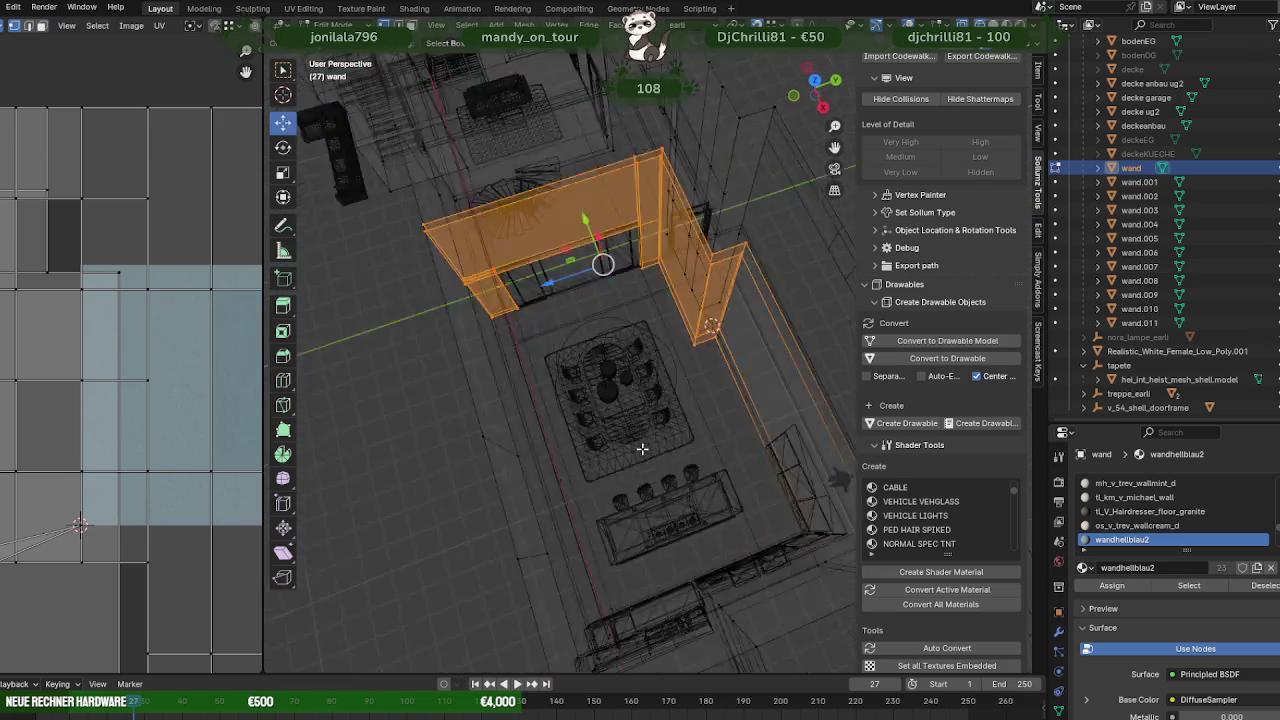
{"action": "left_click_drag", "start_coordinate": [541, 323], "coordinate": [664, 334]}
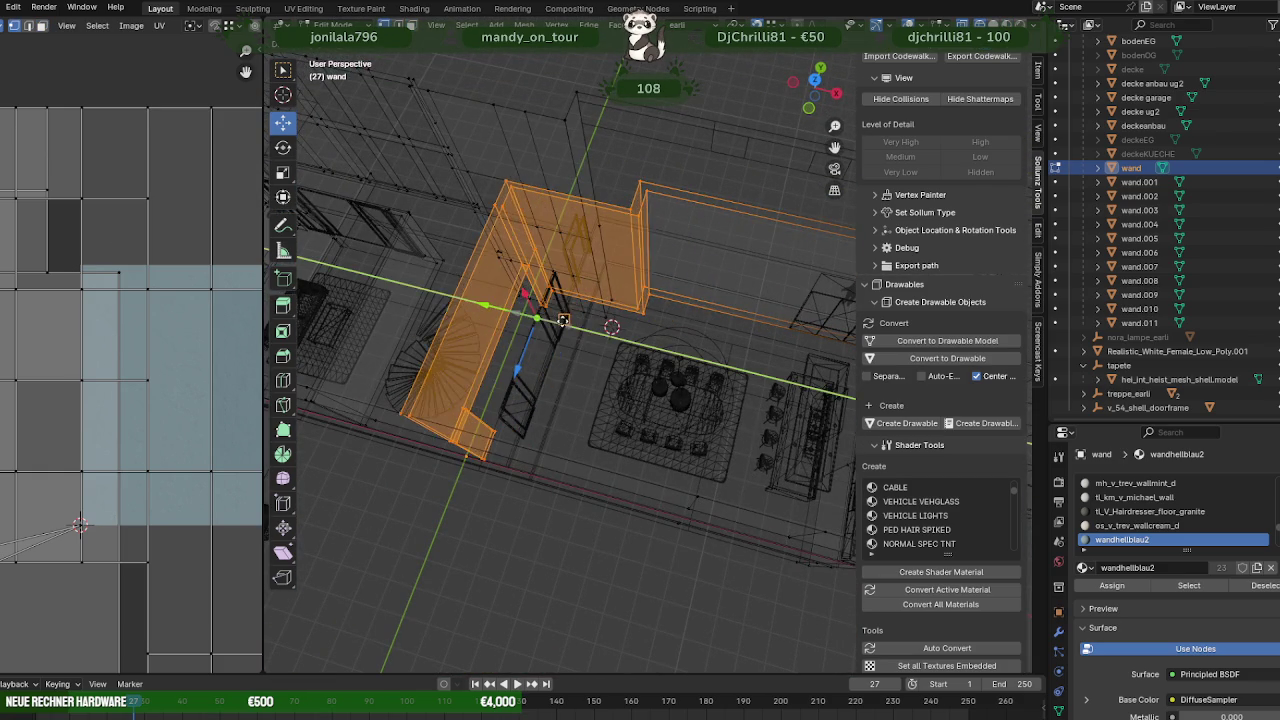
{"action": "left_click", "coordinate": [664, 334]}
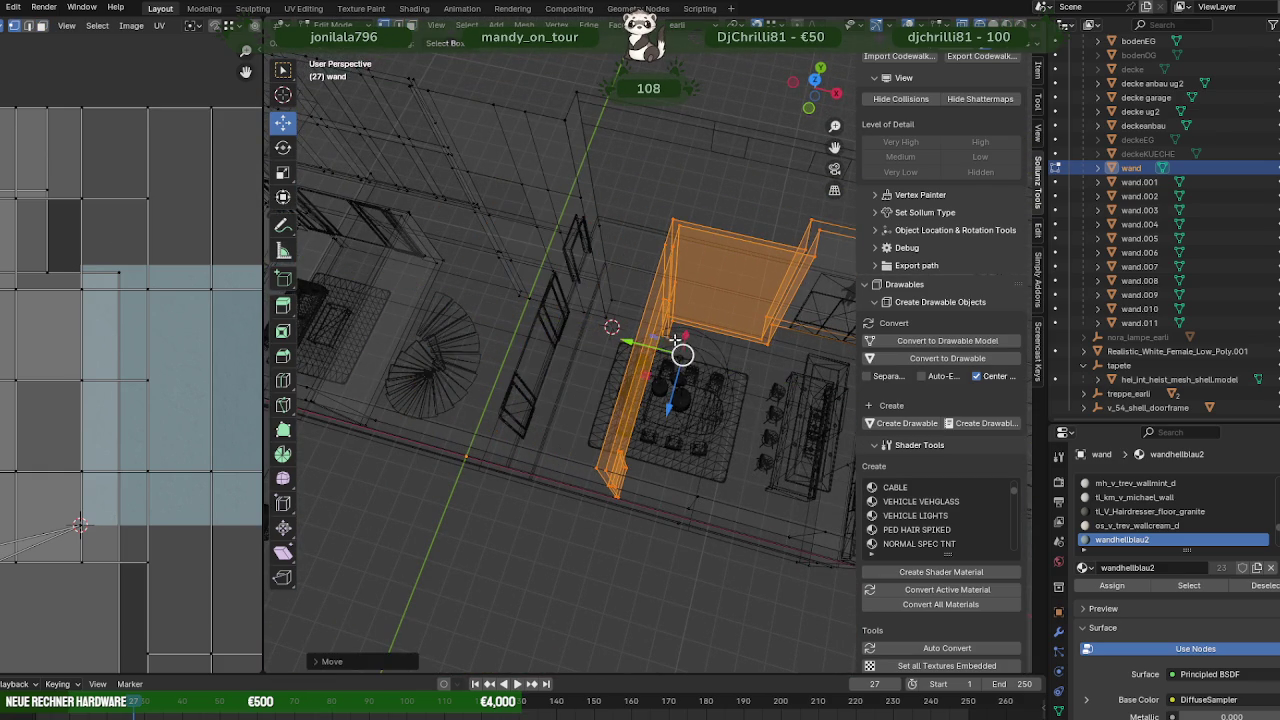
{"action": "key", "text": "shift+z"}
{"action": "key", "text": "KP_Decimal"}
- Slide the walls further along the constrained axis around the dining table and inspect the result
{"action": "middle_click_drag", "start_coordinate": [664, 325], "coordinate": [481, 247]}
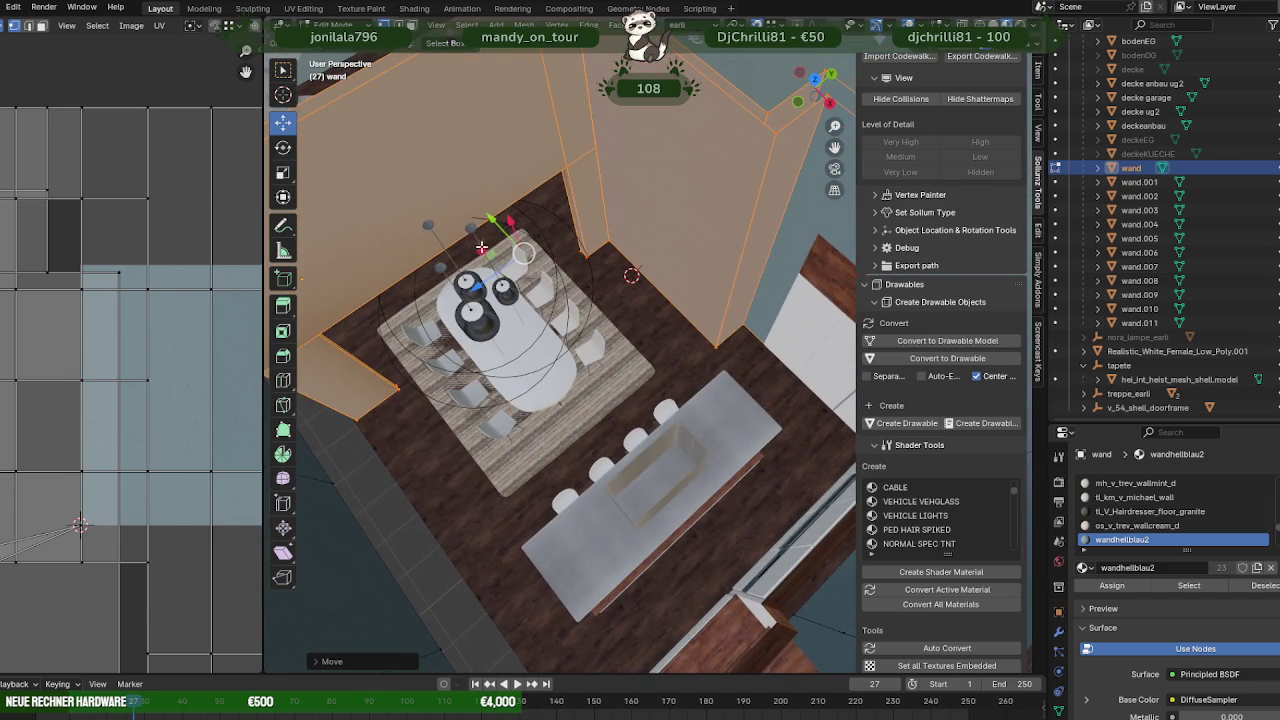
{"action": "left_click_drag", "start_coordinate": [499, 229], "coordinate": [493, 253]}
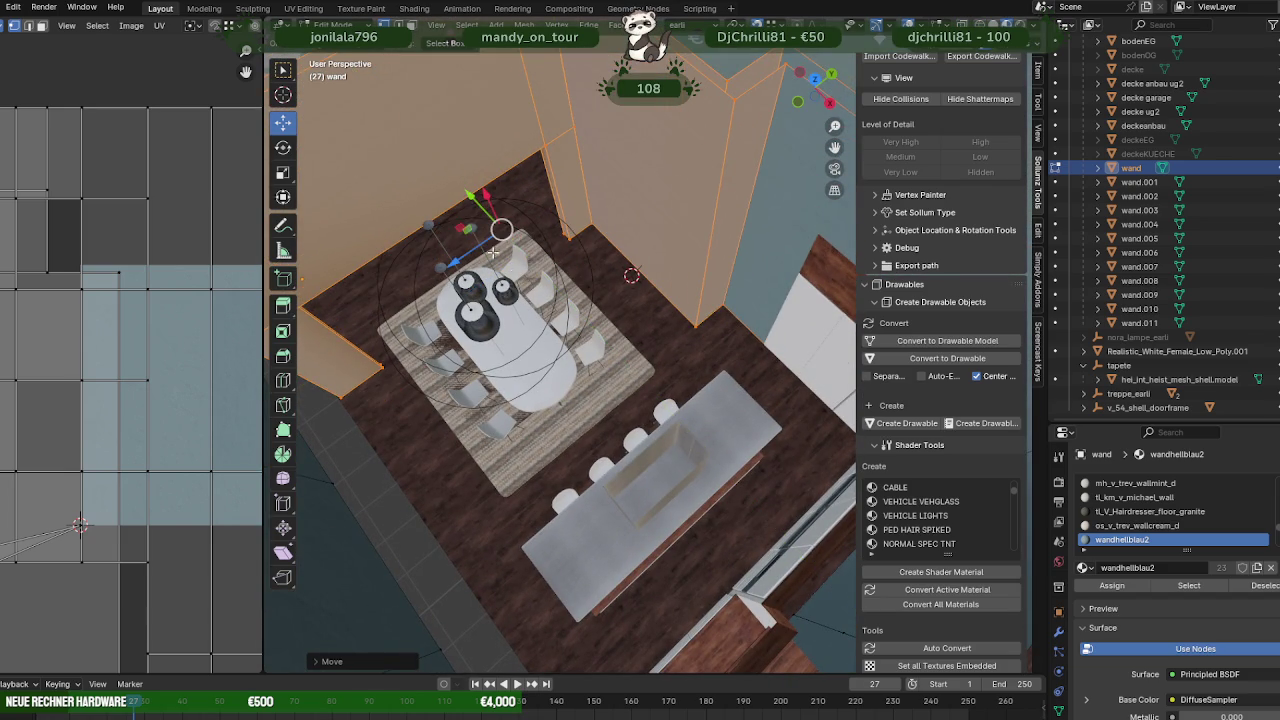
{"action": "left_click_drag", "start_coordinate": [472, 200], "coordinate": [527, 242]}
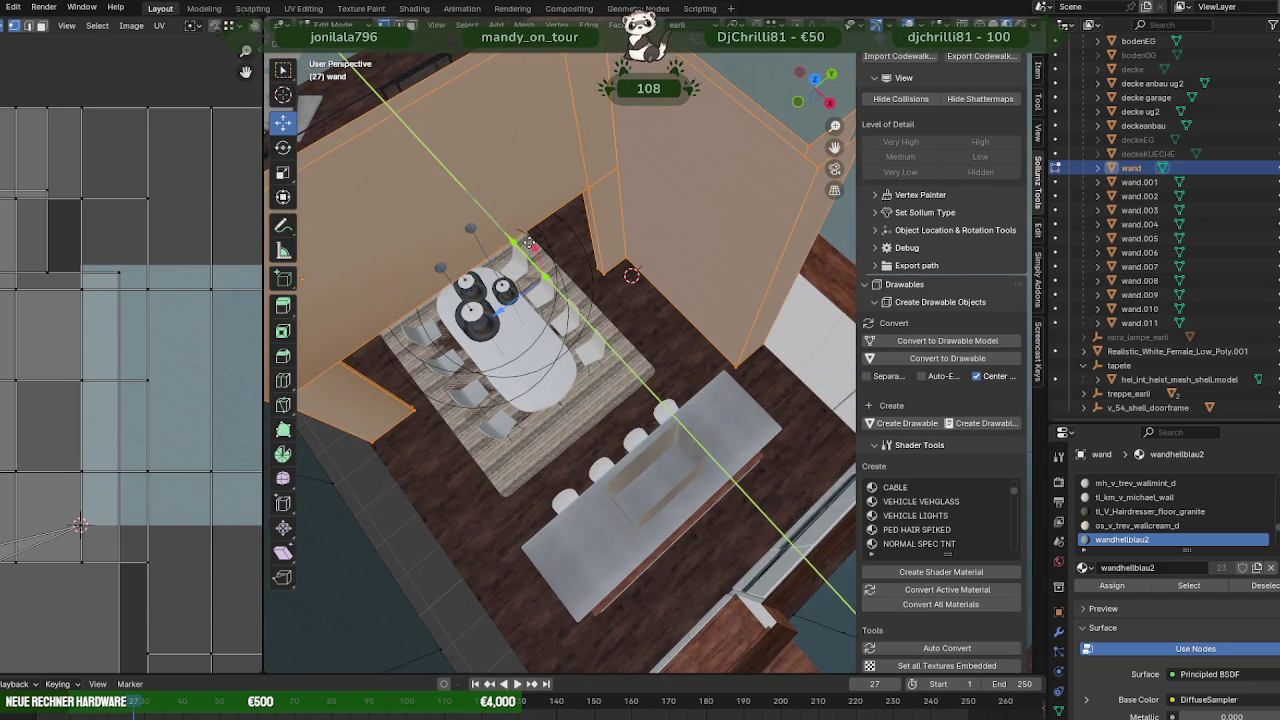
{"action": "left_click", "coordinate": [528, 243]}
{"action": "mouse_move", "coordinate": [528, 243]}
{"action": "middle_mouse_down"}
{"action": "mouse_move", "coordinate": [628, 294]}
{"action": "mouse_move", "coordinate": [469, 261]}
{"action": "mouse_move", "coordinate": [663, 300]}
{"action": "mouse_move", "coordinate": [650, 340]}
{"action": "mouse_move", "coordinate": [746, 329]}
{"action": "middle_mouse_up"}
{"action": "scroll", "coordinate": [744, 330], "scroll_direction": "down", "scroll_amount": 2}
{"action": "scroll", "coordinate": [740, 335], "scroll_direction": "down", "scroll_amount": 2}
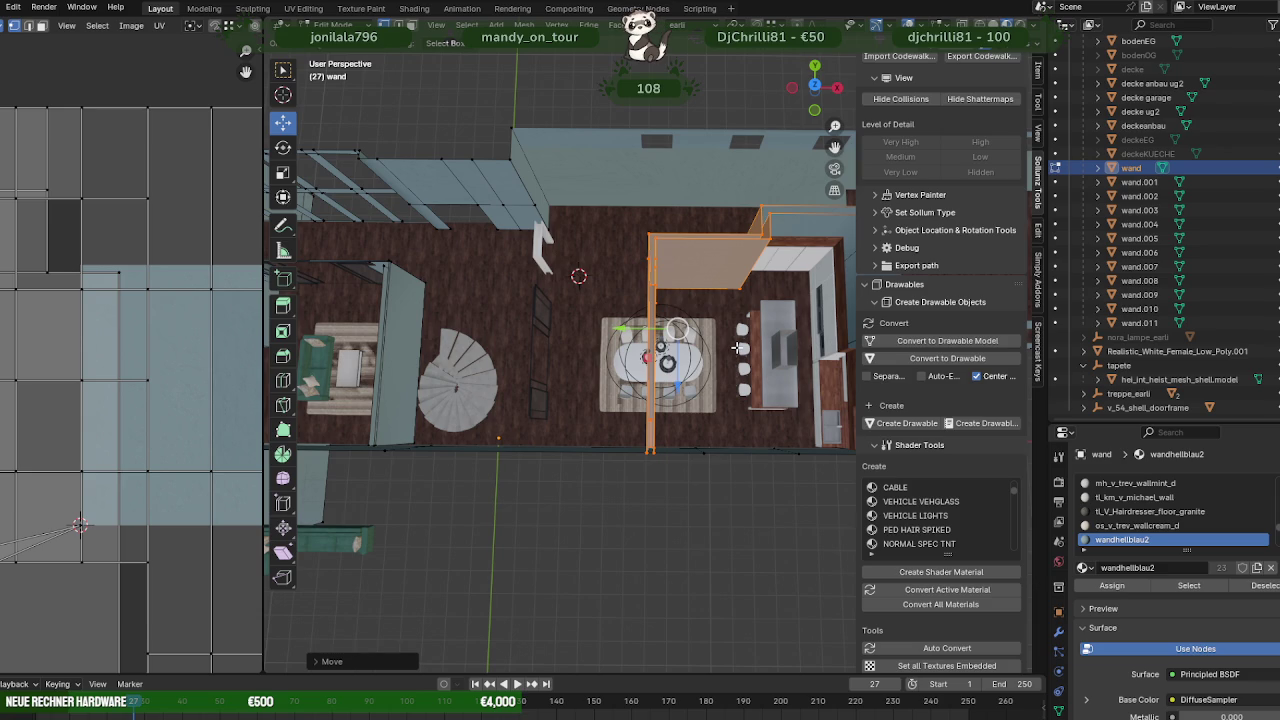
{"action": "scroll", "coordinate": [738, 347], "scroll_direction": "up", "scroll_amount": 3}
{"action": "mouse_move", "coordinate": [738, 347]}
{"action": "middle_mouse_down"}
{"action": "mouse_move", "coordinate": [554, 290]}
{"action": "mouse_move", "coordinate": [703, 360]}
{"action": "mouse_move", "coordinate": [630, 305]}
{"action": "mouse_move", "coordinate": [575, 329]}
{"action": "mouse_move", "coordinate": [641, 352]}
{"action": "mouse_move", "coordinate": [648, 386]}
{"action": "mouse_move", "coordinate": [615, 383]}
{"action": "middle_mouse_up"}
{"action": "scroll", "coordinate": [605, 318], "scroll_direction": "up", "scroll_amount": 2}
{"action": "scroll", "coordinate": [590, 322], "scroll_direction": "up", "scroll_amount": 2}
{"action": "scroll", "coordinate": [638, 340], "scroll_direction": "down", "scroll_amount": 3}
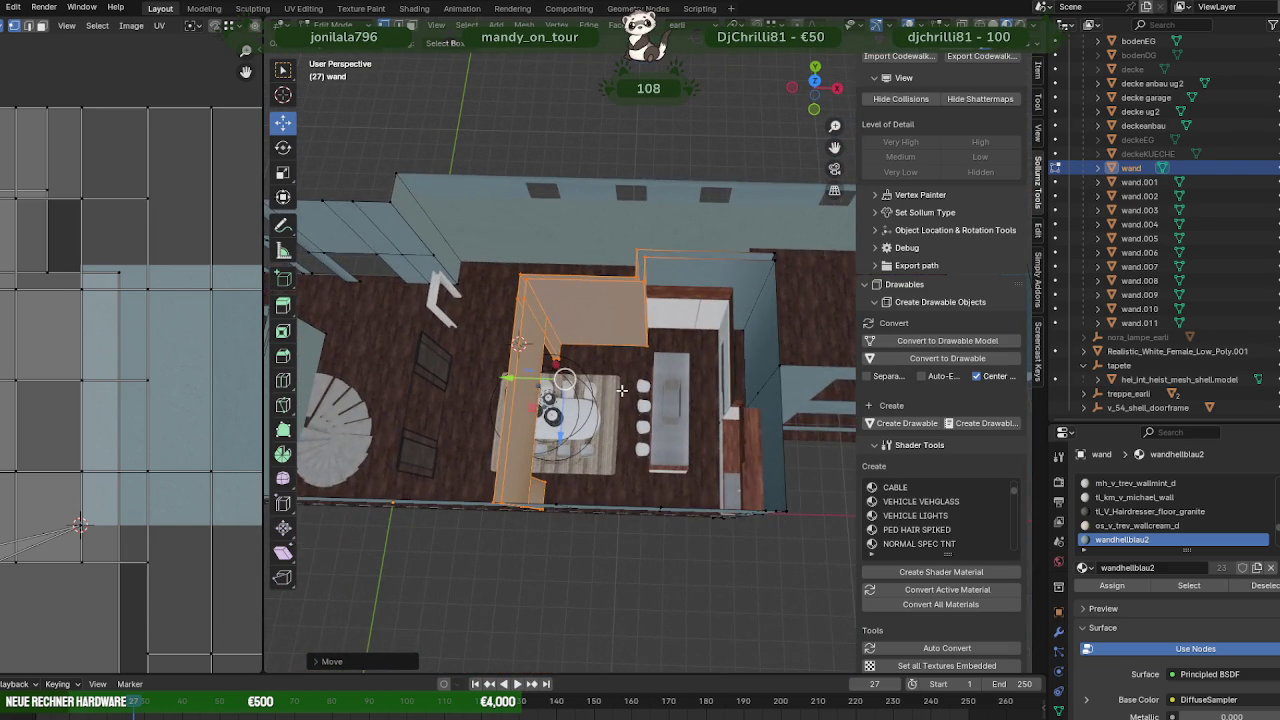
- Slide the thin partition edge along the X axis, viewed from a low side angle
{"action": "key", "text": "shift+z"}
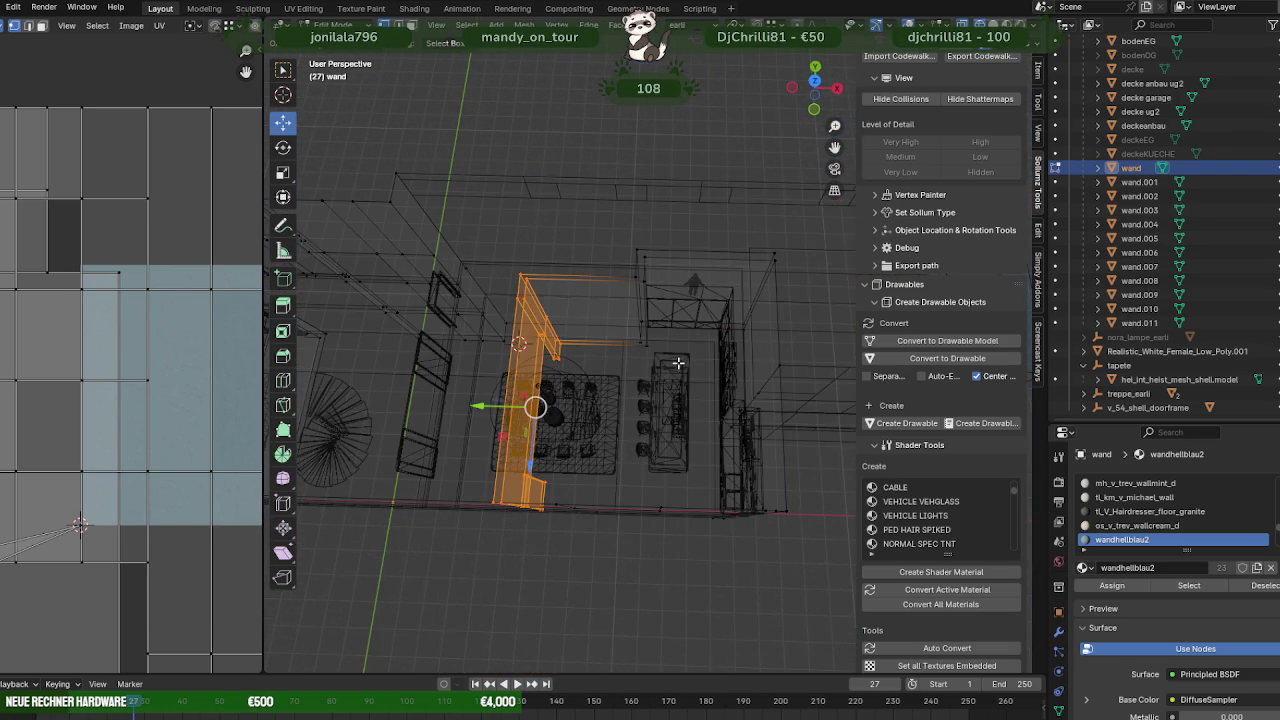
{"action": "key", "text": "shift+z"}
{"action": "middle_click_drag", "start_coordinate": [678, 363], "coordinate": [650, 320]}
{"action": "scroll", "coordinate": [1160, 150], "scroll_direction": "up", "scroll_amount": 3}
{"action": "scroll", "coordinate": [1160, 97], "scroll_direction": "up", "scroll_amount": 3}
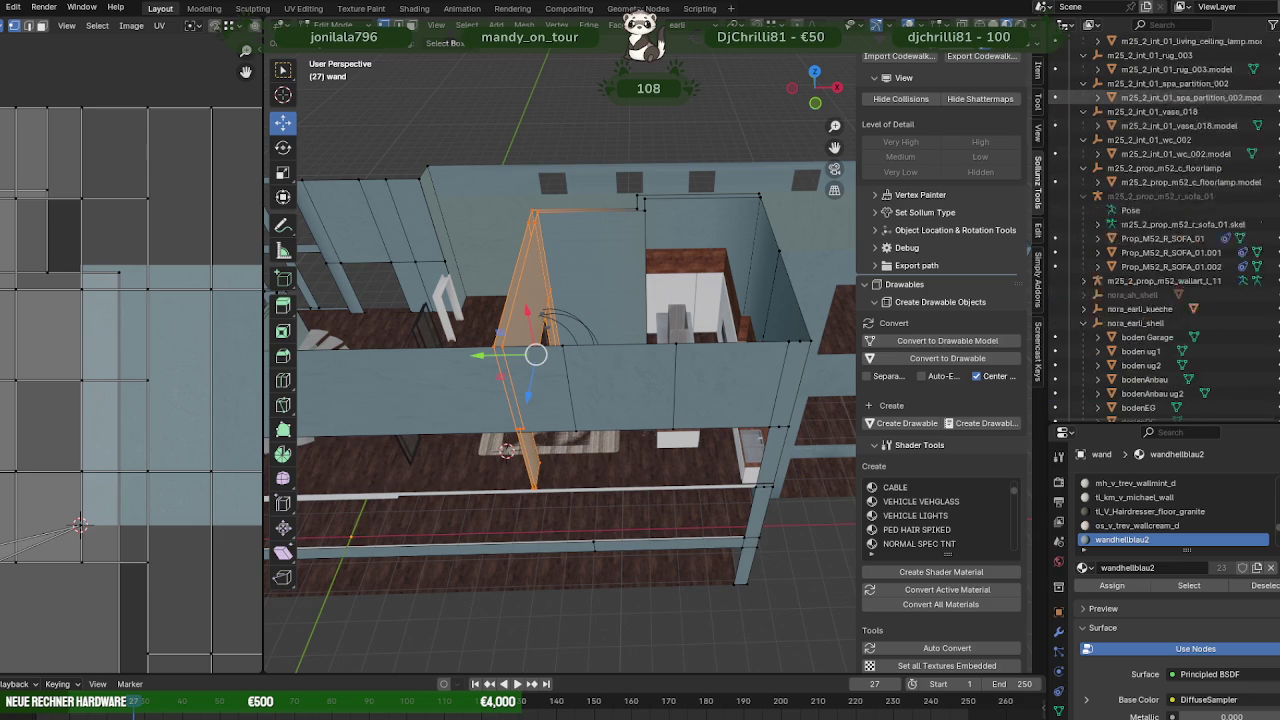
{"action": "scroll", "coordinate": [1160, 97], "scroll_direction": "up", "scroll_amount": 3}
{"action": "scroll", "coordinate": [1160, 97], "scroll_direction": "up", "scroll_amount": 3}
{"action": "scroll", "coordinate": [1160, 97], "scroll_direction": "up", "scroll_amount": 3}
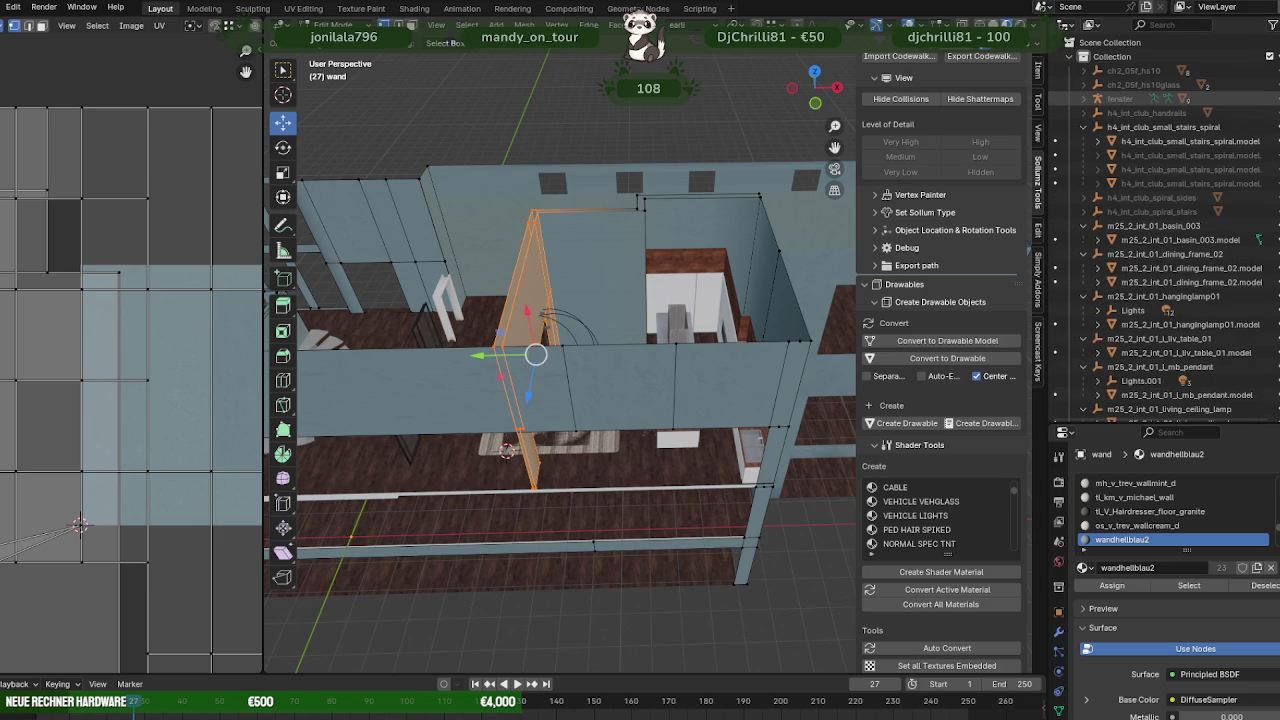
{"action": "middle_click_drag", "start_coordinate": [704, 420], "coordinate": [712, 298]}
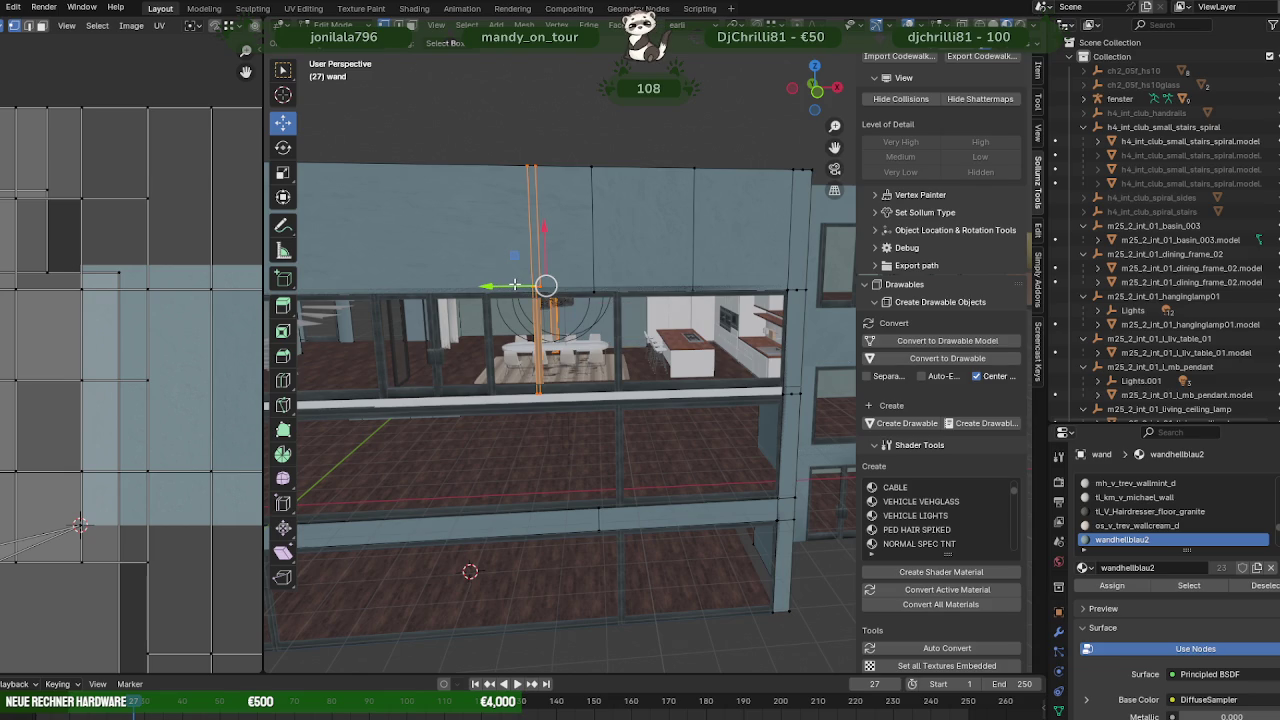
{"action": "left_click_drag", "start_coordinate": [514, 285], "coordinate": [588, 342]}
{"action": "mouse_move", "coordinate": [588, 342]}
{"action": "middle_mouse_down"}
{"action": "mouse_move", "coordinate": [610, 412]}
{"action": "mouse_move", "coordinate": [637, 316]}
{"action": "middle_mouse_up"}
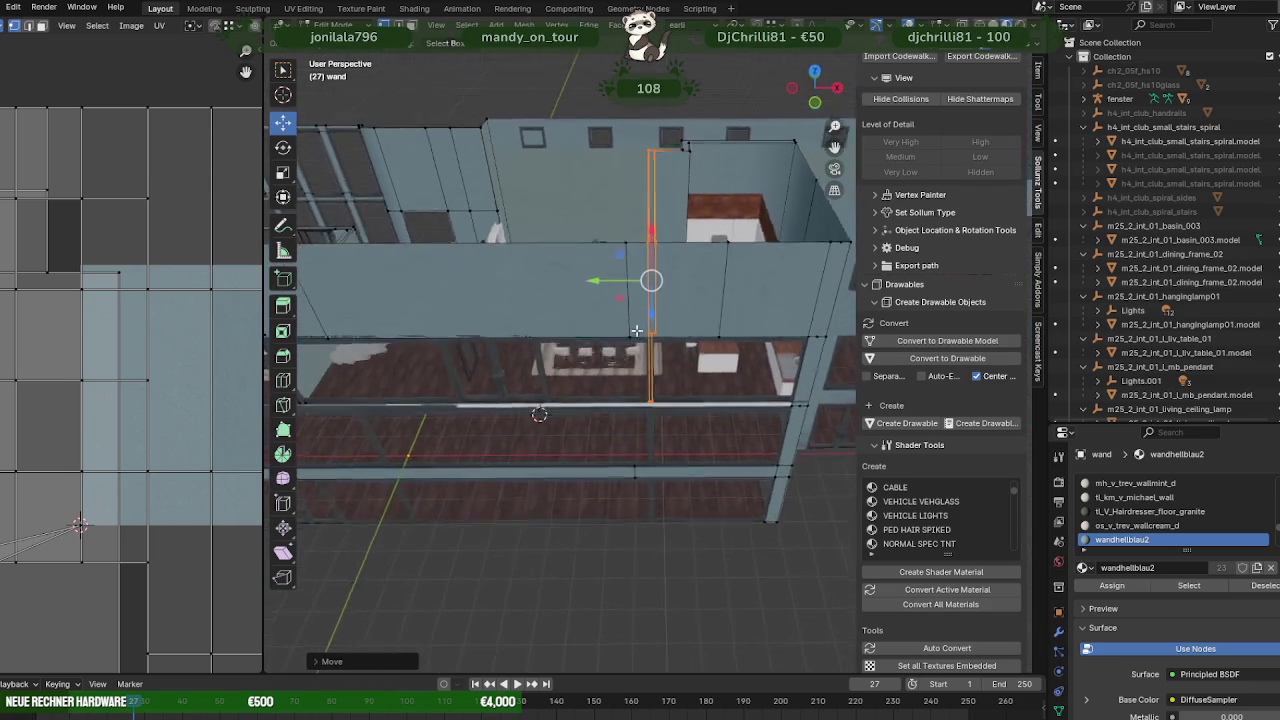
- Adjust the partition wall back left, then further right along X beside the dining table
{"action": "left_click_drag", "start_coordinate": [611, 277], "coordinate": [510, 295]}
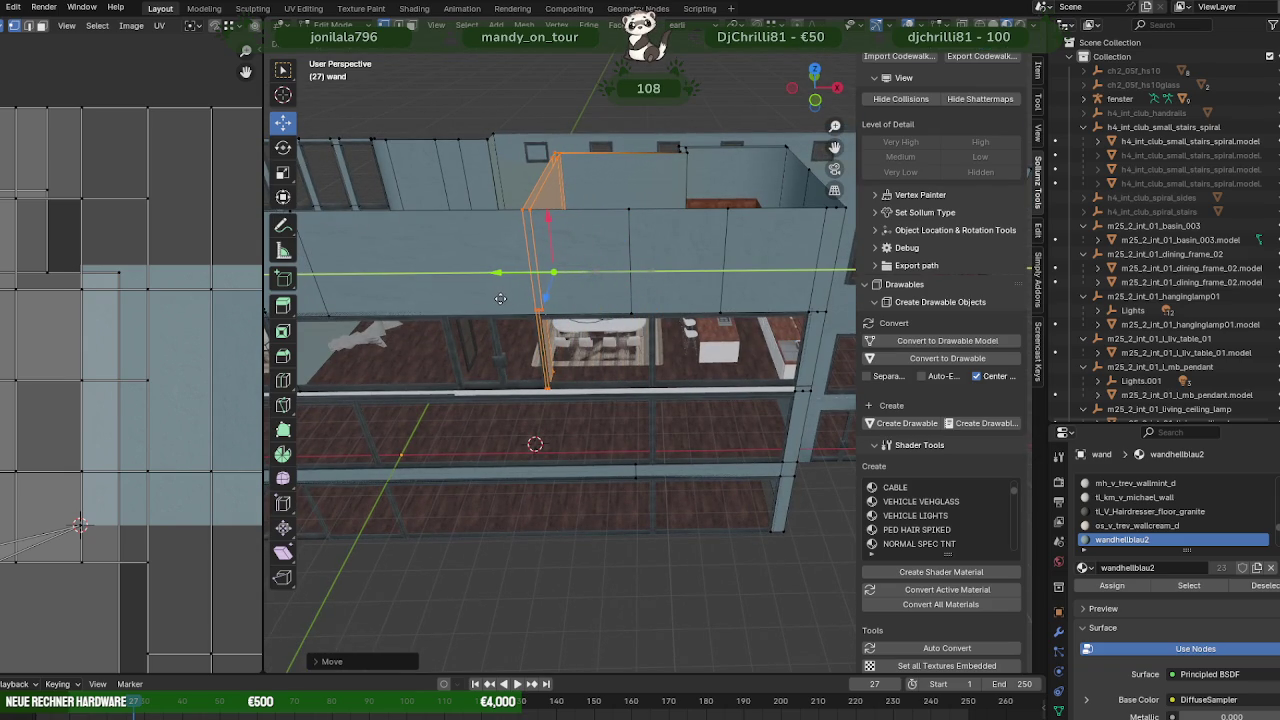
{"action": "middle_click_drag", "start_coordinate": [614, 305], "coordinate": [581, 389]}
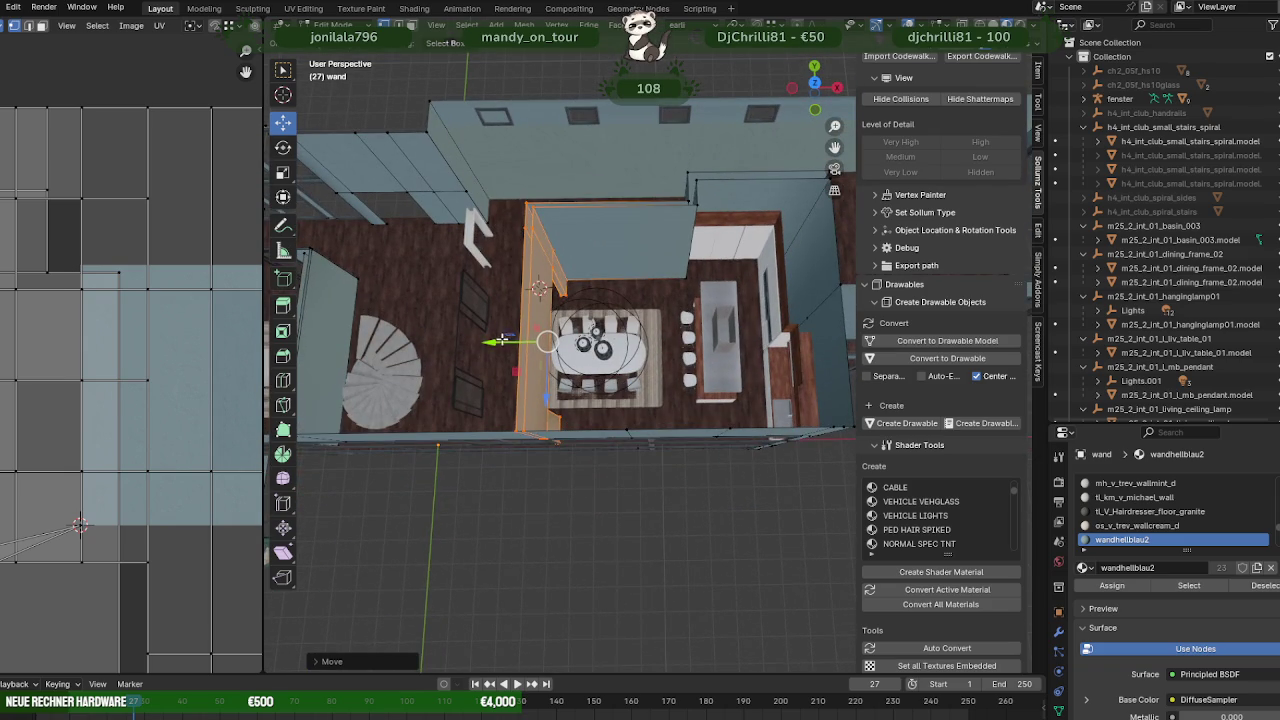
{"action": "left_click_drag", "start_coordinate": [500, 341], "coordinate": [535, 343]}
{"action": "middle_click_drag", "start_coordinate": [601, 343], "coordinate": [552, 375]}
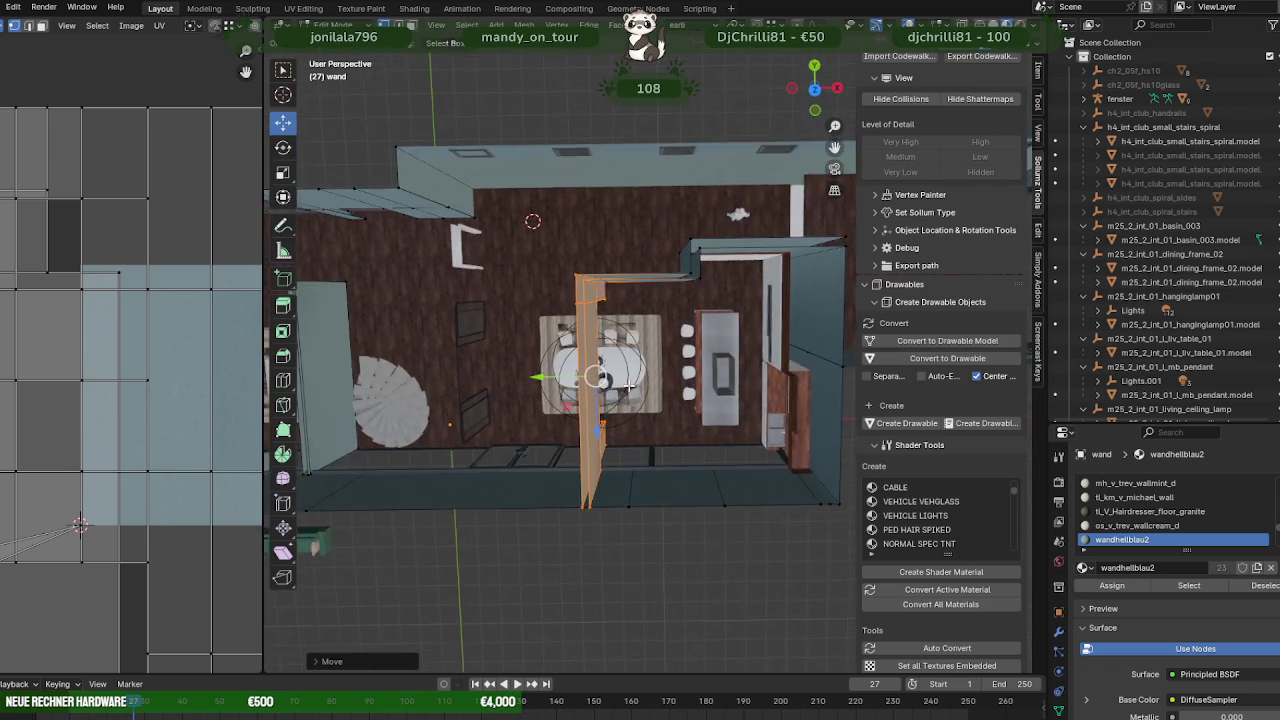
{"action": "left_click_drag", "start_coordinate": [514, 363], "coordinate": [532, 358]}
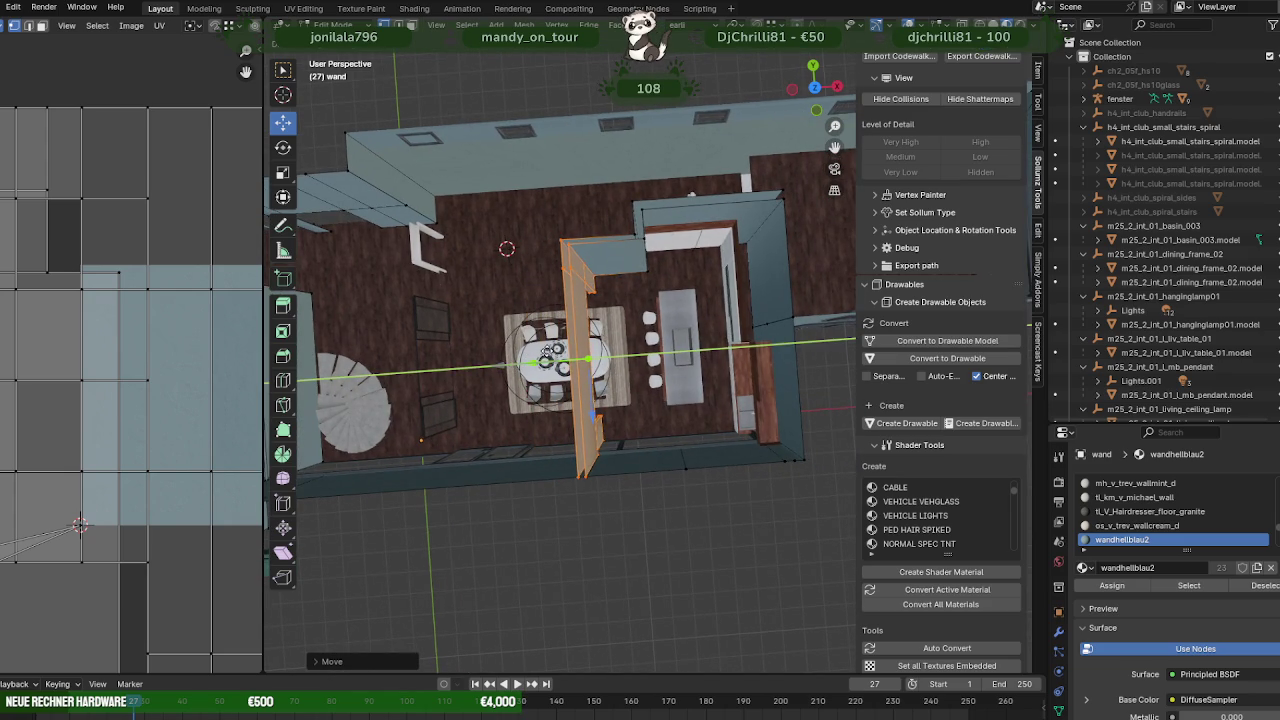
{"action": "mouse_move", "coordinate": [600, 360]}
{"action": "middle_mouse_down"}
{"action": "mouse_move", "coordinate": [645, 352]}
{"action": "mouse_move", "coordinate": [629, 337]}
{"action": "mouse_move", "coordinate": [571, 357]}
{"action": "mouse_move", "coordinate": [466, 363]}
{"action": "mouse_move", "coordinate": [549, 347]}
{"action": "middle_mouse_up"}
{"action": "scroll", "coordinate": [645, 352], "scroll_direction": "up", "scroll_amount": 5}
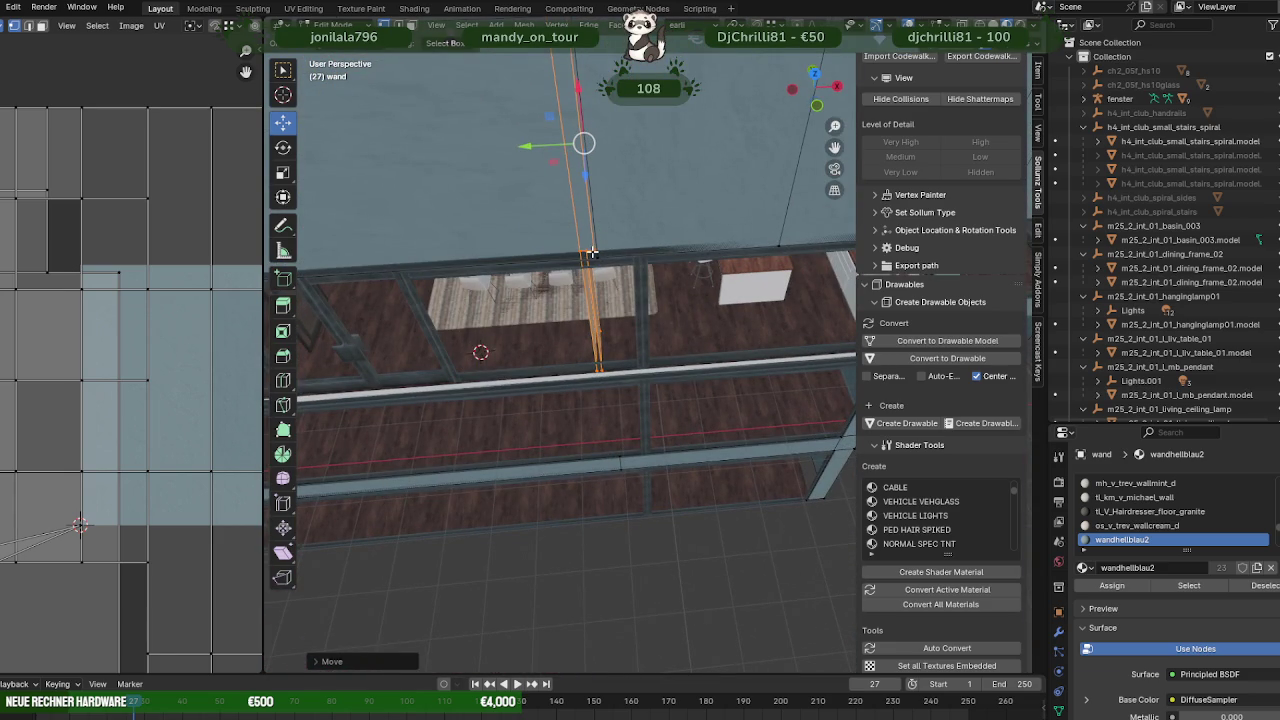
- Line the partition edge up with the glass panel frame and check the alignment
{"action": "left_click_drag", "start_coordinate": [592, 253], "coordinate": [592, 250]}
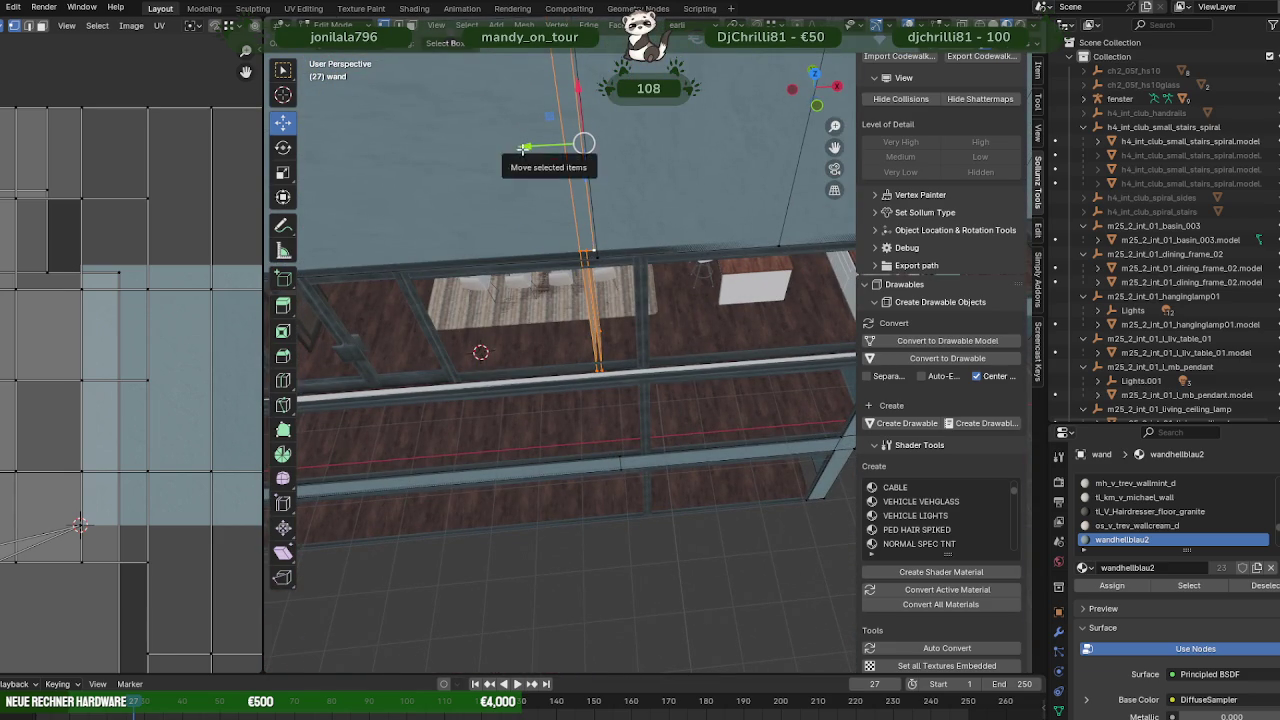
{"action": "left_click_drag", "start_coordinate": [522, 148], "coordinate": [566, 241]}
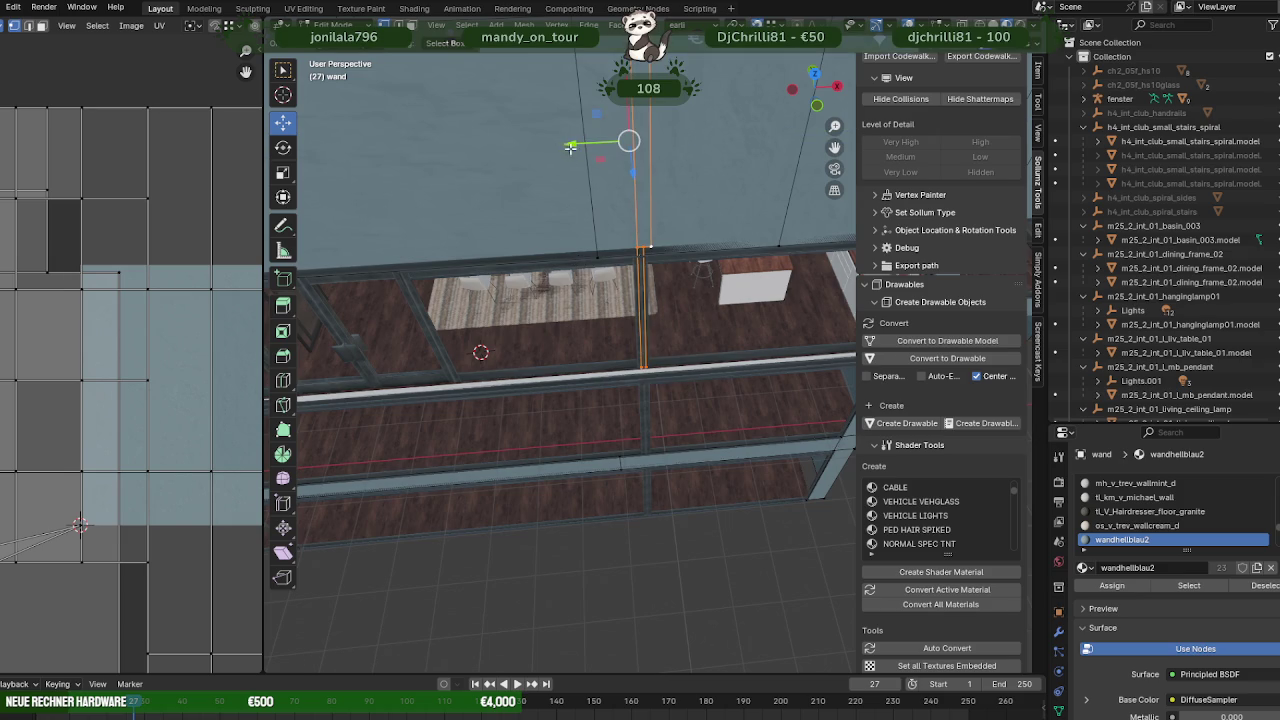
{"action": "left_click_drag", "start_coordinate": [570, 148], "coordinate": [641, 271]}
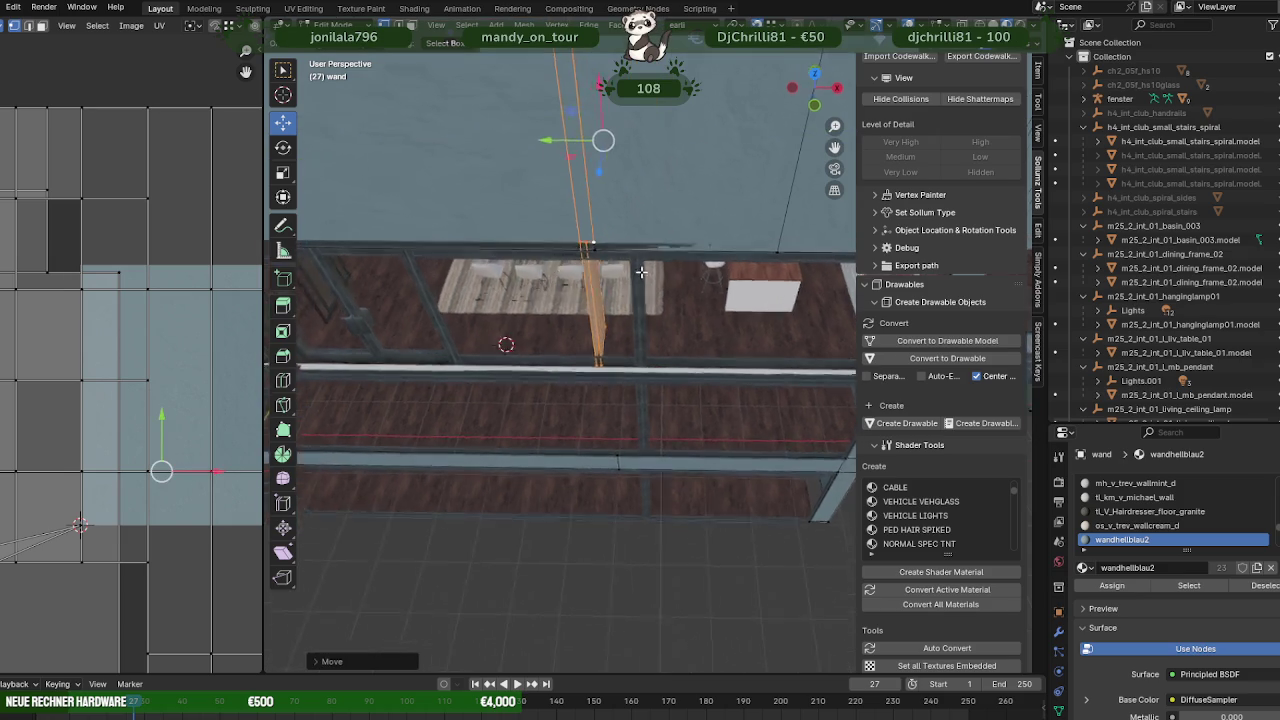
{"action": "mouse_move", "coordinate": [641, 271]}
{"action": "middle_mouse_down"}
{"action": "mouse_move", "coordinate": [622, 186]}
{"action": "mouse_move", "coordinate": [672, 357]}
{"action": "mouse_move", "coordinate": [577, 323]}
{"action": "mouse_move", "coordinate": [603, 329]}
{"action": "middle_mouse_up"}
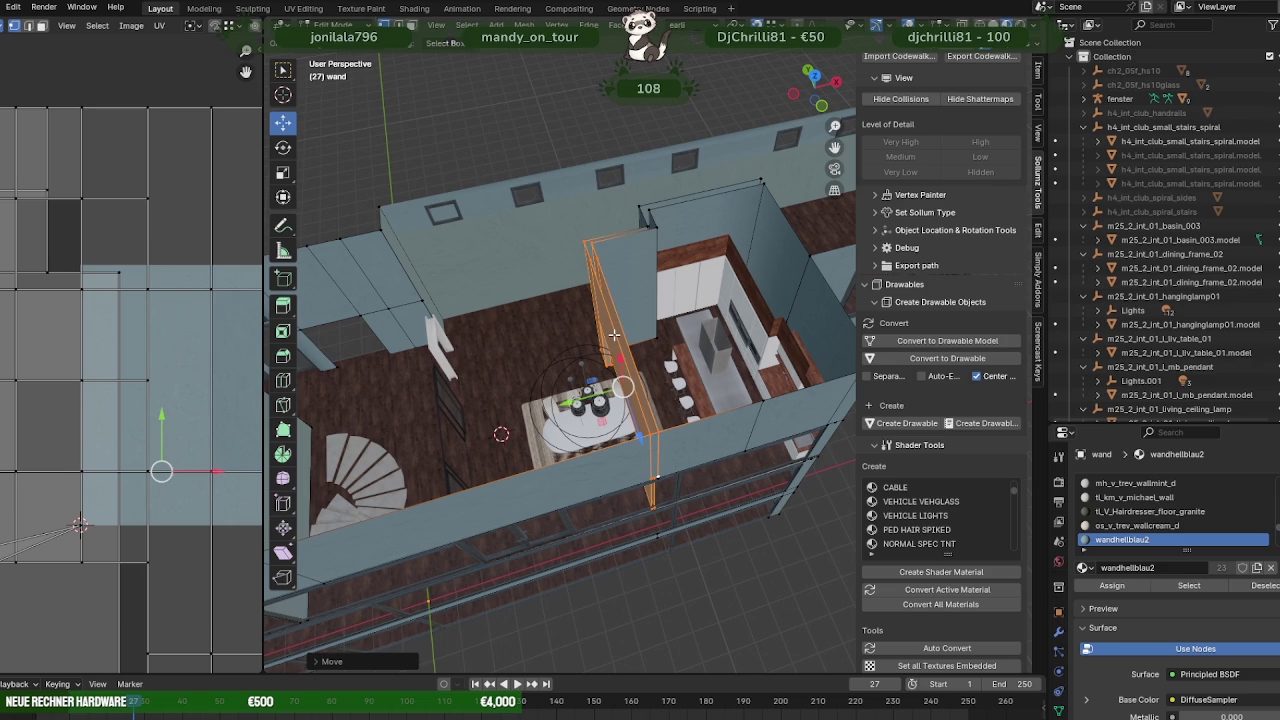
{"action": "mouse_move", "coordinate": [598, 343]}
{"action": "middle_mouse_down"}
{"action": "mouse_move", "coordinate": [695, 427]}
{"action": "mouse_move", "coordinate": [680, 400]}
{"action": "middle_mouse_up"}
- Pick the rug under the dining table and select its whole mesh in Edit Mode
{"action": "scroll", "coordinate": [680, 400], "scroll_direction": "up", "scroll_amount": 2}
{"action": "key", "text": "Tab"}
{"action": "left_click", "coordinate": [665, 372]}
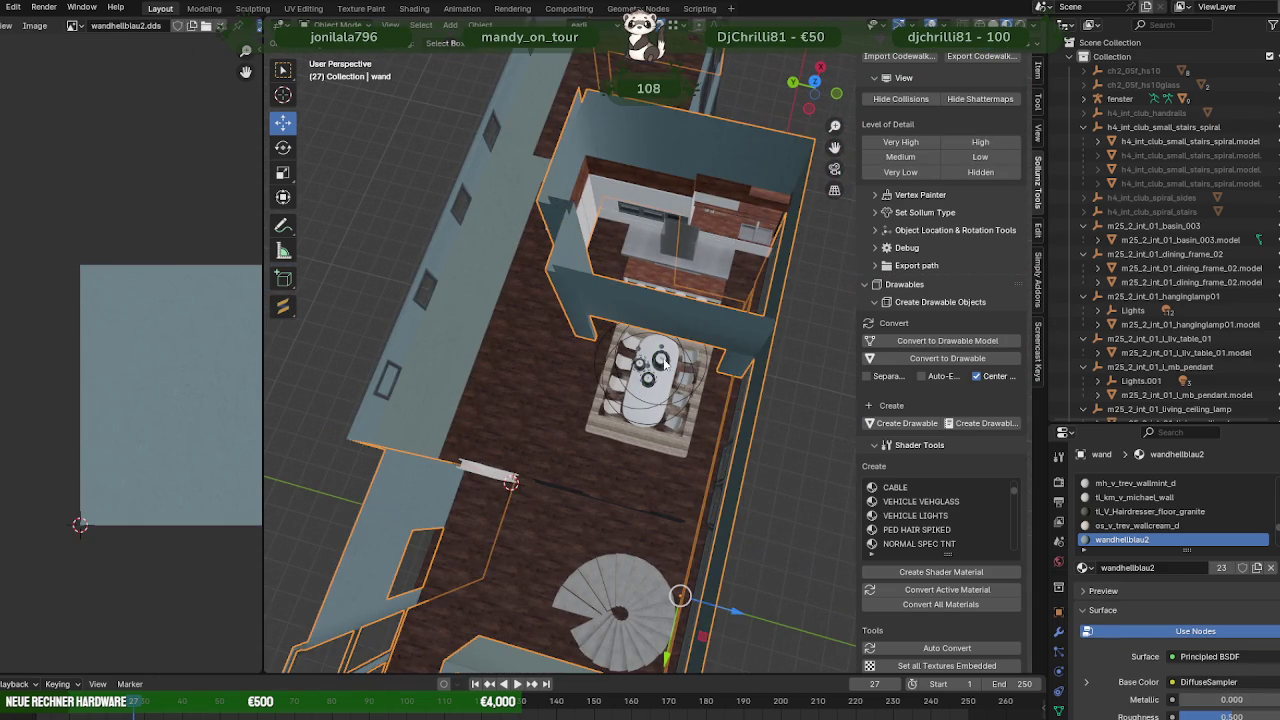
{"action": "left_click", "coordinate": [650, 424]}
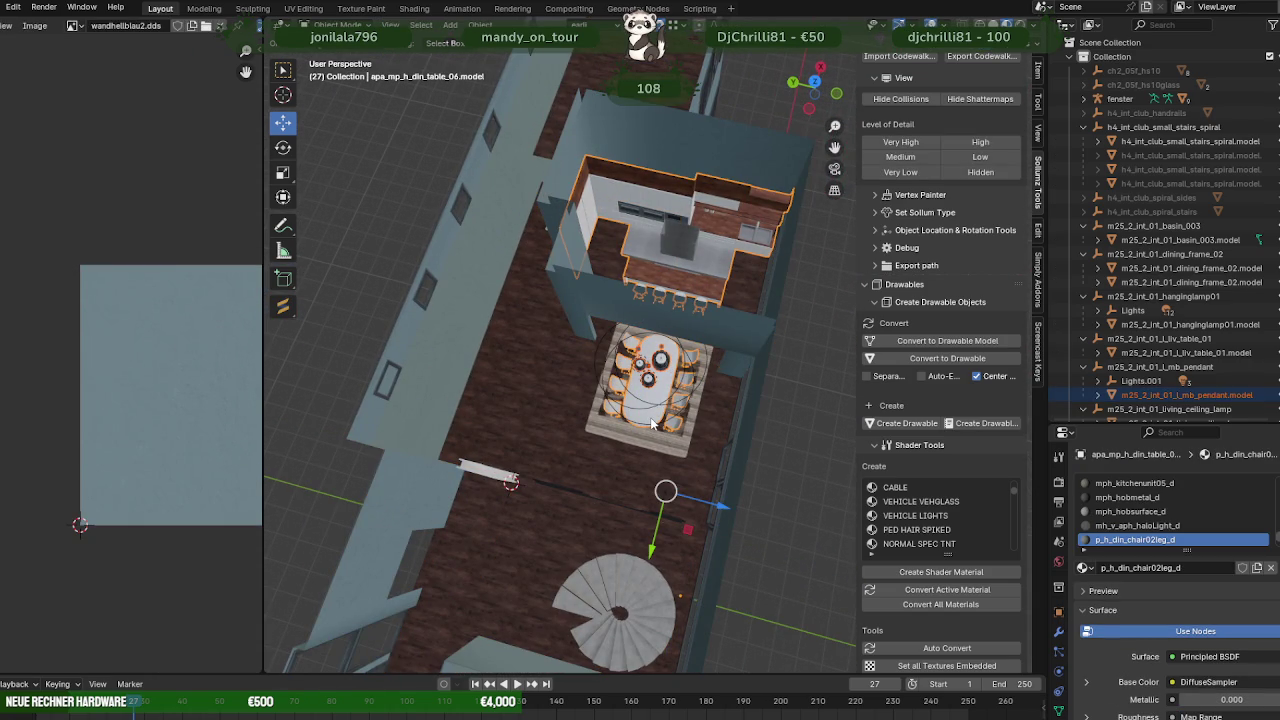
{"action": "left_click", "coordinate": [655, 440]}
{"action": "key", "text": "Tab"}
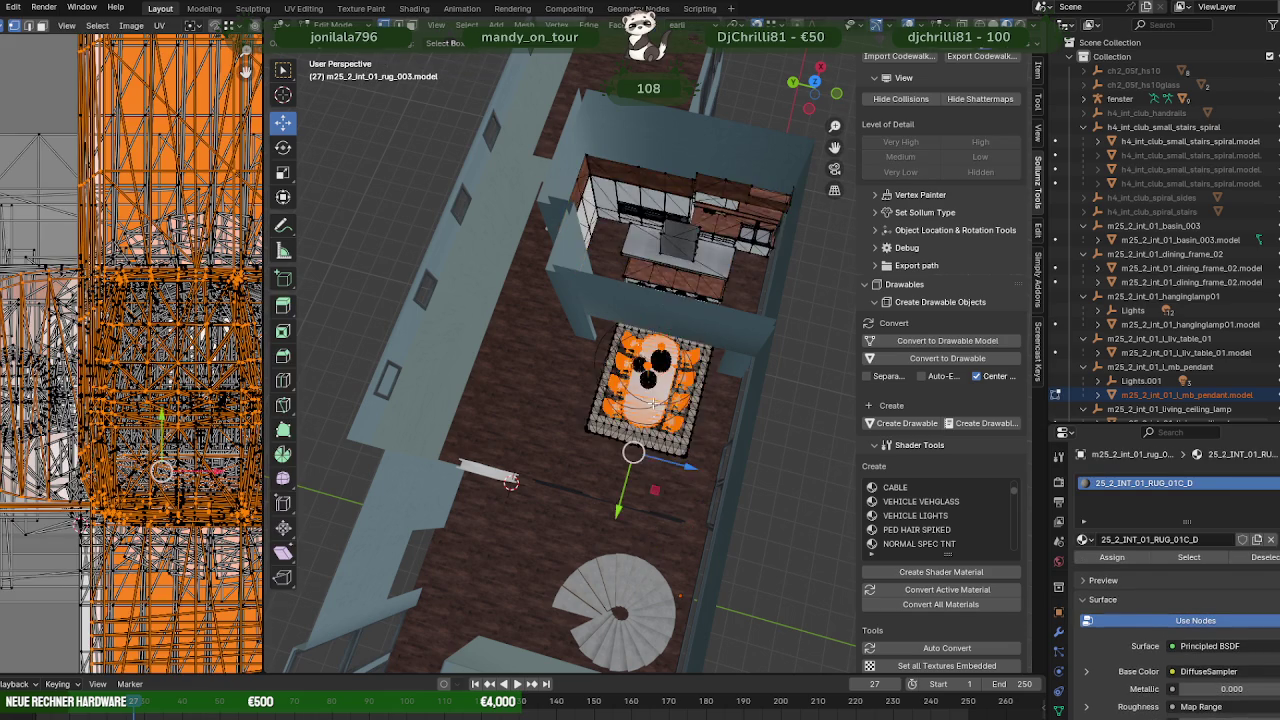
{"action": "middle_click_drag", "start_coordinate": [655, 440], "coordinate": [540, 453]}
{"action": "key", "text": "shift+z"}
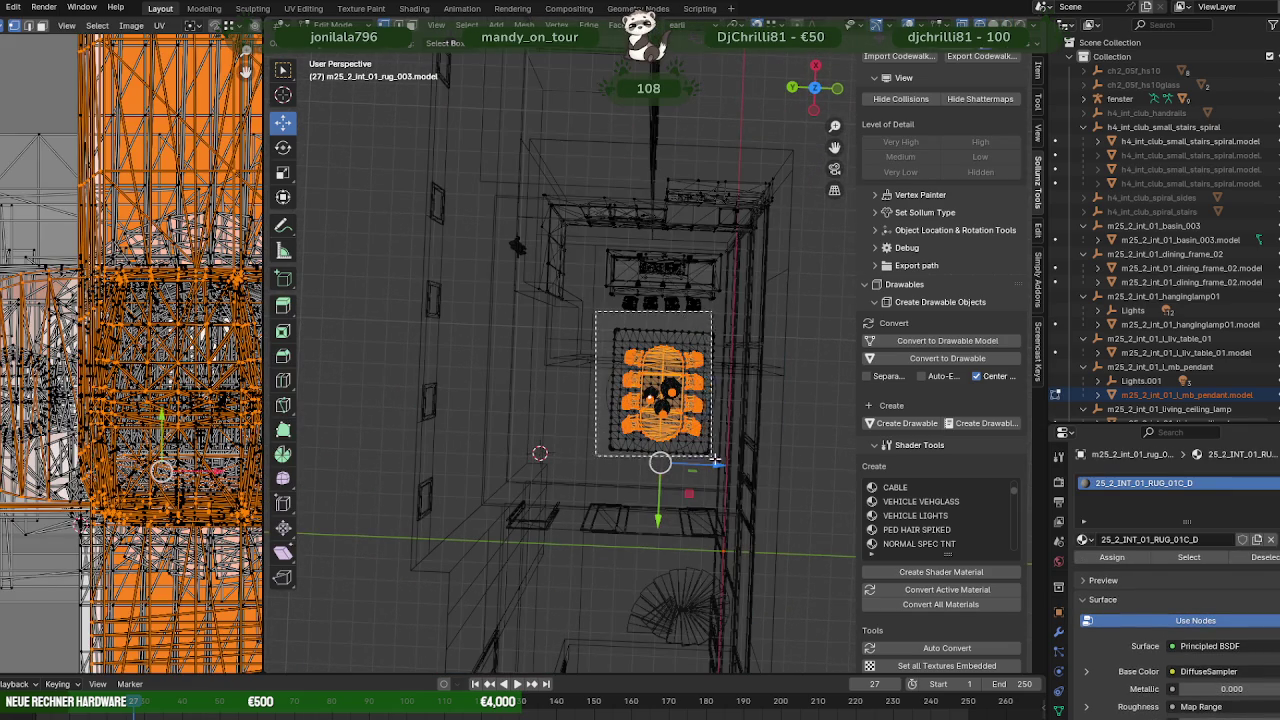
{"action": "key", "text": "a"}
{"action": "key", "text": "shift+z"}
{"action": "middle_click_drag", "start_coordinate": [640, 440], "coordinate": [640, 410]}
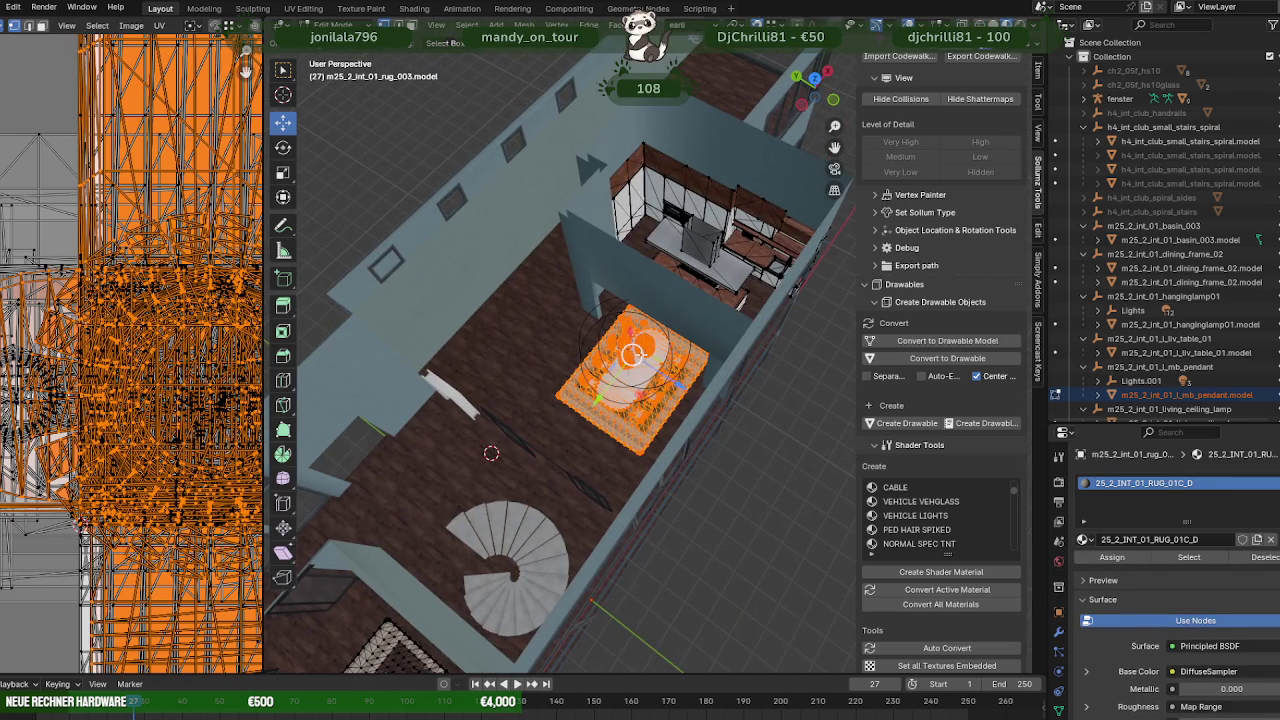
{"action": "key", "text": "Tab"}
- Slide the m25_2_int_01_rug_003 mesh toward the spiral stairs, under the table
{"action": "left_click", "coordinate": [652, 403]}
{"action": "left_click", "coordinate": [640, 424]}
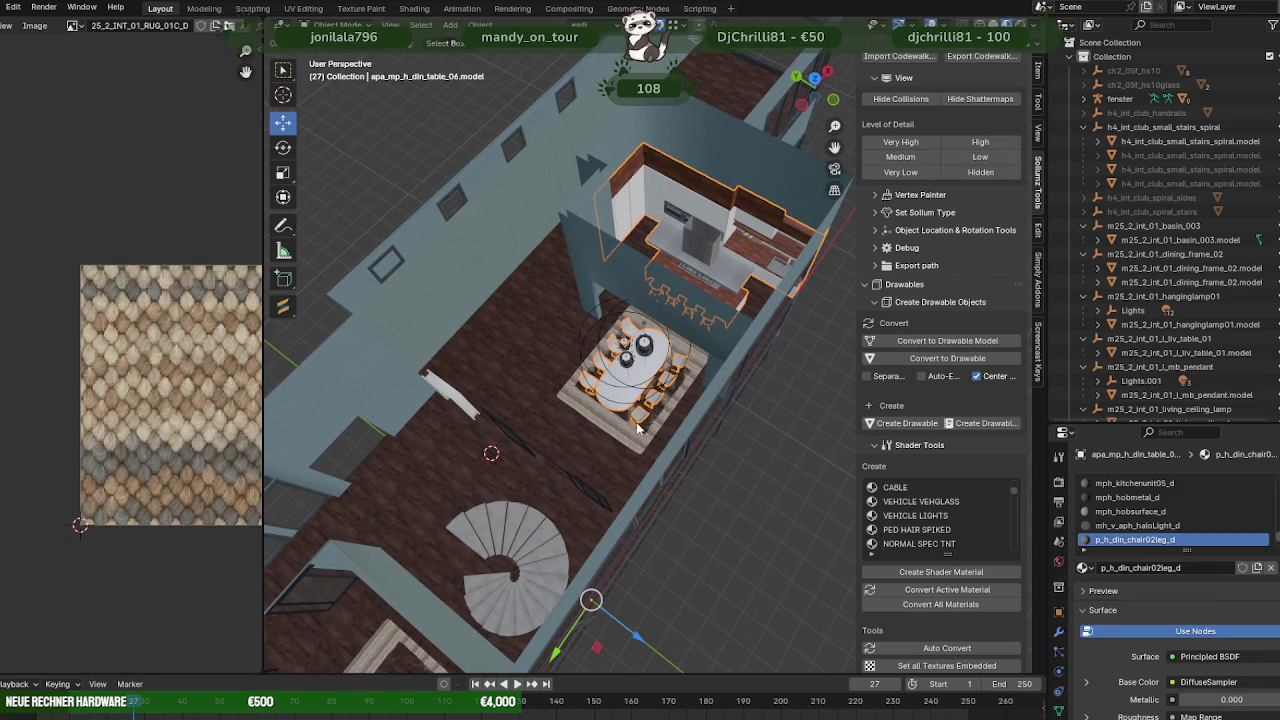
{"action": "left_click", "coordinate": [623, 437]}
{"action": "middle_click_drag", "start_coordinate": [623, 437], "coordinate": [663, 441]}
{"action": "key", "text": "Tab"}
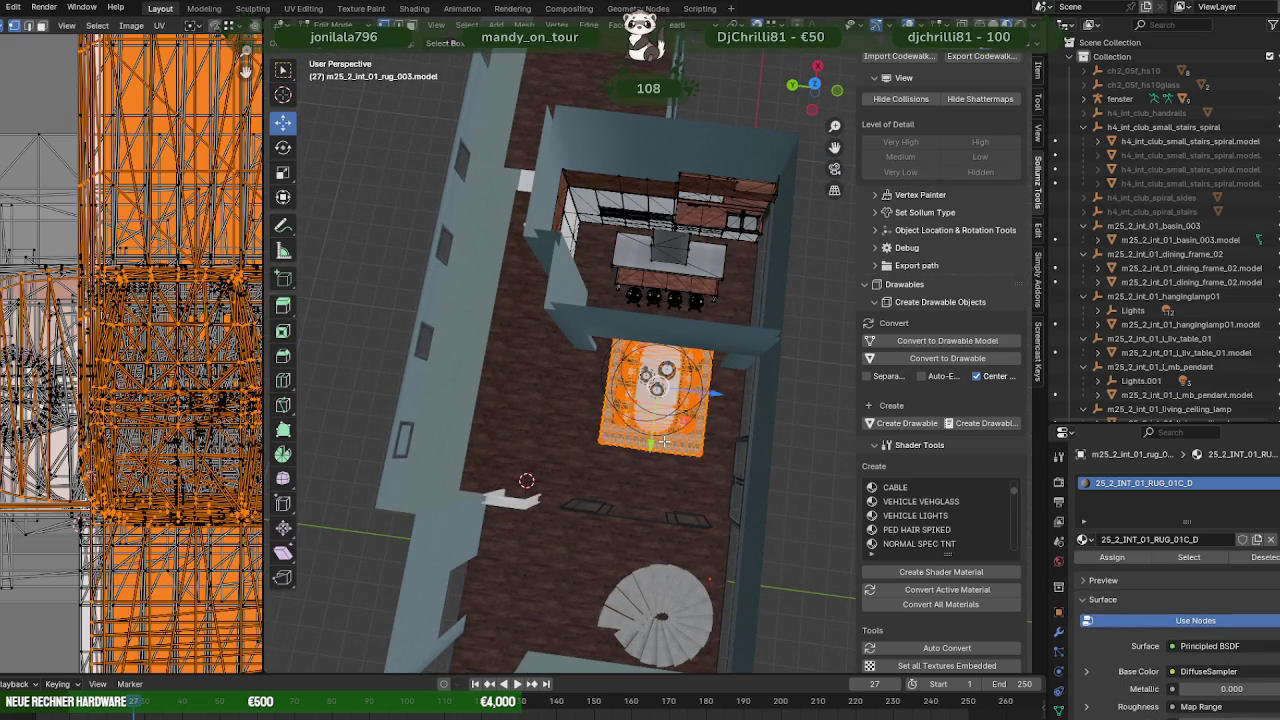
{"action": "key", "text": "shift+z"}
{"action": "key", "text": "shift+z"}
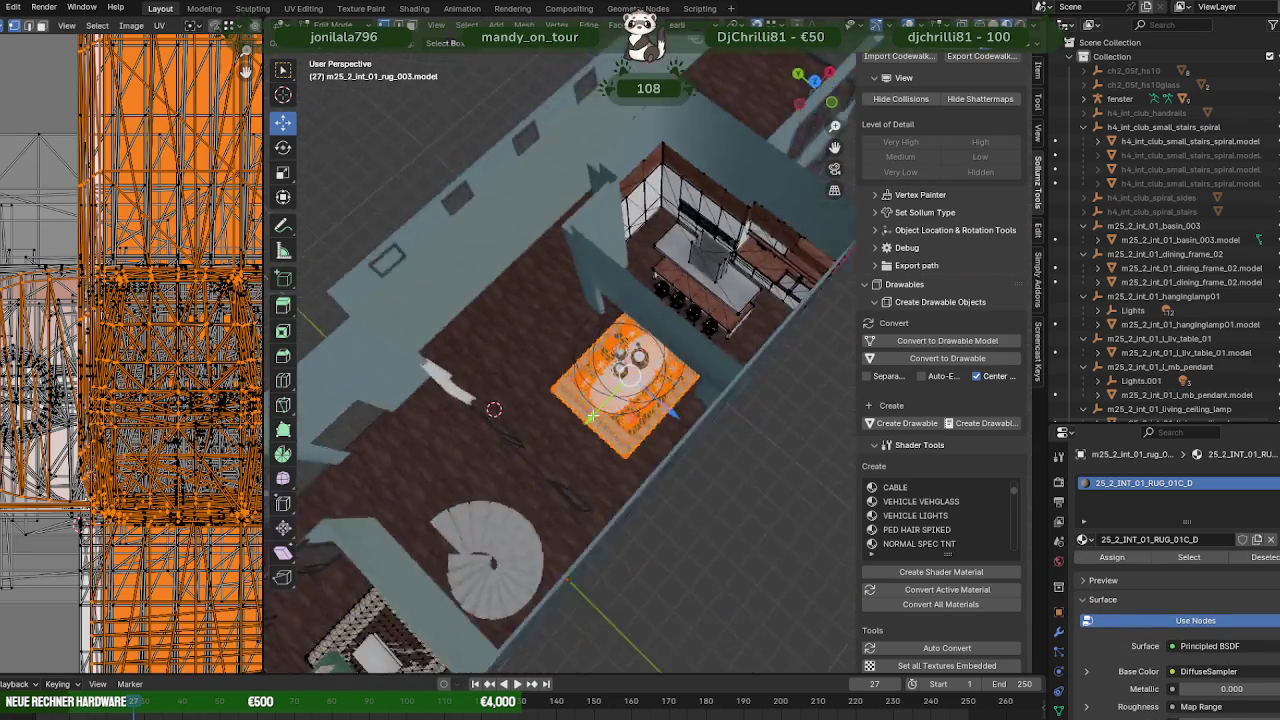
{"action": "middle_click_drag", "start_coordinate": [625, 385], "coordinate": [581, 407]}
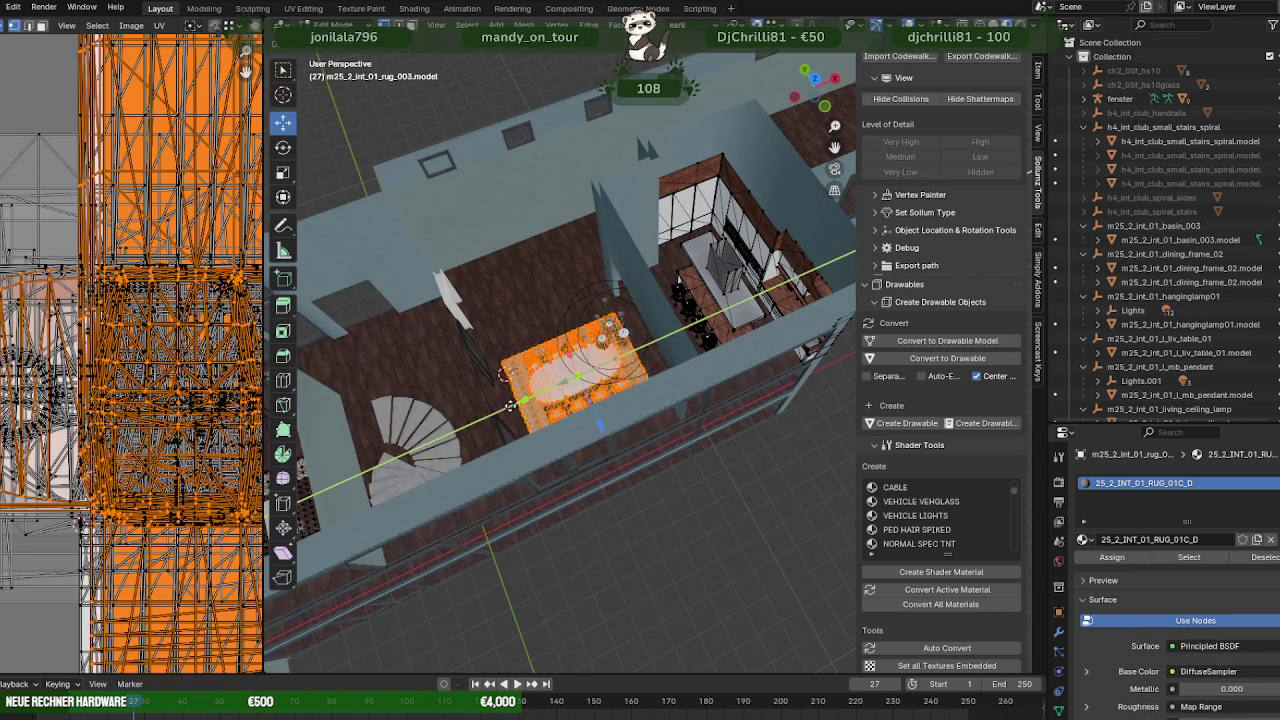
{"action": "left_click_drag", "start_coordinate": [604, 353], "coordinate": [504, 405]}
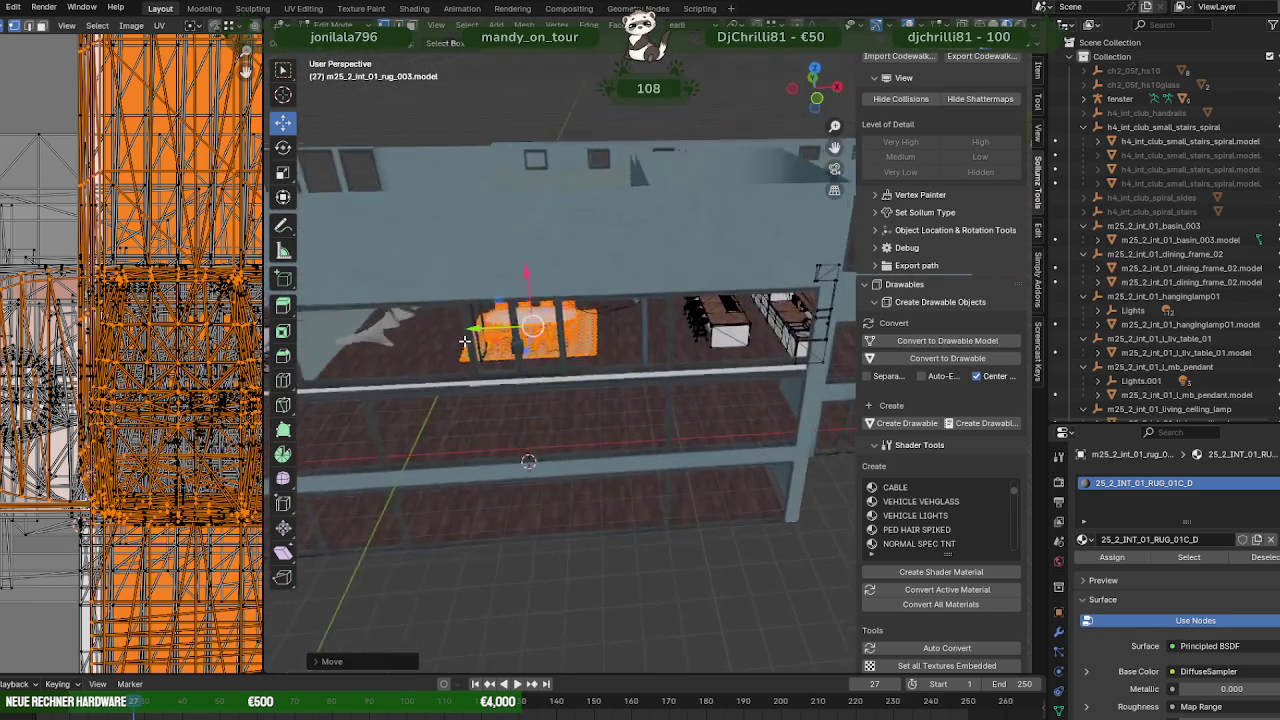
{"action": "mouse_move", "coordinate": [497, 415]}
{"action": "middle_mouse_down"}
{"action": "mouse_move", "coordinate": [510, 298]}
{"action": "mouse_move", "coordinate": [650, 441]}
{"action": "mouse_move", "coordinate": [734, 386]}
{"action": "middle_mouse_up"}
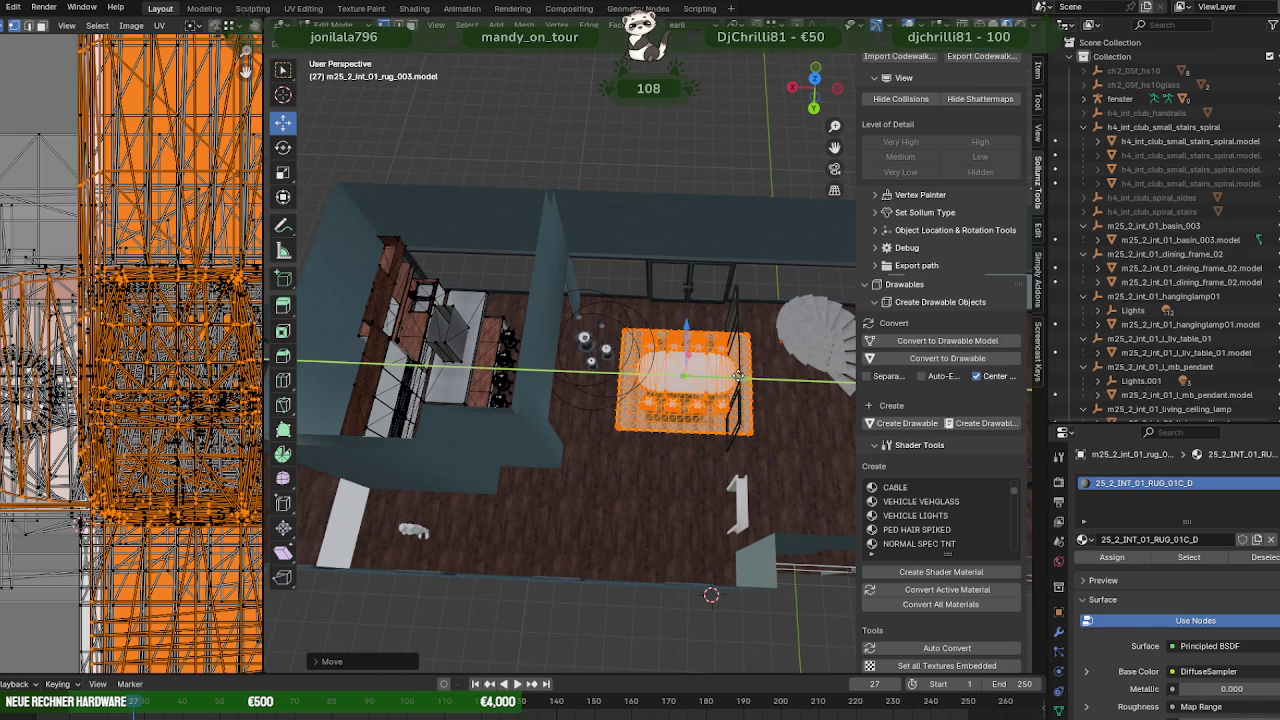
{"action": "mouse_move", "coordinate": [760, 390]}
{"action": "middle_mouse_down"}
{"action": "mouse_move", "coordinate": [619, 392]}
{"action": "mouse_move", "coordinate": [668, 392]}
{"action": "mouse_move", "coordinate": [649, 420]}
{"action": "mouse_move", "coordinate": [660, 430]}
{"action": "middle_mouse_up"}
- Box-select the dining_frame_02 railing geometry and slide it toward the dividing wall
{"action": "key", "text": "Tab"}
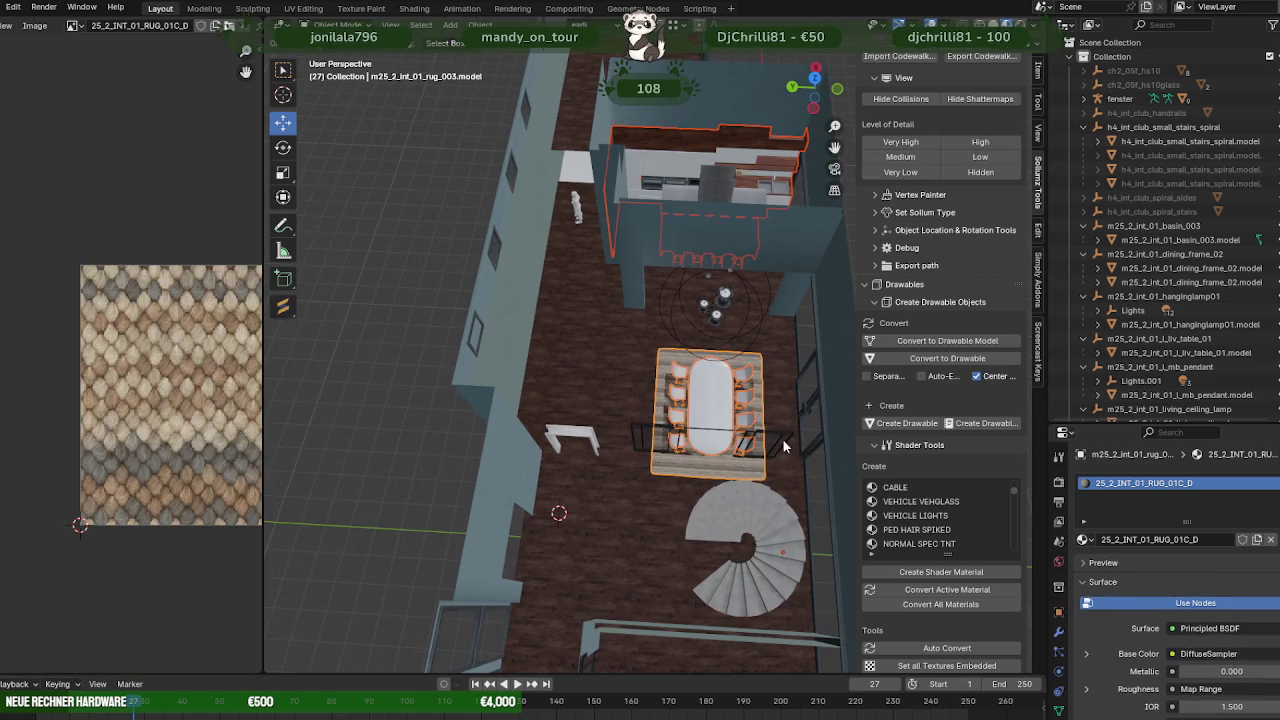
{"action": "left_click", "coordinate": [765, 443]}
{"action": "middle_click_drag", "start_coordinate": [765, 443], "coordinate": [640, 430]}
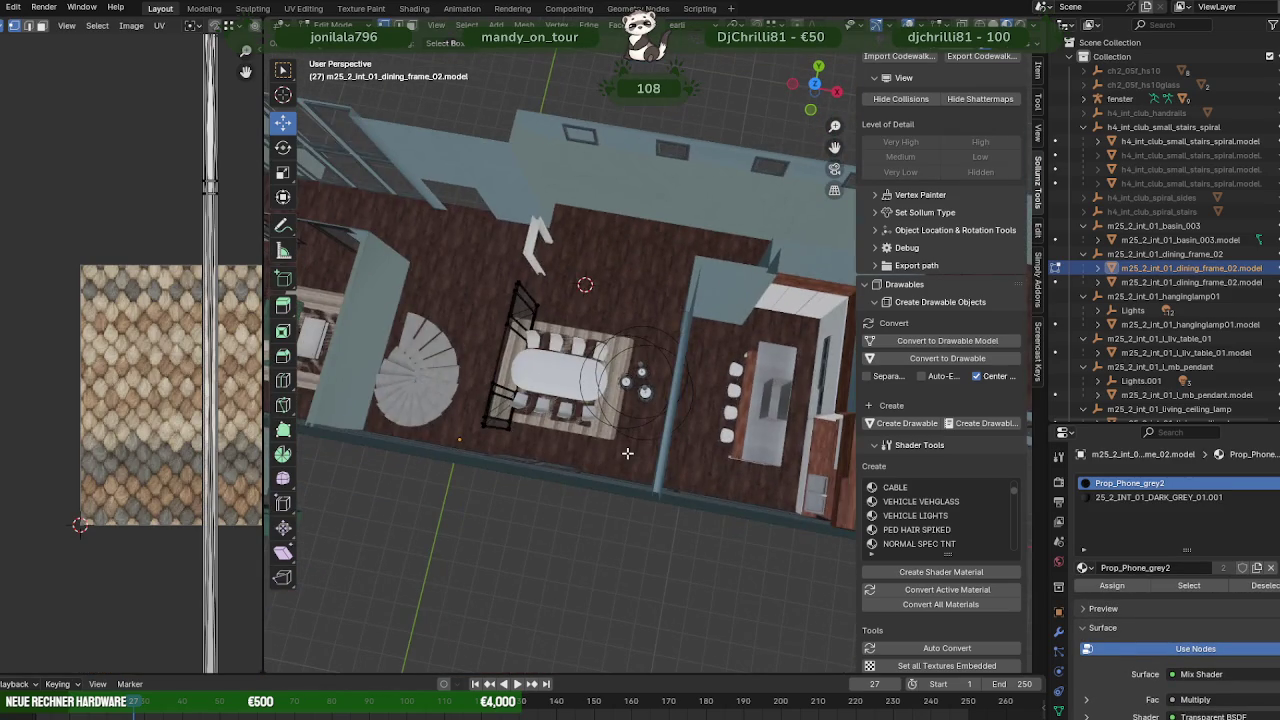
{"action": "key", "text": "shift+z"}
{"action": "left_click_drag", "start_coordinate": [458, 256], "coordinate": [557, 451]}
{"action": "key", "text": "shift+z"}
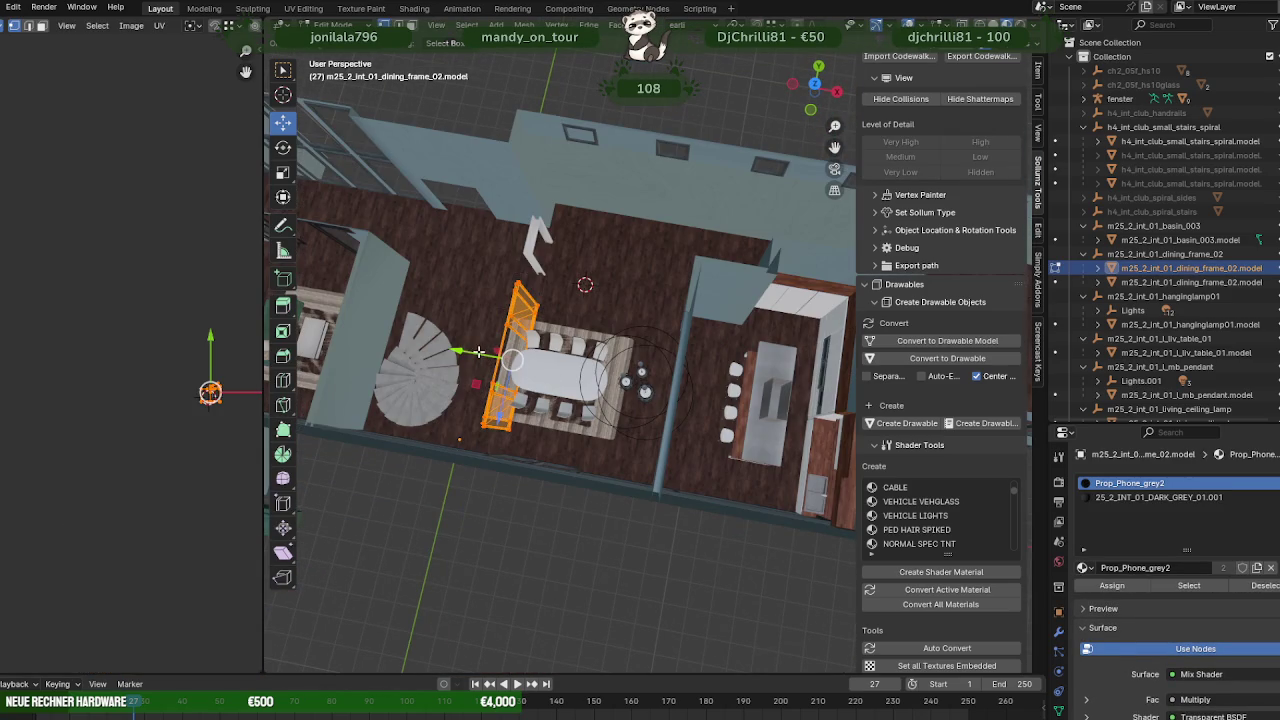
{"action": "left_click_drag", "start_coordinate": [490, 354], "coordinate": [632, 381]}
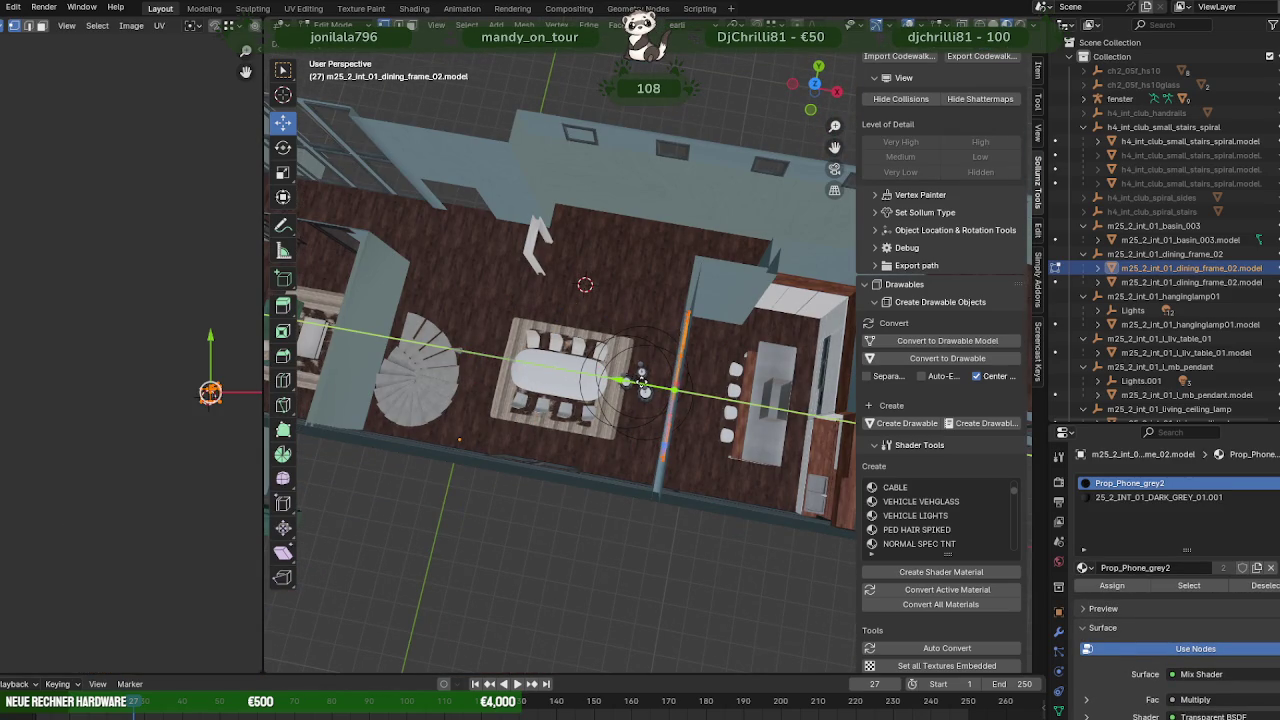
{"action": "left_click", "coordinate": [642, 383]}
- Nudge the frame further along the wall, check it from side and top, and exit Edit Mode
{"action": "scroll", "coordinate": [650, 360], "scroll_direction": "up", "scroll_amount": 5}
{"action": "scroll", "coordinate": [660, 350], "scroll_direction": "up", "scroll_amount": 3}
{"action": "scroll", "coordinate": [672, 345], "scroll_direction": "up", "scroll_amount": 2}
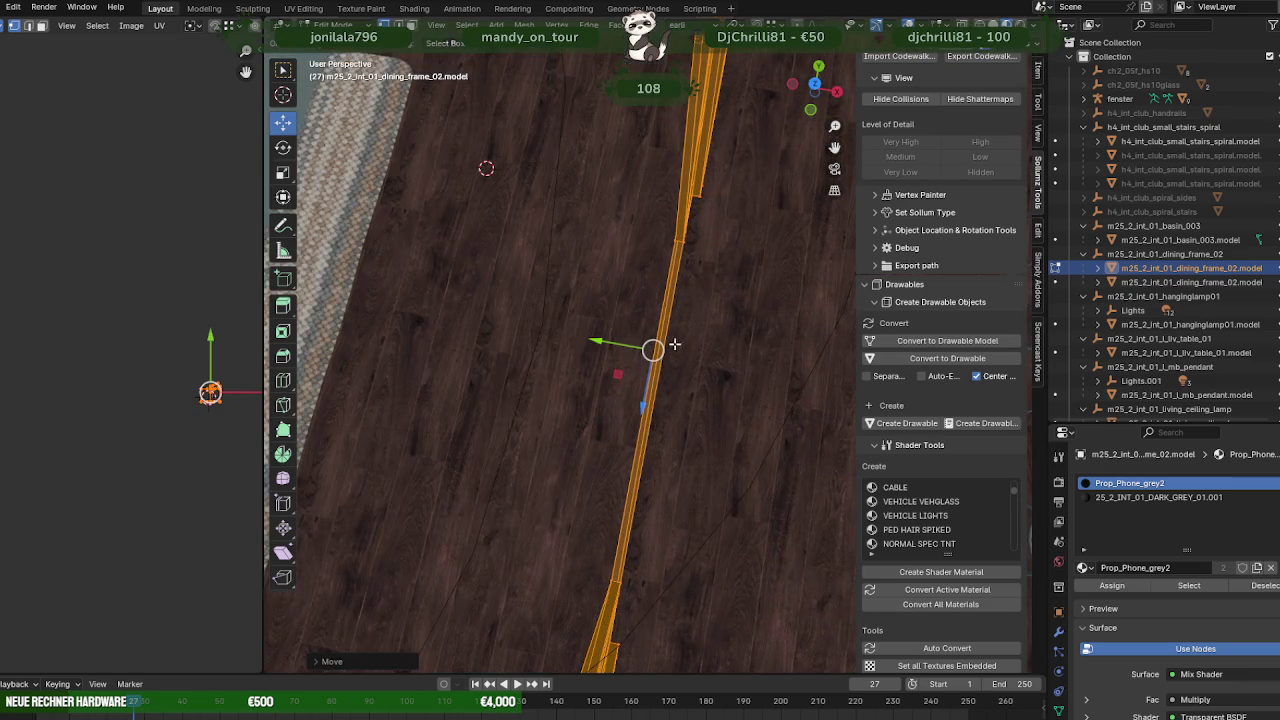
{"action": "mouse_move", "coordinate": [675, 344]}
{"action": "middle_mouse_down"}
{"action": "mouse_move", "coordinate": [629, 286]}
{"action": "mouse_move", "coordinate": [681, 258]}
{"action": "middle_mouse_up"}
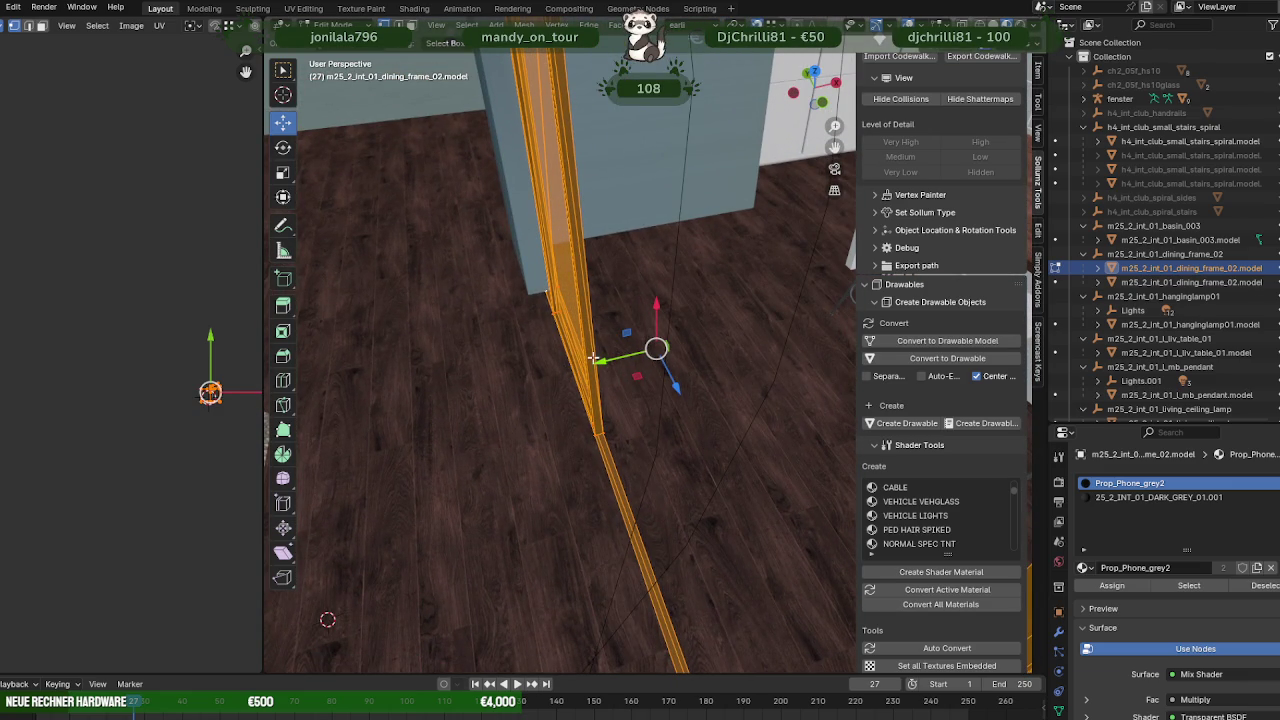
{"action": "left_click_drag", "start_coordinate": [593, 357], "coordinate": [528, 302]}
{"action": "scroll", "coordinate": [567, 335], "scroll_direction": "up", "scroll_amount": 3}
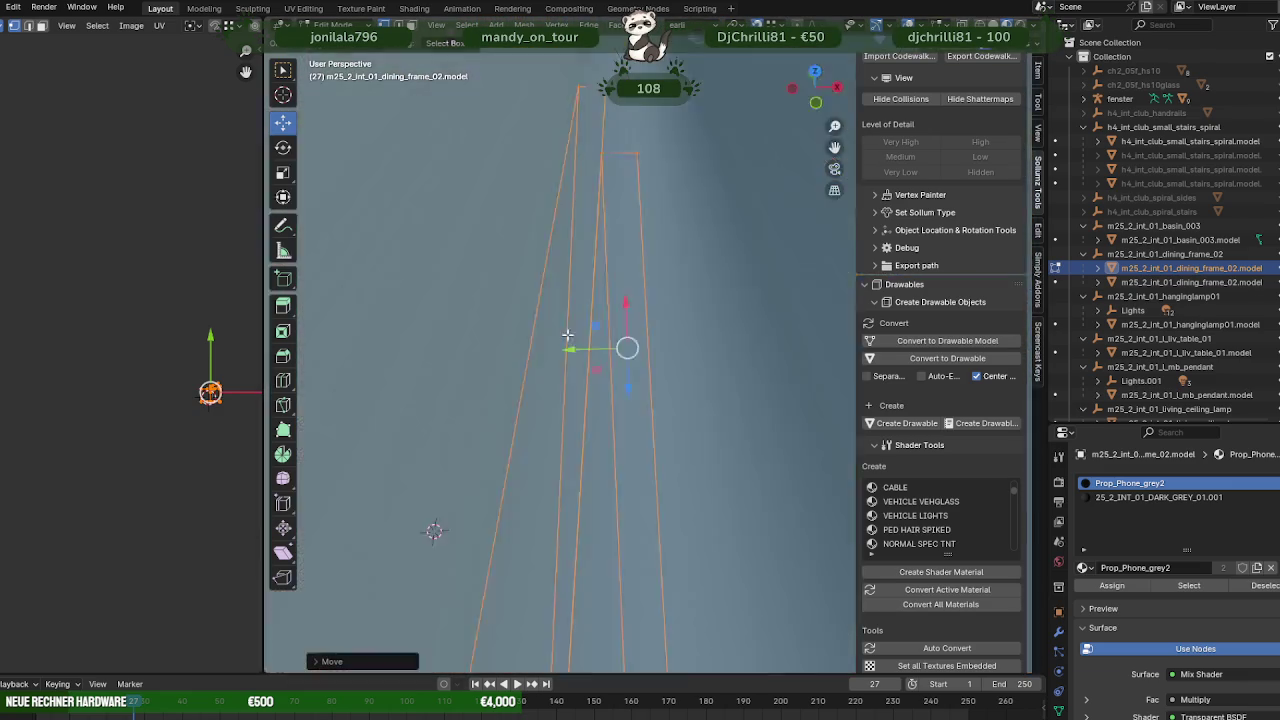
{"action": "mouse_move", "coordinate": [567, 335]}
{"action": "middle_mouse_down"}
{"action": "mouse_move", "coordinate": [450, 327]}
{"action": "mouse_move", "coordinate": [672, 394]}
{"action": "middle_mouse_up"}
{"action": "scroll", "coordinate": [447, 327], "scroll_direction": "up", "scroll_amount": 2}
{"action": "scroll", "coordinate": [672, 394], "scroll_direction": "down", "scroll_amount": 3}
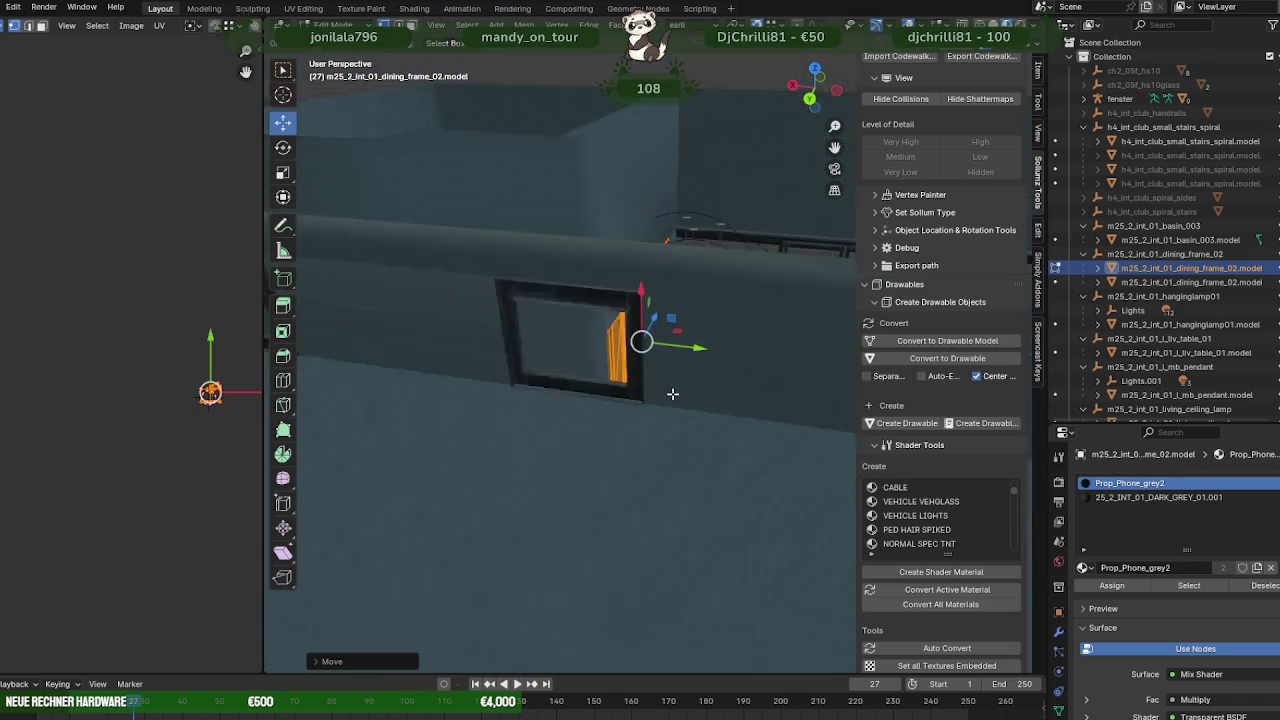
{"action": "scroll", "coordinate": [672, 394], "scroll_direction": "down", "scroll_amount": 5}
{"action": "mouse_move", "coordinate": [690, 470]}
{"action": "middle_mouse_down"}
{"action": "mouse_move", "coordinate": [600, 450]}
{"action": "mouse_move", "coordinate": [665, 400]}
{"action": "mouse_move", "coordinate": [692, 357]}
{"action": "mouse_move", "coordinate": [742, 350]}
{"action": "mouse_move", "coordinate": [538, 370]}
{"action": "mouse_move", "coordinate": [526, 335]}
{"action": "mouse_move", "coordinate": [546, 330]}
{"action": "mouse_move", "coordinate": [694, 415]}
{"action": "mouse_move", "coordinate": [665, 397]}
{"action": "mouse_move", "coordinate": [693, 378]}
{"action": "mouse_move", "coordinate": [729, 380]}
{"action": "mouse_move", "coordinate": [512, 308]}
{"action": "middle_mouse_up"}
{"action": "key", "text": "Tab"}
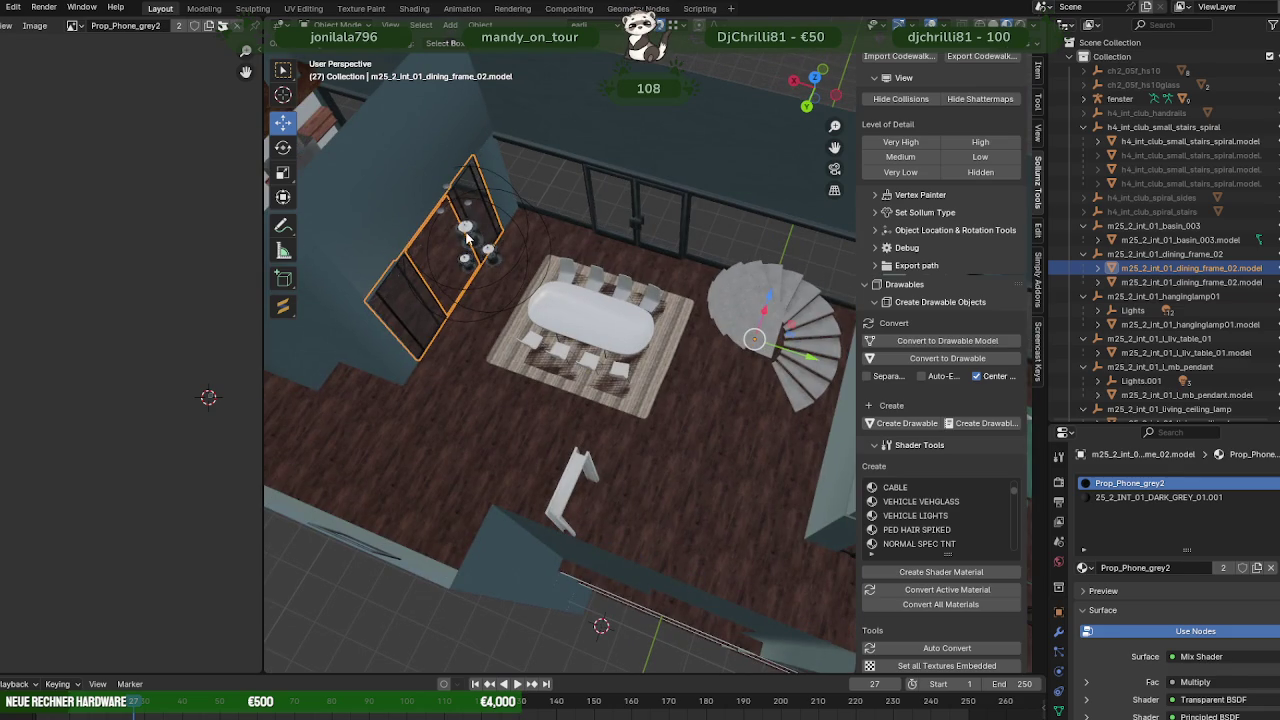
- Place the pendant lamp over the dining table and check its position from a top view
{"action": "left_click", "coordinate": [466, 236]}
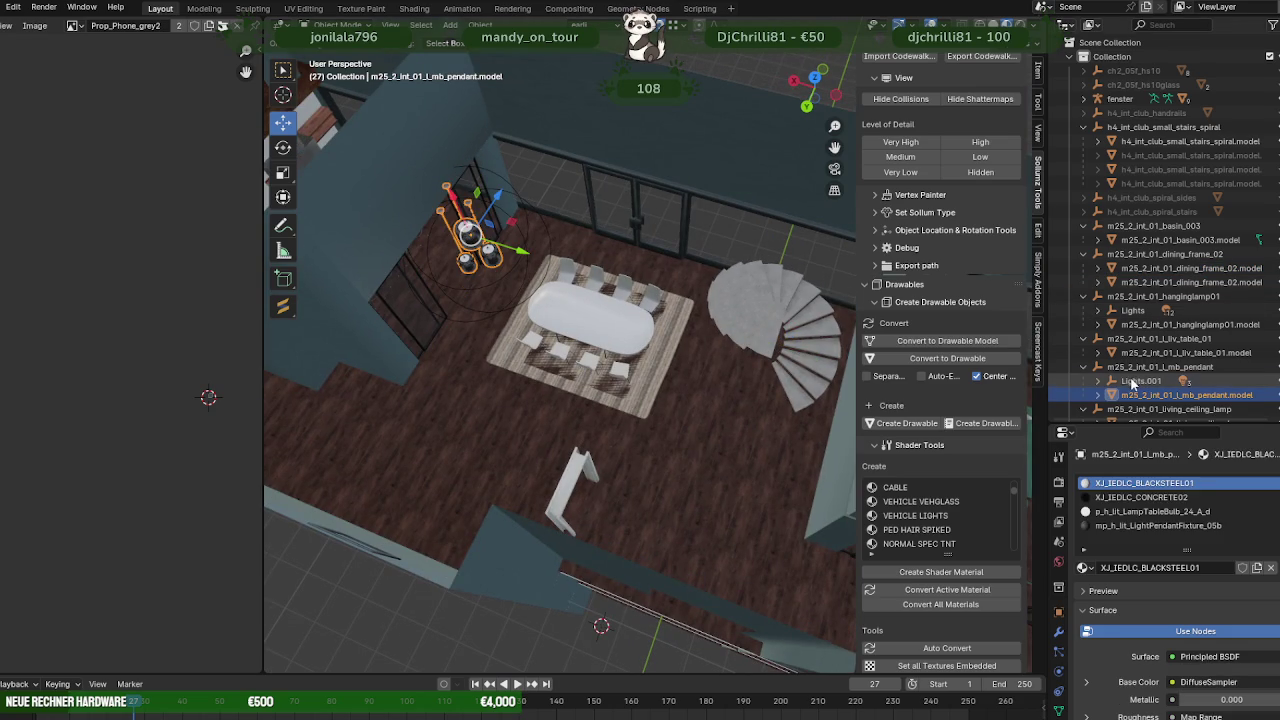
{"action": "left_click_drag", "start_coordinate": [517, 254], "coordinate": [630, 288]}
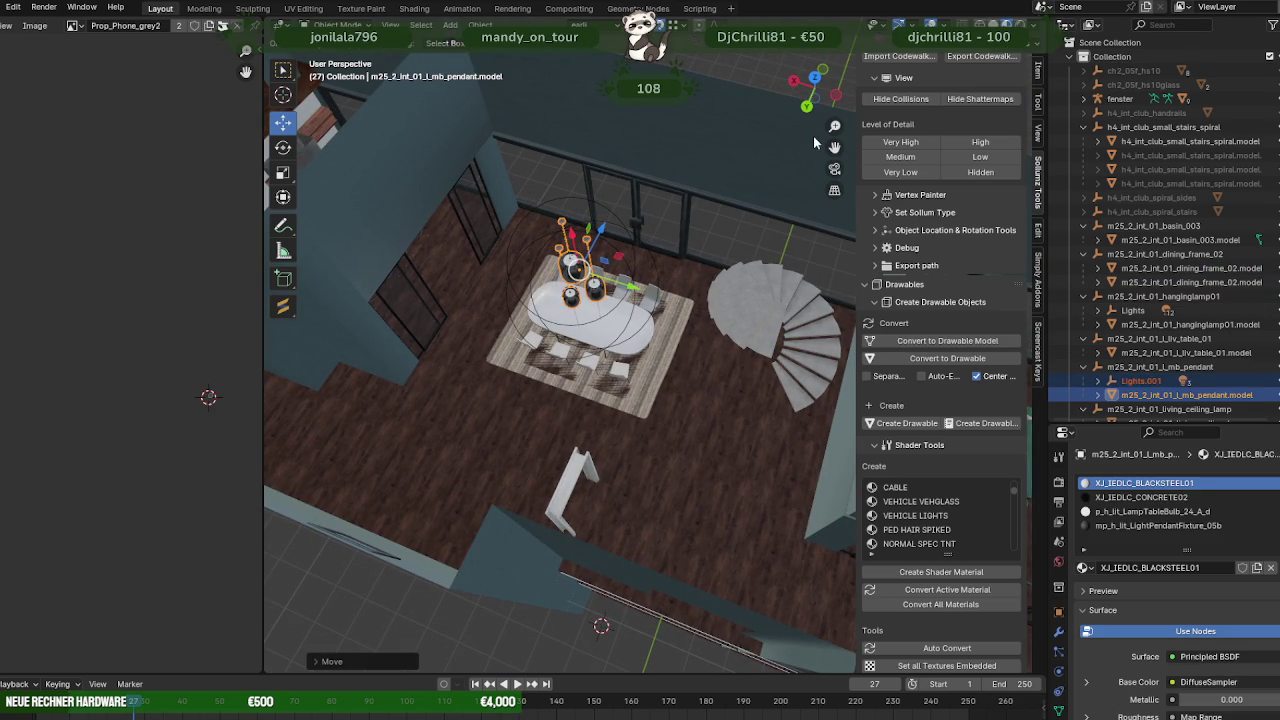
{"action": "key", "text": "KP_7"}
{"action": "scroll", "coordinate": [725, 317], "scroll_direction": "down", "scroll_amount": 2}
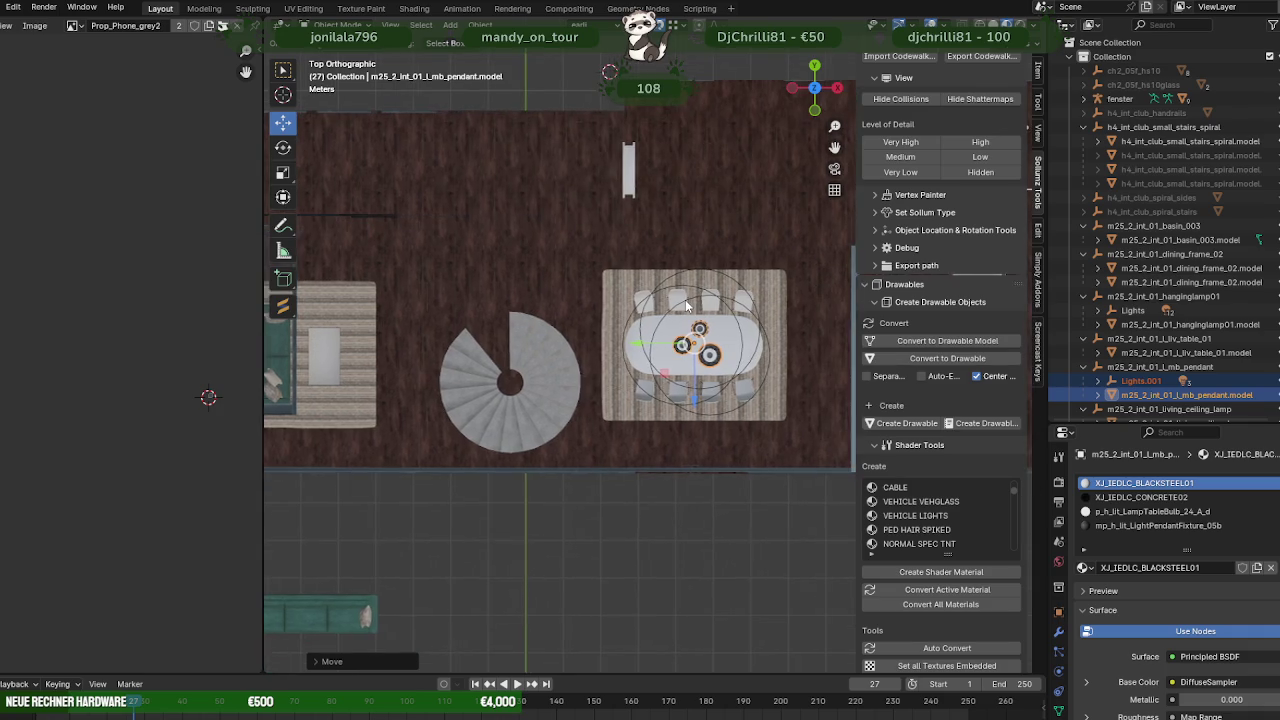
{"action": "scroll", "coordinate": [700, 290], "scroll_direction": "down", "scroll_amount": 3}
{"action": "mouse_move", "coordinate": [700, 290]}
{"action": "middle_mouse_down"}
{"action": "mouse_move", "coordinate": [703, 231]}
{"action": "mouse_move", "coordinate": [840, 182]}
{"action": "mouse_move", "coordinate": [714, 284]}
{"action": "mouse_move", "coordinate": [741, 297]}
{"action": "mouse_move", "coordinate": [567, 246]}
{"action": "mouse_move", "coordinate": [570, 313]}
{"action": "mouse_move", "coordinate": [631, 294]}
{"action": "mouse_move", "coordinate": [634, 281]}
{"action": "mouse_move", "coordinate": [585, 285]}
{"action": "mouse_move", "coordinate": [809, 293]}
{"action": "mouse_move", "coordinate": [831, 317]}
{"action": "mouse_move", "coordinate": [732, 354]}
{"action": "mouse_move", "coordinate": [731, 331]}
{"action": "mouse_move", "coordinate": [720, 375]}
{"action": "mouse_move", "coordinate": [740, 385]}
{"action": "mouse_move", "coordinate": [575, 350]}
{"action": "mouse_move", "coordinate": [679, 348]}
{"action": "middle_mouse_up"}
{"action": "scroll", "coordinate": [570, 313], "scroll_direction": "up", "scroll_amount": 5}
{"action": "scroll", "coordinate": [631, 294], "scroll_direction": "up", "scroll_amount": 3}
{"action": "scroll", "coordinate": [715, 342], "scroll_direction": "down", "scroll_amount": 3}
{"action": "scroll", "coordinate": [720, 375], "scroll_direction": "down", "scroll_amount": 2}
{"action": "scroll", "coordinate": [740, 385], "scroll_direction": "down", "scroll_amount": 1}
{"action": "scroll", "coordinate": [668, 375], "scroll_direction": "up", "scroll_amount": 2}
{"action": "scroll", "coordinate": [679, 348], "scroll_direction": "up", "scroll_amount": 2}
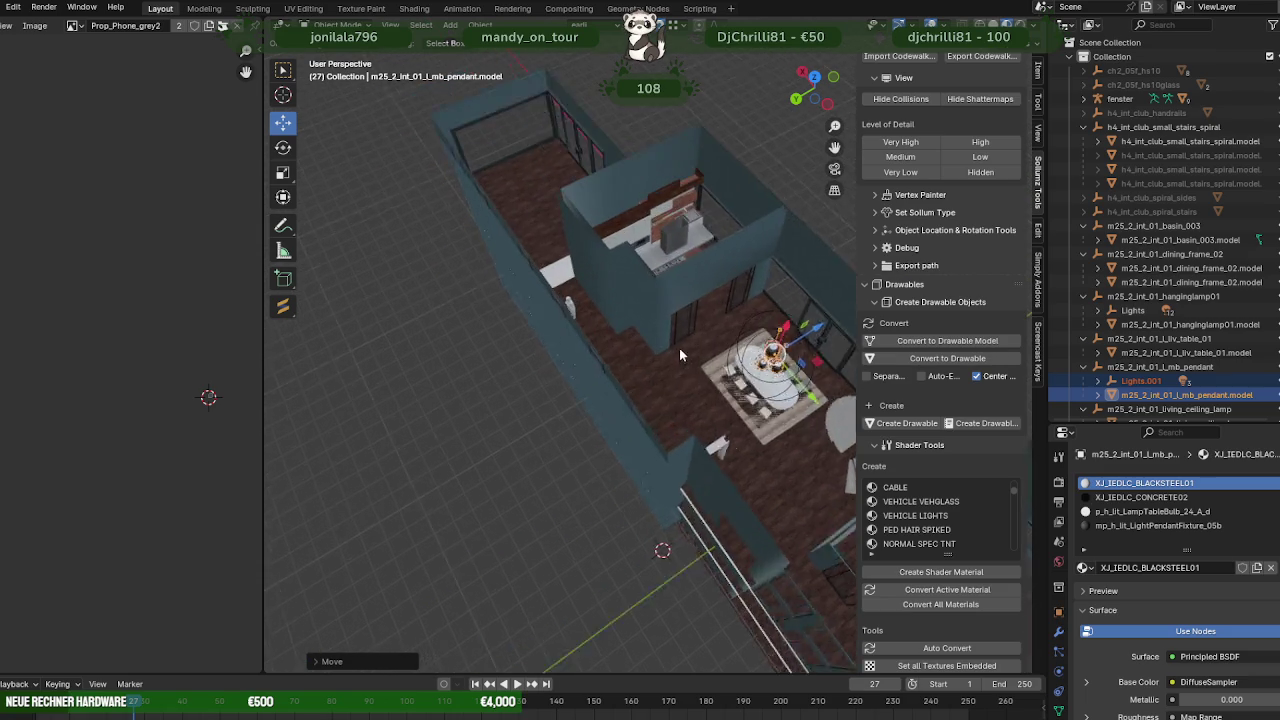
{"action": "scroll", "coordinate": [668, 318], "scroll_direction": "up", "scroll_amount": 2}
- Extrude the end of the wand wall into a new section running along the wall
{"action": "left_click", "coordinate": [668, 318]}
{"action": "key", "text": "Tab"}
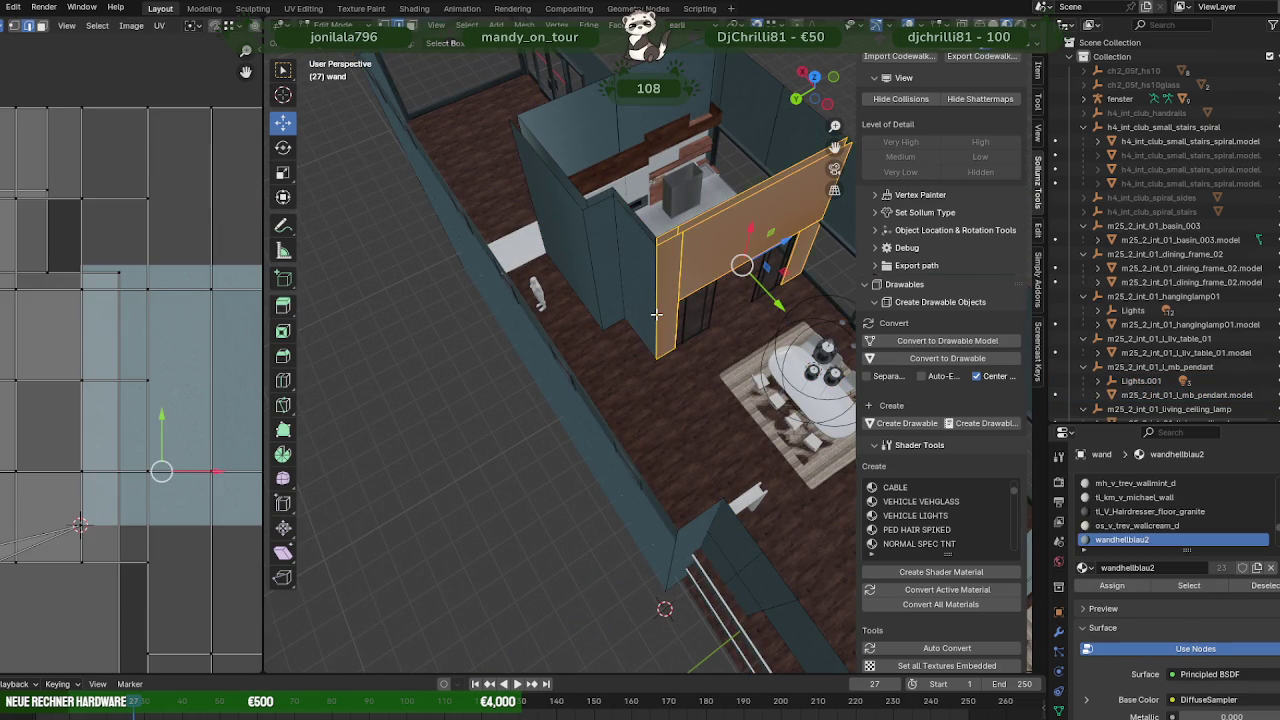
{"action": "left_click", "coordinate": [659, 316]}
{"action": "middle_click_drag", "start_coordinate": [659, 316], "coordinate": [681, 386]}
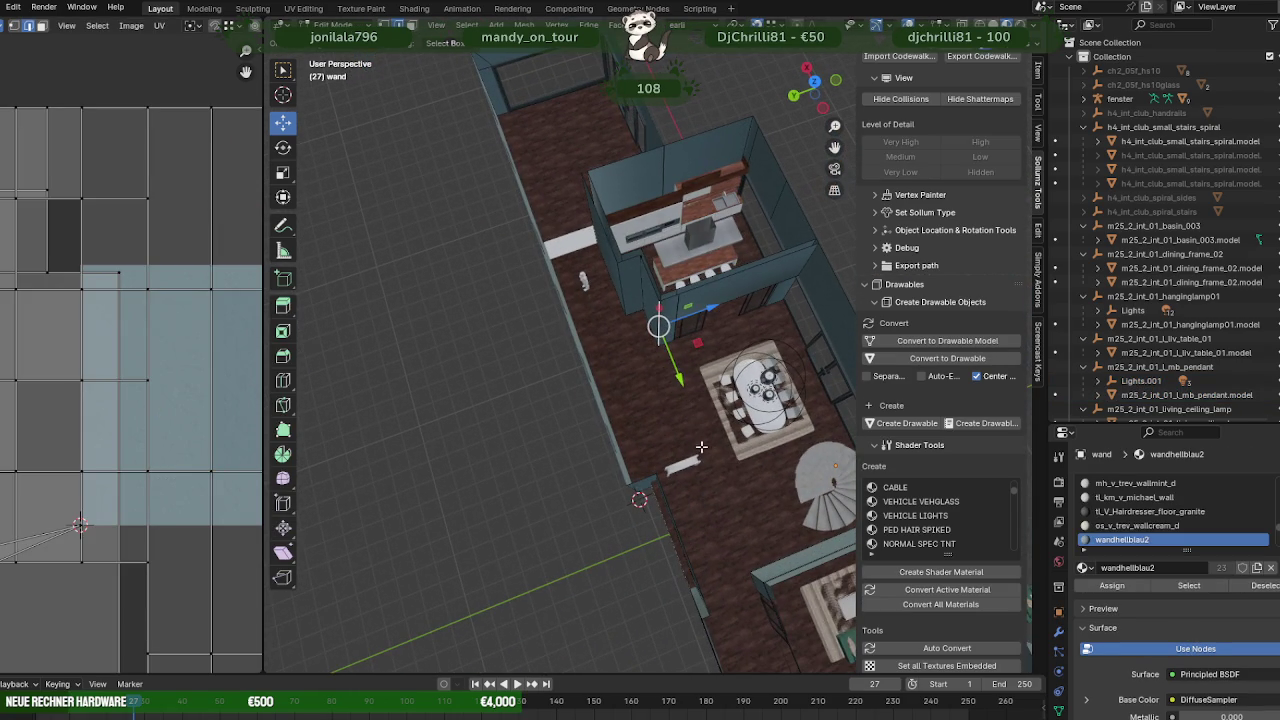
{"action": "key", "text": "e"}
{"action": "left_click_drag", "start_coordinate": [681, 380], "coordinate": [701, 461]}
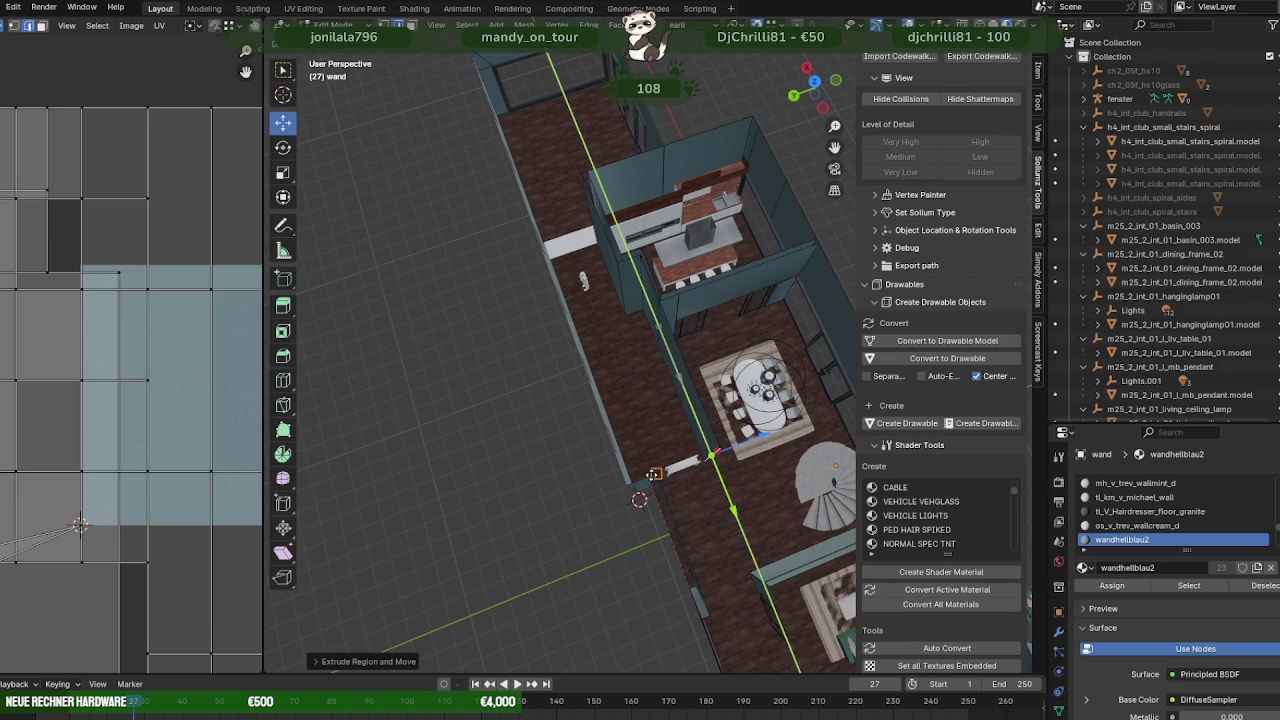
{"action": "left_click_drag", "start_coordinate": [653, 474], "coordinate": [660, 458]}
{"action": "middle_click_drag", "start_coordinate": [660, 458], "coordinate": [584, 462]}
- Extrude a second wall segment toward the room and slide it into place
{"action": "key", "text": "e"}
{"action": "left_click", "coordinate": [676, 468]}
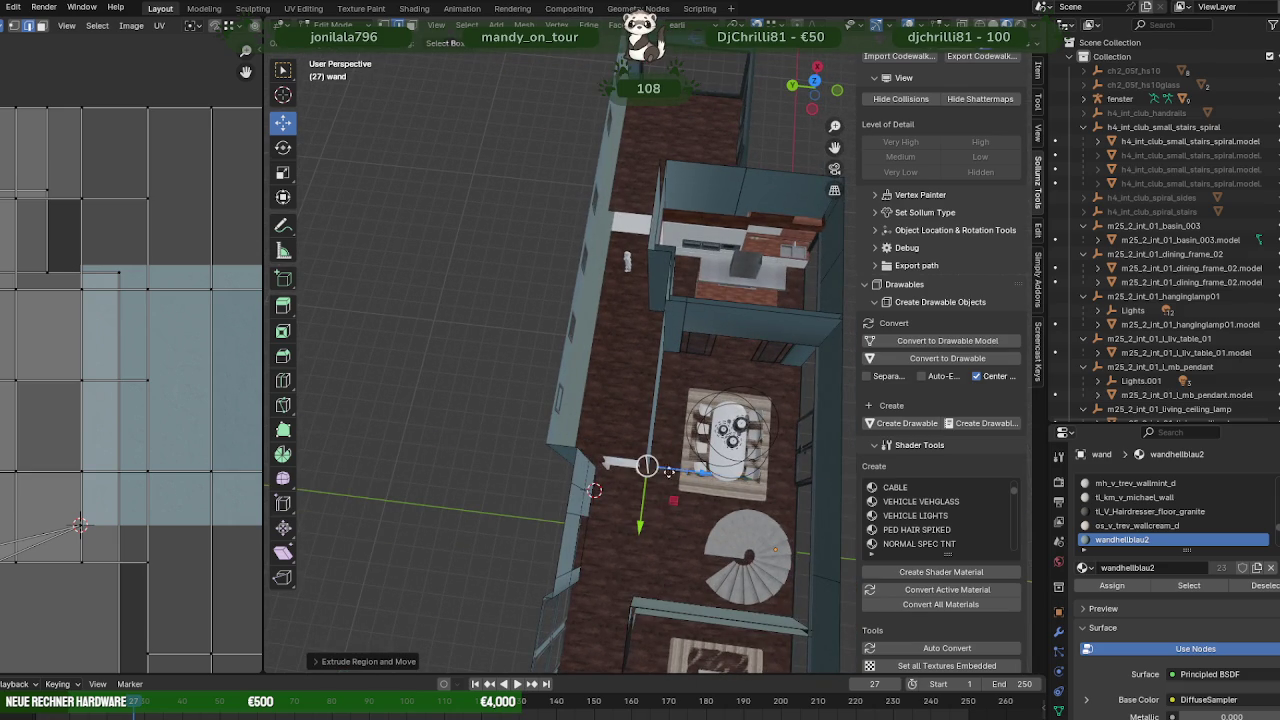
{"action": "left_click_drag", "start_coordinate": [669, 471], "coordinate": [586, 530]}
{"action": "mouse_move", "coordinate": [586, 530]}
{"action": "middle_mouse_down"}
{"action": "mouse_move", "coordinate": [651, 438]}
{"action": "mouse_move", "coordinate": [640, 430]}
{"action": "mouse_move", "coordinate": [660, 415]}
{"action": "mouse_move", "coordinate": [686, 427]}
{"action": "middle_mouse_up"}
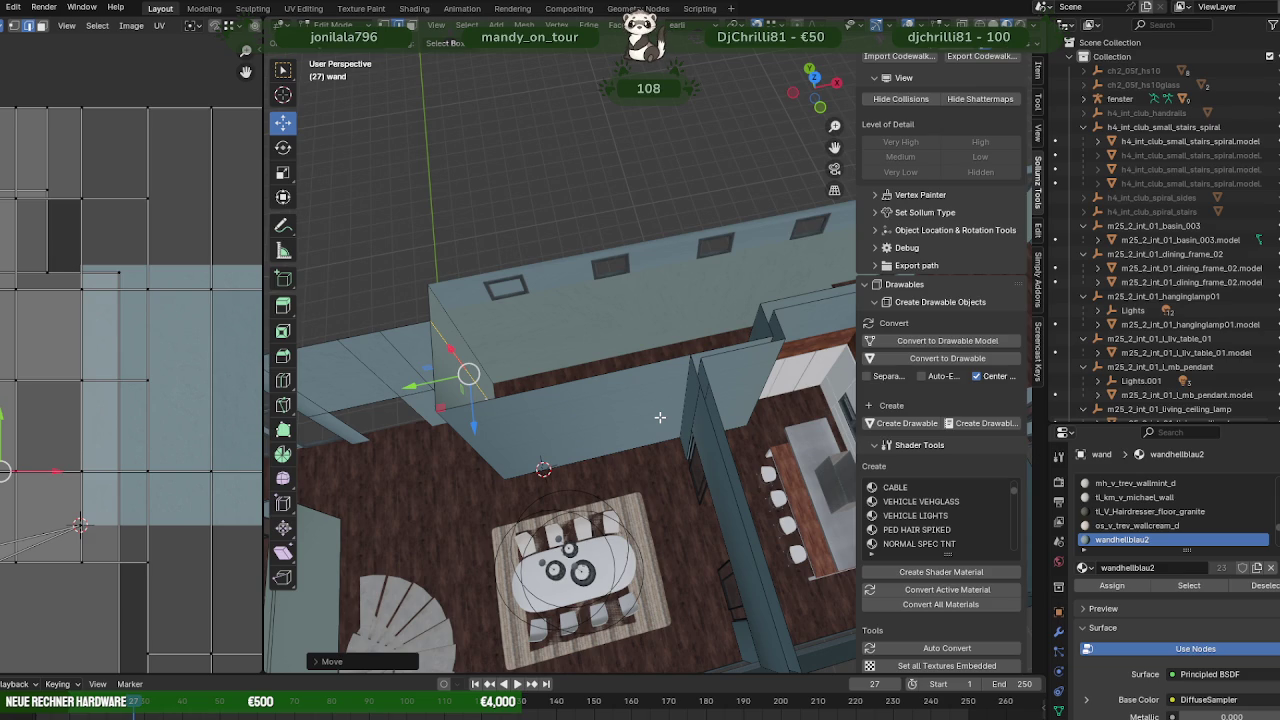
- Extrude another wall section from the selected edge and slide it along the wall
{"action": "left_click", "coordinate": [701, 372]}
{"action": "middle_click_drag", "start_coordinate": [700, 375], "coordinate": [640, 392]}
{"action": "key", "text": "e"}
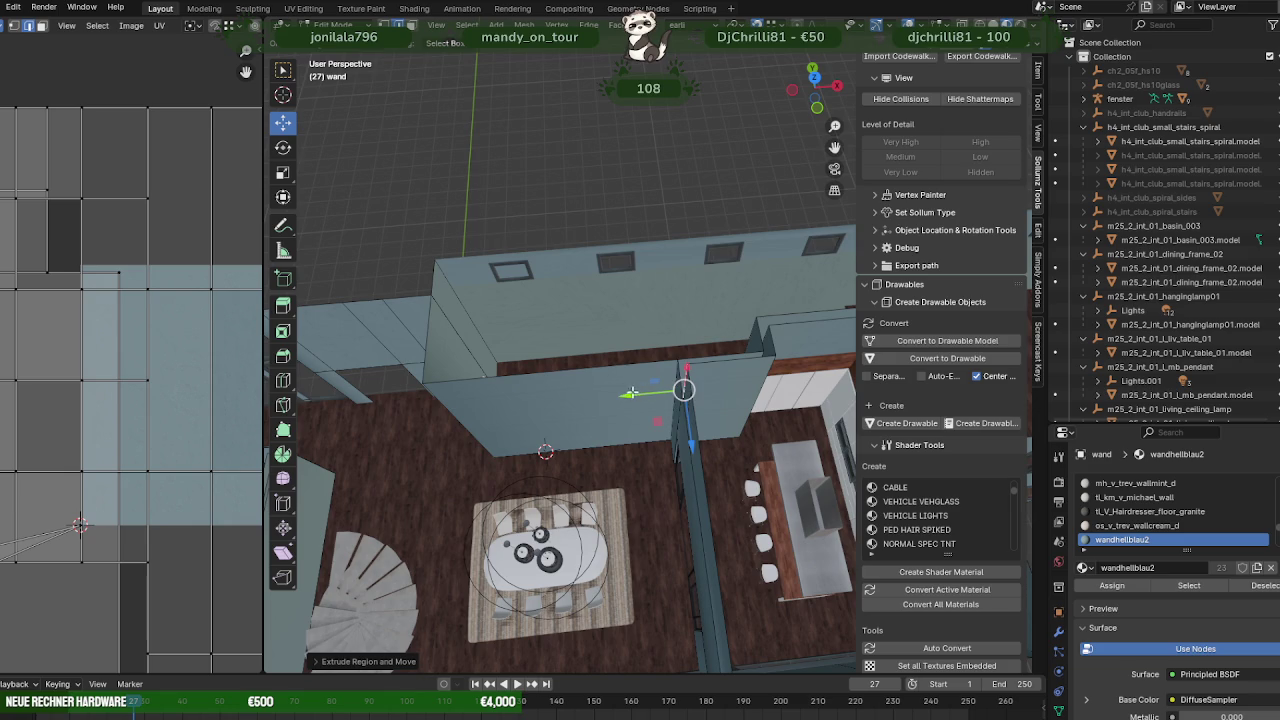
{"action": "left_click_drag", "start_coordinate": [632, 393], "coordinate": [474, 395]}
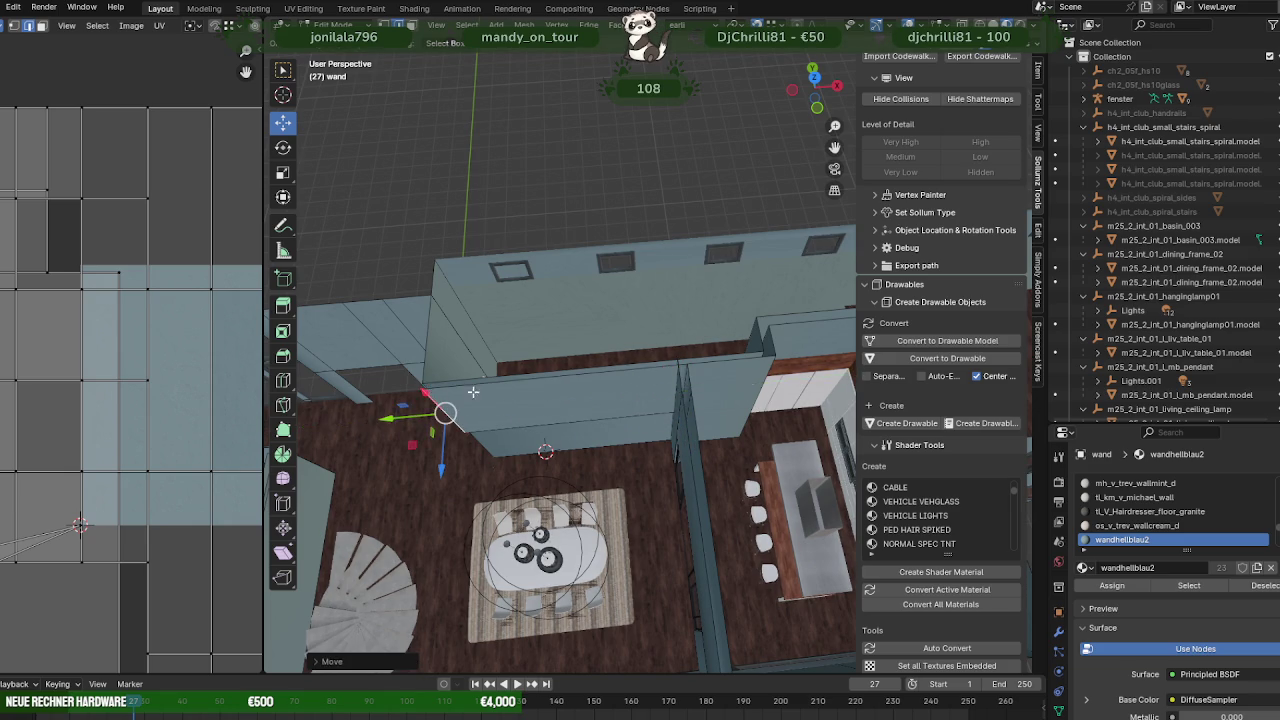
{"action": "middle_click_drag", "start_coordinate": [677, 425], "coordinate": [649, 422]}
{"action": "scroll", "coordinate": [649, 422], "scroll_direction": "up", "scroll_amount": 5}
- Delete the stray vertical wall edge and lower the bottom wall edge
{"action": "left_click", "coordinate": [655, 395]}
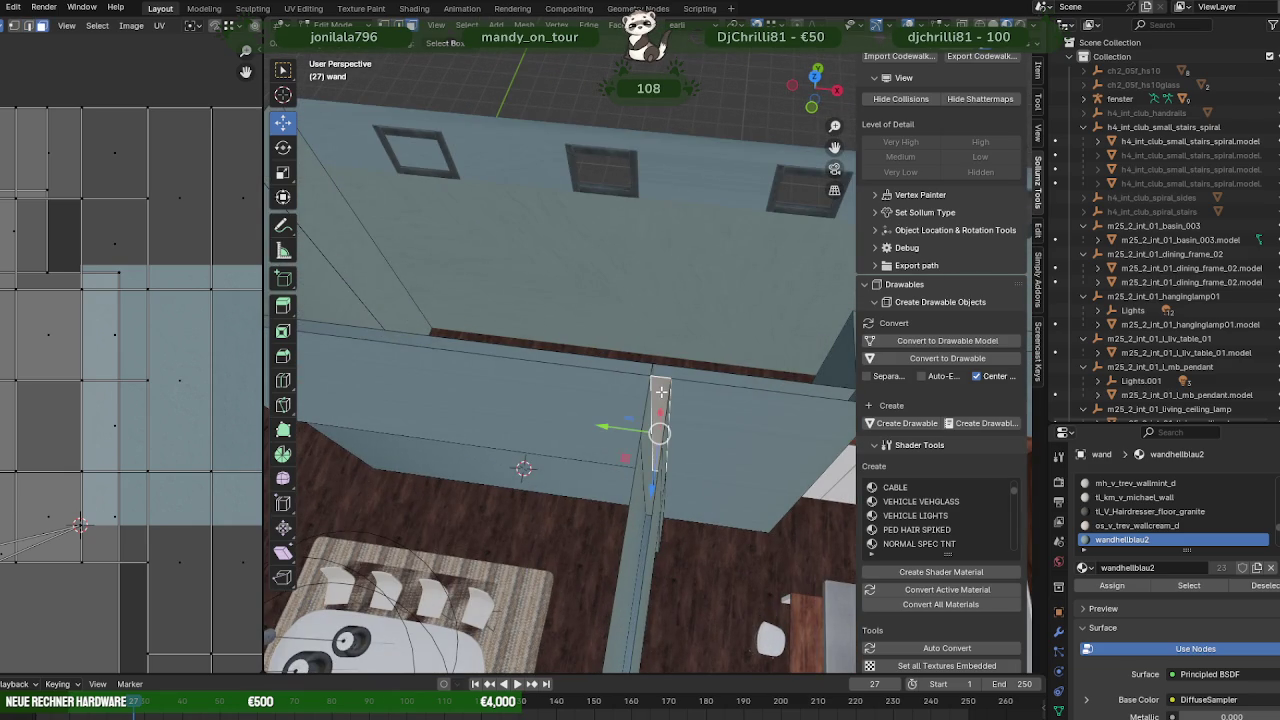
{"action": "key", "text": "x"}
{"action": "left_click", "coordinate": [661, 391]}
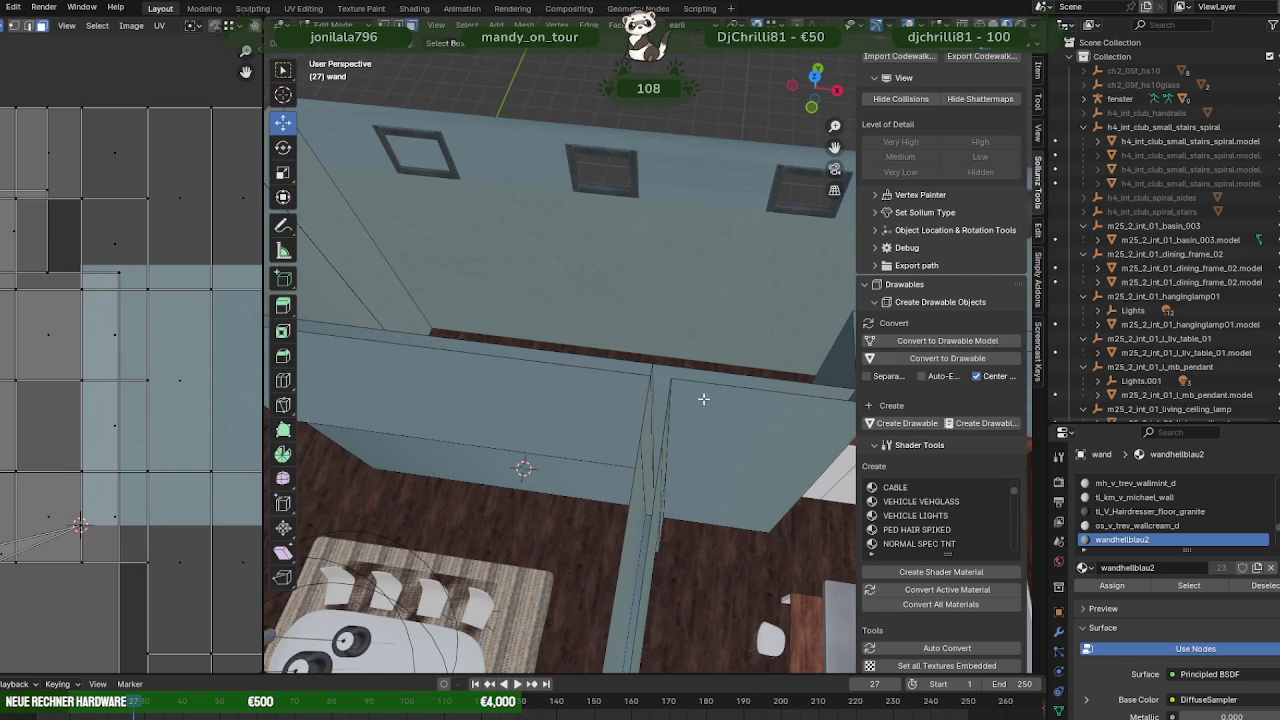
{"action": "left_click", "coordinate": [466, 370]}
{"action": "left_click", "coordinate": [486, 444]}
{"action": "middle_click_drag", "start_coordinate": [486, 444], "coordinate": [552, 478]}
{"action": "left_click_drag", "start_coordinate": [658, 418], "coordinate": [653, 476]}
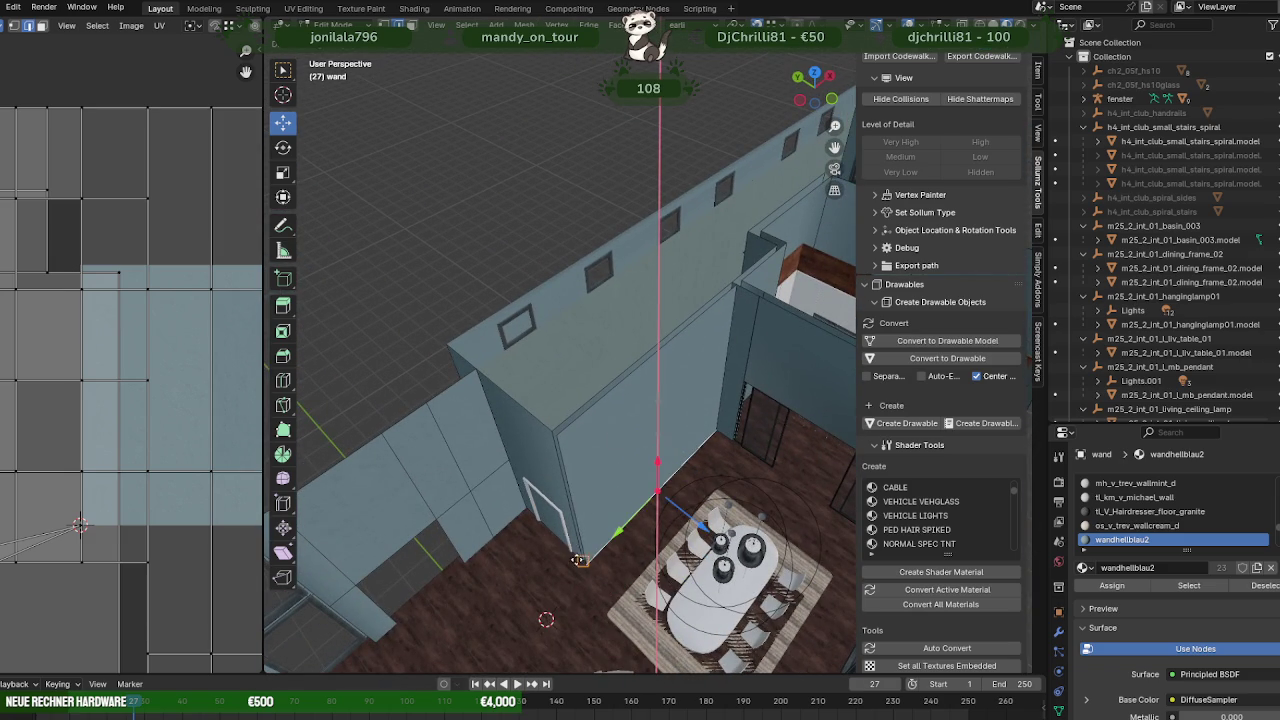
{"action": "mouse_move", "coordinate": [541, 479]}
{"action": "middle_mouse_down"}
{"action": "mouse_move", "coordinate": [586, 472]}
{"action": "mouse_move", "coordinate": [595, 520]}
{"action": "mouse_move", "coordinate": [560, 540]}
{"action": "middle_mouse_up"}
- Slide the wall's corner edge along the Y axis
{"action": "left_click", "coordinate": [618, 505]}
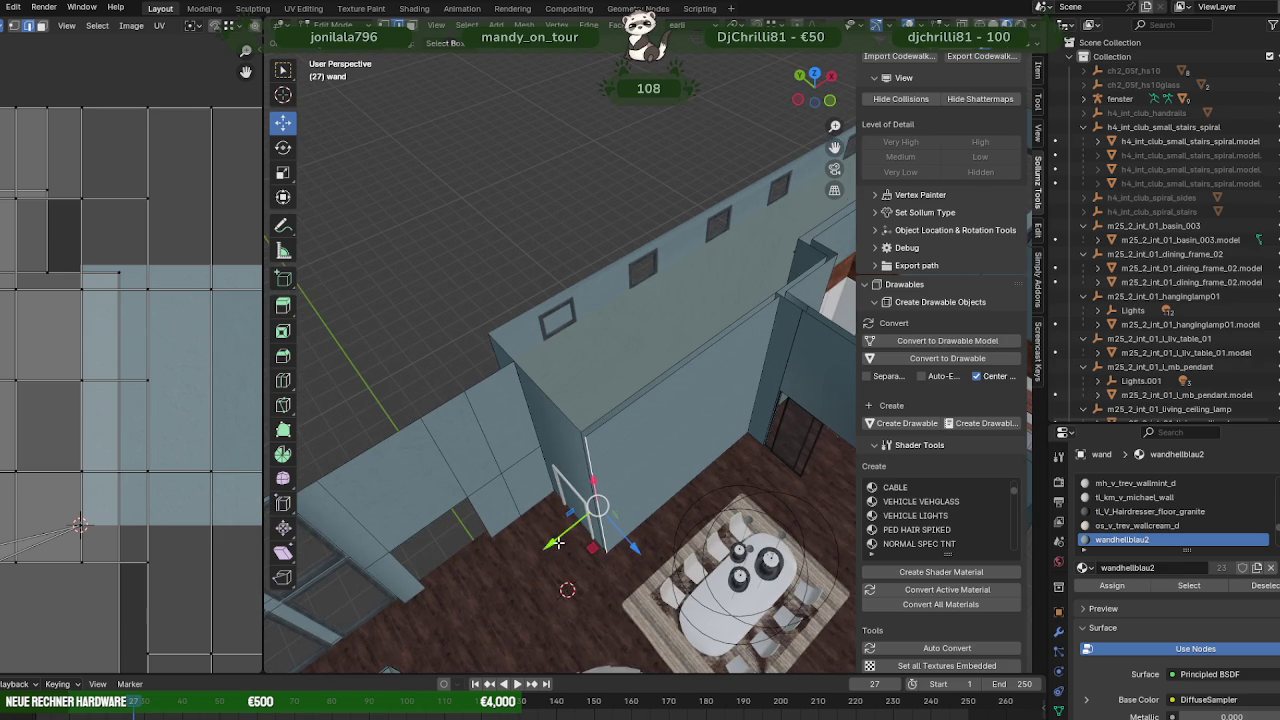
{"action": "left_click_drag", "start_coordinate": [556, 544], "coordinate": [547, 549]}
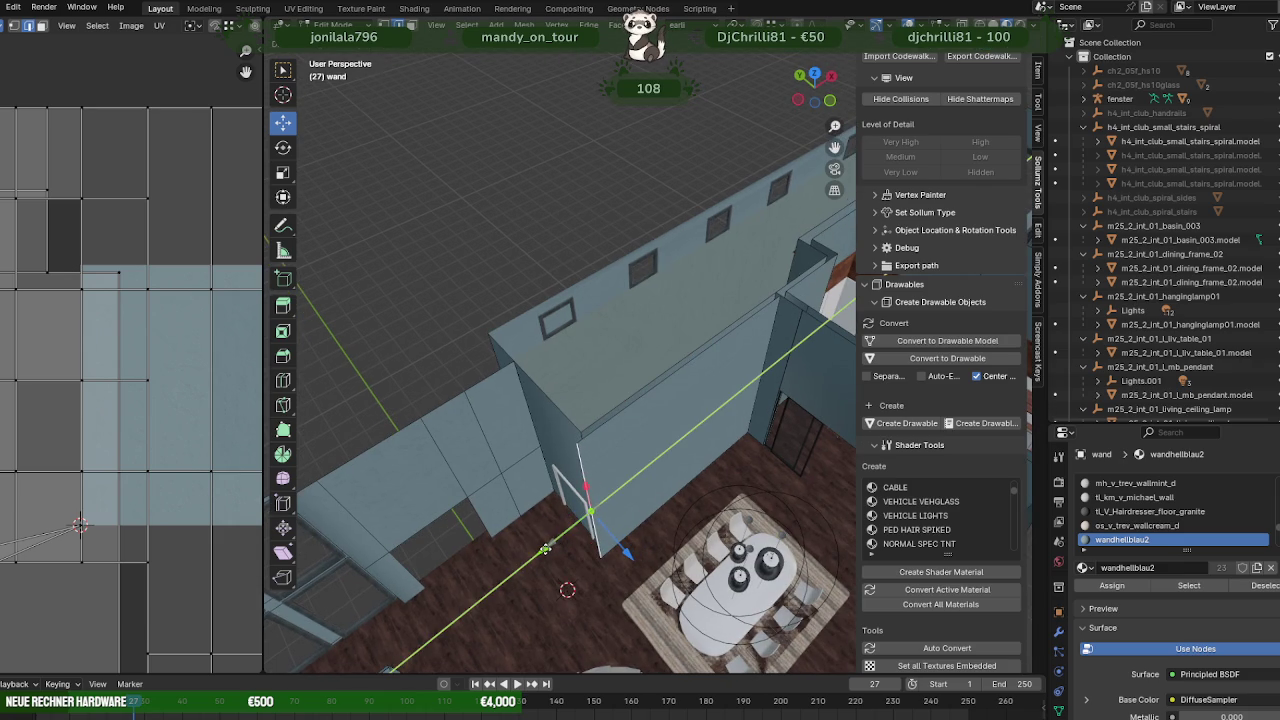
{"action": "left_click", "coordinate": [545, 549]}
{"action": "middle_click_drag", "start_coordinate": [591, 508], "coordinate": [720, 514]}
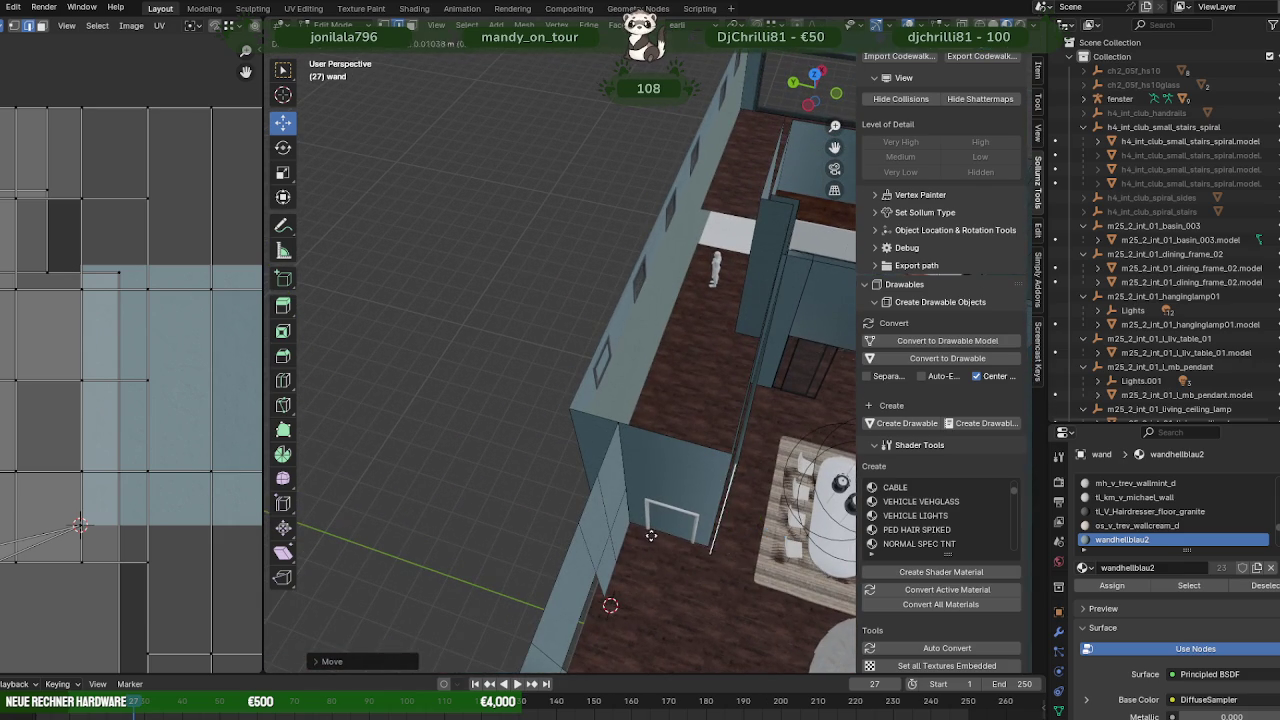
- Extrude the wall edge straight up along Z to form a new section
{"action": "key", "text": "e"}
{"action": "left_click", "coordinate": [704, 540]}
{"action": "key", "text": "e"}
{"action": "key", "text": "z"}
{"action": "left_click", "coordinate": [670, 462]}
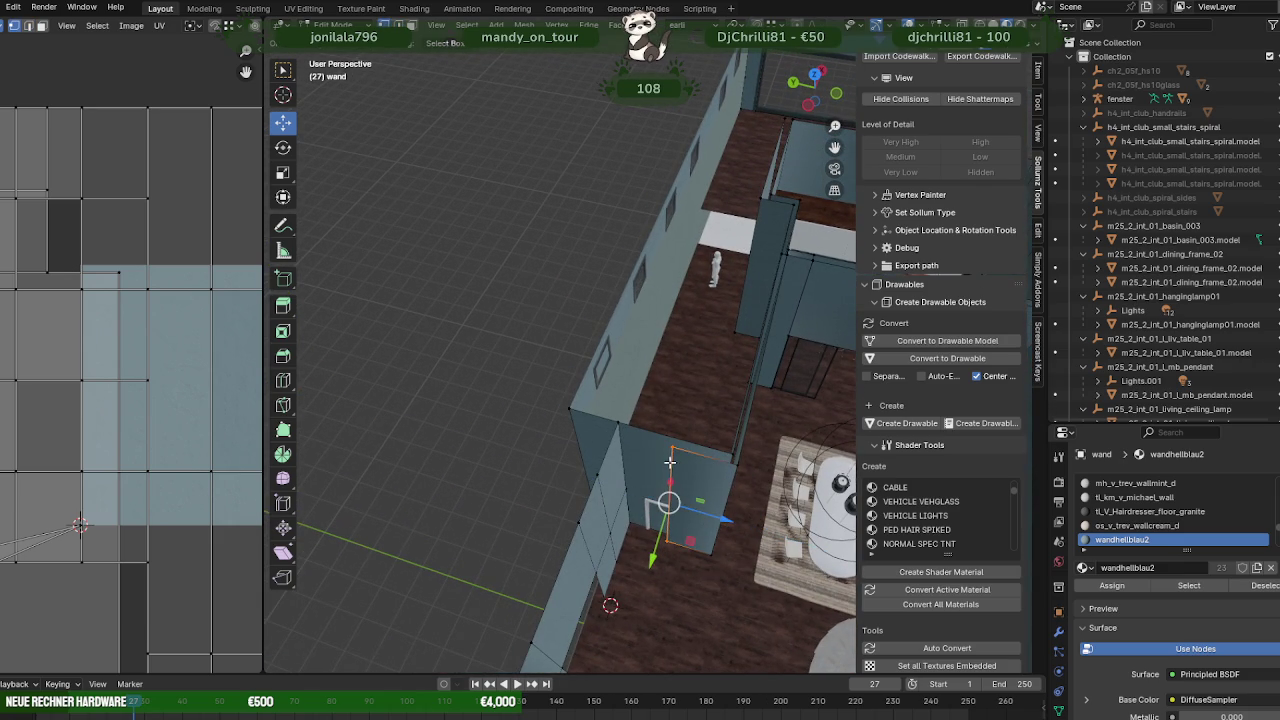
- Move the new edge along Z so it meets the neighbouring wall corner
{"action": "key", "text": "e"}
{"action": "key", "text": "z"}
{"action": "left_click", "coordinate": [637, 493]}
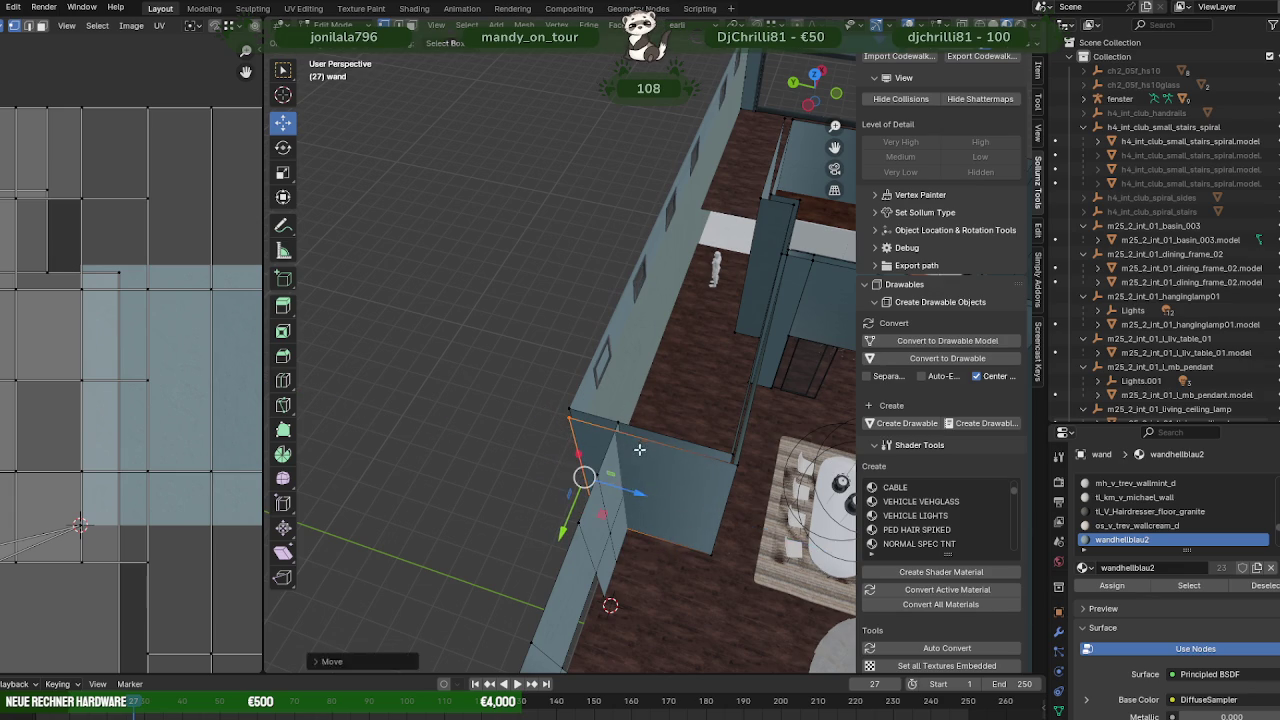
{"action": "key", "text": "g"}
{"action": "key", "text": "z"}
{"action": "key", "text": "z"}
{"action": "left_click", "coordinate": [637, 493]}
{"action": "mouse_move", "coordinate": [637, 493]}
{"action": "middle_mouse_down"}
{"action": "mouse_move", "coordinate": [643, 469]}
{"action": "mouse_move", "coordinate": [702, 531]}
{"action": "mouse_move", "coordinate": [671, 423]}
{"action": "middle_mouse_up"}
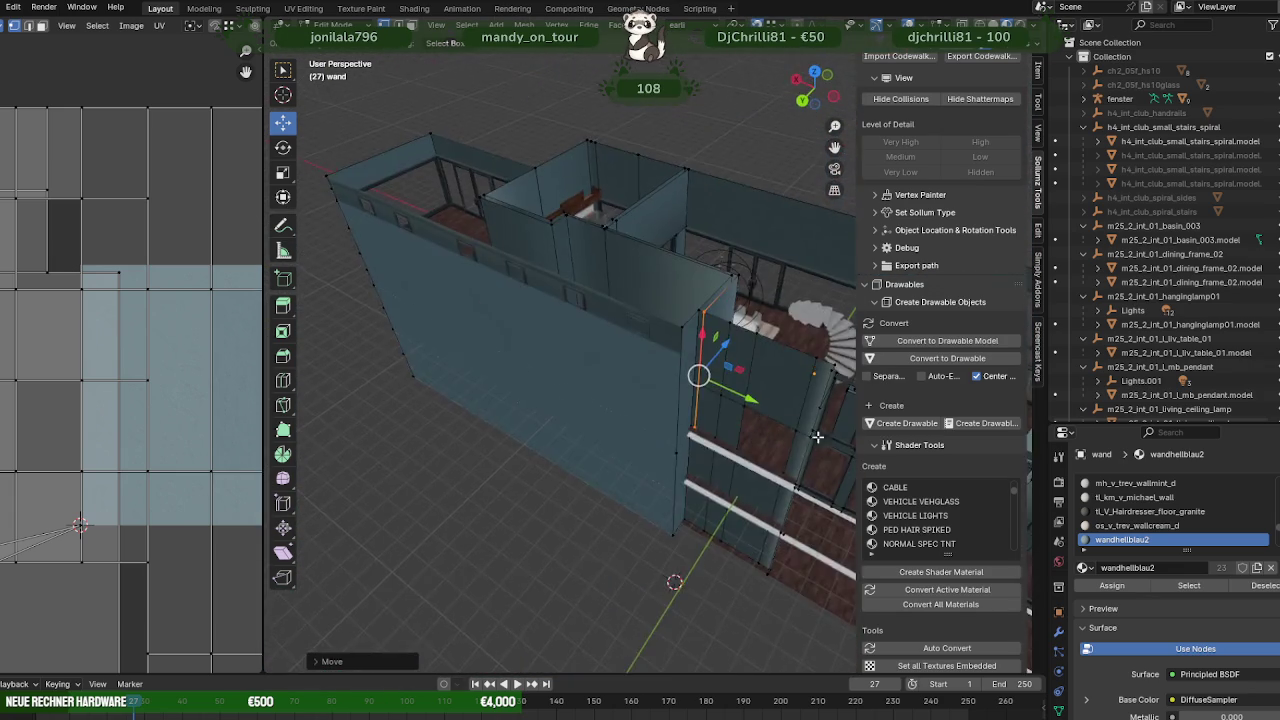
{"action": "scroll", "coordinate": [671, 423], "scroll_direction": "up", "scroll_amount": 5}
{"action": "scroll", "coordinate": [690, 415], "scroll_direction": "up", "scroll_amount": 3}
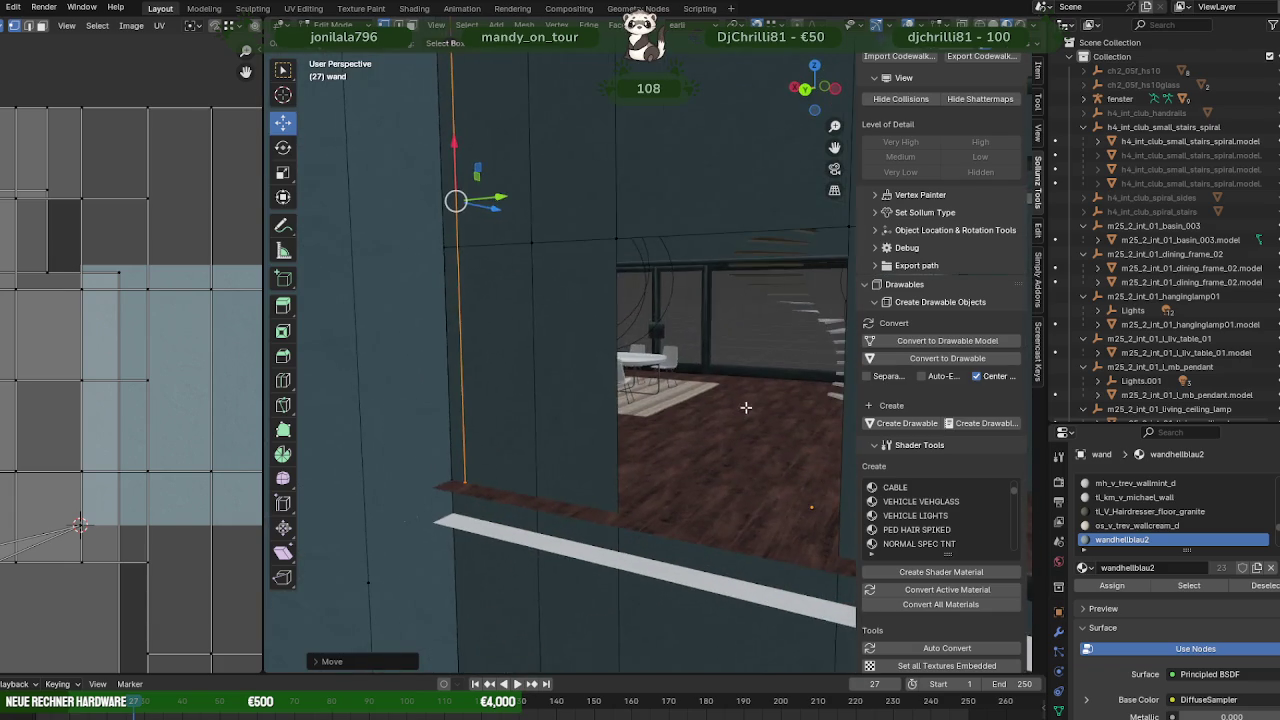
{"action": "mouse_move", "coordinate": [700, 410]}
{"action": "middle_mouse_down"}
{"action": "mouse_move", "coordinate": [657, 438]}
{"action": "mouse_move", "coordinate": [519, 431]}
{"action": "mouse_move", "coordinate": [586, 429]}
{"action": "mouse_move", "coordinate": [659, 477]}
{"action": "middle_mouse_up"}
{"action": "scroll", "coordinate": [706, 408], "scroll_direction": "up", "scroll_amount": 4}
{"action": "scroll", "coordinate": [519, 431], "scroll_direction": "down", "scroll_amount": 2}
{"action": "scroll", "coordinate": [600, 436], "scroll_direction": "down", "scroll_amount": 2}
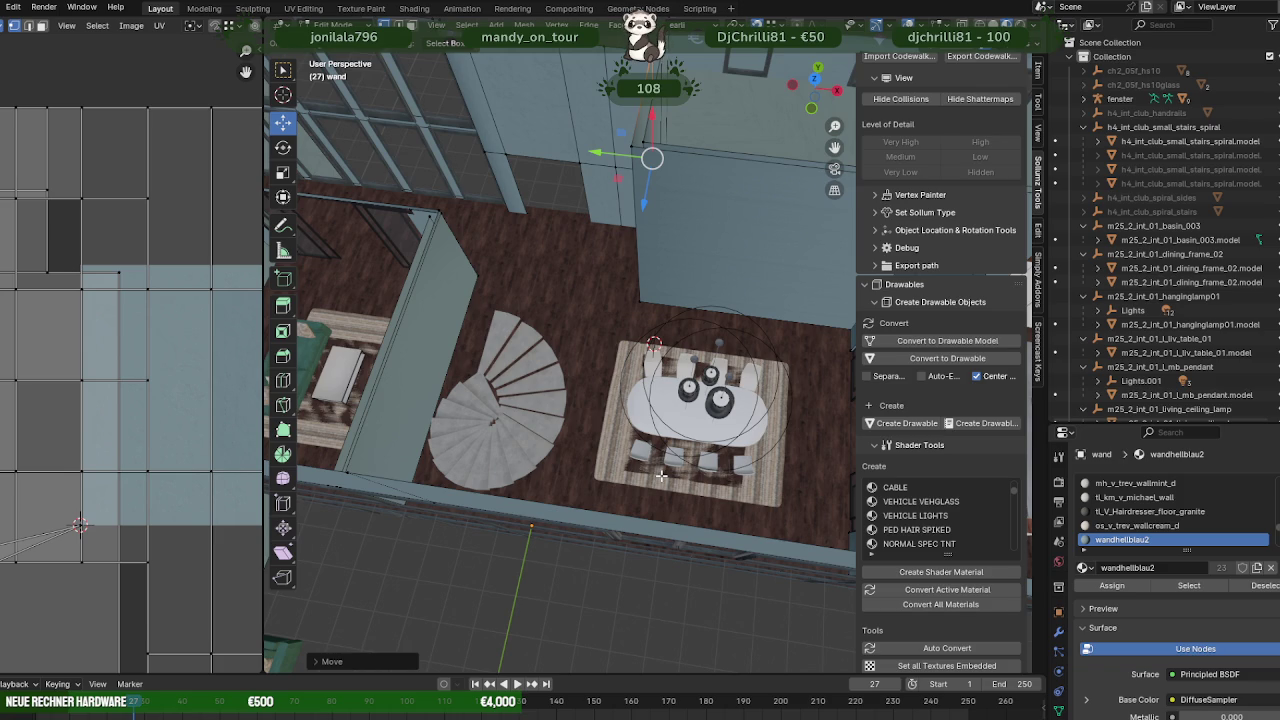
{"action": "mouse_move", "coordinate": [660, 477]}
{"action": "middle_mouse_down"}
{"action": "mouse_move", "coordinate": [757, 380]}
{"action": "mouse_move", "coordinate": [662, 340]}
{"action": "mouse_move", "coordinate": [769, 332]}
{"action": "mouse_move", "coordinate": [668, 308]}
{"action": "mouse_move", "coordinate": [719, 321]}
{"action": "middle_mouse_up"}
{"action": "scroll", "coordinate": [719, 321], "scroll_direction": "up", "scroll_amount": 2}
{"action": "scroll", "coordinate": [694, 334], "scroll_direction": "up", "scroll_amount": 3}
{"action": "scroll", "coordinate": [671, 277], "scroll_direction": "up", "scroll_amount": 2}
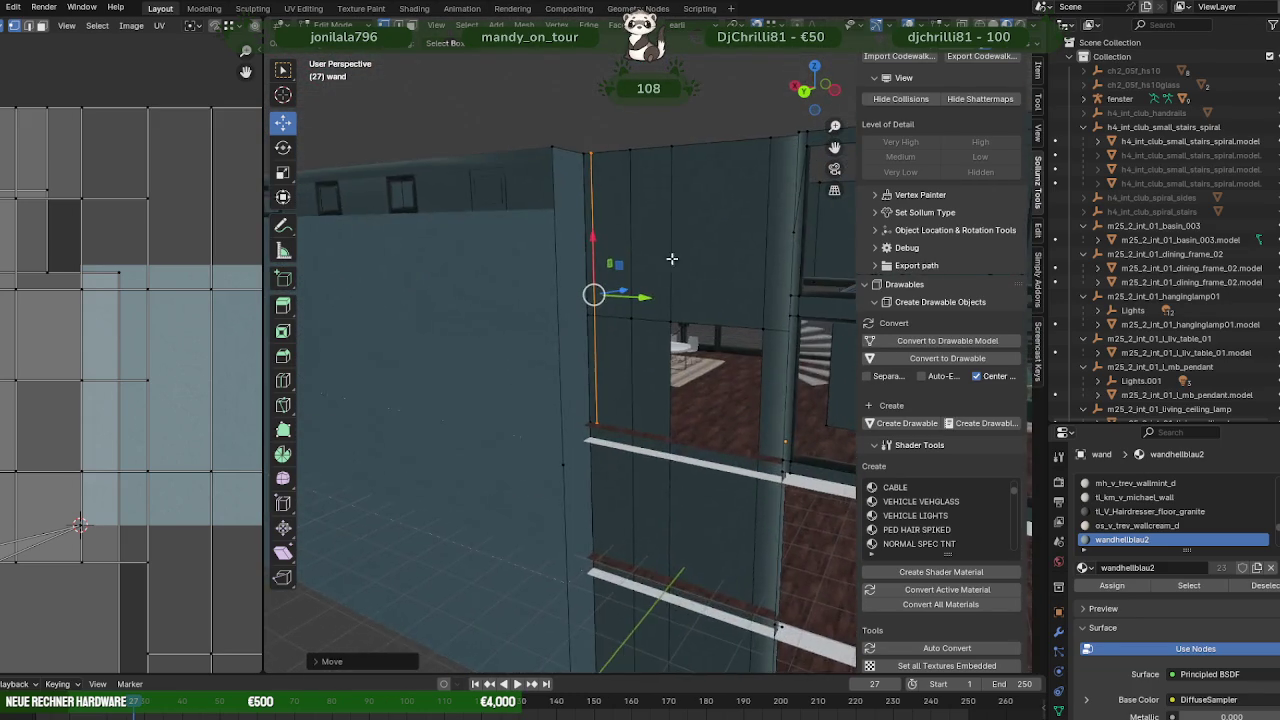
{"action": "scroll", "coordinate": [671, 257], "scroll_direction": "up", "scroll_amount": 3}
{"action": "scroll", "coordinate": [760, 368], "scroll_direction": "down", "scroll_amount": 5}
{"action": "scroll", "coordinate": [700, 380], "scroll_direction": "down", "scroll_amount": 2}
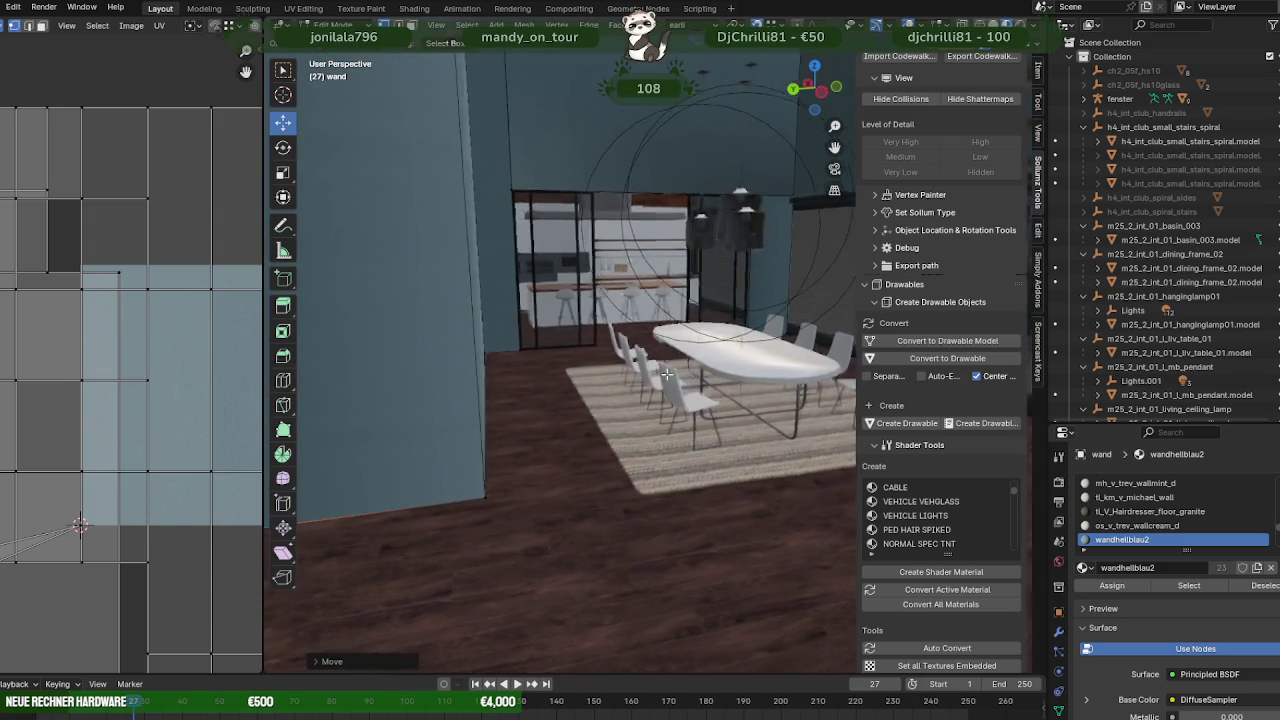
{"action": "mouse_move", "coordinate": [651, 390]}
{"action": "middle_mouse_down"}
{"action": "mouse_move", "coordinate": [597, 403]}
{"action": "mouse_move", "coordinate": [679, 485]}
{"action": "middle_mouse_up"}
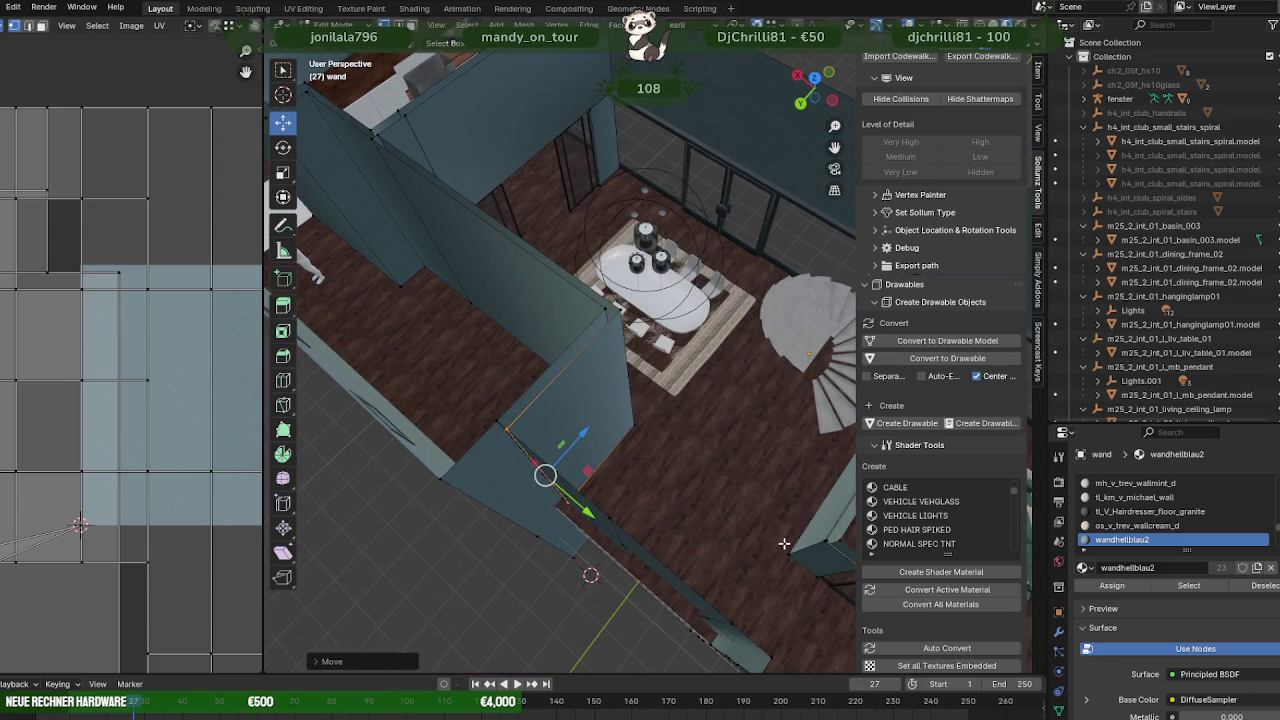
{"action": "mouse_move", "coordinate": [744, 512]}
{"action": "middle_mouse_down"}
{"action": "mouse_move", "coordinate": [608, 436]}
{"action": "mouse_move", "coordinate": [626, 420]}
{"action": "mouse_move", "coordinate": [614, 406]}
{"action": "mouse_move", "coordinate": [733, 458]}
{"action": "mouse_move", "coordinate": [606, 451]}
{"action": "mouse_move", "coordinate": [684, 451]}
{"action": "mouse_move", "coordinate": [628, 458]}
{"action": "mouse_move", "coordinate": [616, 480]}
{"action": "middle_mouse_up"}
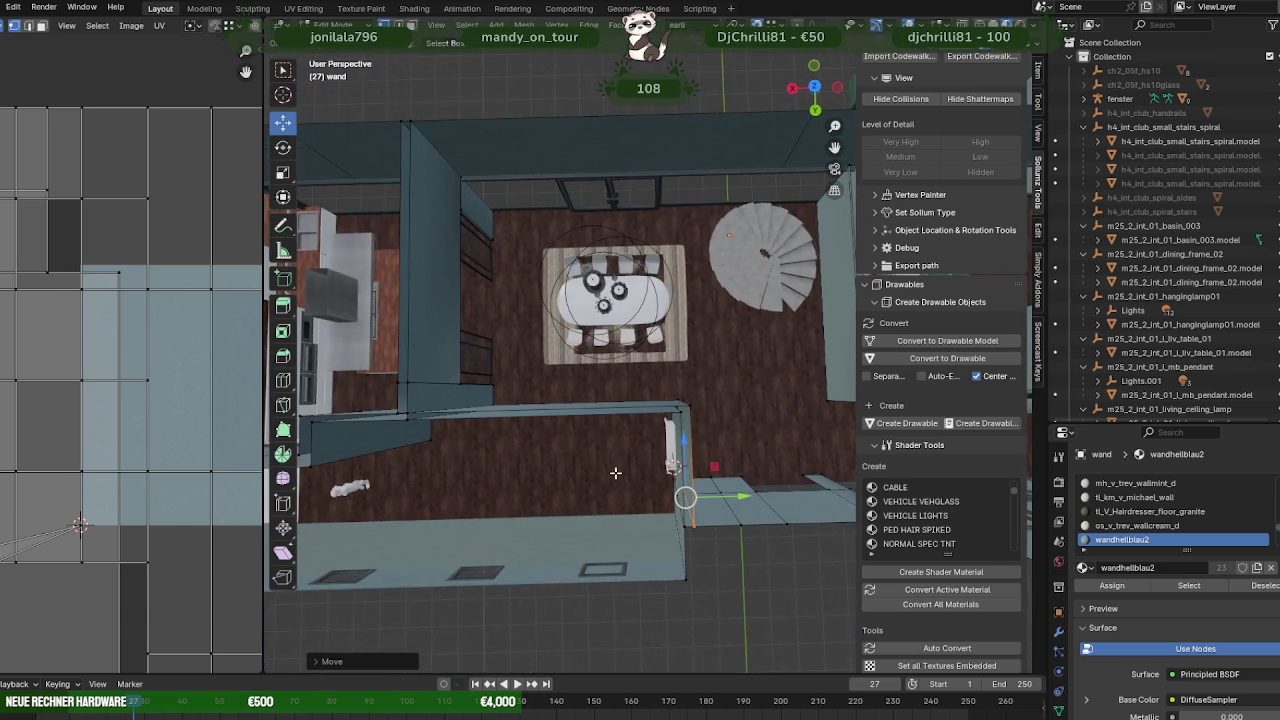
{"action": "scroll", "coordinate": [615, 472], "scroll_direction": "up", "scroll_amount": 2}
{"action": "scroll", "coordinate": [621, 450], "scroll_direction": "down", "scroll_amount": 2}
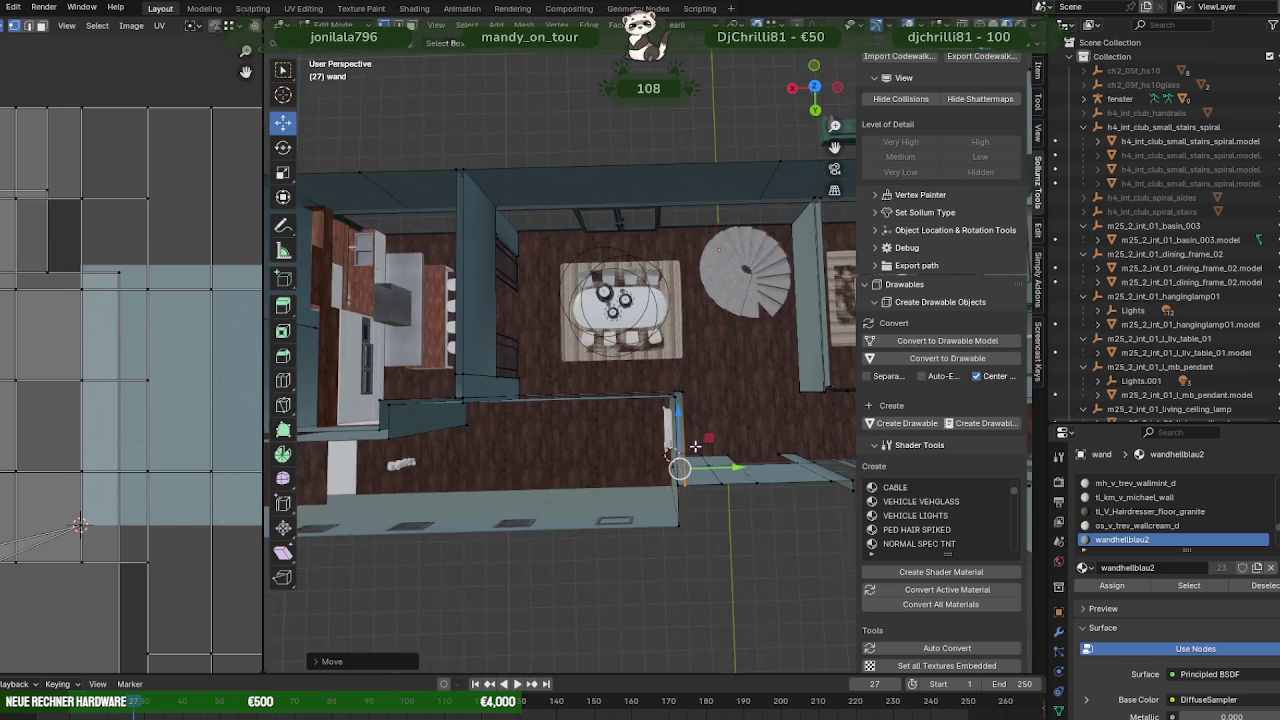
{"action": "mouse_move", "coordinate": [621, 450]}
{"action": "middle_mouse_down"}
{"action": "mouse_move", "coordinate": [496, 336]}
{"action": "mouse_move", "coordinate": [665, 371]}
{"action": "mouse_move", "coordinate": [715, 357]}
{"action": "middle_mouse_up"}
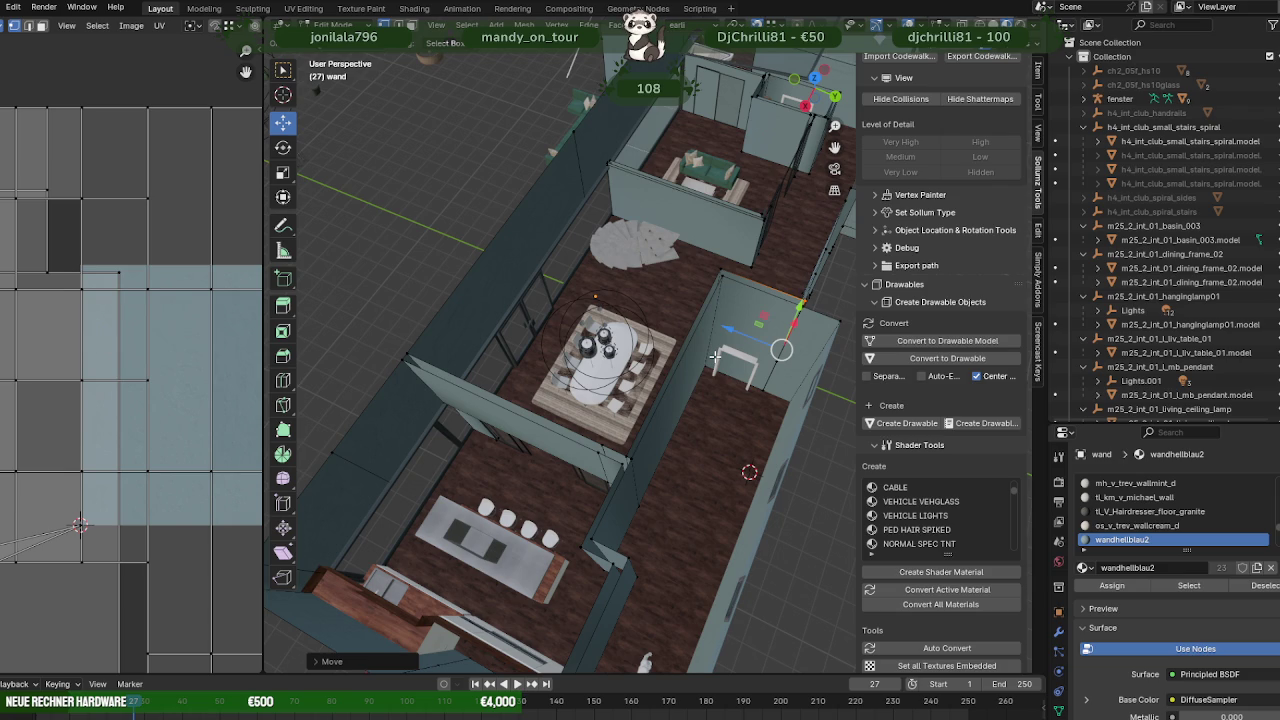
- Bring the kitchen wall piece's top down to wall height, shift it along Y, and exit to Object Mode
{"action": "key", "text": "KP_Decimal"}
{"action": "mouse_move", "coordinate": [715, 355]}
{"action": "middle_mouse_down"}
{"action": "mouse_move", "coordinate": [664, 355]}
{"action": "mouse_move", "coordinate": [677, 375]}
{"action": "middle_mouse_up"}
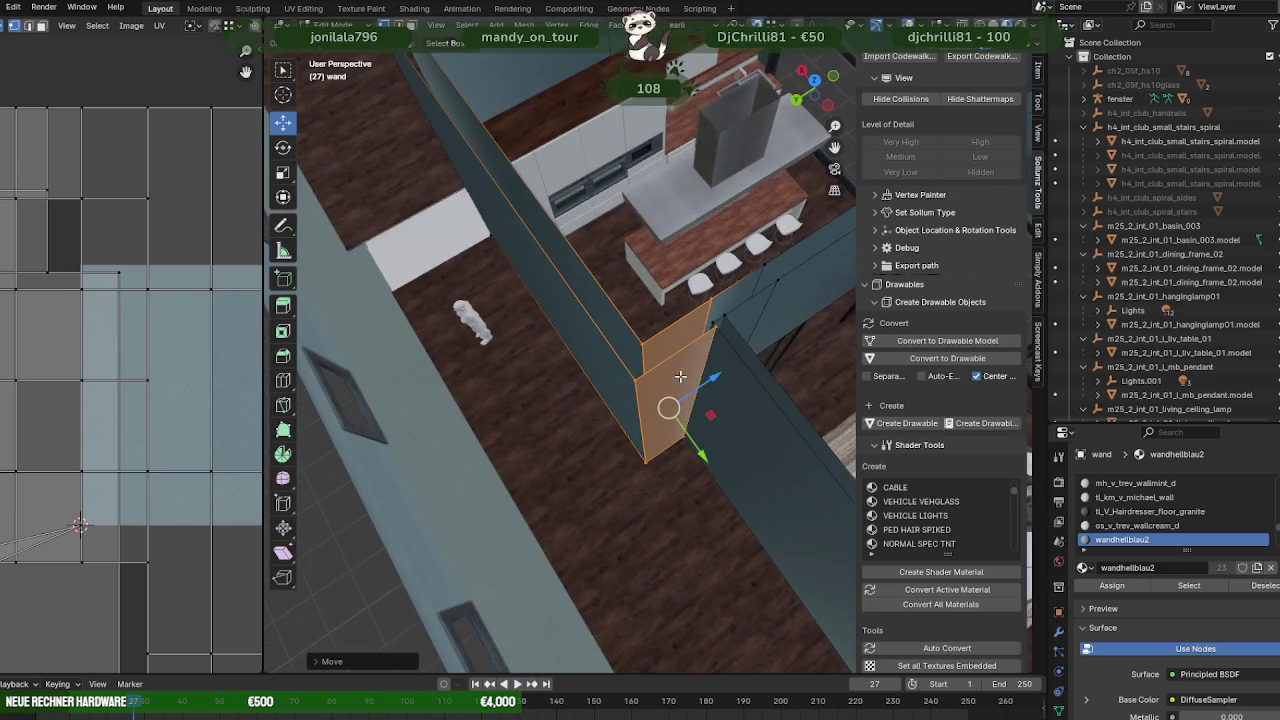
{"action": "key", "text": "ctrl+z"}
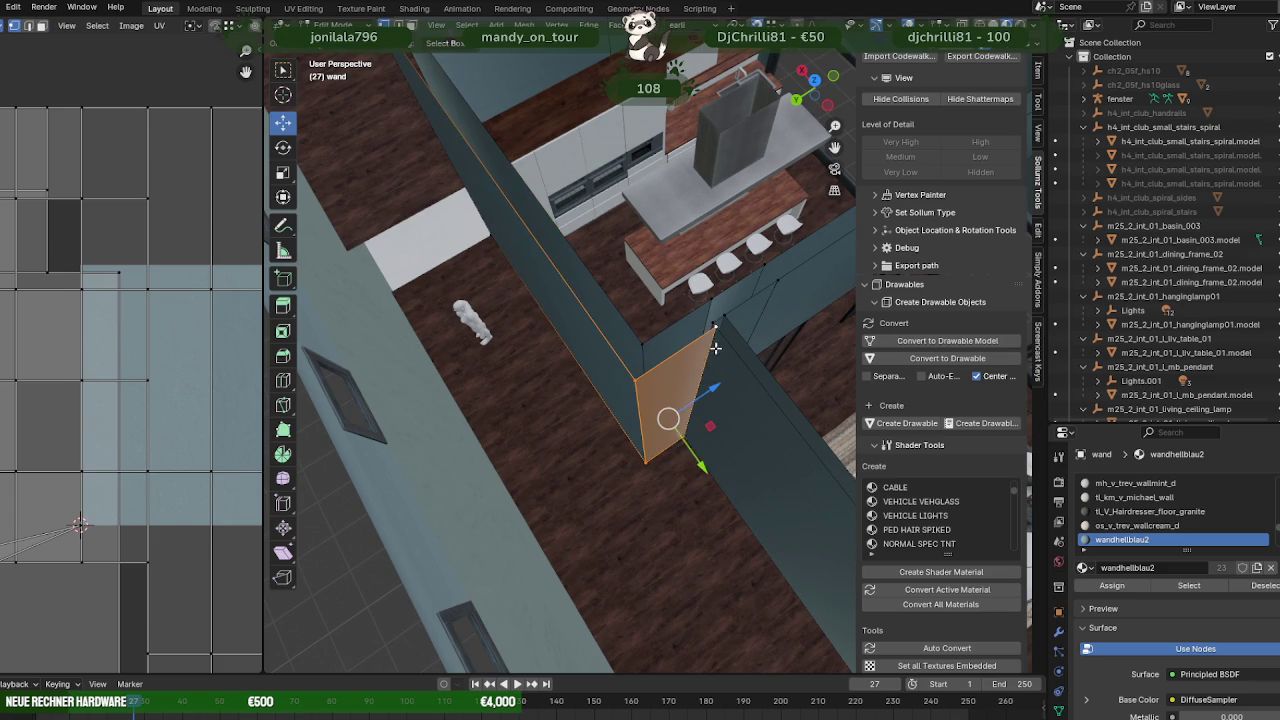
{"action": "left_click_drag", "start_coordinate": [697, 463], "coordinate": [700, 392]}
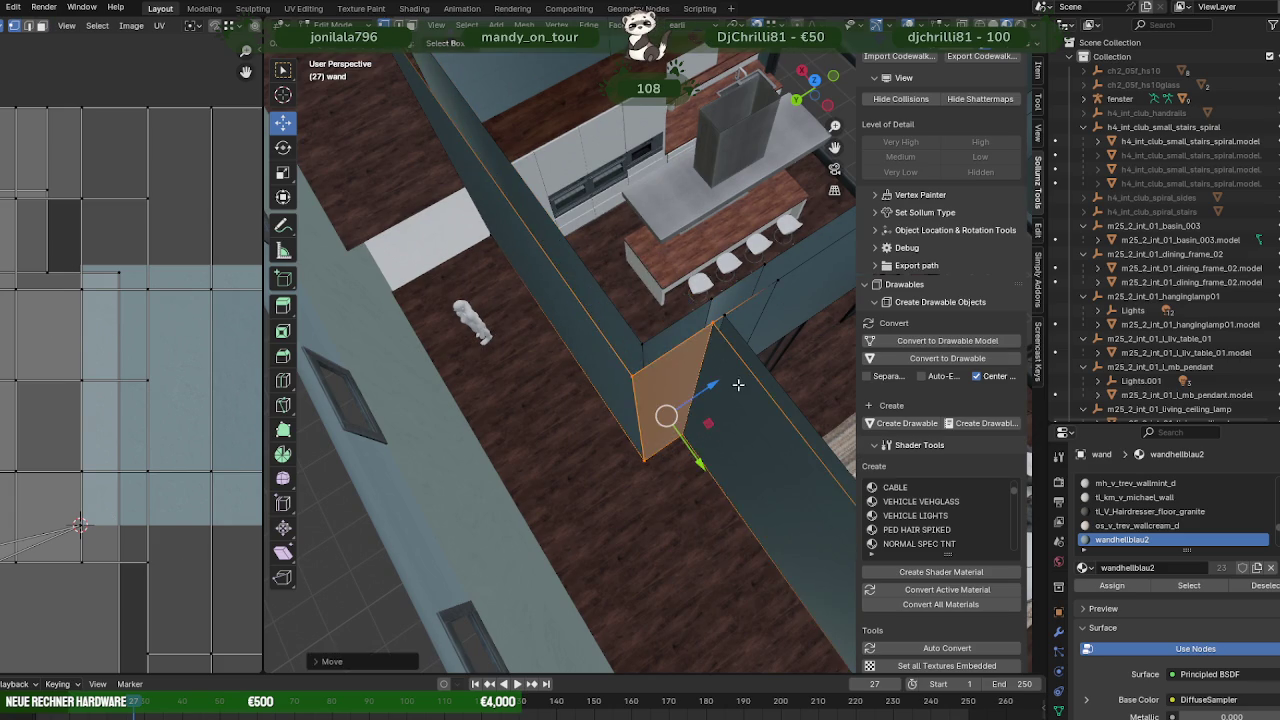
{"action": "mouse_move", "coordinate": [700, 392]}
{"action": "middle_mouse_down"}
{"action": "mouse_move", "coordinate": [676, 374]}
{"action": "mouse_move", "coordinate": [722, 375]}
{"action": "mouse_move", "coordinate": [599, 372]}
{"action": "mouse_move", "coordinate": [506, 350]}
{"action": "mouse_move", "coordinate": [664, 347]}
{"action": "mouse_move", "coordinate": [763, 410]}
{"action": "mouse_move", "coordinate": [664, 396]}
{"action": "mouse_move", "coordinate": [727, 395]}
{"action": "mouse_move", "coordinate": [721, 431]}
{"action": "mouse_move", "coordinate": [686, 458]}
{"action": "mouse_move", "coordinate": [658, 457]}
{"action": "mouse_move", "coordinate": [593, 510]}
{"action": "middle_mouse_up"}
{"action": "key", "text": "Tab"}
- Reset the normal vectors of the wall-top edges with Alt+N > Reset Vectors
{"action": "scroll", "coordinate": [593, 510], "scroll_direction": "up", "scroll_amount": 2}
{"action": "scroll", "coordinate": [651, 480], "scroll_direction": "up", "scroll_amount": 2}
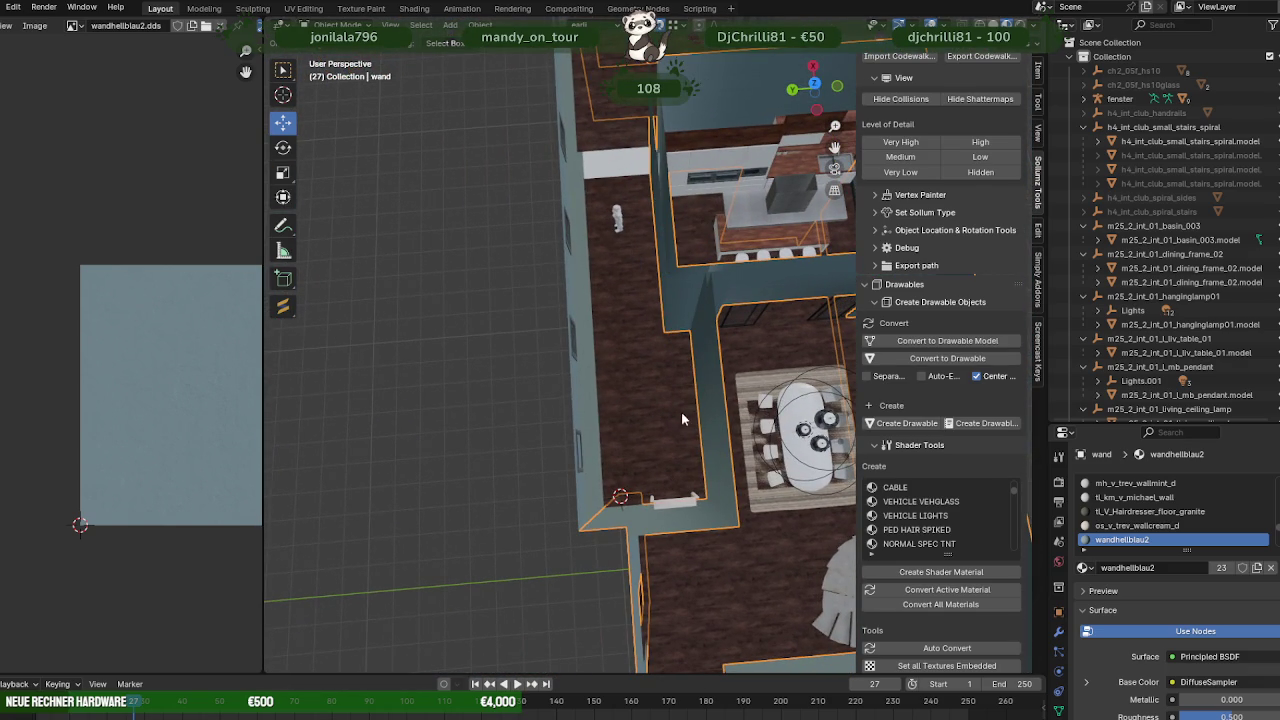
{"action": "mouse_move", "coordinate": [699, 373]}
{"action": "middle_mouse_down"}
{"action": "mouse_move", "coordinate": [668, 372]}
{"action": "mouse_move", "coordinate": [643, 332]}
{"action": "mouse_move", "coordinate": [666, 411]}
{"action": "mouse_move", "coordinate": [698, 412]}
{"action": "mouse_move", "coordinate": [558, 394]}
{"action": "mouse_move", "coordinate": [575, 430]}
{"action": "mouse_move", "coordinate": [583, 418]}
{"action": "middle_mouse_up"}
{"action": "scroll", "coordinate": [581, 418], "scroll_direction": "up", "scroll_amount": 3}
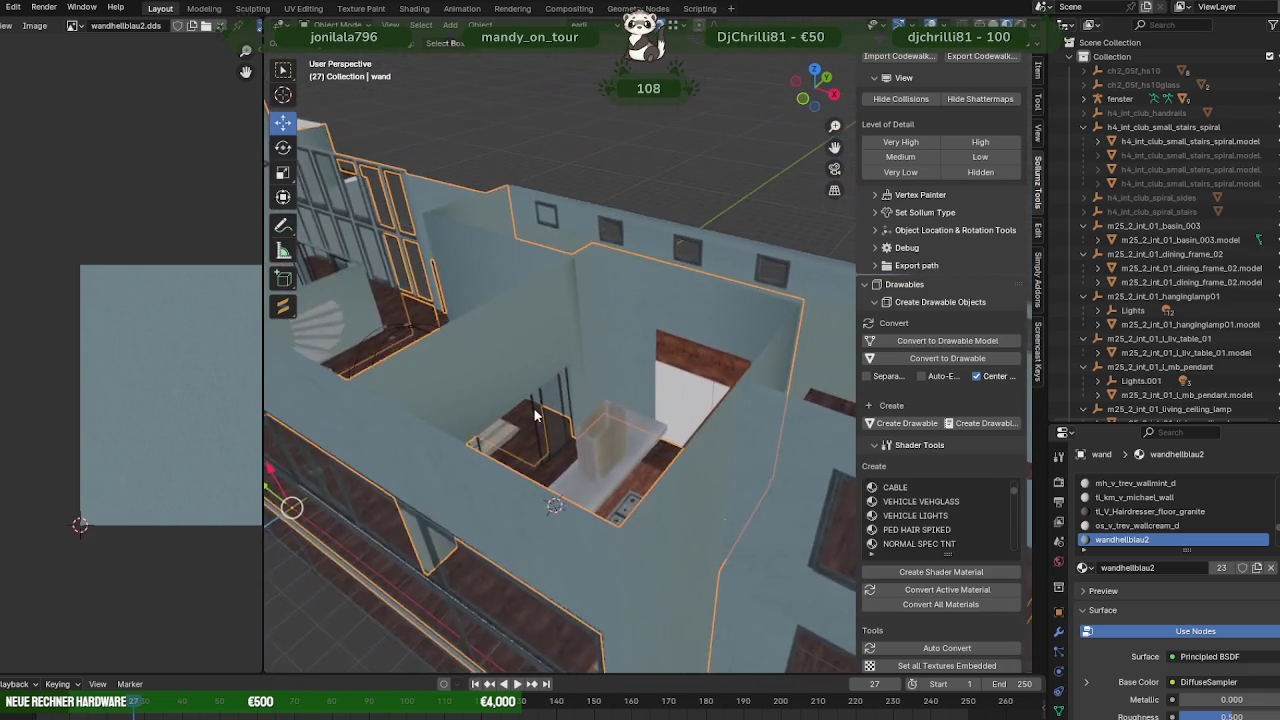
{"action": "scroll", "coordinate": [557, 327], "scroll_direction": "up", "scroll_amount": 3}
{"action": "key", "text": "Tab"}
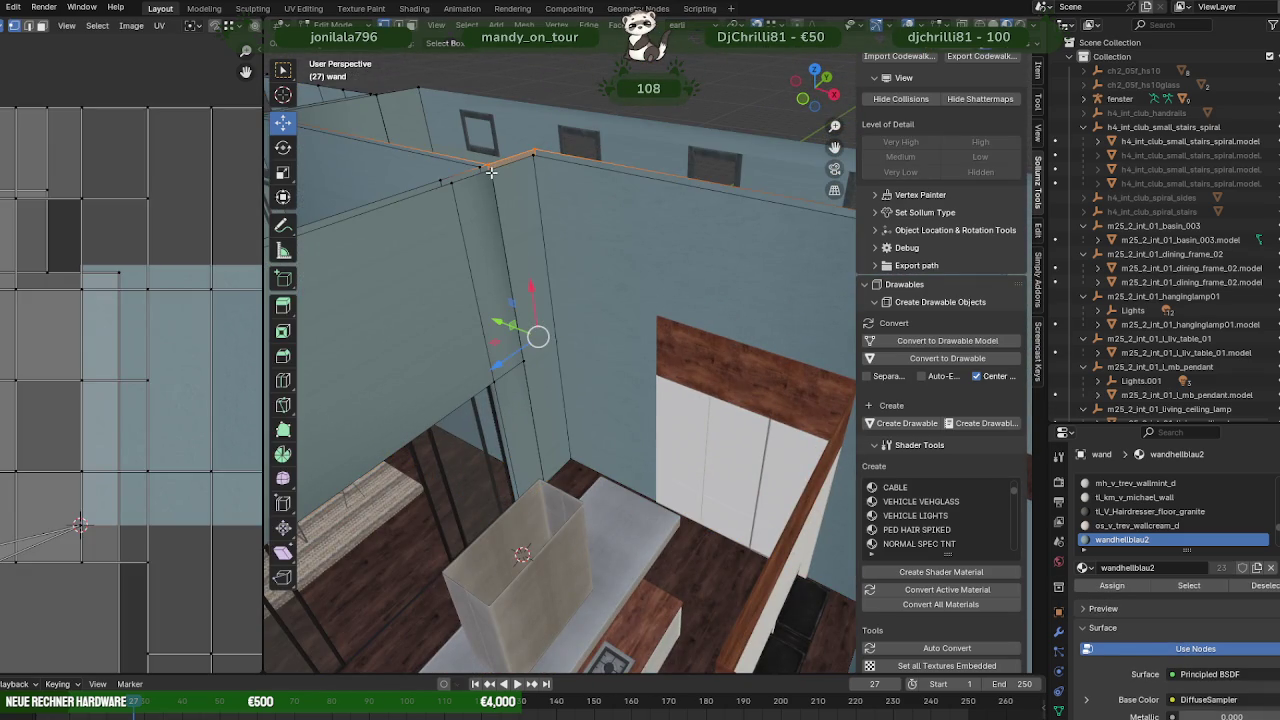
{"action": "key", "text": "KP_Decimal"}
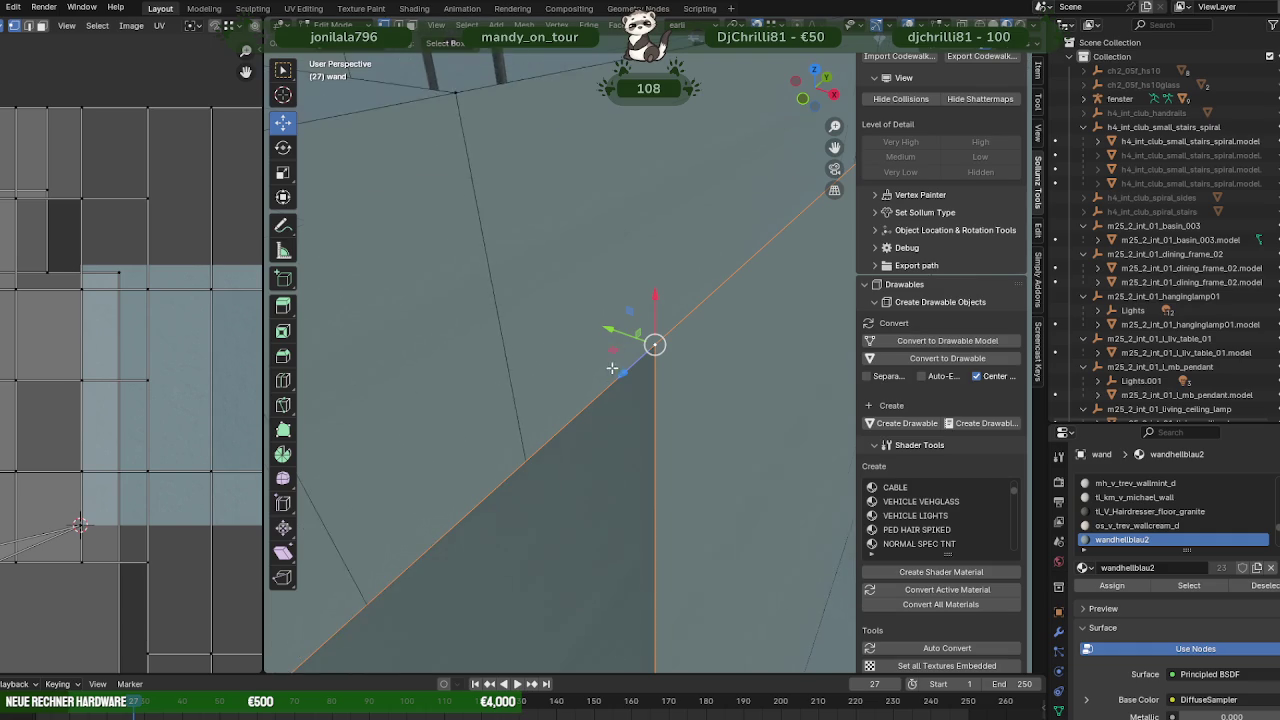
{"action": "key", "text": "alt+n"}
{"action": "left_click", "coordinate": [545, 554]}
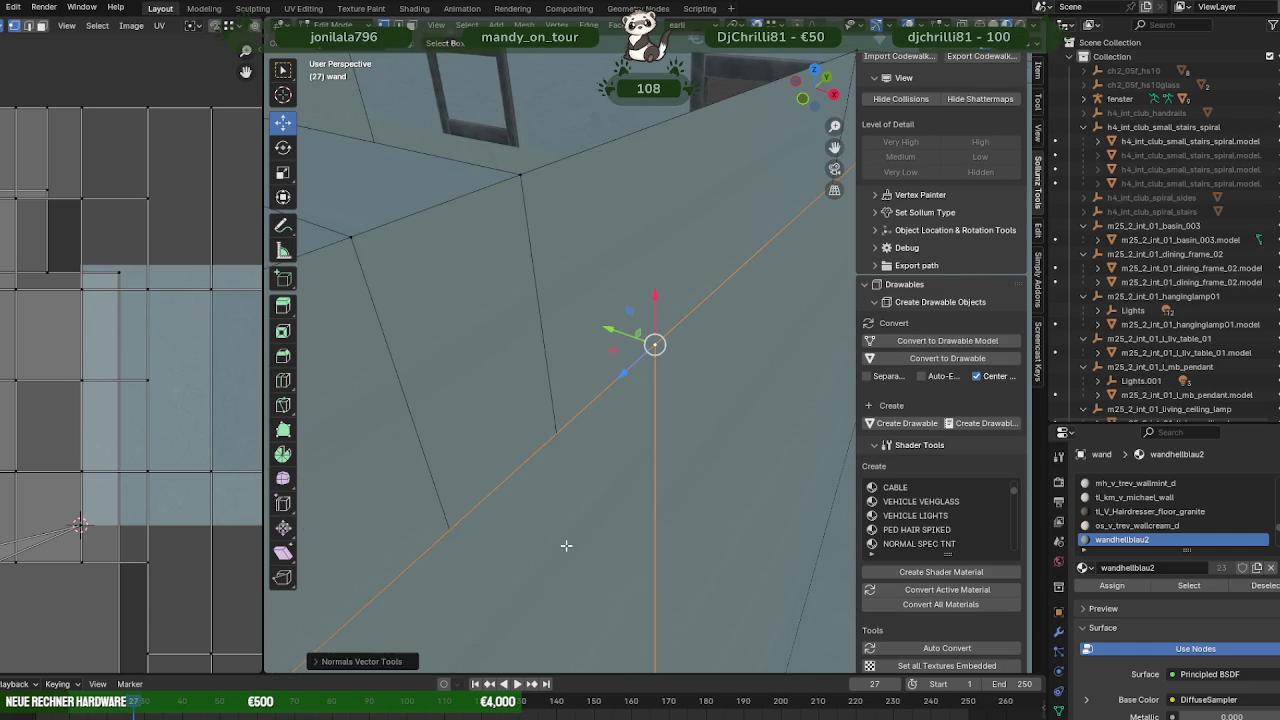
- Select the two corner wall faces and apply Dissolve Faces
{"action": "scroll", "coordinate": [653, 494], "scroll_direction": "down", "scroll_amount": 2}
{"action": "scroll", "coordinate": [653, 494], "scroll_direction": "down", "scroll_amount": 3}
{"action": "key", "text": "Tab"}
{"action": "key", "text": "Tab"}
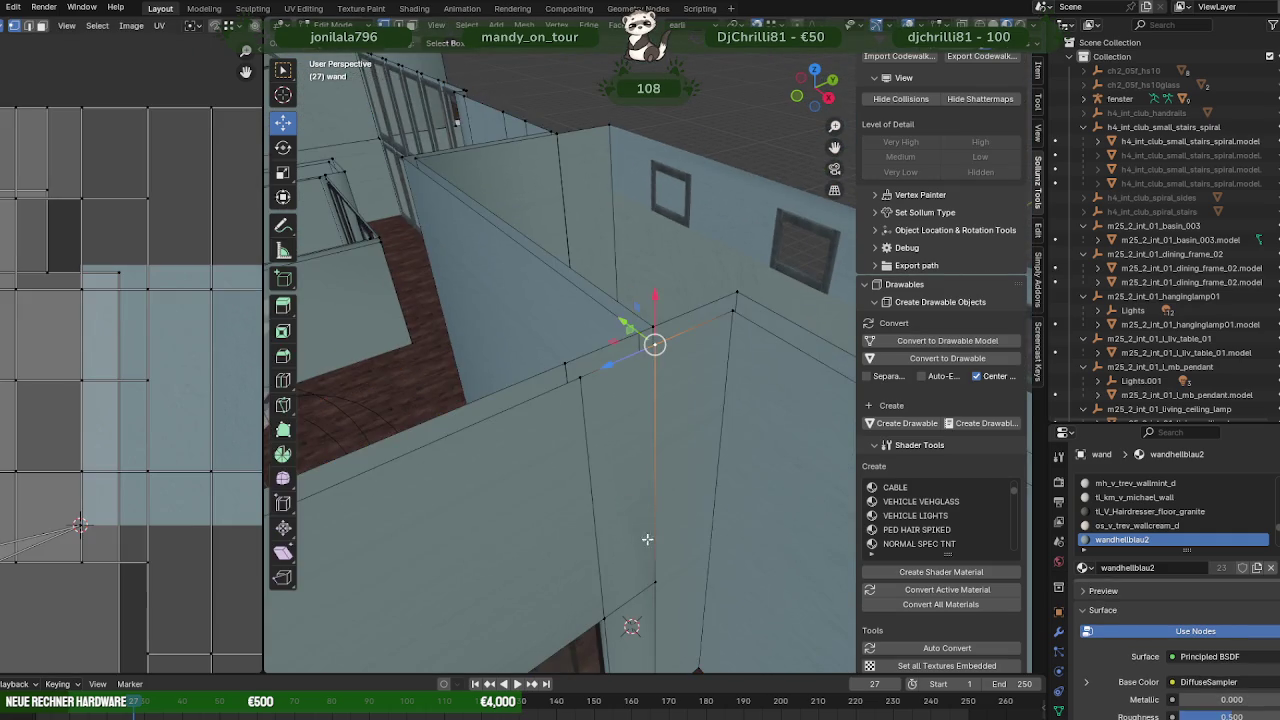
{"action": "scroll", "coordinate": [650, 500], "scroll_direction": "down", "scroll_amount": 2}
{"action": "left_click", "coordinate": [635, 503]}
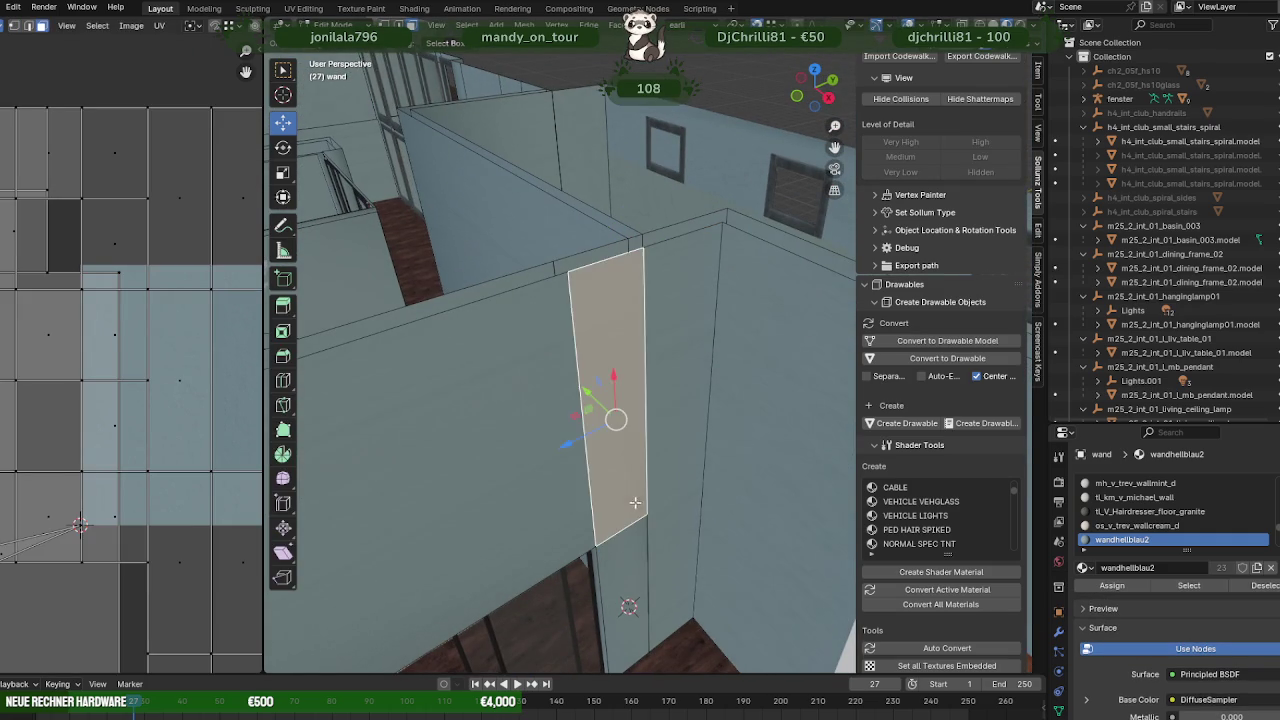
{"action": "left_click", "coordinate": [667, 512], "text": "shift"}
{"action": "right_click", "coordinate": [668, 508]}
{"action": "left_click", "coordinate": [618, 519]}
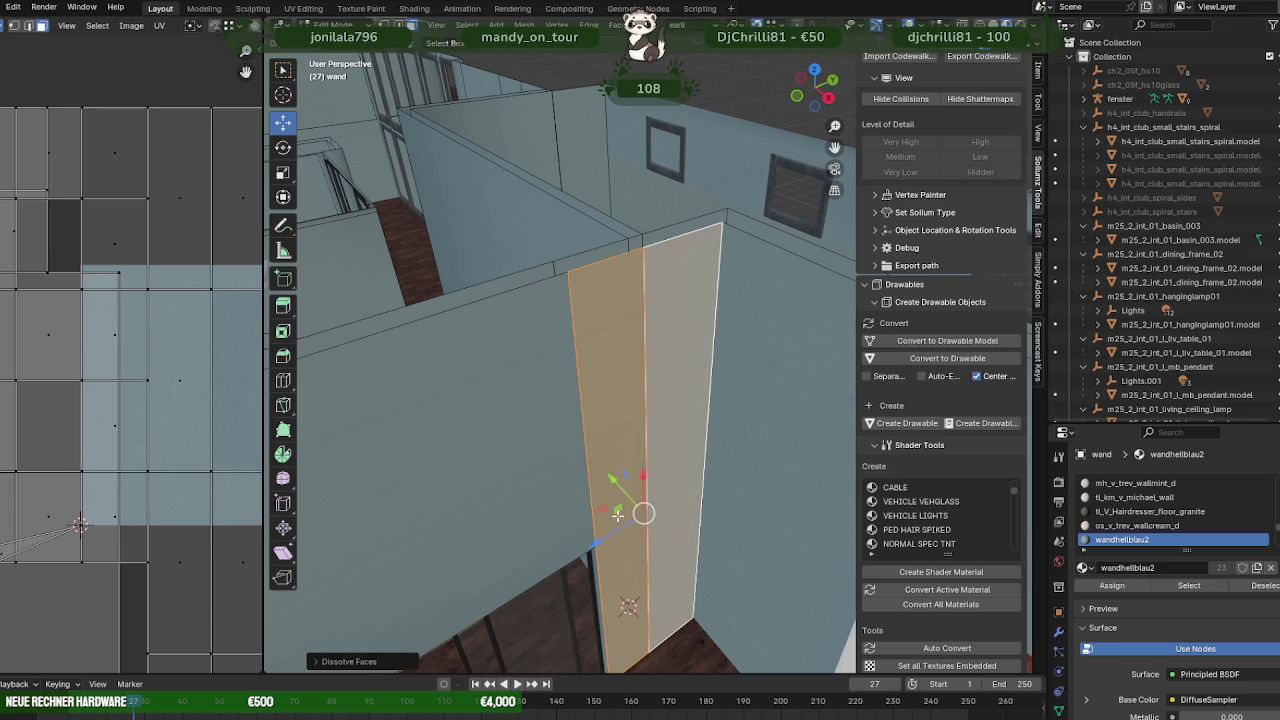
- Dissolve the vertices of the leftover middle edge between the faces
{"action": "right_click", "coordinate": [652, 469]}
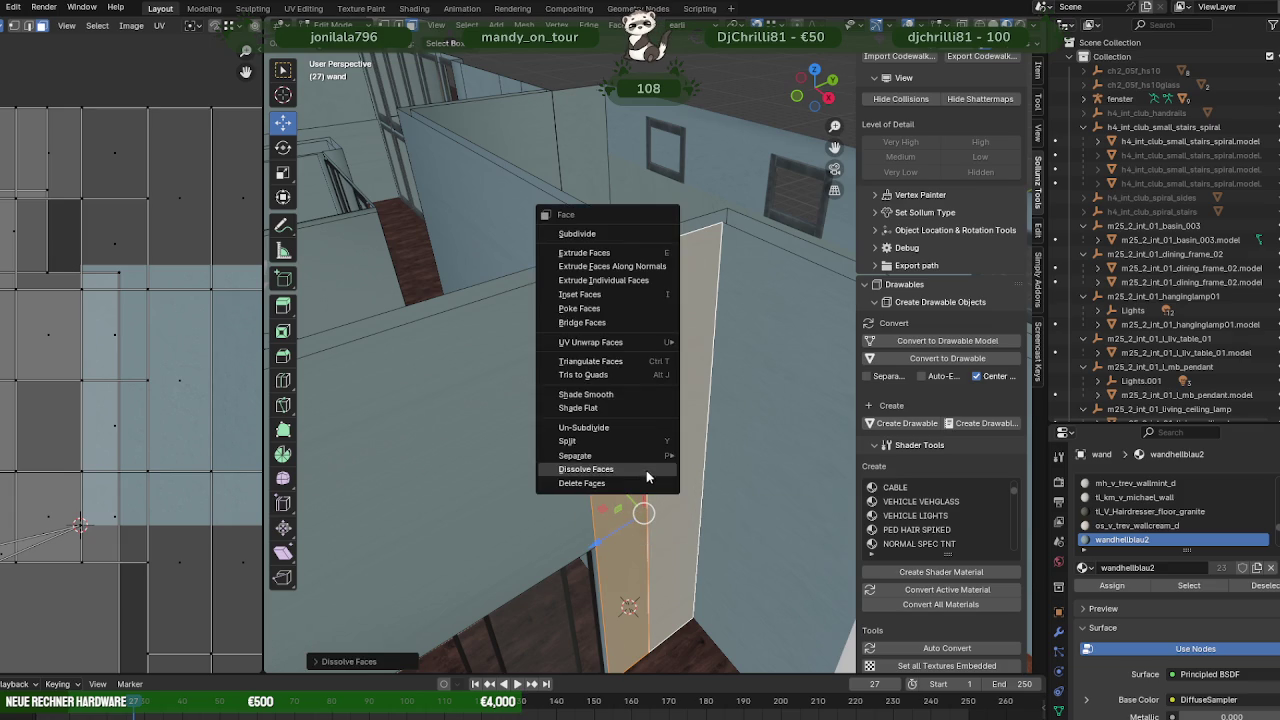
{"action": "key", "text": "Escape"}
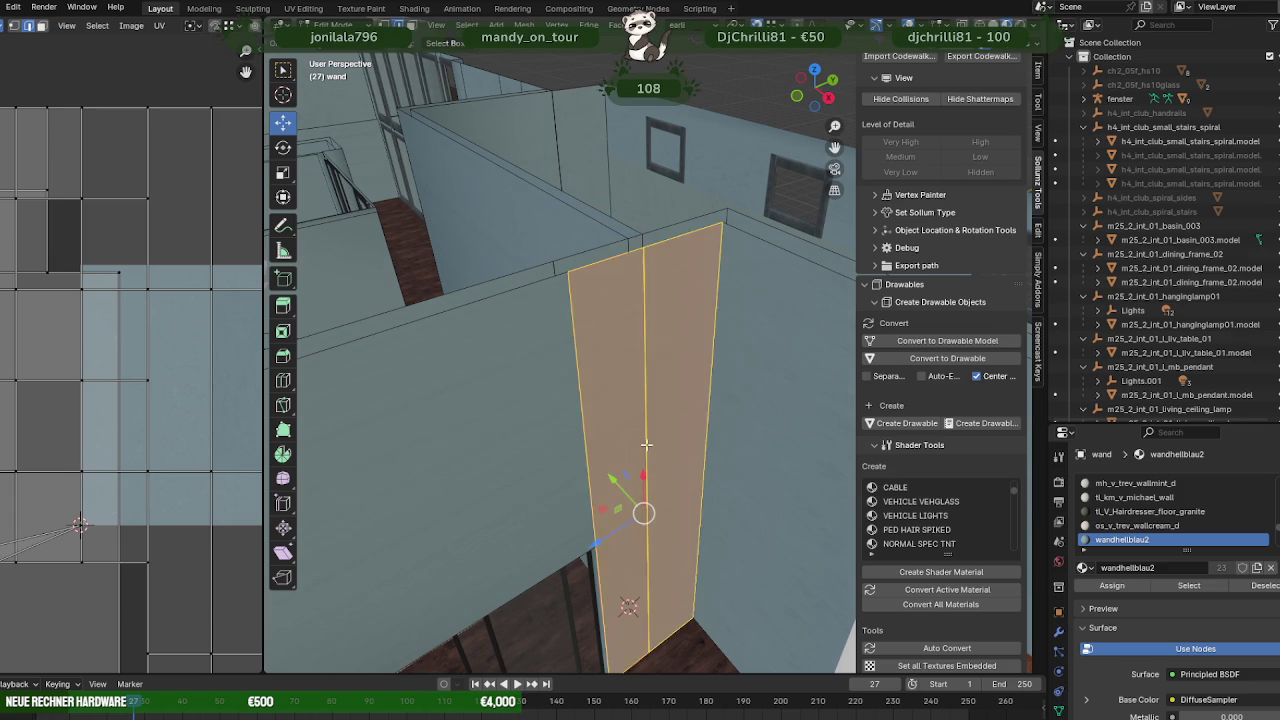
{"action": "left_click", "coordinate": [646, 459]}
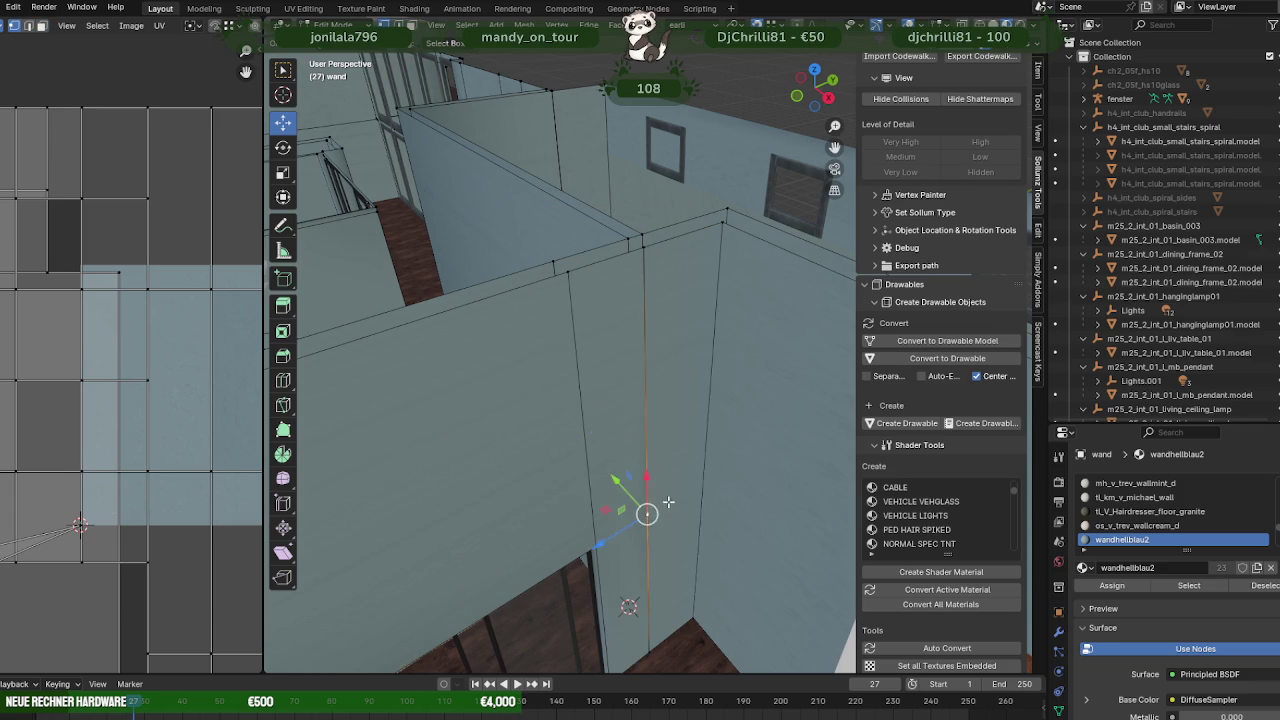
{"action": "right_click", "coordinate": [621, 677]}
{"action": "left_click", "coordinate": [620, 710]}
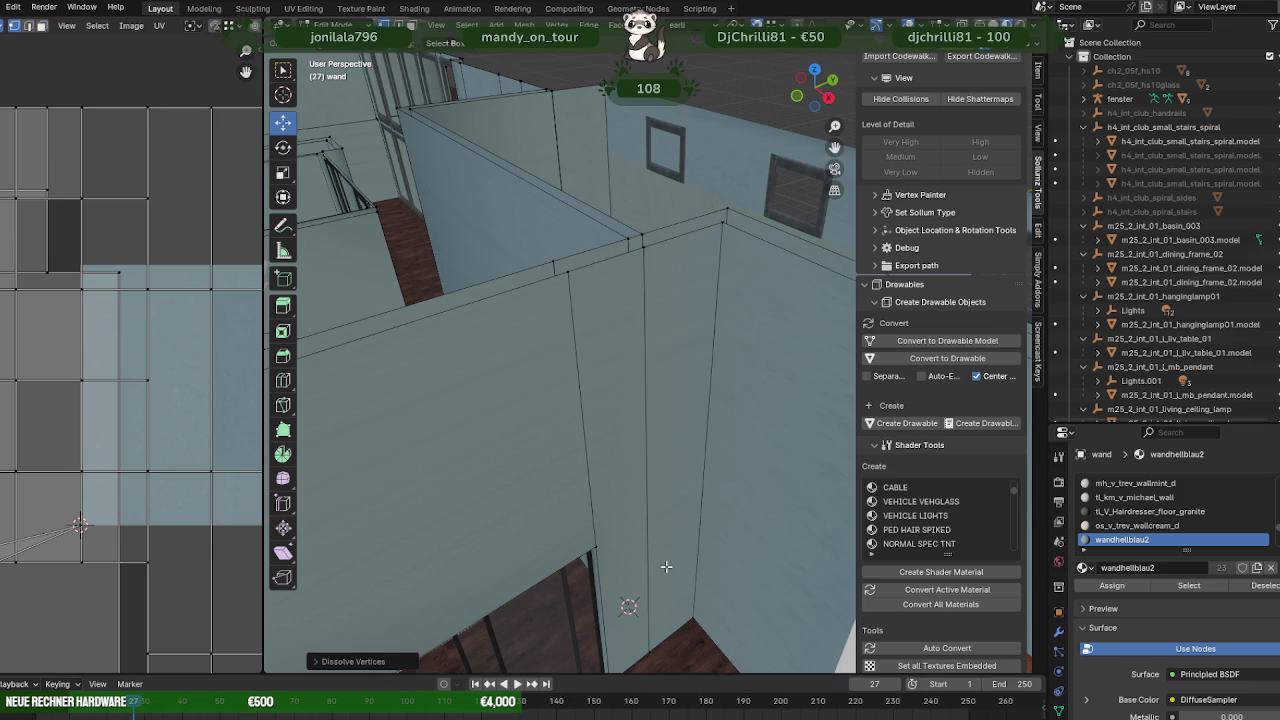
- Select the left and right wall faces and merge them into one
{"action": "left_click", "coordinate": [631, 500]}
{"action": "left_click", "coordinate": [672, 485], "text": "shift"}
{"action": "right_click", "coordinate": [624, 638]}
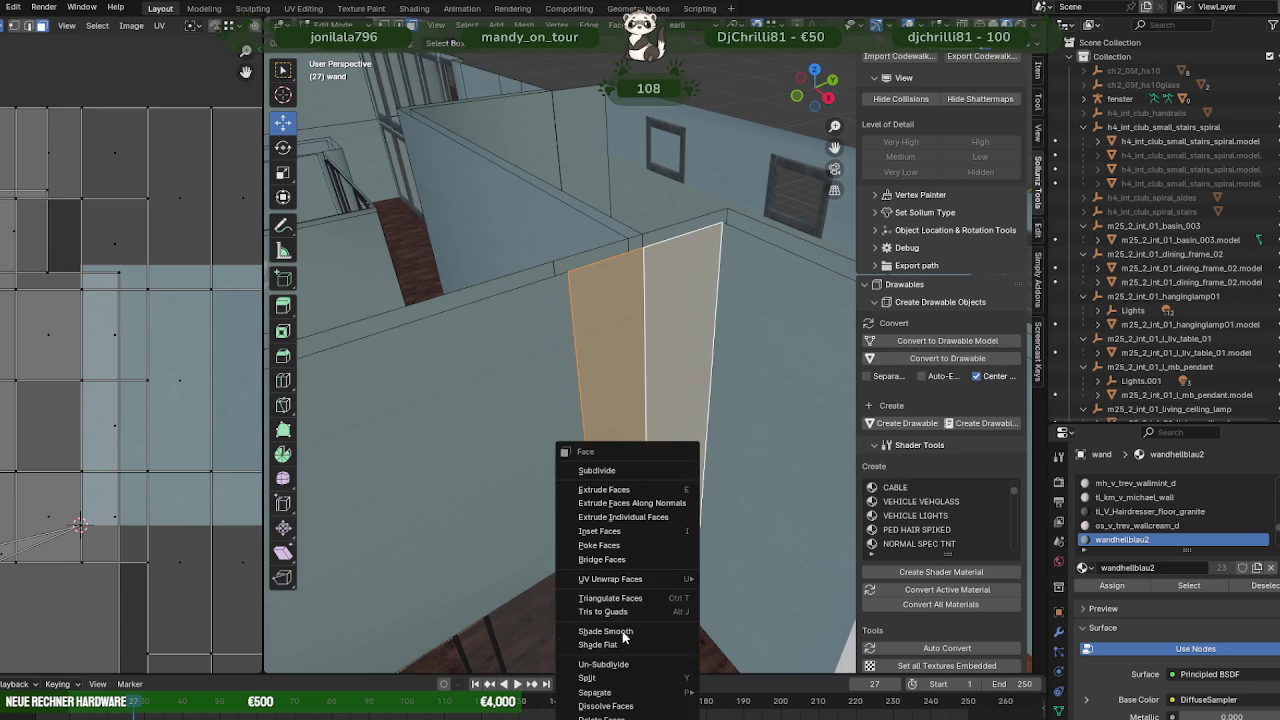
{"action": "left_click", "coordinate": [615, 706]}
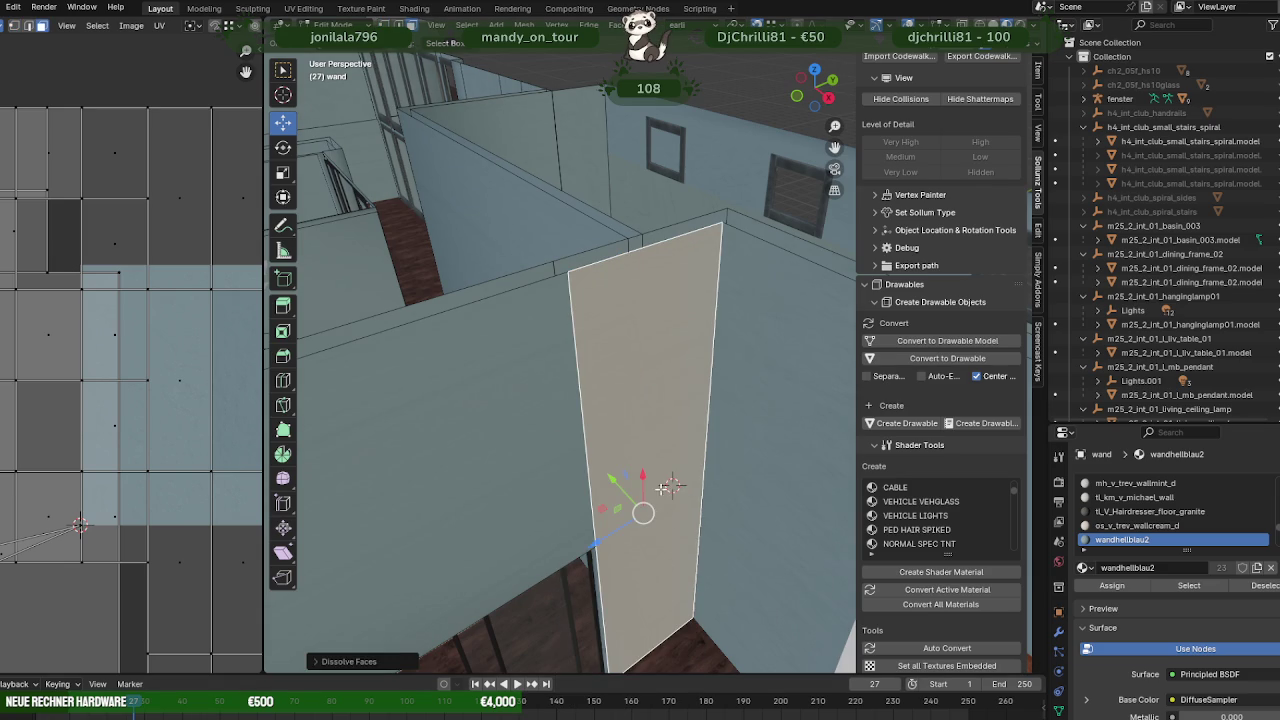
- Slide the light-blue wall face beside the dining table along Y into its new position
{"action": "key", "text": "Tab"}
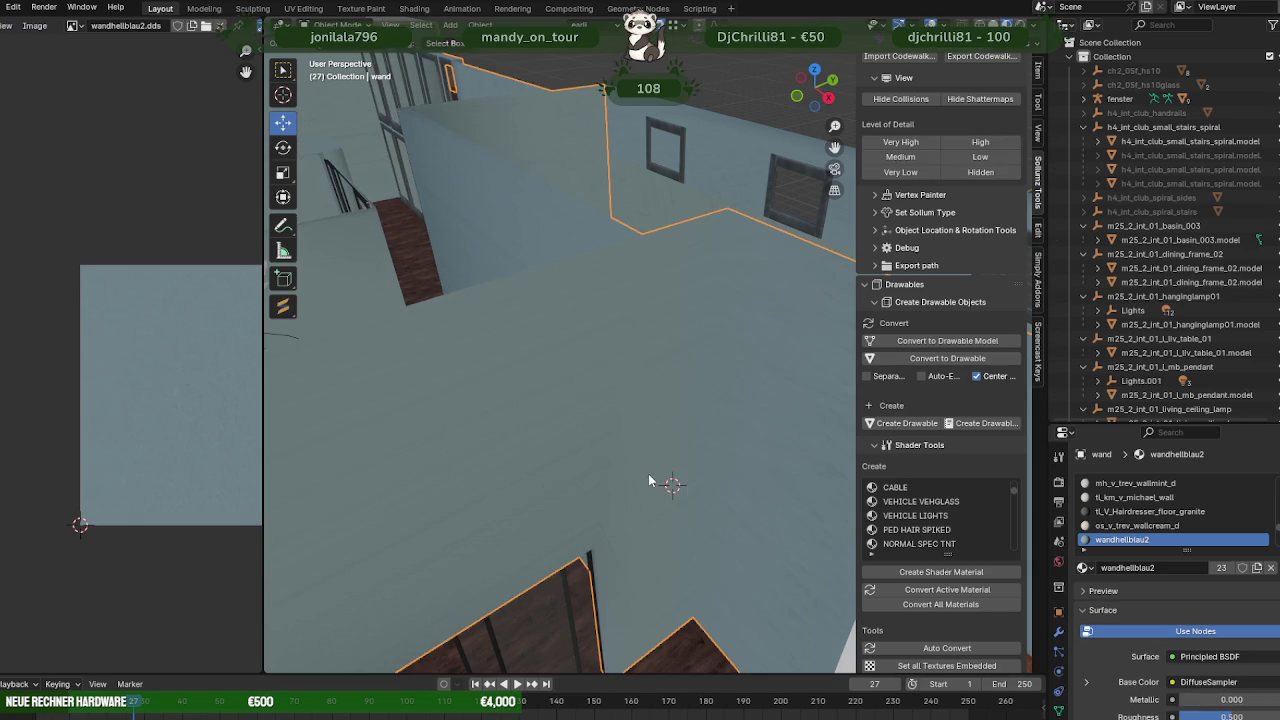
{"action": "mouse_move", "coordinate": [668, 487]}
{"action": "middle_mouse_down"}
{"action": "mouse_move", "coordinate": [634, 470]}
{"action": "mouse_move", "coordinate": [608, 514]}
{"action": "mouse_move", "coordinate": [719, 529]}
{"action": "mouse_move", "coordinate": [625, 430]}
{"action": "mouse_move", "coordinate": [651, 456]}
{"action": "mouse_move", "coordinate": [727, 440]}
{"action": "mouse_move", "coordinate": [618, 439]}
{"action": "mouse_move", "coordinate": [596, 465]}
{"action": "mouse_move", "coordinate": [763, 438]}
{"action": "mouse_move", "coordinate": [637, 457]}
{"action": "mouse_move", "coordinate": [680, 452]}
{"action": "mouse_move", "coordinate": [620, 408]}
{"action": "mouse_move", "coordinate": [653, 407]}
{"action": "middle_mouse_up"}
{"action": "scroll", "coordinate": [680, 452], "scroll_direction": "down", "scroll_amount": 3}
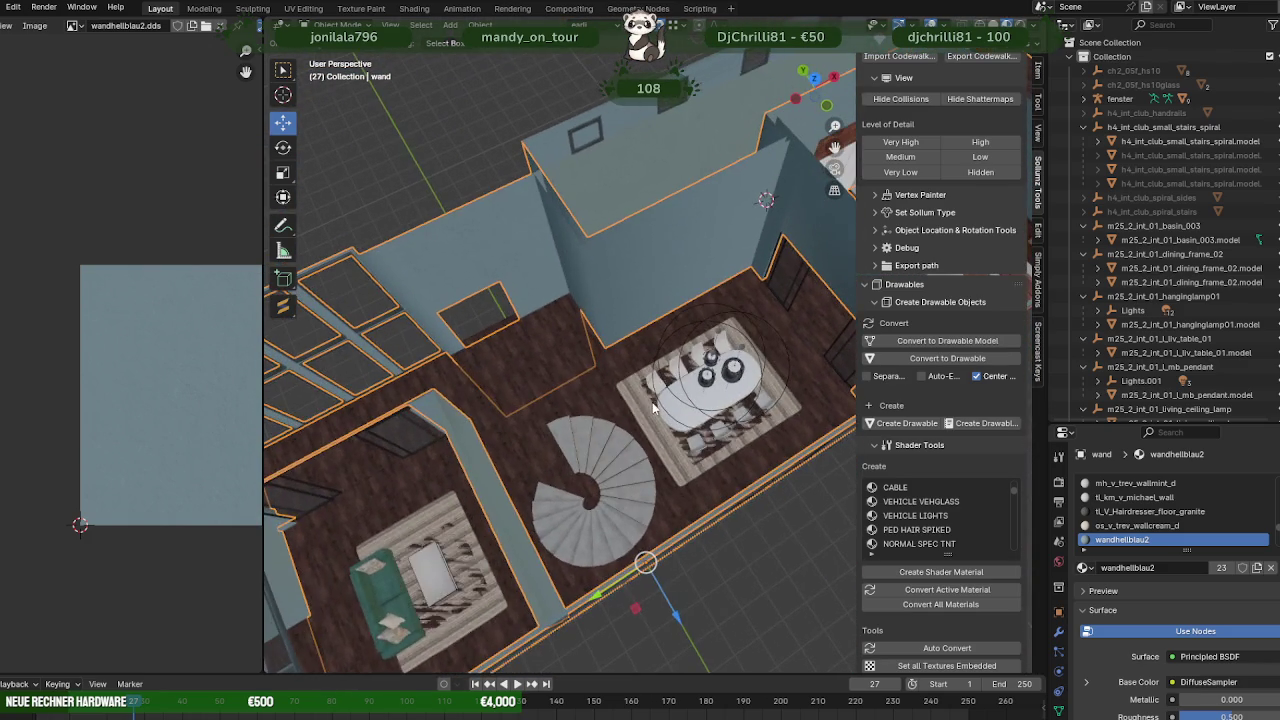
{"action": "mouse_move", "coordinate": [561, 383]}
{"action": "middle_mouse_down"}
{"action": "mouse_move", "coordinate": [635, 343]}
{"action": "mouse_move", "coordinate": [683, 344]}
{"action": "mouse_move", "coordinate": [584, 390]}
{"action": "middle_mouse_up"}
{"action": "key", "text": "Tab"}
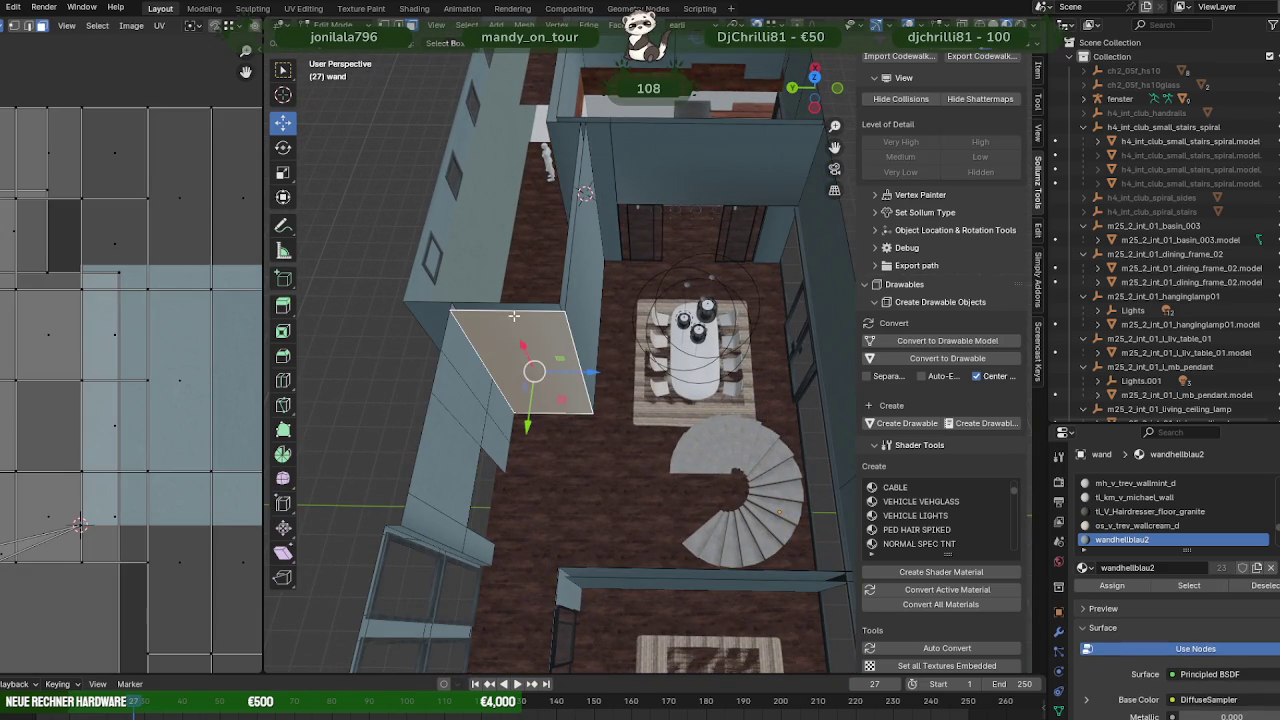
{"action": "middle_click_drag", "start_coordinate": [514, 352], "coordinate": [609, 466]}
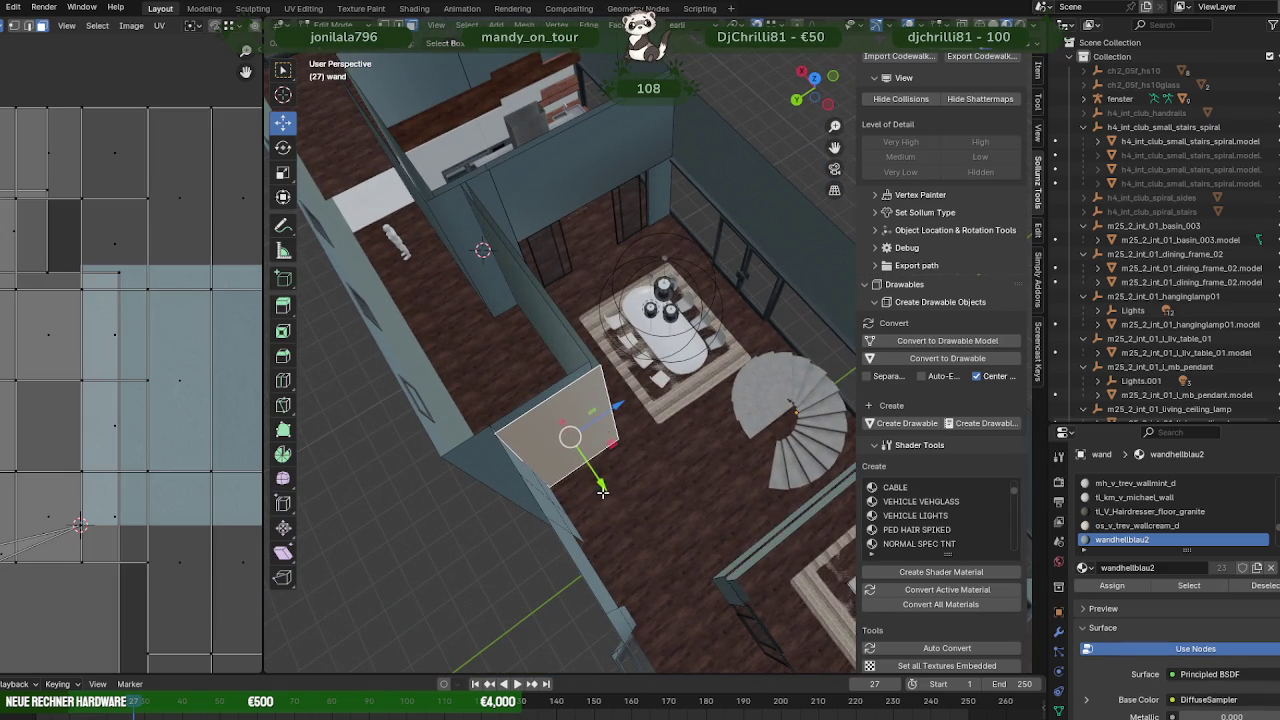
{"action": "left_click_drag", "start_coordinate": [602, 490], "coordinate": [615, 508]}
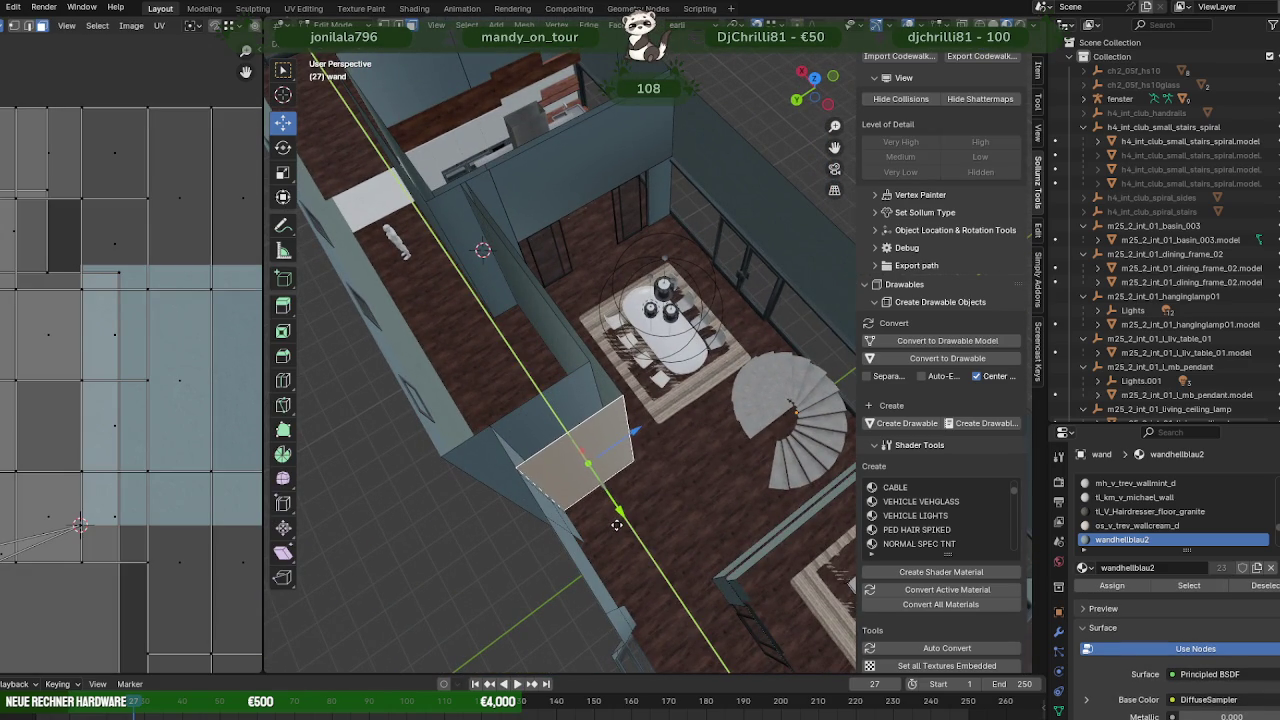
{"action": "left_click_drag", "start_coordinate": [617, 526], "coordinate": [517, 467]}
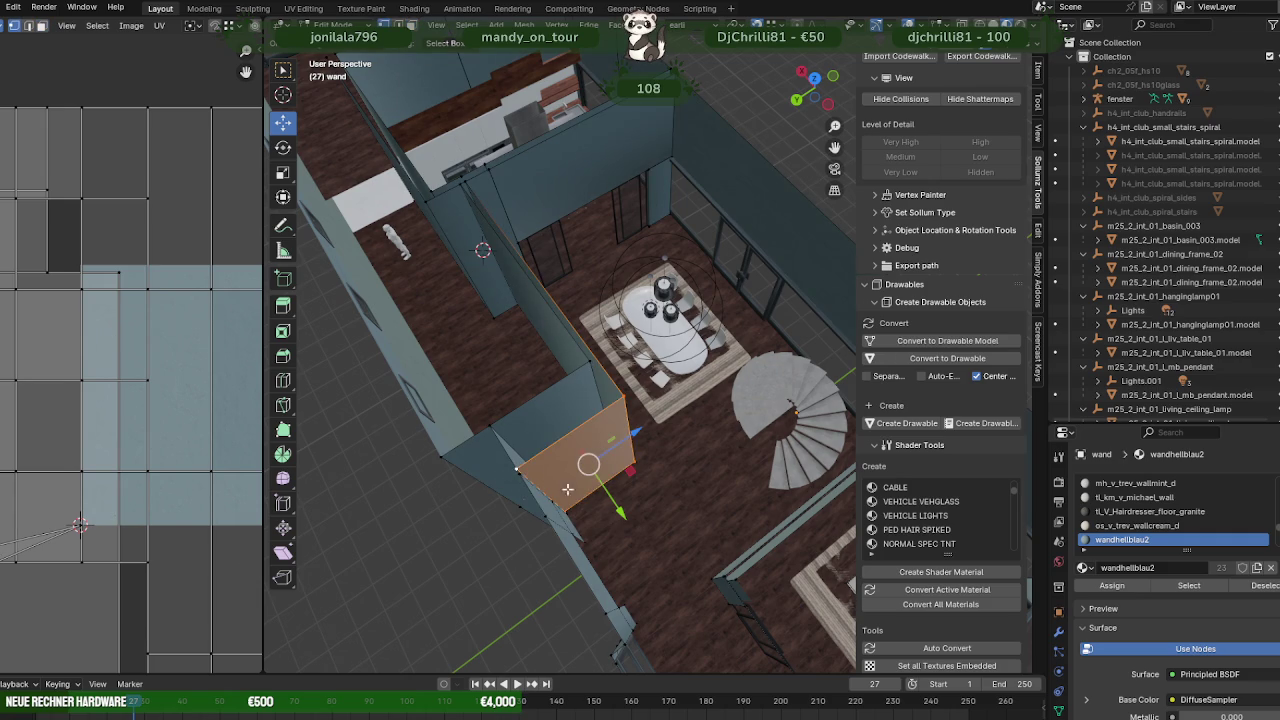
{"action": "left_click_drag", "start_coordinate": [619, 514], "coordinate": [530, 482]}
{"action": "mouse_move", "coordinate": [530, 482]}
{"action": "middle_mouse_down"}
{"action": "mouse_move", "coordinate": [745, 401]}
{"action": "mouse_move", "coordinate": [668, 425]}
{"action": "middle_mouse_up"}
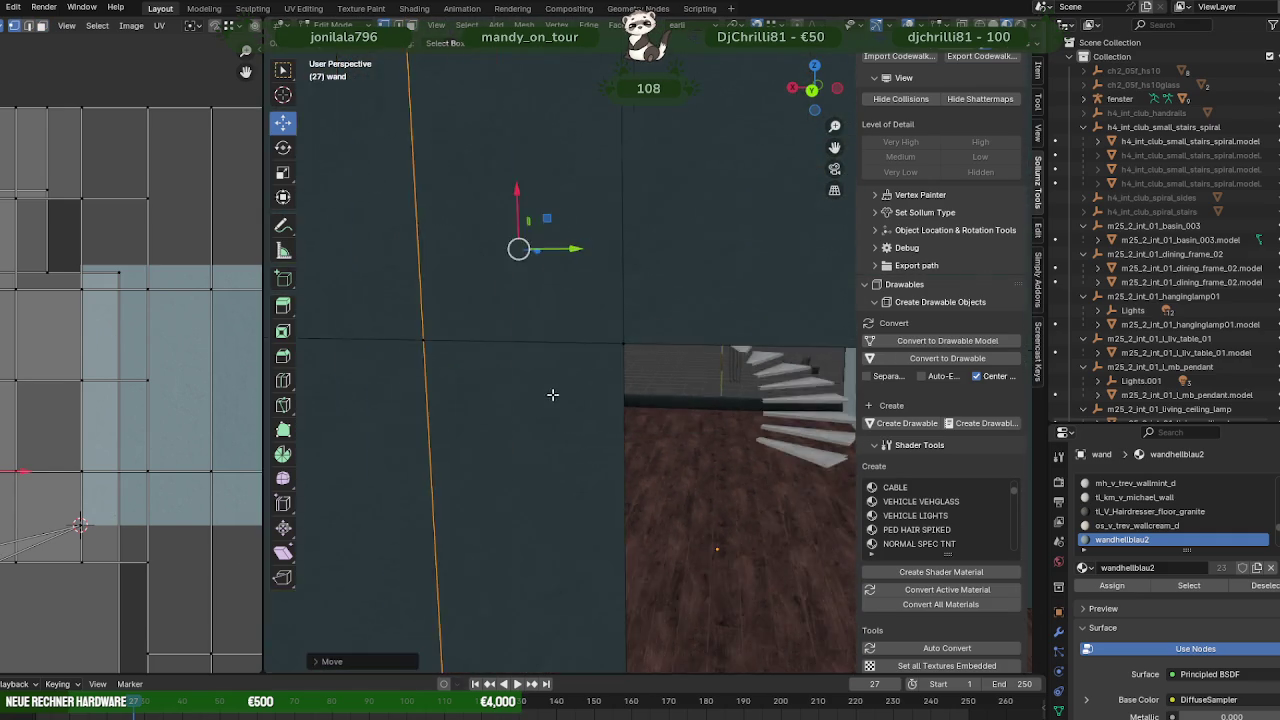
- Shift another wall face along Y and delete the stray face
{"action": "scroll", "coordinate": [551, 394], "scroll_direction": "down", "scroll_amount": 5}
{"action": "mouse_move", "coordinate": [571, 466]}
{"action": "middle_mouse_down"}
{"action": "mouse_move", "coordinate": [719, 484]}
{"action": "mouse_move", "coordinate": [737, 444]}
{"action": "mouse_move", "coordinate": [707, 432]}
{"action": "mouse_move", "coordinate": [722, 430]}
{"action": "middle_mouse_up"}
{"action": "key", "text": "Tab"}
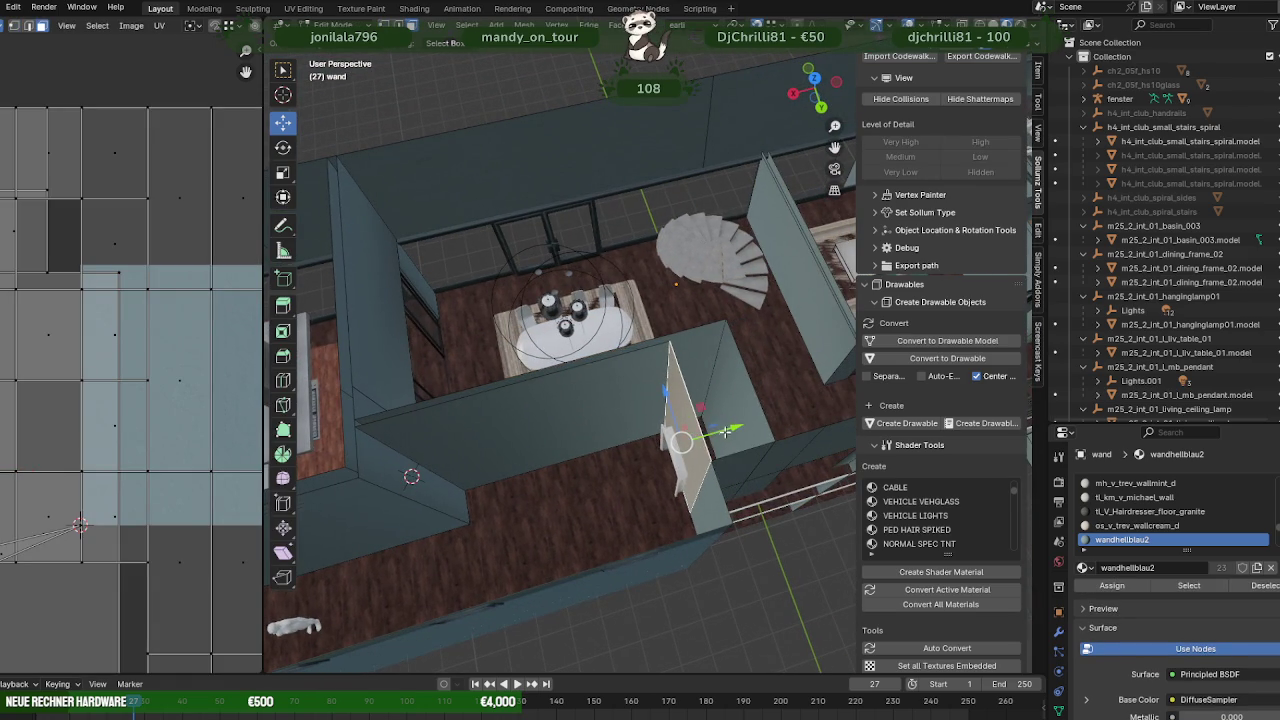
{"action": "left_click_drag", "start_coordinate": [725, 429], "coordinate": [733, 428]}
{"action": "right_click", "coordinate": [700, 439]}
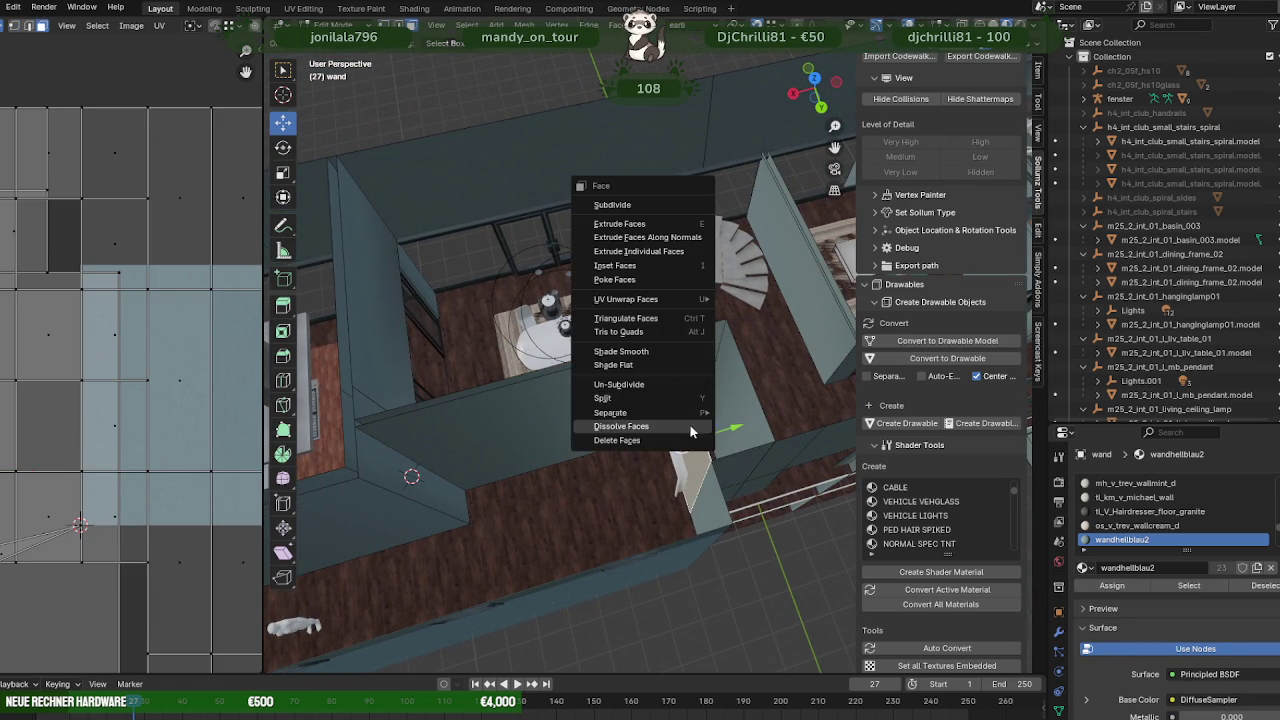
{"action": "key", "text": "x"}
{"action": "left_click", "coordinate": [559, 473]}
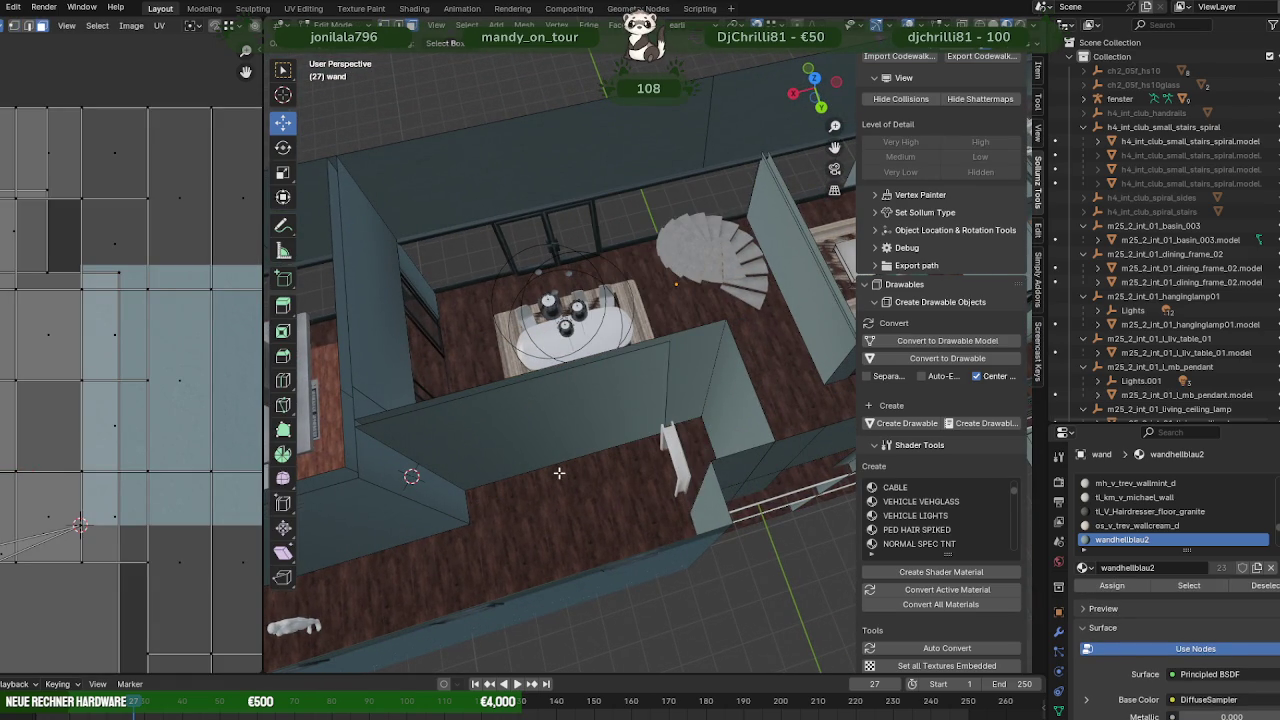
- Extrude a new wall stub from the wall end and stretch it along Z
{"action": "left_click", "coordinate": [665, 389]}
{"action": "middle_click_drag", "start_coordinate": [665, 389], "coordinate": [680, 392]}
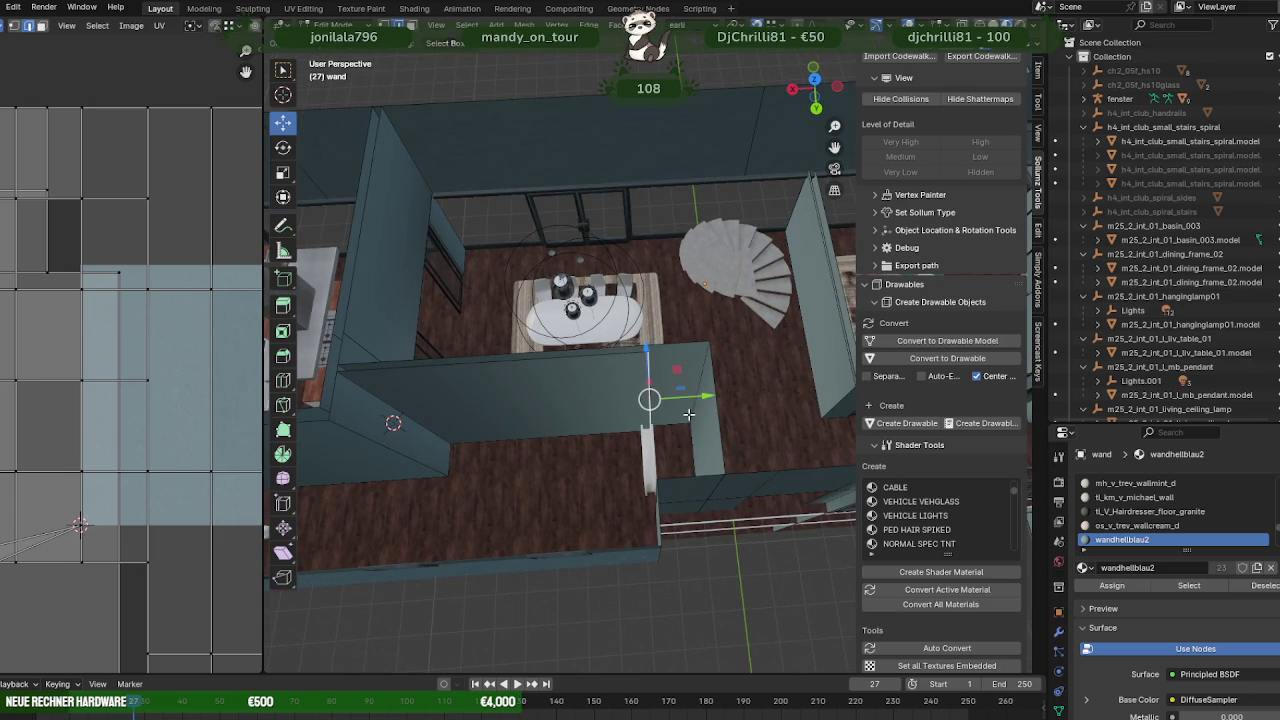
{"action": "left_click", "coordinate": [735, 393]}
{"action": "mouse_move", "coordinate": [735, 393]}
{"action": "middle_mouse_down"}
{"action": "mouse_move", "coordinate": [680, 371]}
{"action": "mouse_move", "coordinate": [625, 316]}
{"action": "middle_mouse_up"}
{"action": "mouse_move", "coordinate": [625, 316]}
{"action": "left_mouse_down"}
{"action": "mouse_move", "coordinate": [706, 393]}
{"action": "mouse_move", "coordinate": [694, 443]}
{"action": "left_mouse_up"}
{"action": "mouse_move", "coordinate": [694, 443]}
{"action": "middle_mouse_down"}
{"action": "mouse_move", "coordinate": [715, 420]}
{"action": "mouse_move", "coordinate": [724, 436]}
{"action": "mouse_move", "coordinate": [588, 397]}
{"action": "mouse_move", "coordinate": [449, 380]}
{"action": "mouse_move", "coordinate": [528, 354]}
{"action": "mouse_move", "coordinate": [528, 331]}
{"action": "mouse_move", "coordinate": [662, 366]}
{"action": "mouse_move", "coordinate": [650, 522]}
{"action": "mouse_move", "coordinate": [591, 434]}
{"action": "mouse_move", "coordinate": [690, 431]}
{"action": "middle_mouse_up"}
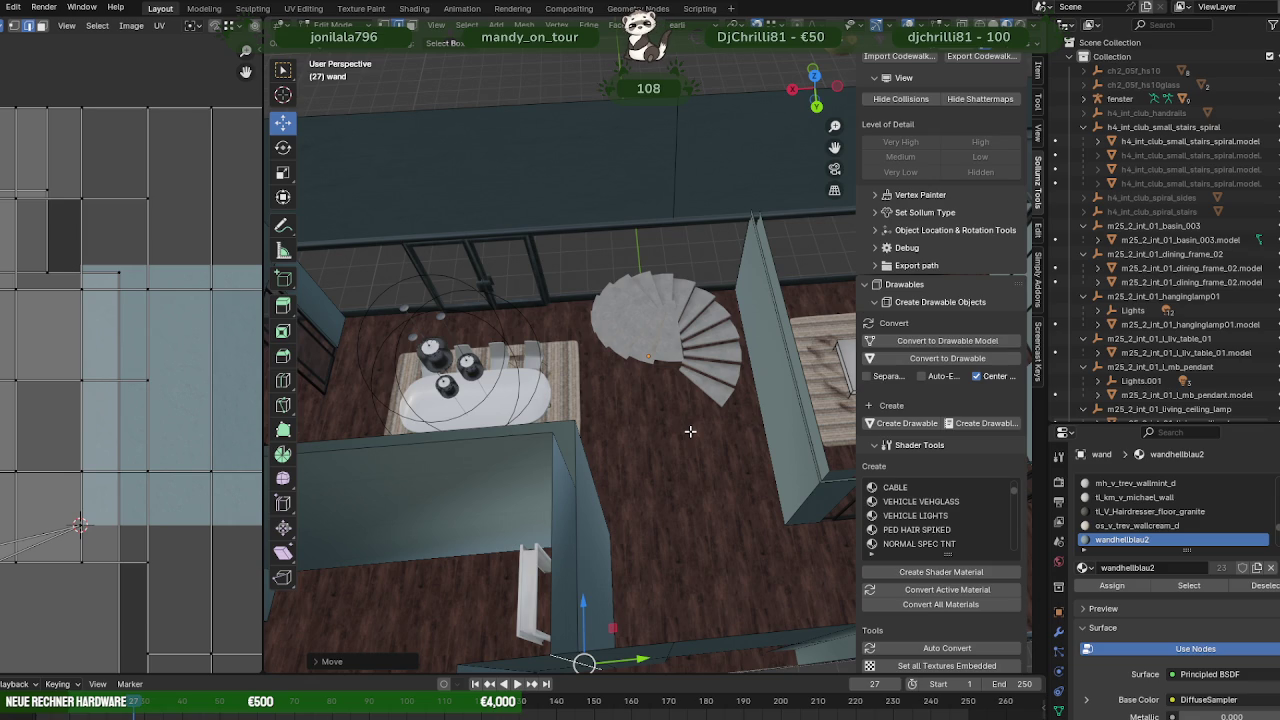
{"action": "scroll", "coordinate": [690, 431], "scroll_direction": "down", "scroll_amount": 4}
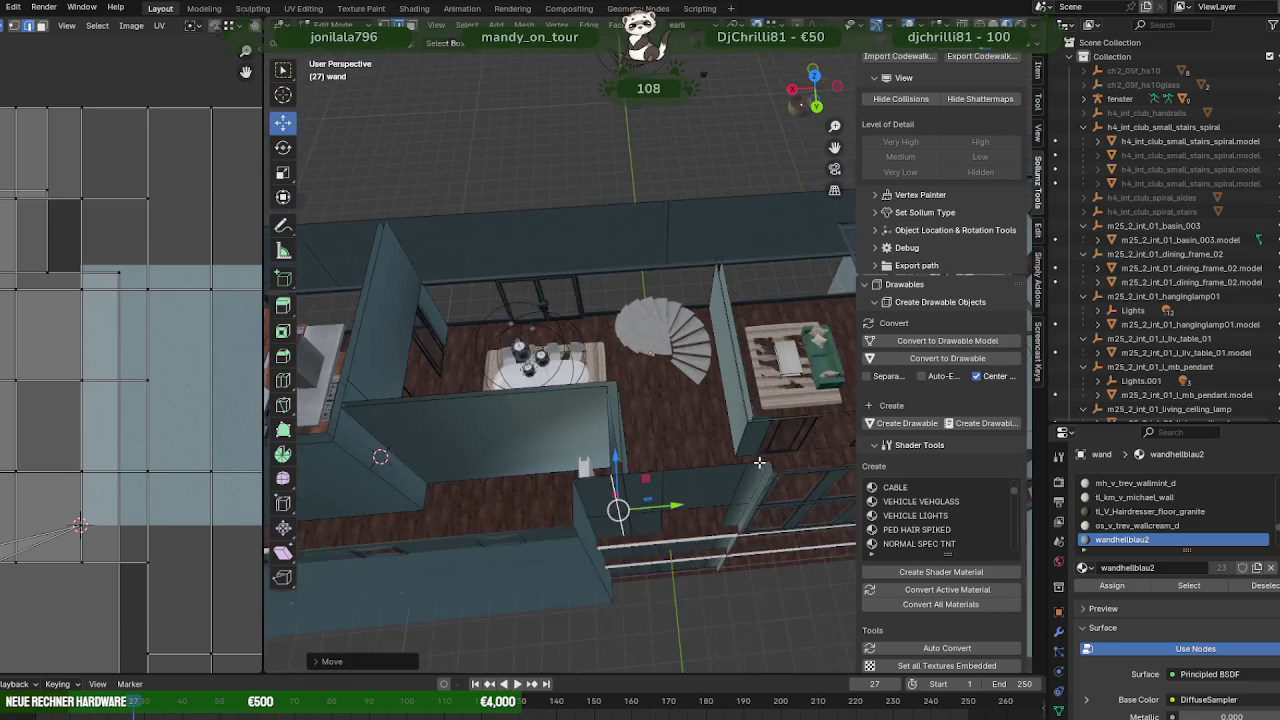
{"action": "mouse_move", "coordinate": [690, 431]}
{"action": "middle_mouse_down"}
{"action": "mouse_move", "coordinate": [582, 471]}
{"action": "mouse_move", "coordinate": [637, 491]}
{"action": "mouse_move", "coordinate": [652, 478]}
{"action": "mouse_move", "coordinate": [611, 454]}
{"action": "mouse_move", "coordinate": [757, 466]}
{"action": "mouse_move", "coordinate": [636, 453]}
{"action": "mouse_move", "coordinate": [763, 512]}
{"action": "mouse_move", "coordinate": [700, 535]}
{"action": "middle_mouse_up"}
{"action": "scroll", "coordinate": [637, 491], "scroll_direction": "up", "scroll_amount": 4}
{"action": "scroll", "coordinate": [652, 478], "scroll_direction": "up", "scroll_amount": 2}
{"action": "scroll", "coordinate": [652, 478], "scroll_direction": "up", "scroll_amount": 2}
- Edit the m25_2_int_01_wc_002 toilet mesh and move part of it against the bathroom wall
{"action": "key", "text": "Tab"}
{"action": "left_click", "coordinate": [800, 485]}
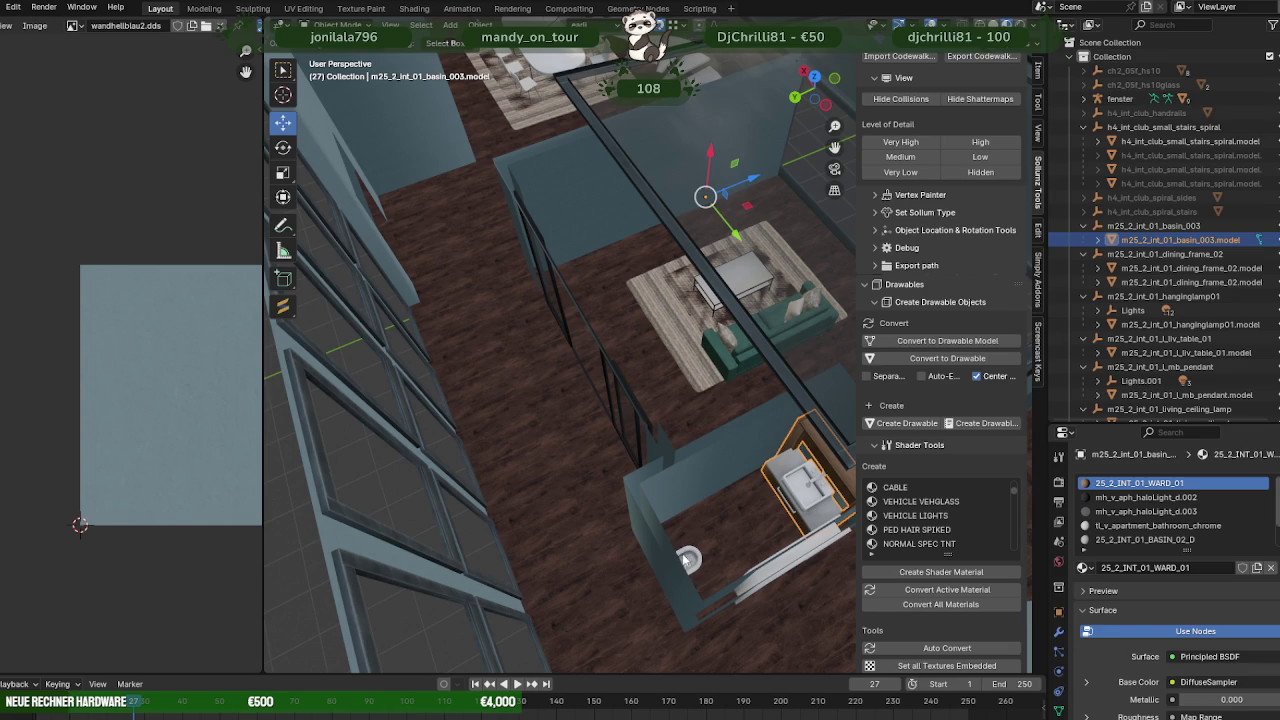
{"action": "left_click", "coordinate": [686, 558]}
{"action": "key", "text": "Tab"}
{"action": "mouse_move", "coordinate": [728, 528]}
{"action": "middle_mouse_down"}
{"action": "mouse_move", "coordinate": [720, 400]}
{"action": "mouse_move", "coordinate": [776, 436]}
{"action": "middle_mouse_up"}
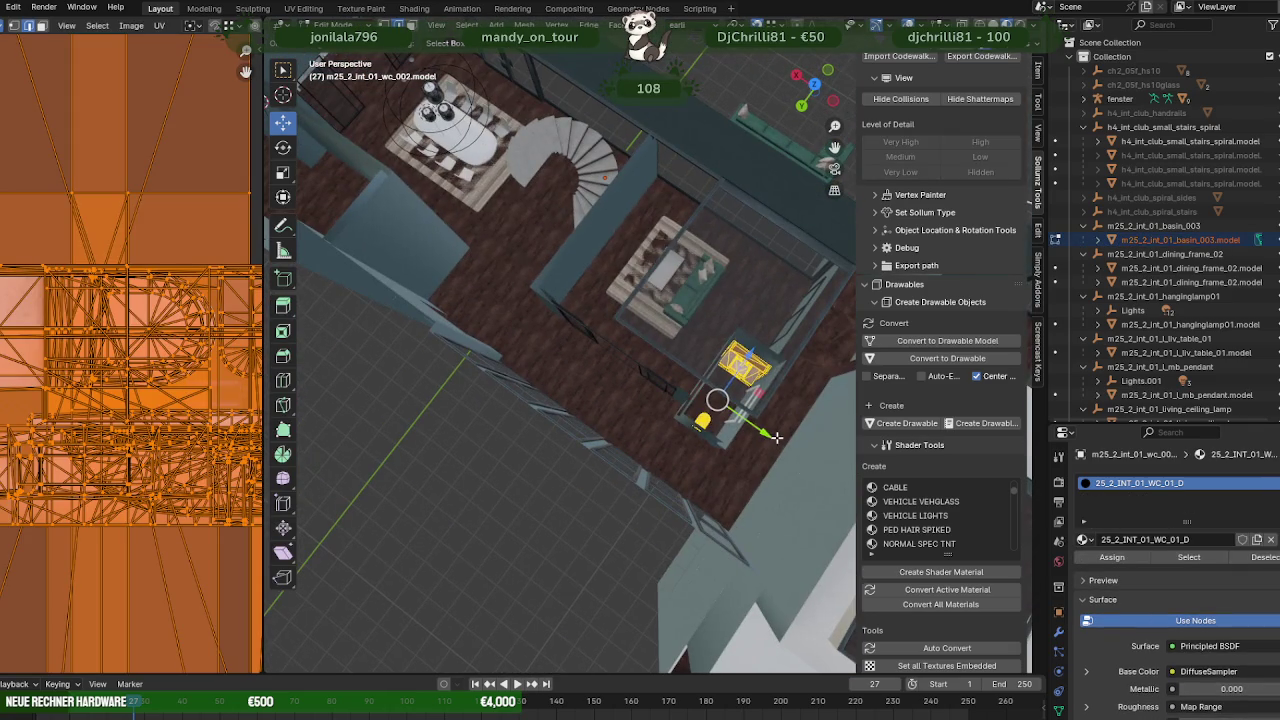
{"action": "middle_click_drag", "start_coordinate": [517, 325], "coordinate": [686, 375]}
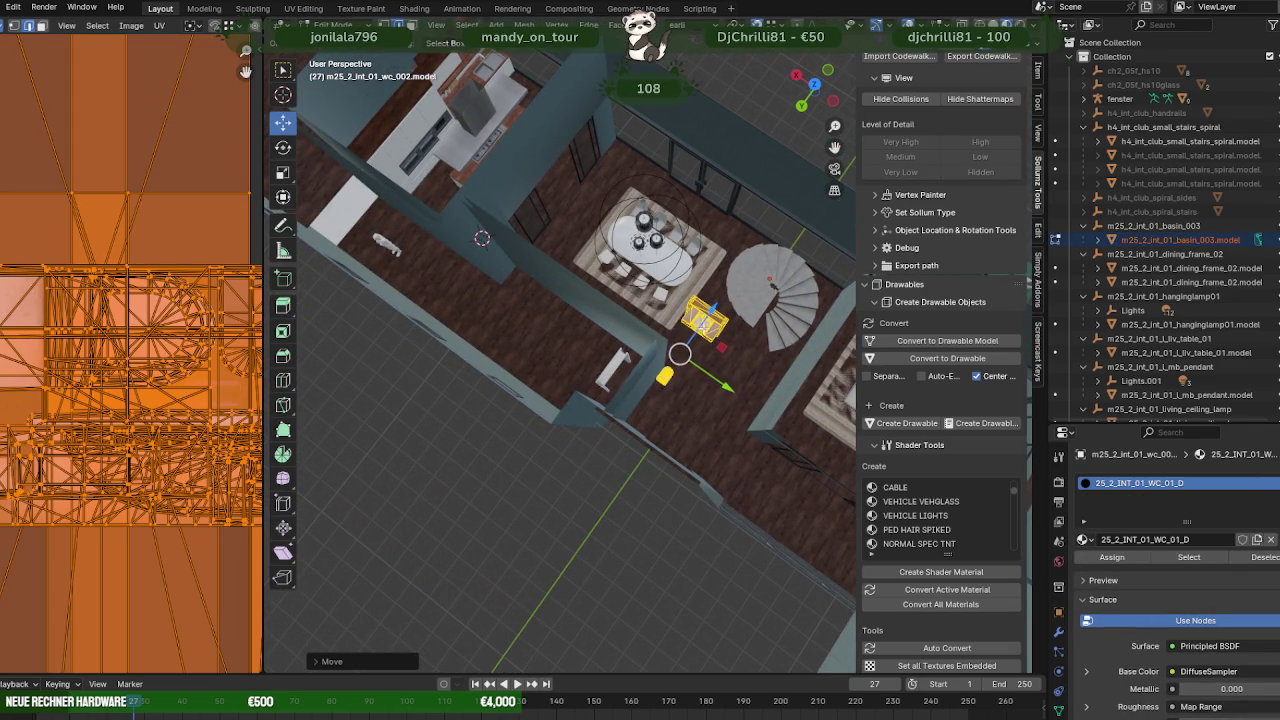
- Orbit around the room to check the toilet's placement, then return to Object Mode
{"action": "middle_click_drag", "start_coordinate": [549, 420], "coordinate": [716, 434]}
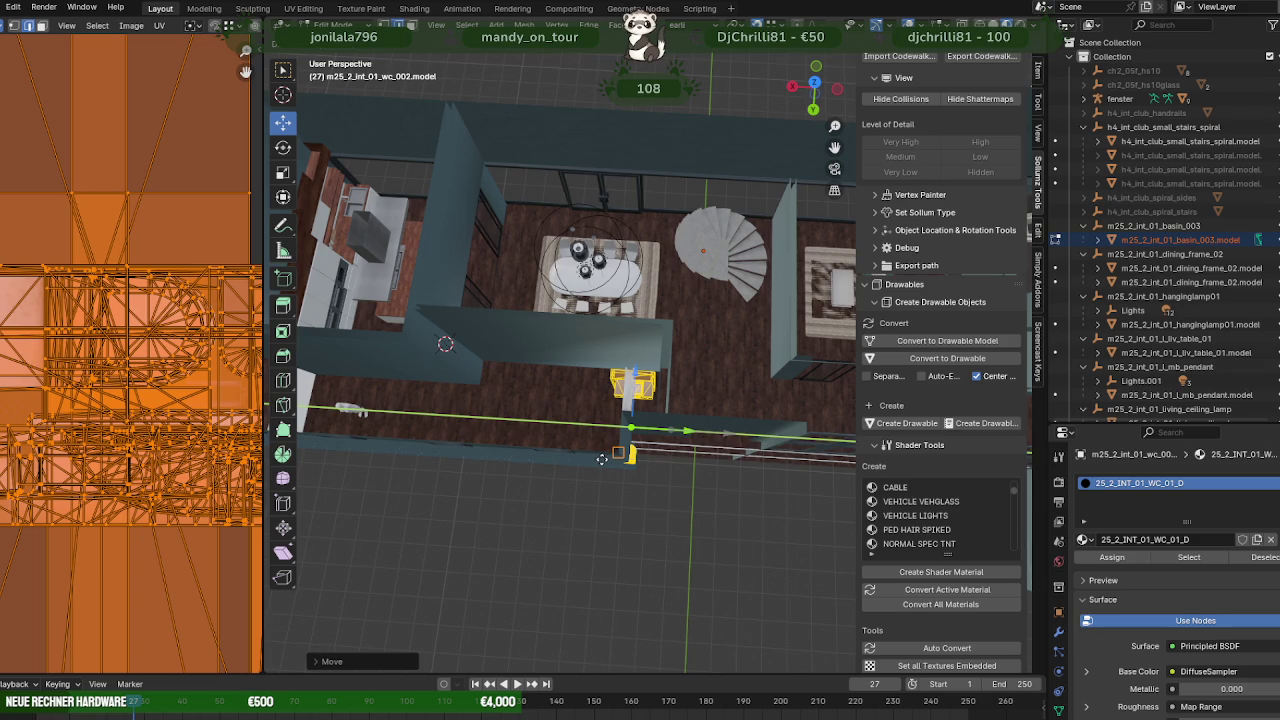
{"action": "scroll", "coordinate": [602, 459], "scroll_direction": "up", "scroll_amount": 3}
{"action": "scroll", "coordinate": [600, 457], "scroll_direction": "up", "scroll_amount": 3}
{"action": "scroll", "coordinate": [600, 457], "scroll_direction": "down", "scroll_amount": 5}
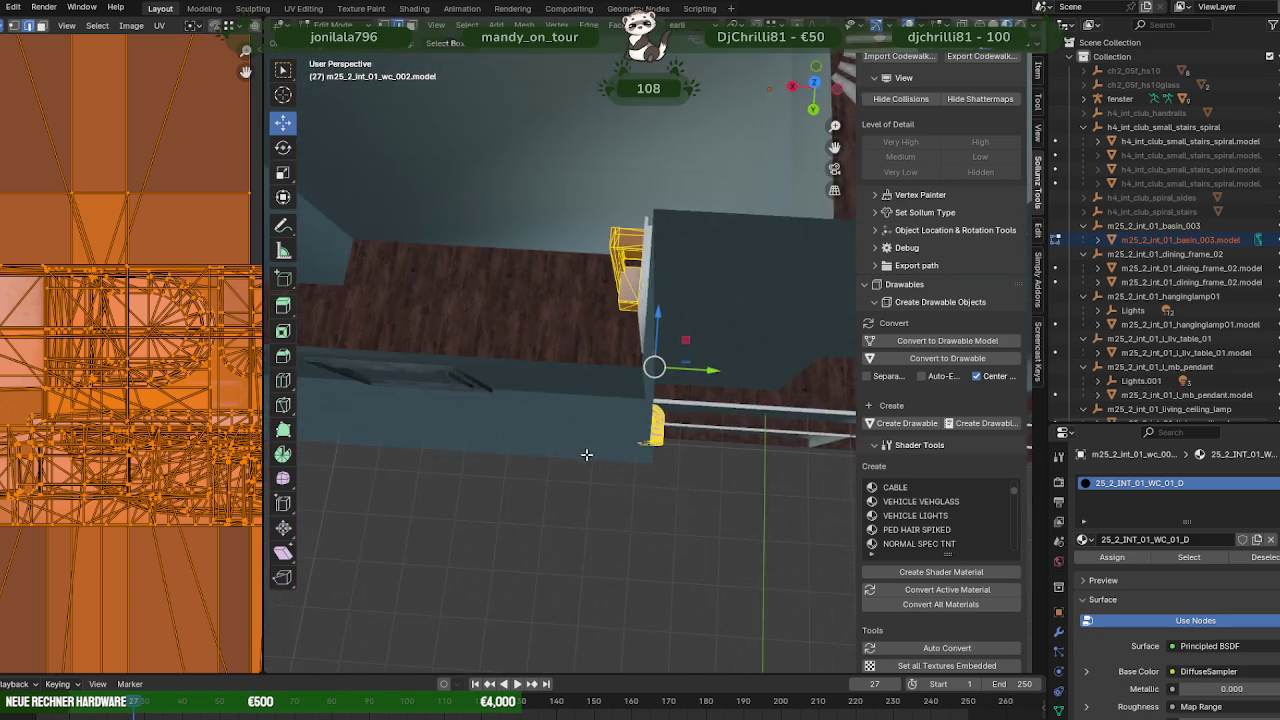
{"action": "mouse_move", "coordinate": [586, 449]}
{"action": "middle_mouse_down"}
{"action": "mouse_move", "coordinate": [648, 433]}
{"action": "mouse_move", "coordinate": [692, 317]}
{"action": "mouse_move", "coordinate": [676, 340]}
{"action": "mouse_move", "coordinate": [693, 347]}
{"action": "mouse_move", "coordinate": [516, 374]}
{"action": "mouse_move", "coordinate": [687, 437]}
{"action": "mouse_move", "coordinate": [660, 402]}
{"action": "mouse_move", "coordinate": [711, 447]}
{"action": "mouse_move", "coordinate": [633, 413]}
{"action": "mouse_move", "coordinate": [697, 453]}
{"action": "middle_mouse_up"}
{"action": "scroll", "coordinate": [516, 374], "scroll_direction": "down", "scroll_amount": 5}
{"action": "scroll", "coordinate": [687, 437], "scroll_direction": "up", "scroll_amount": 2}
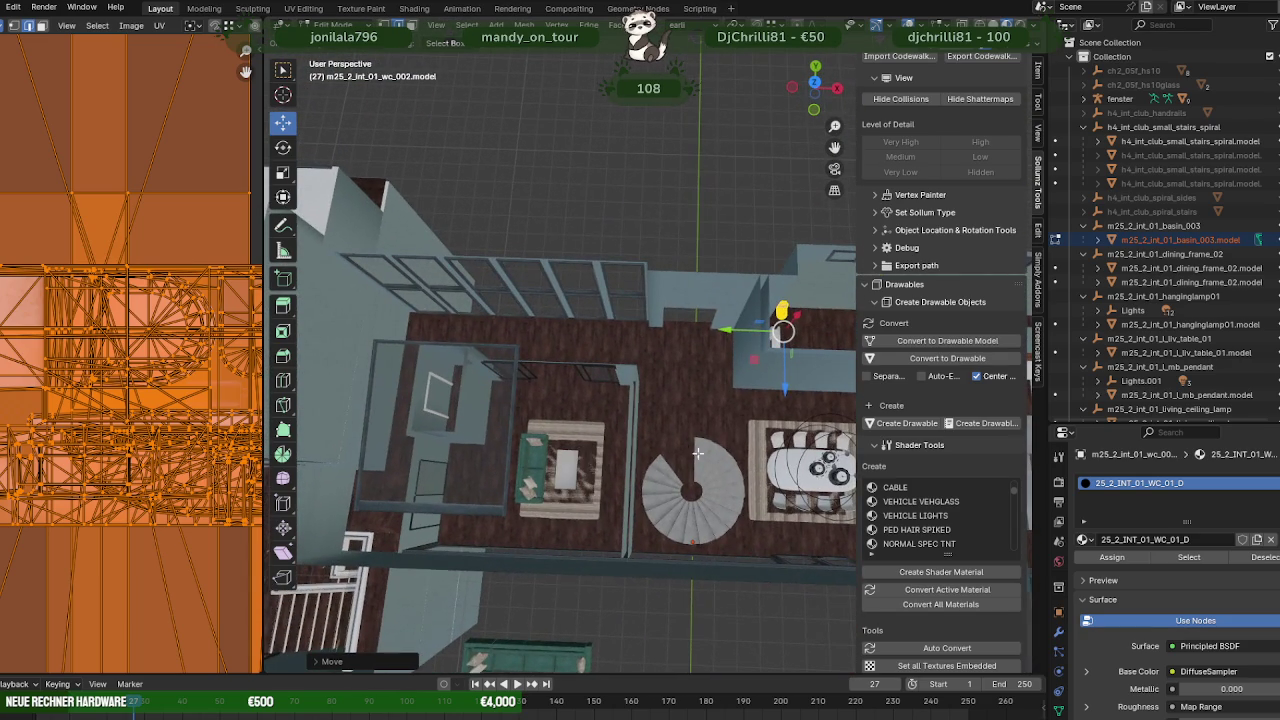
{"action": "mouse_move", "coordinate": [621, 429]}
{"action": "middle_mouse_down"}
{"action": "mouse_move", "coordinate": [649, 426]}
{"action": "mouse_move", "coordinate": [554, 416]}
{"action": "mouse_move", "coordinate": [679, 397]}
{"action": "mouse_move", "coordinate": [657, 395]}
{"action": "middle_mouse_up"}
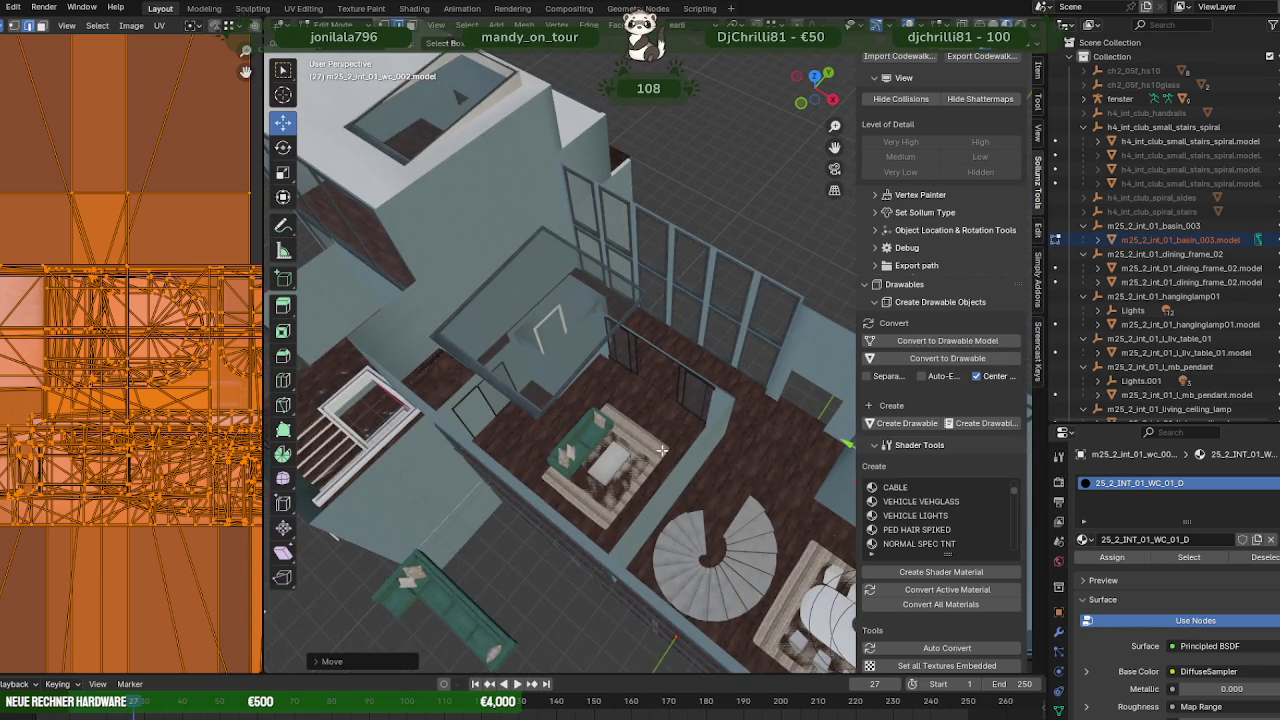
{"action": "middle_click_drag", "start_coordinate": [661, 451], "coordinate": [601, 441]}
{"action": "key", "text": "Tab"}
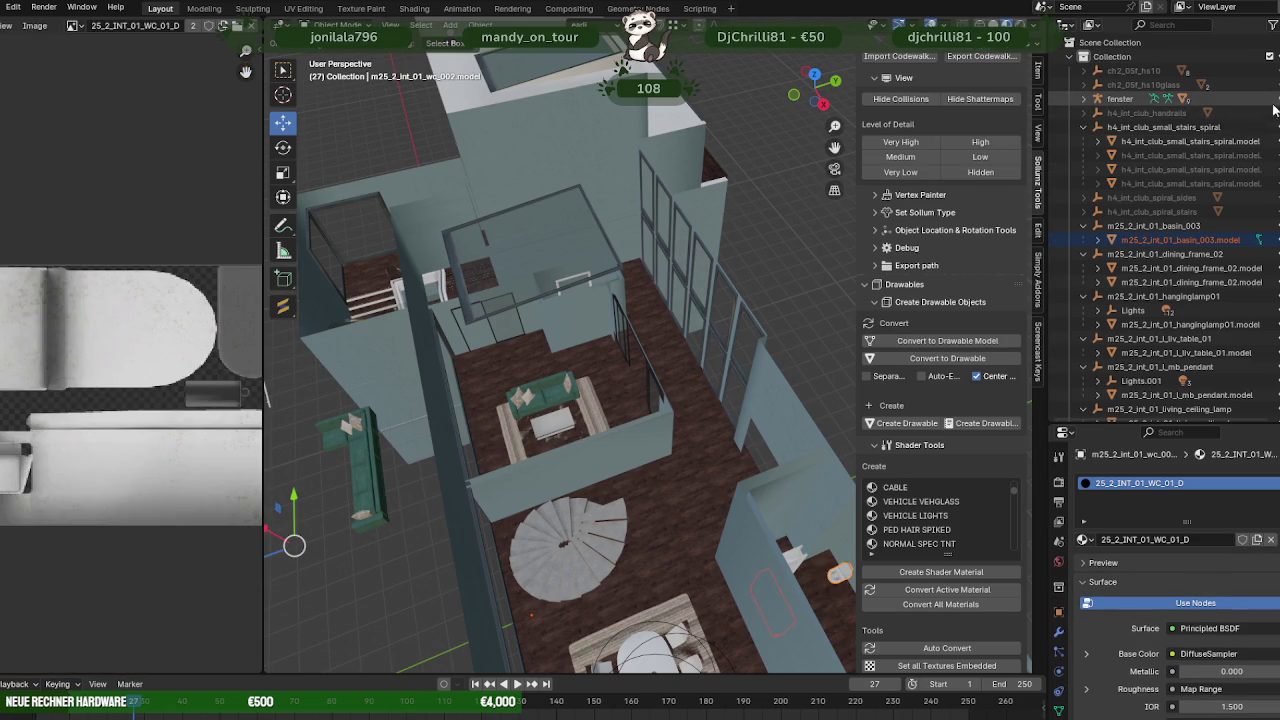
{"action": "scroll", "coordinate": [751, 343], "scroll_direction": "up", "scroll_amount": 2}
{"action": "mouse_move", "coordinate": [751, 343]}
{"action": "middle_mouse_down"}
{"action": "mouse_move", "coordinate": [616, 361]}
{"action": "mouse_move", "coordinate": [636, 340]}
{"action": "mouse_move", "coordinate": [726, 385]}
{"action": "mouse_move", "coordinate": [622, 393]}
{"action": "mouse_move", "coordinate": [621, 373]}
{"action": "mouse_move", "coordinate": [703, 372]}
{"action": "mouse_move", "coordinate": [661, 381]}
{"action": "mouse_move", "coordinate": [561, 321]}
{"action": "mouse_move", "coordinate": [542, 343]}
{"action": "middle_mouse_up"}
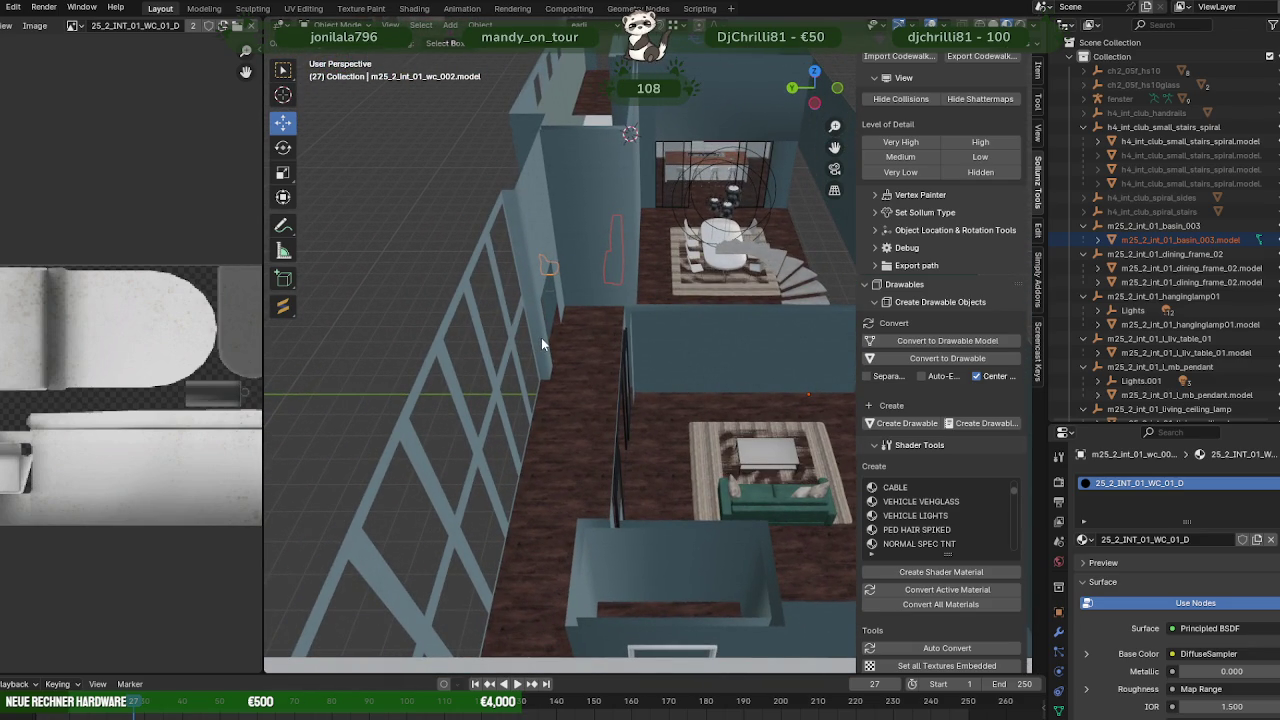
{"action": "mouse_move", "coordinate": [542, 343]}
{"action": "middle_mouse_down"}
{"action": "mouse_move", "coordinate": [840, 378]}
{"action": "mouse_move", "coordinate": [864, 392]}
{"action": "mouse_move", "coordinate": [858, 410]}
{"action": "middle_mouse_up"}
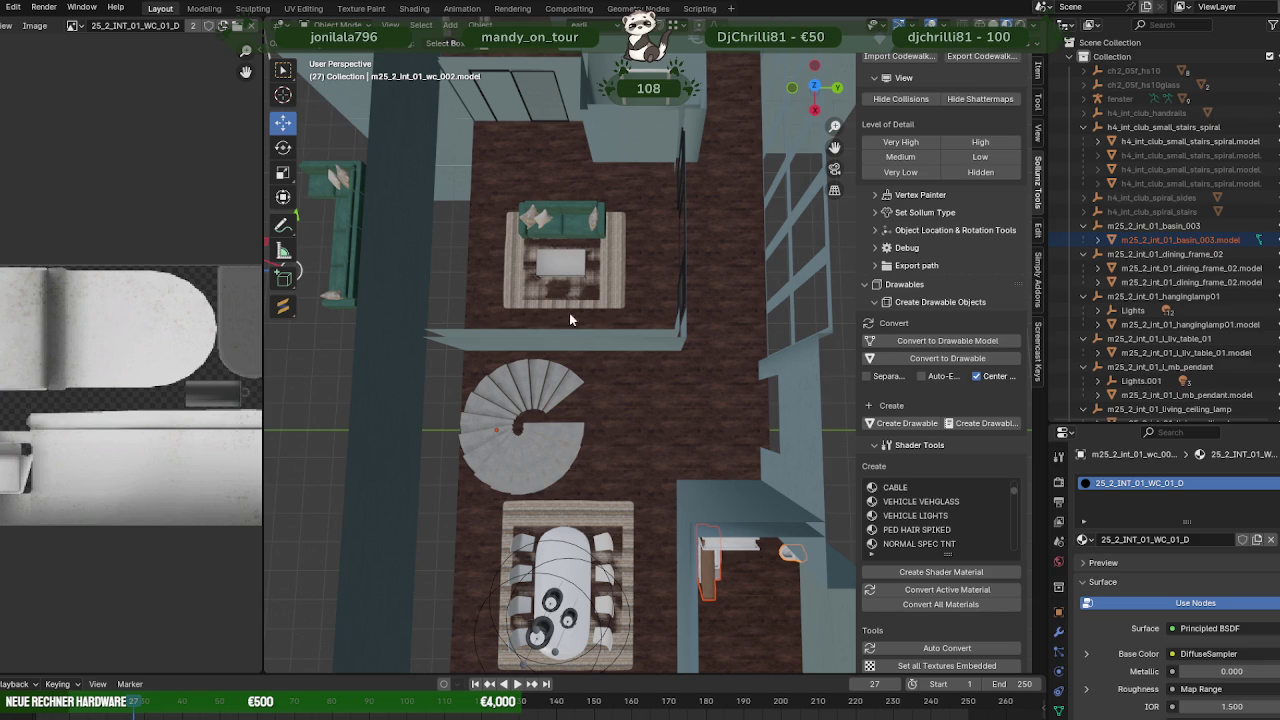
- Duplicate the spa_partition_002 glass partition geometry in Edit Mode
{"action": "left_click", "coordinate": [539, 120]}
{"action": "key", "text": "Tab"}
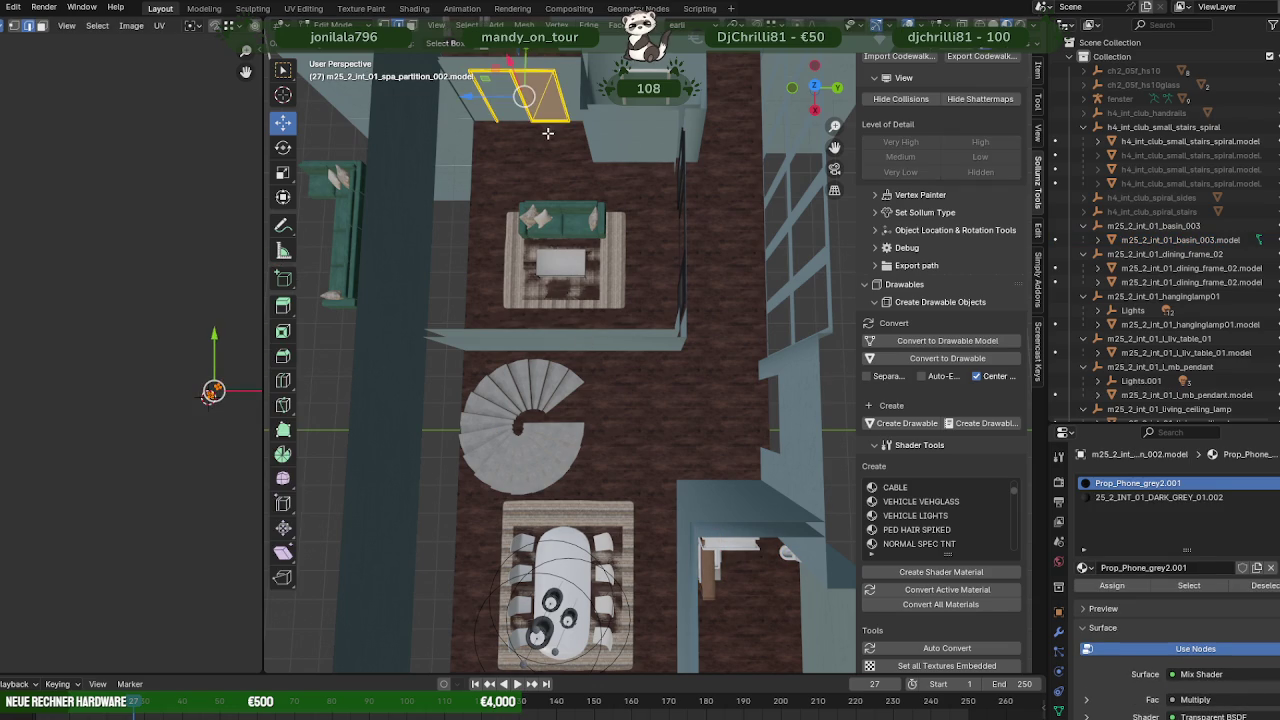
{"action": "right_click", "coordinate": [548, 133]}
{"action": "key", "text": "Escape"}
{"action": "key", "text": "shift+d"}
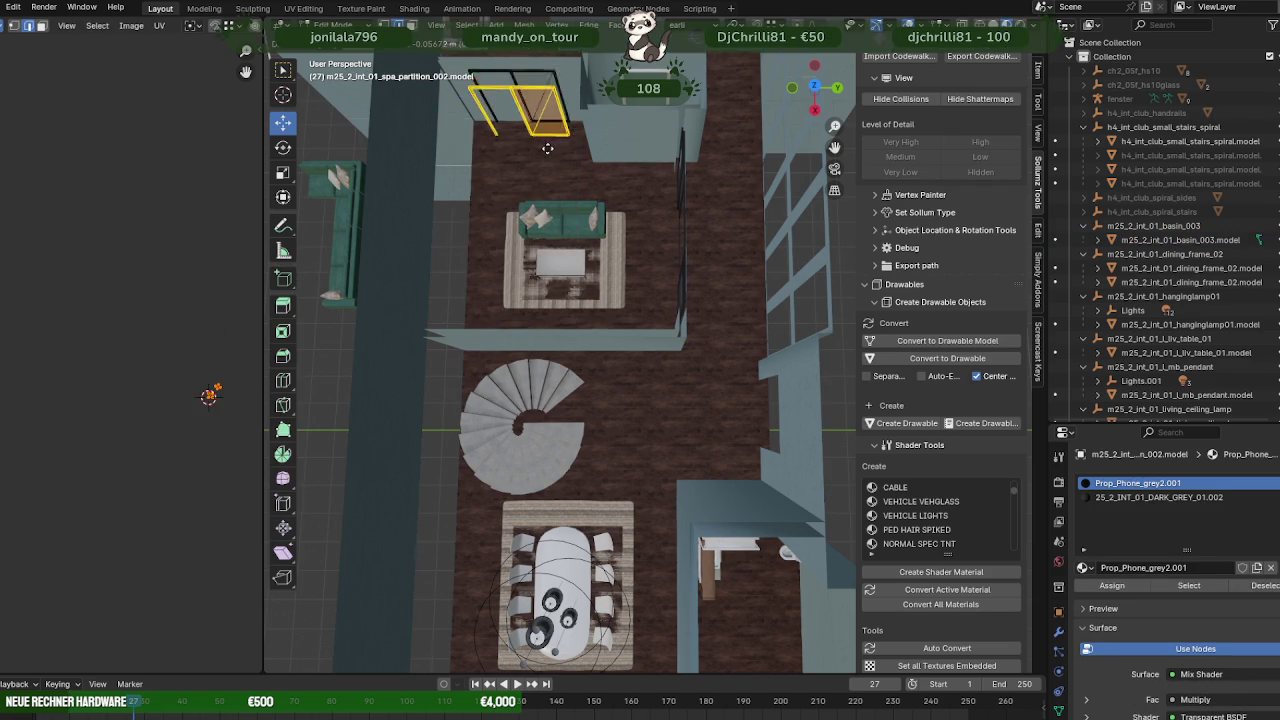
{"action": "scroll", "coordinate": [591, 441], "scroll_direction": "down", "scroll_amount": 4}
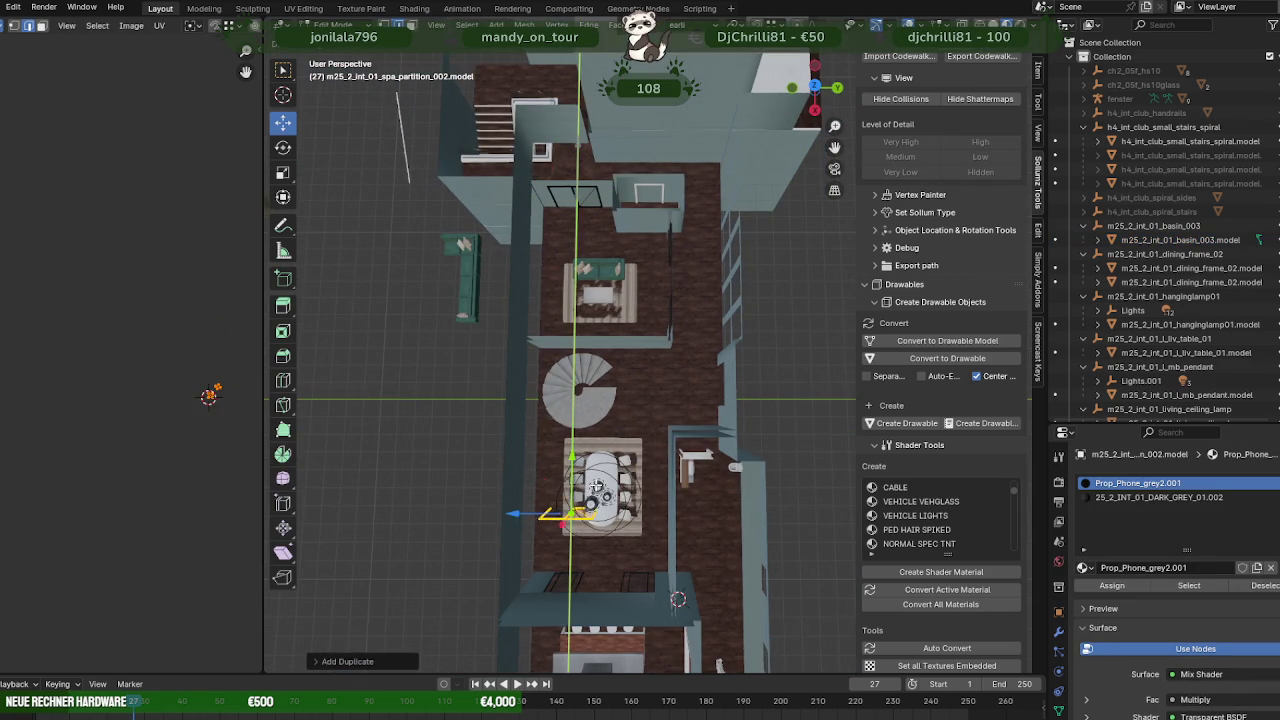
{"action": "left_click", "coordinate": [596, 487]}
- Rotate the duplicated partition around the X axis
{"action": "key", "text": "shift+space"}
{"action": "key", "text": "s"}
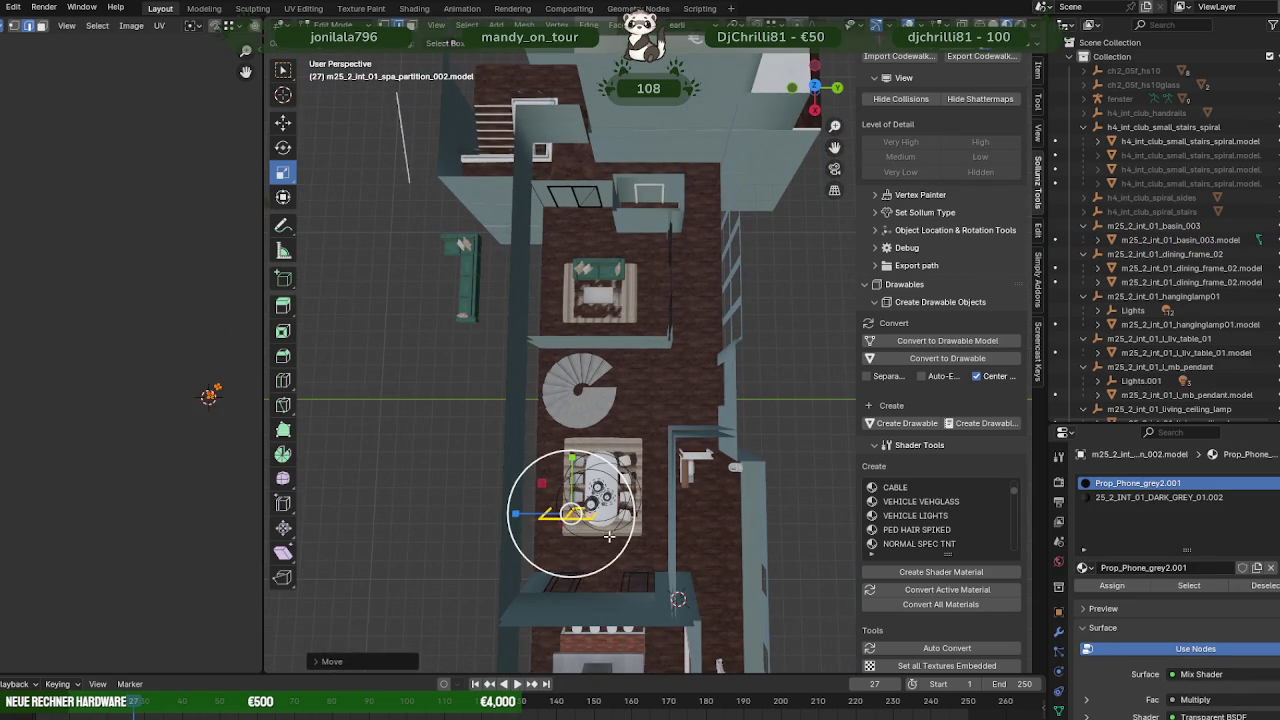
{"action": "key", "text": "shift+space"}
{"action": "key", "text": "m"}
{"action": "key", "text": "shift+space"}
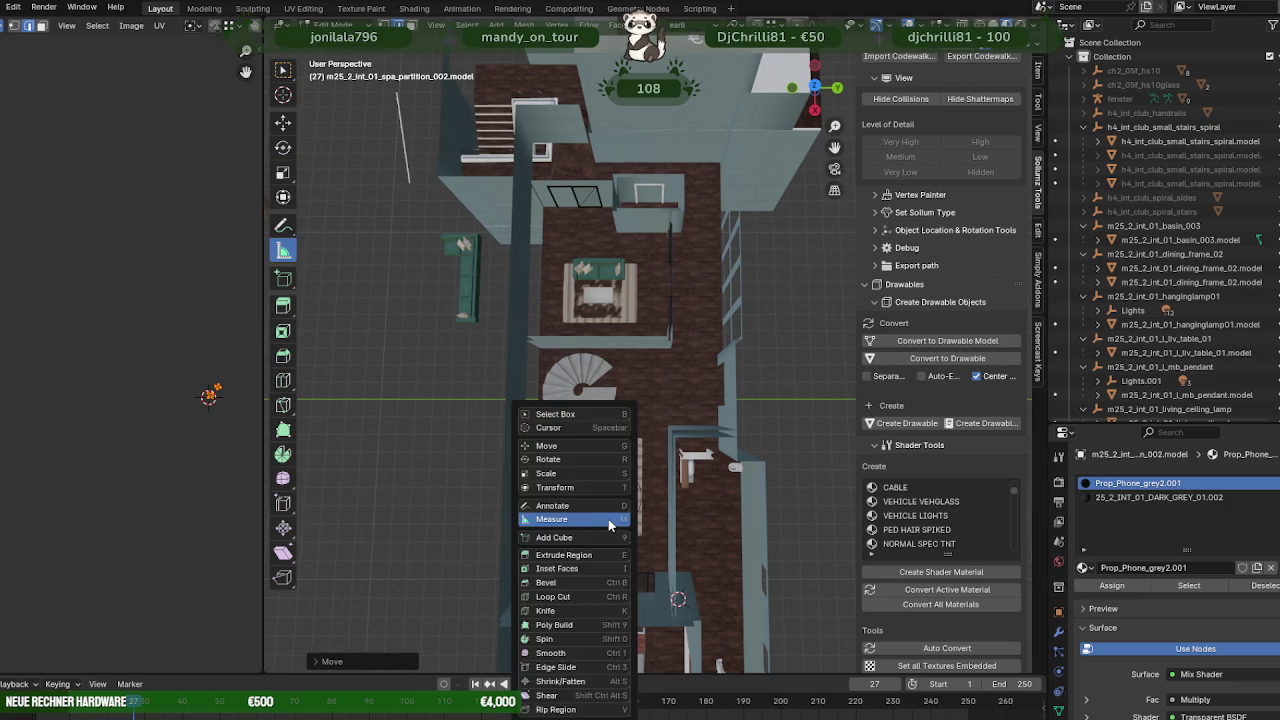
{"action": "key", "text": "r"}
{"action": "middle_click_drag", "start_coordinate": [608, 519], "coordinate": [624, 524]}
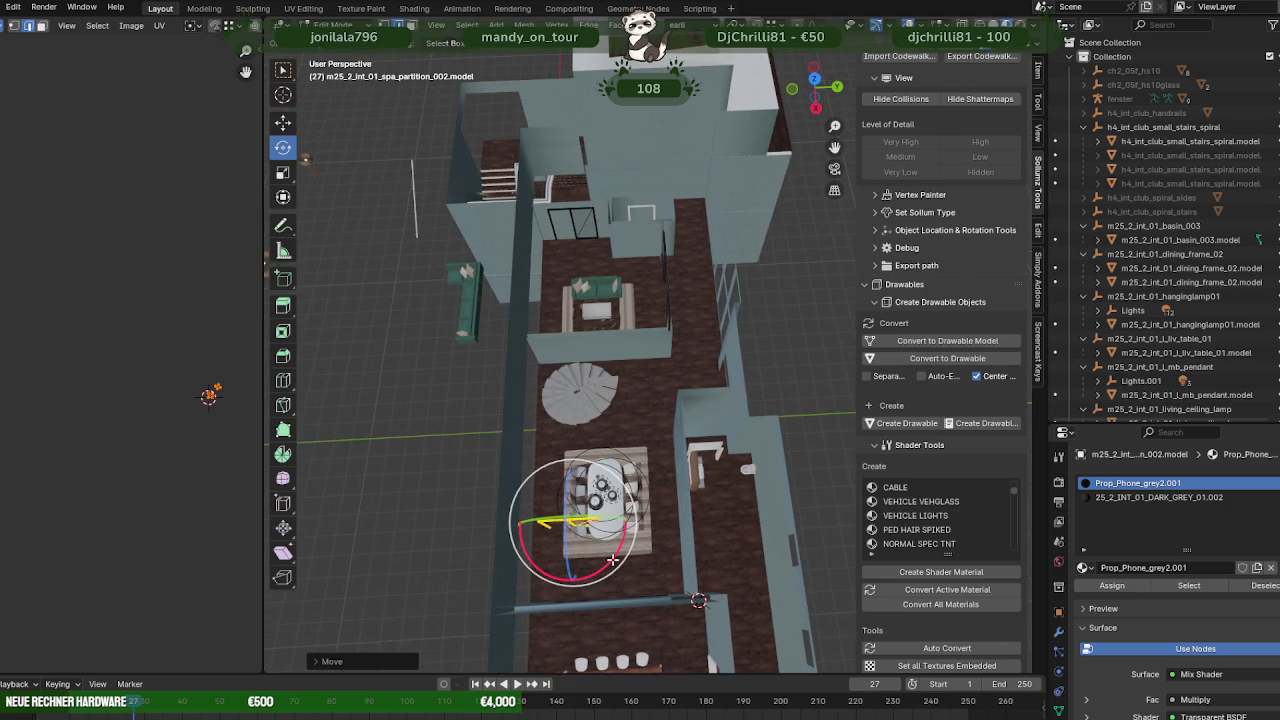
{"action": "left_click_drag", "start_coordinate": [612, 561], "coordinate": [592, 577]}
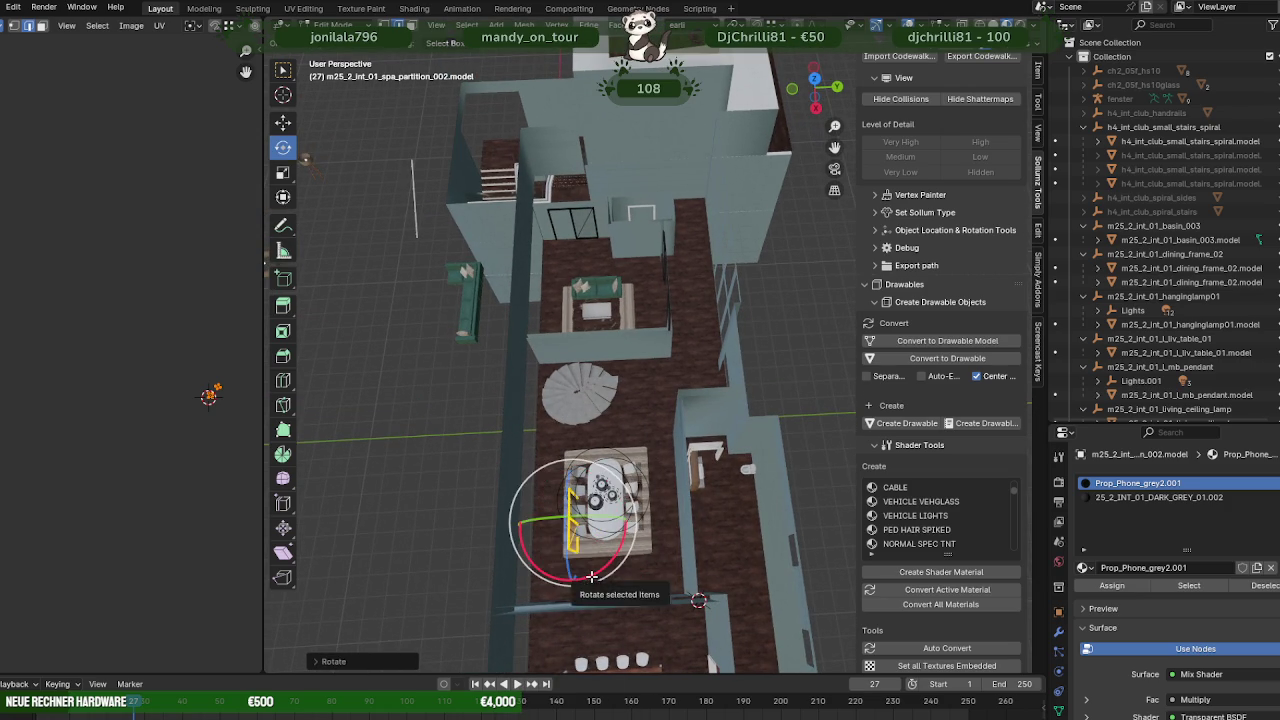
- Move the partition frame along Z then Y beside the dining table
{"action": "key", "text": "shift+space"}
{"action": "key", "text": "i"}
{"action": "key", "text": "shift+space"}
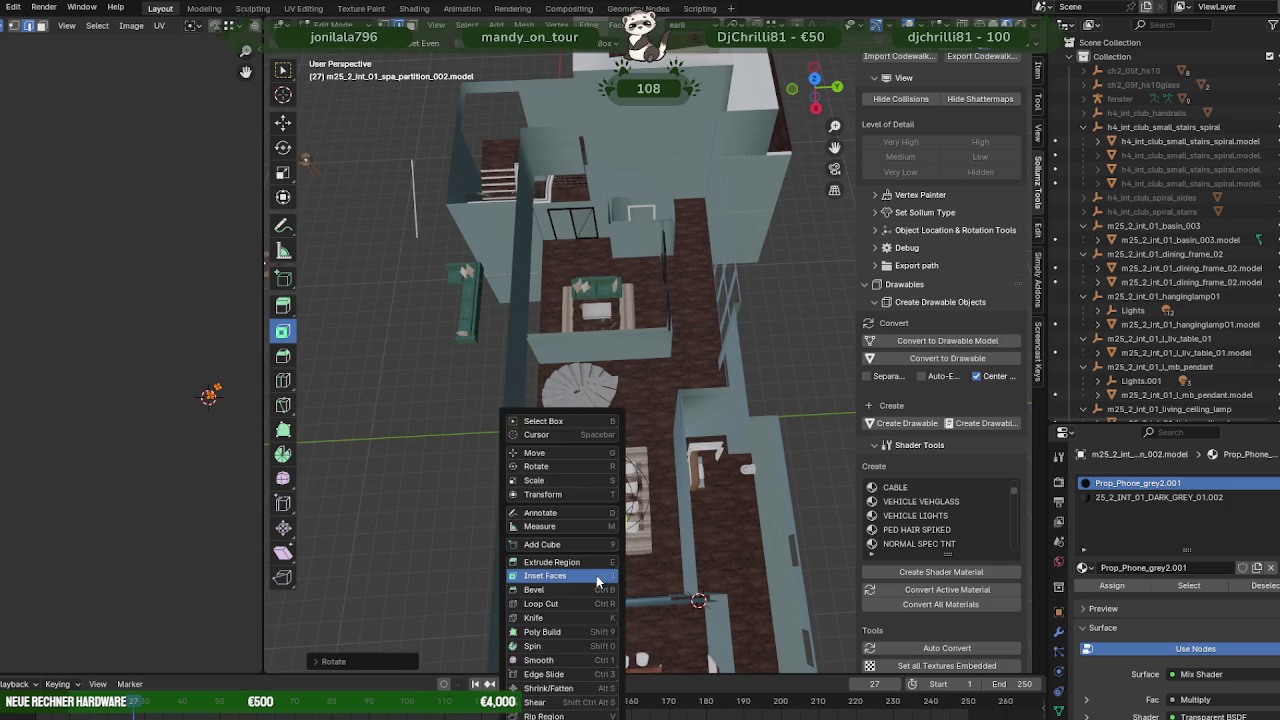
{"action": "key", "text": "g"}
{"action": "middle_click_drag", "start_coordinate": [615, 542], "coordinate": [591, 480], "text": "shift"}
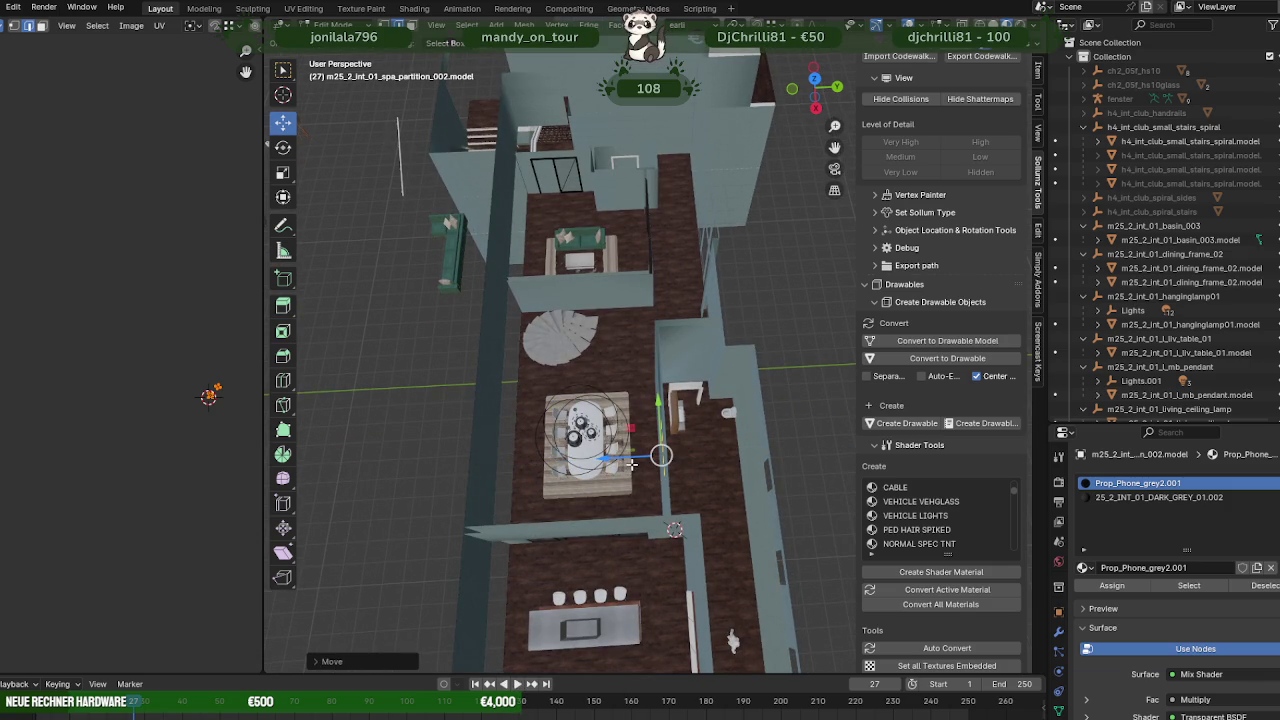
{"action": "scroll", "coordinate": [632, 464], "scroll_direction": "up", "scroll_amount": 5}
{"action": "middle_click_drag", "start_coordinate": [632, 464], "coordinate": [642, 380]}
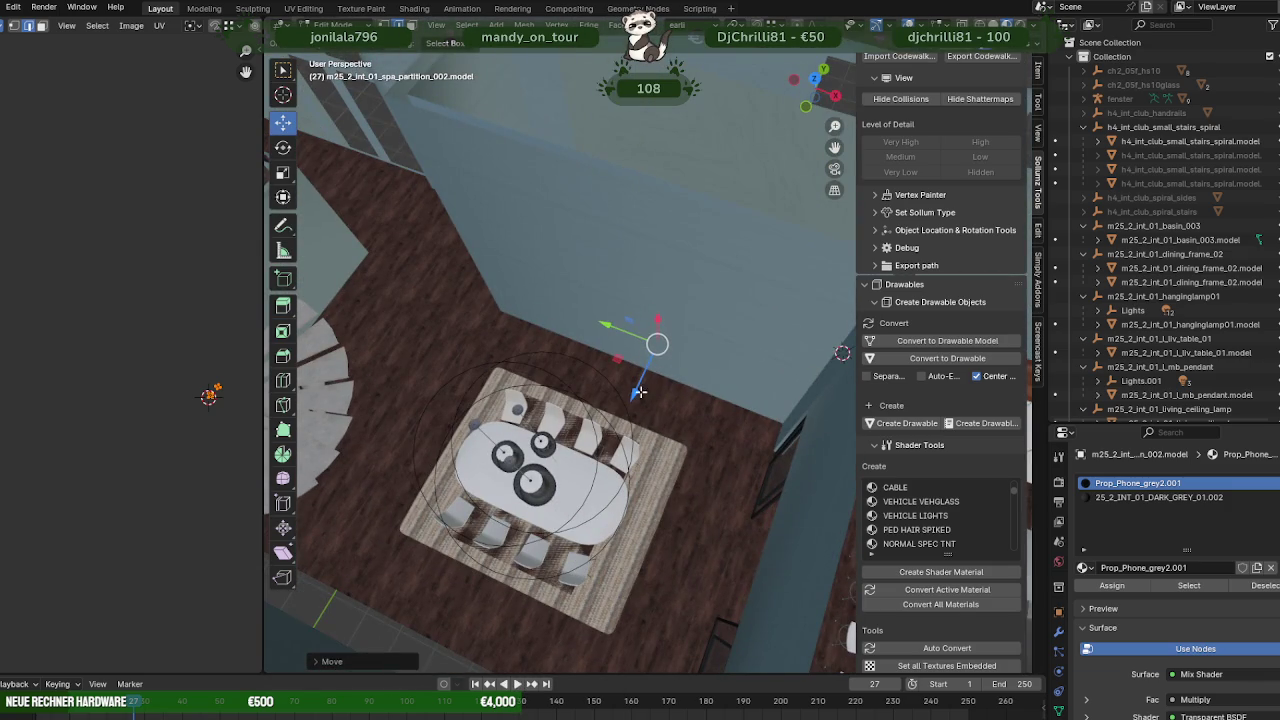
{"action": "left_click_drag", "start_coordinate": [638, 391], "coordinate": [631, 396]}
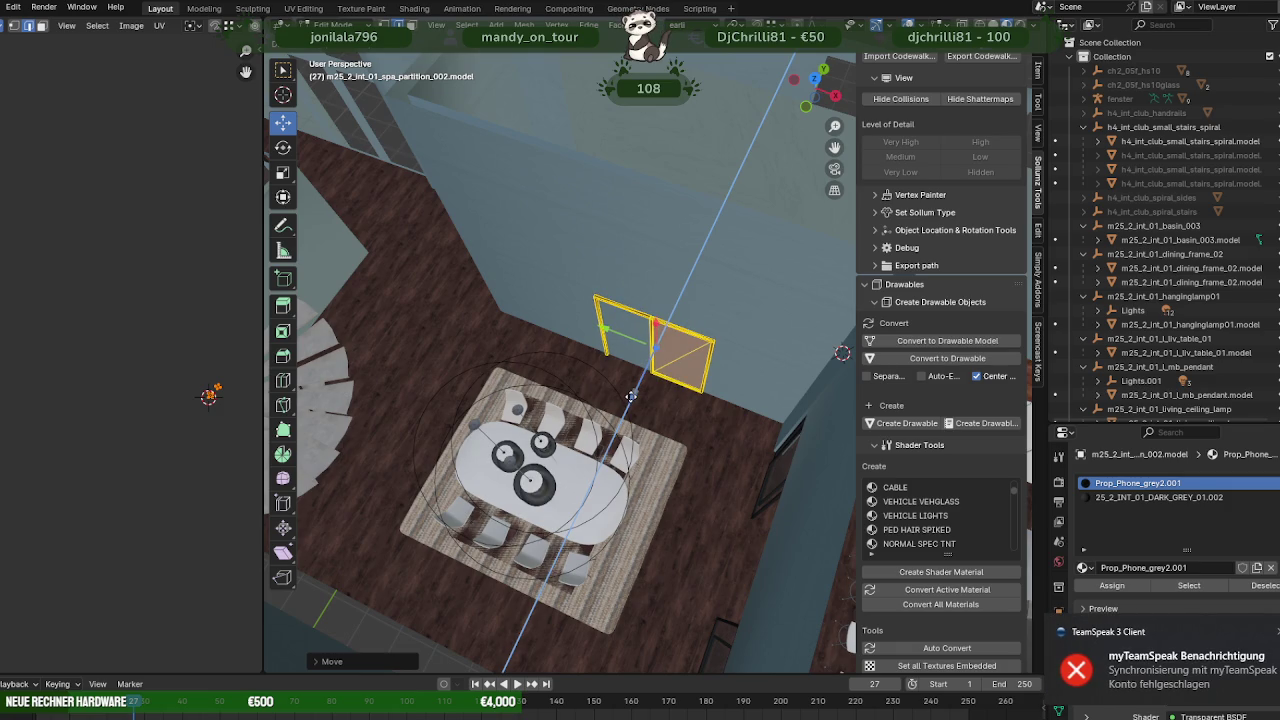
{"action": "left_click_drag", "start_coordinate": [607, 333], "coordinate": [641, 346]}
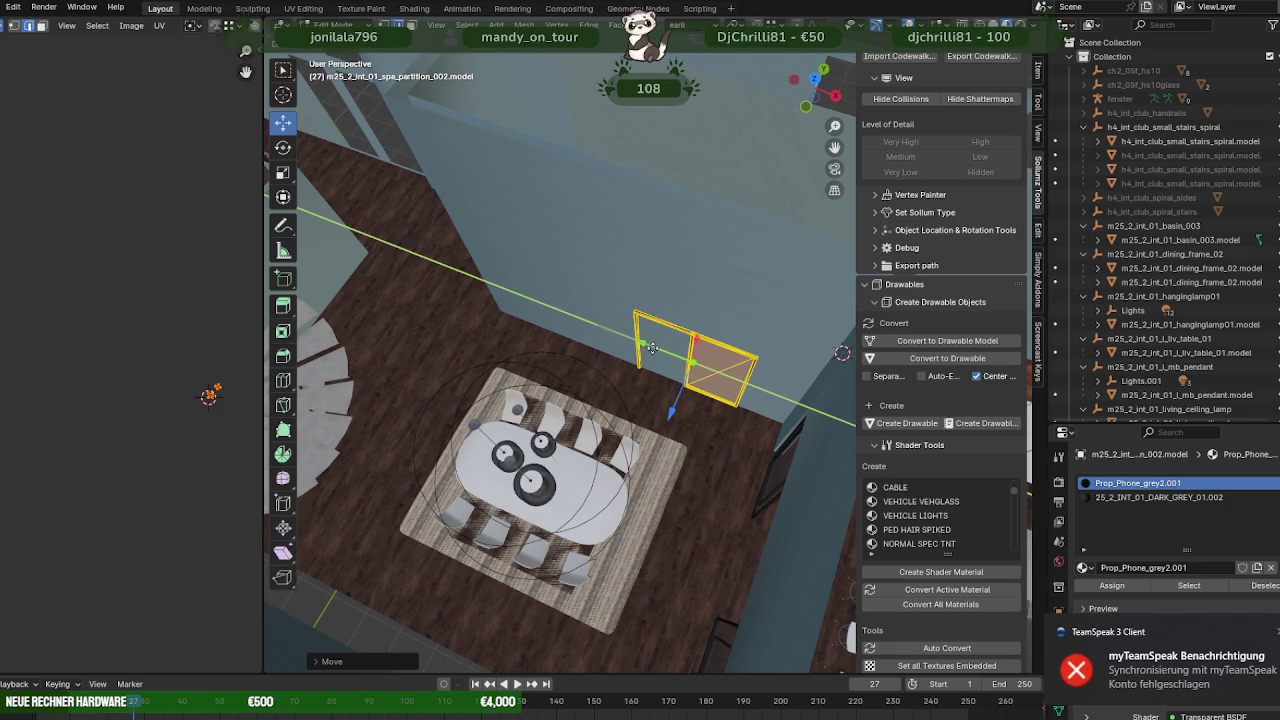
- Orbit around the house to inspect the repositioned partition frame
{"action": "mouse_move", "coordinate": [651, 347]}
{"action": "middle_mouse_down"}
{"action": "mouse_move", "coordinate": [709, 377]}
{"action": "mouse_move", "coordinate": [826, 307]}
{"action": "mouse_move", "coordinate": [636, 372]}
{"action": "mouse_move", "coordinate": [651, 375]}
{"action": "mouse_move", "coordinate": [644, 464]}
{"action": "mouse_move", "coordinate": [665, 465]}
{"action": "mouse_move", "coordinate": [674, 384]}
{"action": "mouse_move", "coordinate": [728, 377]}
{"action": "middle_mouse_up"}
{"action": "middle_click_drag", "start_coordinate": [620, 356], "coordinate": [661, 382]}
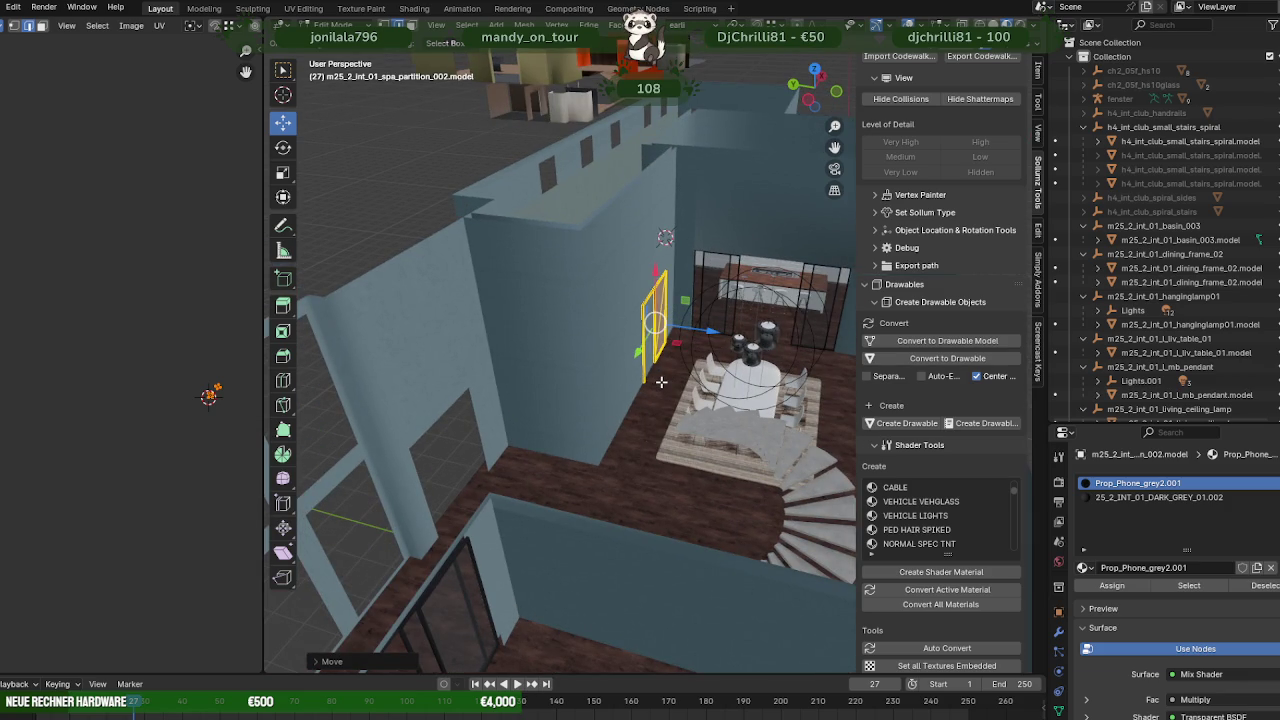
{"action": "mouse_move", "coordinate": [661, 382]}
{"action": "middle_mouse_down"}
{"action": "mouse_move", "coordinate": [665, 477]}
{"action": "mouse_move", "coordinate": [575, 492]}
{"action": "mouse_move", "coordinate": [610, 455]}
{"action": "mouse_move", "coordinate": [710, 433]}
{"action": "mouse_move", "coordinate": [566, 357]}
{"action": "mouse_move", "coordinate": [609, 392]}
{"action": "mouse_move", "coordinate": [748, 448]}
{"action": "mouse_move", "coordinate": [688, 423]}
{"action": "mouse_move", "coordinate": [568, 503]}
{"action": "mouse_move", "coordinate": [562, 520]}
{"action": "mouse_move", "coordinate": [594, 531]}
{"action": "middle_mouse_up"}
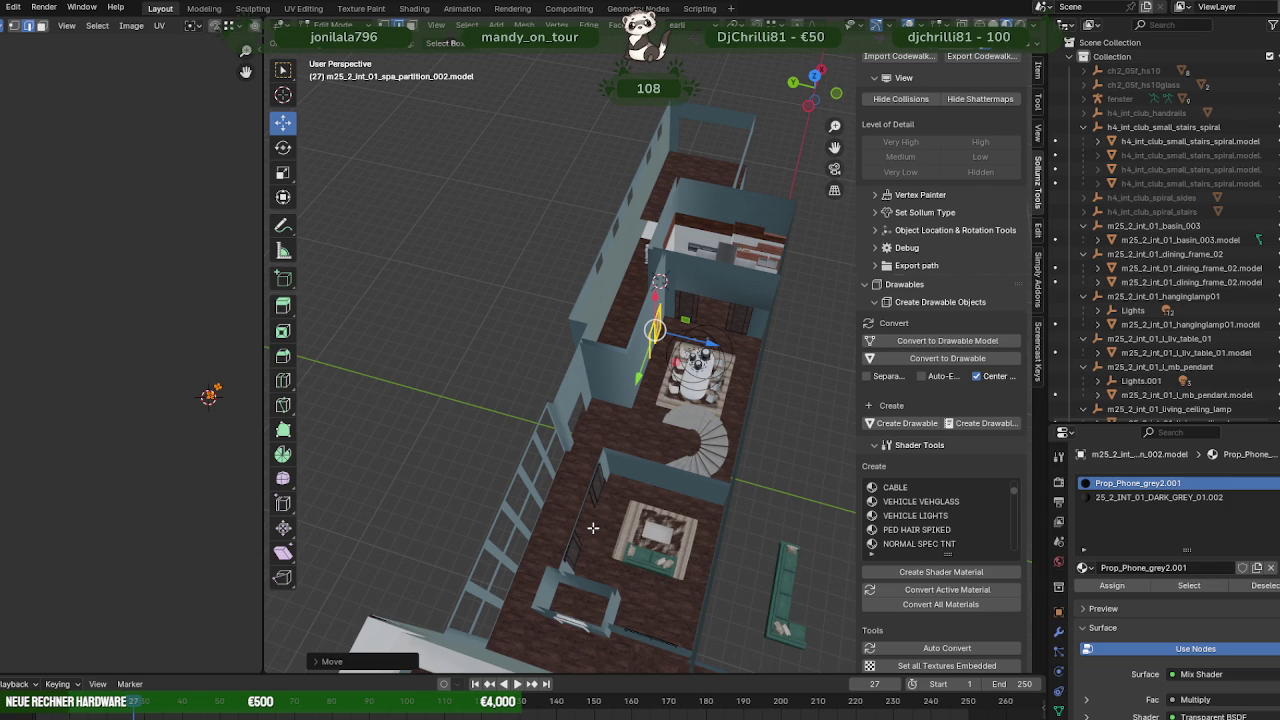
{"action": "scroll", "coordinate": [552, 522], "scroll_direction": "up", "scroll_amount": 5}
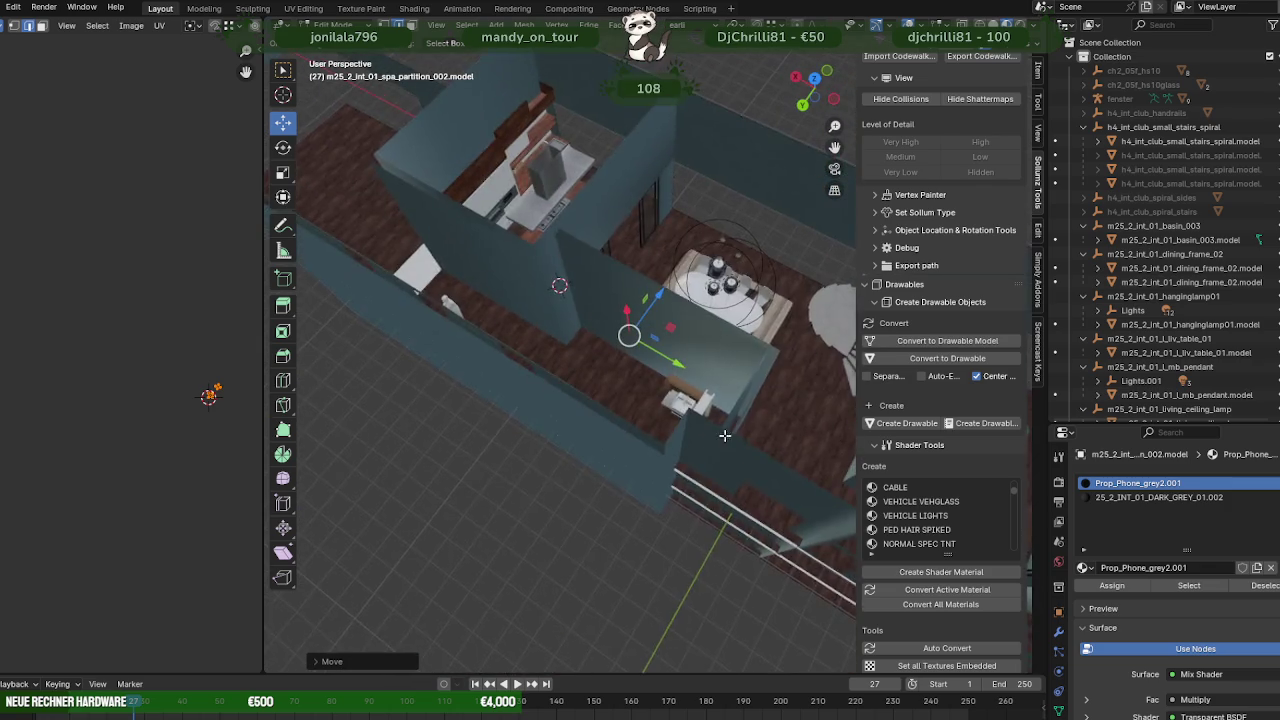
{"action": "middle_click_drag", "start_coordinate": [552, 522], "coordinate": [712, 395]}
- In the wand wall mesh, duplicate a wall face and move the copy along Y
{"action": "key", "text": "Tab"}
{"action": "left_click", "coordinate": [712, 395]}
{"action": "key", "text": "Tab"}
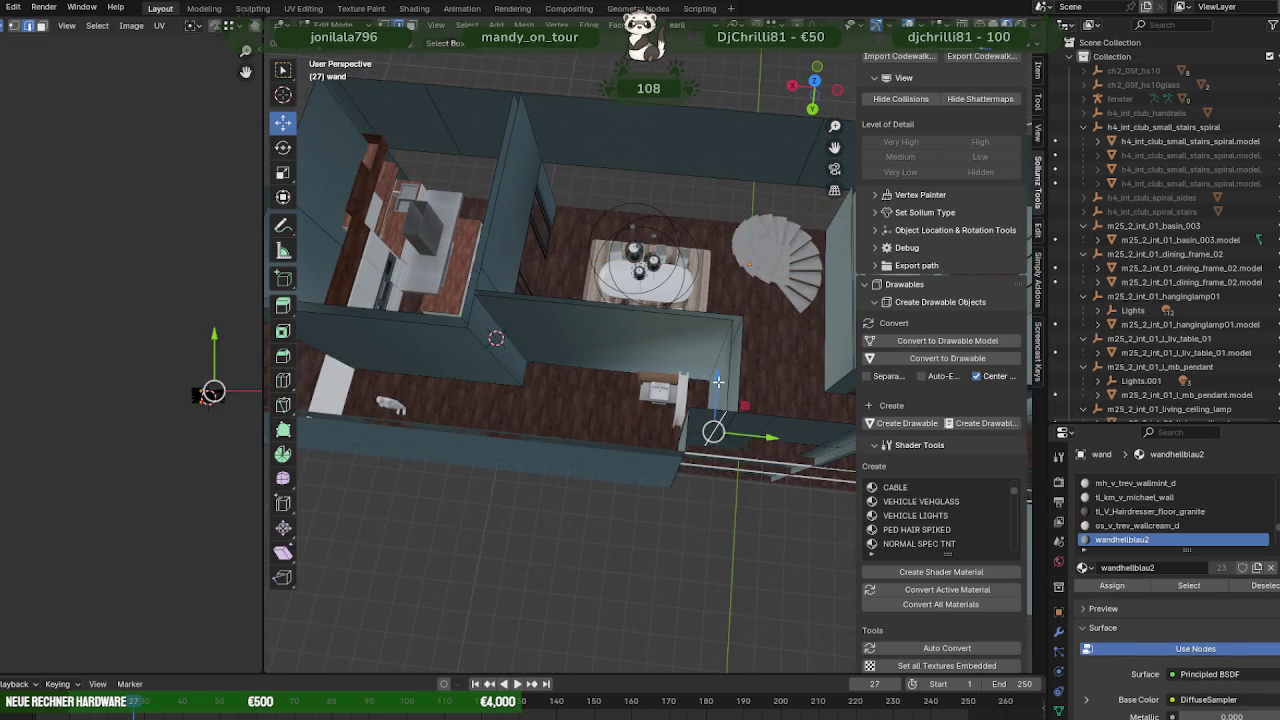
{"action": "left_click", "coordinate": [705, 390]}
{"action": "key", "text": "shift+d"}
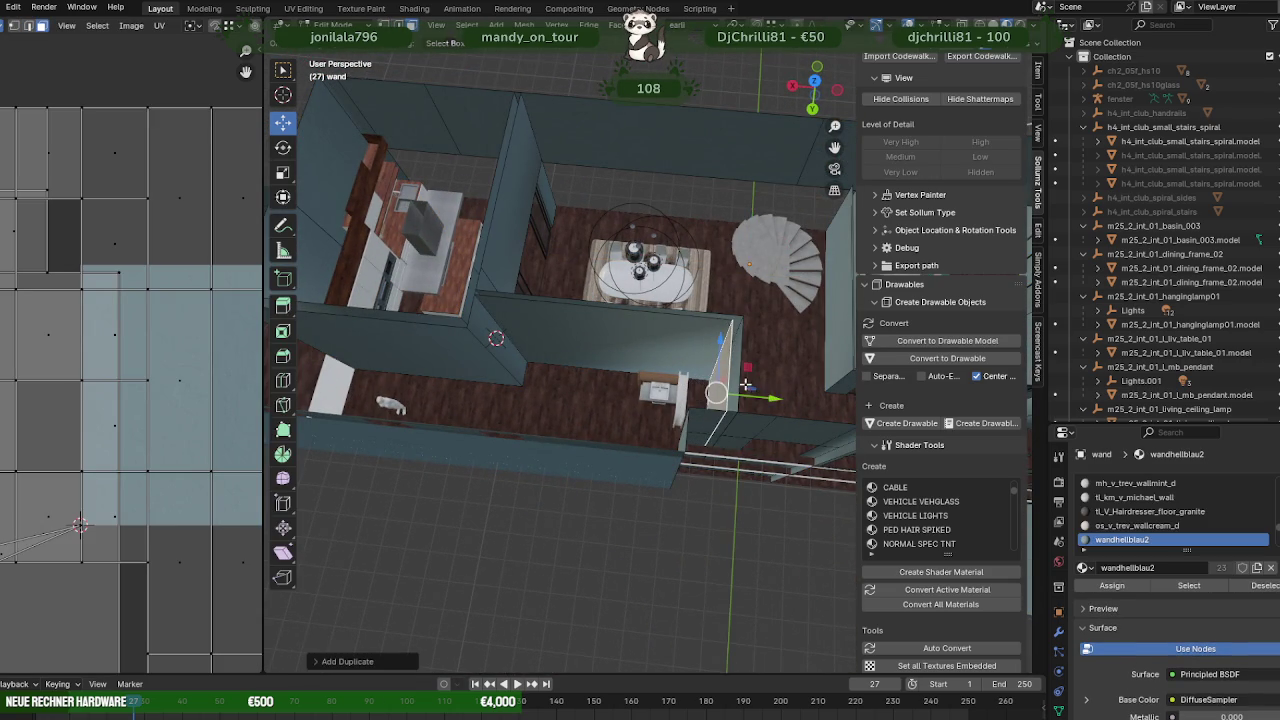
{"action": "key", "text": "y"}
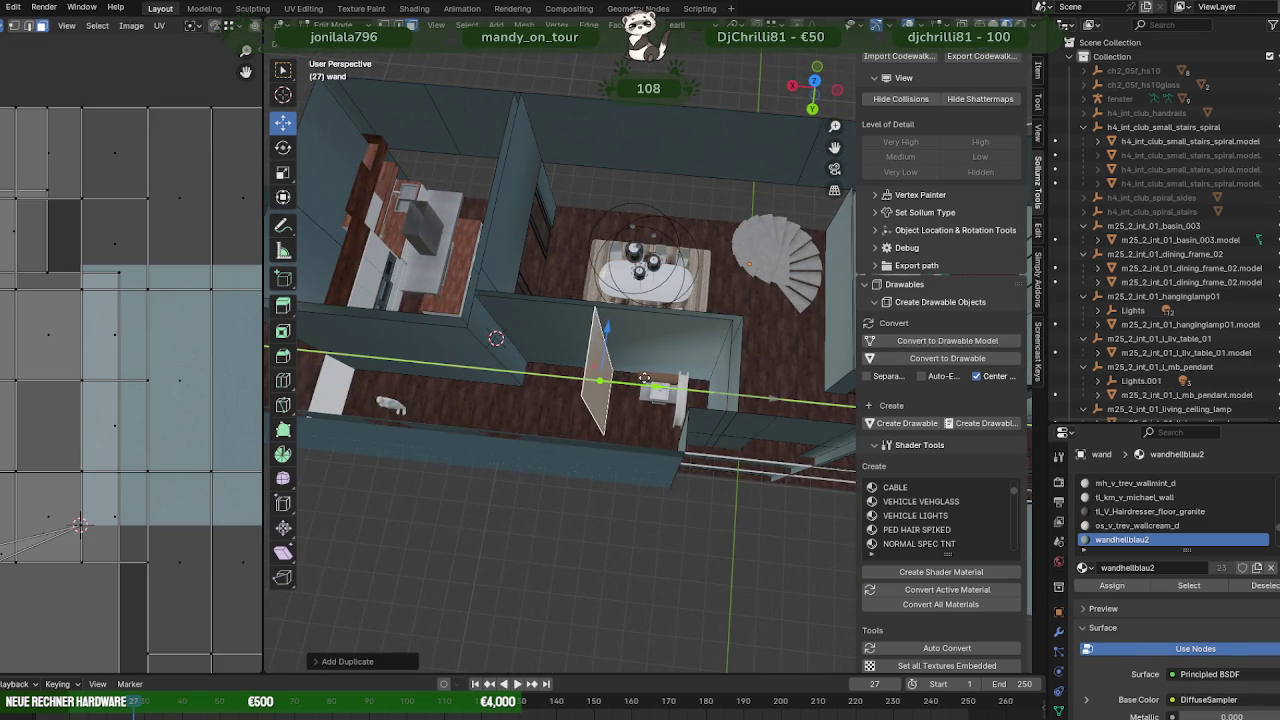
{"action": "left_click", "coordinate": [644, 379]}
- Slide the duplicated wall panel along X into the small bathroom beside the toilet
{"action": "mouse_move", "coordinate": [644, 379]}
{"action": "middle_mouse_down"}
{"action": "mouse_move", "coordinate": [681, 414]}
{"action": "mouse_move", "coordinate": [690, 309]}
{"action": "mouse_move", "coordinate": [491, 343]}
{"action": "mouse_move", "coordinate": [585, 388]}
{"action": "mouse_move", "coordinate": [457, 391]}
{"action": "mouse_move", "coordinate": [583, 420]}
{"action": "mouse_move", "coordinate": [660, 308]}
{"action": "middle_mouse_up"}
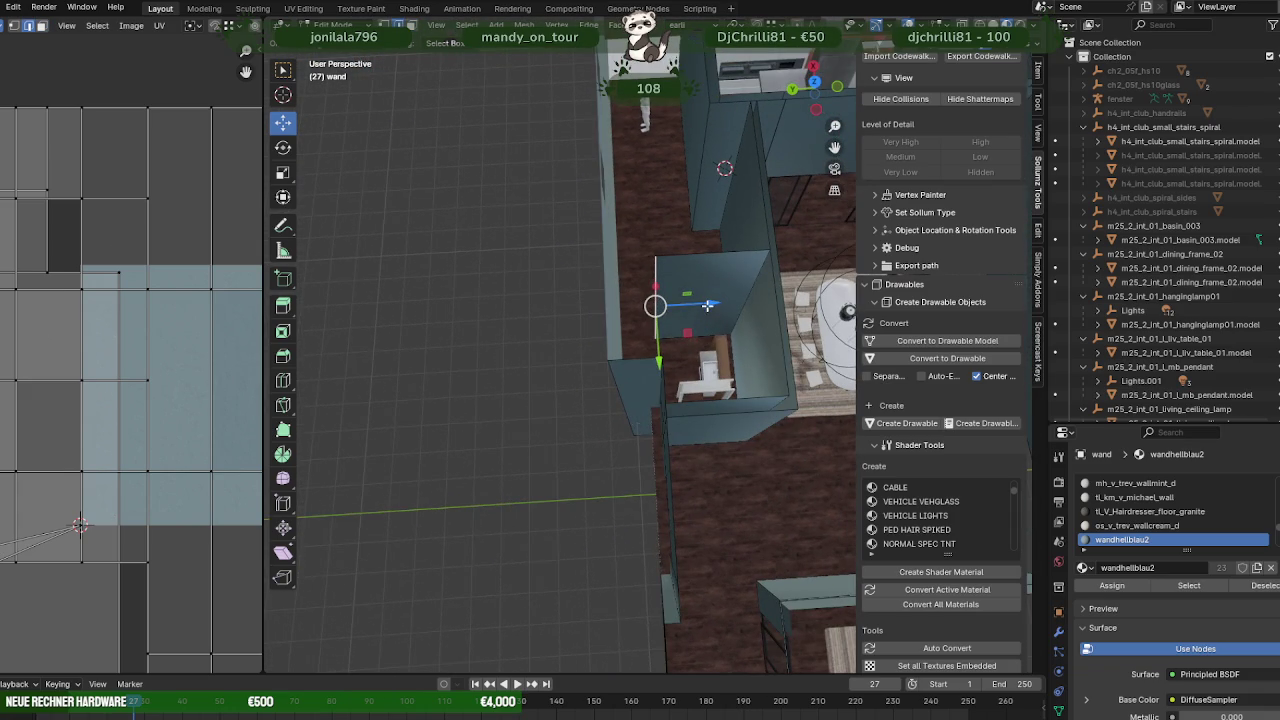
{"action": "left_click_drag", "start_coordinate": [708, 305], "coordinate": [620, 357]}
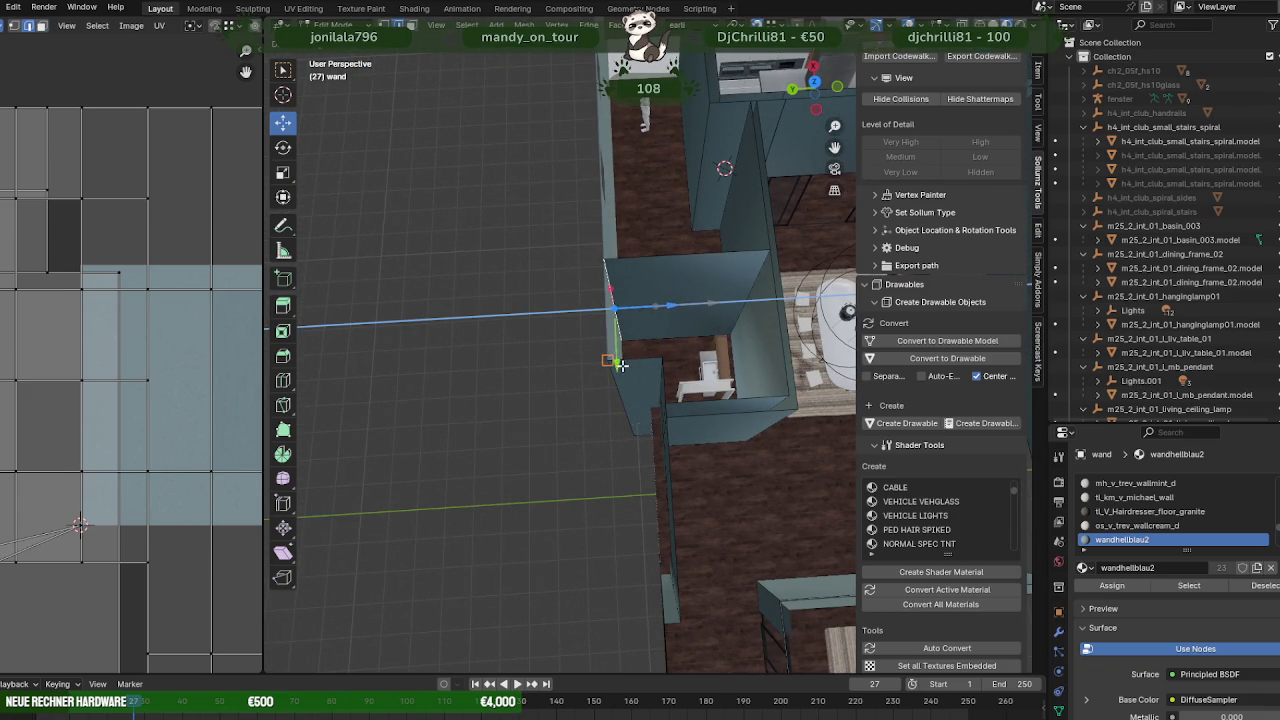
{"action": "mouse_move", "coordinate": [620, 365]}
{"action": "middle_mouse_down"}
{"action": "mouse_move", "coordinate": [630, 300]}
{"action": "mouse_move", "coordinate": [600, 290]}
{"action": "mouse_move", "coordinate": [611, 339]}
{"action": "mouse_move", "coordinate": [664, 356]}
{"action": "middle_mouse_up"}
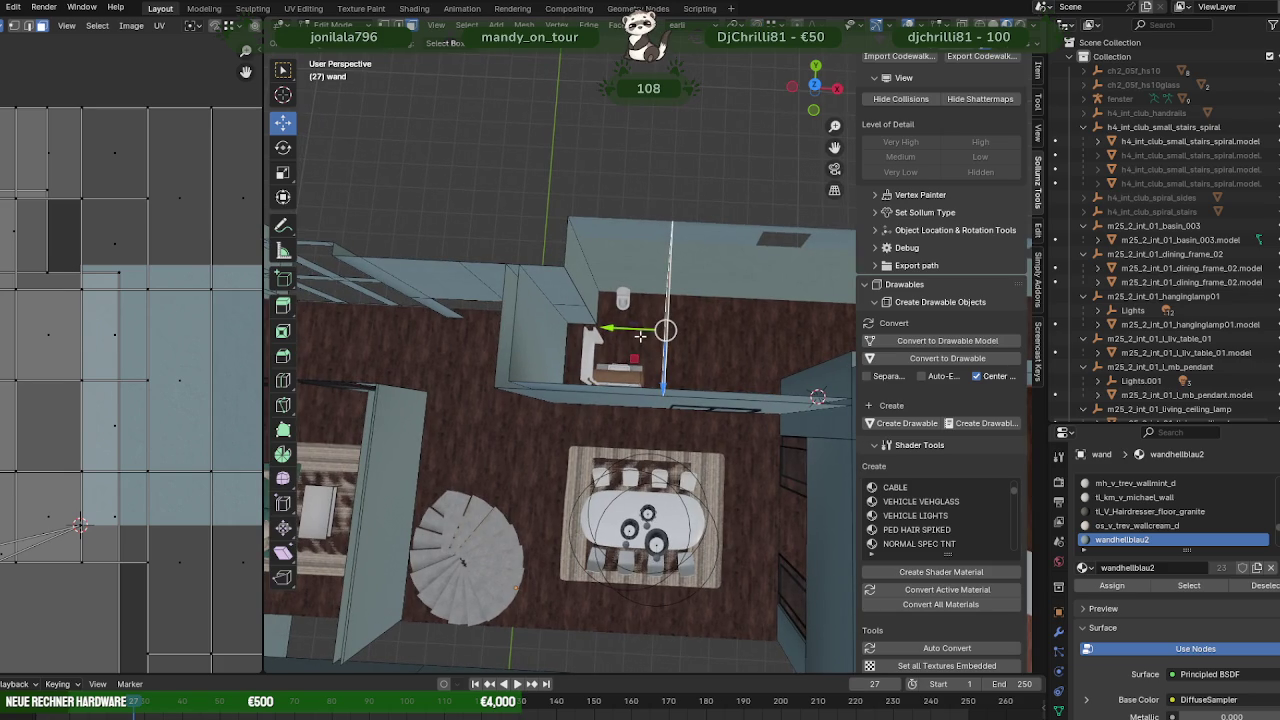
{"action": "left_click_drag", "start_coordinate": [640, 335], "coordinate": [620, 333]}
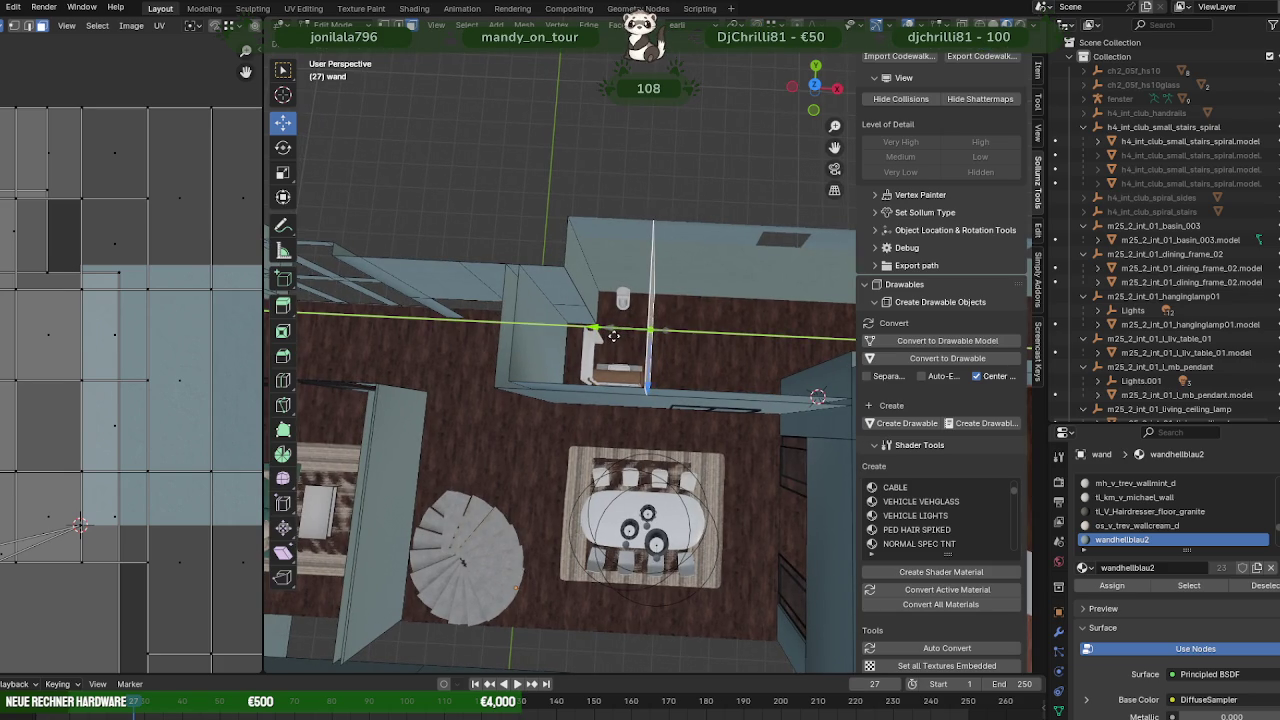
{"action": "left_click_drag", "start_coordinate": [608, 338], "coordinate": [610, 327]}
{"action": "key", "text": "shift+d"}
{"action": "right_click", "coordinate": [594, 327]}
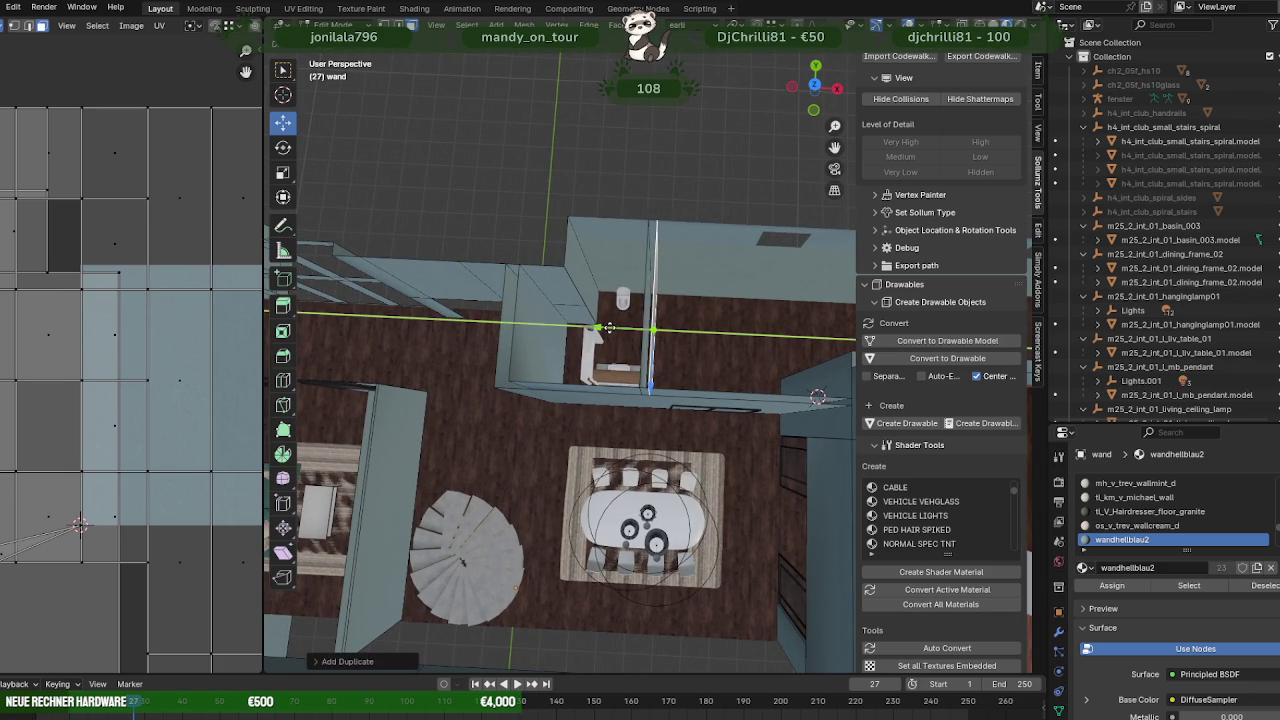
{"action": "right_click", "coordinate": [610, 326]}
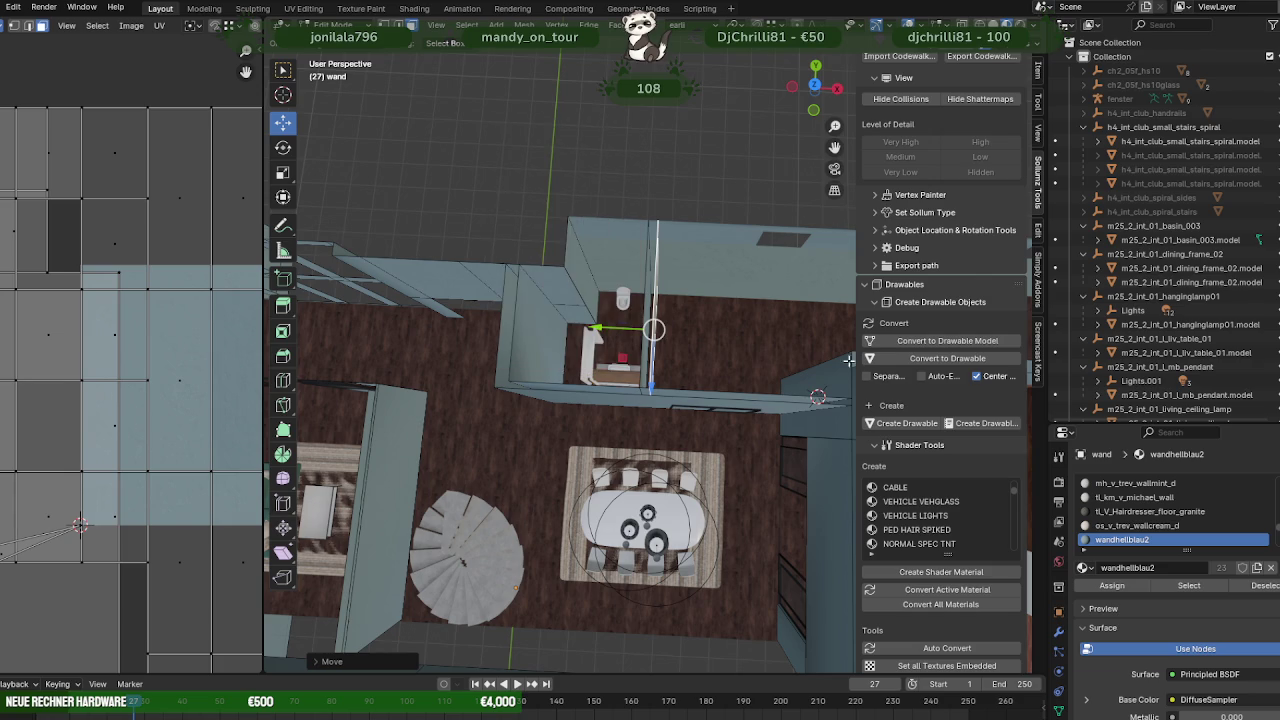
- Turn on the Face Orientation overlay and flip the selected wall face's normals
{"action": "left_click", "coordinate": [916, 24]}
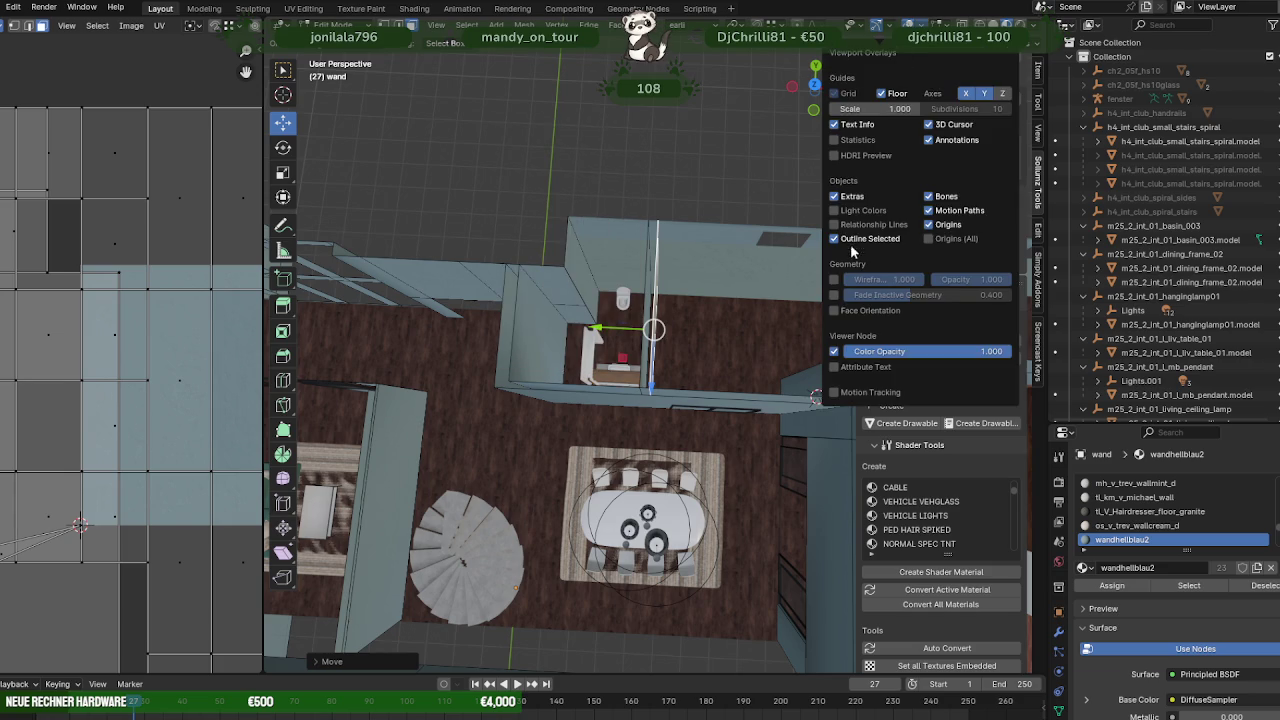
{"action": "left_click", "coordinate": [835, 310]}
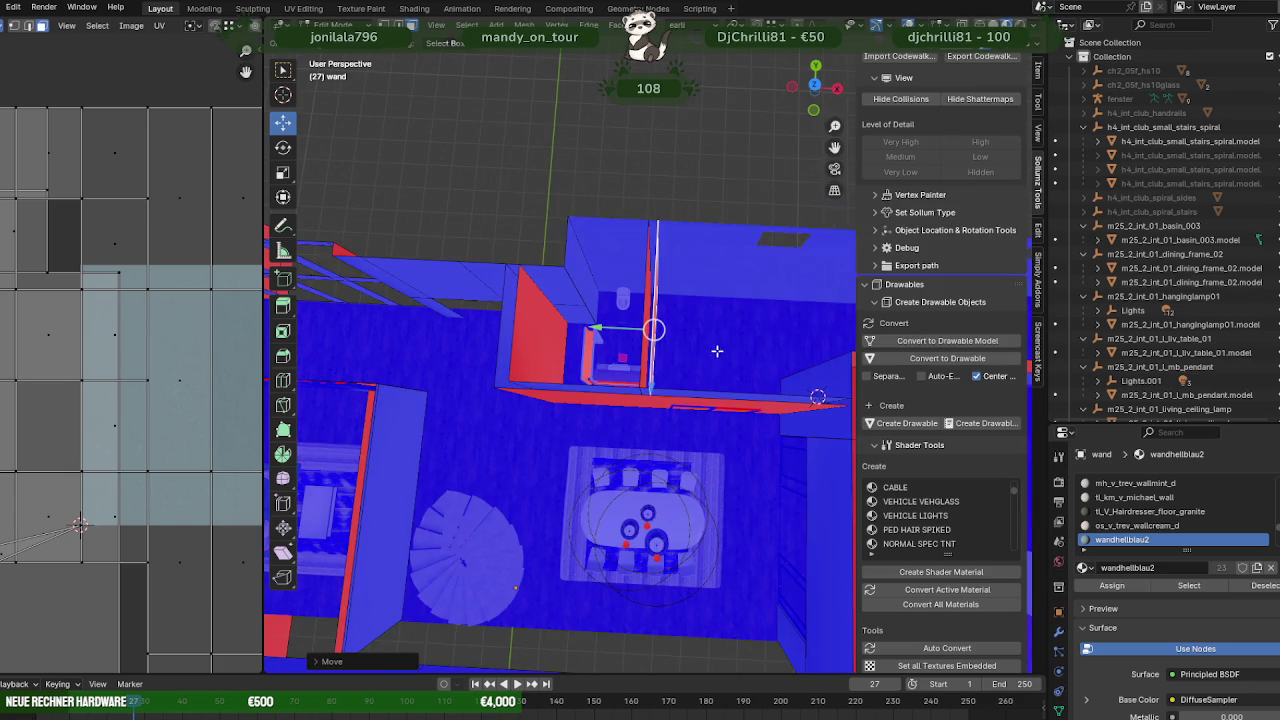
{"action": "mouse_move", "coordinate": [700, 340]}
{"action": "middle_mouse_down"}
{"action": "mouse_move", "coordinate": [639, 297]}
{"action": "mouse_move", "coordinate": [660, 324]}
{"action": "middle_mouse_up"}
{"action": "key", "text": "alt+n"}
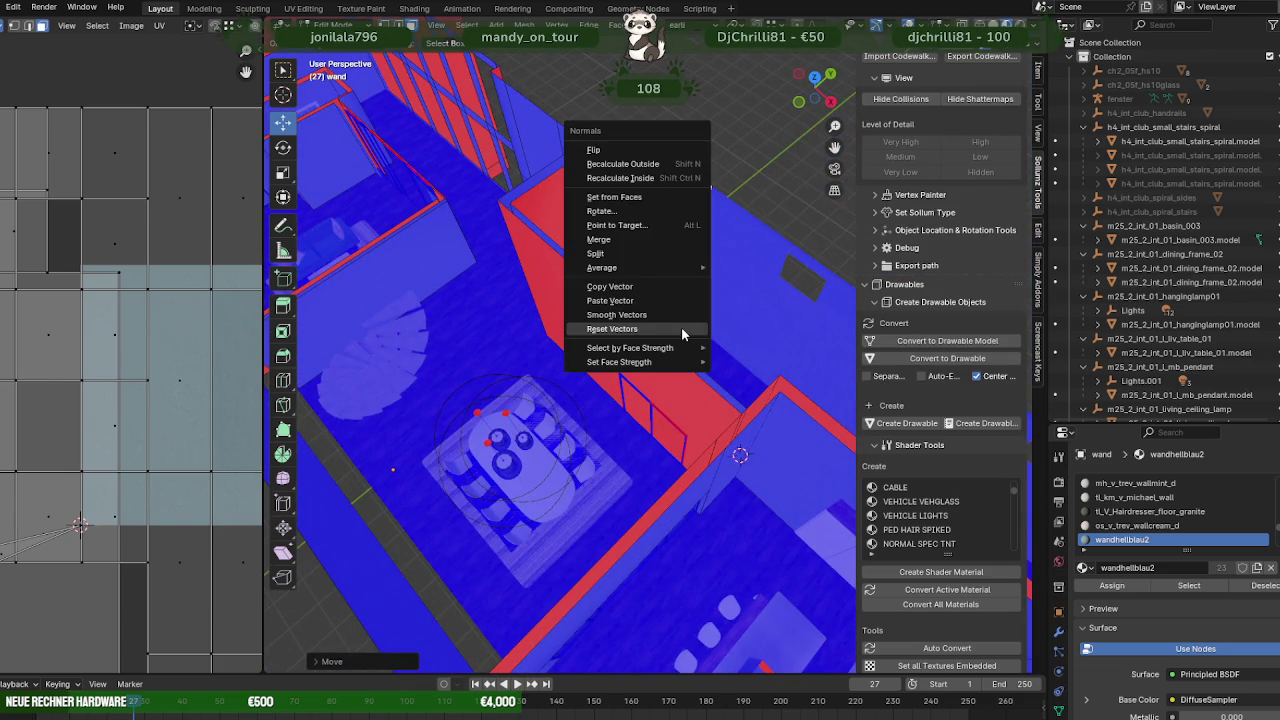
{"action": "left_click", "coordinate": [600, 150]}
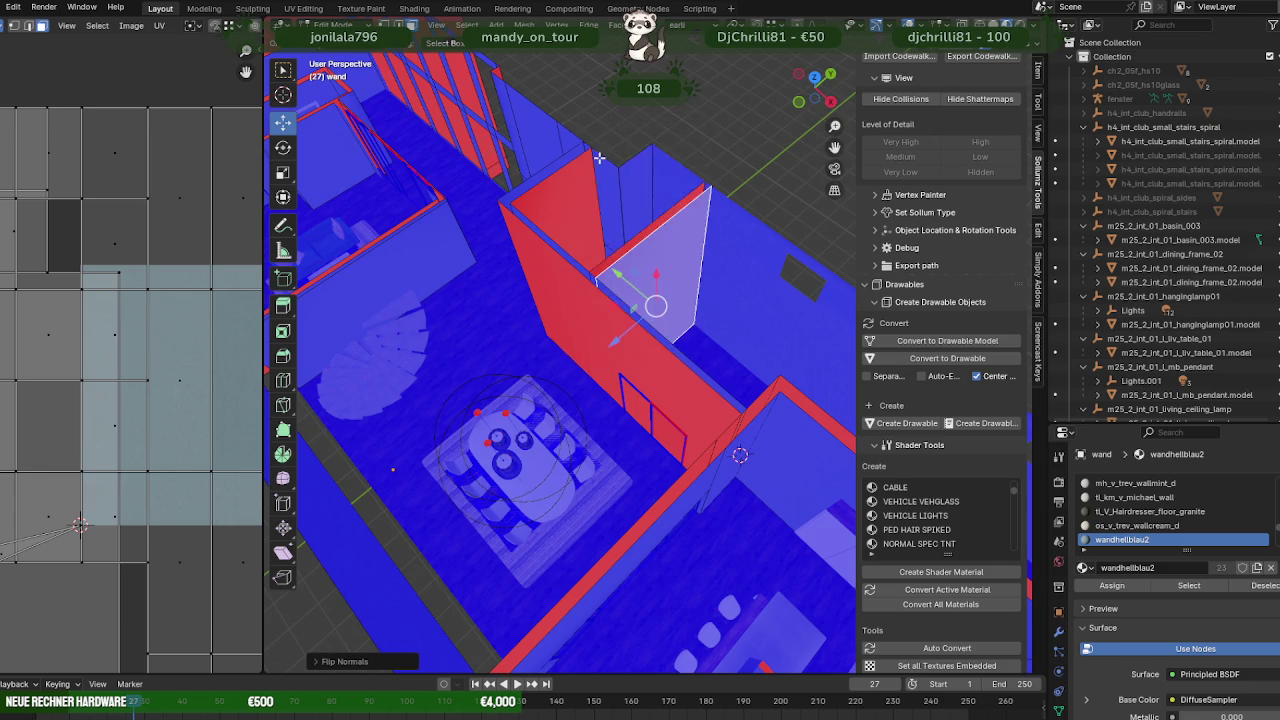
{"action": "mouse_move", "coordinate": [645, 305]}
{"action": "middle_mouse_down"}
{"action": "mouse_move", "coordinate": [673, 330]}
{"action": "mouse_move", "coordinate": [736, 328]}
{"action": "mouse_move", "coordinate": [647, 355]}
{"action": "mouse_move", "coordinate": [549, 357]}
{"action": "middle_mouse_up"}
- Flip the normals of the remaining red wall faces so they show blue
{"action": "left_click", "coordinate": [736, 328]}
{"action": "left_click", "coordinate": [647, 355], "text": "shift"}
{"action": "key", "text": "alt+n"}
{"action": "left_click", "coordinate": [605, 360]}
{"action": "mouse_move", "coordinate": [611, 300]}
{"action": "middle_mouse_down"}
{"action": "mouse_move", "coordinate": [699, 268]}
{"action": "mouse_move", "coordinate": [462, 326]}
{"action": "mouse_move", "coordinate": [760, 326]}
{"action": "mouse_move", "coordinate": [552, 336]}
{"action": "mouse_move", "coordinate": [635, 421]}
{"action": "mouse_move", "coordinate": [697, 440]}
{"action": "mouse_move", "coordinate": [675, 452]}
{"action": "mouse_move", "coordinate": [627, 440]}
{"action": "mouse_move", "coordinate": [652, 420]}
{"action": "mouse_move", "coordinate": [605, 410]}
{"action": "mouse_move", "coordinate": [628, 396]}
{"action": "mouse_move", "coordinate": [677, 403]}
{"action": "mouse_move", "coordinate": [680, 385]}
{"action": "middle_mouse_up"}
{"action": "left_click", "coordinate": [656, 273]}
- Nudge the spa partition frame against the bathroom wall, checking it in wireframe
{"action": "left_click", "coordinate": [680, 384]}
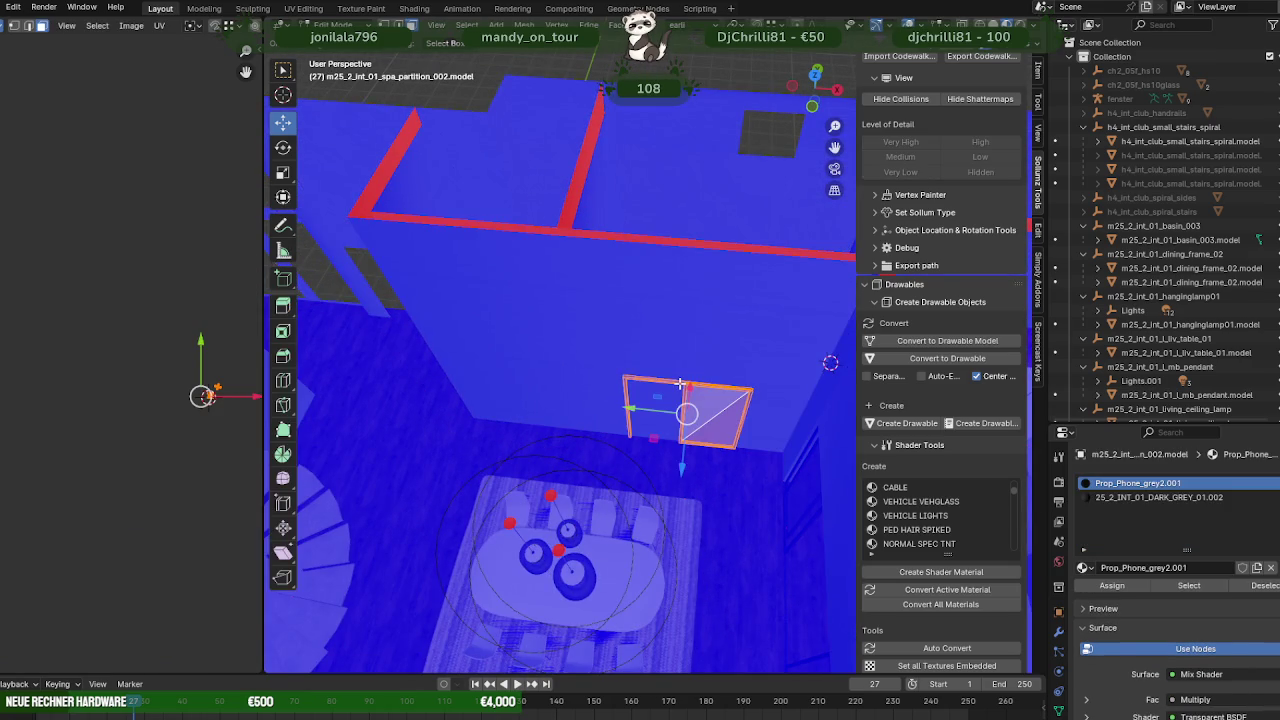
{"action": "scroll", "coordinate": [680, 384], "scroll_direction": "down", "scroll_amount": 3}
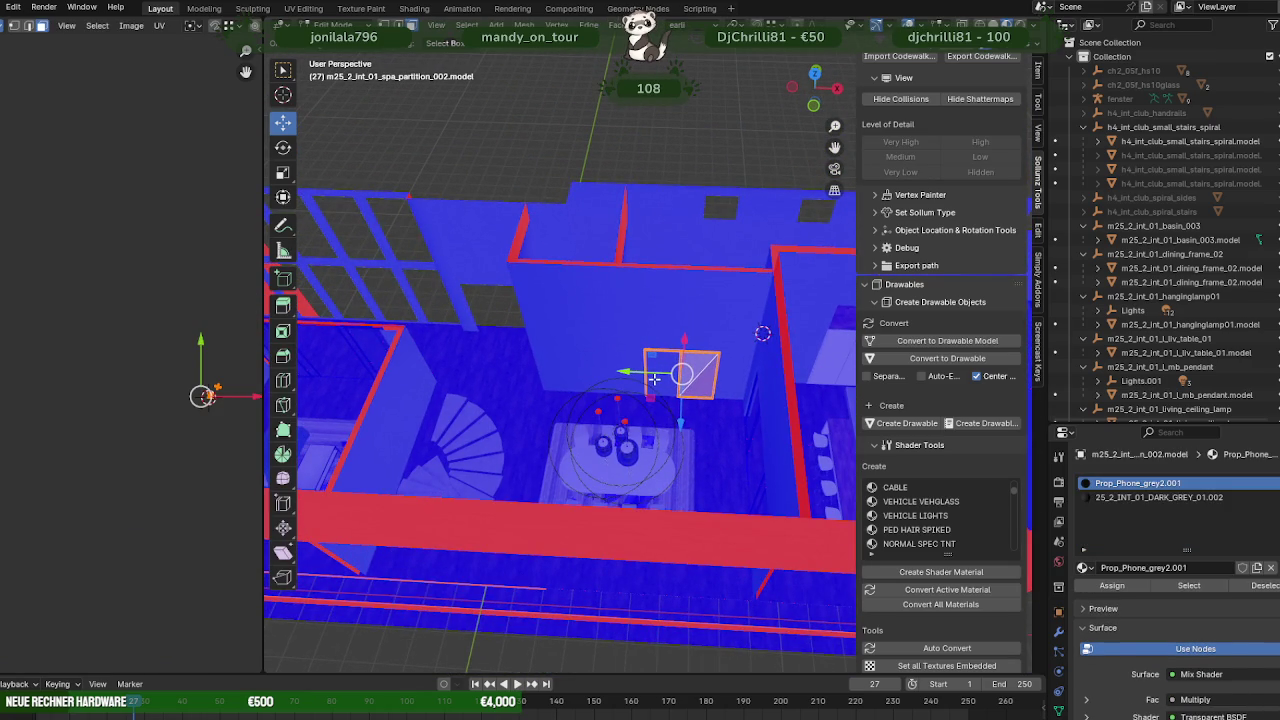
{"action": "key", "text": "g"}
{"action": "left_click", "coordinate": [657, 377]}
{"action": "middle_click_drag", "start_coordinate": [657, 377], "coordinate": [482, 429]}
{"action": "scroll", "coordinate": [608, 443], "scroll_direction": "up", "scroll_amount": 2}
{"action": "scroll", "coordinate": [663, 466], "scroll_direction": "up", "scroll_amount": 2}
{"action": "scroll", "coordinate": [666, 463], "scroll_direction": "up", "scroll_amount": 2}
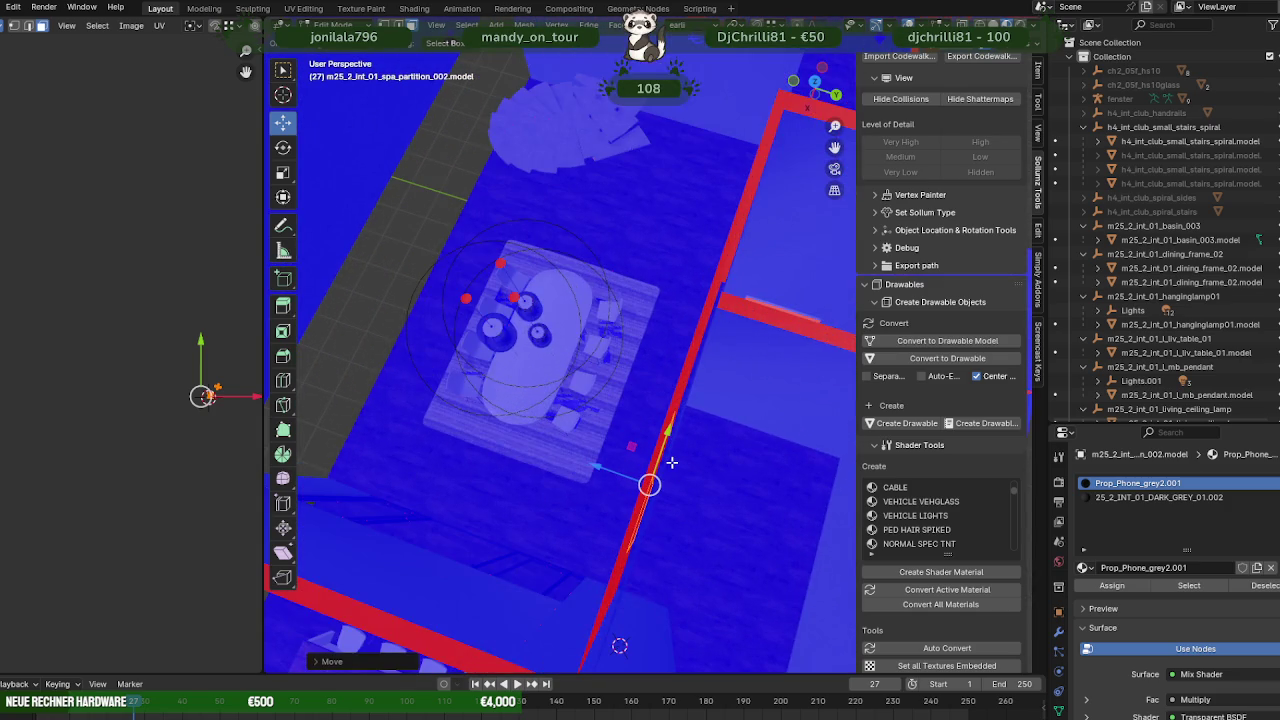
{"action": "key", "text": "shift+z"}
{"action": "mouse_move", "coordinate": [673, 463]}
{"action": "middle_mouse_down"}
{"action": "mouse_move", "coordinate": [531, 411]}
{"action": "mouse_move", "coordinate": [537, 371]}
{"action": "mouse_move", "coordinate": [594, 380]}
{"action": "mouse_move", "coordinate": [626, 455]}
{"action": "mouse_move", "coordinate": [651, 460]}
{"action": "mouse_move", "coordinate": [698, 323]}
{"action": "middle_mouse_up"}
{"action": "key", "text": "shift+z"}
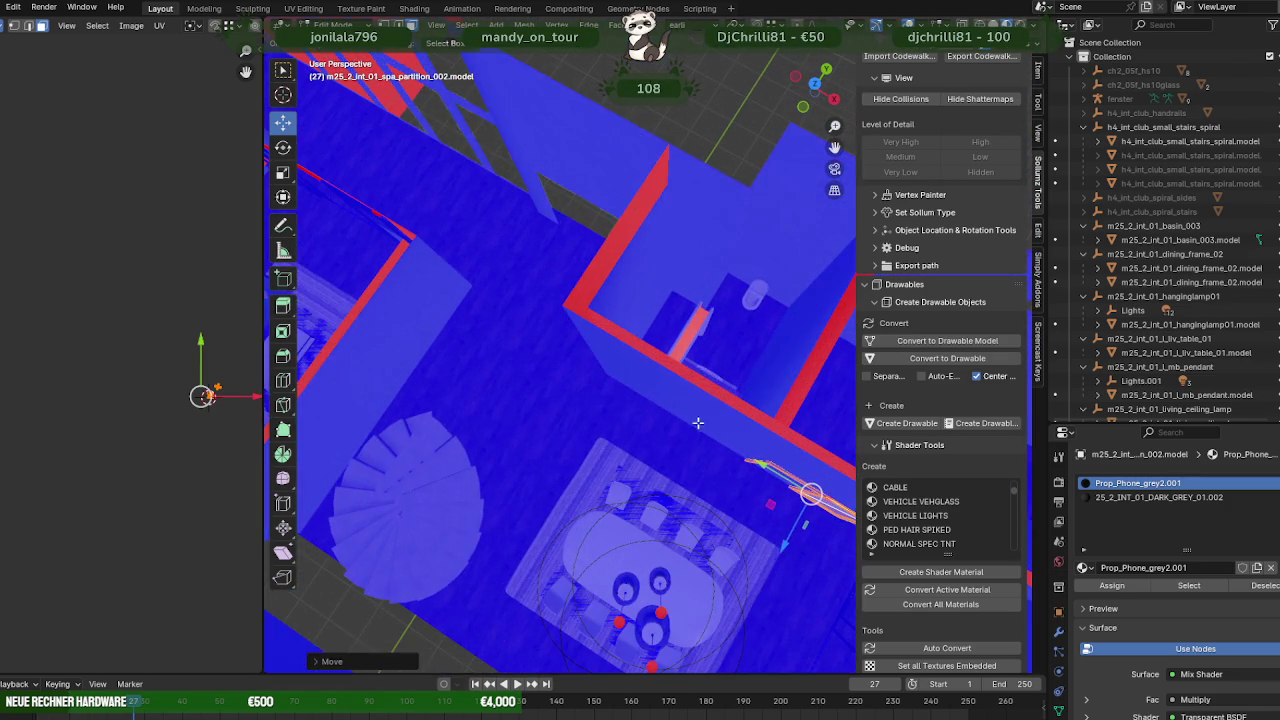
- Return to Object Mode and select the door frame object
{"action": "key", "text": "Tab"}
{"action": "left_click", "coordinate": [697, 350]}
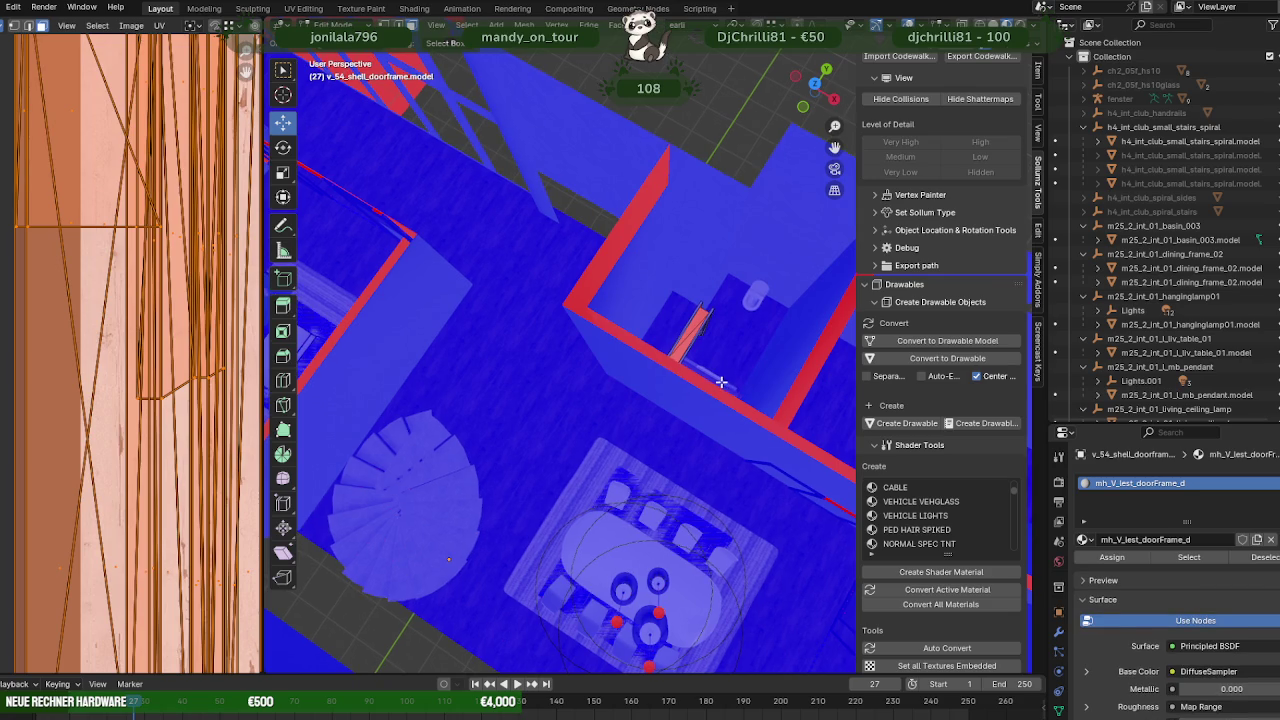
{"action": "scroll", "coordinate": [685, 360], "scroll_direction": "down", "scroll_amount": 4}
{"action": "middle_click_drag", "start_coordinate": [692, 410], "coordinate": [691, 590]}
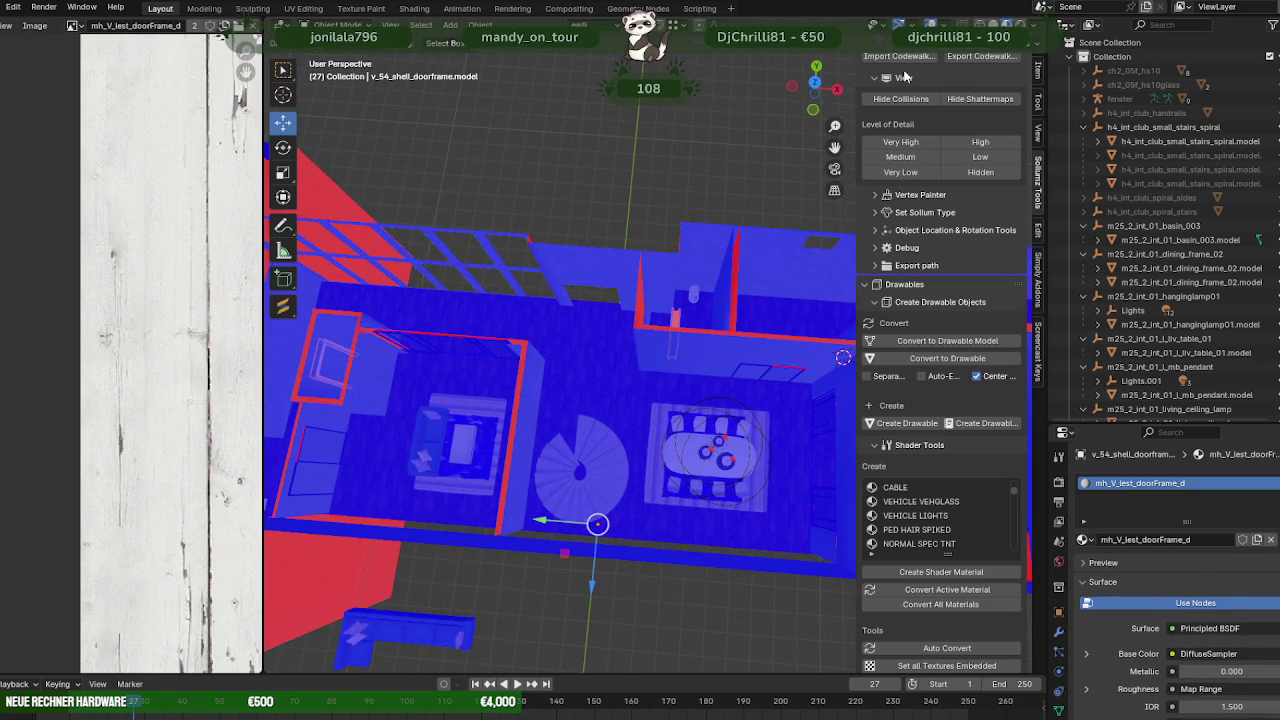
- Disable the Face Orientation overlay and inspect the staircase between lounge and dining area
{"action": "left_click", "coordinate": [940, 24]}
{"action": "left_click", "coordinate": [857, 296]}
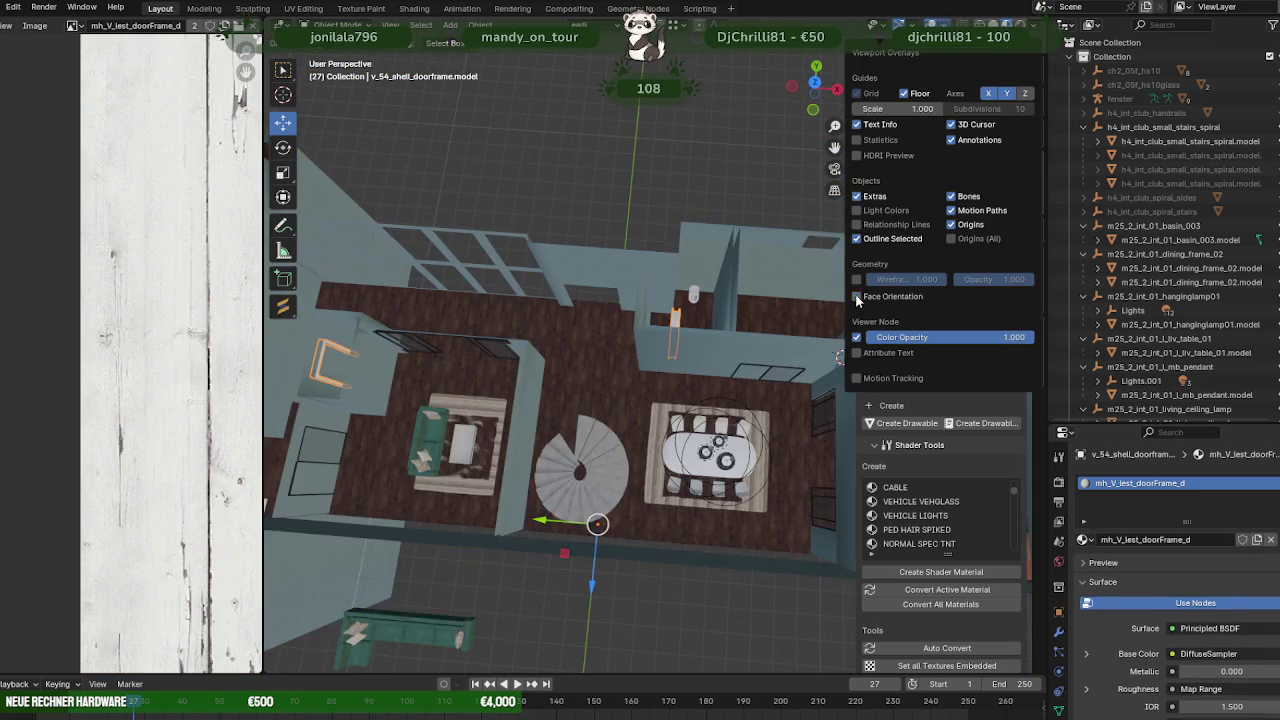
{"action": "mouse_move", "coordinate": [700, 420]}
{"action": "middle_mouse_down"}
{"action": "mouse_move", "coordinate": [637, 318]}
{"action": "mouse_move", "coordinate": [670, 268]}
{"action": "mouse_move", "coordinate": [705, 252]}
{"action": "mouse_move", "coordinate": [780, 289]}
{"action": "mouse_move", "coordinate": [760, 345]}
{"action": "mouse_move", "coordinate": [727, 370]}
{"action": "mouse_move", "coordinate": [686, 371]}
{"action": "mouse_move", "coordinate": [726, 371]}
{"action": "mouse_move", "coordinate": [740, 414]}
{"action": "mouse_move", "coordinate": [714, 414]}
{"action": "mouse_move", "coordinate": [743, 415]}
{"action": "mouse_move", "coordinate": [543, 354]}
{"action": "middle_mouse_up"}
{"action": "scroll", "coordinate": [543, 354], "scroll_direction": "up", "scroll_amount": 2}
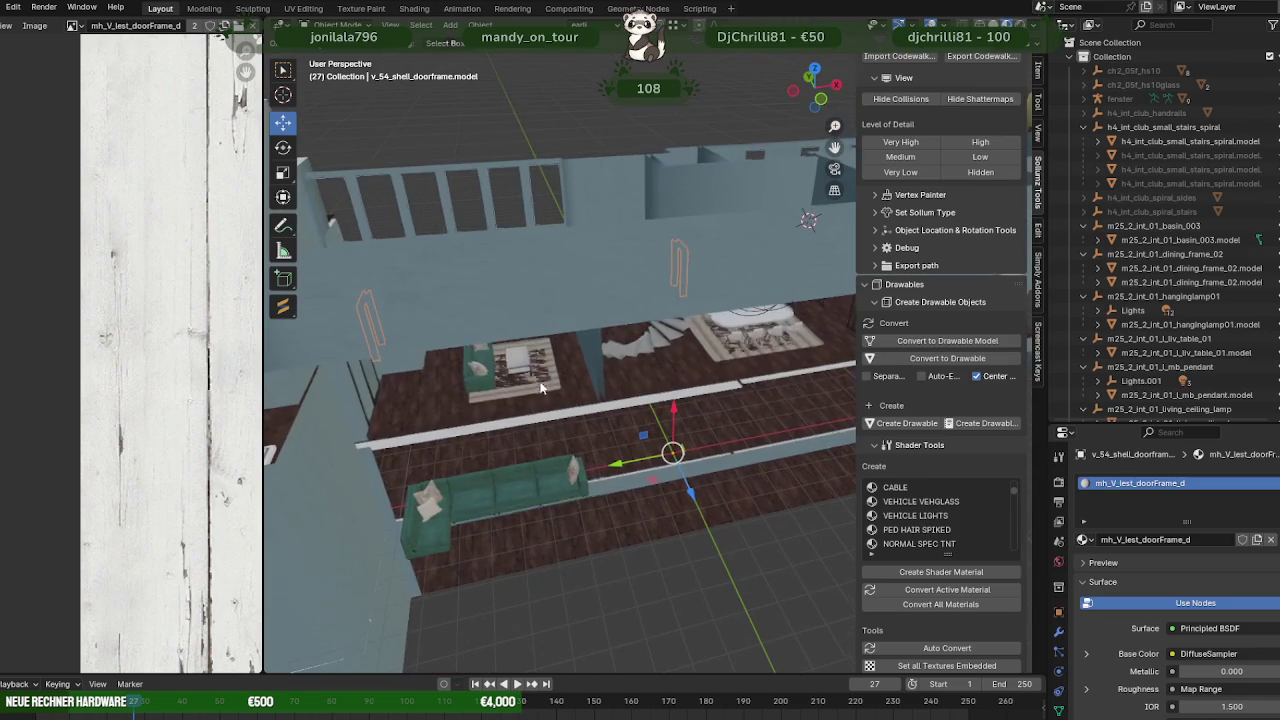
{"action": "mouse_move", "coordinate": [700, 380]}
{"action": "middle_mouse_down"}
{"action": "mouse_move", "coordinate": [655, 320]}
{"action": "mouse_move", "coordinate": [590, 288]}
{"action": "mouse_move", "coordinate": [766, 355]}
{"action": "mouse_move", "coordinate": [600, 358]}
{"action": "mouse_move", "coordinate": [743, 370]}
{"action": "mouse_move", "coordinate": [685, 338]}
{"action": "mouse_move", "coordinate": [700, 357]}
{"action": "mouse_move", "coordinate": [620, 334]}
{"action": "mouse_move", "coordinate": [640, 340]}
{"action": "mouse_move", "coordinate": [659, 407]}
{"action": "mouse_move", "coordinate": [590, 336]}
{"action": "mouse_move", "coordinate": [747, 345]}
{"action": "middle_mouse_up"}
{"action": "scroll", "coordinate": [655, 320], "scroll_direction": "up", "scroll_amount": 3}
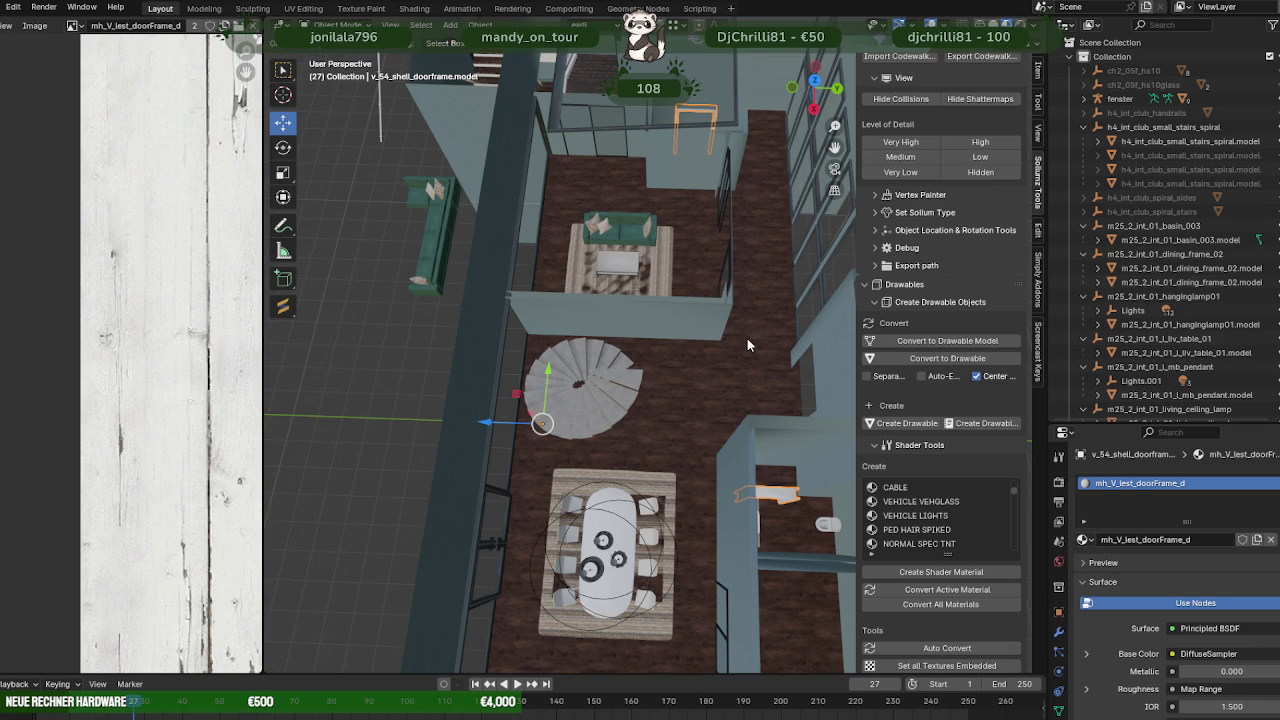
{"action": "mouse_move", "coordinate": [747, 338]}
{"action": "middle_mouse_down"}
{"action": "mouse_move", "coordinate": [800, 285]}
{"action": "mouse_move", "coordinate": [658, 344]}
{"action": "mouse_move", "coordinate": [790, 352]}
{"action": "mouse_move", "coordinate": [814, 372]}
{"action": "mouse_move", "coordinate": [795, 370]}
{"action": "mouse_move", "coordinate": [905, 299]}
{"action": "mouse_move", "coordinate": [897, 316]}
{"action": "mouse_move", "coordinate": [745, 332]}
{"action": "mouse_move", "coordinate": [712, 330]}
{"action": "mouse_move", "coordinate": [723, 302]}
{"action": "mouse_move", "coordinate": [710, 340]}
{"action": "middle_mouse_up"}
{"action": "scroll", "coordinate": [694, 386], "scroll_direction": "up", "scroll_amount": 5}
{"action": "scroll", "coordinate": [629, 378], "scroll_direction": "up", "scroll_amount": 3}
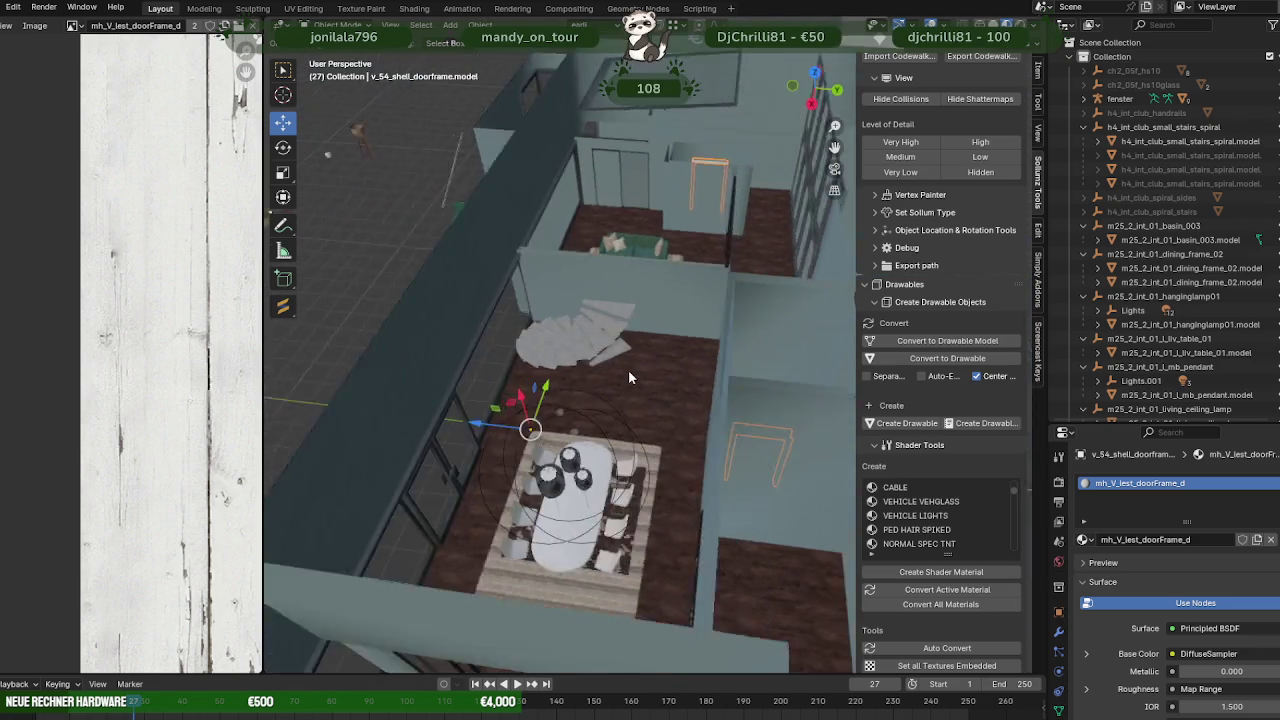
{"action": "mouse_move", "coordinate": [629, 377]}
{"action": "middle_mouse_down"}
{"action": "mouse_move", "coordinate": [619, 369]}
{"action": "mouse_move", "coordinate": [642, 370]}
{"action": "mouse_move", "coordinate": [654, 391]}
{"action": "middle_mouse_up"}
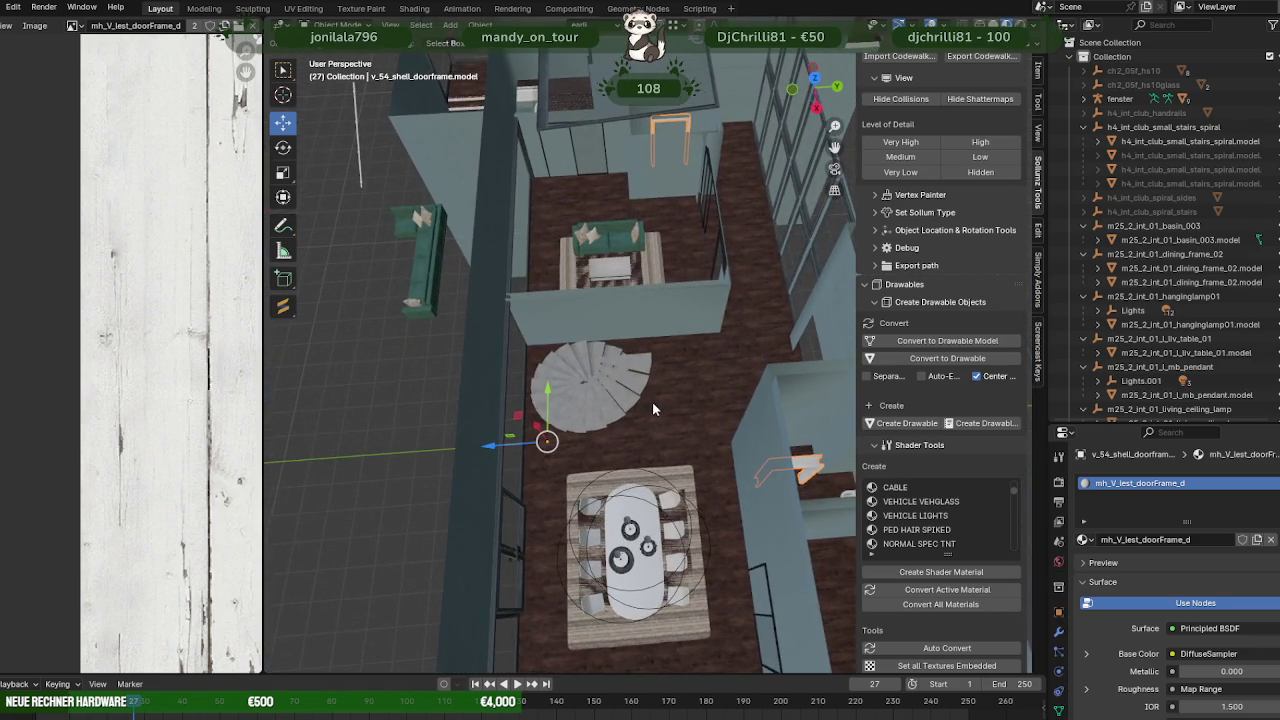
{"action": "scroll", "coordinate": [650, 405], "scroll_direction": "down", "scroll_amount": 3}
{"action": "mouse_move", "coordinate": [621, 396]}
{"action": "middle_mouse_down"}
{"action": "mouse_move", "coordinate": [642, 438]}
{"action": "mouse_move", "coordinate": [754, 460]}
{"action": "mouse_move", "coordinate": [720, 440]}
{"action": "middle_mouse_up"}
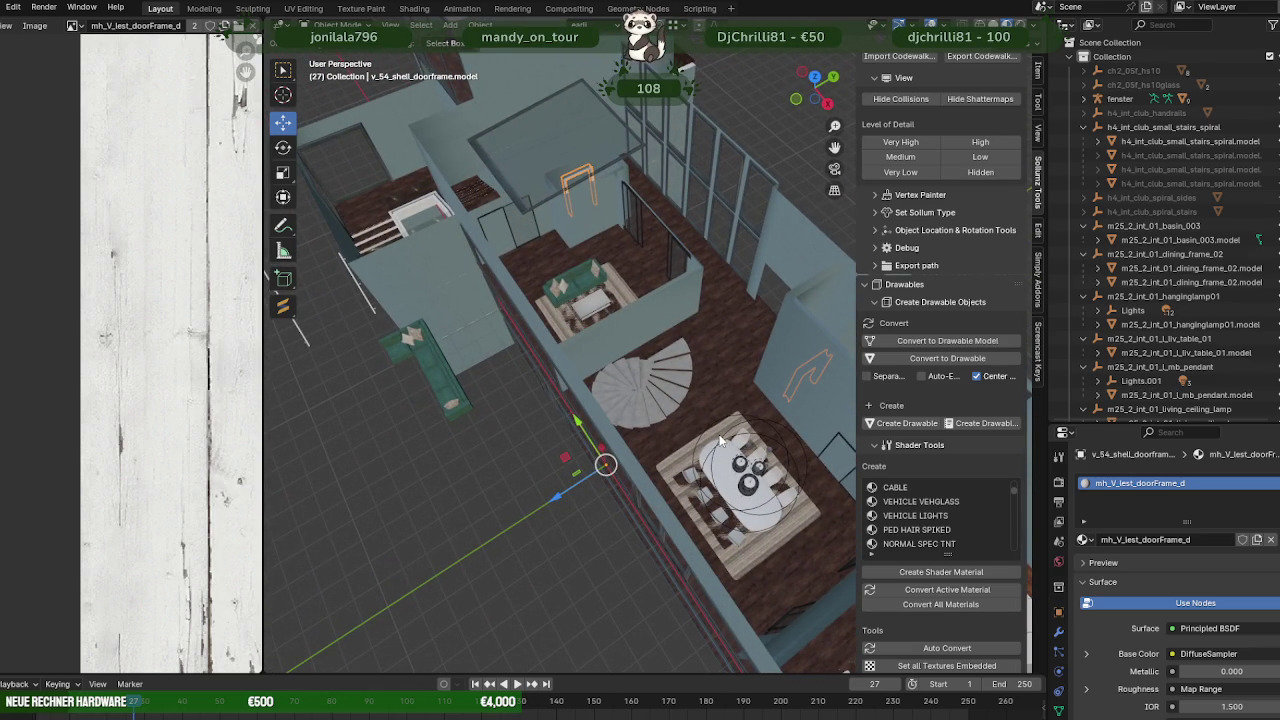
{"action": "mouse_move", "coordinate": [717, 433]}
{"action": "middle_mouse_down"}
{"action": "mouse_move", "coordinate": [641, 430]}
{"action": "mouse_move", "coordinate": [609, 384]}
{"action": "mouse_move", "coordinate": [453, 341]}
{"action": "mouse_move", "coordinate": [582, 399]}
{"action": "mouse_move", "coordinate": [661, 375]}
{"action": "mouse_move", "coordinate": [632, 379]}
{"action": "mouse_move", "coordinate": [807, 373]}
{"action": "mouse_move", "coordinate": [754, 358]}
{"action": "mouse_move", "coordinate": [708, 365]}
{"action": "mouse_move", "coordinate": [784, 366]}
{"action": "mouse_move", "coordinate": [770, 378]}
{"action": "mouse_move", "coordinate": [749, 285]}
{"action": "mouse_move", "coordinate": [649, 295]}
{"action": "mouse_move", "coordinate": [641, 325]}
{"action": "mouse_move", "coordinate": [657, 350]}
{"action": "mouse_move", "coordinate": [734, 370]}
{"action": "middle_mouse_up"}
{"action": "scroll", "coordinate": [752, 366], "scroll_direction": "up", "scroll_amount": 2}
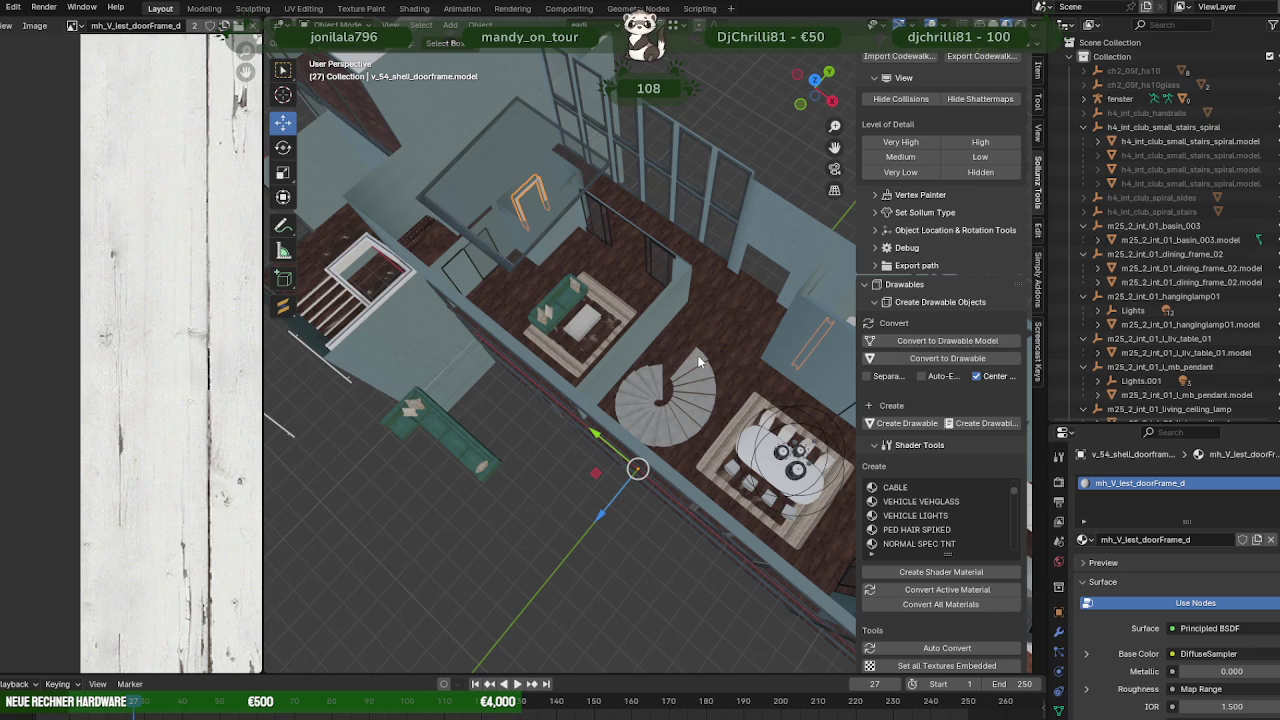
{"action": "middle_click_drag", "start_coordinate": [686, 360], "coordinate": [662, 392]}
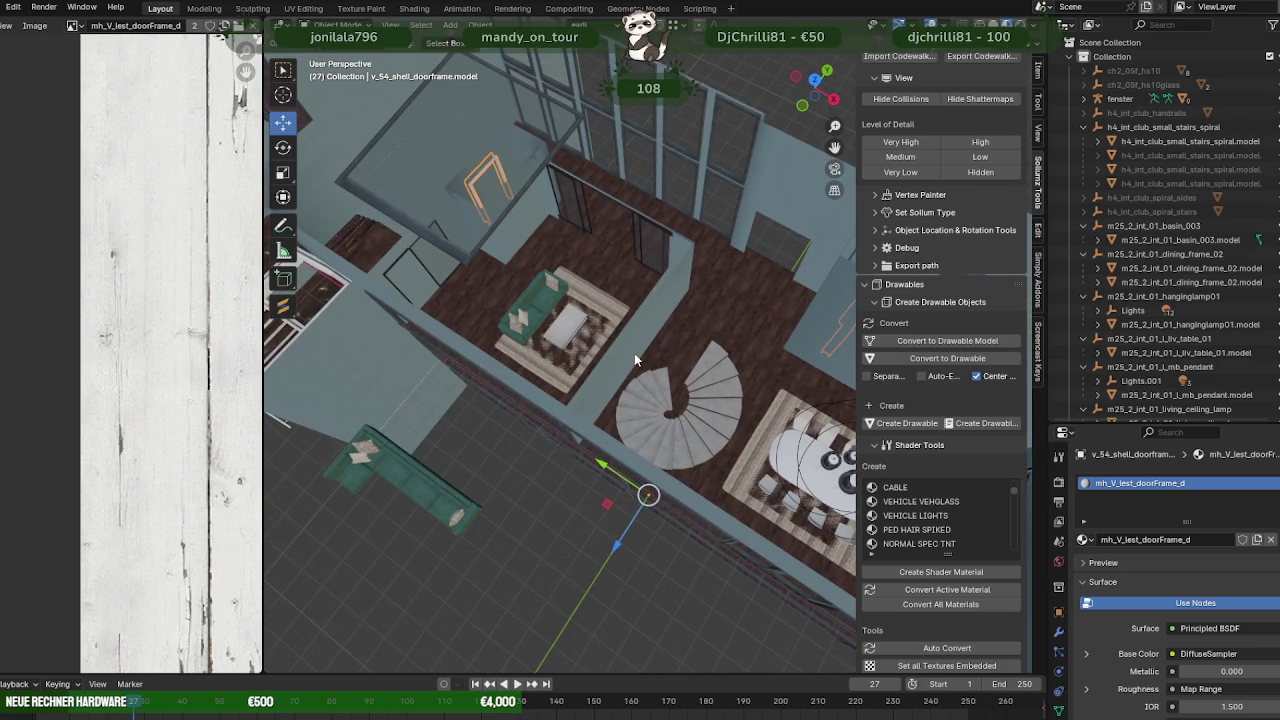
- Select all geometry of the wand wall beside the spiral stairs and test-move it
{"action": "left_click", "coordinate": [634, 355]}
{"action": "key", "text": "Tab"}
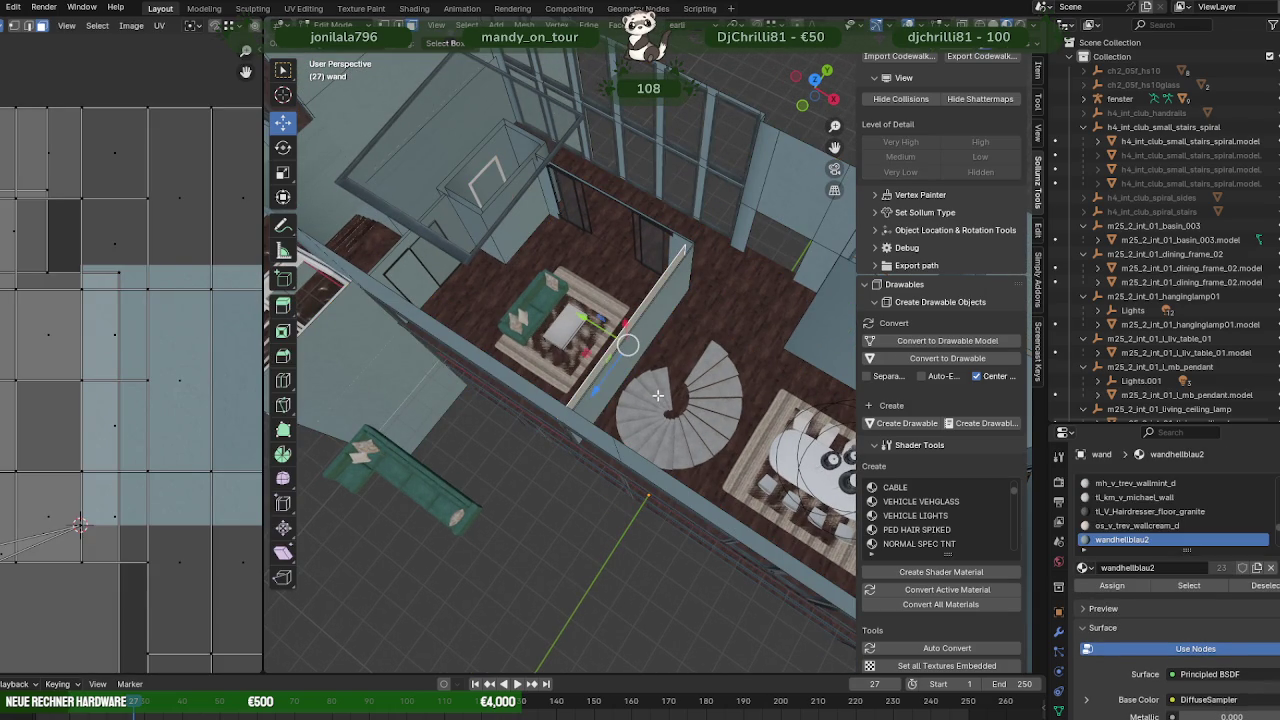
{"action": "scroll", "coordinate": [657, 396], "scroll_direction": "up", "scroll_amount": 3}
{"action": "mouse_move", "coordinate": [657, 396]}
{"action": "middle_mouse_down"}
{"action": "mouse_move", "coordinate": [698, 320]}
{"action": "mouse_move", "coordinate": [677, 298]}
{"action": "mouse_move", "coordinate": [743, 264]}
{"action": "middle_mouse_up"}
{"action": "key", "text": "a"}
{"action": "scroll", "coordinate": [677, 298], "scroll_direction": "up", "scroll_amount": 2}
{"action": "mouse_move", "coordinate": [733, 311]}
{"action": "middle_mouse_down"}
{"action": "mouse_move", "coordinate": [780, 357]}
{"action": "mouse_move", "coordinate": [585, 422]}
{"action": "middle_mouse_up"}
{"action": "left_click_drag", "start_coordinate": [608, 423], "coordinate": [669, 523]}
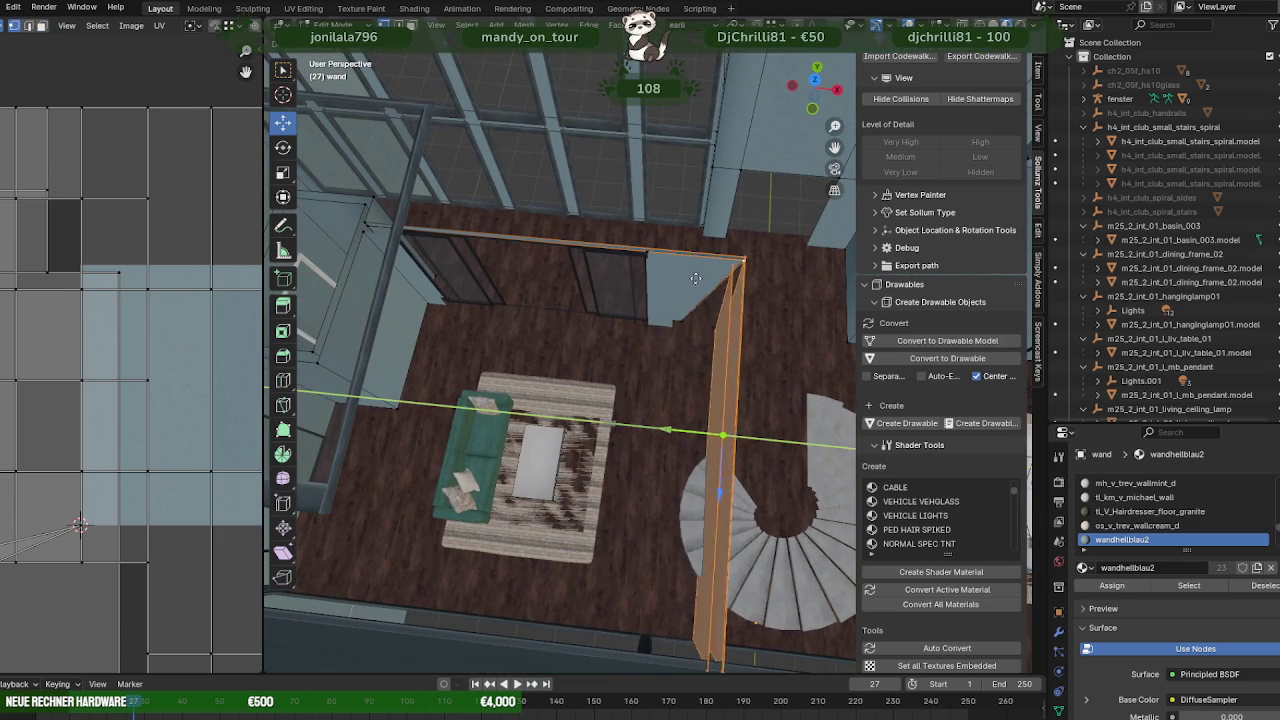
{"action": "key", "text": "Escape"}
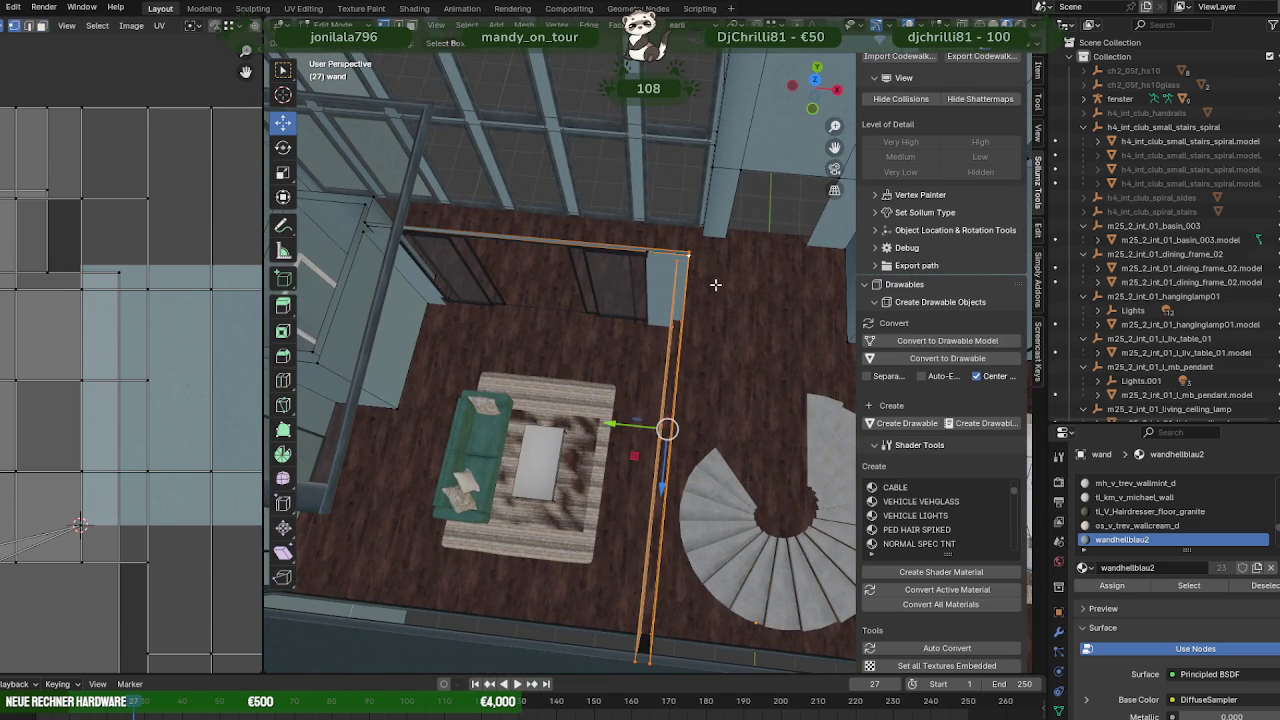
- Check the wall's position in wireframe and from several angles around the stairs
{"action": "key", "text": "shift+z"}
{"action": "middle_click_drag", "start_coordinate": [683, 241], "coordinate": [661, 241]}
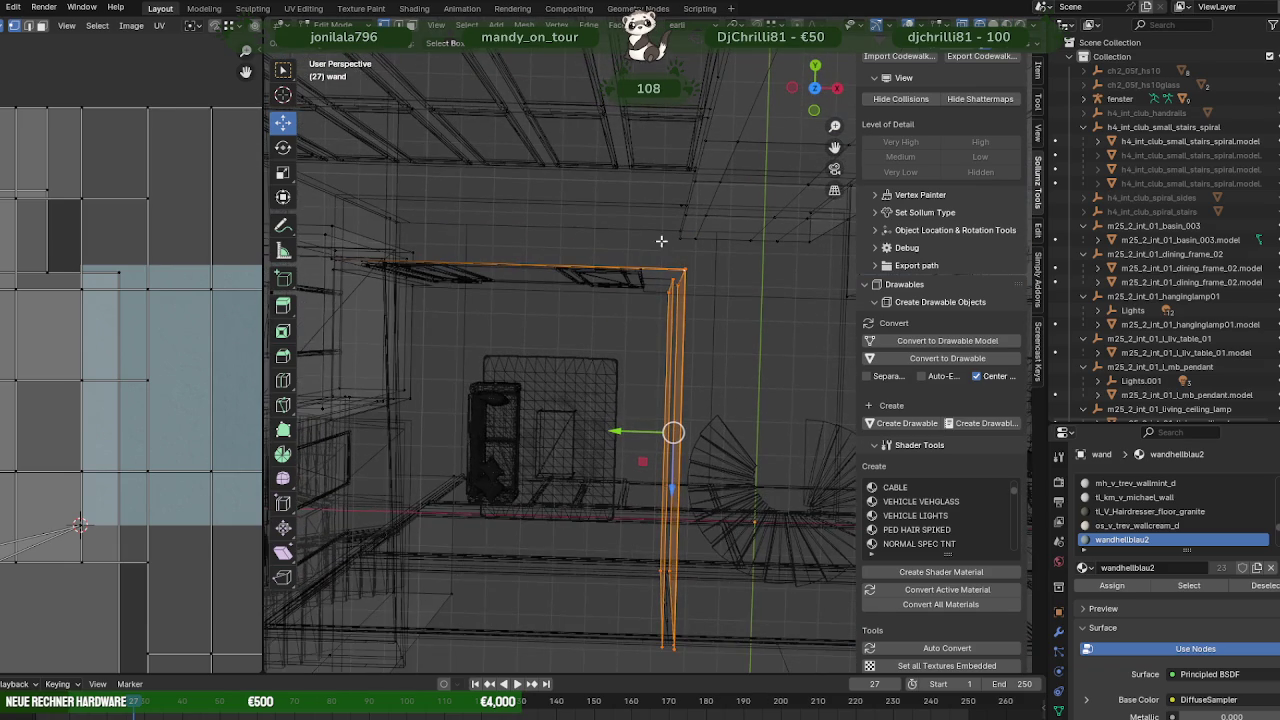
{"action": "key", "text": "shift+z"}
{"action": "mouse_move", "coordinate": [714, 380]}
{"action": "middle_mouse_down"}
{"action": "mouse_move", "coordinate": [722, 306]}
{"action": "mouse_move", "coordinate": [706, 309]}
{"action": "mouse_move", "coordinate": [694, 236]}
{"action": "mouse_move", "coordinate": [633, 408]}
{"action": "middle_mouse_up"}
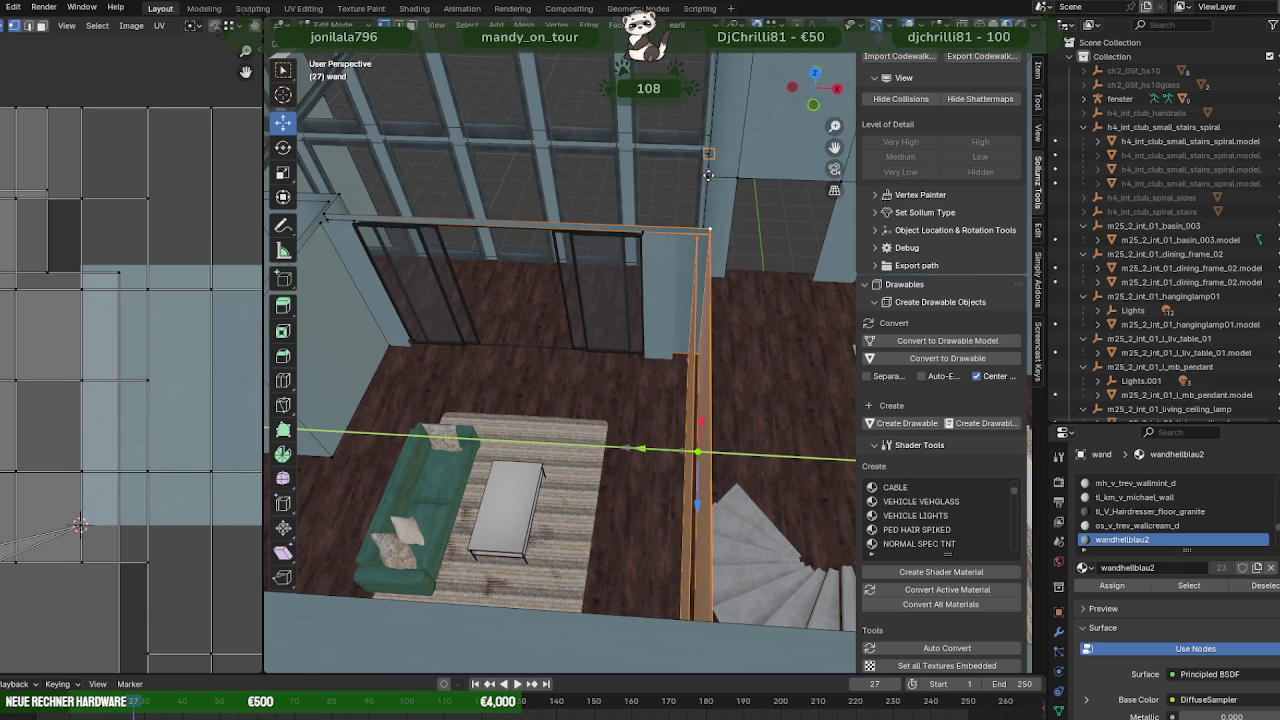
{"action": "mouse_move", "coordinate": [710, 187]}
{"action": "middle_mouse_down"}
{"action": "mouse_move", "coordinate": [671, 240]}
{"action": "mouse_move", "coordinate": [694, 246]}
{"action": "mouse_move", "coordinate": [716, 279]}
{"action": "mouse_move", "coordinate": [713, 254]}
{"action": "mouse_move", "coordinate": [642, 408]}
{"action": "middle_mouse_up"}
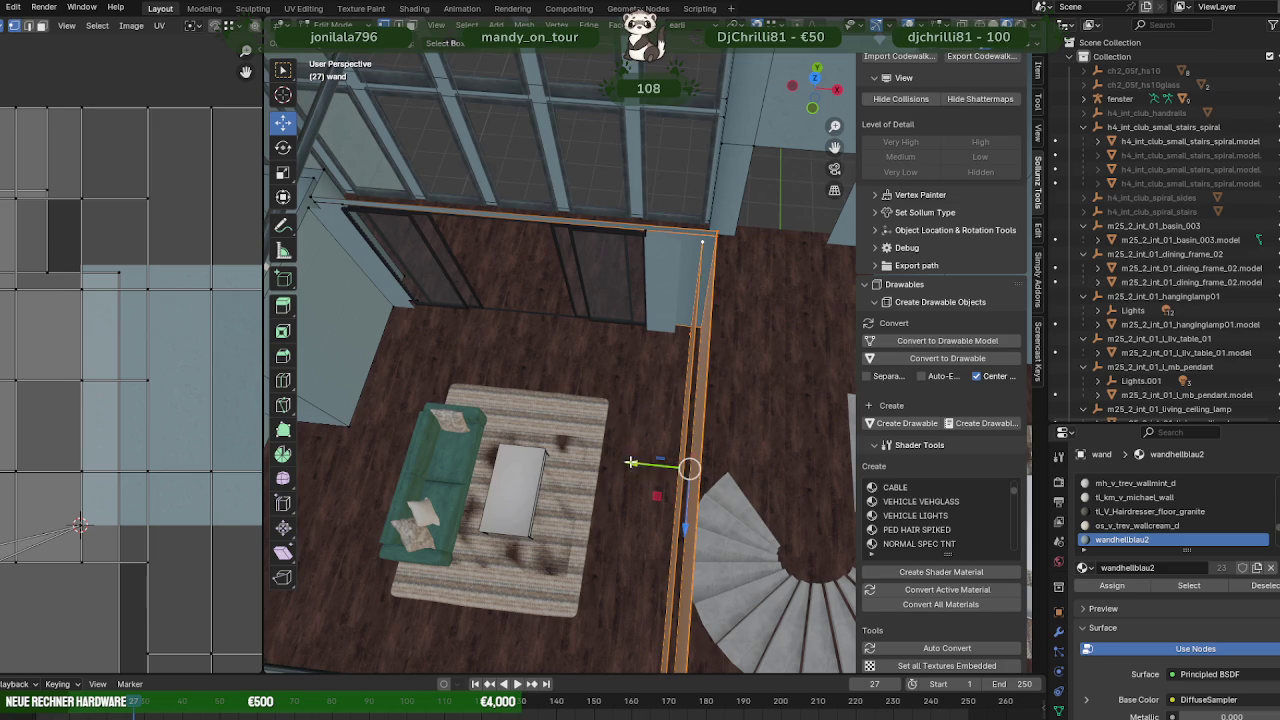
{"action": "mouse_move", "coordinate": [803, 246]}
{"action": "middle_mouse_down"}
{"action": "mouse_move", "coordinate": [511, 240]}
{"action": "mouse_move", "coordinate": [728, 279]}
{"action": "mouse_move", "coordinate": [790, 330]}
{"action": "mouse_move", "coordinate": [876, 370]}
{"action": "mouse_move", "coordinate": [614, 349]}
{"action": "mouse_move", "coordinate": [617, 363]}
{"action": "mouse_move", "coordinate": [628, 343]}
{"action": "mouse_move", "coordinate": [514, 311]}
{"action": "mouse_move", "coordinate": [686, 371]}
{"action": "mouse_move", "coordinate": [671, 358]}
{"action": "mouse_move", "coordinate": [615, 400]}
{"action": "mouse_move", "coordinate": [662, 391]}
{"action": "middle_mouse_up"}
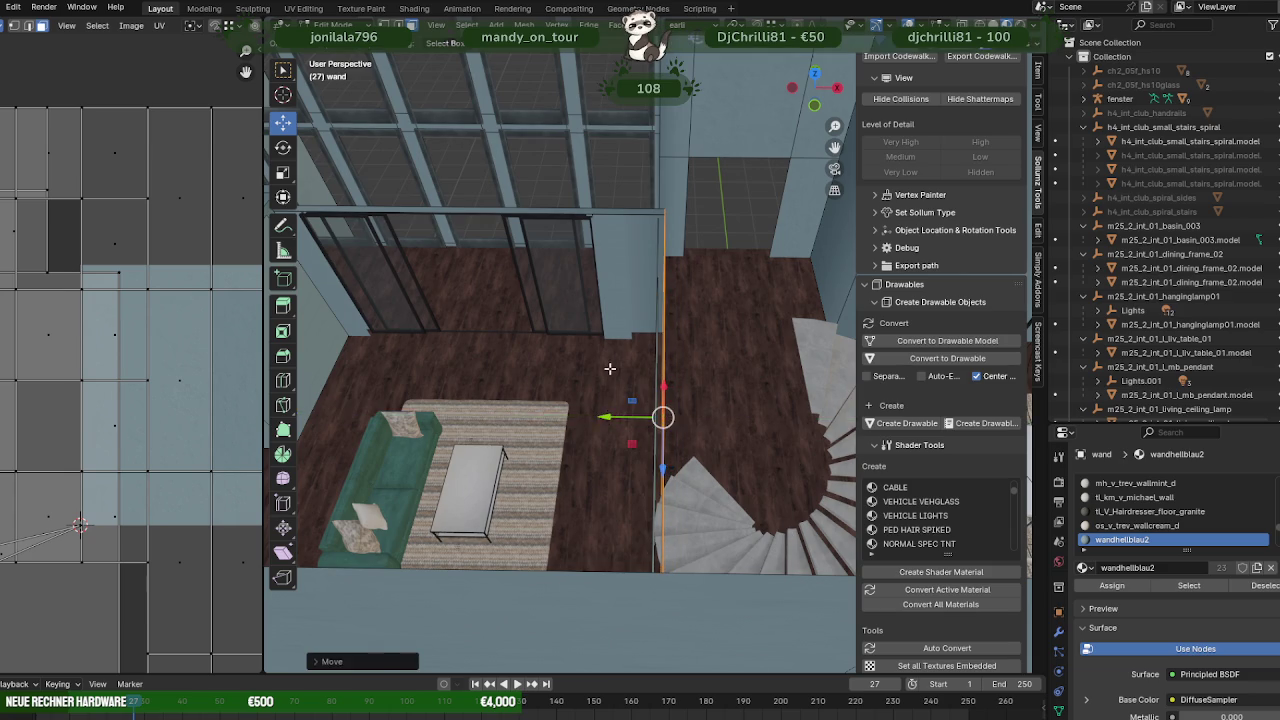
- Slide the wand.011 wall panel along X until it meets the side wall
{"action": "middle_click_drag", "start_coordinate": [609, 369], "coordinate": [784, 320]}
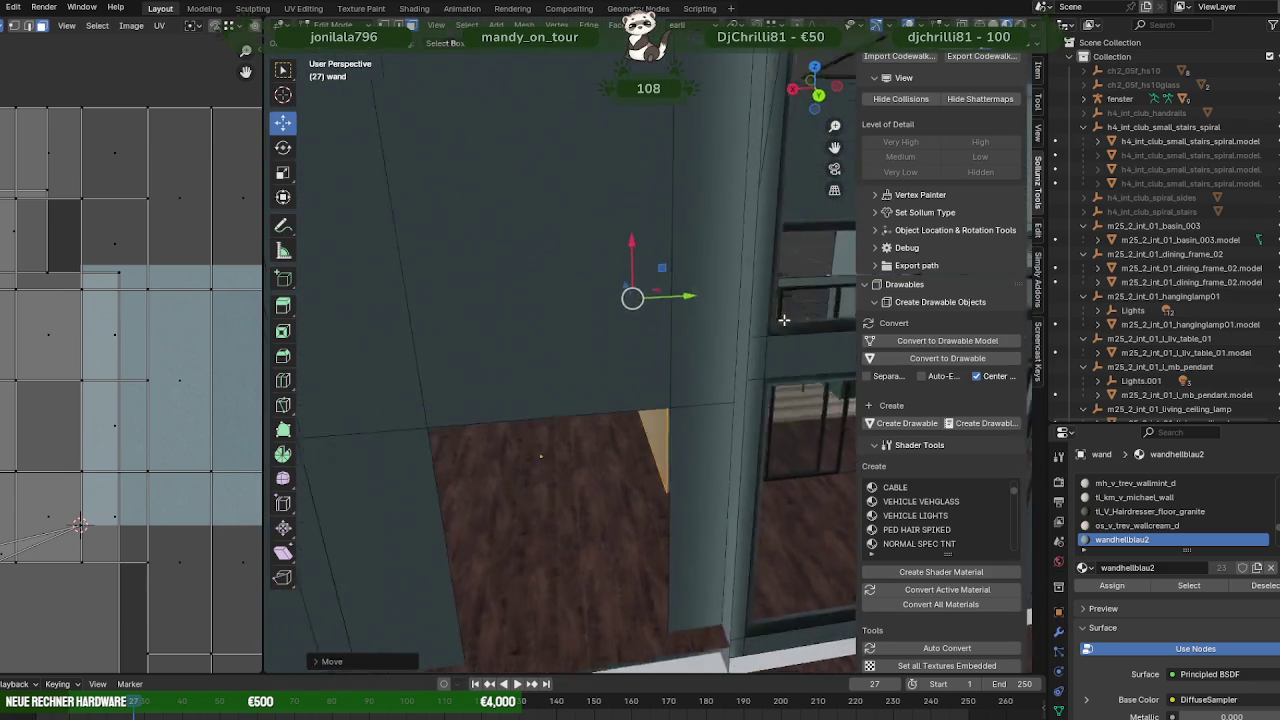
{"action": "scroll", "coordinate": [784, 320], "scroll_direction": "down", "scroll_amount": 5}
{"action": "mouse_move", "coordinate": [784, 320]}
{"action": "middle_mouse_down"}
{"action": "mouse_move", "coordinate": [749, 401]}
{"action": "mouse_move", "coordinate": [693, 384]}
{"action": "mouse_move", "coordinate": [584, 399]}
{"action": "mouse_move", "coordinate": [663, 326]}
{"action": "middle_mouse_up"}
{"action": "left_click", "coordinate": [662, 311]}
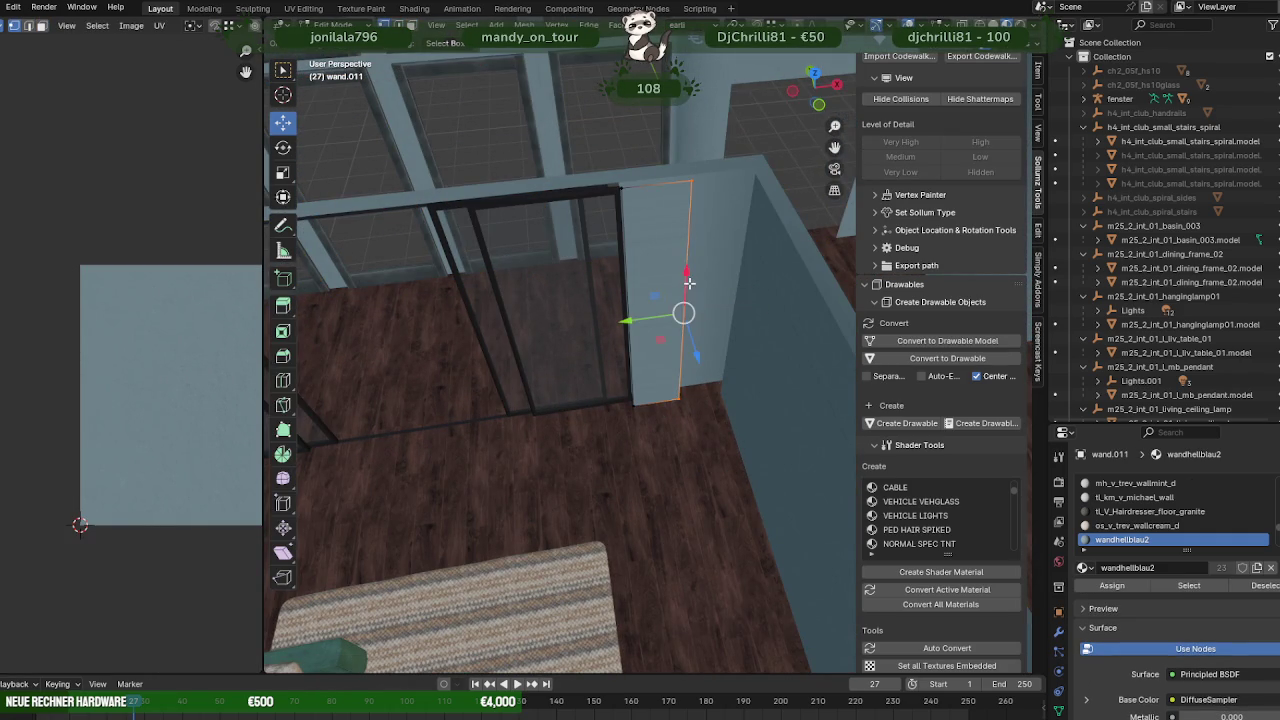
{"action": "mouse_move", "coordinate": [689, 284]}
{"action": "middle_mouse_down"}
{"action": "mouse_move", "coordinate": [711, 289]}
{"action": "mouse_move", "coordinate": [667, 321]}
{"action": "middle_mouse_up"}
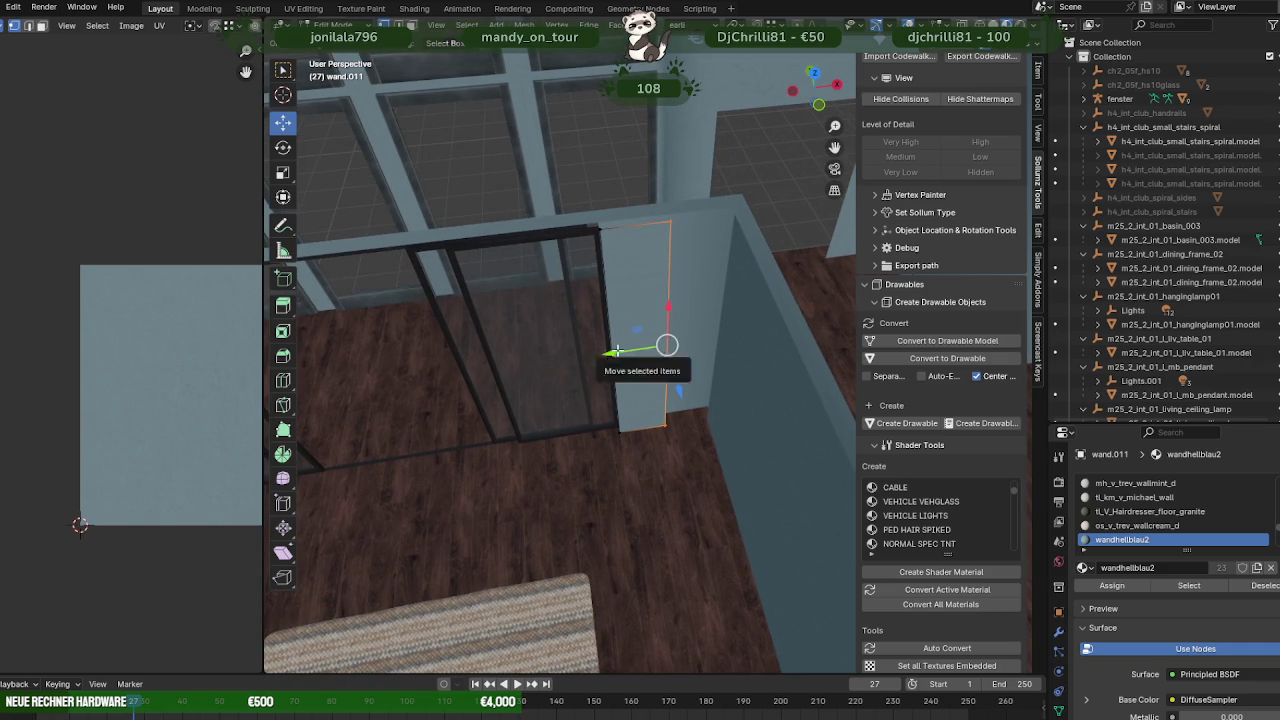
{"action": "left_click_drag", "start_coordinate": [617, 350], "coordinate": [735, 222]}
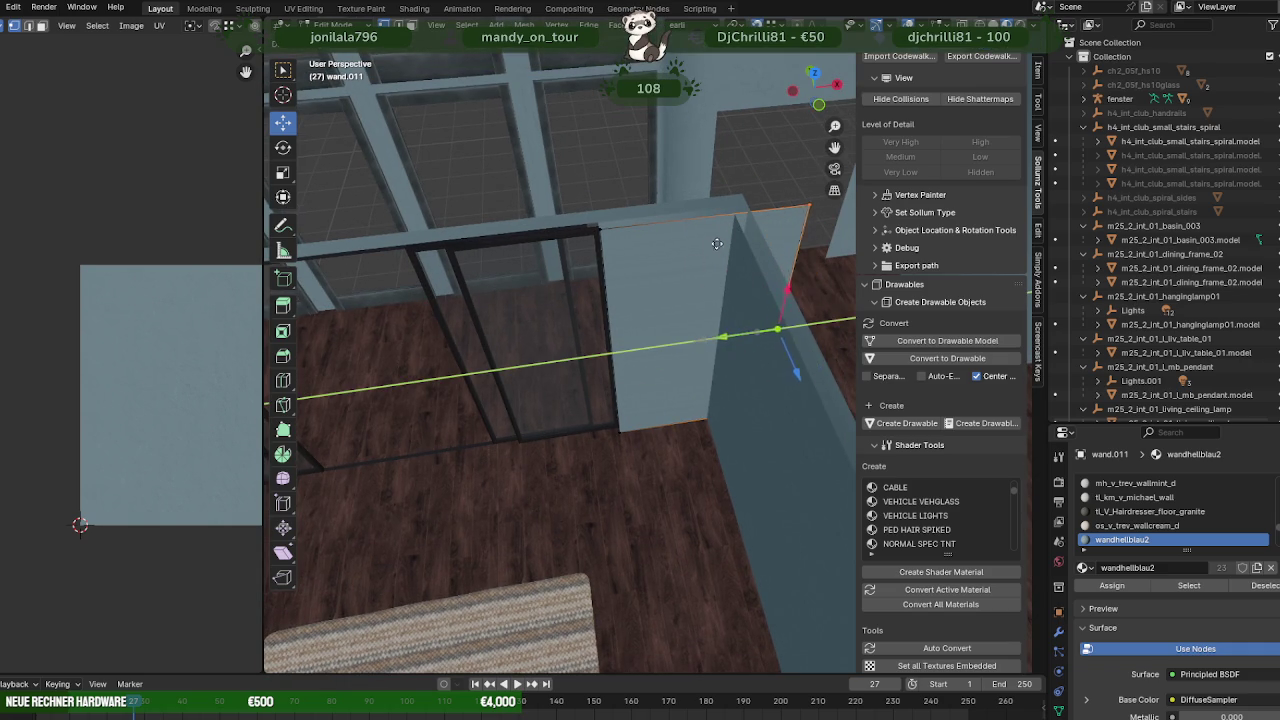
{"action": "mouse_move", "coordinate": [734, 226]}
{"action": "middle_mouse_down"}
{"action": "mouse_move", "coordinate": [614, 337]}
{"action": "mouse_move", "coordinate": [654, 374]}
{"action": "mouse_move", "coordinate": [617, 303]}
{"action": "mouse_move", "coordinate": [646, 337]}
{"action": "mouse_move", "coordinate": [486, 363]}
{"action": "mouse_move", "coordinate": [551, 374]}
{"action": "mouse_move", "coordinate": [545, 465]}
{"action": "mouse_move", "coordinate": [634, 380]}
{"action": "mouse_move", "coordinate": [652, 341]}
{"action": "mouse_move", "coordinate": [765, 316]}
{"action": "middle_mouse_up"}
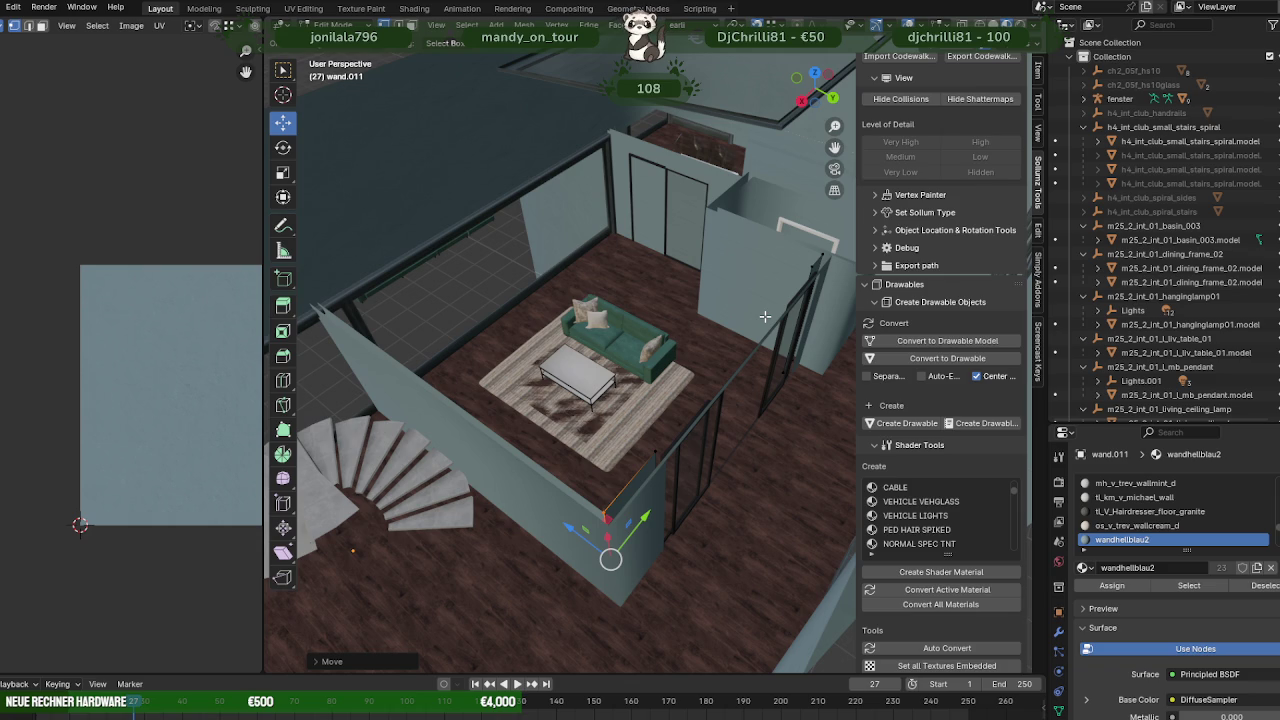
- Return to Object Mode and select the spiral staircase
{"action": "scroll", "coordinate": [636, 283], "scroll_direction": "down", "scroll_amount": 3}
{"action": "middle_click_drag", "start_coordinate": [636, 283], "coordinate": [560, 330]}
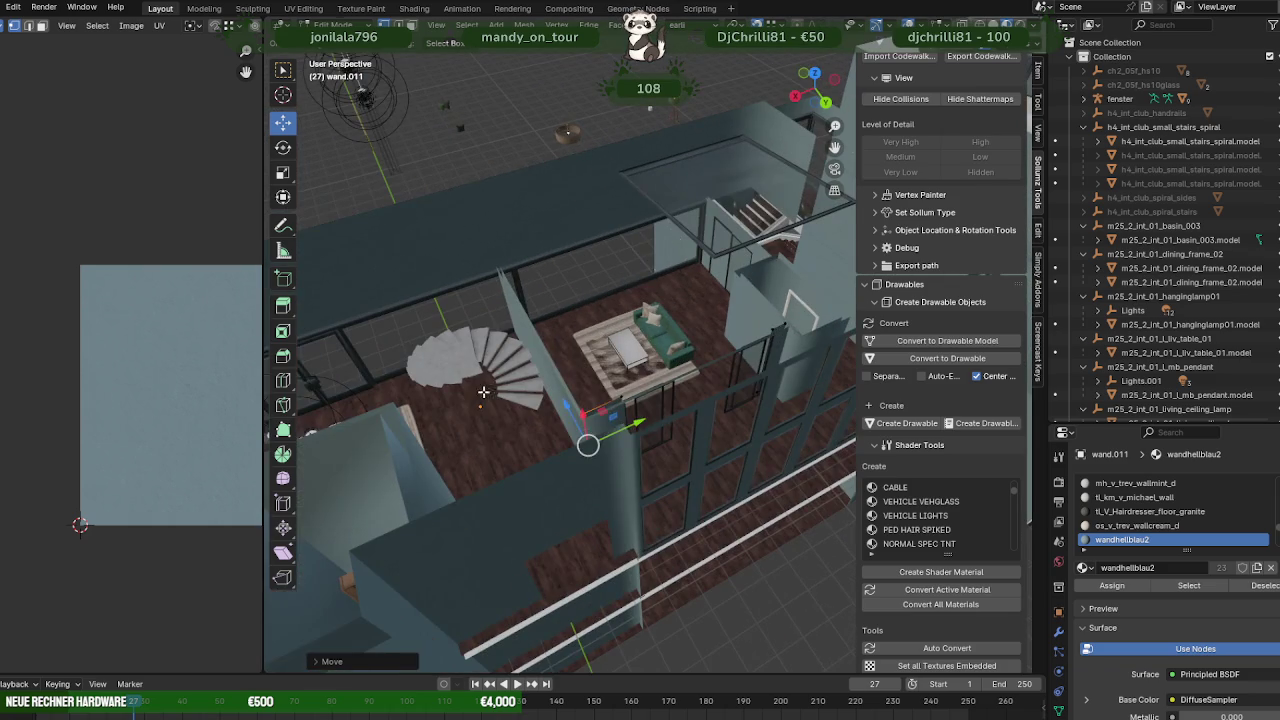
{"action": "key", "text": "Tab"}
{"action": "left_click", "coordinate": [470, 370]}
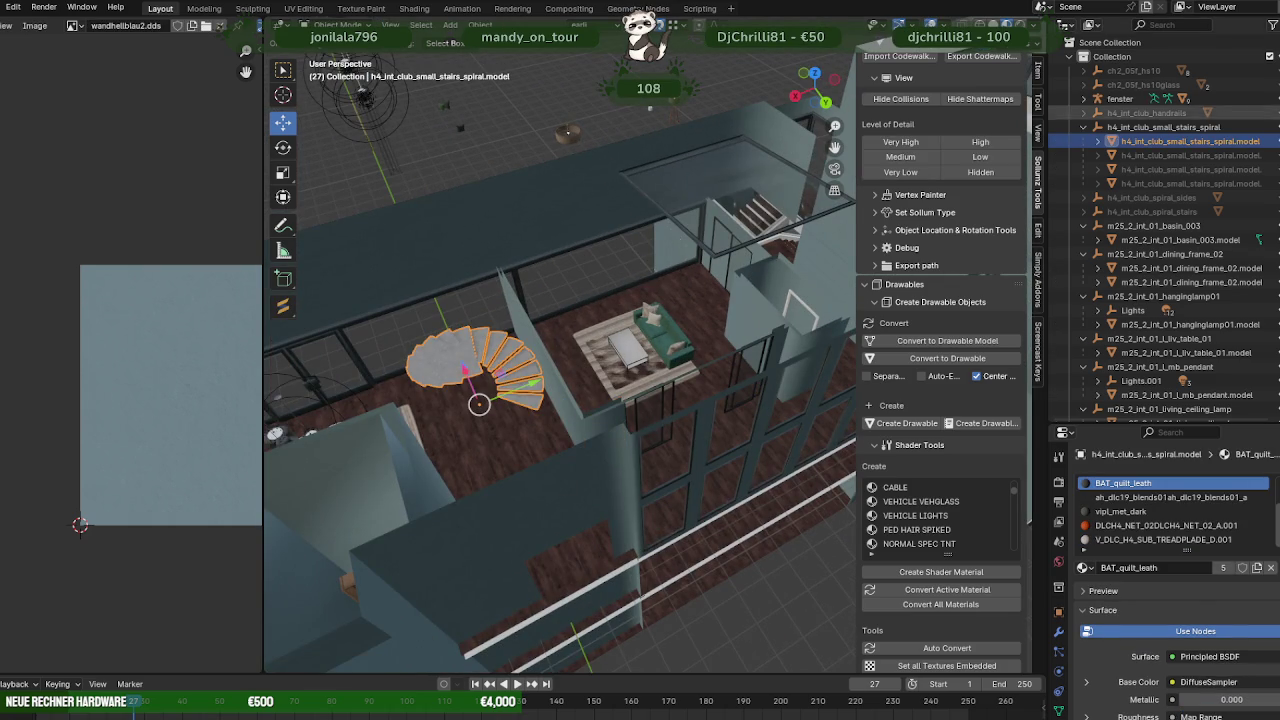
- Unhide the staircase parts and put all four stairs objects in Edit Mode
{"action": "key", "text": "alt+h"}
{"action": "middle_click_drag", "start_coordinate": [704, 265], "coordinate": [493, 295]}
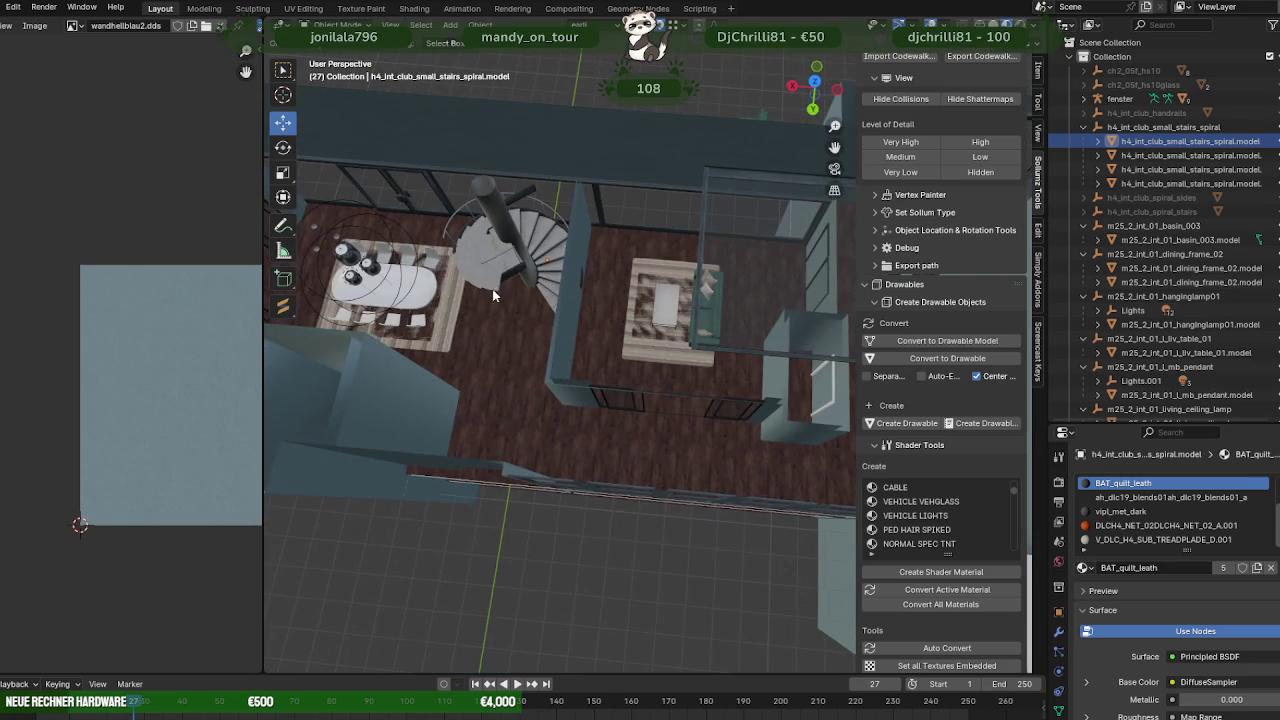
{"action": "left_click", "coordinate": [1147, 183], "text": "shift"}
{"action": "key", "text": "Tab"}
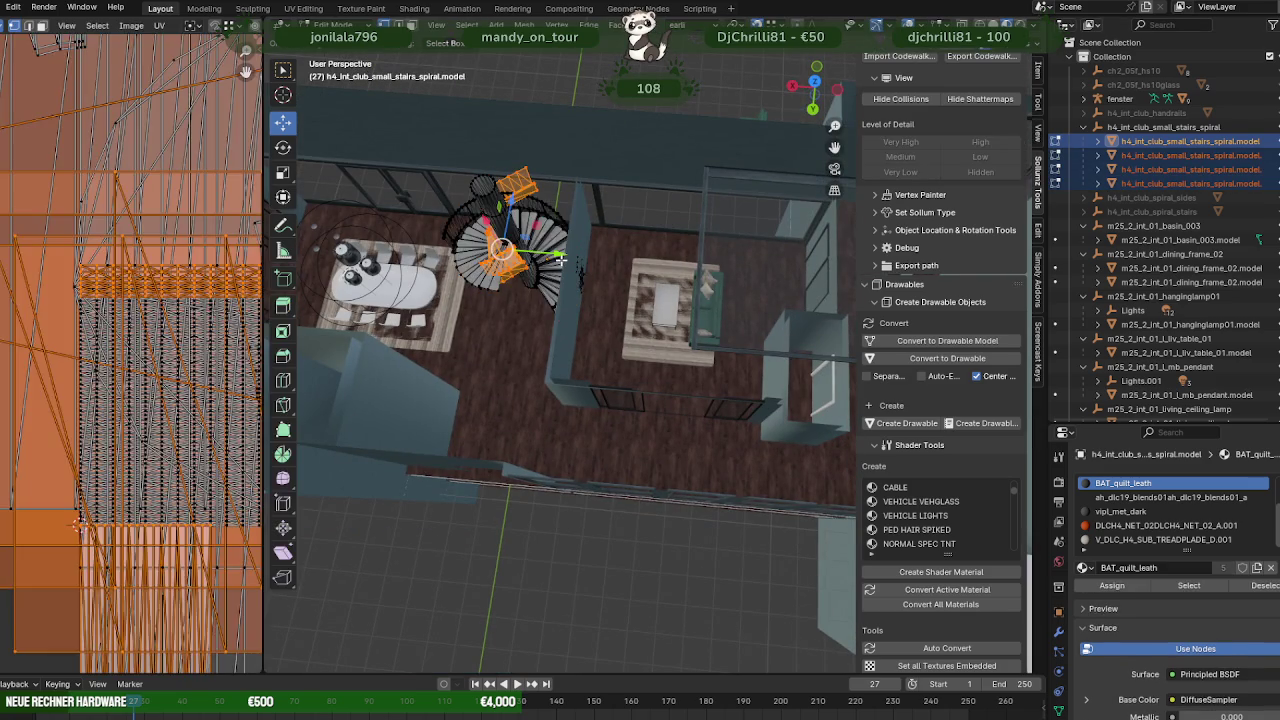
{"action": "key", "text": "KP_Decimal"}
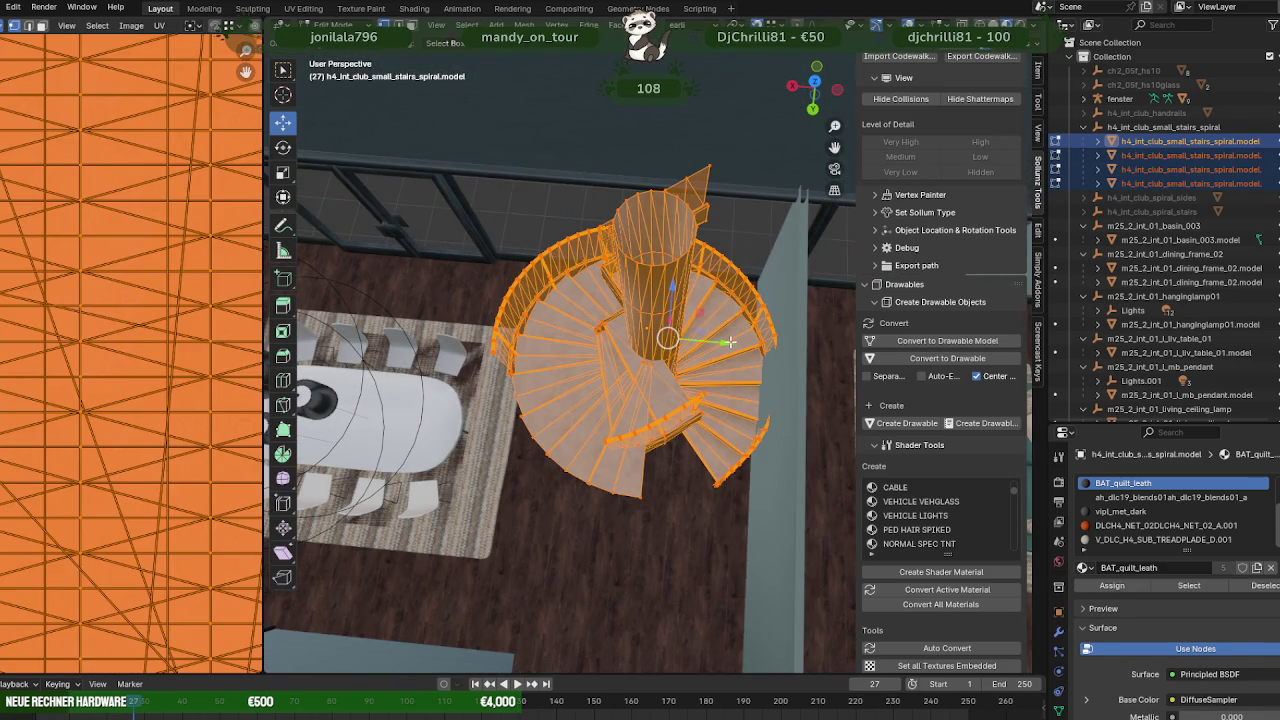
{"action": "middle_click_drag", "start_coordinate": [720, 341], "coordinate": [716, 333]}
- Rotate the staircase about Y, then move it and raise it along Z
{"action": "key", "text": "r"}
{"action": "key", "text": "y"}
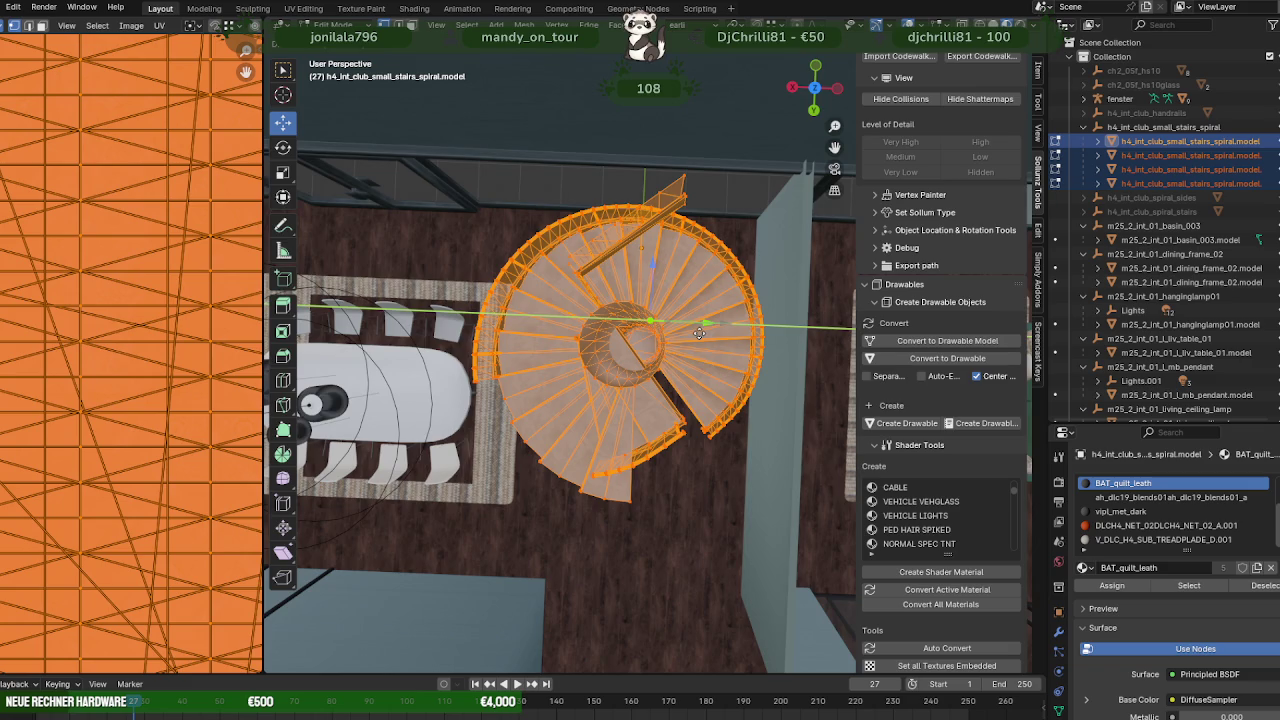
{"action": "left_click", "coordinate": [698, 333]}
{"action": "key", "text": "g"}
{"action": "left_click", "coordinate": [648, 306]}
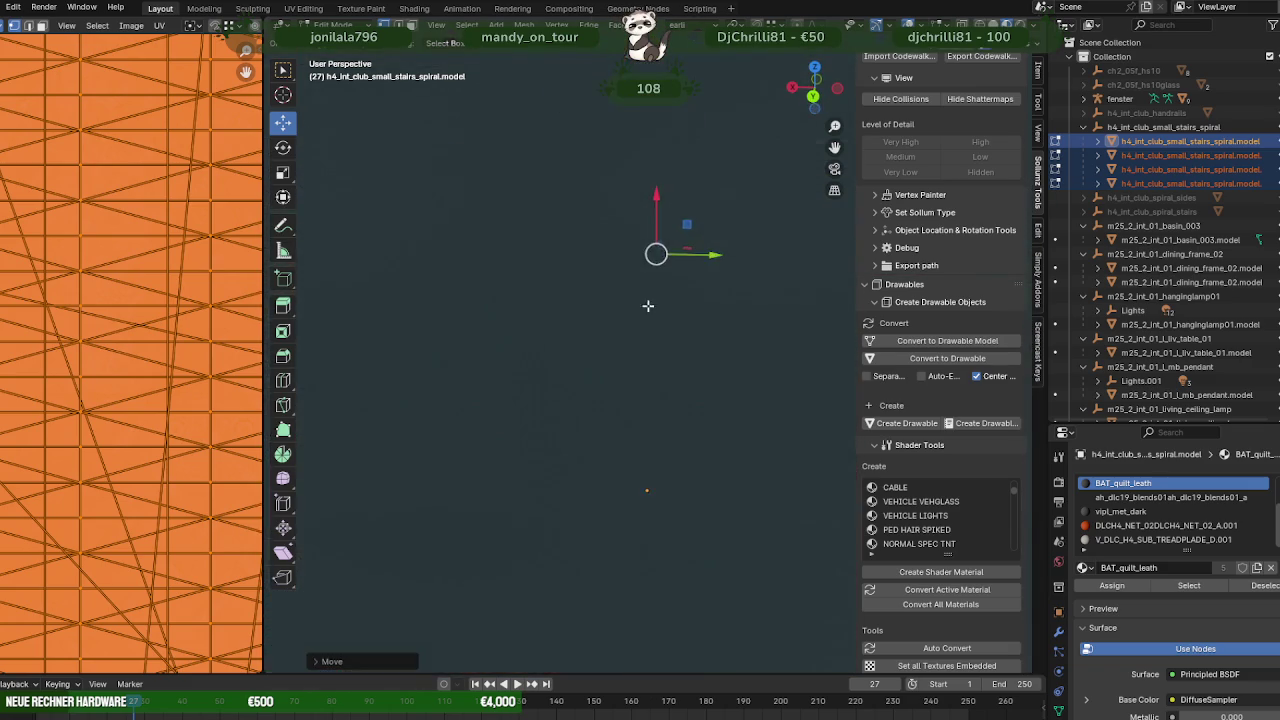
{"action": "scroll", "coordinate": [648, 306], "scroll_direction": "down", "scroll_amount": 3}
{"action": "middle_click_drag", "start_coordinate": [648, 306], "coordinate": [695, 346]}
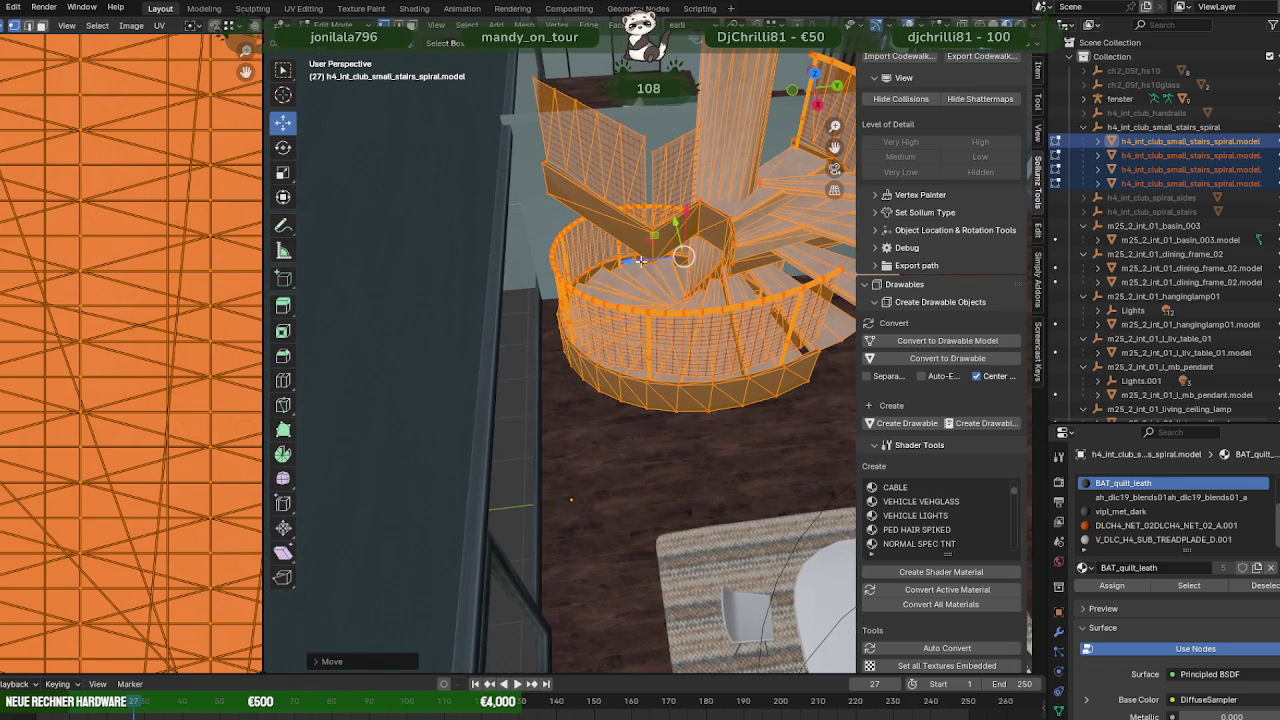
{"action": "left_click_drag", "start_coordinate": [636, 262], "coordinate": [617, 267]}
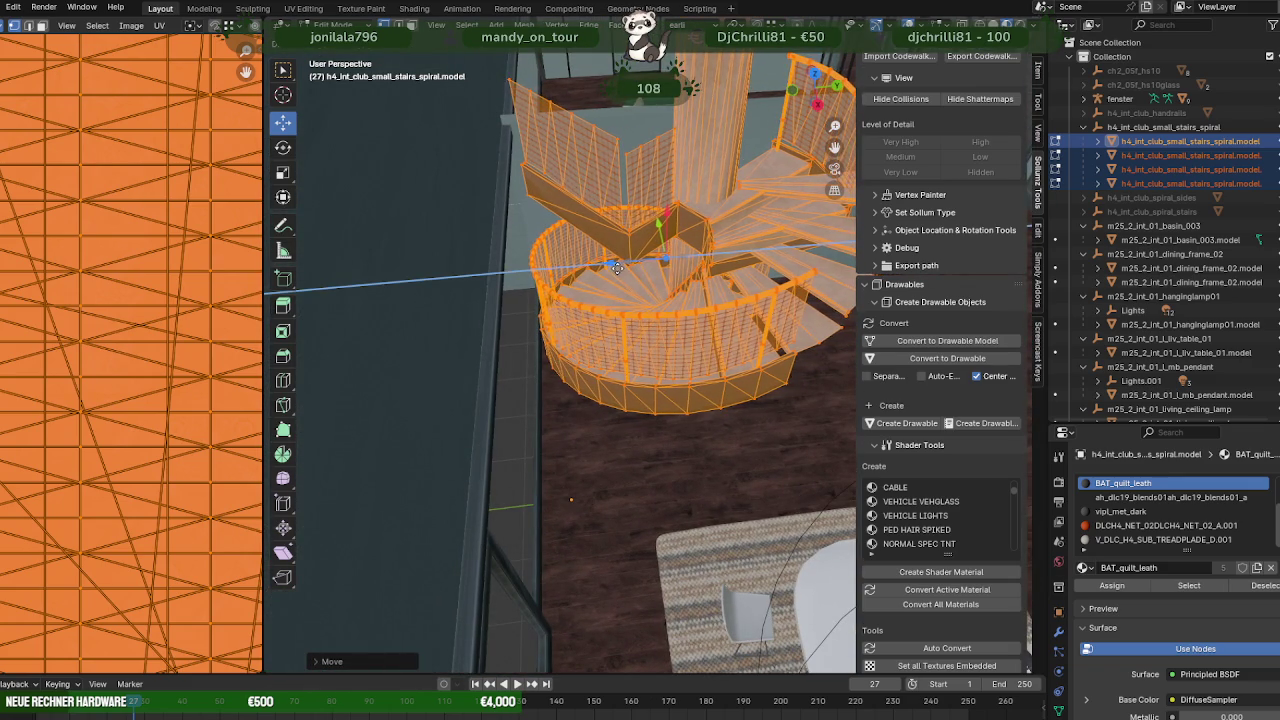
{"action": "mouse_move", "coordinate": [616, 267]}
{"action": "middle_mouse_down"}
{"action": "mouse_move", "coordinate": [485, 220]}
{"action": "mouse_move", "coordinate": [583, 289]}
{"action": "mouse_move", "coordinate": [509, 340]}
{"action": "mouse_move", "coordinate": [520, 360]}
{"action": "mouse_move", "coordinate": [609, 390]}
{"action": "mouse_move", "coordinate": [668, 331]}
{"action": "middle_mouse_up"}
{"action": "scroll", "coordinate": [583, 289], "scroll_direction": "down", "scroll_amount": 4}
{"action": "scroll", "coordinate": [515, 287], "scroll_direction": "up", "scroll_amount": 2}
- Delete the upper railing model.002 with Delete Hierarchy in the Outliner
{"action": "key", "text": "Tab"}
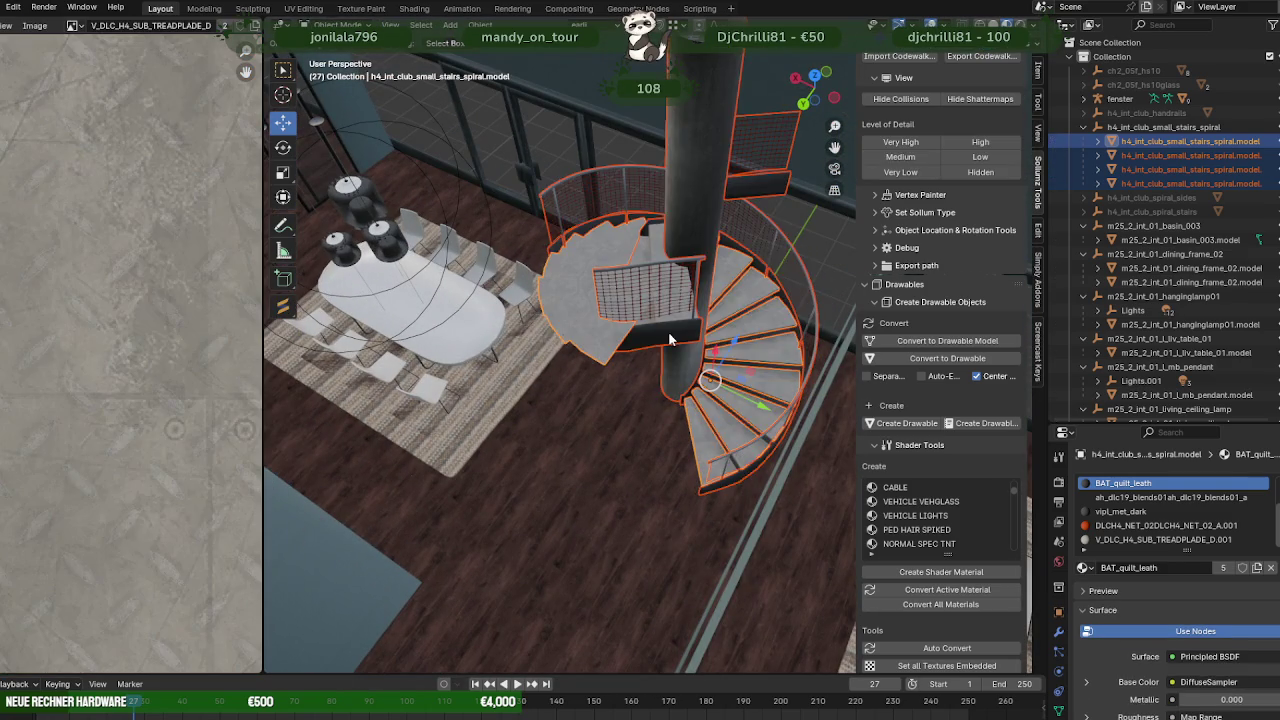
{"action": "left_click", "coordinate": [668, 331]}
{"action": "right_click", "coordinate": [1174, 175]}
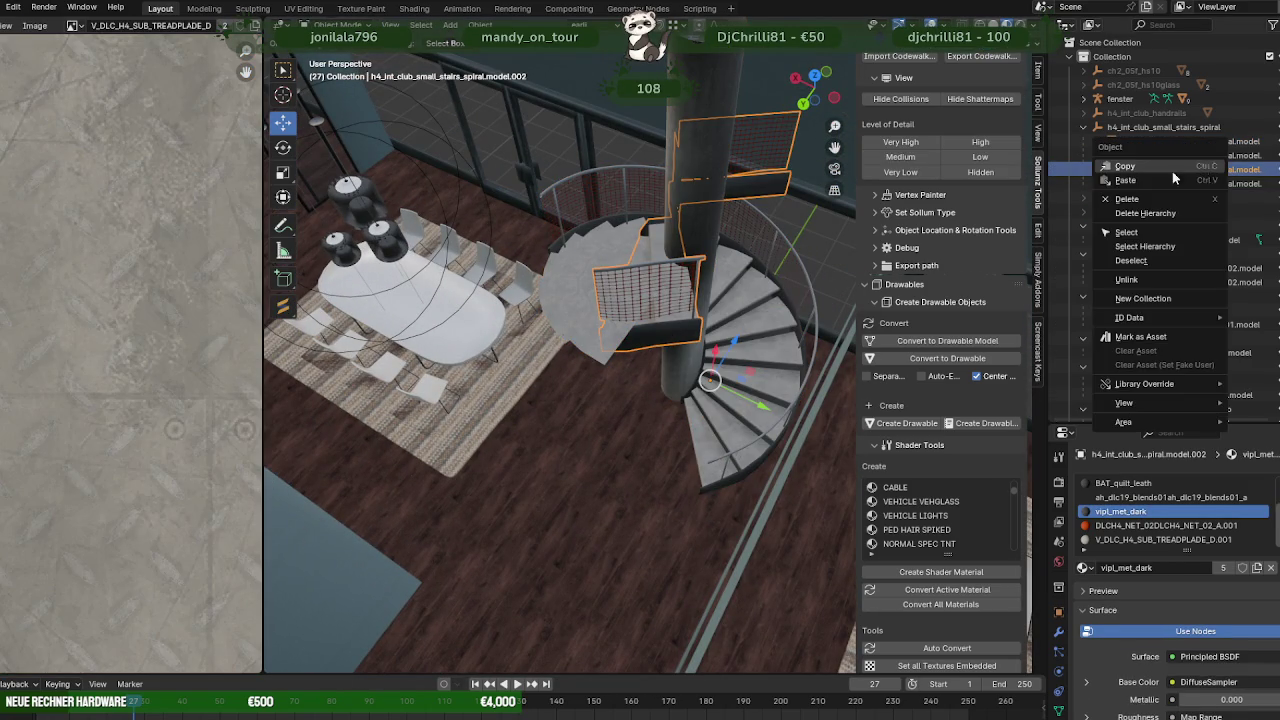
{"action": "left_click", "coordinate": [1130, 214]}
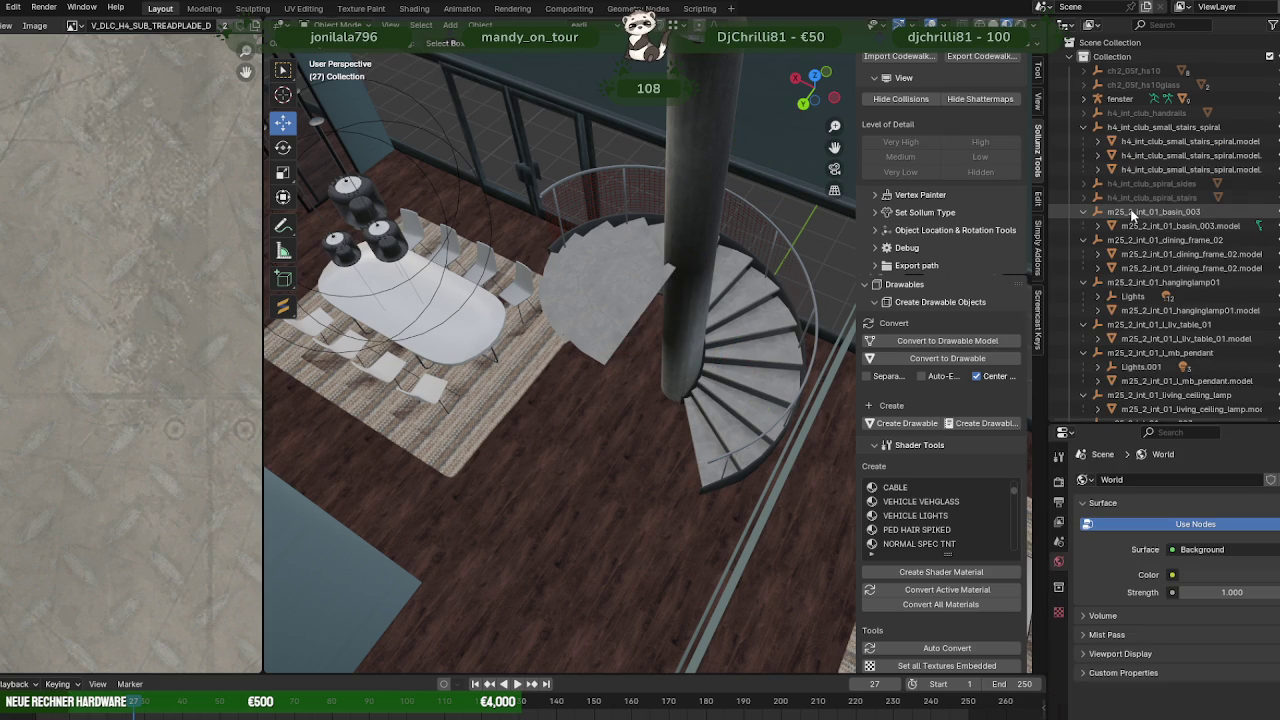
{"action": "scroll", "coordinate": [961, 274], "scroll_direction": "down", "scroll_amount": 1}
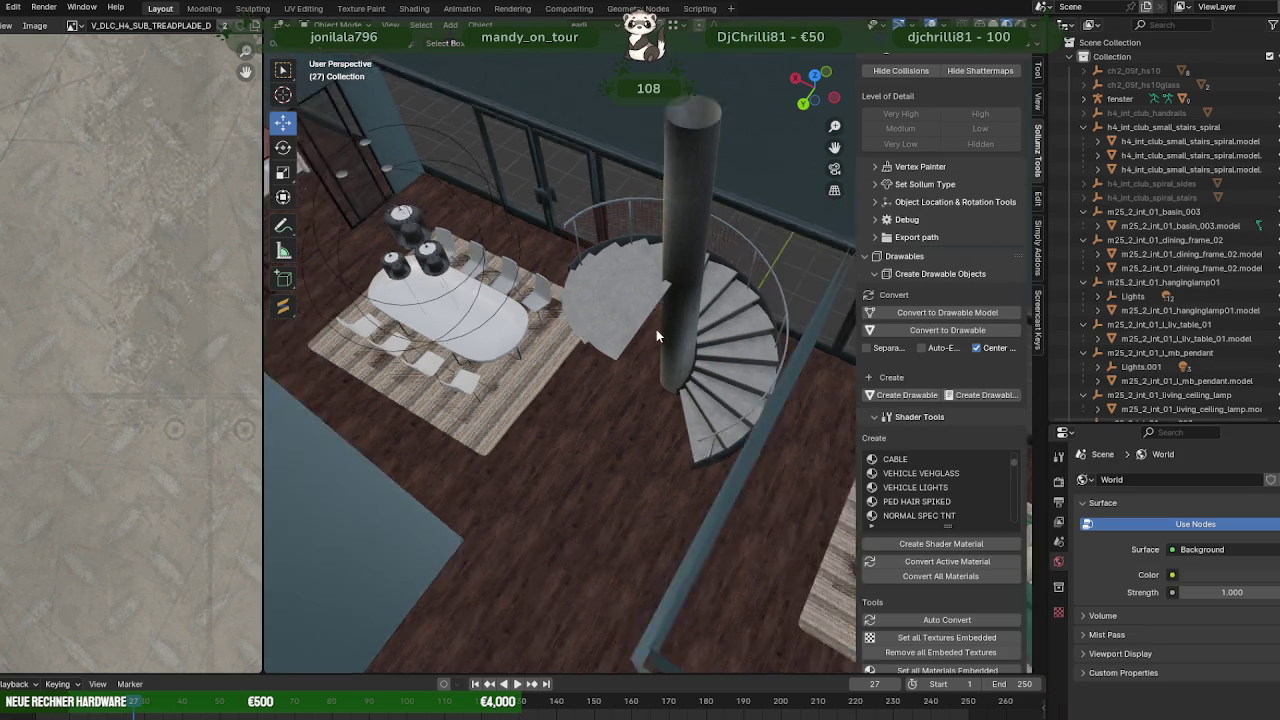
{"action": "mouse_move", "coordinate": [656, 329]}
{"action": "middle_mouse_down"}
{"action": "mouse_move", "coordinate": [621, 281]}
{"action": "mouse_move", "coordinate": [664, 262]}
{"action": "mouse_move", "coordinate": [787, 335]}
{"action": "mouse_move", "coordinate": [665, 348]}
{"action": "mouse_move", "coordinate": [728, 425]}
{"action": "mouse_move", "coordinate": [718, 428]}
{"action": "mouse_move", "coordinate": [684, 398]}
{"action": "mouse_move", "coordinate": [706, 400]}
{"action": "mouse_move", "coordinate": [731, 374]}
{"action": "mouse_move", "coordinate": [590, 346]}
{"action": "mouse_move", "coordinate": [687, 352]}
{"action": "middle_mouse_up"}
{"action": "mouse_move", "coordinate": [622, 311]}
{"action": "middle_mouse_down"}
{"action": "mouse_move", "coordinate": [762, 300]}
{"action": "mouse_move", "coordinate": [560, 358]}
{"action": "mouse_move", "coordinate": [652, 324]}
{"action": "mouse_move", "coordinate": [586, 320]}
{"action": "mouse_move", "coordinate": [564, 273]}
{"action": "middle_mouse_up"}
- Delete the wand wall box faces surrounding the white doorframe
{"action": "left_click", "coordinate": [565, 273]}
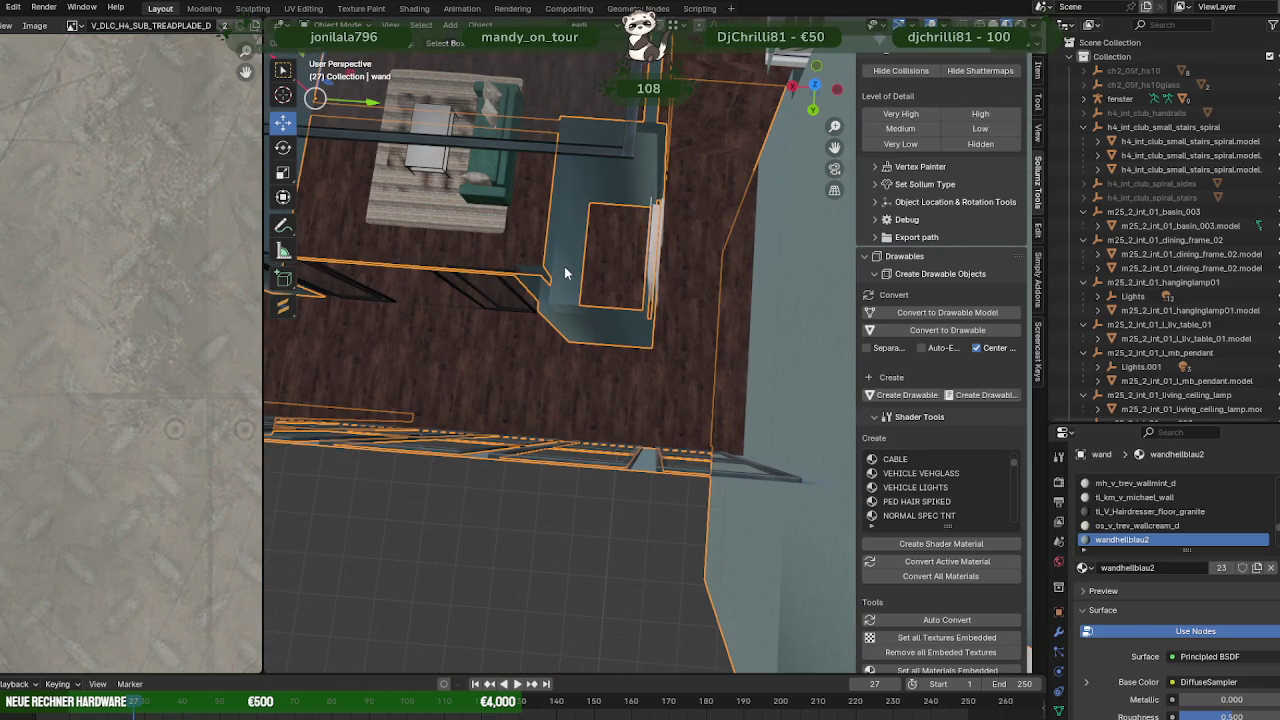
{"action": "key", "text": "Tab"}
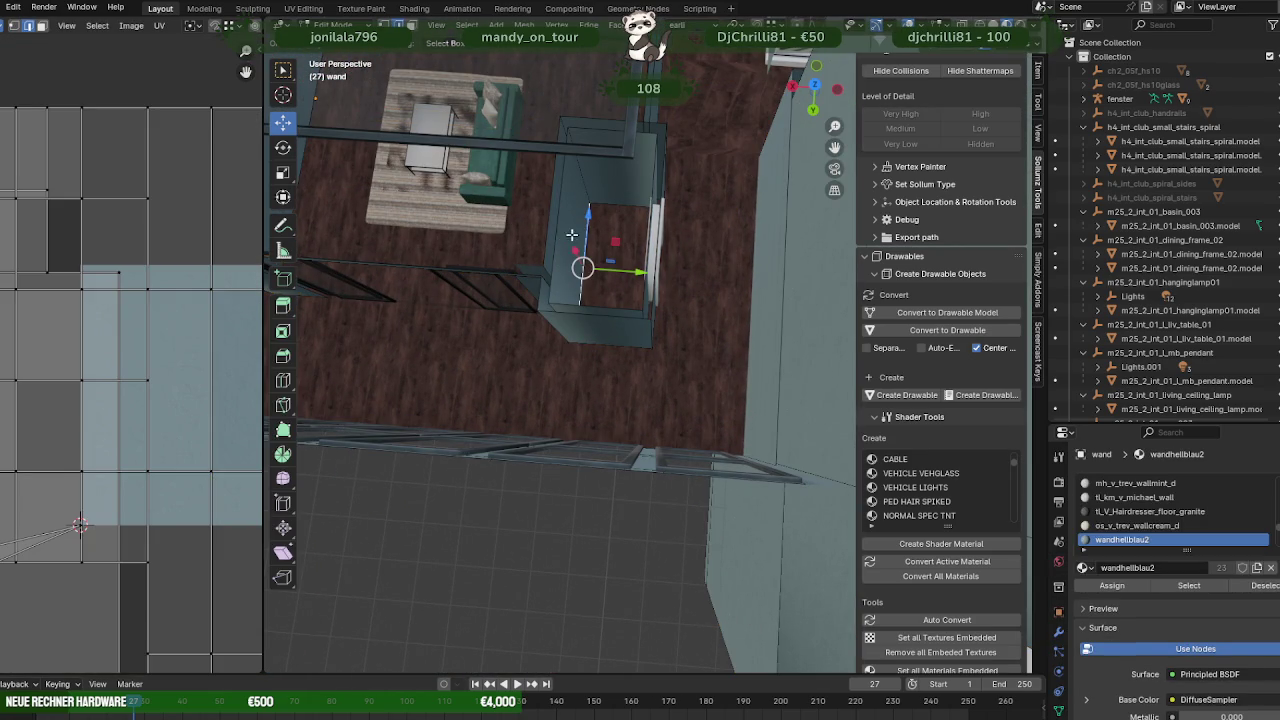
{"action": "mouse_move", "coordinate": [583, 246]}
{"action": "middle_mouse_down"}
{"action": "mouse_move", "coordinate": [712, 202]}
{"action": "mouse_move", "coordinate": [737, 306]}
{"action": "mouse_move", "coordinate": [606, 366]}
{"action": "mouse_move", "coordinate": [634, 297]}
{"action": "mouse_move", "coordinate": [492, 280]}
{"action": "middle_mouse_up"}
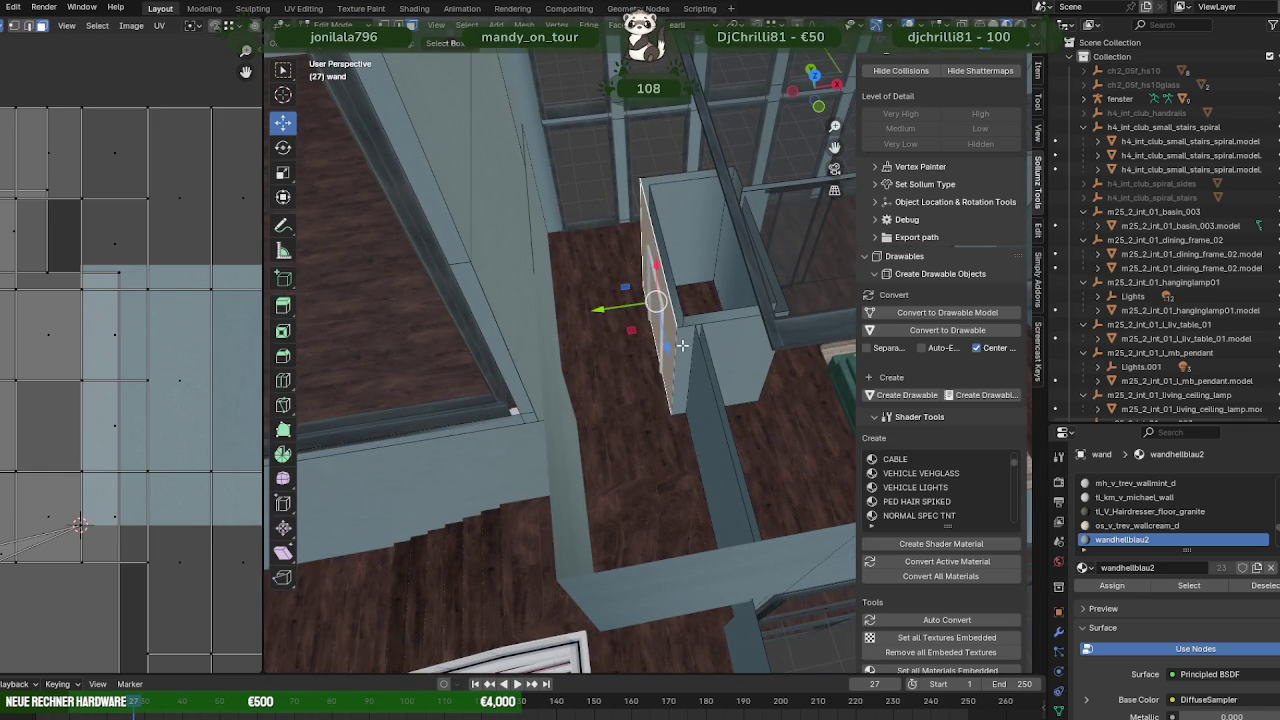
{"action": "mouse_move", "coordinate": [658, 259]}
{"action": "middle_mouse_down"}
{"action": "mouse_move", "coordinate": [808, 311]}
{"action": "mouse_move", "coordinate": [823, 342]}
{"action": "middle_mouse_up"}
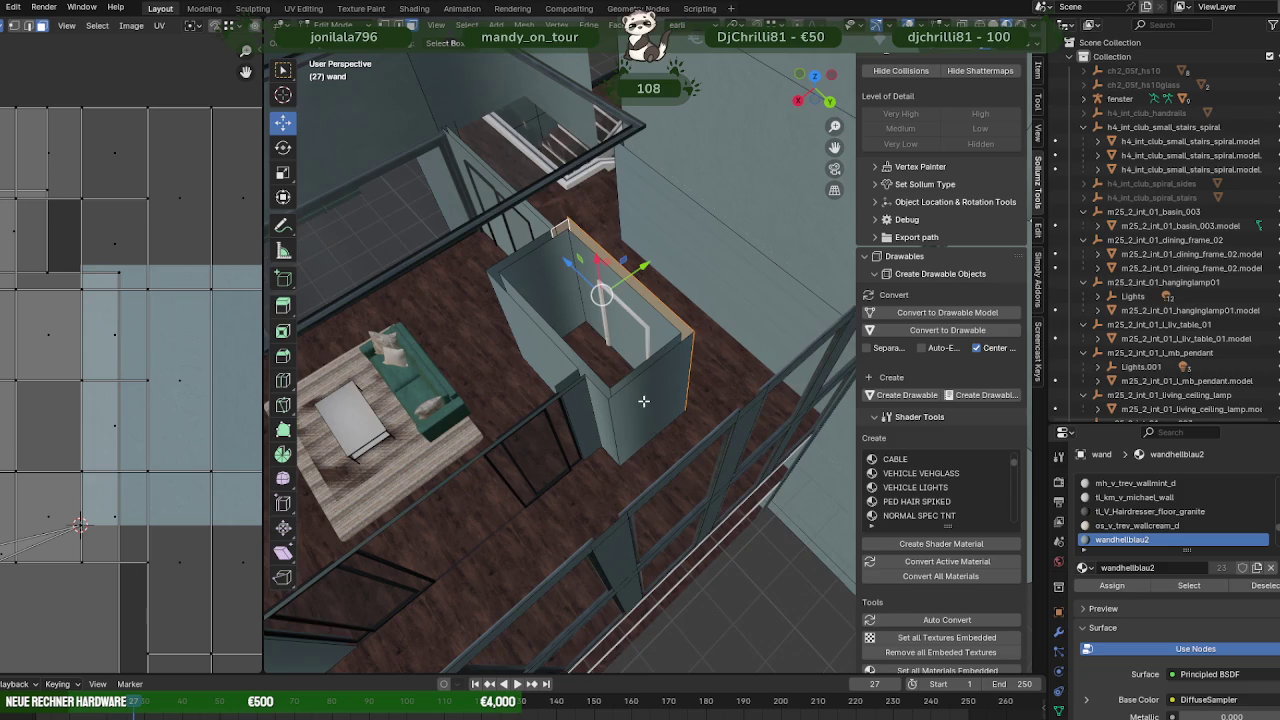
{"action": "middle_click_drag", "start_coordinate": [640, 388], "coordinate": [650, 374]}
{"action": "key", "text": "alt+a"}
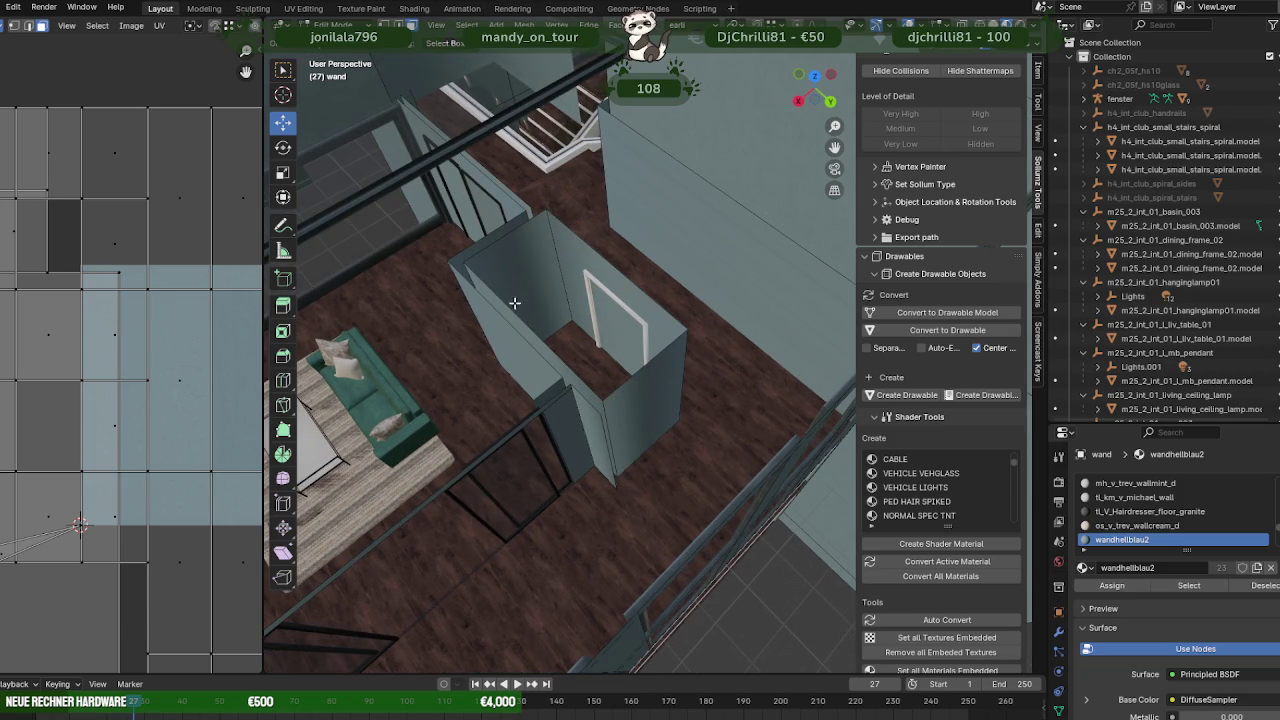
{"action": "mouse_move", "coordinate": [514, 303]}
{"action": "middle_mouse_down"}
{"action": "mouse_move", "coordinate": [534, 280]}
{"action": "mouse_move", "coordinate": [519, 281]}
{"action": "middle_mouse_up"}
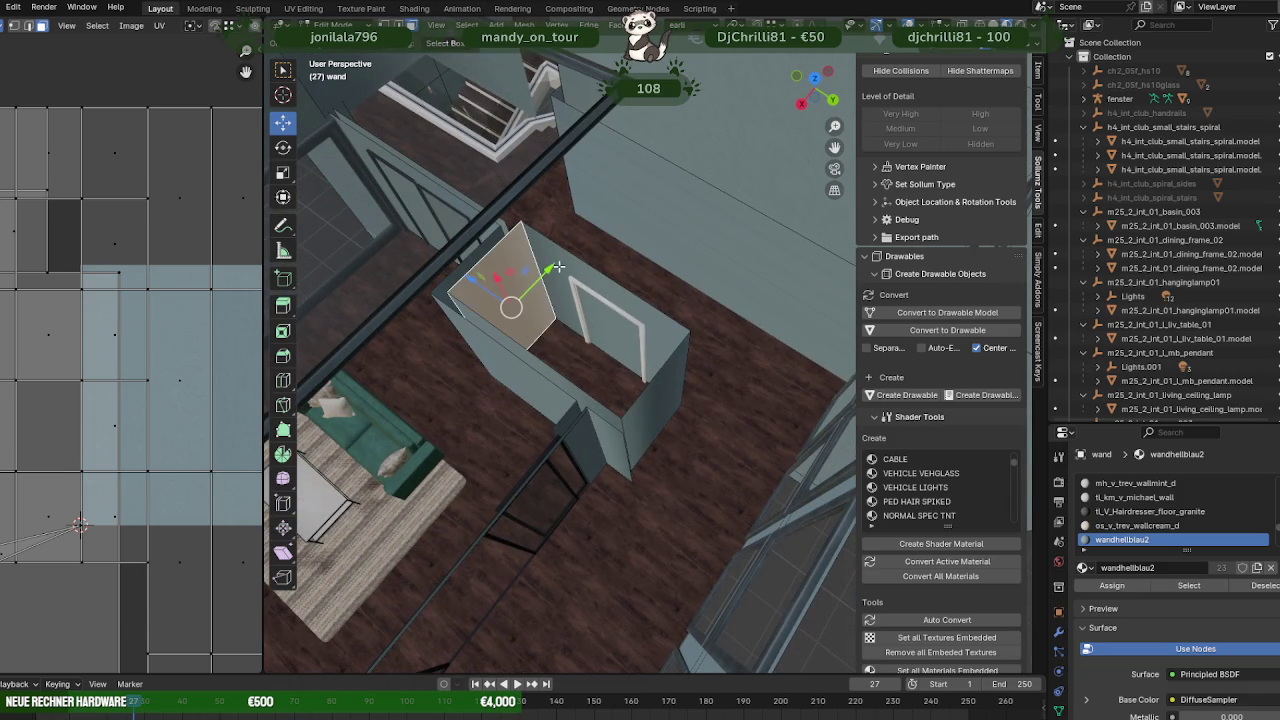
{"action": "left_click", "coordinate": [557, 268], "text": "shift"}
{"action": "left_click", "coordinate": [665, 393], "text": "shift"}
{"action": "left_click", "coordinate": [614, 403], "text": "shift"}
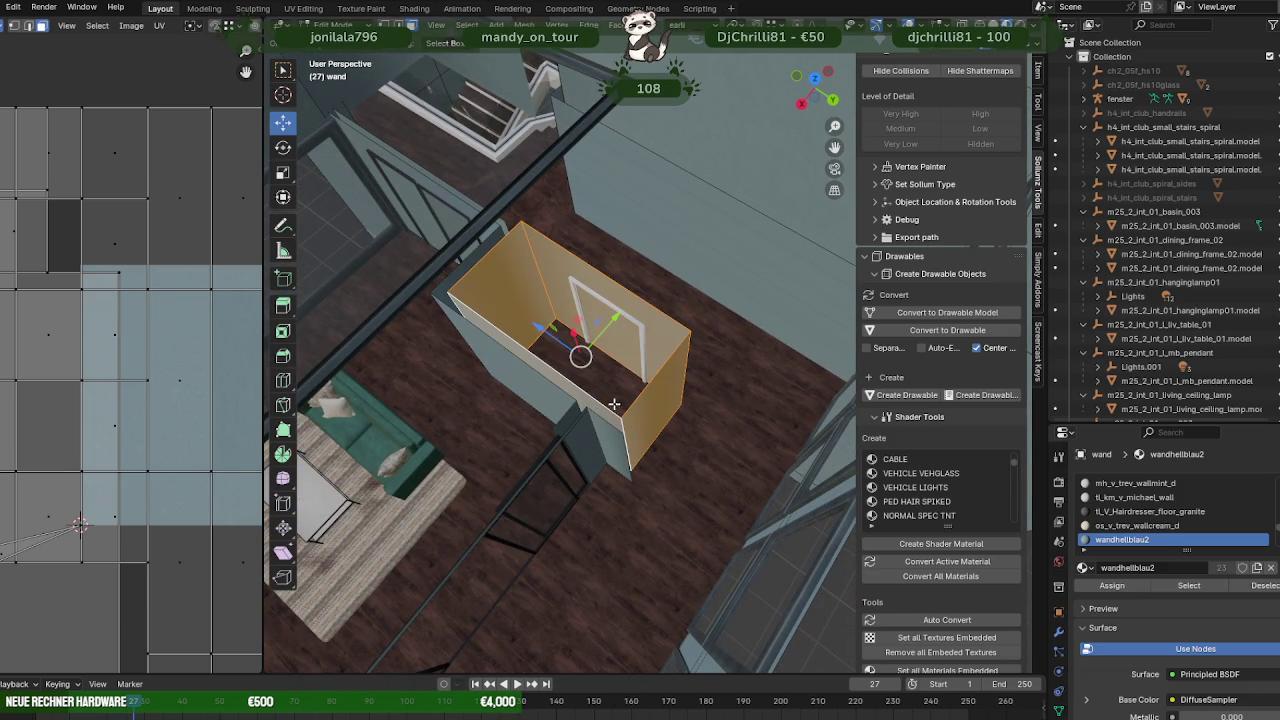
{"action": "key", "text": "h"}
{"action": "left_click", "coordinate": [611, 434]}
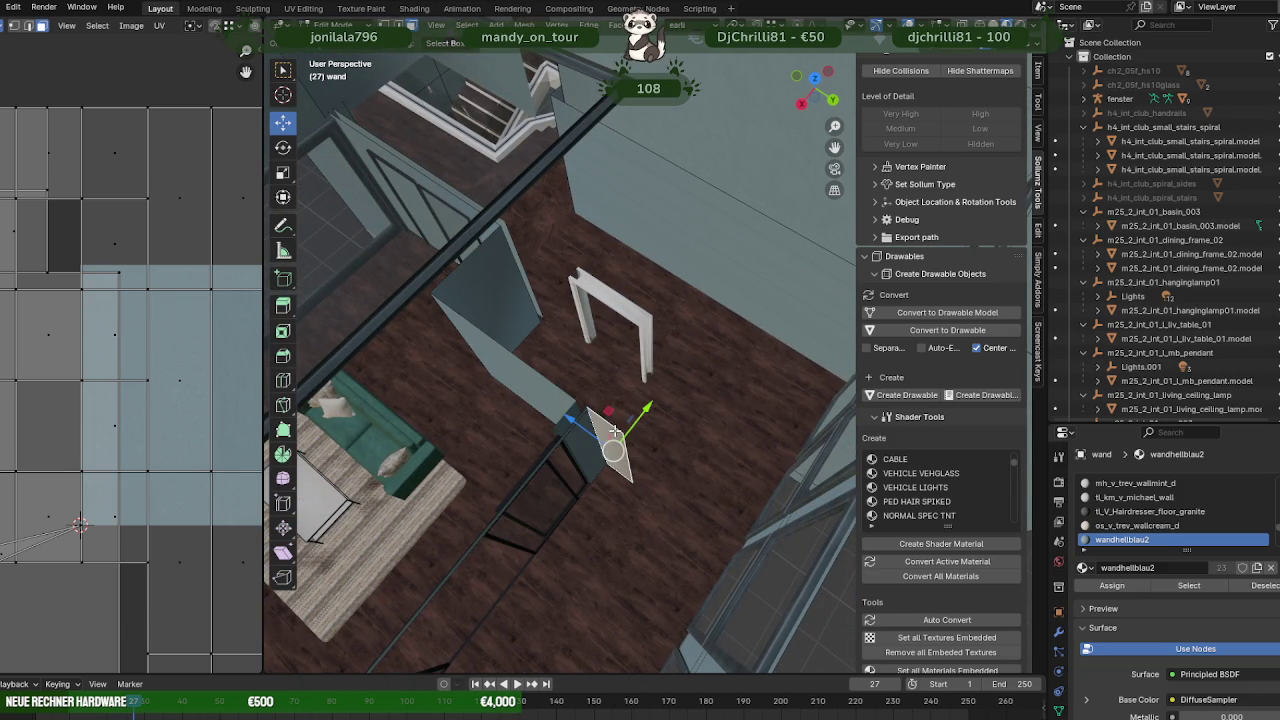
{"action": "key", "text": "x"}
{"action": "left_click", "coordinate": [612, 432]}
- Stretch the remaining wall face and its corner vertex toward the doorframe
{"action": "mouse_move", "coordinate": [667, 389]}
{"action": "middle_mouse_down"}
{"action": "mouse_move", "coordinate": [647, 378]}
{"action": "mouse_move", "coordinate": [643, 348]}
{"action": "mouse_move", "coordinate": [603, 337]}
{"action": "middle_mouse_up"}
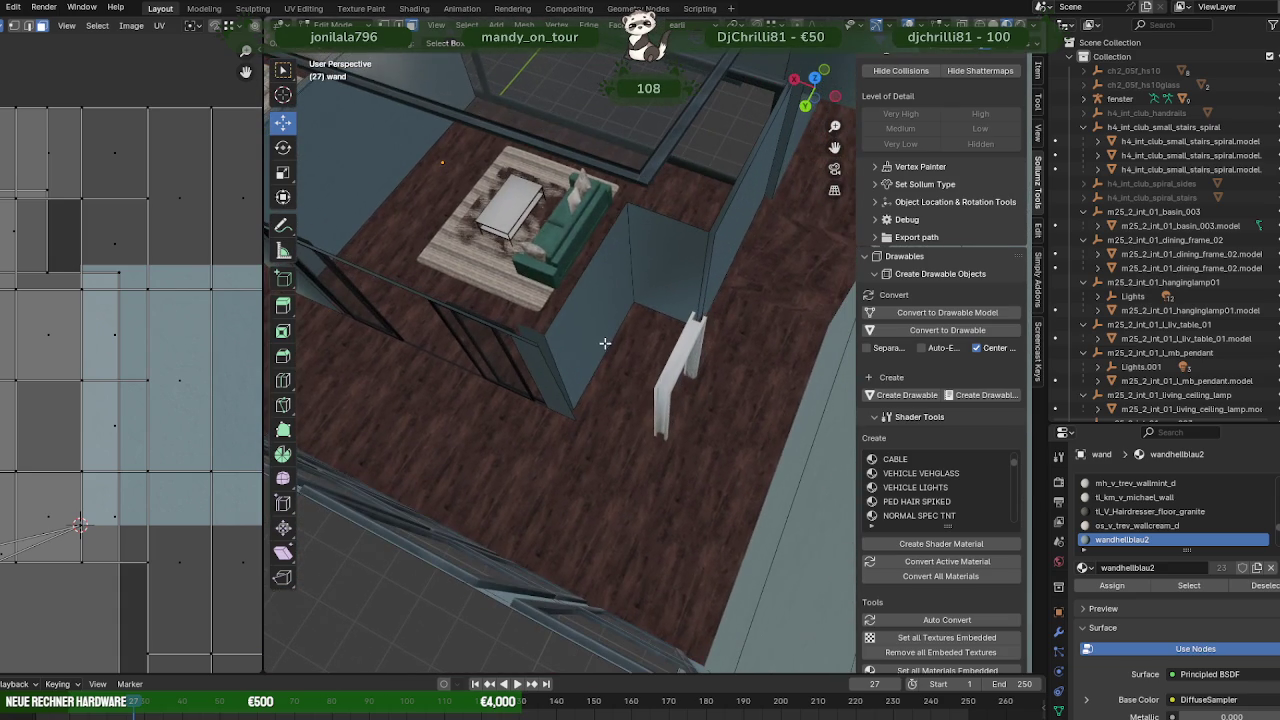
{"action": "left_click", "coordinate": [600, 322]}
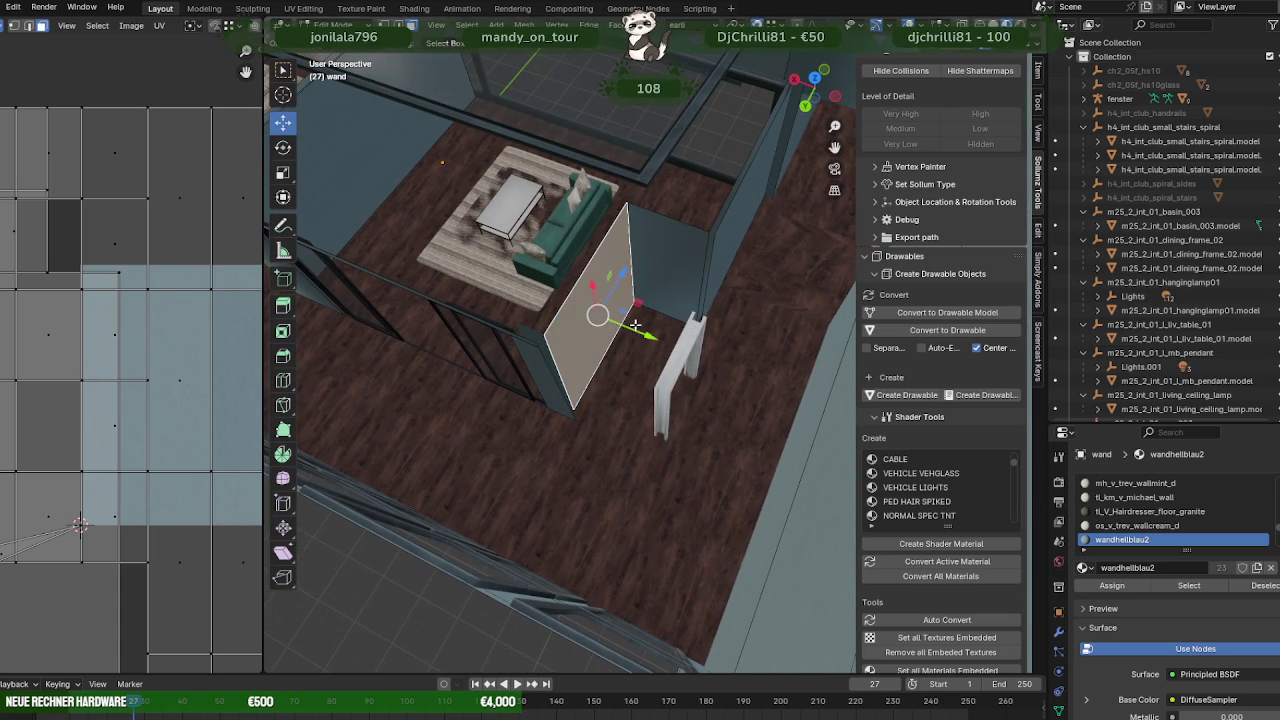
{"action": "left_click_drag", "start_coordinate": [635, 325], "coordinate": [645, 350]}
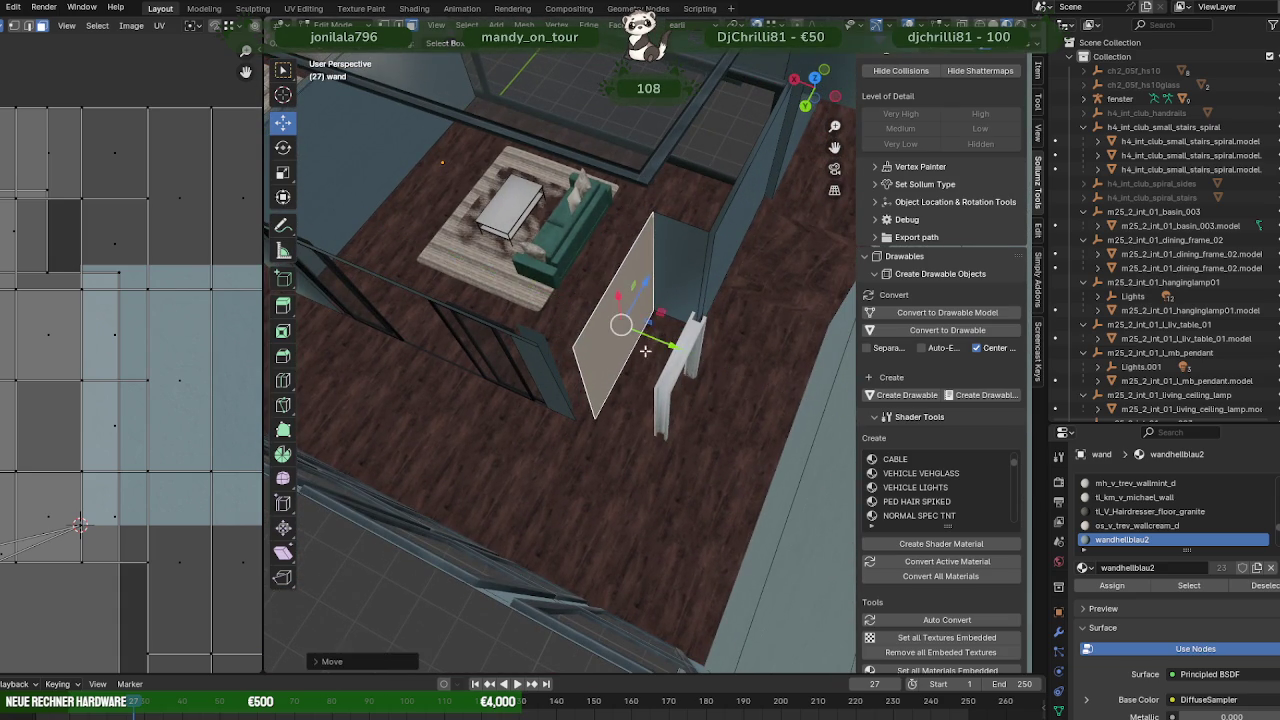
{"action": "mouse_move", "coordinate": [645, 350]}
{"action": "middle_mouse_down"}
{"action": "mouse_move", "coordinate": [602, 454]}
{"action": "mouse_move", "coordinate": [551, 384]}
{"action": "middle_mouse_up"}
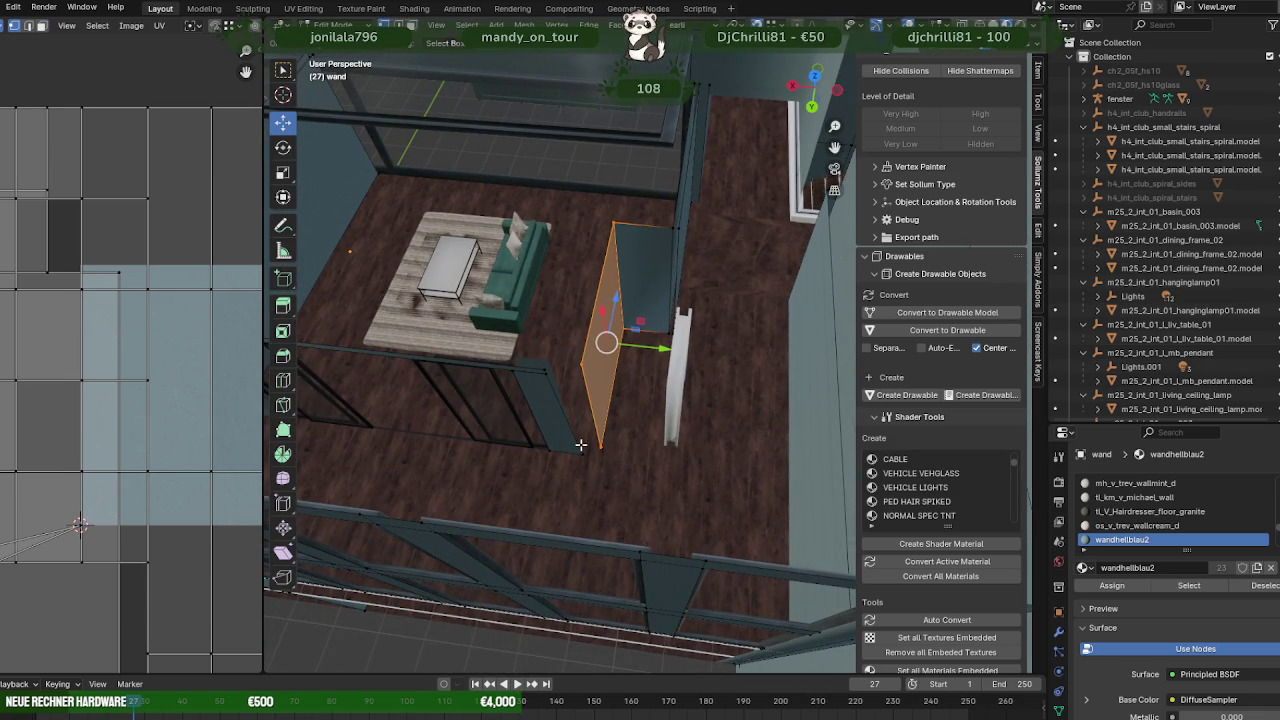
{"action": "left_click", "coordinate": [582, 450]}
{"action": "left_click_drag", "start_coordinate": [625, 459], "coordinate": [541, 375]}
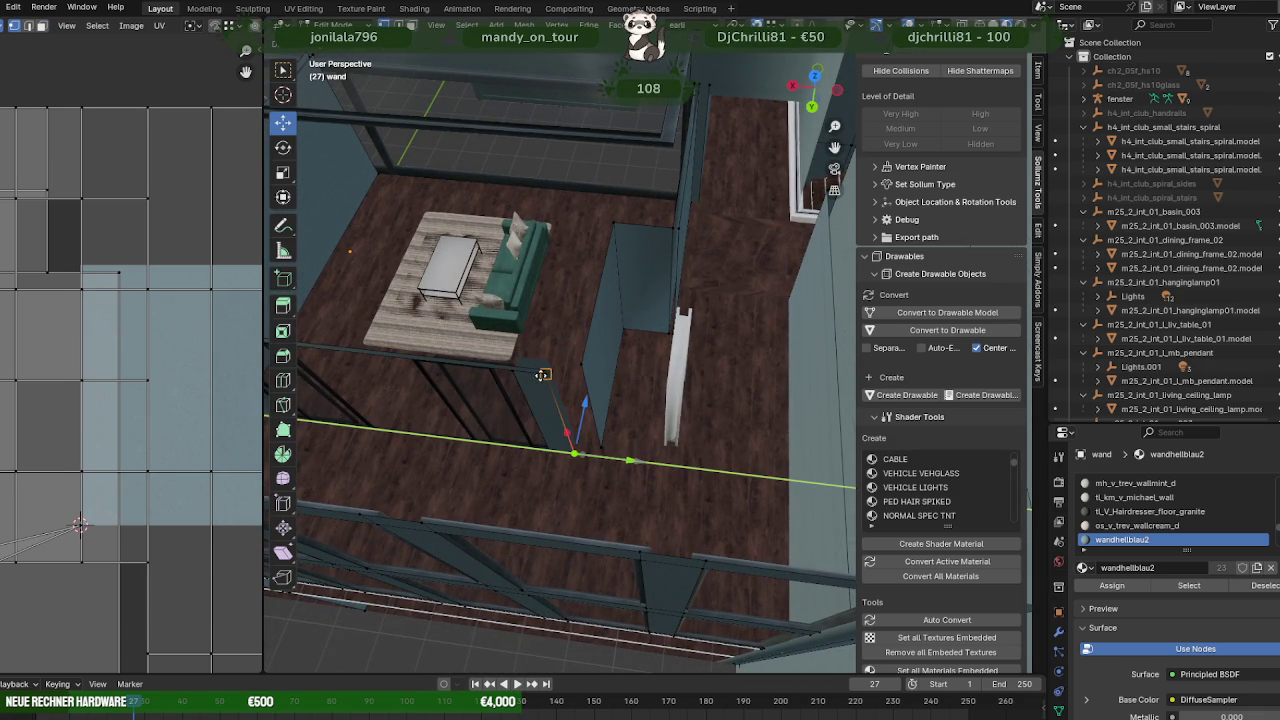
{"action": "key", "text": "g"}
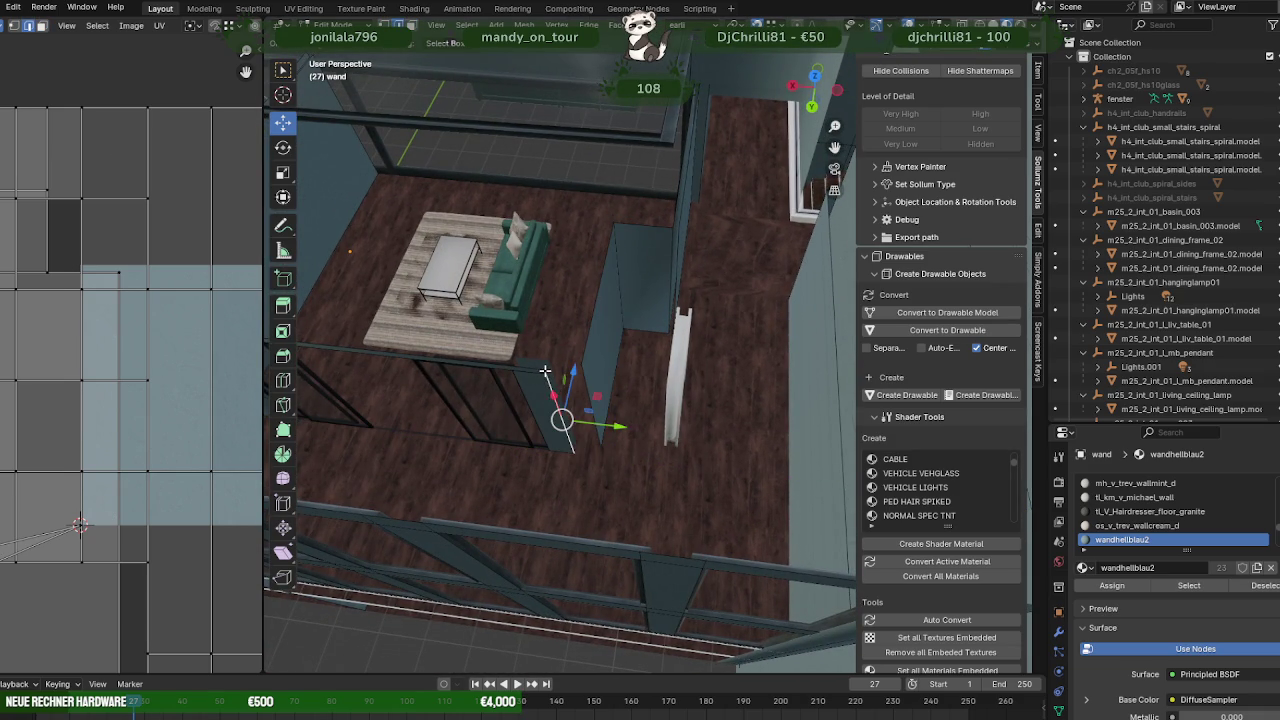
{"action": "left_click", "coordinate": [552, 366]}
- Select the separate wall piece wand.011 and move it into position
{"action": "key", "text": "Tab"}
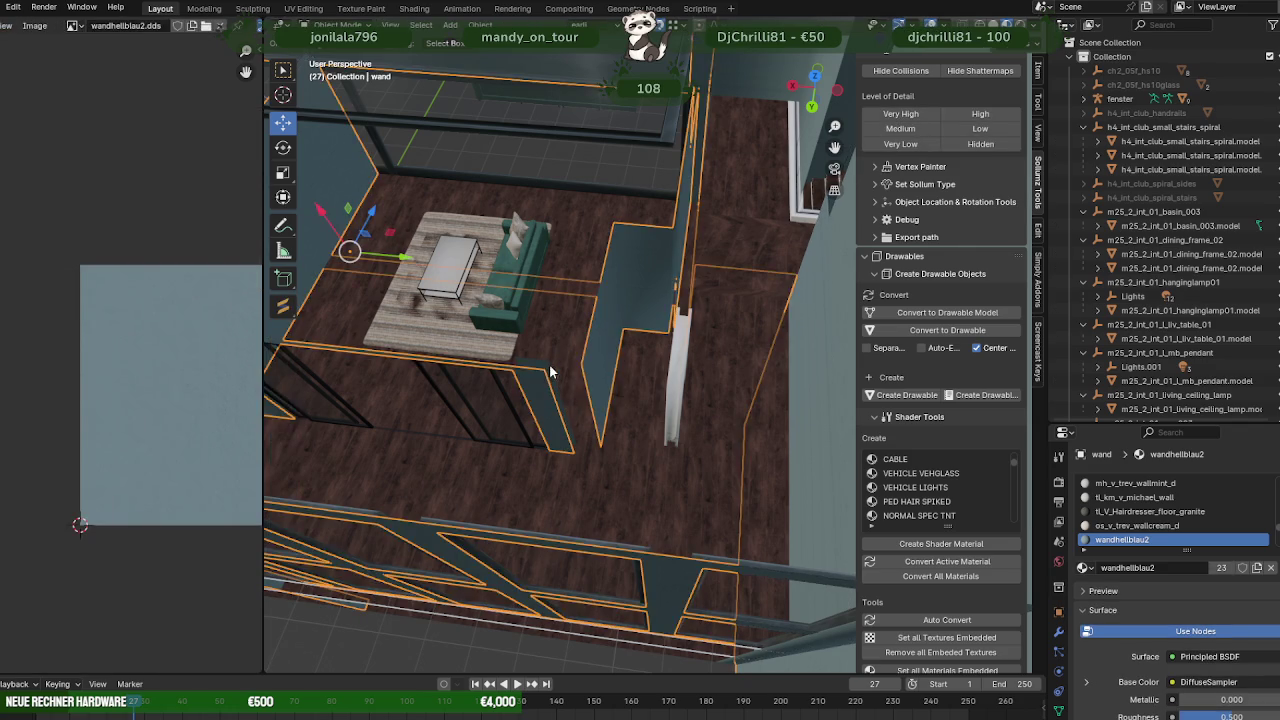
{"action": "left_click", "coordinate": [555, 381]}
{"action": "right_click", "coordinate": [565, 408], "text": "shift"}
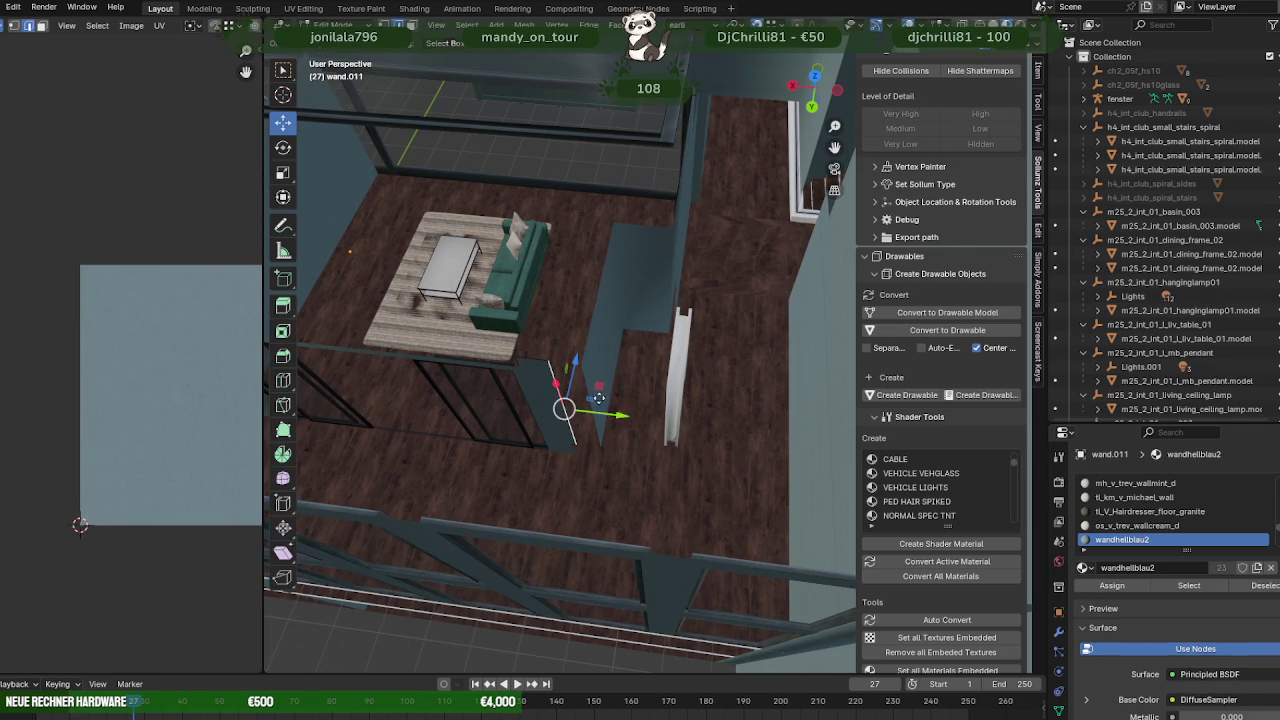
{"action": "key", "text": "g"}
{"action": "left_click", "coordinate": [586, 371]}
{"action": "mouse_move", "coordinate": [586, 371]}
{"action": "middle_mouse_down"}
{"action": "mouse_move", "coordinate": [665, 320]}
{"action": "mouse_move", "coordinate": [657, 349]}
{"action": "mouse_move", "coordinate": [586, 337]}
{"action": "mouse_move", "coordinate": [546, 359]}
{"action": "mouse_move", "coordinate": [612, 399]}
{"action": "mouse_move", "coordinate": [642, 374]}
{"action": "mouse_move", "coordinate": [754, 395]}
{"action": "mouse_move", "coordinate": [779, 322]}
{"action": "middle_mouse_up"}
- Join wand.011 into the main wand wall and reopen it in Edit Mode
{"action": "key", "text": "Tab"}
{"action": "left_click", "coordinate": [775, 322], "text": "shift"}
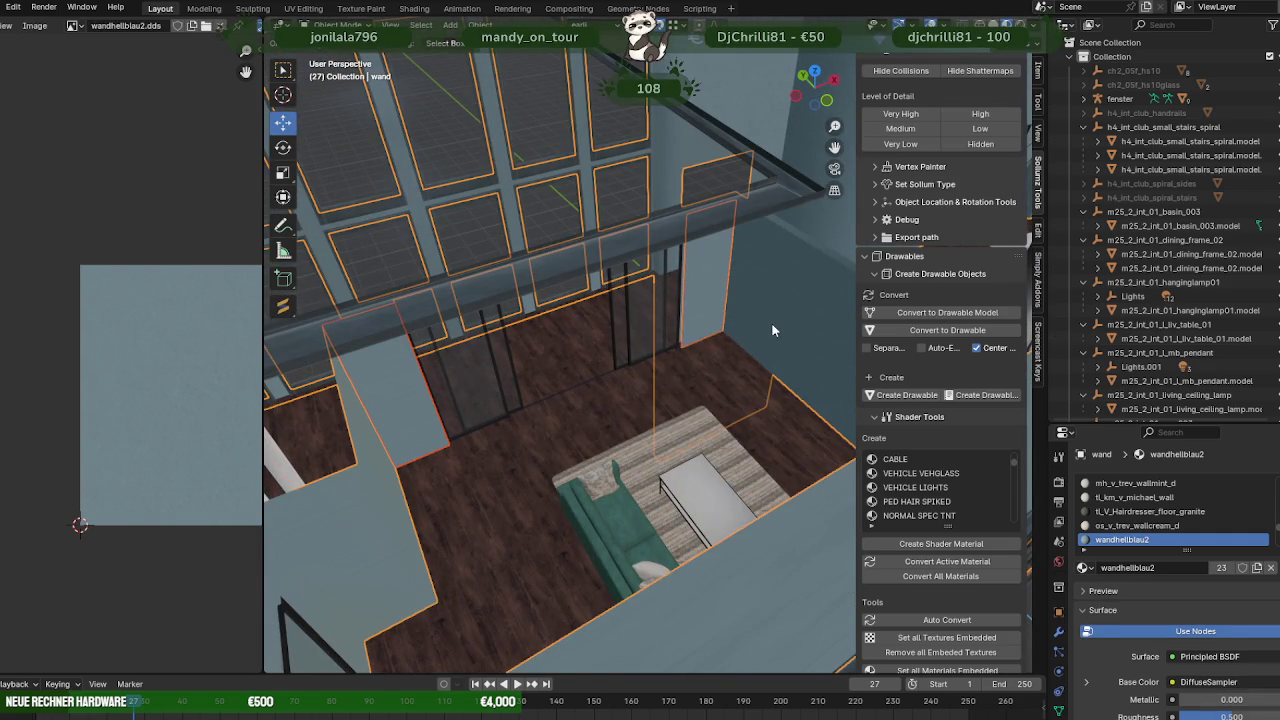
{"action": "right_click", "coordinate": [771, 322]}
{"action": "left_click", "coordinate": [673, 372]}
{"action": "mouse_move", "coordinate": [675, 375]}
{"action": "middle_mouse_down"}
{"action": "mouse_move", "coordinate": [740, 346]}
{"action": "mouse_move", "coordinate": [535, 342]}
{"action": "mouse_move", "coordinate": [678, 374]}
{"action": "mouse_move", "coordinate": [628, 396]}
{"action": "mouse_move", "coordinate": [504, 413]}
{"action": "mouse_move", "coordinate": [612, 410]}
{"action": "mouse_move", "coordinate": [706, 372]}
{"action": "mouse_move", "coordinate": [789, 364]}
{"action": "mouse_move", "coordinate": [663, 398]}
{"action": "mouse_move", "coordinate": [676, 412]}
{"action": "mouse_move", "coordinate": [785, 422]}
{"action": "mouse_move", "coordinate": [634, 430]}
{"action": "mouse_move", "coordinate": [688, 452]}
{"action": "middle_mouse_up"}
{"action": "left_click", "coordinate": [605, 432]}
{"action": "key", "text": "Tab"}
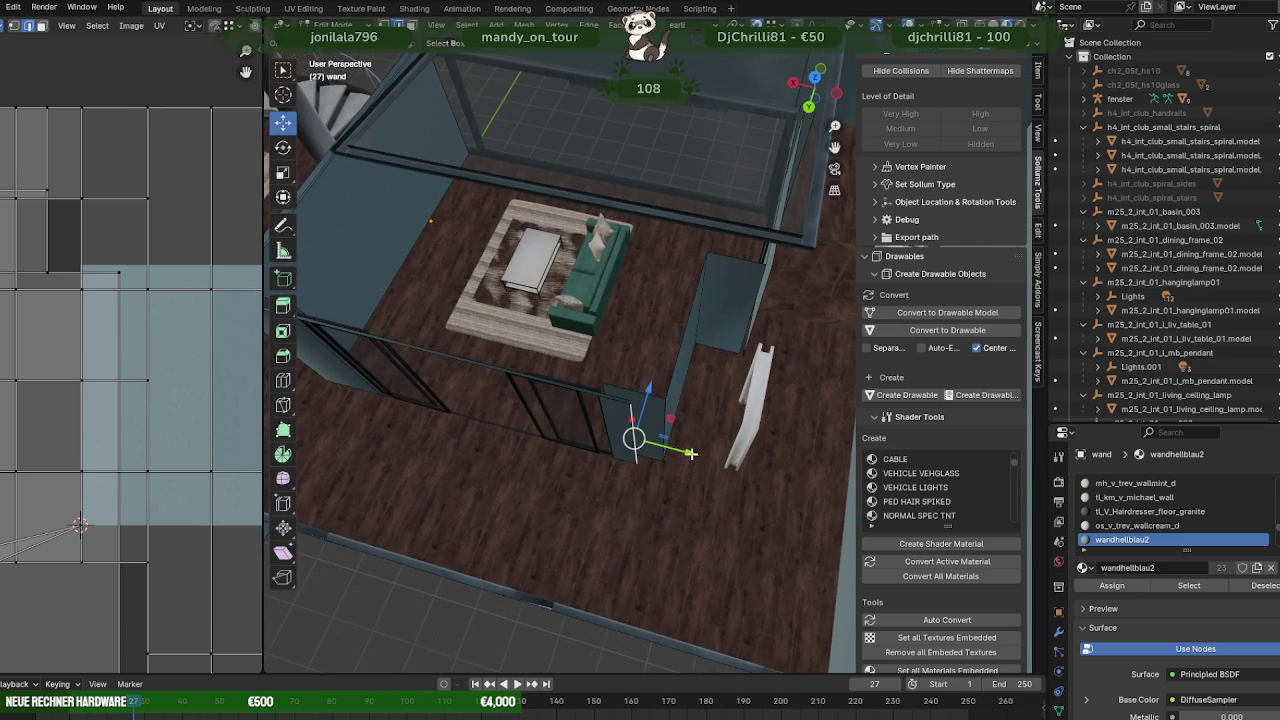
- Extrude the wand wall end and slide it along Y and X until it meets the white doorframe
{"action": "mouse_move", "coordinate": [690, 454]}
{"action": "left_mouse_down"}
{"action": "mouse_move", "coordinate": [788, 478]}
{"action": "mouse_move", "coordinate": [680, 443]}
{"action": "left_mouse_up"}
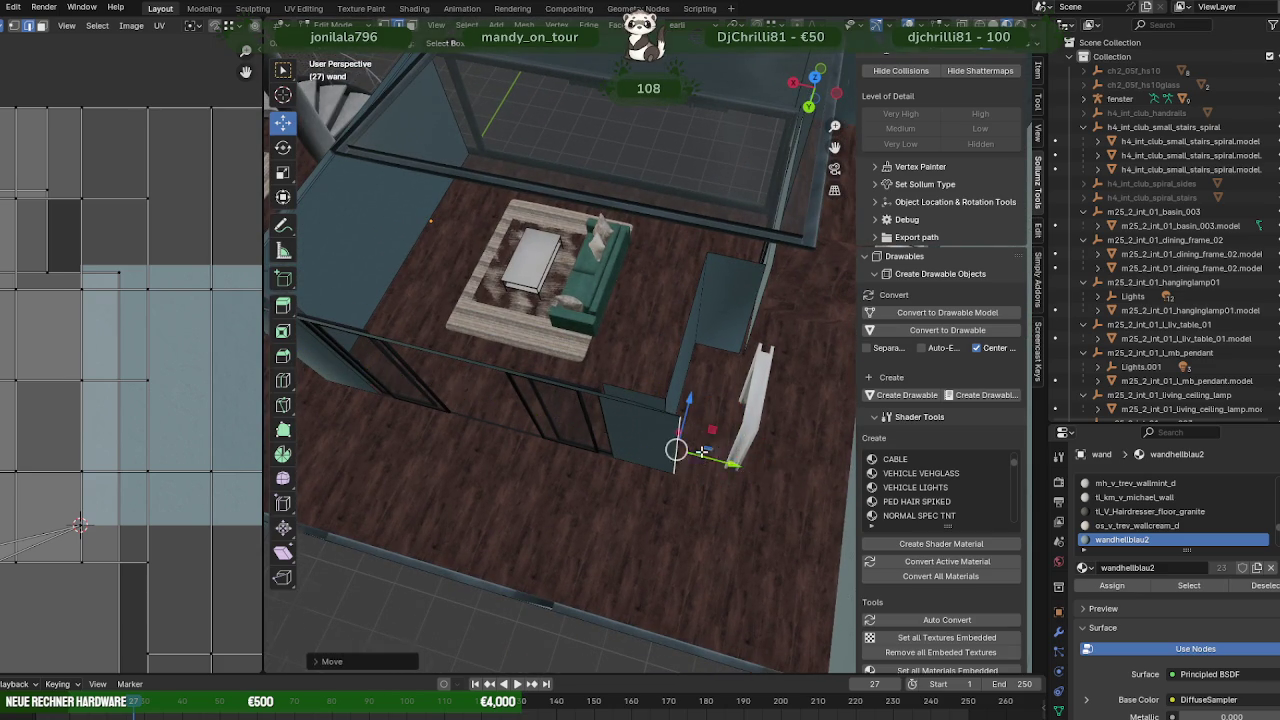
{"action": "middle_click_drag", "start_coordinate": [680, 443], "coordinate": [625, 421]}
{"action": "key", "text": "e"}
{"action": "scroll", "coordinate": [640, 436], "scroll_direction": "down", "scroll_amount": 5}
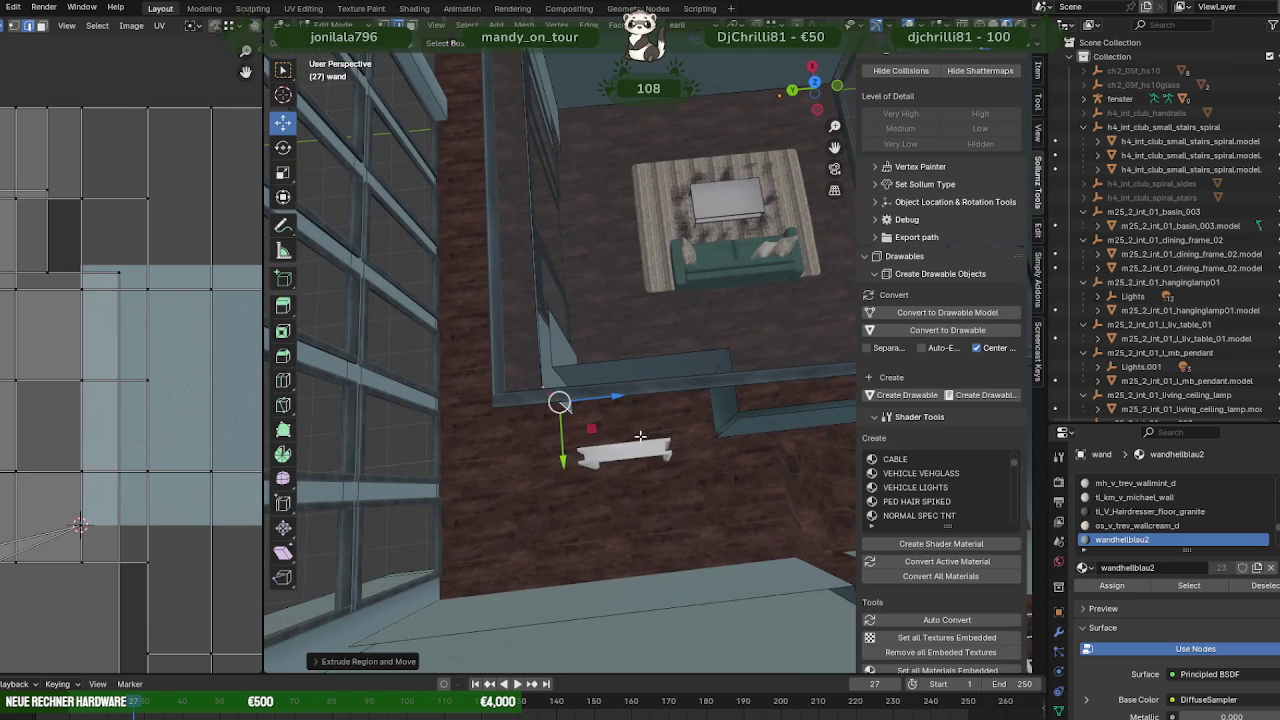
{"action": "left_click_drag", "start_coordinate": [622, 400], "coordinate": [760, 327]}
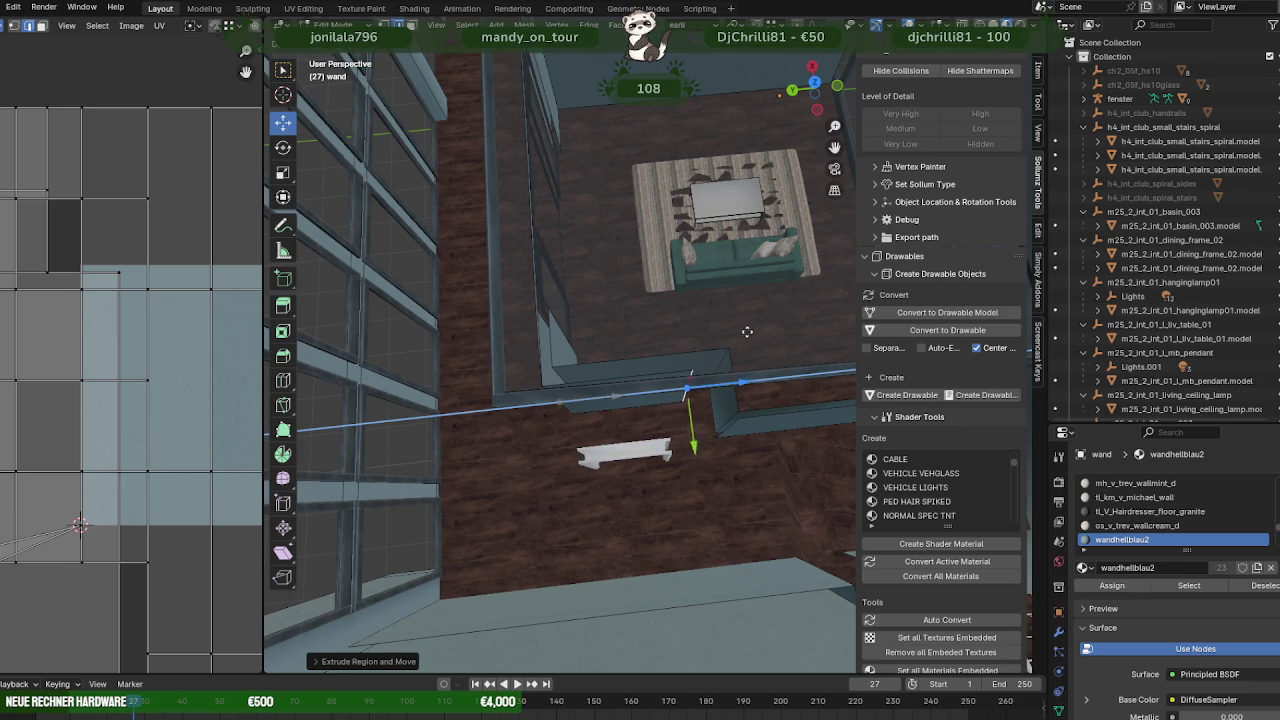
{"action": "middle_click_drag", "start_coordinate": [762, 326], "coordinate": [634, 447]}
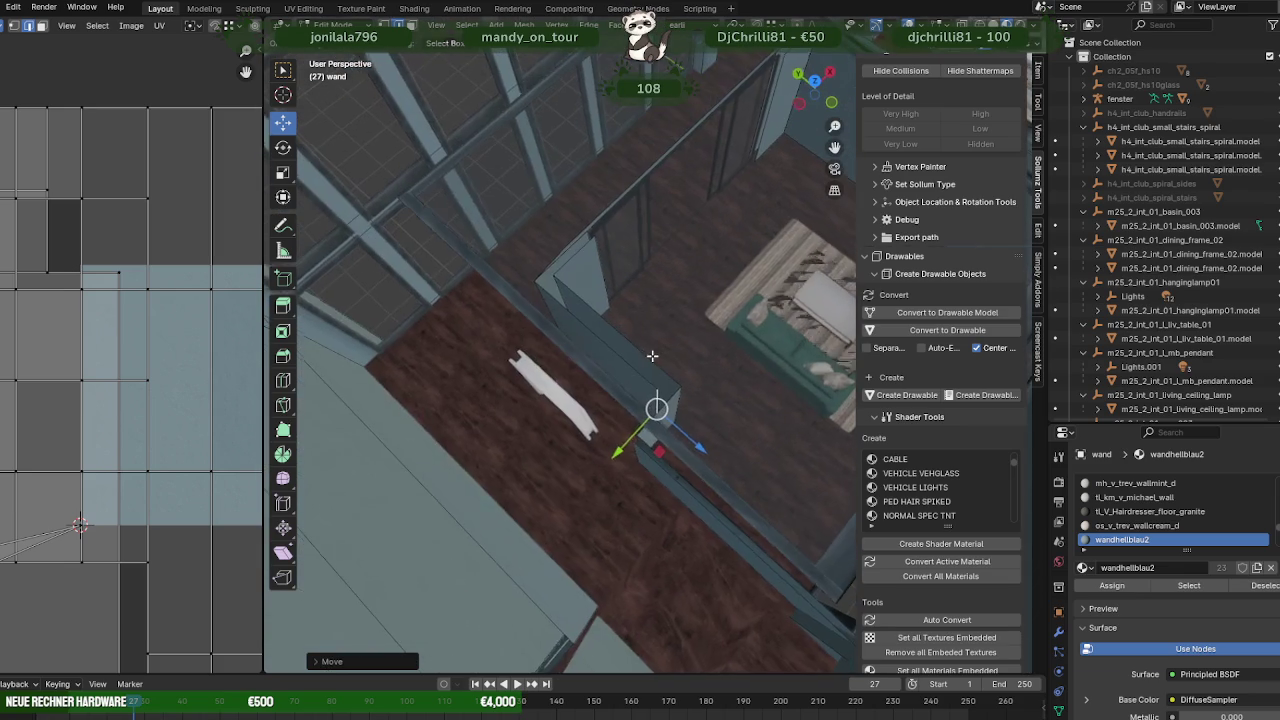
{"action": "mouse_move", "coordinate": [634, 447]}
{"action": "left_mouse_down"}
{"action": "mouse_move", "coordinate": [569, 488]}
{"action": "mouse_move", "coordinate": [625, 440]}
{"action": "left_mouse_up"}
{"action": "mouse_move", "coordinate": [625, 440]}
{"action": "middle_mouse_down"}
{"action": "mouse_move", "coordinate": [713, 478]}
{"action": "mouse_move", "coordinate": [700, 460]}
{"action": "mouse_move", "coordinate": [660, 470]}
{"action": "mouse_move", "coordinate": [706, 466]}
{"action": "middle_mouse_up"}
{"action": "left_click_drag", "start_coordinate": [706, 466], "coordinate": [660, 445]}
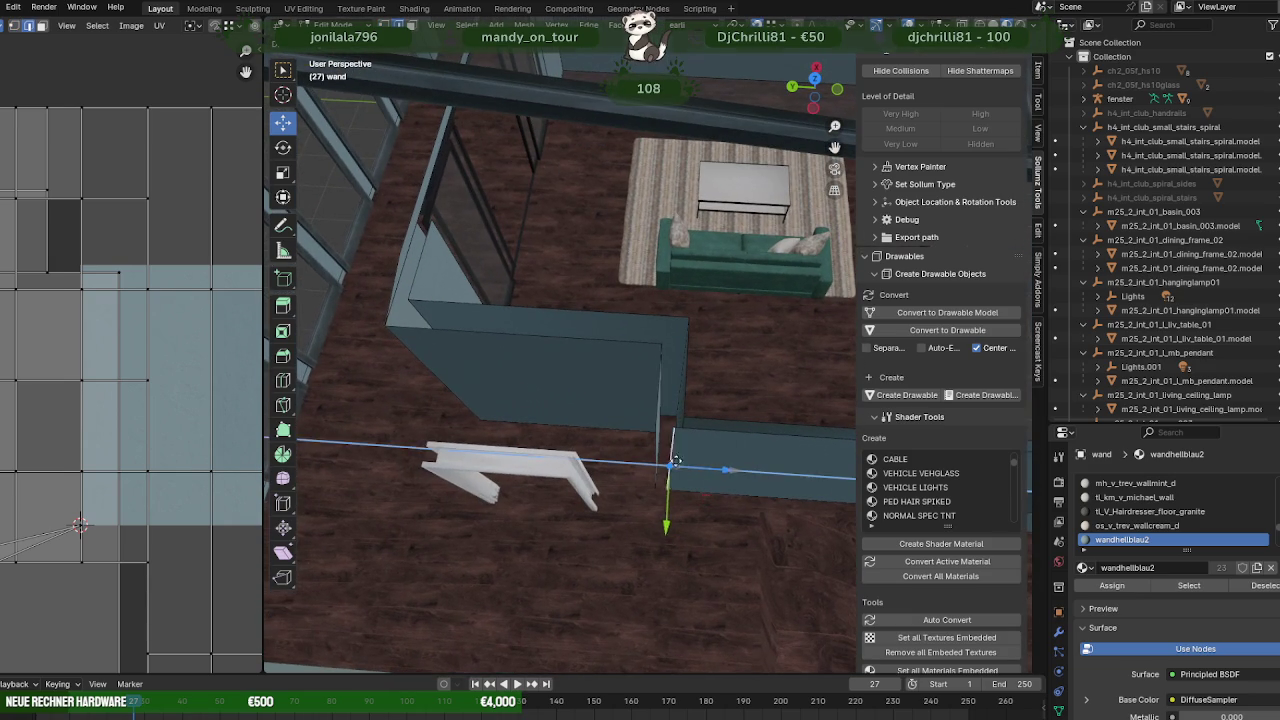
{"action": "mouse_move", "coordinate": [660, 445]}
{"action": "middle_mouse_down"}
{"action": "mouse_move", "coordinate": [616, 447]}
{"action": "mouse_move", "coordinate": [730, 372]}
{"action": "mouse_move", "coordinate": [720, 363]}
{"action": "middle_mouse_up"}
- Shift the white doorframe's mesh along the Y axis and return to Object Mode
{"action": "key", "text": "Tab"}
{"action": "left_click", "coordinate": [712, 424]}
{"action": "key", "text": "Tab"}
{"action": "scroll", "coordinate": [700, 400], "scroll_direction": "down", "scroll_amount": 3}
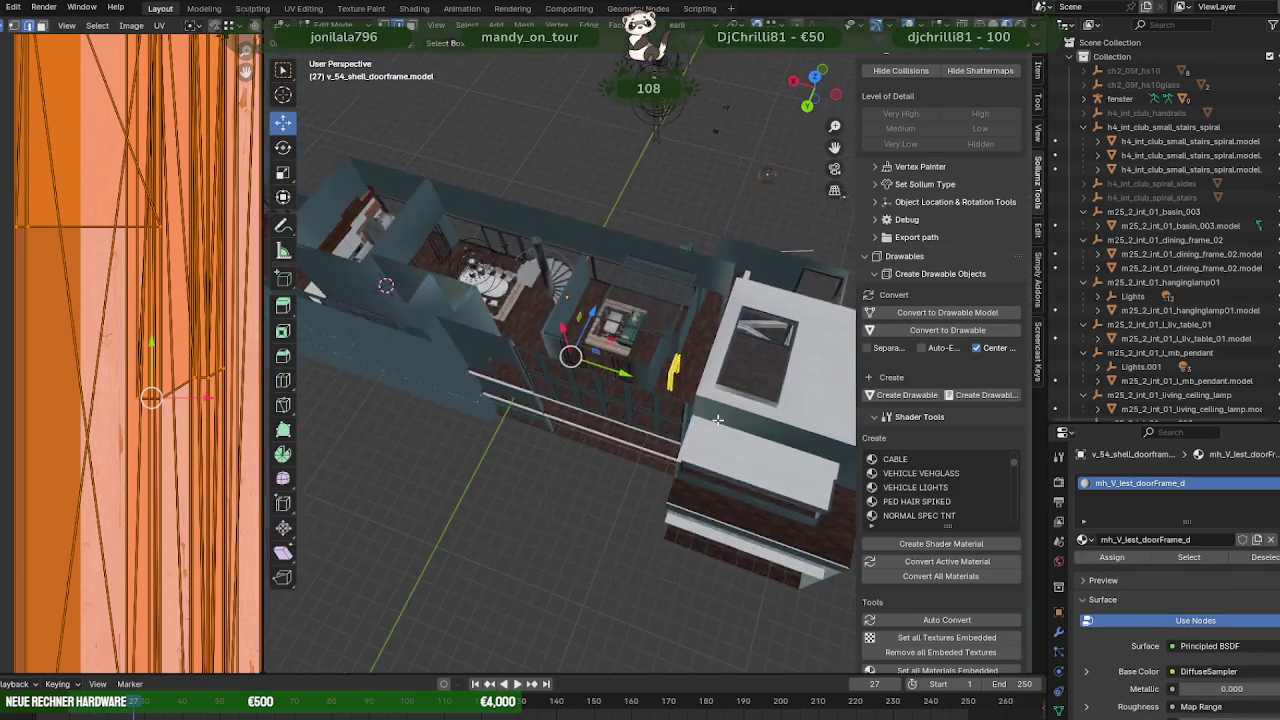
{"action": "scroll", "coordinate": [680, 360], "scroll_direction": "down", "scroll_amount": 2}
{"action": "scroll", "coordinate": [658, 312], "scroll_direction": "down", "scroll_amount": 1}
{"action": "key", "text": "g"}
{"action": "key", "text": "y"}
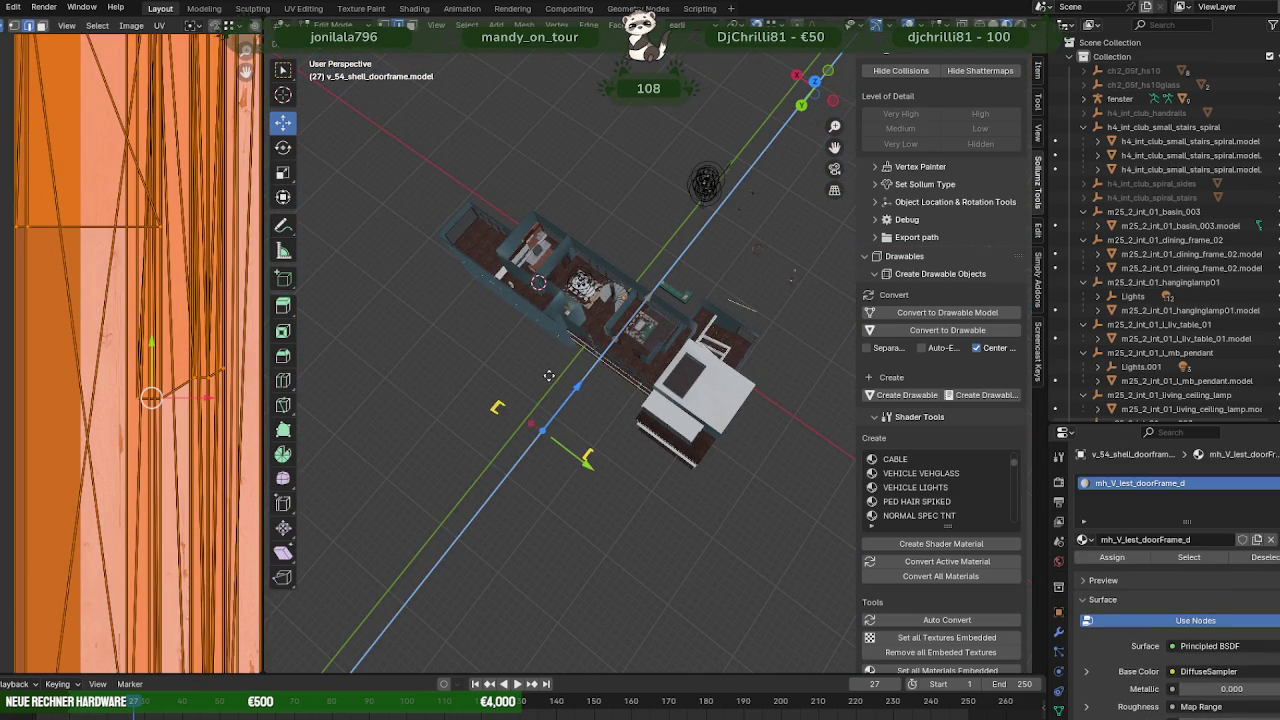
{"action": "left_click", "coordinate": [557, 369]}
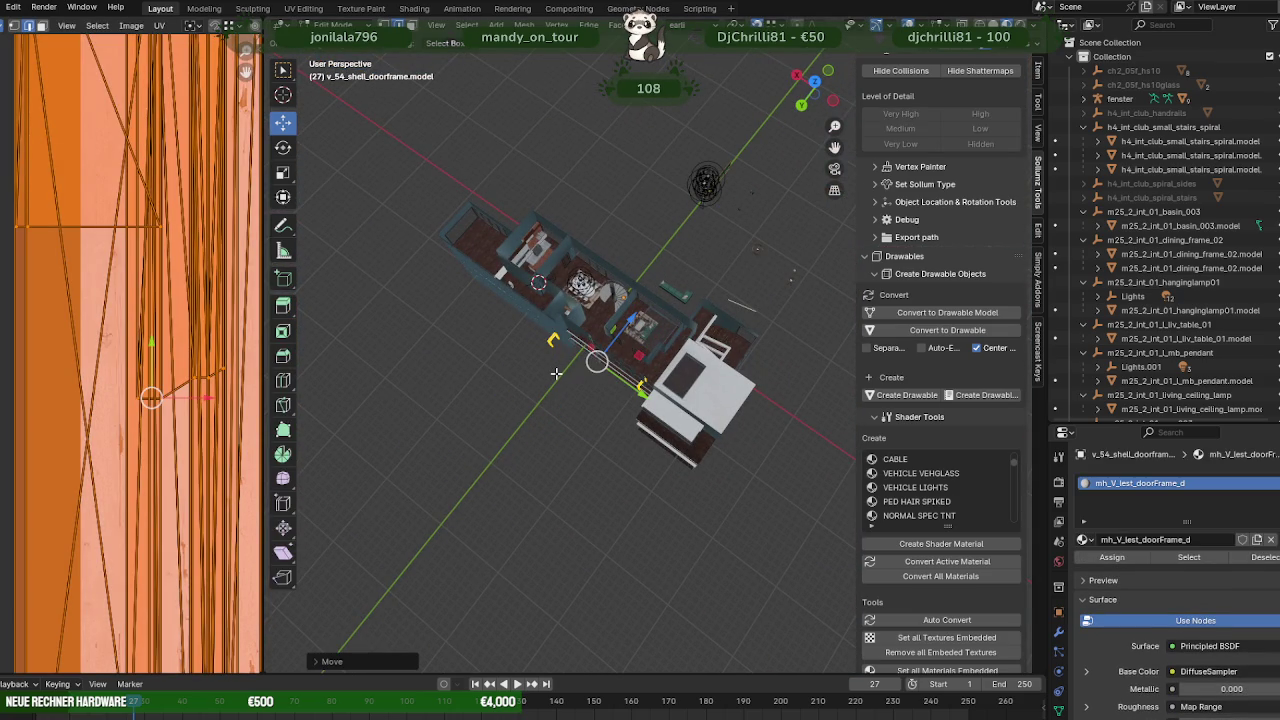
{"action": "scroll", "coordinate": [614, 392], "scroll_direction": "up", "scroll_amount": 5}
{"action": "key", "text": "Tab"}
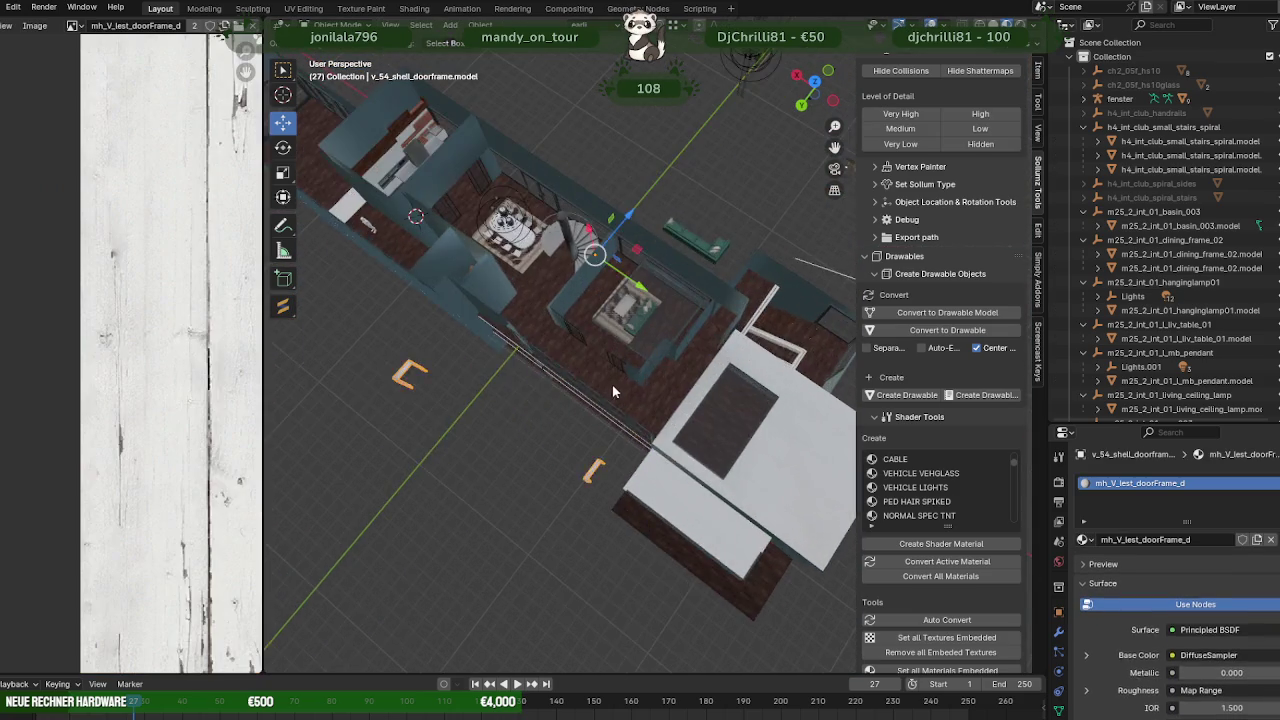
- Orbit and zoom around the living room to inspect the window facade and sofa area
{"action": "scroll", "coordinate": [614, 392], "scroll_direction": "up", "scroll_amount": 3}
{"action": "middle_click_drag", "start_coordinate": [629, 392], "coordinate": [702, 330]}
{"action": "scroll", "coordinate": [702, 330], "scroll_direction": "up", "scroll_amount": 2}
{"action": "scroll", "coordinate": [662, 303], "scroll_direction": "up", "scroll_amount": 2}
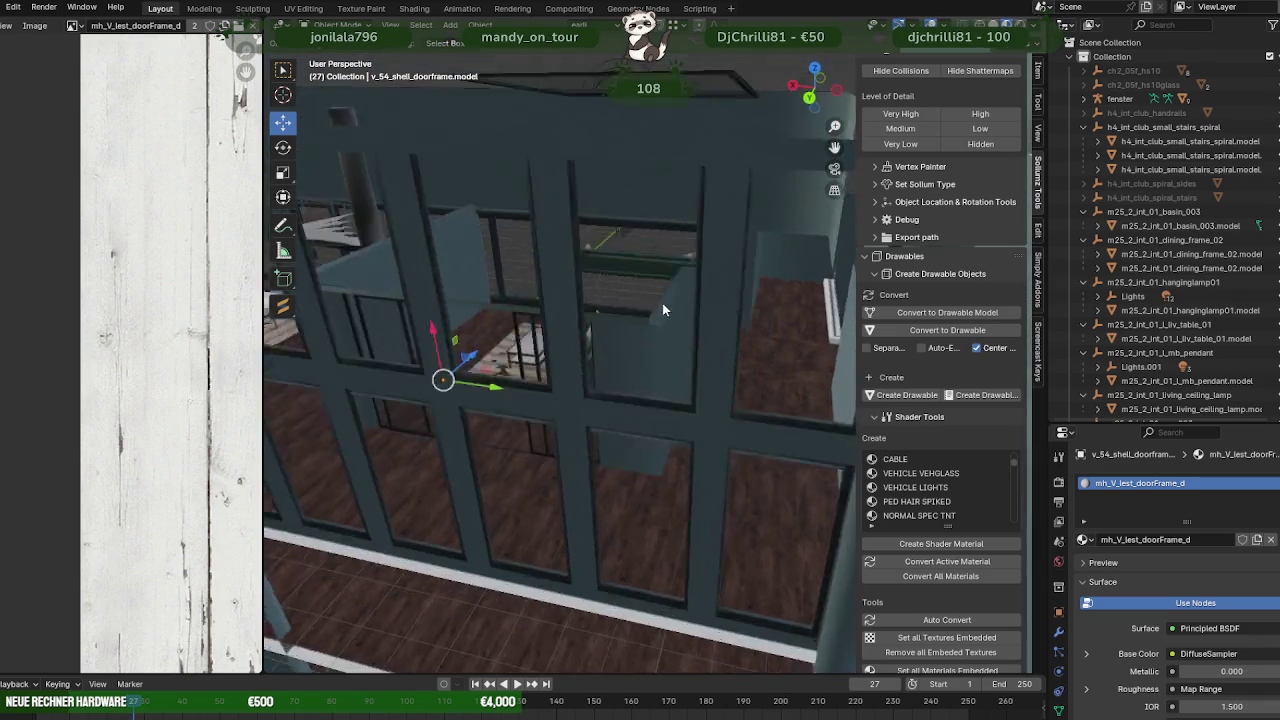
{"action": "scroll", "coordinate": [658, 289], "scroll_direction": "up", "scroll_amount": 3}
{"action": "mouse_move", "coordinate": [654, 275]}
{"action": "middle_mouse_down"}
{"action": "mouse_move", "coordinate": [678, 273]}
{"action": "mouse_move", "coordinate": [790, 327]}
{"action": "mouse_move", "coordinate": [740, 350]}
{"action": "mouse_move", "coordinate": [798, 415]}
{"action": "mouse_move", "coordinate": [683, 396]}
{"action": "middle_mouse_up"}
{"action": "scroll", "coordinate": [701, 376], "scroll_direction": "down", "scroll_amount": 2}
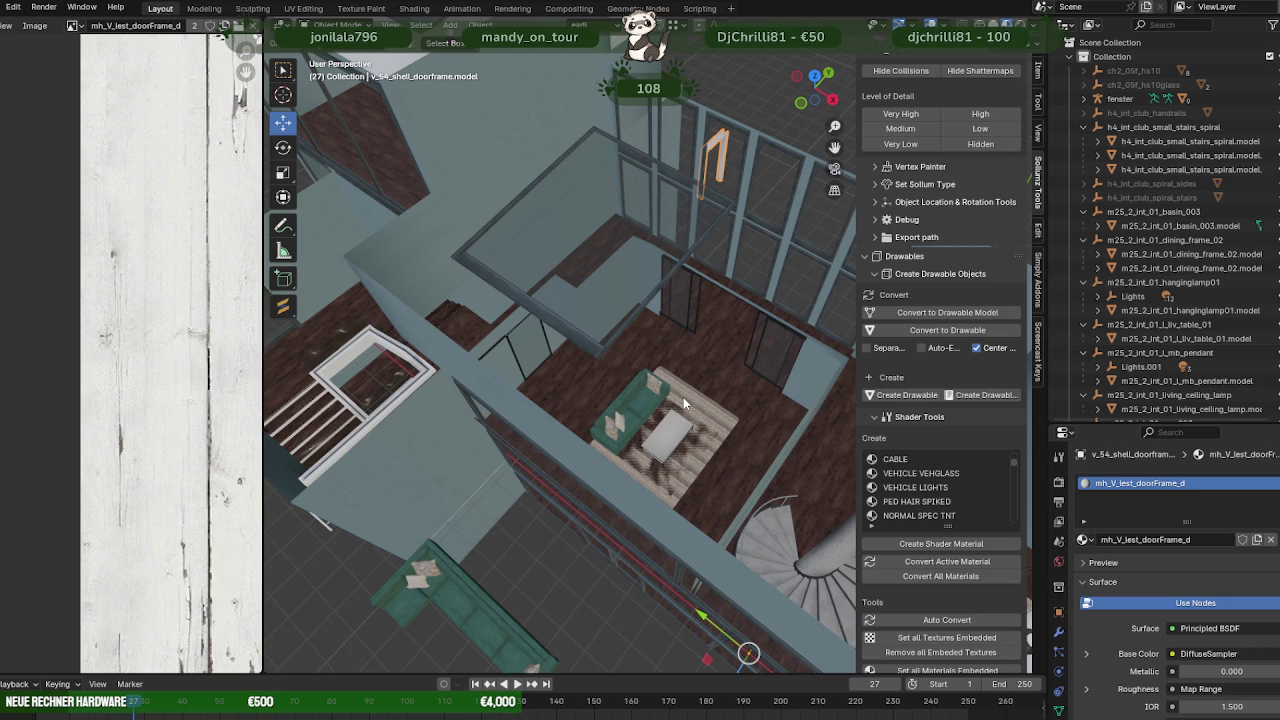
{"action": "mouse_move", "coordinate": [680, 397]}
{"action": "middle_mouse_down"}
{"action": "mouse_move", "coordinate": [668, 342]}
{"action": "mouse_move", "coordinate": [578, 358]}
{"action": "mouse_move", "coordinate": [635, 366]}
{"action": "mouse_move", "coordinate": [792, 438]}
{"action": "mouse_move", "coordinate": [738, 377]}
{"action": "mouse_move", "coordinate": [674, 340]}
{"action": "mouse_move", "coordinate": [419, 327]}
{"action": "mouse_move", "coordinate": [474, 299]}
{"action": "mouse_move", "coordinate": [440, 303]}
{"action": "middle_mouse_up"}
{"action": "scroll", "coordinate": [668, 341], "scroll_direction": "up", "scroll_amount": 3}
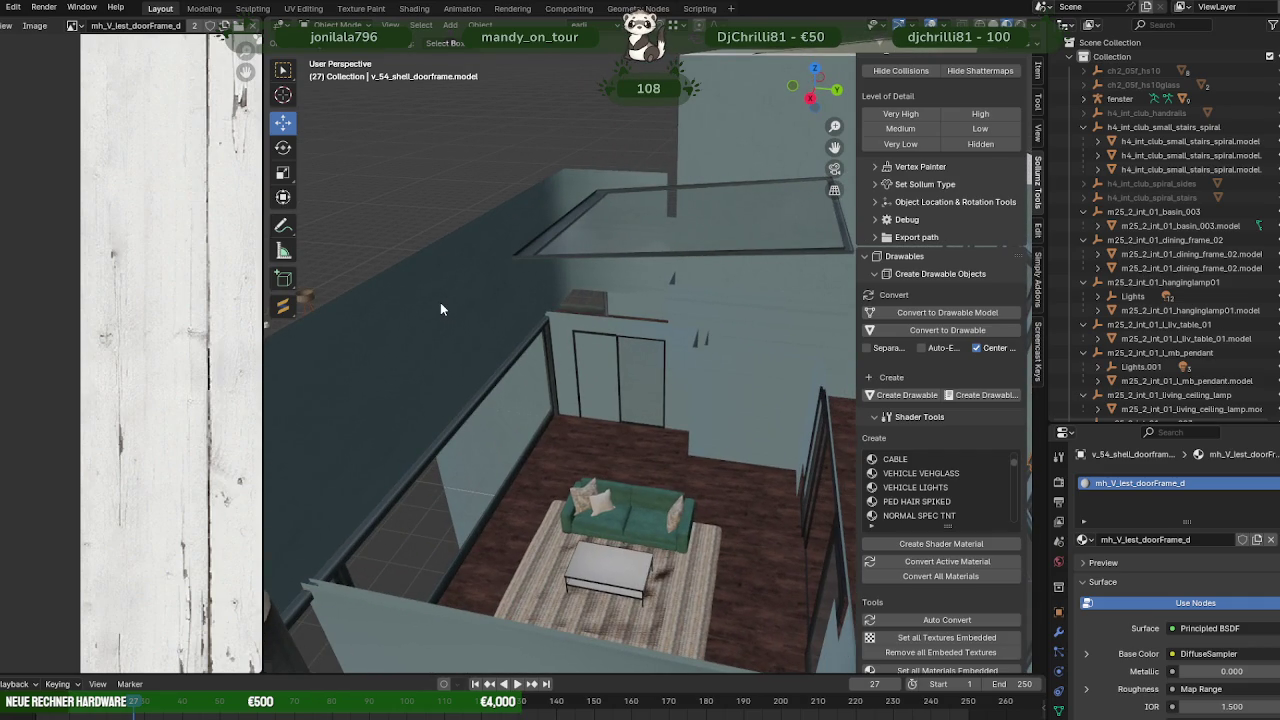
{"action": "middle_click_drag", "start_coordinate": [441, 308], "coordinate": [468, 320]}
- Frame the stairwell door frames, then select the inner window frame FENSTERRAHMEN INNEN.001
{"action": "key", "text": "KP_Decimal"}
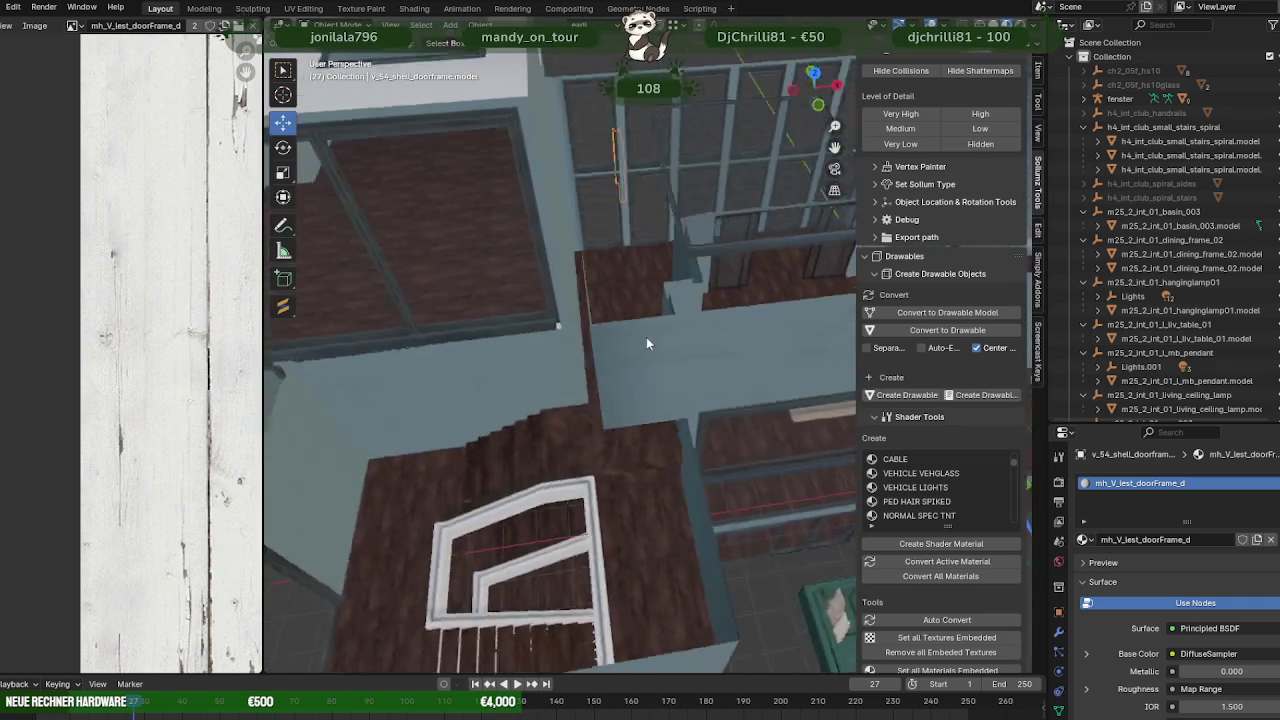
{"action": "mouse_move", "coordinate": [736, 310]}
{"action": "middle_mouse_down"}
{"action": "mouse_move", "coordinate": [695, 309]}
{"action": "mouse_move", "coordinate": [771, 394]}
{"action": "mouse_move", "coordinate": [659, 368]}
{"action": "mouse_move", "coordinate": [503, 371]}
{"action": "mouse_move", "coordinate": [590, 395]}
{"action": "middle_mouse_up"}
{"action": "left_click", "coordinate": [606, 307]}
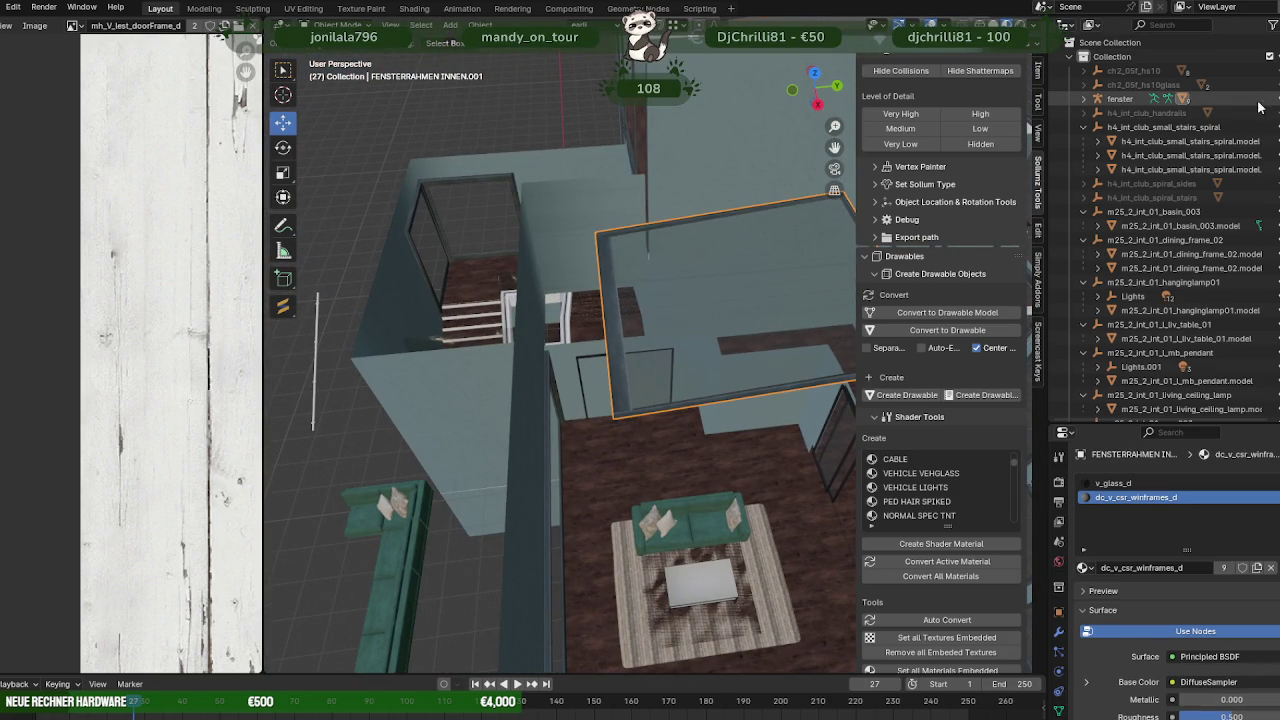
- Hide the inner window frame and orbit to a top-down view of the room
{"action": "key", "text": "h"}
{"action": "middle_click_drag", "start_coordinate": [720, 340], "coordinate": [660, 388]}
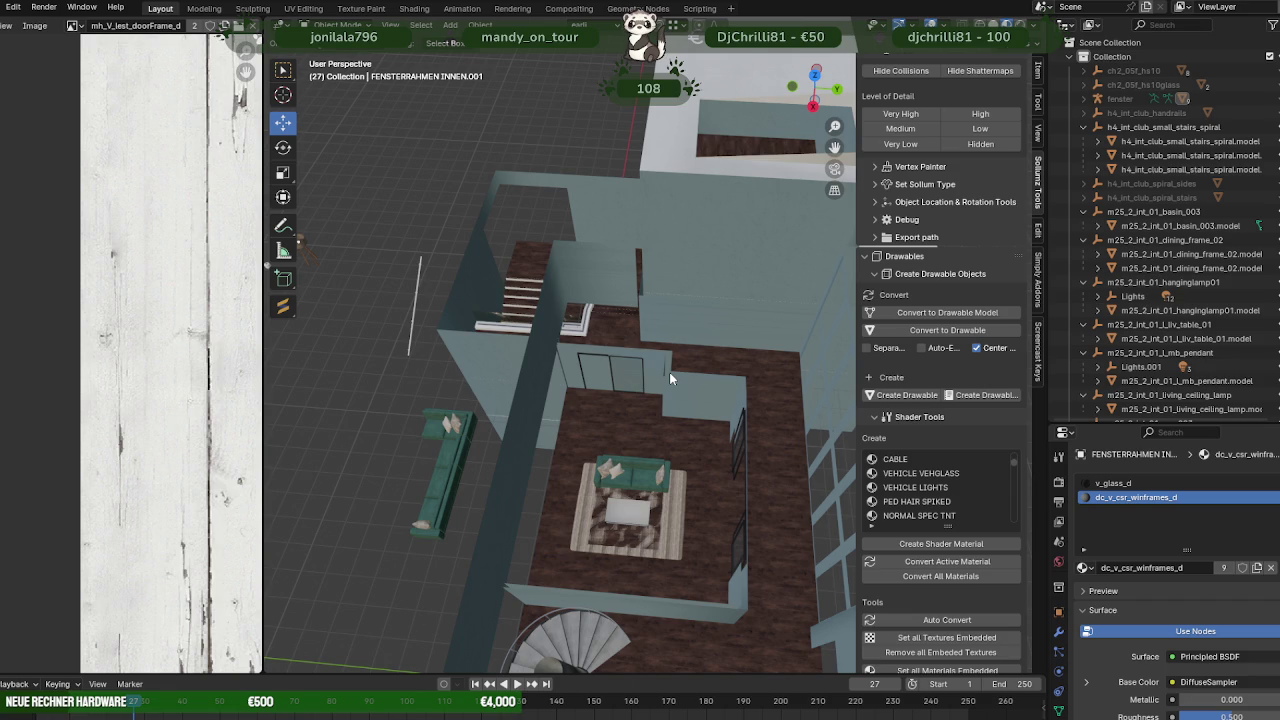
{"action": "mouse_move", "coordinate": [660, 375]}
{"action": "middle_mouse_down"}
{"action": "mouse_move", "coordinate": [719, 433]}
{"action": "mouse_move", "coordinate": [587, 447]}
{"action": "mouse_move", "coordinate": [656, 387]}
{"action": "mouse_move", "coordinate": [585, 375]}
{"action": "mouse_move", "coordinate": [738, 386]}
{"action": "mouse_move", "coordinate": [660, 405]}
{"action": "mouse_move", "coordinate": [562, 398]}
{"action": "mouse_move", "coordinate": [701, 392]}
{"action": "mouse_move", "coordinate": [640, 420]}
{"action": "mouse_move", "coordinate": [662, 430]}
{"action": "middle_mouse_up"}
- Enter Edit Mode on the wand wall and select the end face of its stub
{"action": "left_click", "coordinate": [709, 411]}
{"action": "key", "text": "Tab"}
{"action": "left_click", "coordinate": [615, 389]}
{"action": "left_click", "coordinate": [597, 386]}
- Push the wall-end face out and extrude a new wall section beside the sofa
{"action": "left_click", "coordinate": [640, 420]}
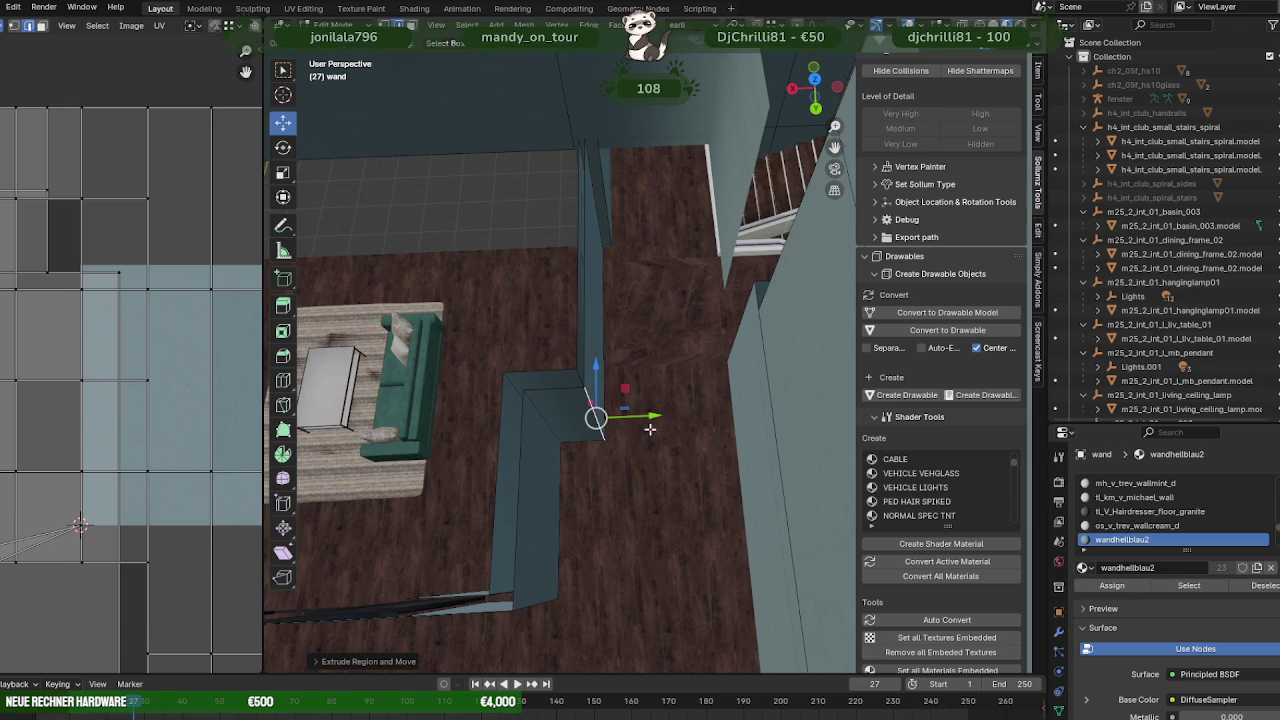
{"action": "left_click_drag", "start_coordinate": [662, 430], "coordinate": [738, 297]}
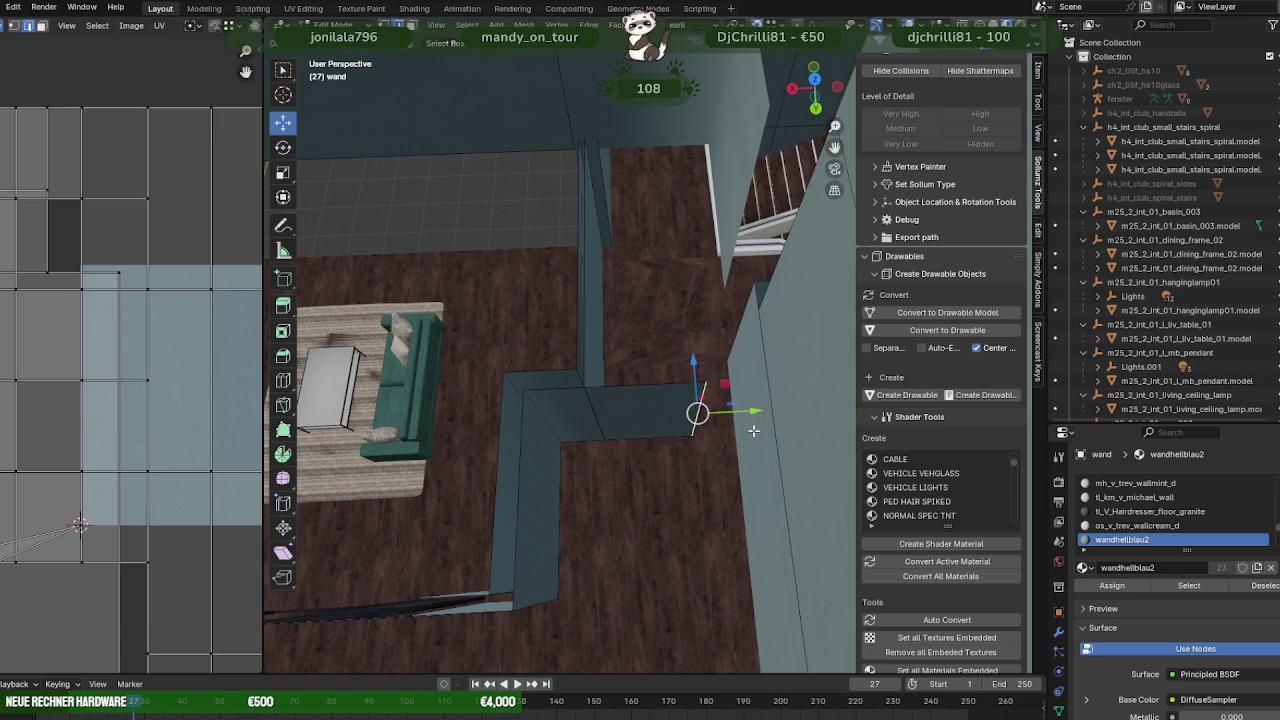
{"action": "left_click_drag", "start_coordinate": [754, 407], "coordinate": [700, 400]}
{"action": "mouse_move", "coordinate": [606, 349]}
{"action": "middle_mouse_down"}
{"action": "mouse_move", "coordinate": [683, 338]}
{"action": "mouse_move", "coordinate": [600, 400]}
{"action": "mouse_move", "coordinate": [672, 372]}
{"action": "middle_mouse_up"}
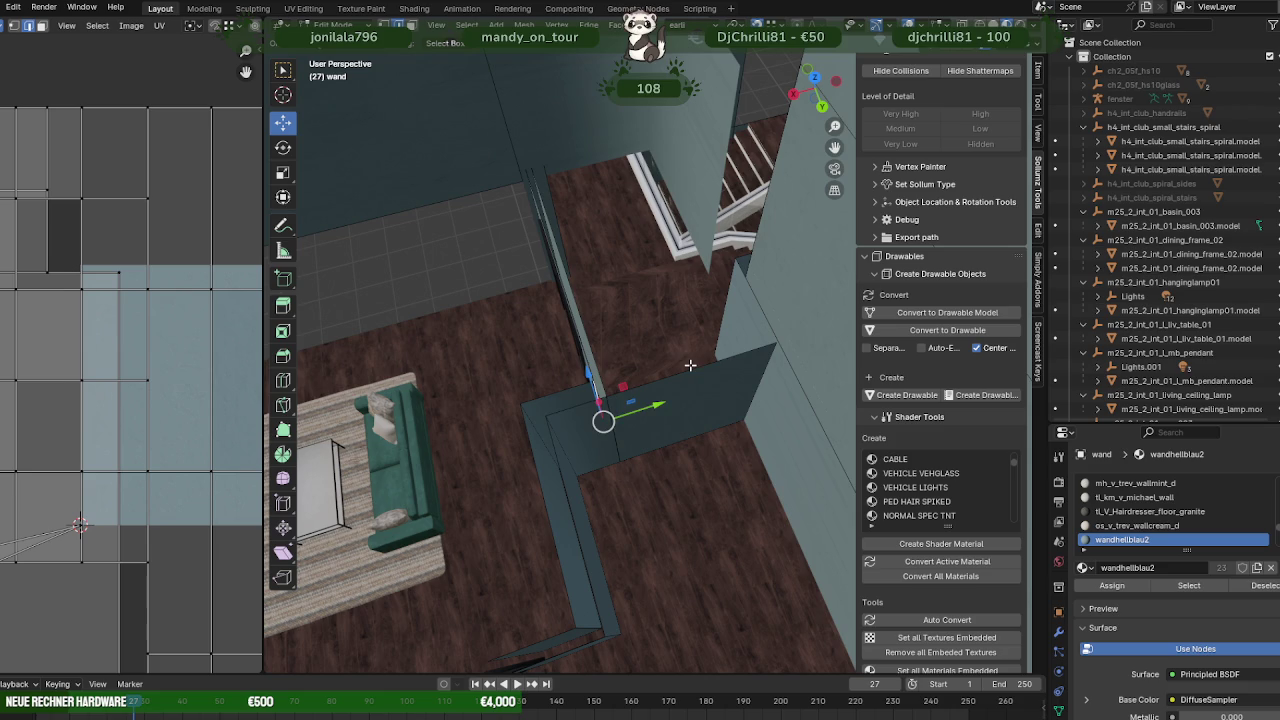
{"action": "key", "text": "e"}
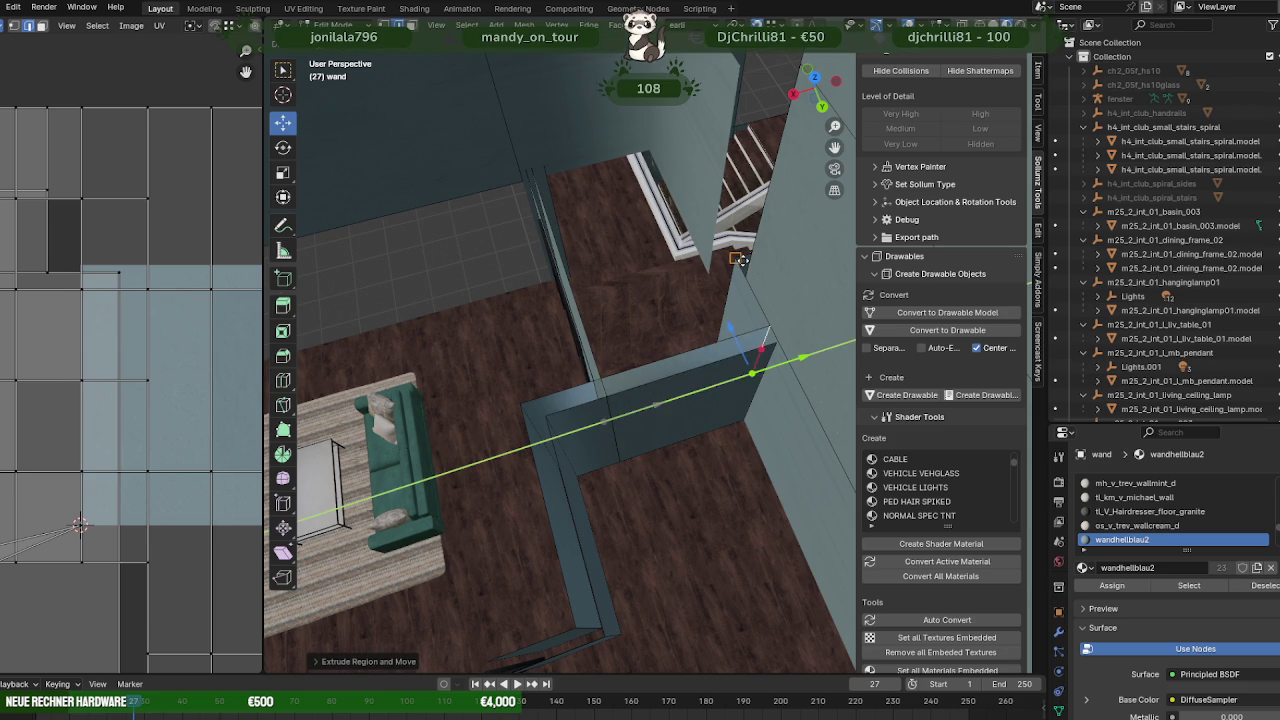
{"action": "left_click", "coordinate": [738, 259]}
- Flip the normals of the new wall face so it faces the right way
{"action": "mouse_move", "coordinate": [738, 259]}
{"action": "middle_mouse_down"}
{"action": "mouse_move", "coordinate": [663, 351]}
{"action": "mouse_move", "coordinate": [700, 309]}
{"action": "mouse_move", "coordinate": [663, 303]}
{"action": "mouse_move", "coordinate": [677, 492]}
{"action": "middle_mouse_up"}
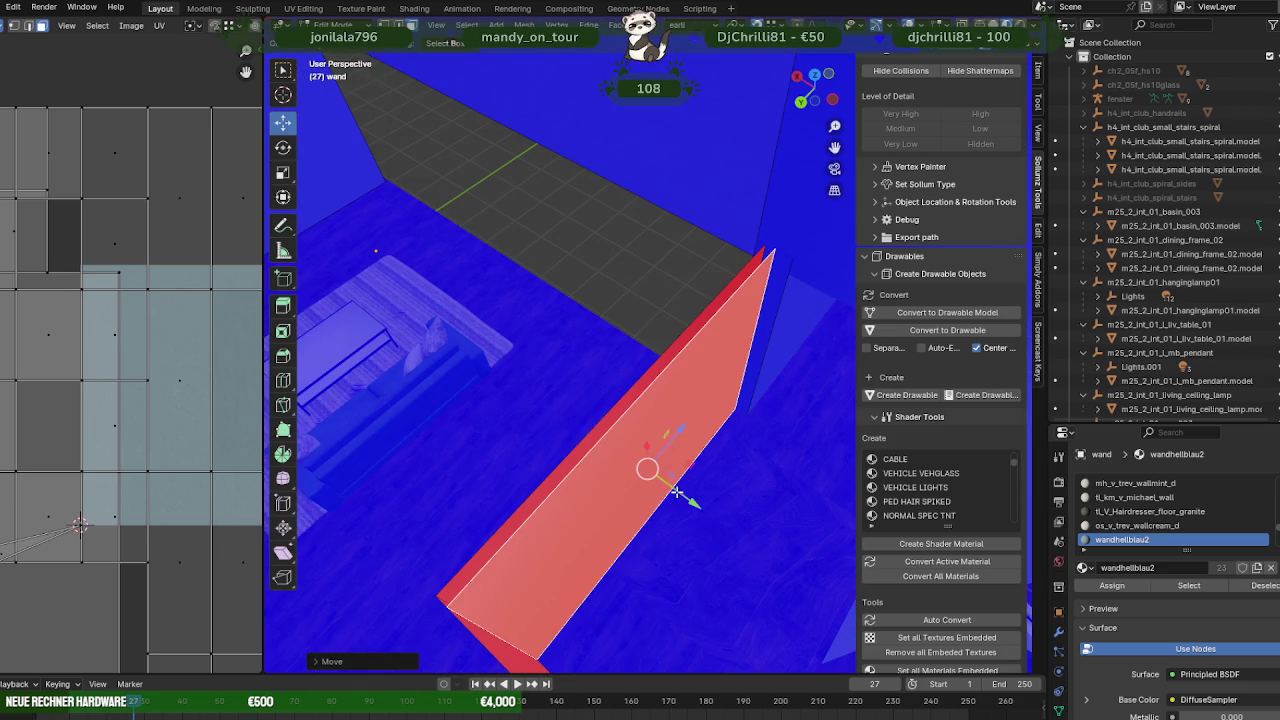
{"action": "key", "text": "alt+n"}
{"action": "key", "text": "f"}
{"action": "key", "text": "shift+r"}
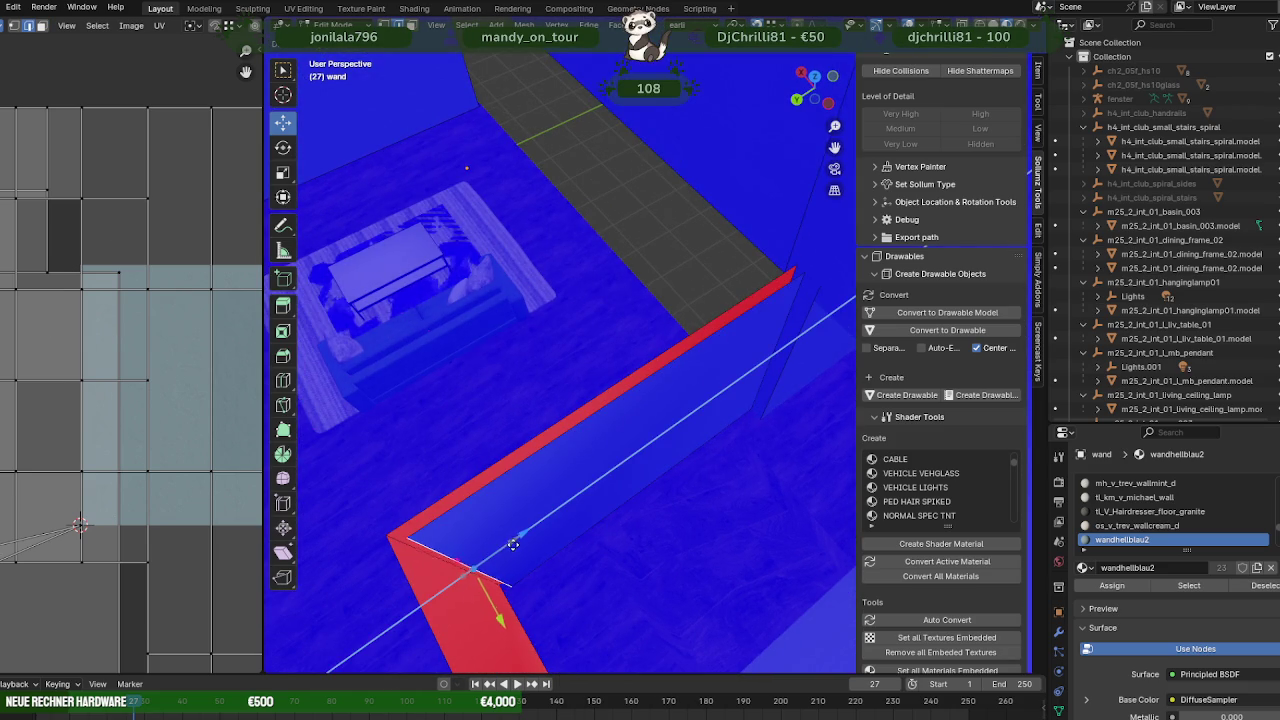
- Extrude the wall edge into a new strip and slide it along the wall
{"action": "mouse_move", "coordinate": [512, 544]}
{"action": "middle_mouse_down"}
{"action": "mouse_move", "coordinate": [773, 534]}
{"action": "mouse_move", "coordinate": [677, 523]}
{"action": "middle_mouse_up"}
{"action": "key", "text": "e"}
{"action": "left_click", "coordinate": [722, 440]}
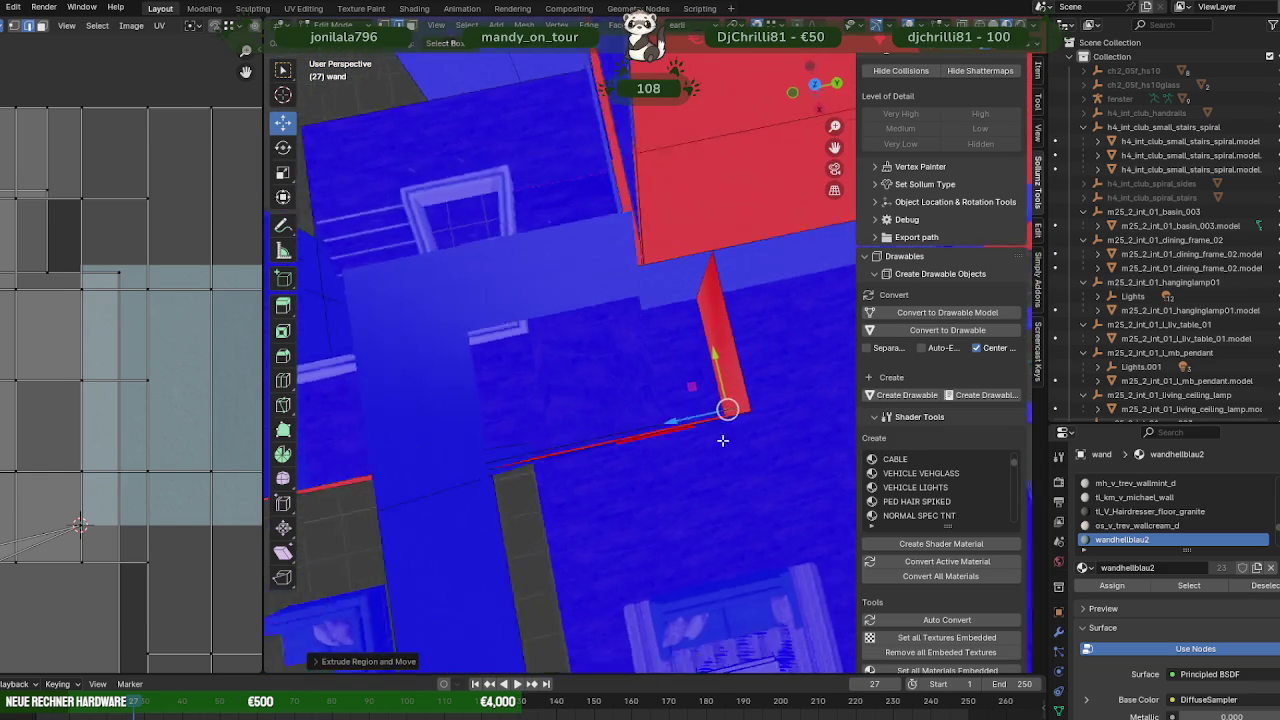
{"action": "middle_click_drag", "start_coordinate": [722, 440], "coordinate": [694, 363]}
{"action": "left_click_drag", "start_coordinate": [694, 363], "coordinate": [668, 268]}
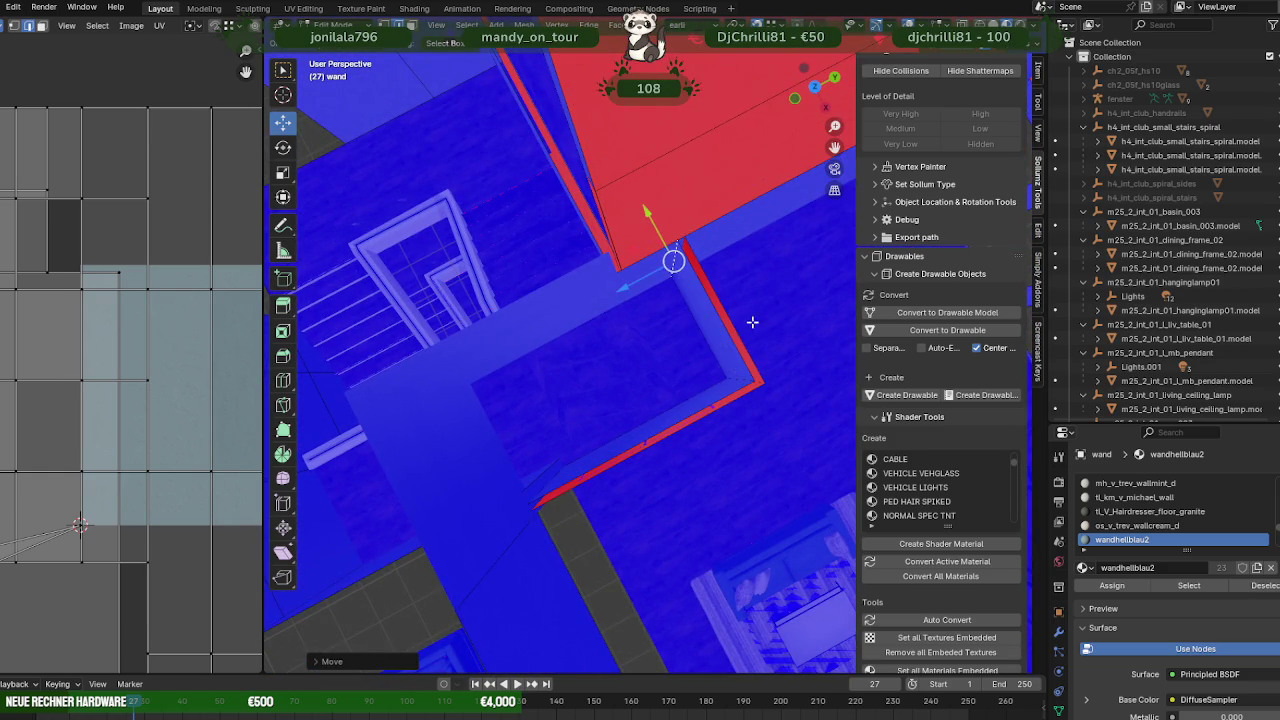
{"action": "mouse_move", "coordinate": [752, 322]}
{"action": "middle_mouse_down"}
{"action": "mouse_move", "coordinate": [648, 344]}
{"action": "mouse_move", "coordinate": [735, 365]}
{"action": "mouse_move", "coordinate": [770, 400]}
{"action": "mouse_move", "coordinate": [767, 414]}
{"action": "mouse_move", "coordinate": [643, 394]}
{"action": "mouse_move", "coordinate": [671, 420]}
{"action": "mouse_move", "coordinate": [634, 411]}
{"action": "mouse_move", "coordinate": [669, 393]}
{"action": "mouse_move", "coordinate": [686, 466]}
{"action": "mouse_move", "coordinate": [714, 449]}
{"action": "middle_mouse_up"}
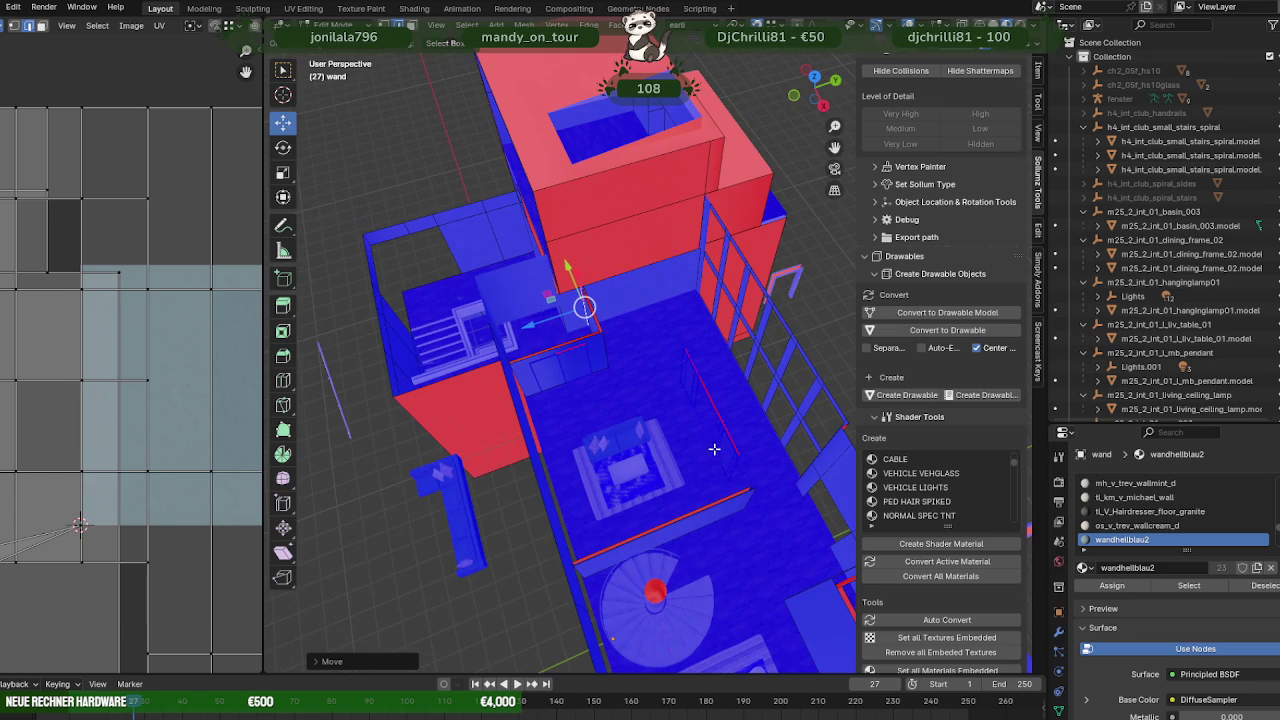
- Turn off Face Orientation in the viewport overlays and check the wall faces
{"action": "left_click", "coordinate": [726, 513]}
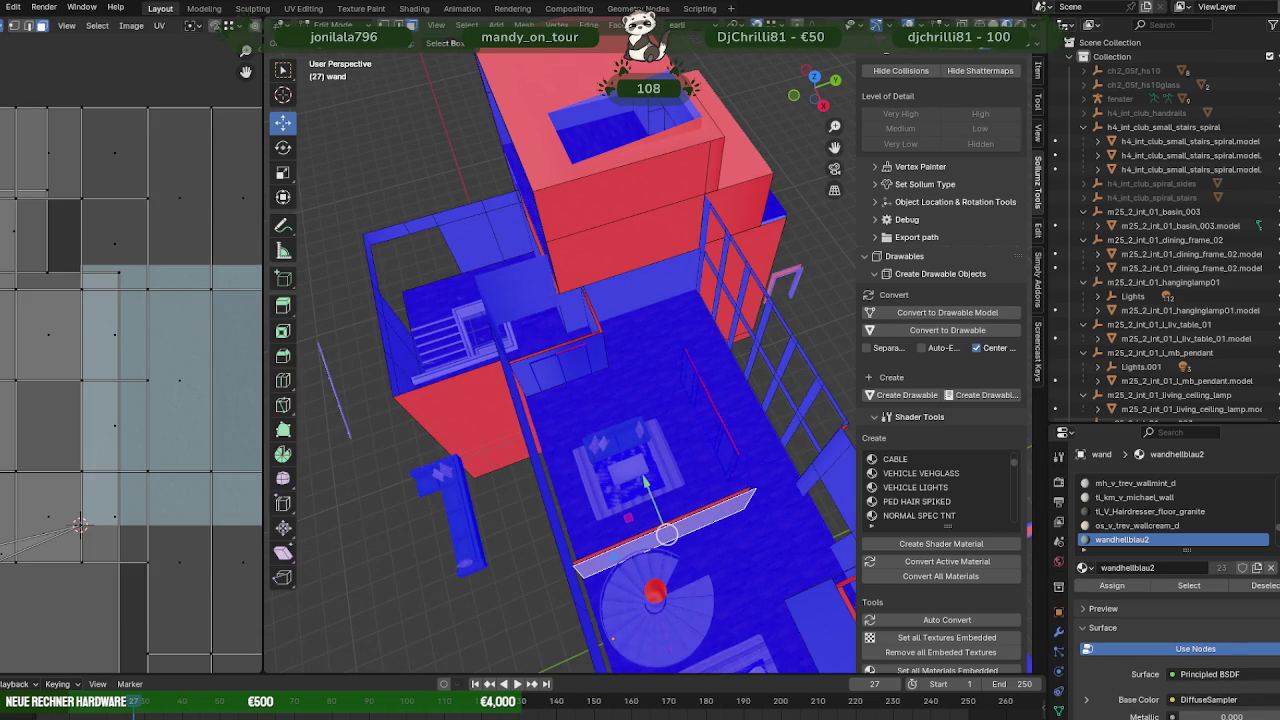
{"action": "left_click", "coordinate": [885, 24]}
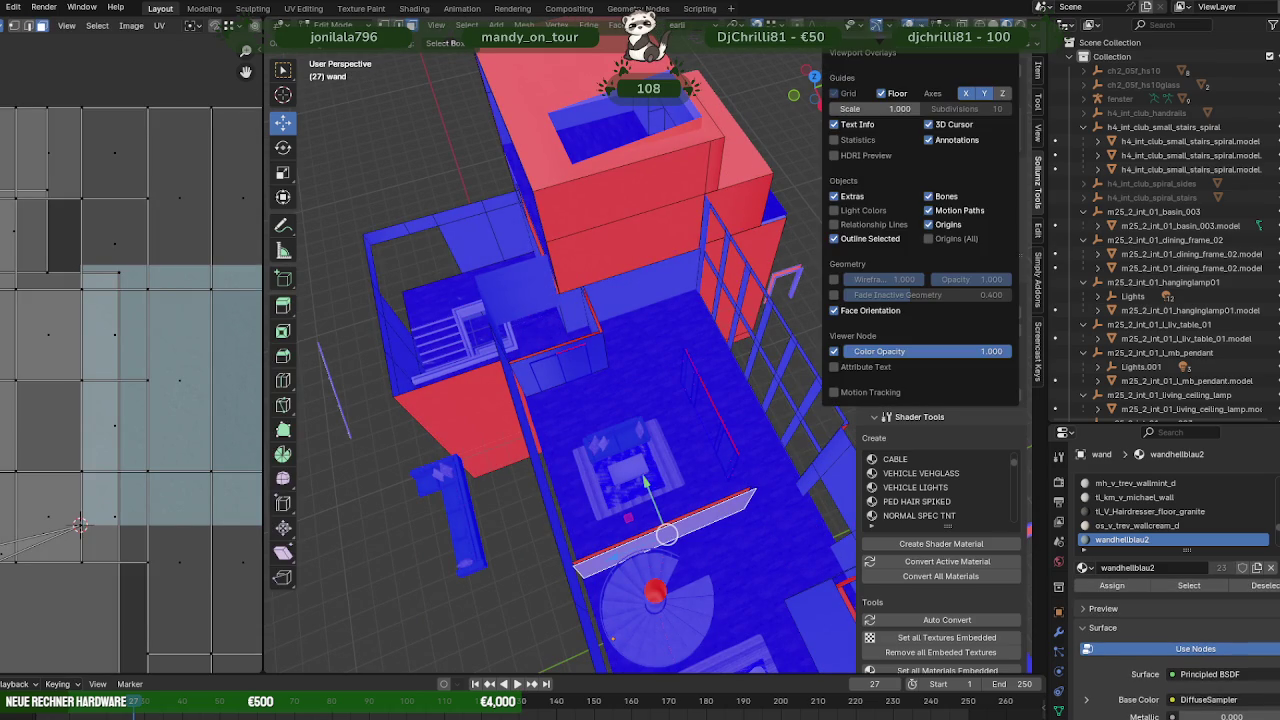
{"action": "left_click", "coordinate": [835, 311]}
{"action": "scroll", "coordinate": [700, 466], "scroll_direction": "up", "scroll_amount": 3}
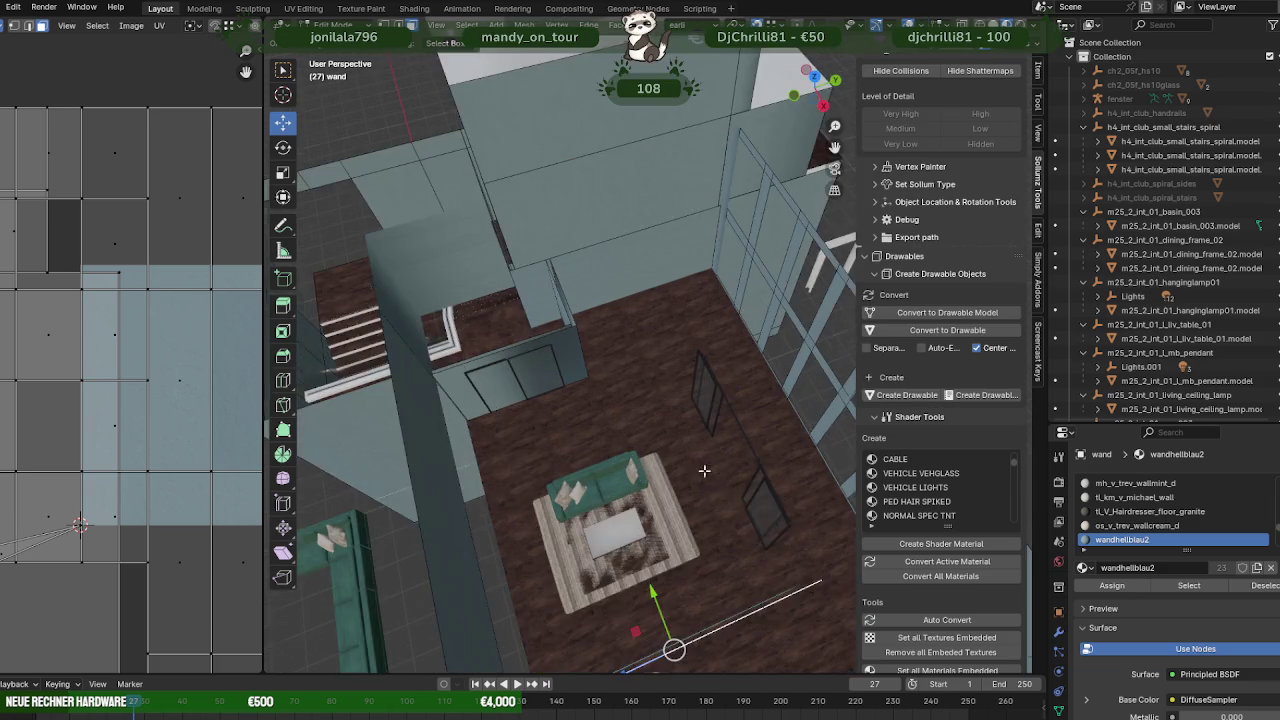
{"action": "mouse_move", "coordinate": [700, 466]}
{"action": "middle_mouse_down"}
{"action": "mouse_move", "coordinate": [649, 421]}
{"action": "mouse_move", "coordinate": [557, 449]}
{"action": "mouse_move", "coordinate": [520, 439]}
{"action": "middle_mouse_up"}
{"action": "scroll", "coordinate": [609, 437], "scroll_direction": "up", "scroll_amount": 3}
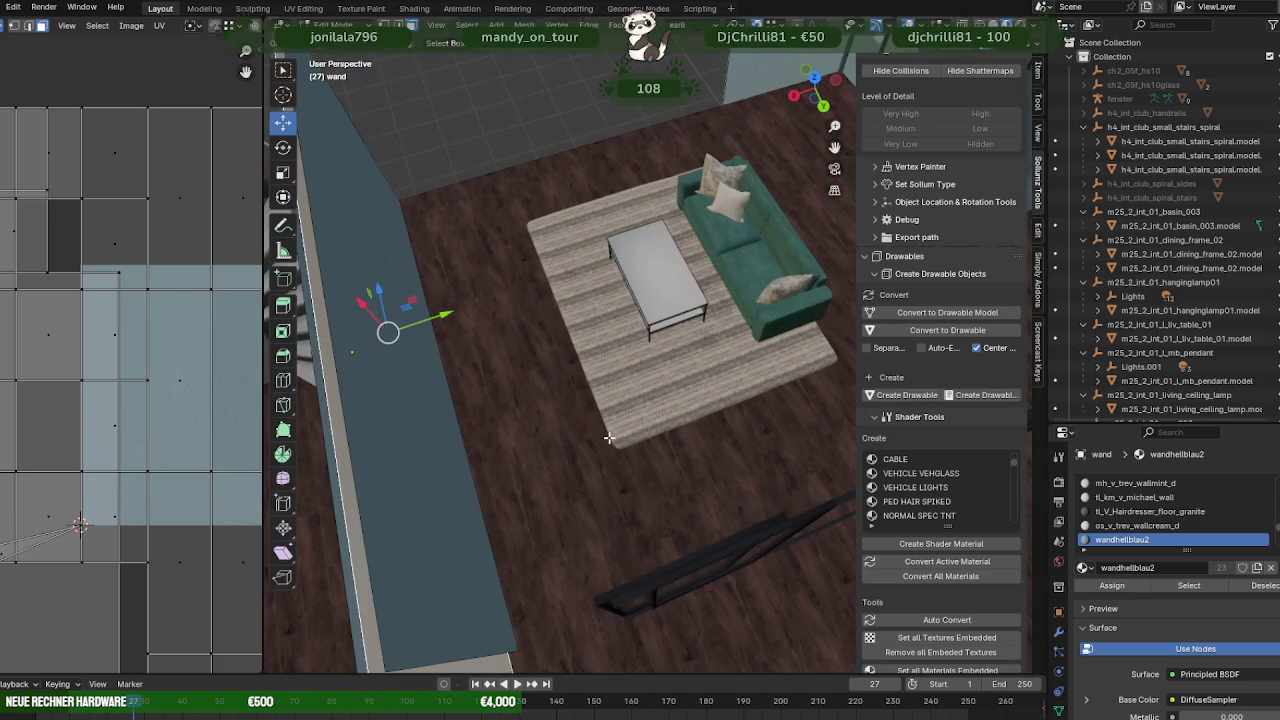
{"action": "left_click", "coordinate": [418, 495]}
{"action": "scroll", "coordinate": [343, 499], "scroll_direction": "down", "scroll_amount": 3}
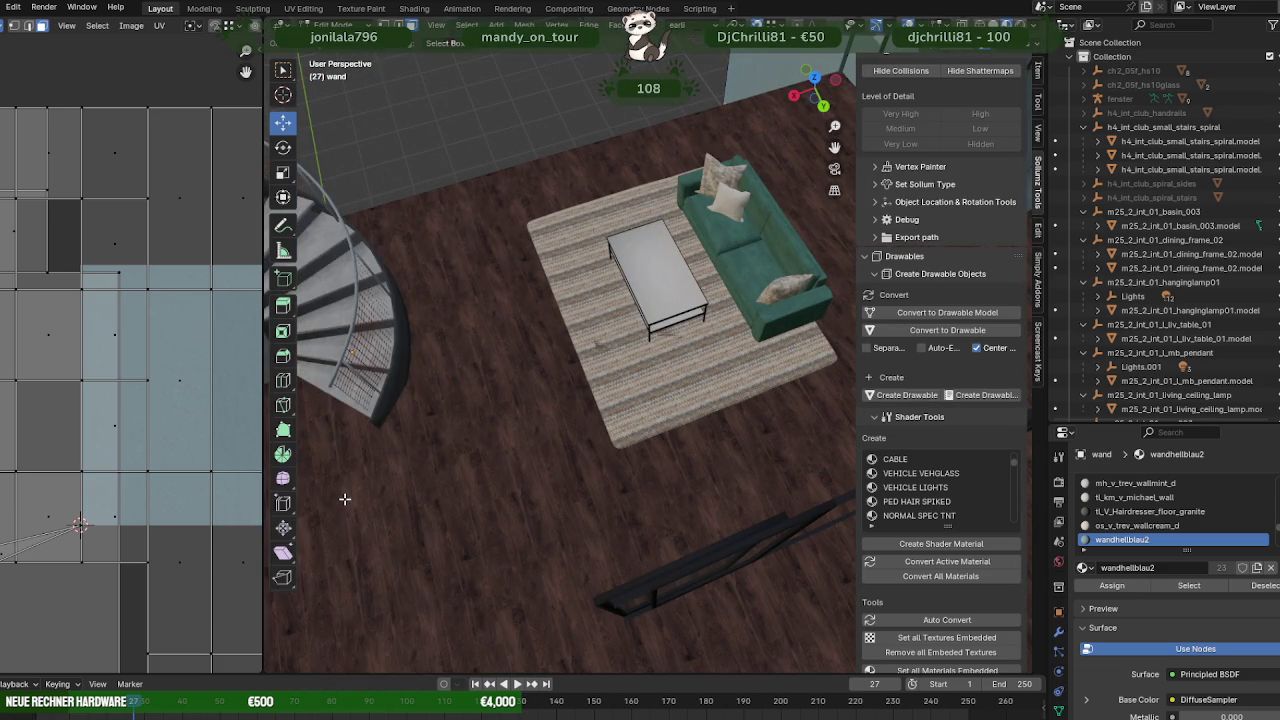
{"action": "scroll", "coordinate": [508, 451], "scroll_direction": "down", "scroll_amount": 3}
{"action": "middle_click_drag", "start_coordinate": [508, 451], "coordinate": [655, 403]}
- Rotate the m25_2_int_01_dining_frame_02 partition mesh about its X axis
{"action": "key", "text": "Tab"}
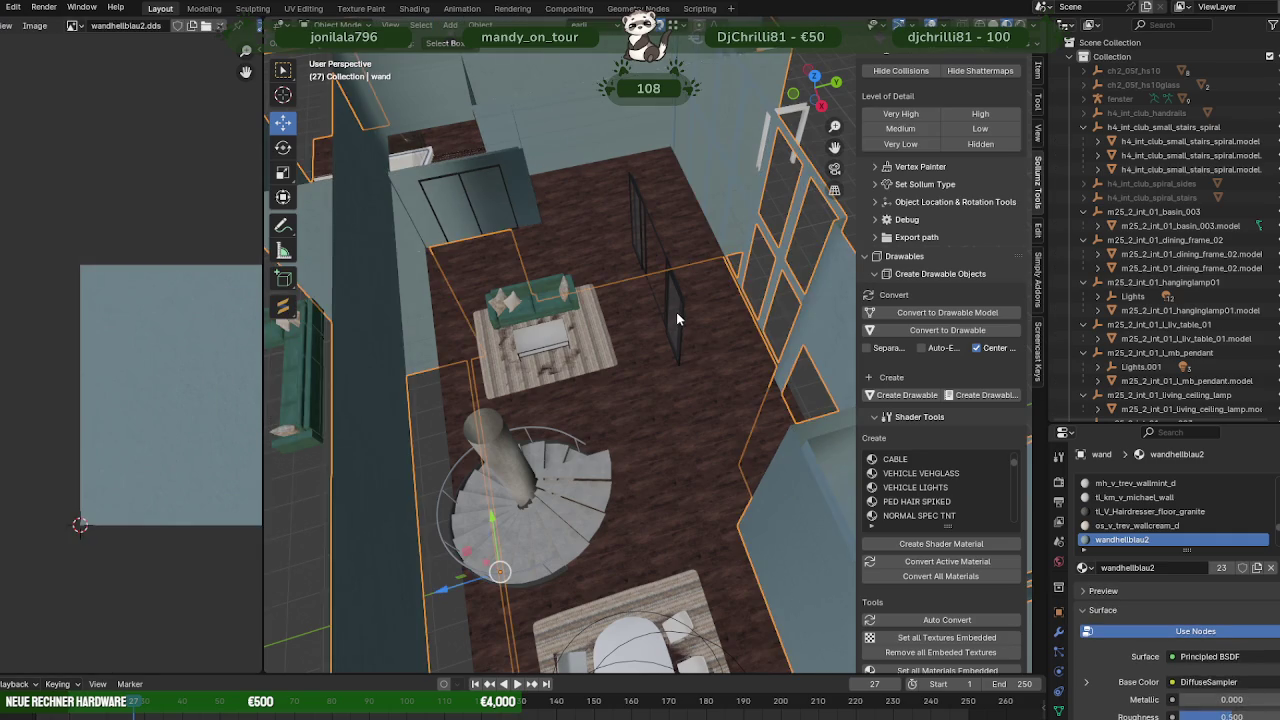
{"action": "left_click", "coordinate": [677, 312]}
{"action": "key", "text": "Tab"}
{"action": "key", "text": "shift+space"}
{"action": "left_click", "coordinate": [670, 327]}
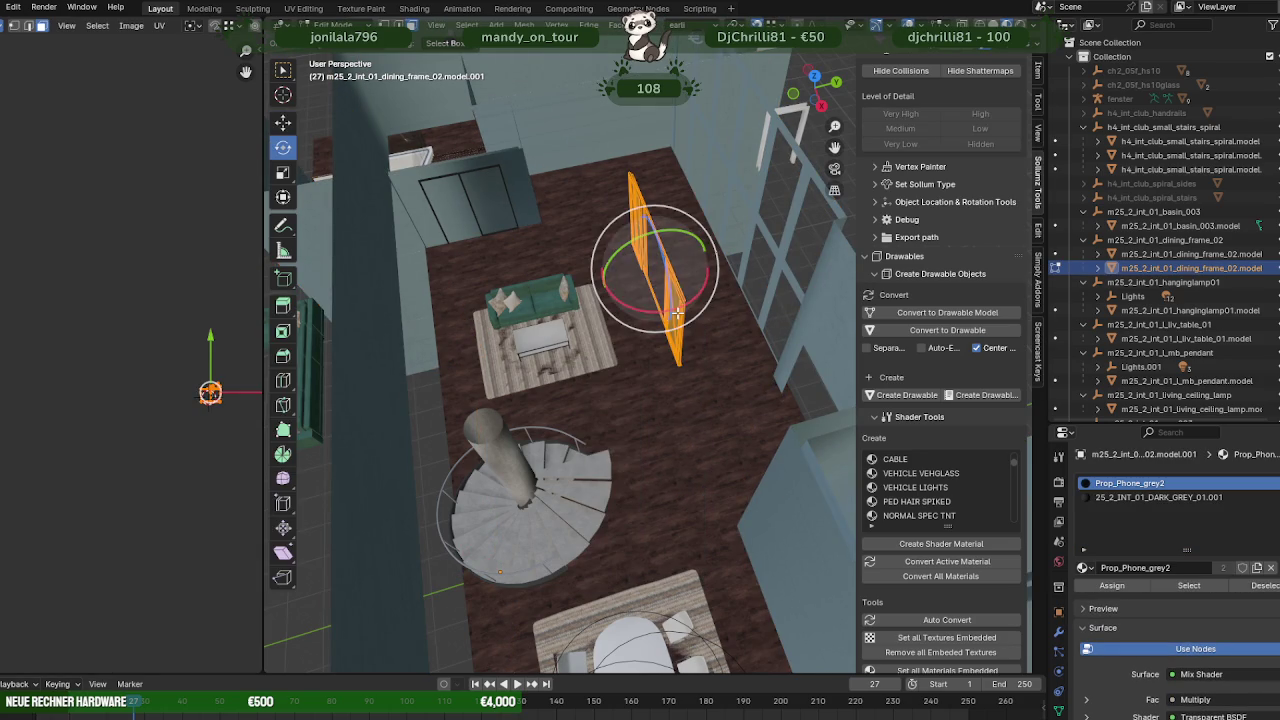
{"action": "left_click_drag", "start_coordinate": [655, 315], "coordinate": [688, 300]}
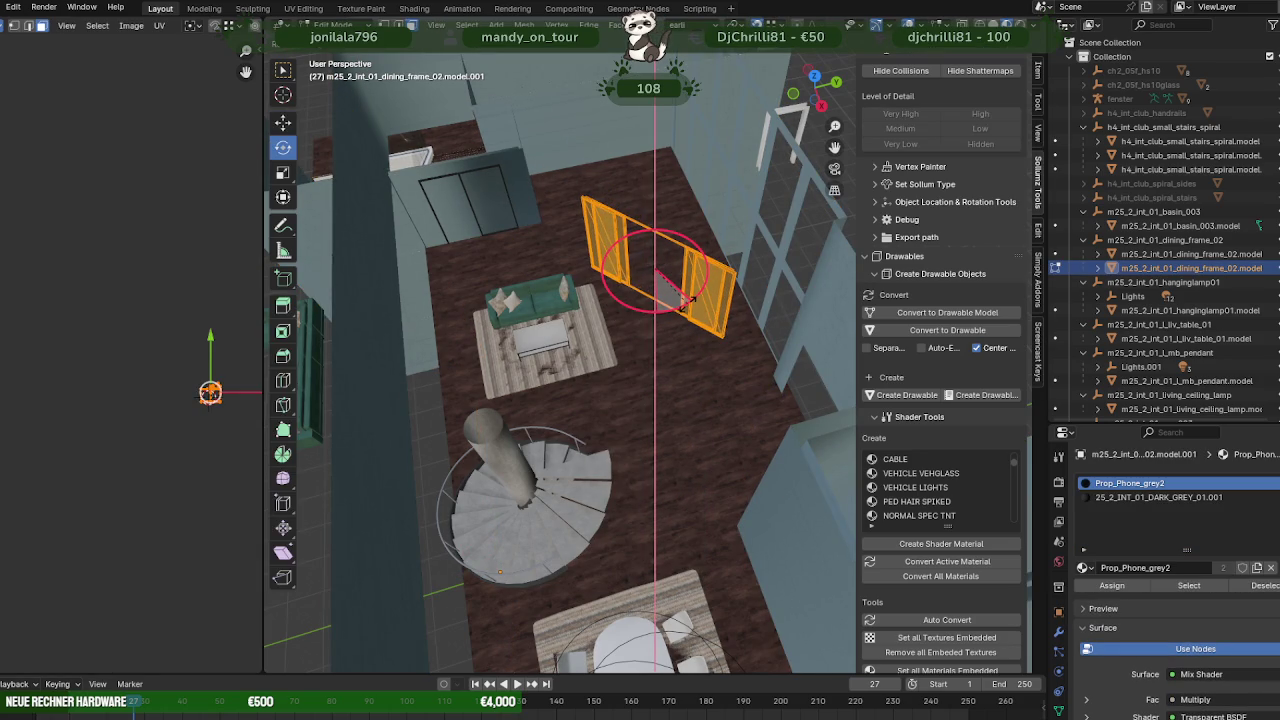
{"action": "left_click_drag", "start_coordinate": [690, 299], "coordinate": [701, 294]}
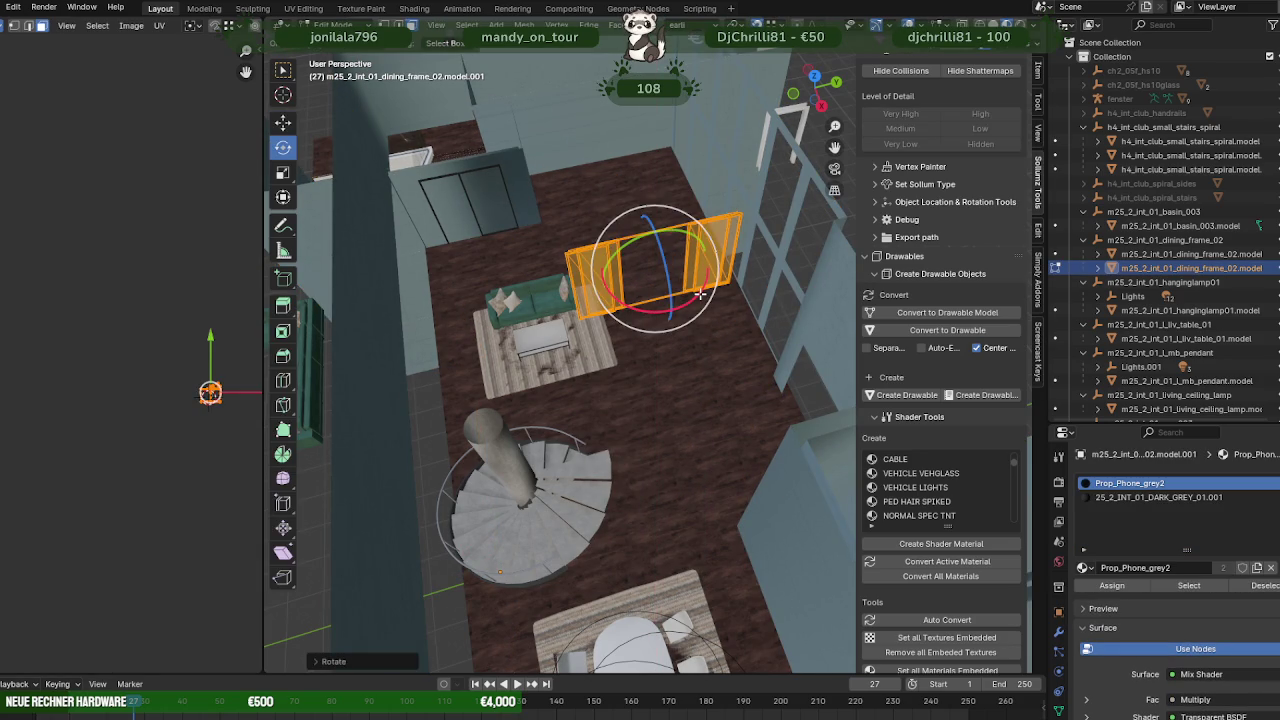
- Move the dining frame along the Y and Z axes toward the spiral staircase
{"action": "key", "text": "shift+space"}
{"action": "left_click", "coordinate": [701, 290]}
{"action": "middle_click_drag", "start_coordinate": [701, 290], "coordinate": [538, 274]}
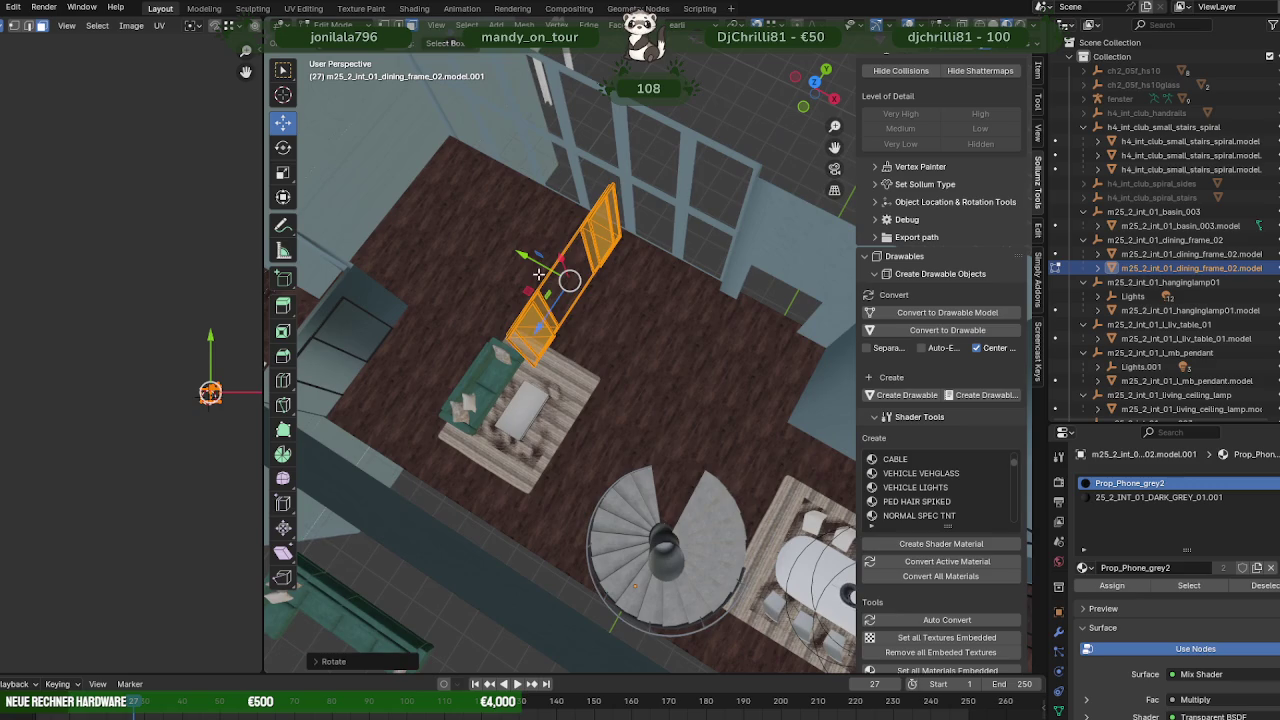
{"action": "left_click_drag", "start_coordinate": [538, 274], "coordinate": [662, 328]}
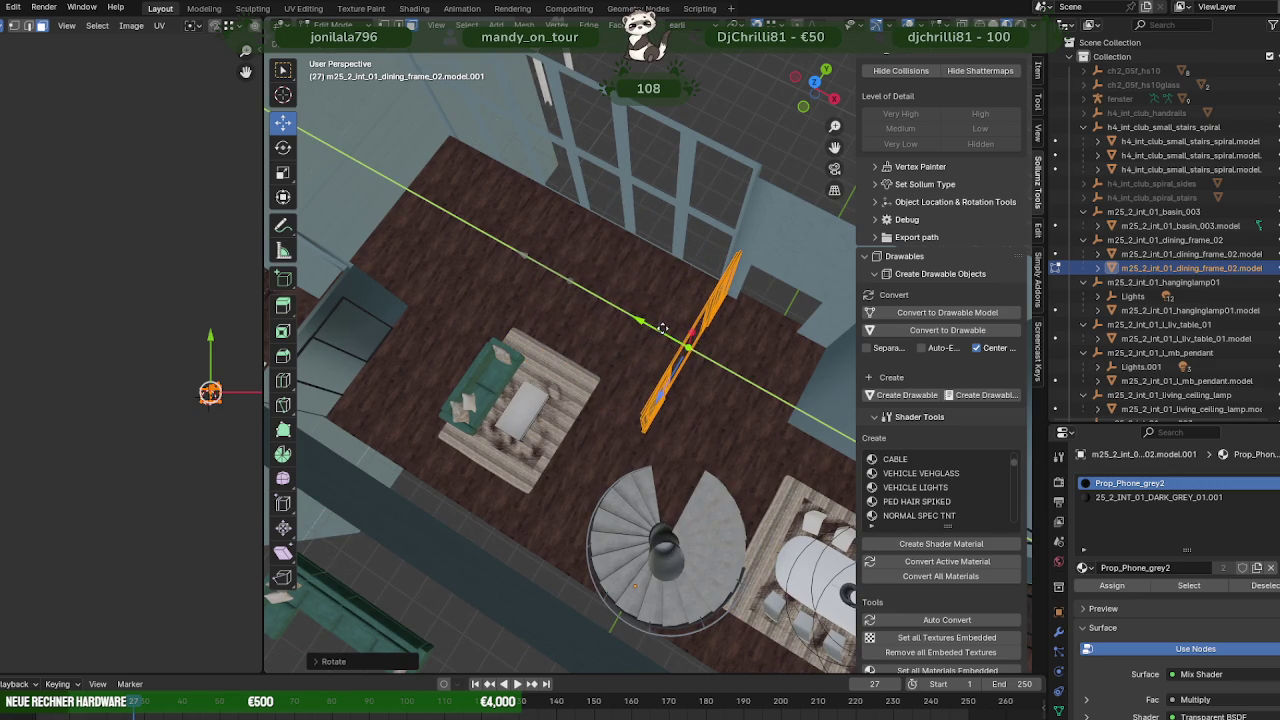
{"action": "left_click_drag", "start_coordinate": [662, 328], "coordinate": [663, 328]}
{"action": "middle_click_drag", "start_coordinate": [663, 328], "coordinate": [598, 308]}
{"action": "left_click_drag", "start_coordinate": [601, 367], "coordinate": [577, 373]}
{"action": "mouse_move", "coordinate": [577, 373]}
{"action": "middle_mouse_down"}
{"action": "mouse_move", "coordinate": [712, 389]}
{"action": "mouse_move", "coordinate": [680, 320]}
{"action": "mouse_move", "coordinate": [663, 360]}
{"action": "mouse_move", "coordinate": [818, 365]}
{"action": "mouse_move", "coordinate": [791, 363]}
{"action": "mouse_move", "coordinate": [809, 337]}
{"action": "mouse_move", "coordinate": [583, 340]}
{"action": "mouse_move", "coordinate": [549, 297]}
{"action": "mouse_move", "coordinate": [726, 337]}
{"action": "mouse_move", "coordinate": [719, 394]}
{"action": "mouse_move", "coordinate": [748, 266]}
{"action": "mouse_move", "coordinate": [708, 251]}
{"action": "mouse_move", "coordinate": [597, 249]}
{"action": "middle_mouse_up"}
- Move the frame along Z into its final railing position beside the stairs
{"action": "key", "text": "g"}
{"action": "key", "text": "z"}
{"action": "left_click", "coordinate": [737, 263]}
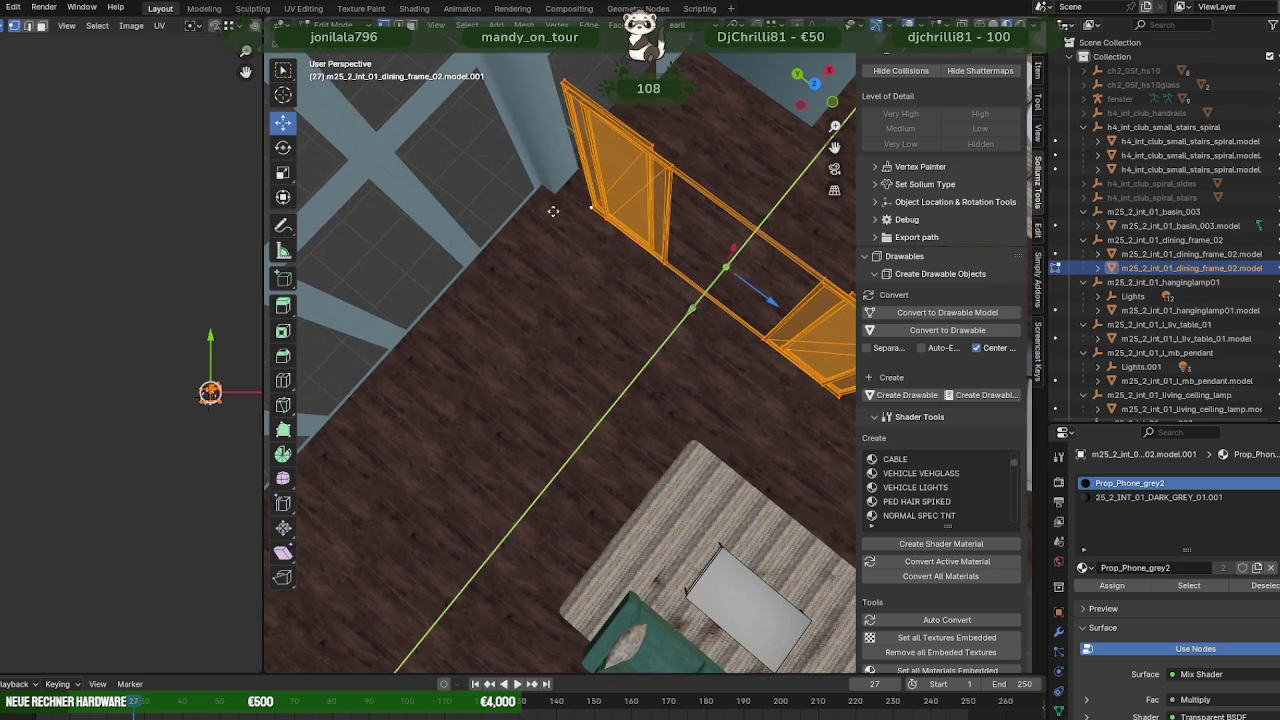
{"action": "left_click", "coordinate": [553, 211]}
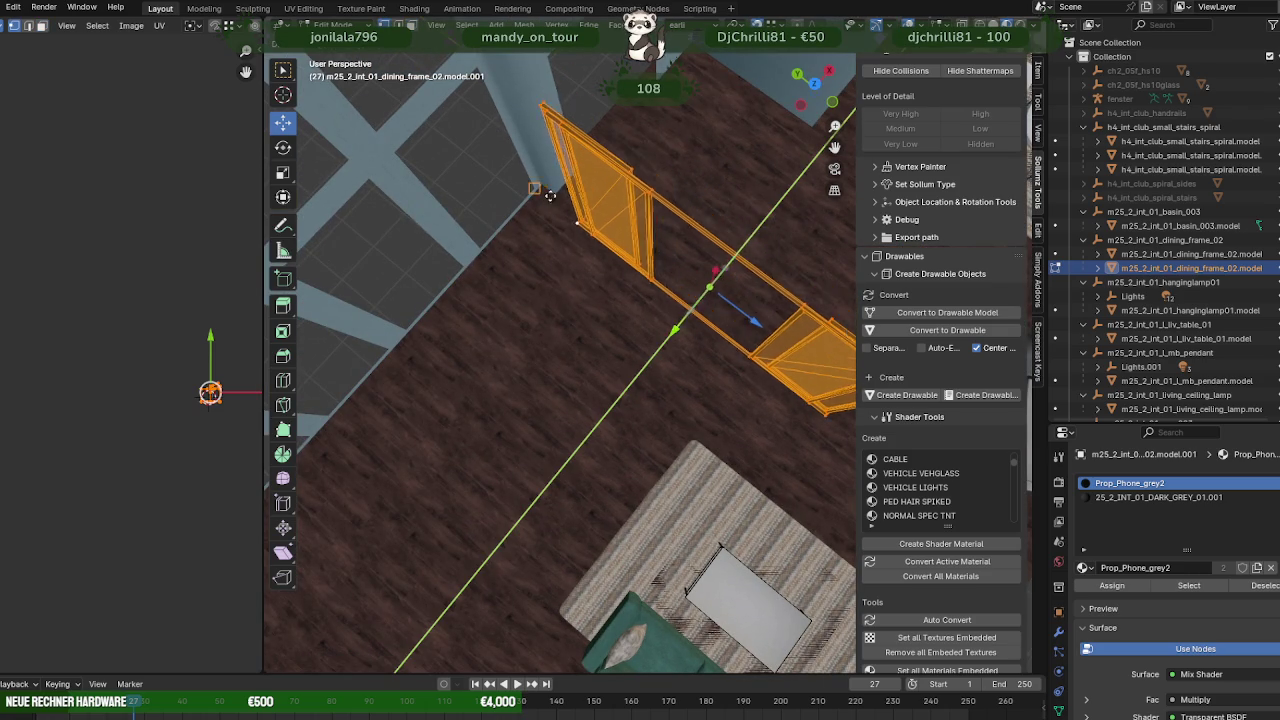
{"action": "left_click", "coordinate": [553, 195]}
{"action": "mouse_move", "coordinate": [553, 195]}
{"action": "middle_mouse_down"}
{"action": "mouse_move", "coordinate": [688, 257]}
{"action": "mouse_move", "coordinate": [672, 286]}
{"action": "mouse_move", "coordinate": [669, 417]}
{"action": "mouse_move", "coordinate": [749, 263]}
{"action": "mouse_move", "coordinate": [595, 196]}
{"action": "middle_mouse_up"}
- Zoom and orbit to an overhead view to check the railing beside the staircase
{"action": "scroll", "coordinate": [623, 289], "scroll_direction": "down", "scroll_amount": 3}
{"action": "scroll", "coordinate": [623, 294], "scroll_direction": "down", "scroll_amount": 2}
{"action": "scroll", "coordinate": [609, 277], "scroll_direction": "down", "scroll_amount": 2}
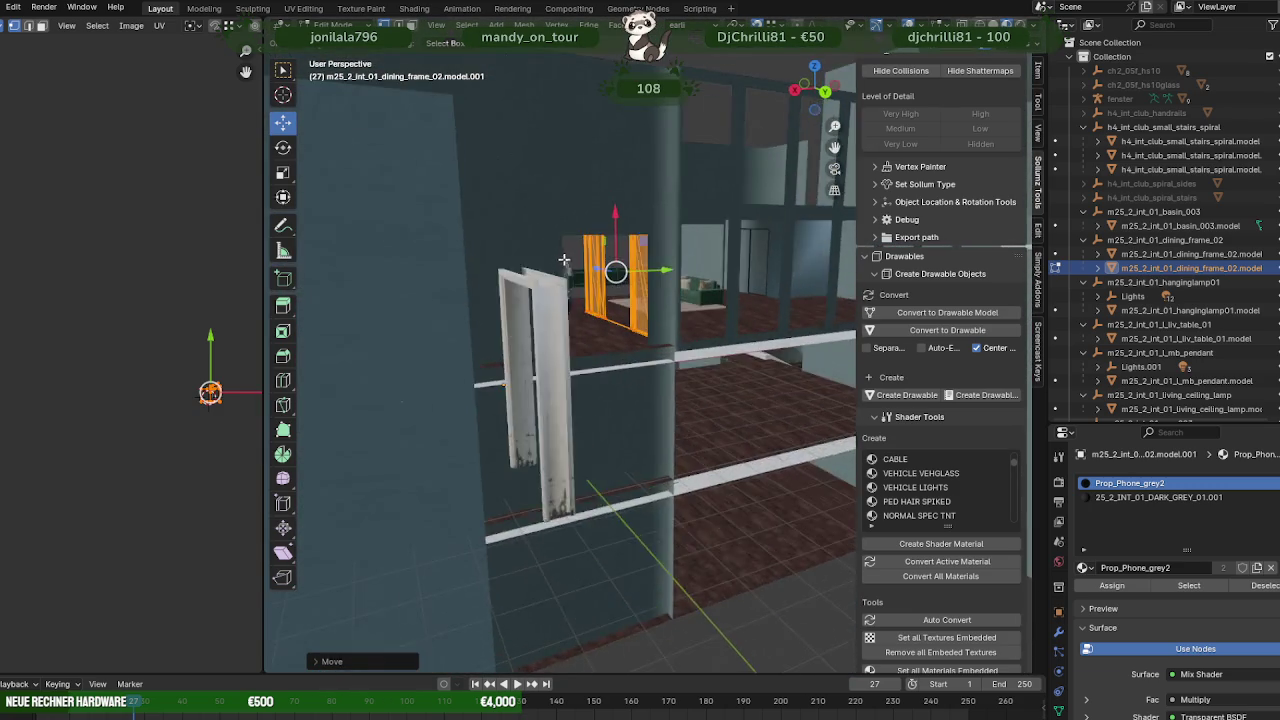
{"action": "scroll", "coordinate": [541, 273], "scroll_direction": "down", "scroll_amount": 2}
{"action": "scroll", "coordinate": [541, 273], "scroll_direction": "up", "scroll_amount": 2}
{"action": "scroll", "coordinate": [550, 290], "scroll_direction": "up", "scroll_amount": 2}
{"action": "scroll", "coordinate": [565, 315], "scroll_direction": "up", "scroll_amount": 1}
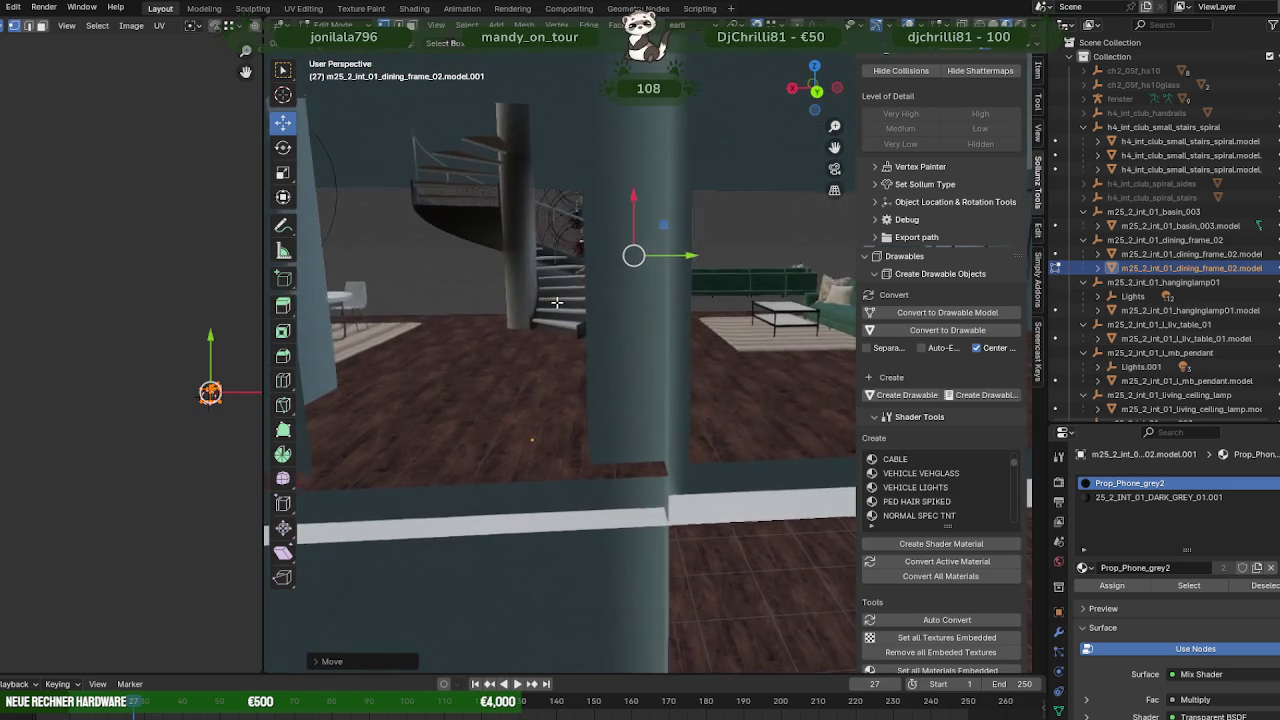
{"action": "scroll", "coordinate": [576, 329], "scroll_direction": "up", "scroll_amount": 2}
{"action": "scroll", "coordinate": [576, 329], "scroll_direction": "down", "scroll_amount": 2}
{"action": "mouse_move", "coordinate": [576, 329]}
{"action": "middle_mouse_down"}
{"action": "mouse_move", "coordinate": [600, 310]}
{"action": "mouse_move", "coordinate": [650, 335]}
{"action": "mouse_move", "coordinate": [677, 372]}
{"action": "middle_mouse_up"}
{"action": "scroll", "coordinate": [600, 310], "scroll_direction": "down", "scroll_amount": 2}
{"action": "scroll", "coordinate": [625, 297], "scroll_direction": "down", "scroll_amount": 2}
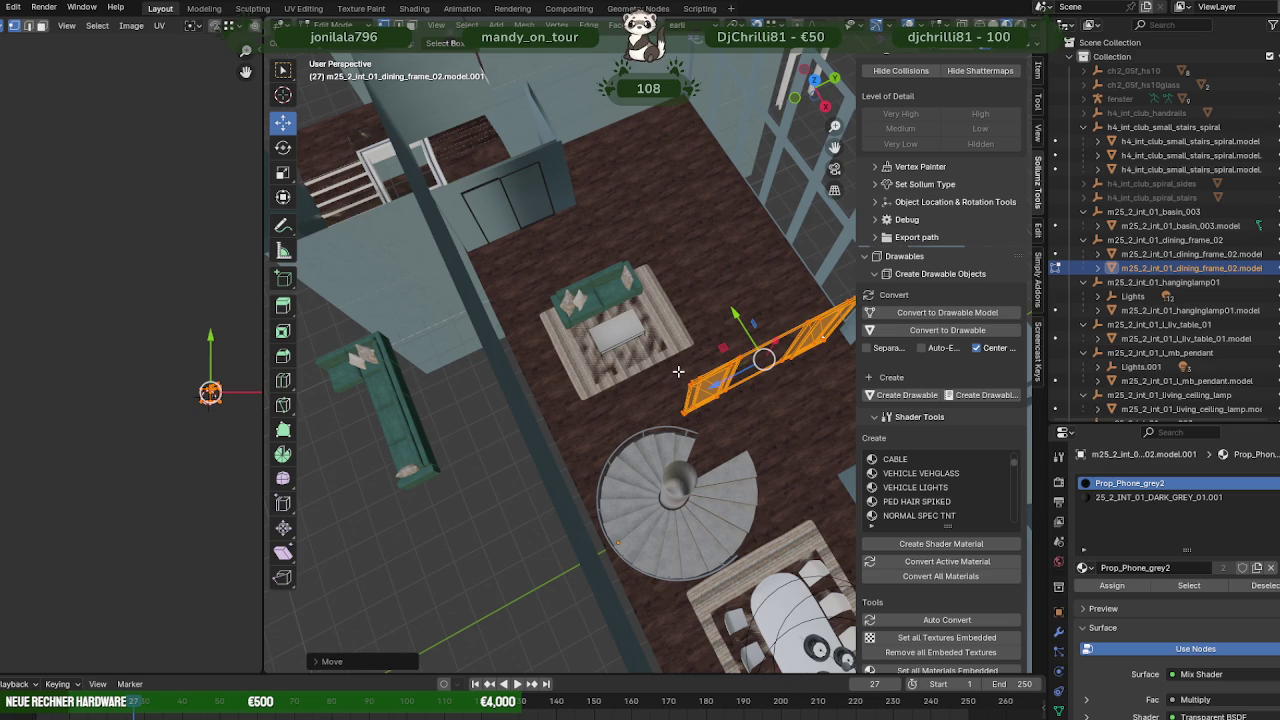
- Duplicate a piece of the wand wall mesh and slide it along Y
{"action": "left_click", "coordinate": [558, 184]}
{"action": "key", "text": "Tab"}
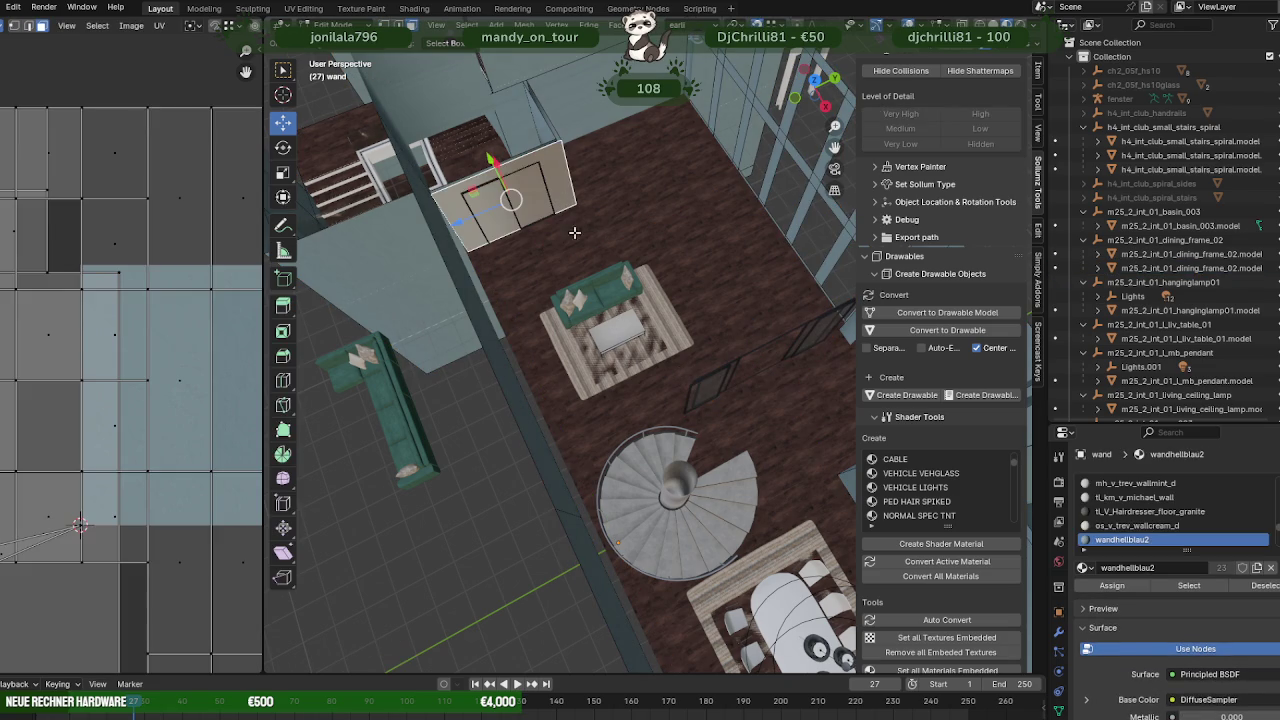
{"action": "key", "text": "shift+d"}
{"action": "right_click", "coordinate": [528, 180]}
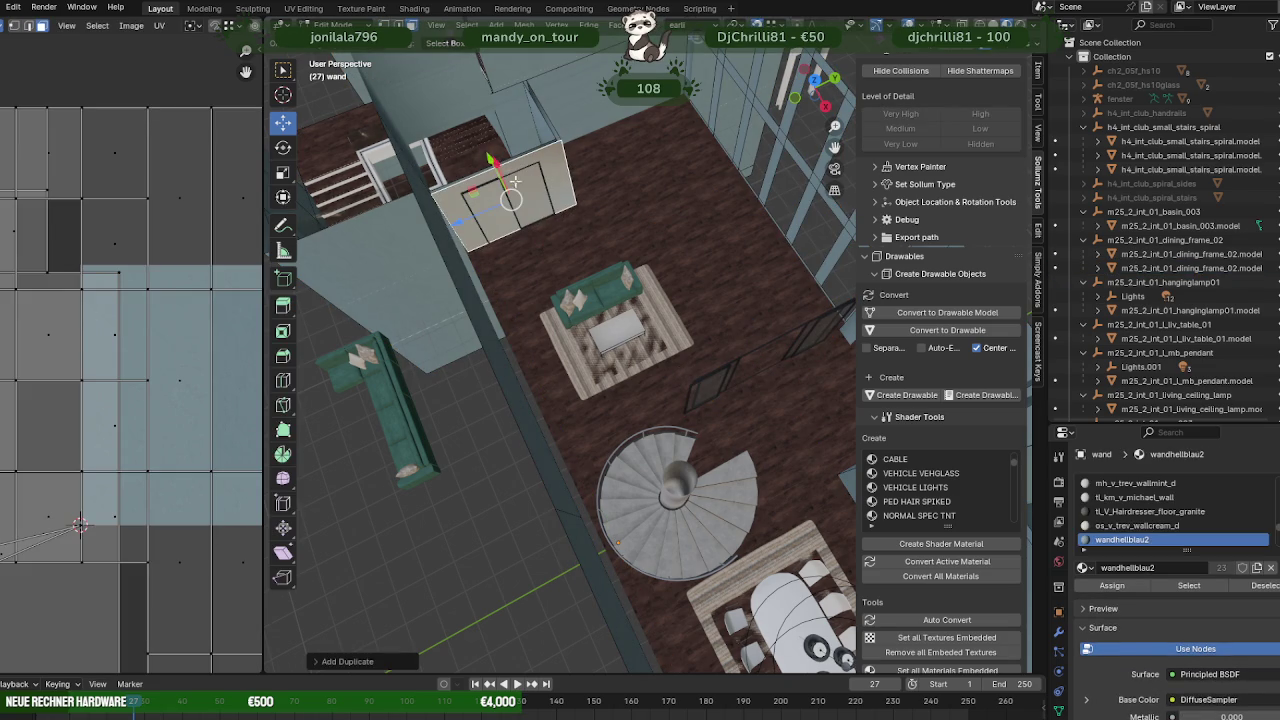
{"action": "middle_click_drag", "start_coordinate": [513, 181], "coordinate": [621, 301]}
{"action": "key", "text": "g"}
{"action": "key", "text": "y"}
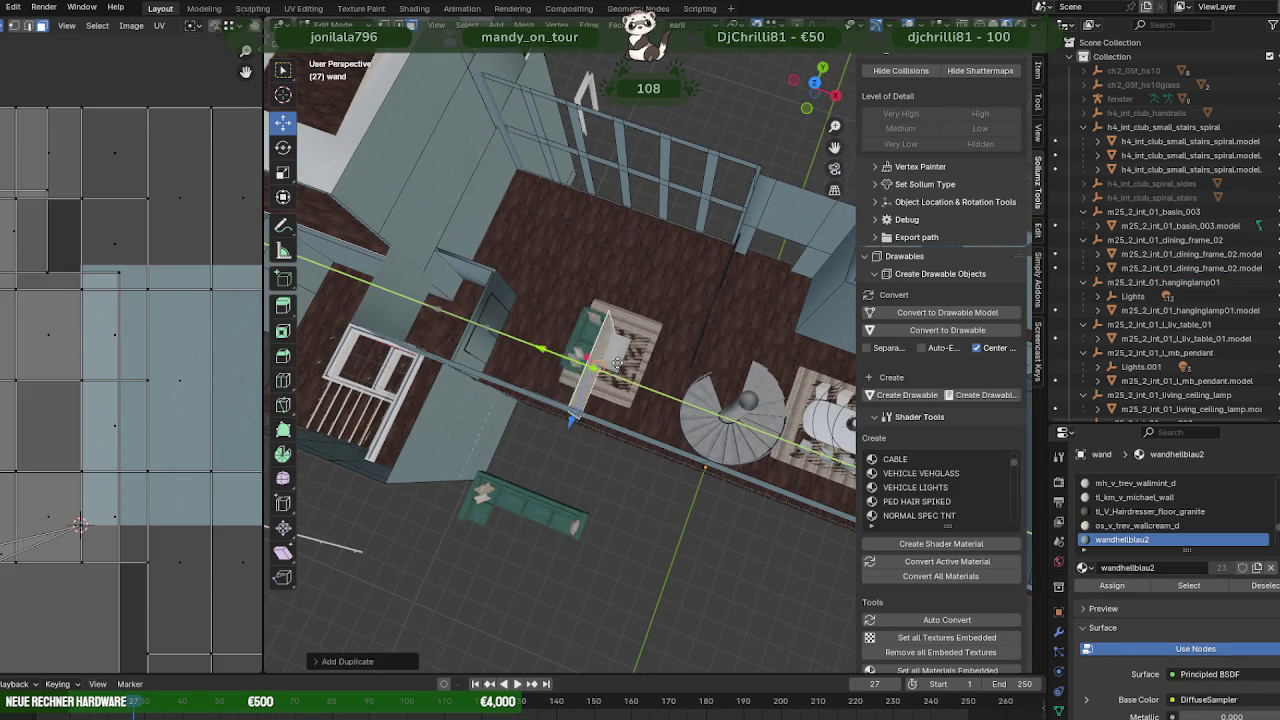
{"action": "left_click", "coordinate": [640, 420]}
- Snap the duplicated wall piece along Y to the vertex beside the spiral staircase
{"action": "middle_click_drag", "start_coordinate": [640, 420], "coordinate": [643, 338]}
{"action": "scroll", "coordinate": [660, 390], "scroll_direction": "up", "scroll_amount": 3}
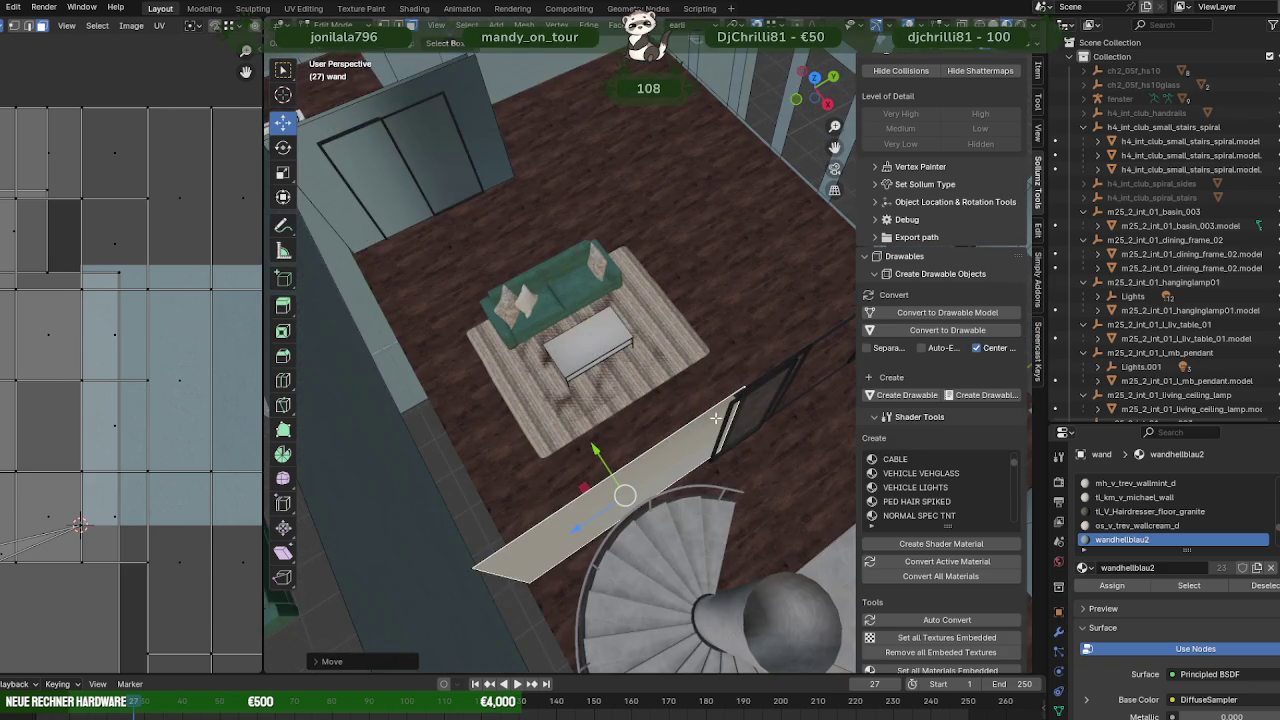
{"action": "scroll", "coordinate": [716, 418], "scroll_direction": "up", "scroll_amount": 2}
{"action": "scroll", "coordinate": [779, 421], "scroll_direction": "up", "scroll_amount": 2}
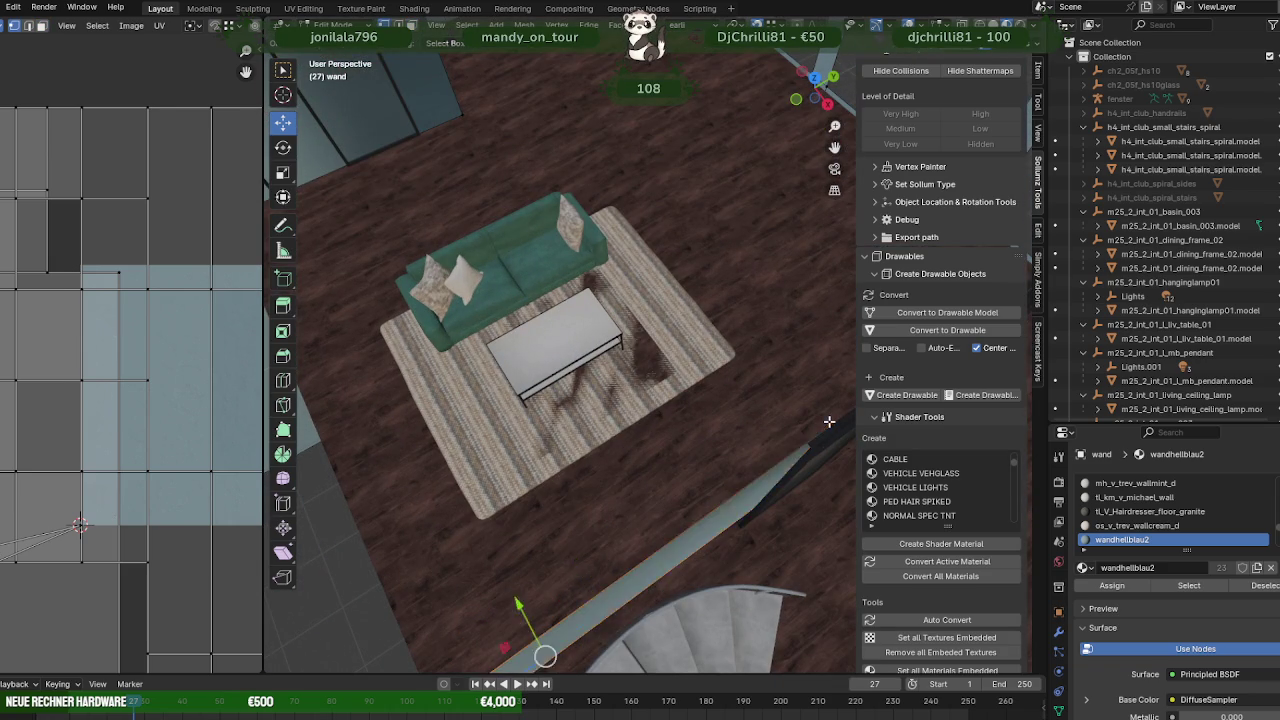
{"action": "scroll", "coordinate": [829, 419], "scroll_direction": "down", "scroll_amount": 3}
{"action": "middle_click_drag", "start_coordinate": [829, 419], "coordinate": [763, 485]}
{"action": "key", "text": "g"}
{"action": "key", "text": "y"}
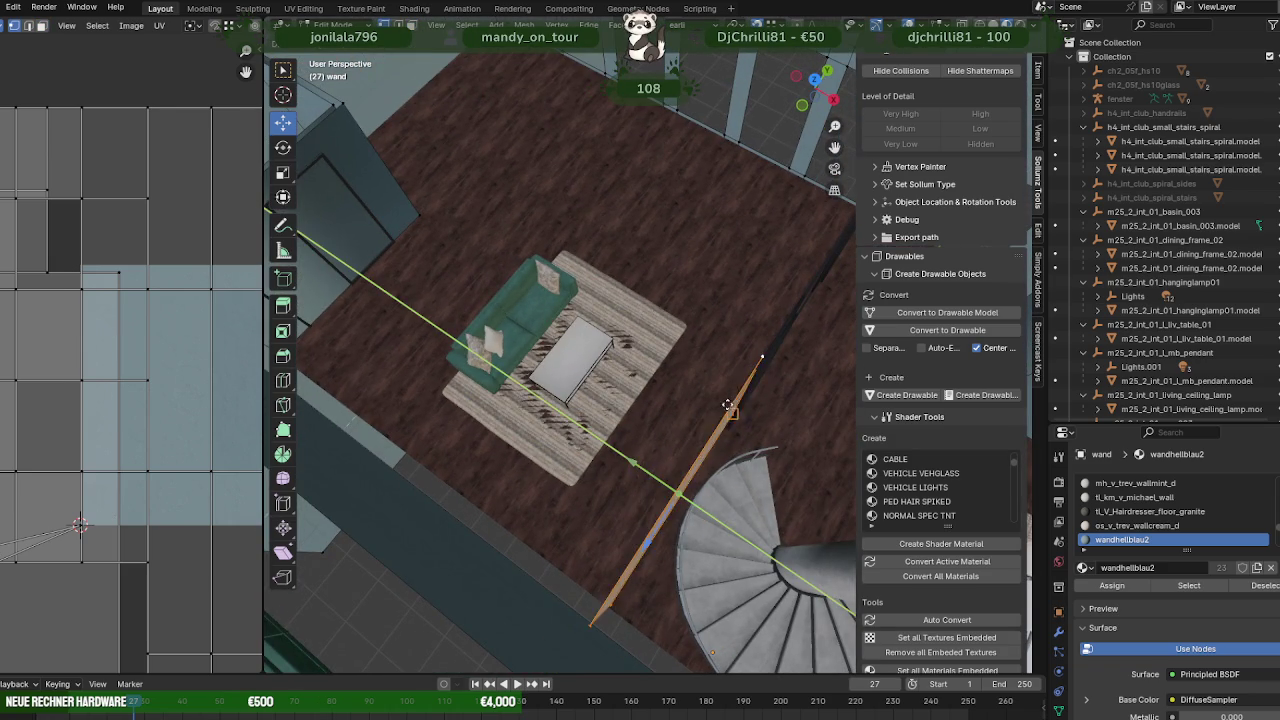
{"action": "left_click", "coordinate": [762, 376]}
{"action": "mouse_move", "coordinate": [762, 376]}
{"action": "middle_mouse_down"}
{"action": "mouse_move", "coordinate": [454, 374]}
{"action": "mouse_move", "coordinate": [737, 372]}
{"action": "mouse_move", "coordinate": [737, 400]}
{"action": "mouse_move", "coordinate": [766, 423]}
{"action": "mouse_move", "coordinate": [694, 397]}
{"action": "mouse_move", "coordinate": [689, 426]}
{"action": "mouse_move", "coordinate": [642, 429]}
{"action": "middle_mouse_up"}
{"action": "scroll", "coordinate": [694, 397], "scroll_direction": "down", "scroll_amount": 2}
{"action": "scroll", "coordinate": [694, 403], "scroll_direction": "down", "scroll_amount": 2}
- Extend the wall end further along the stair edge
{"action": "key", "text": "g"}
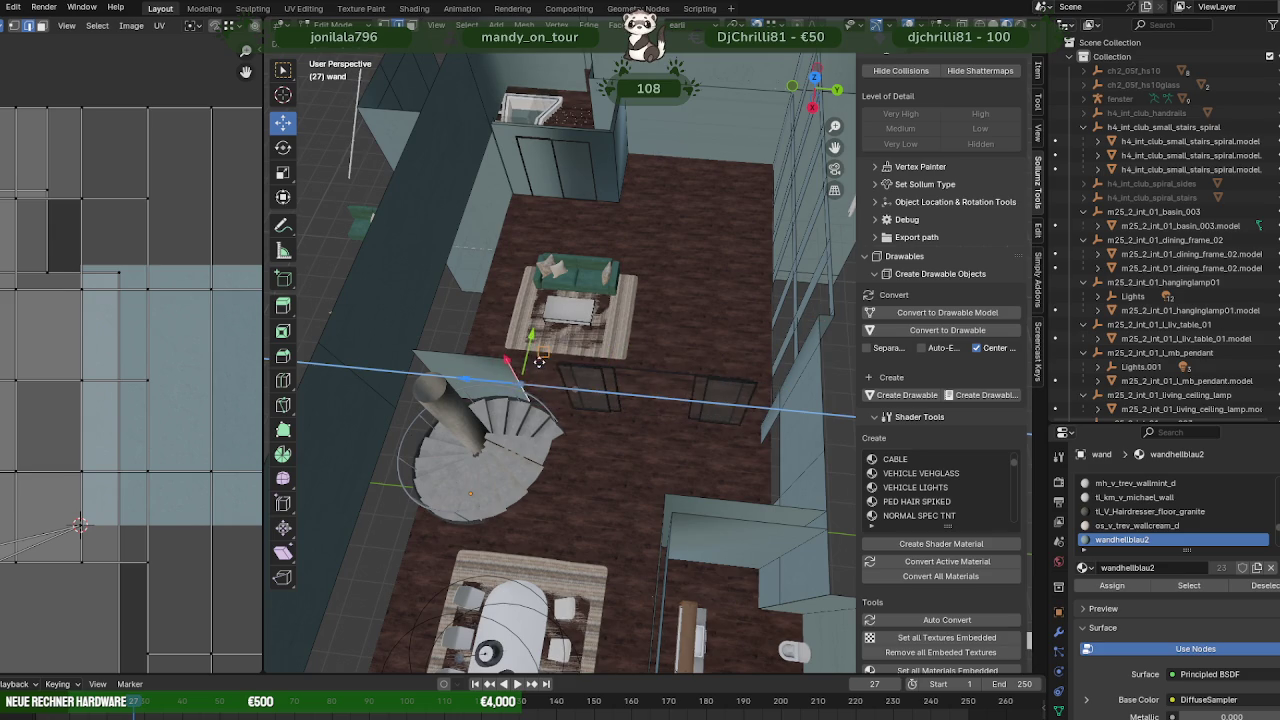
{"action": "left_click", "coordinate": [555, 373]}
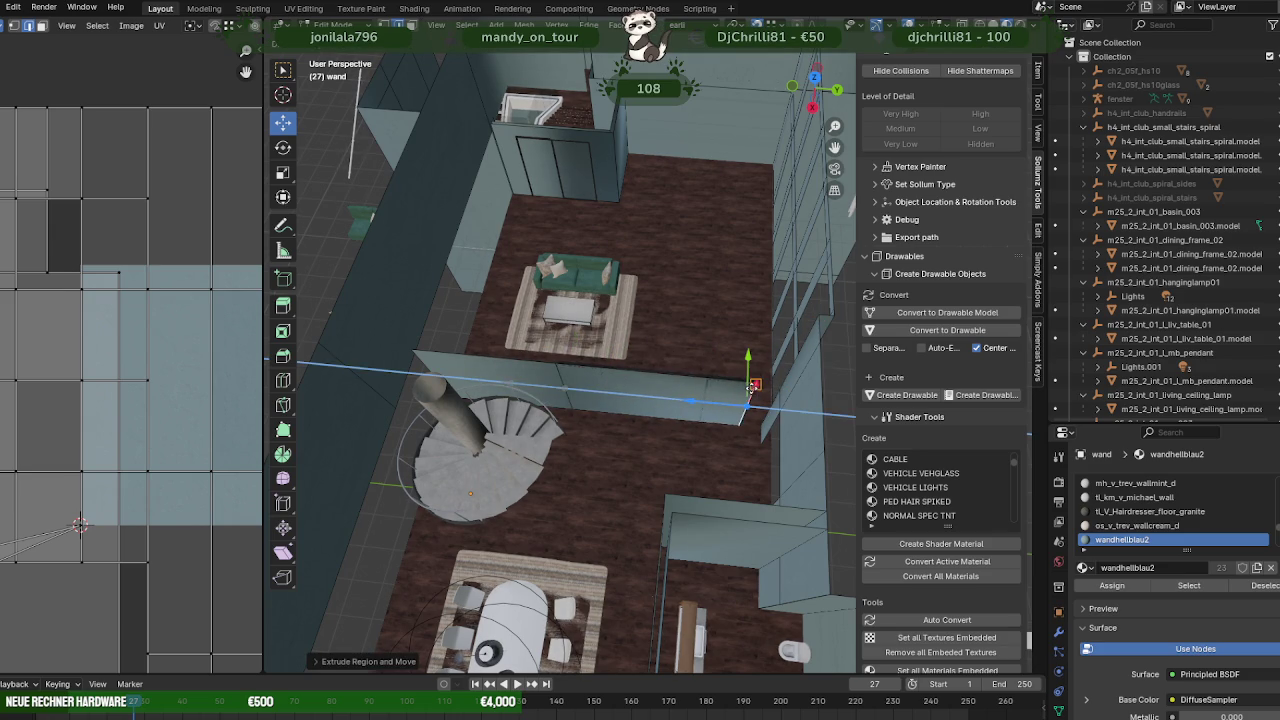
{"action": "left_click", "coordinate": [752, 386]}
{"action": "left_click_drag", "start_coordinate": [703, 399], "coordinate": [795, 343]}
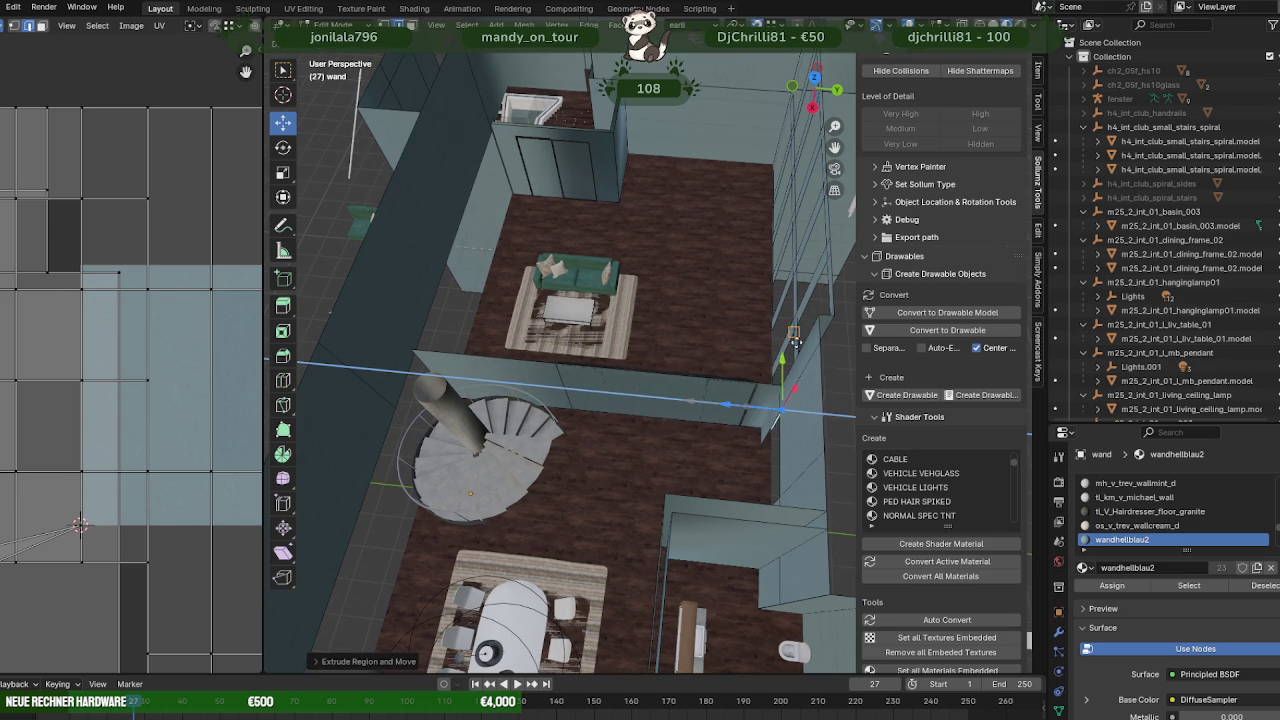
{"action": "left_click", "coordinate": [817, 315]}
{"action": "middle_click_drag", "start_coordinate": [817, 315], "coordinate": [632, 422]}
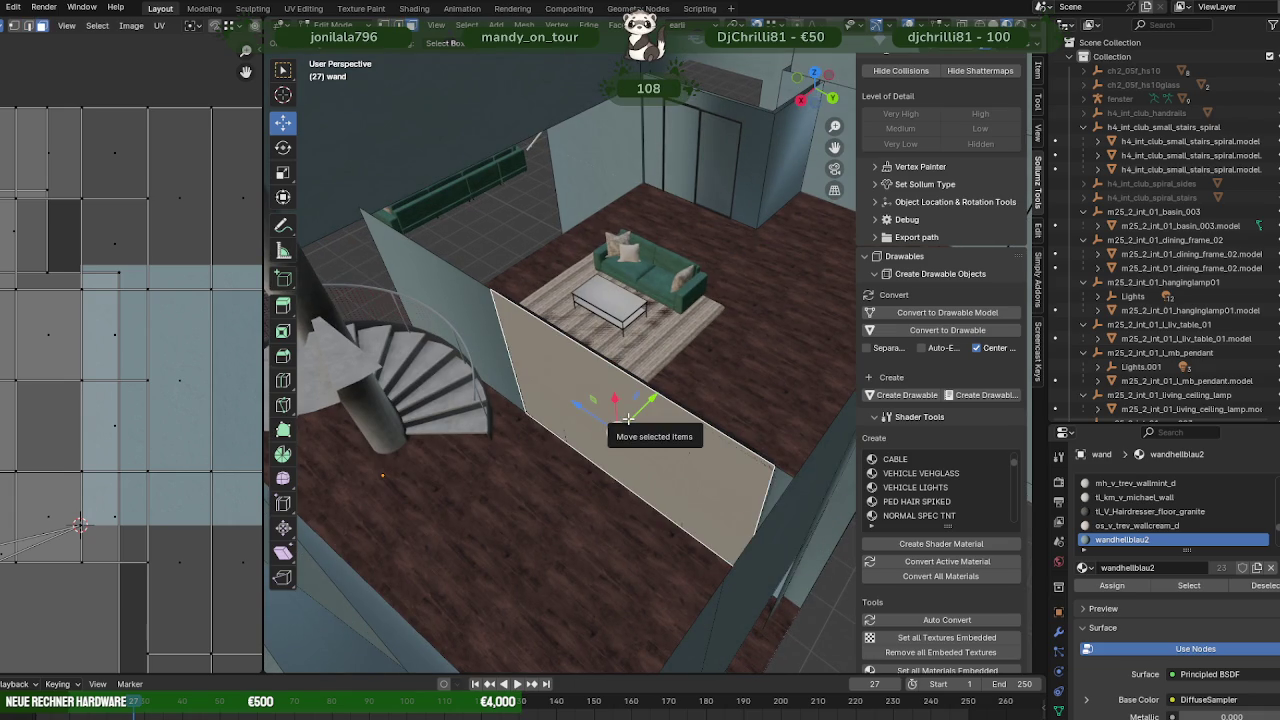
- Hide the solid wall and lower the glass door frame's top corner along Z
{"action": "key", "text": "h"}
{"action": "mouse_move", "coordinate": [660, 410]}
{"action": "middle_mouse_down"}
{"action": "mouse_move", "coordinate": [393, 381]}
{"action": "mouse_move", "coordinate": [573, 455]}
{"action": "mouse_move", "coordinate": [674, 443]}
{"action": "mouse_move", "coordinate": [694, 423]}
{"action": "mouse_move", "coordinate": [640, 430]}
{"action": "mouse_move", "coordinate": [583, 405]}
{"action": "middle_mouse_up"}
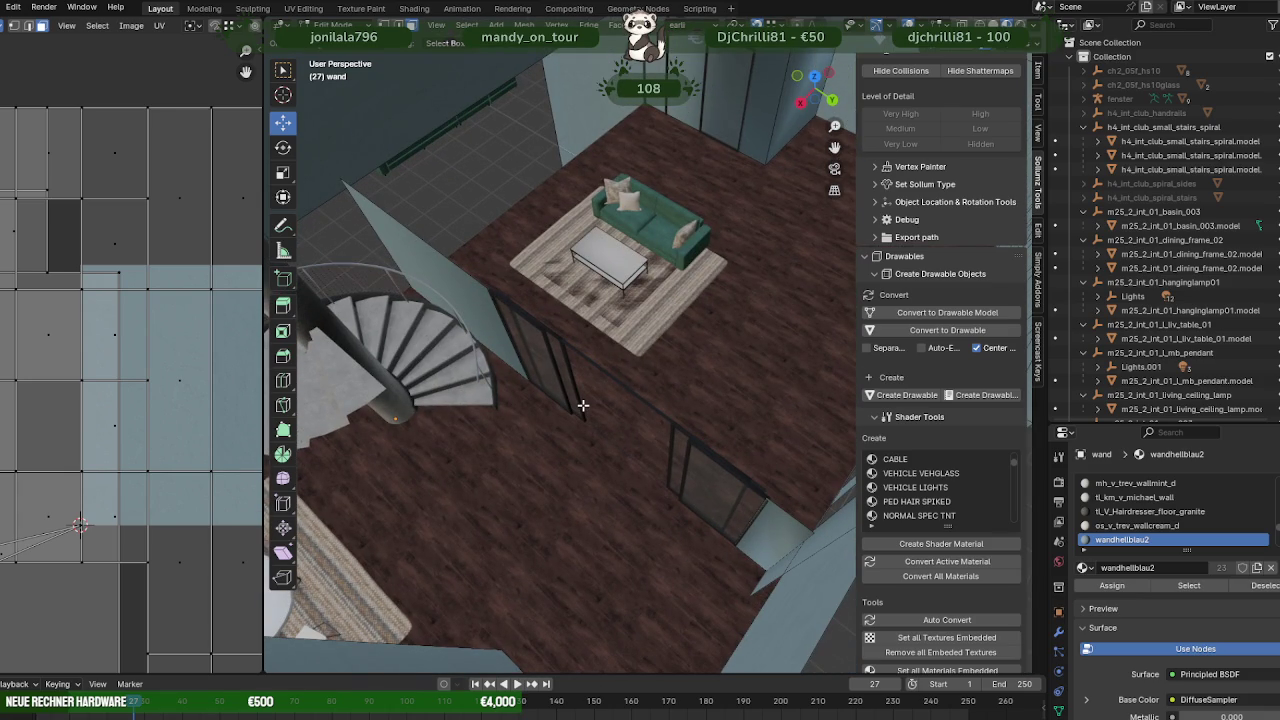
{"action": "mouse_move", "coordinate": [680, 403]}
{"action": "middle_mouse_down"}
{"action": "mouse_move", "coordinate": [743, 443]}
{"action": "mouse_move", "coordinate": [666, 457]}
{"action": "mouse_move", "coordinate": [729, 463]}
{"action": "mouse_move", "coordinate": [644, 387]}
{"action": "middle_mouse_up"}
{"action": "scroll", "coordinate": [644, 387], "scroll_direction": "up", "scroll_amount": 2}
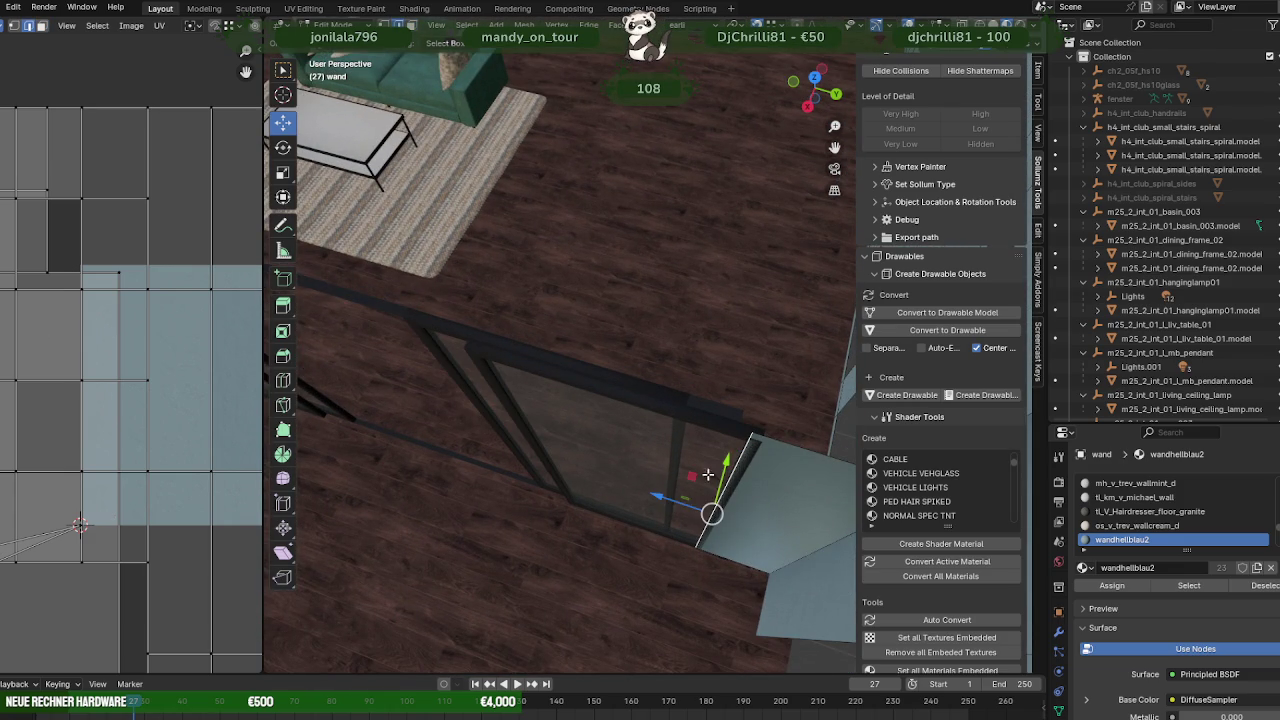
{"action": "left_click_drag", "start_coordinate": [652, 498], "coordinate": [760, 441]}
{"action": "mouse_move", "coordinate": [651, 463]}
{"action": "middle_mouse_down"}
{"action": "mouse_move", "coordinate": [594, 449]}
{"action": "mouse_move", "coordinate": [717, 461]}
{"action": "mouse_move", "coordinate": [594, 423]}
{"action": "mouse_move", "coordinate": [803, 357]}
{"action": "mouse_move", "coordinate": [740, 324]}
{"action": "middle_mouse_up"}
{"action": "left_click", "coordinate": [606, 240]}
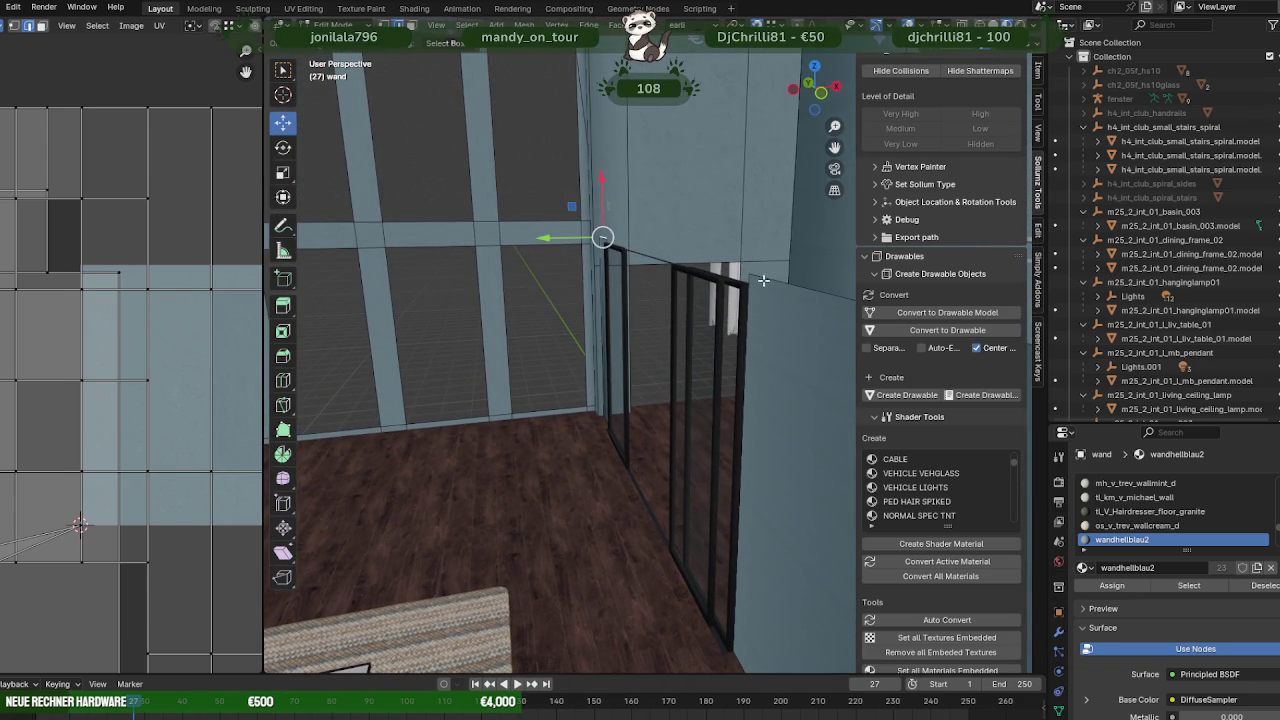
{"action": "left_click_drag", "start_coordinate": [668, 200], "coordinate": [748, 286]}
- Check the doors from other angles, then unhide the bodenOG upper floor slab
{"action": "middle_click_drag", "start_coordinate": [748, 286], "coordinate": [809, 341]}
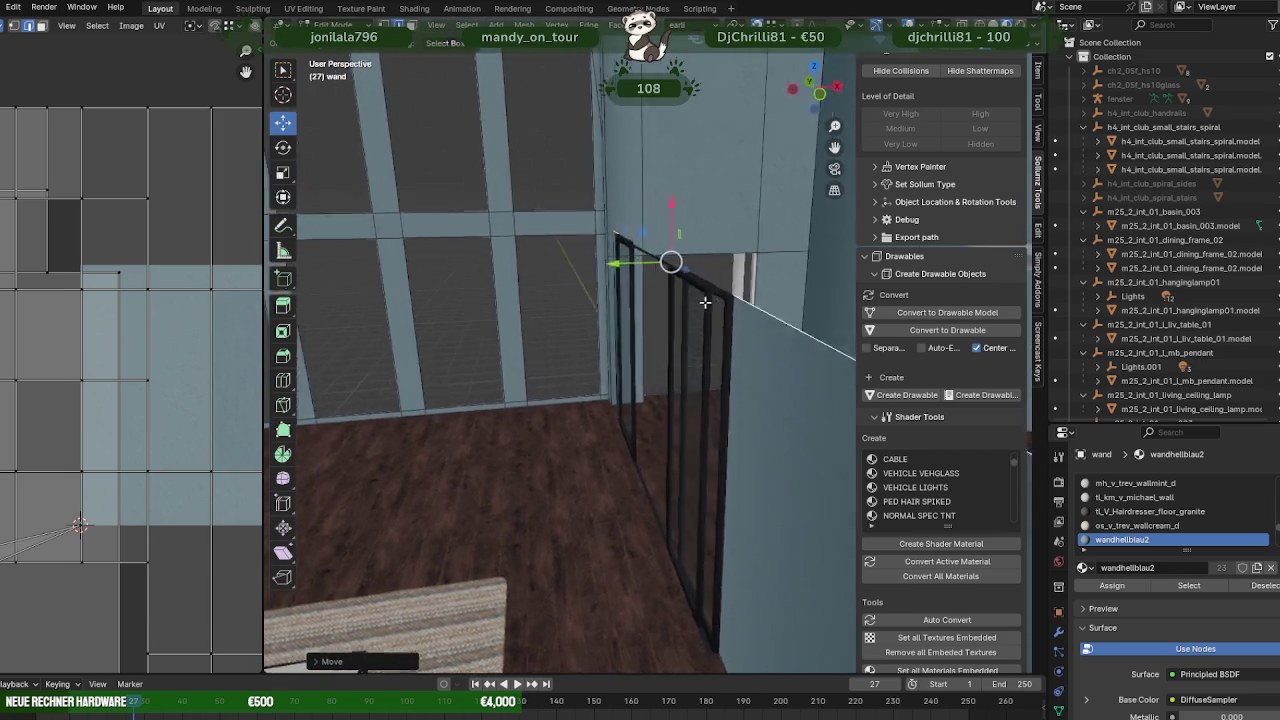
{"action": "scroll", "coordinate": [809, 341], "scroll_direction": "down", "scroll_amount": 1}
{"action": "scroll", "coordinate": [809, 341], "scroll_direction": "down", "scroll_amount": 2}
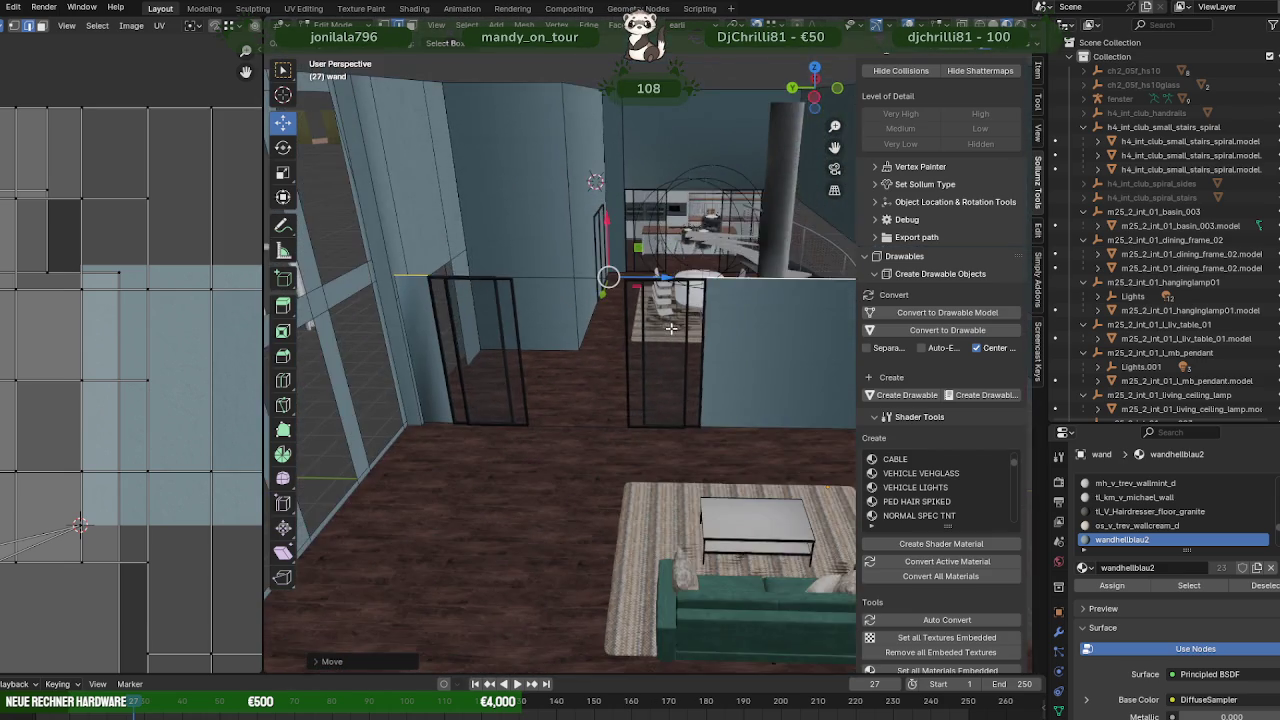
{"action": "scroll", "coordinate": [809, 341], "scroll_direction": "down", "scroll_amount": 1}
{"action": "scroll", "coordinate": [809, 341], "scroll_direction": "down", "scroll_amount": 1}
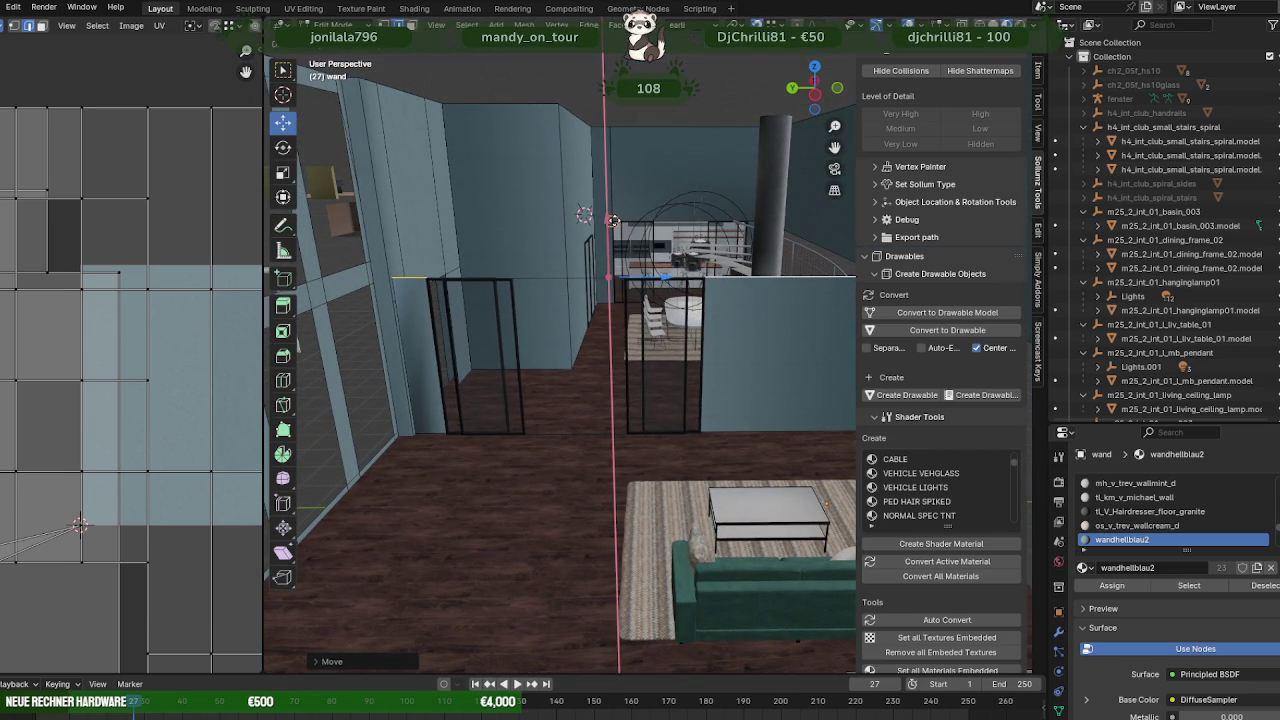
{"action": "mouse_move", "coordinate": [604, 221]}
{"action": "middle_mouse_down"}
{"action": "mouse_move", "coordinate": [742, 281]}
{"action": "mouse_move", "coordinate": [720, 266]}
{"action": "mouse_move", "coordinate": [717, 349]}
{"action": "mouse_move", "coordinate": [749, 374]}
{"action": "mouse_move", "coordinate": [659, 341]}
{"action": "mouse_move", "coordinate": [700, 300]}
{"action": "middle_mouse_up"}
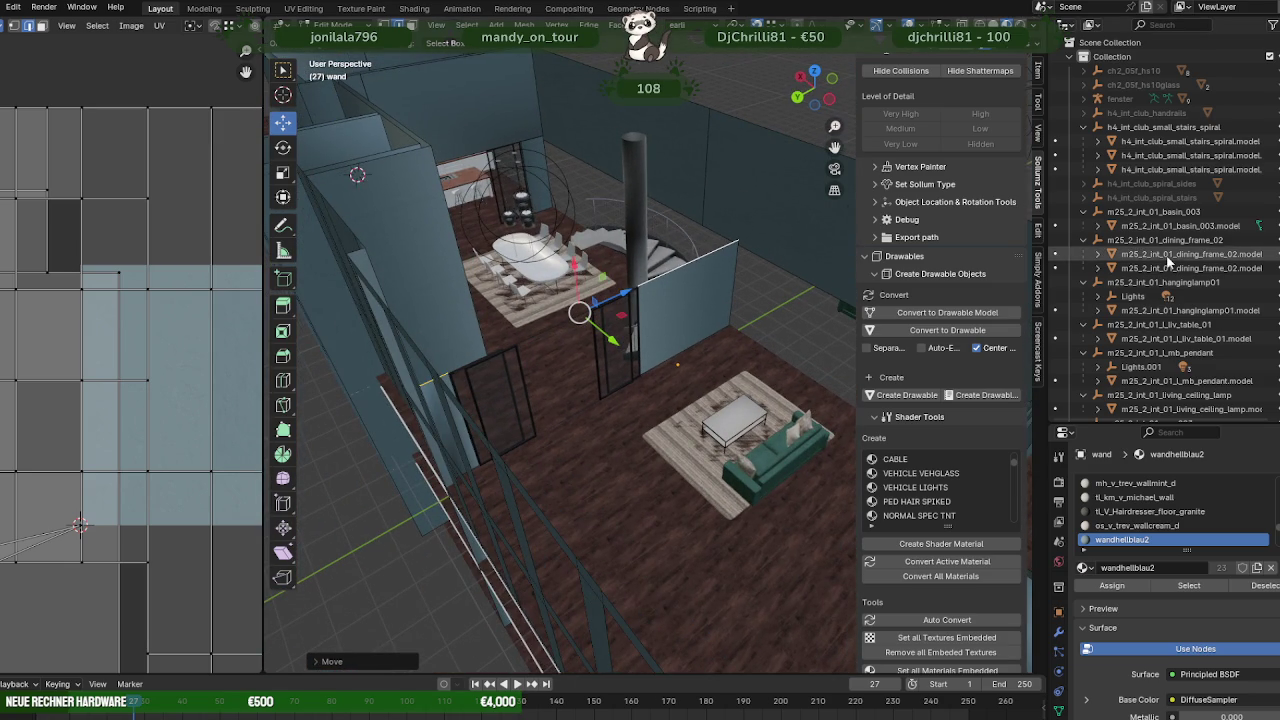
{"action": "scroll", "coordinate": [1175, 257], "scroll_direction": "down", "scroll_amount": 5}
{"action": "scroll", "coordinate": [1170, 240], "scroll_direction": "up", "scroll_amount": 5}
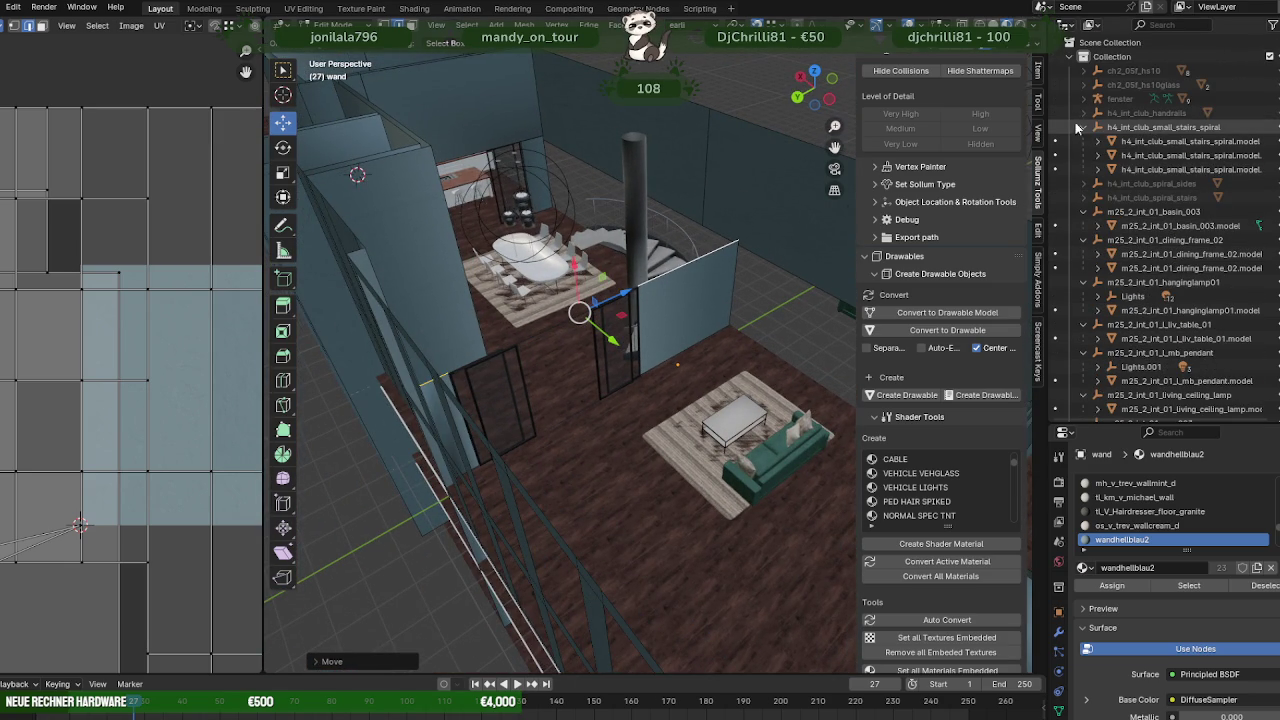
{"action": "scroll", "coordinate": [1150, 250], "scroll_direction": "down", "scroll_amount": 10}
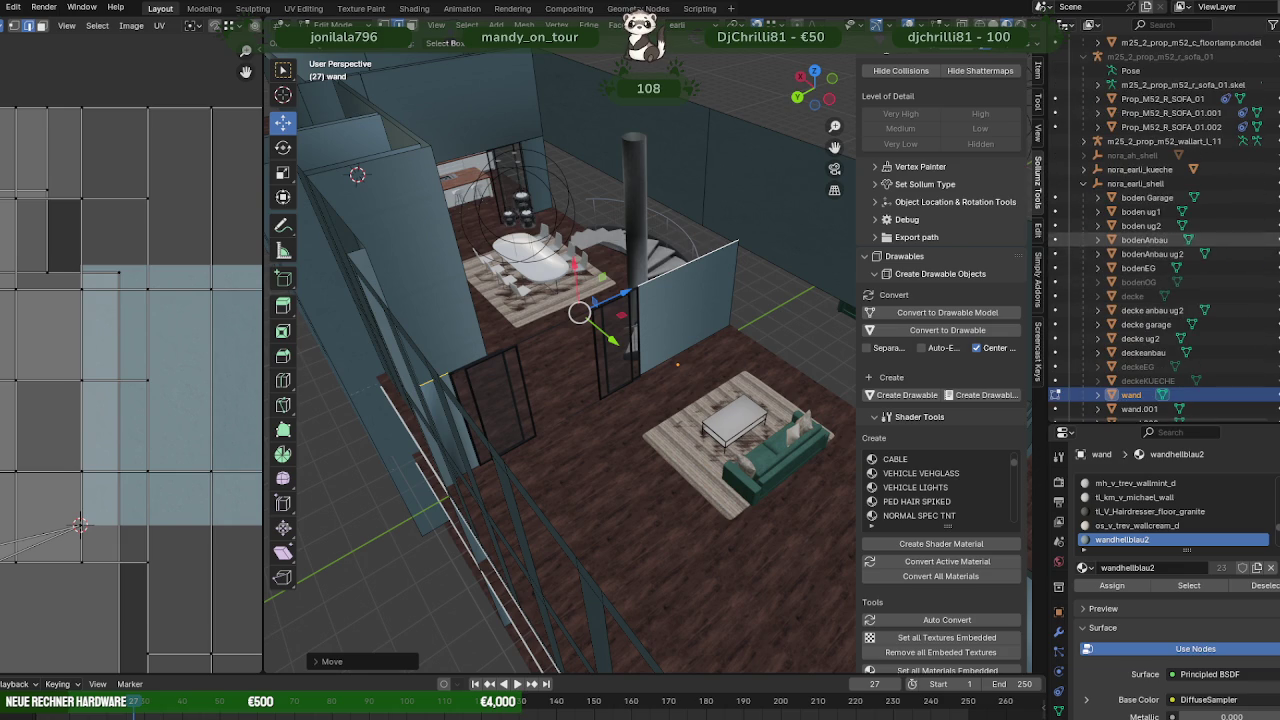
{"action": "scroll", "coordinate": [1270, 300], "scroll_direction": "down", "scroll_amount": 2}
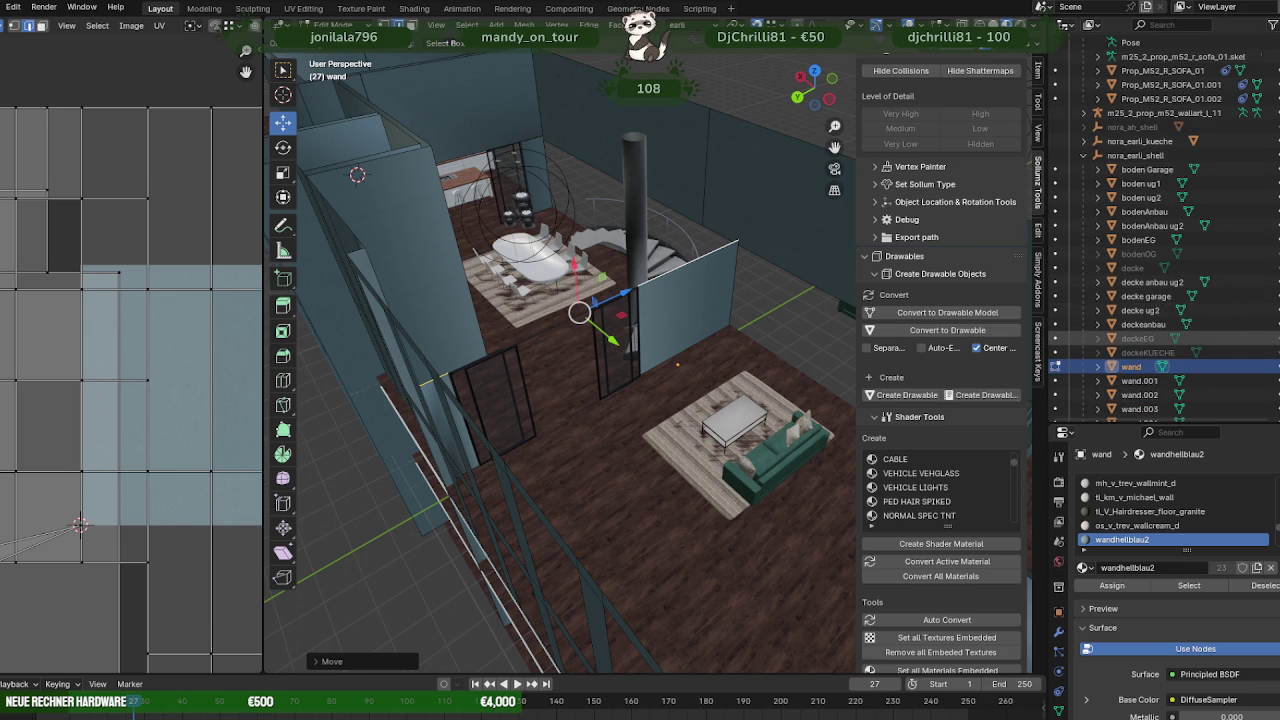
{"action": "left_click", "coordinate": [1270, 254]}
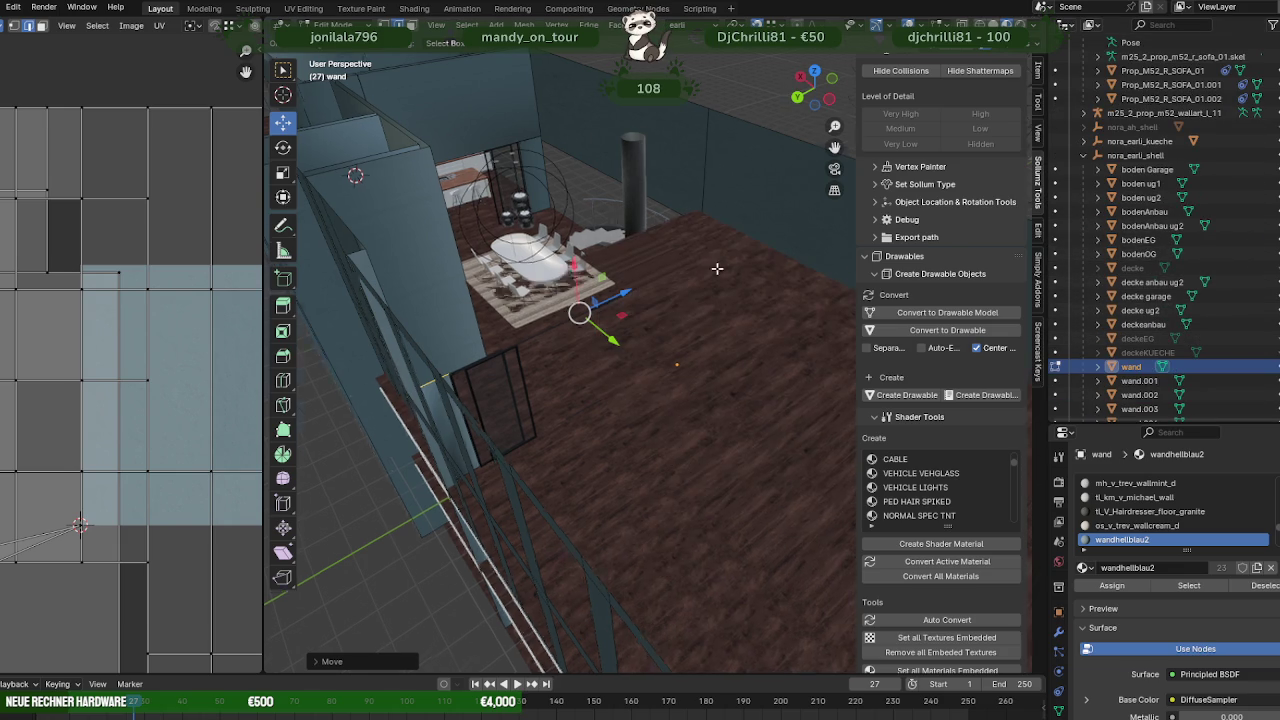
{"action": "mouse_move", "coordinate": [717, 268]}
{"action": "middle_mouse_down"}
{"action": "mouse_move", "coordinate": [723, 323]}
{"action": "mouse_move", "coordinate": [726, 283]}
{"action": "mouse_move", "coordinate": [816, 246]}
{"action": "mouse_move", "coordinate": [670, 285]}
{"action": "mouse_move", "coordinate": [723, 266]}
{"action": "mouse_move", "coordinate": [648, 270]}
{"action": "mouse_move", "coordinate": [717, 289]}
{"action": "middle_mouse_up"}
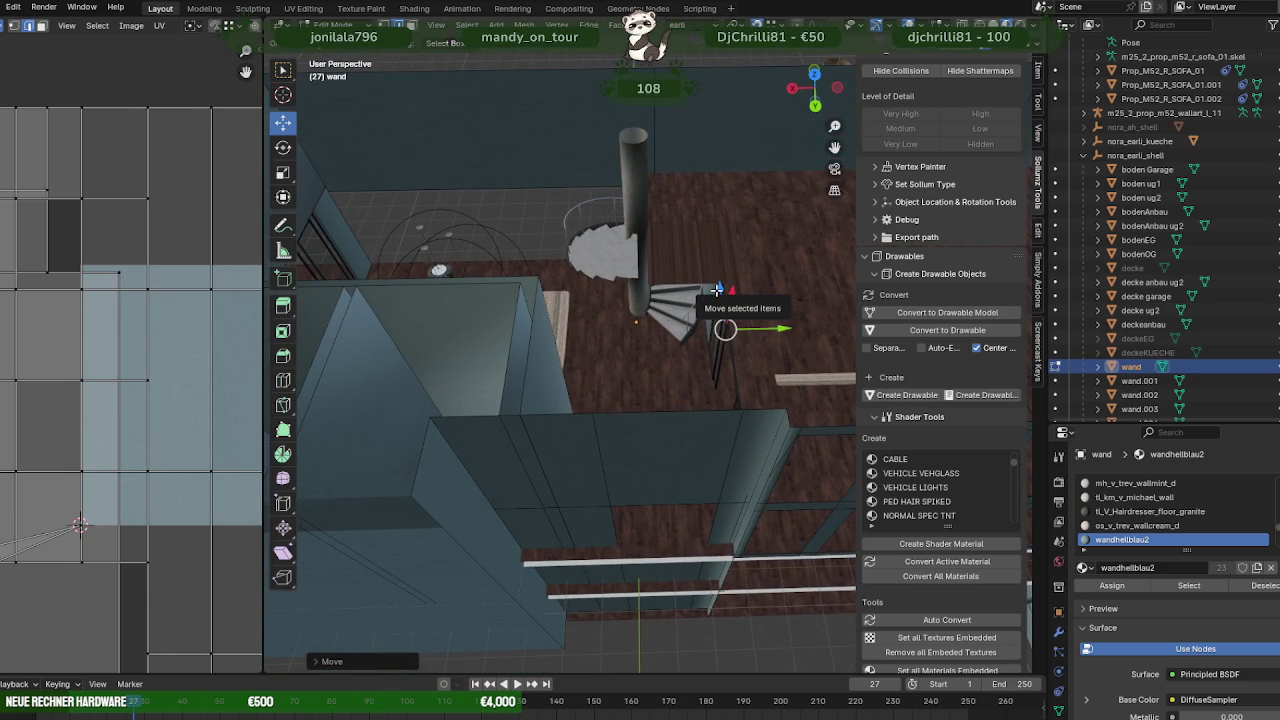
{"action": "middle_click_drag", "start_coordinate": [717, 290], "coordinate": [749, 280]}
{"action": "scroll", "coordinate": [749, 280], "scroll_direction": "up", "scroll_amount": 3}
{"action": "mouse_move", "coordinate": [654, 263]}
{"action": "middle_mouse_down"}
{"action": "mouse_move", "coordinate": [637, 276]}
{"action": "mouse_move", "coordinate": [650, 240]}
{"action": "middle_mouse_up"}
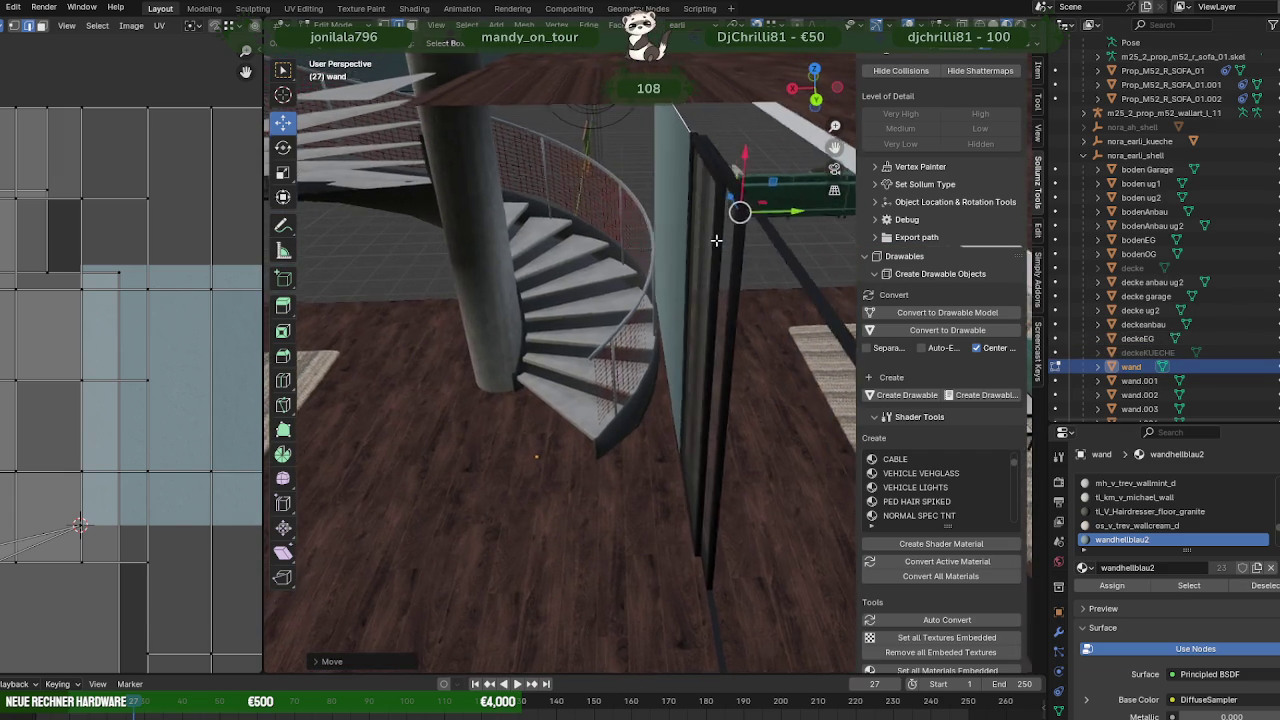
{"action": "mouse_move", "coordinate": [700, 245]}
{"action": "middle_mouse_down"}
{"action": "mouse_move", "coordinate": [746, 224]}
{"action": "mouse_move", "coordinate": [721, 233]}
{"action": "middle_mouse_up"}
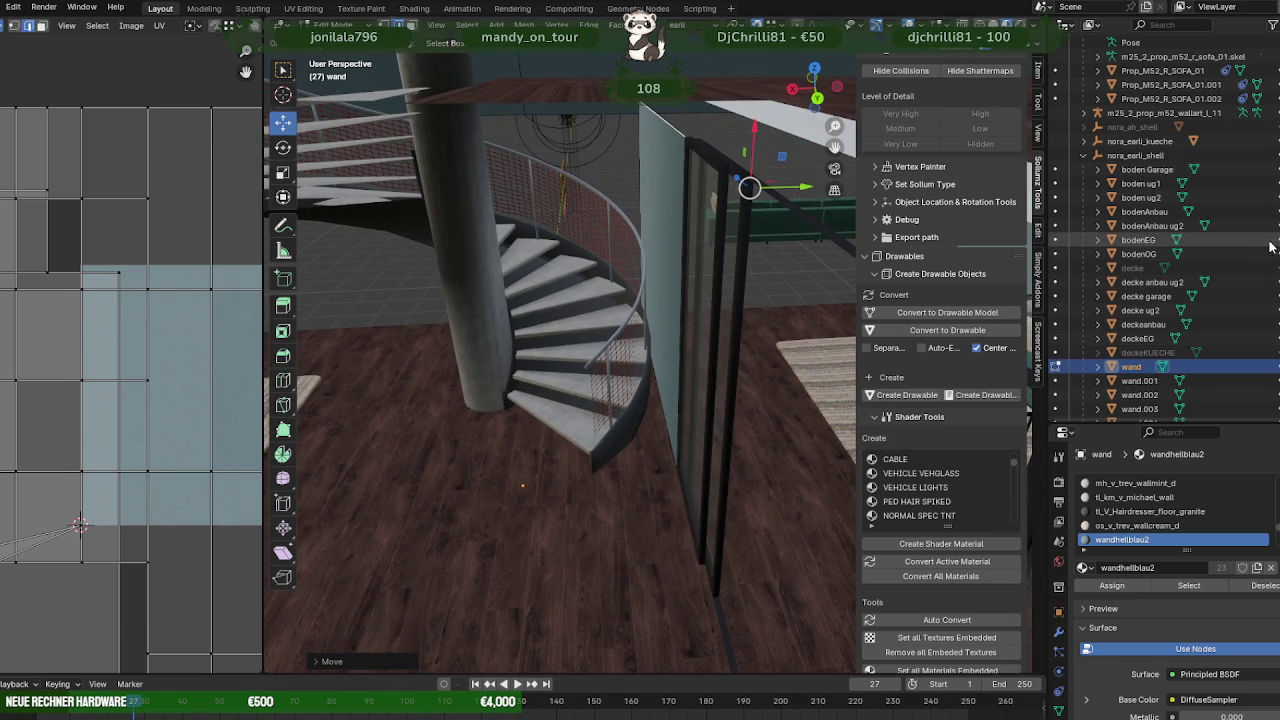
{"action": "mouse_move", "coordinate": [740, 250]}
{"action": "middle_mouse_down"}
{"action": "mouse_move", "coordinate": [729, 267]}
{"action": "mouse_move", "coordinate": [592, 193]}
{"action": "middle_mouse_up"}
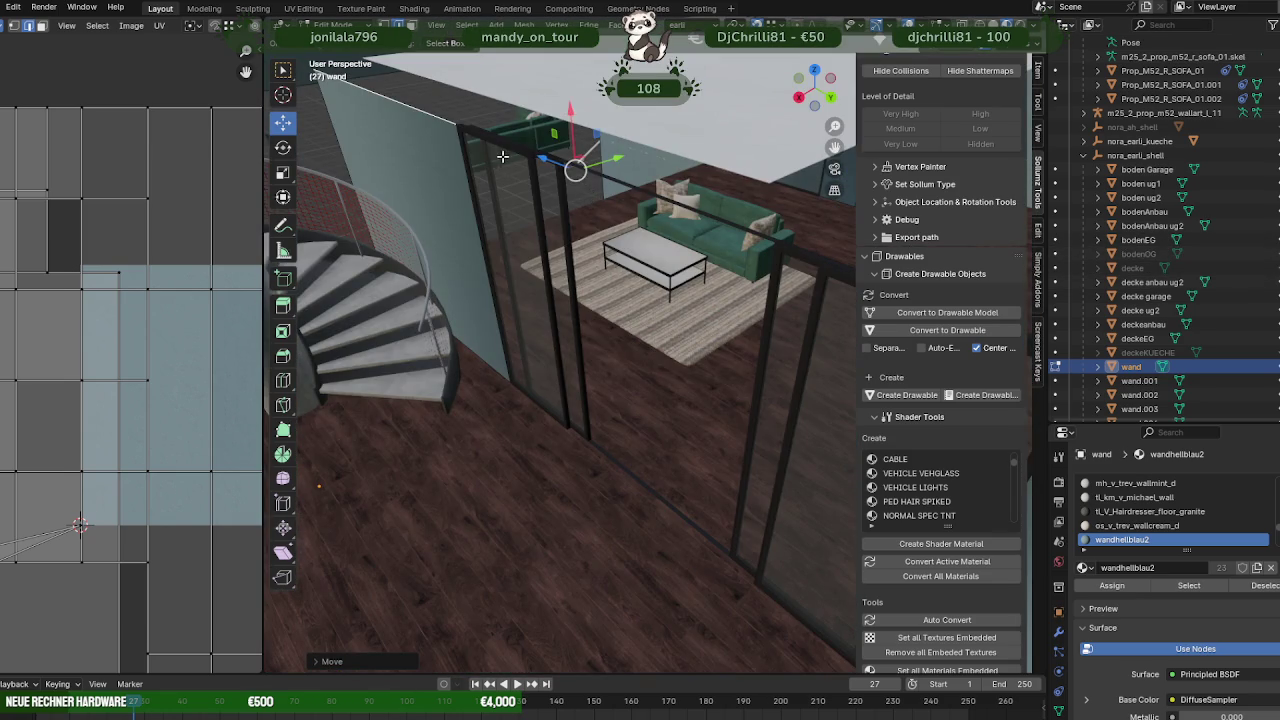
- Extrude a cap from the wall top, constrained to the X axis
{"action": "key", "text": "e"}
{"action": "scroll", "coordinate": [601, 204], "scroll_direction": "up", "scroll_amount": 5}
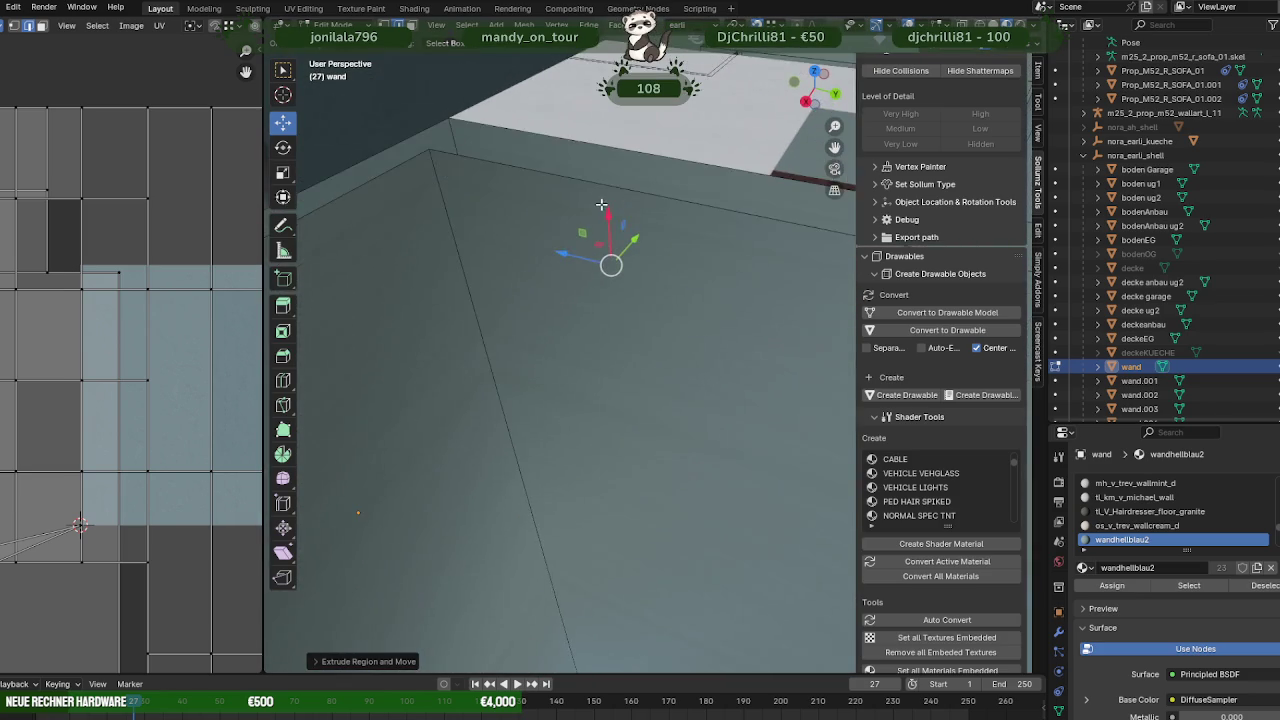
{"action": "scroll", "coordinate": [601, 204], "scroll_direction": "down", "scroll_amount": 5}
{"action": "key", "text": "x"}
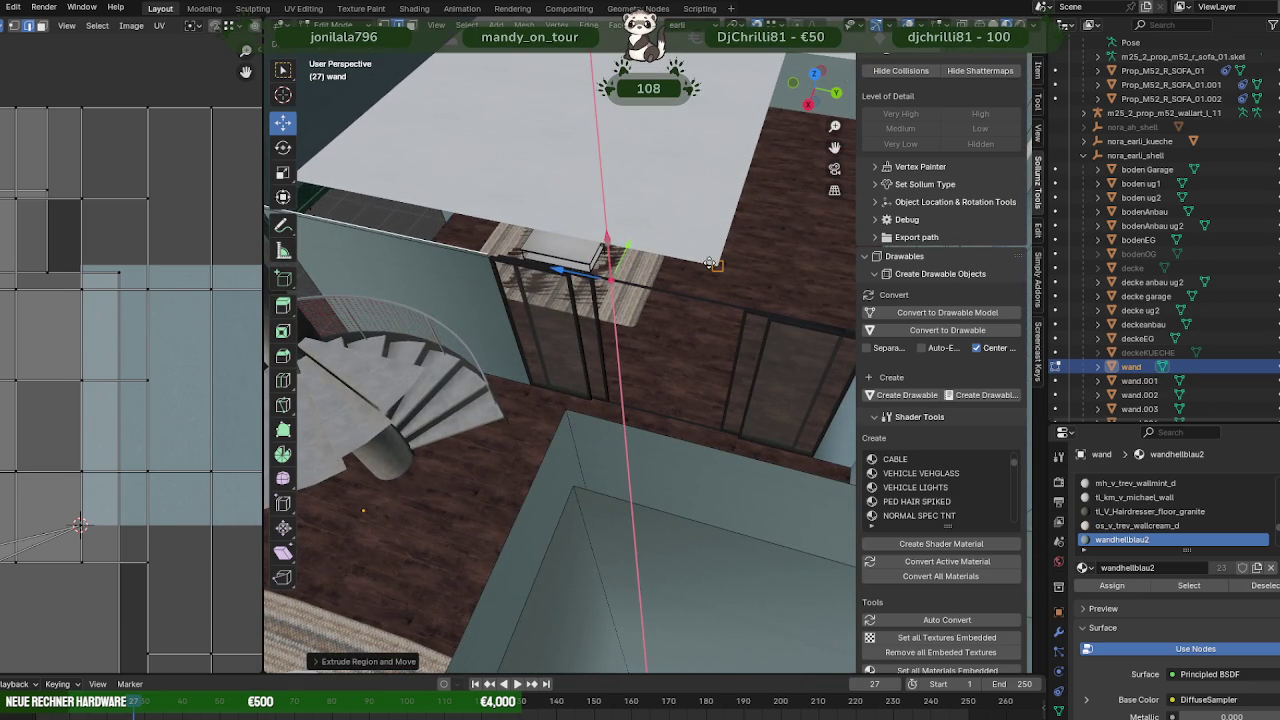
{"action": "key", "text": "Escape"}
{"action": "middle_click_drag", "start_coordinate": [726, 266], "coordinate": [648, 217]}
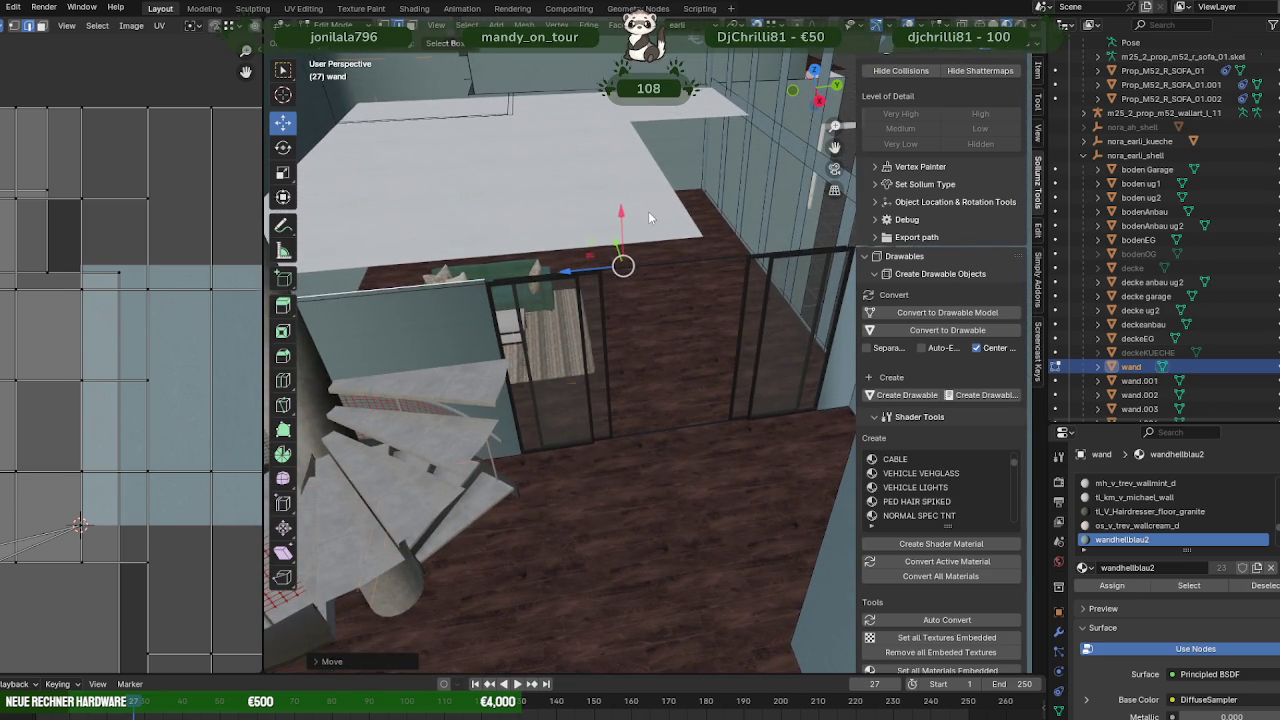
- Select all of the deckeEG ceiling slab and raise it slightly along Z
{"action": "key", "text": "Tab"}
{"action": "left_click", "coordinate": [657, 203]}
{"action": "key", "text": "Tab"}
{"action": "key", "text": "a"}
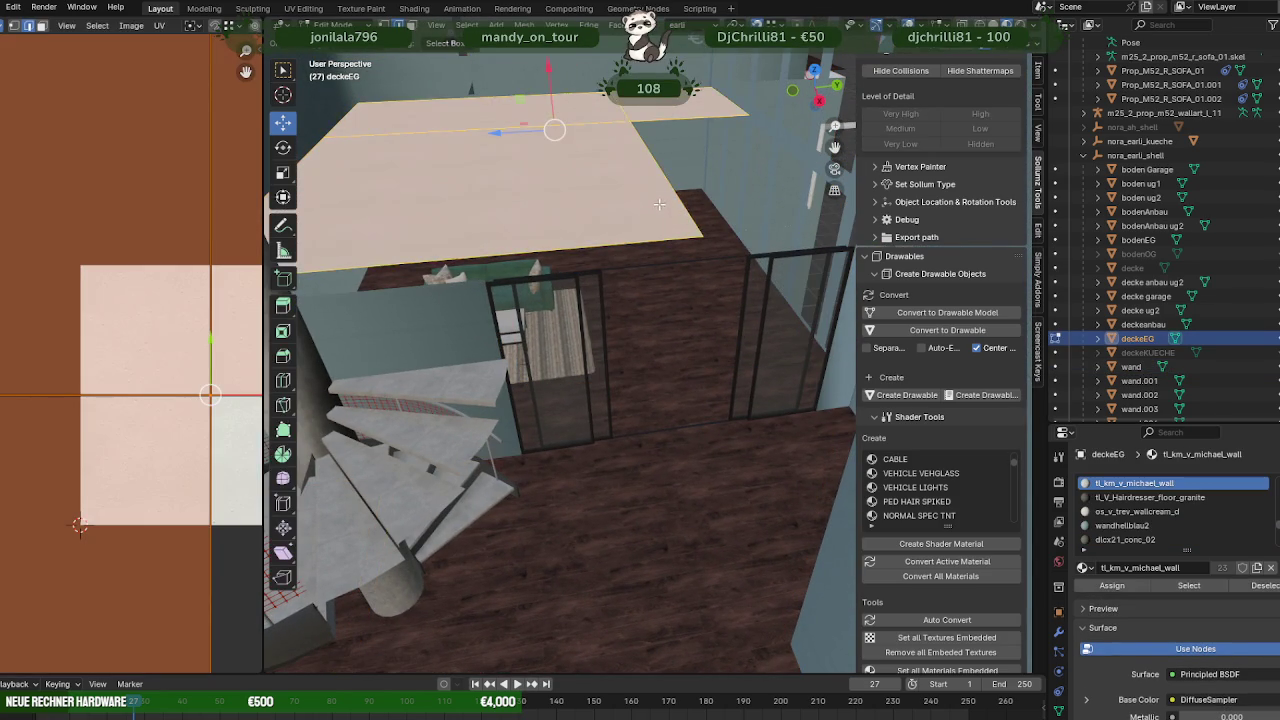
{"action": "middle_click_drag", "start_coordinate": [659, 204], "coordinate": [637, 189]}
{"action": "mouse_move", "coordinate": [621, 125]}
{"action": "middle_mouse_down"}
{"action": "mouse_move", "coordinate": [604, 204]}
{"action": "mouse_move", "coordinate": [681, 134]}
{"action": "middle_mouse_up"}
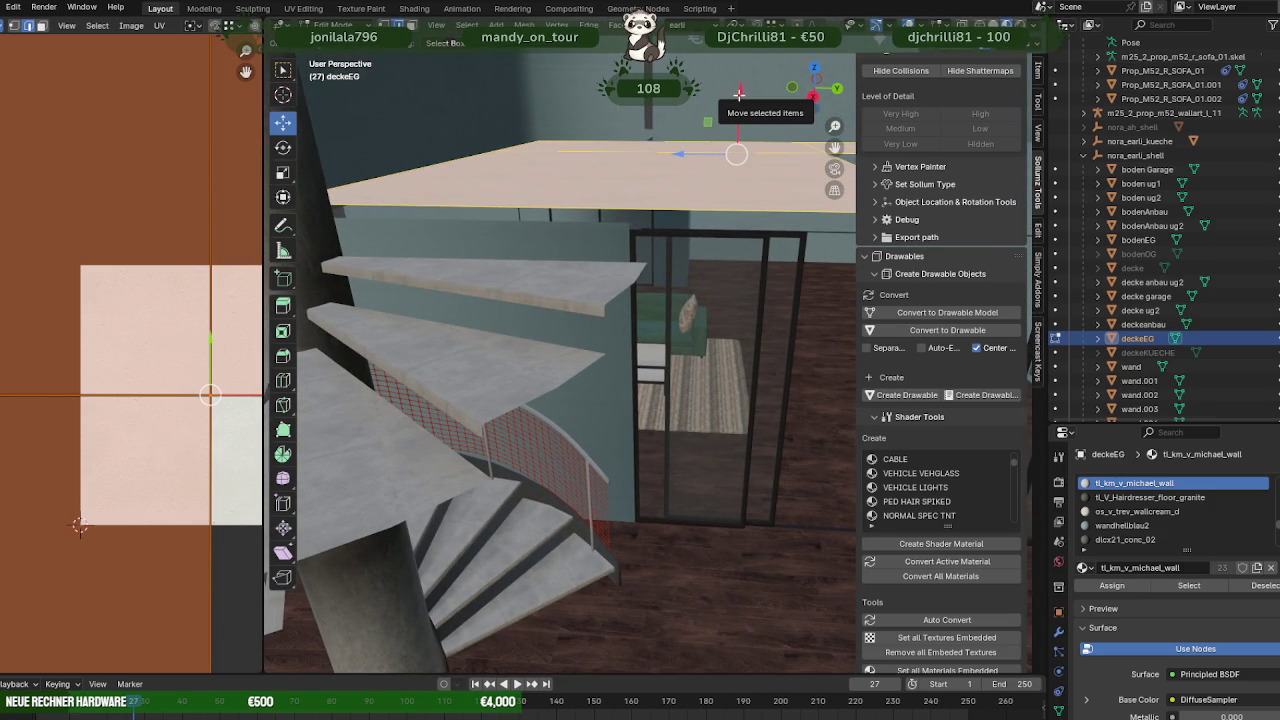
{"action": "left_click_drag", "start_coordinate": [740, 94], "coordinate": [740, 85]}
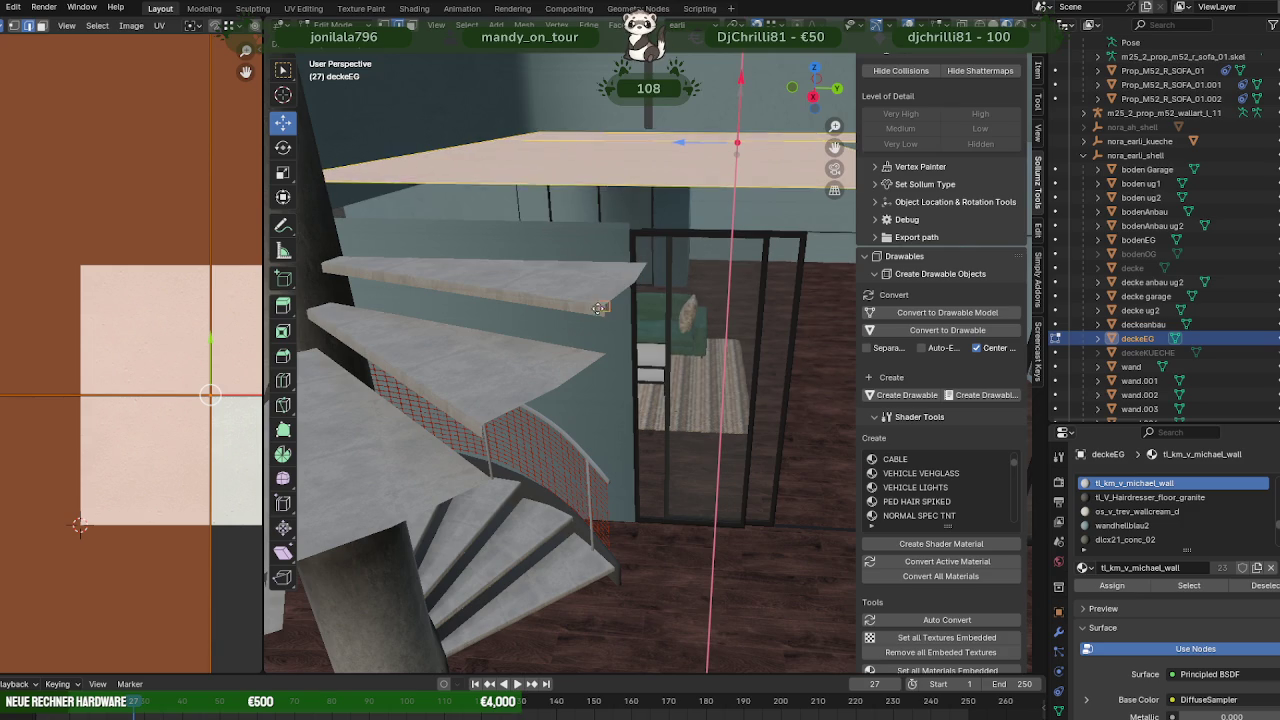
{"action": "middle_click_drag", "start_coordinate": [664, 285], "coordinate": [594, 230]}
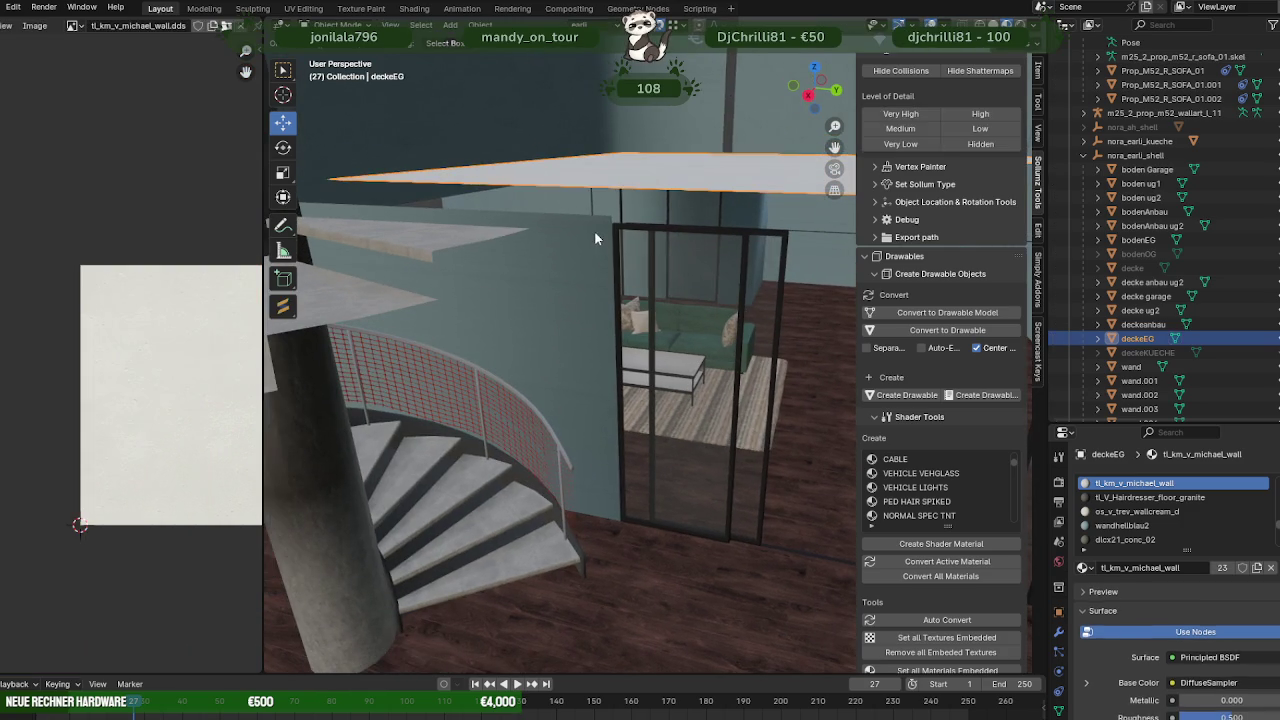
{"action": "left_click", "coordinate": [594, 230]}
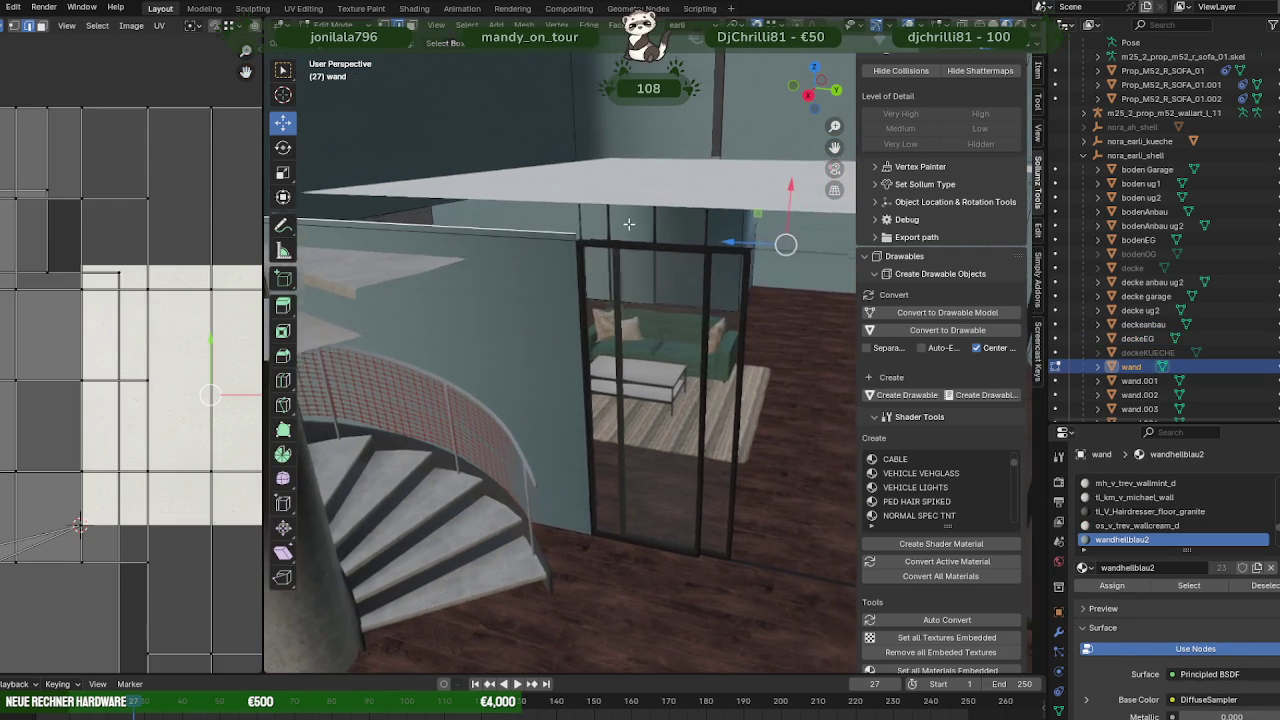
- Move the selected wall geometry along the X axis
{"action": "mouse_move", "coordinate": [683, 209]}
{"action": "middle_mouse_down"}
{"action": "mouse_move", "coordinate": [652, 243]}
{"action": "mouse_move", "coordinate": [630, 308]}
{"action": "middle_mouse_up"}
{"action": "scroll", "coordinate": [652, 243], "scroll_direction": "up", "scroll_amount": 5}
{"action": "scroll", "coordinate": [652, 243], "scroll_direction": "down", "scroll_amount": 5}
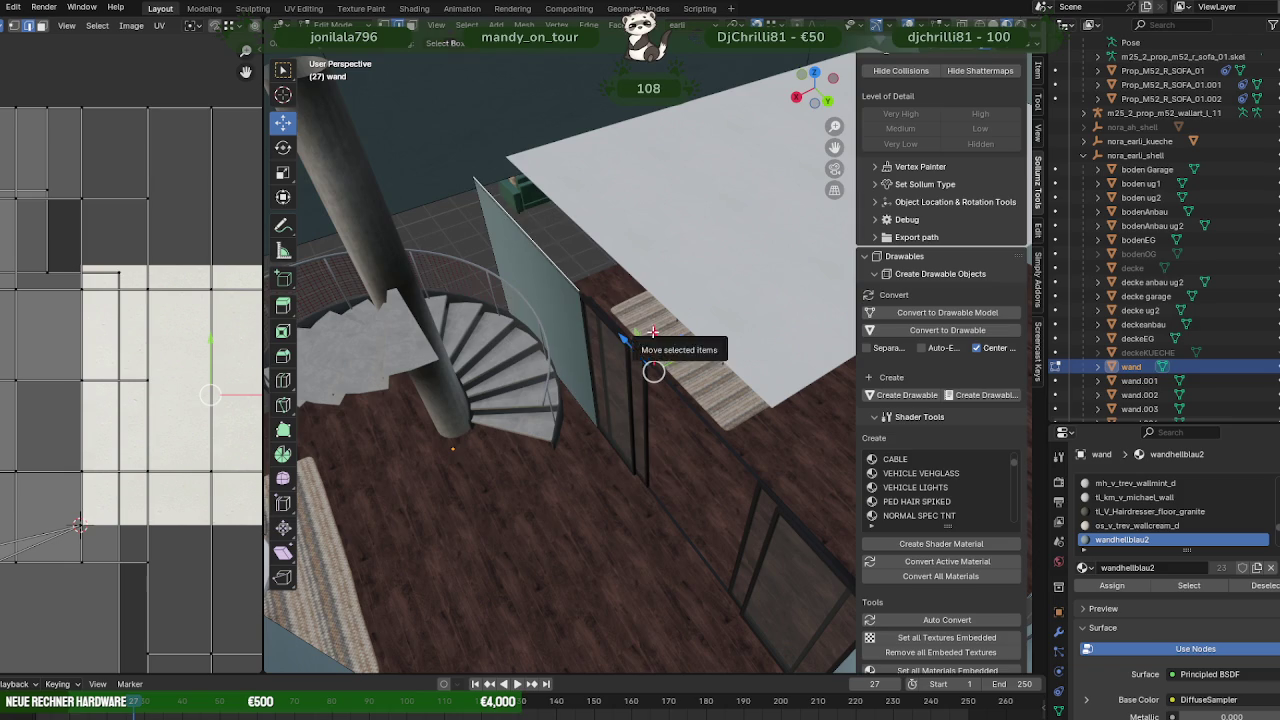
{"action": "left_click_drag", "start_coordinate": [652, 332], "coordinate": [506, 160]}
{"action": "middle_click_drag", "start_coordinate": [506, 160], "coordinate": [613, 265]}
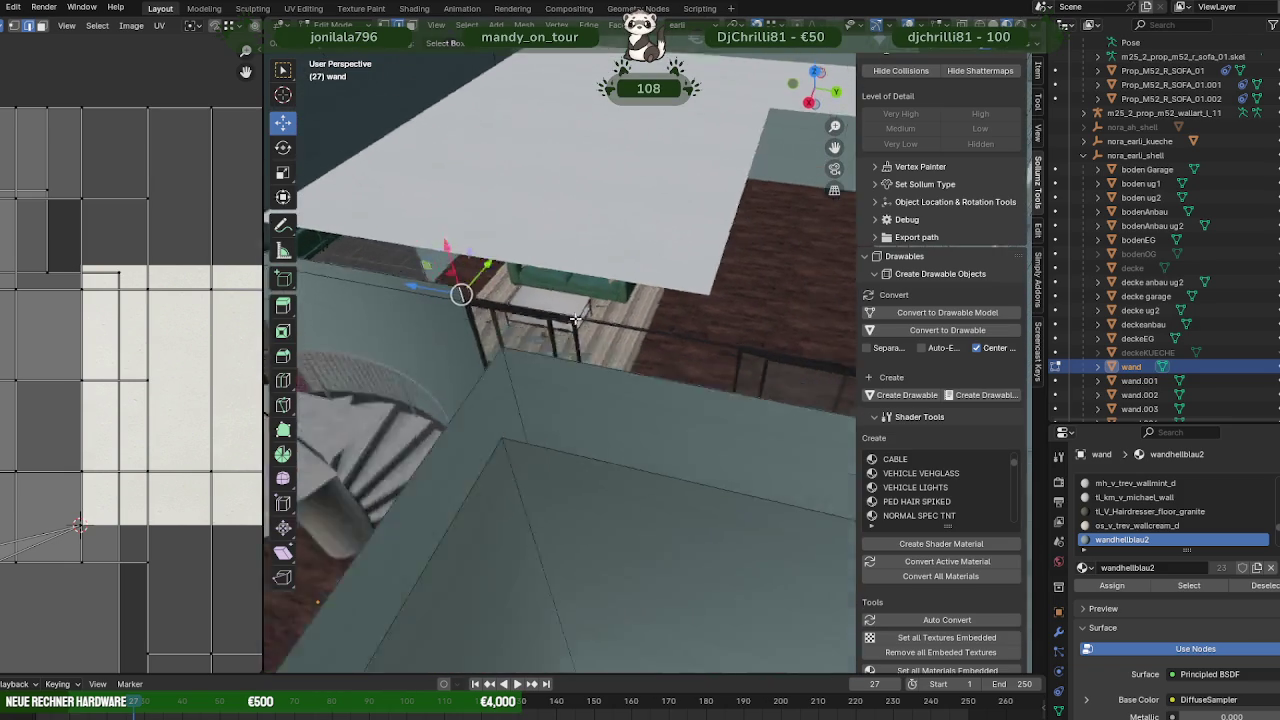
- Extrude the glass railing's top edge in place
{"action": "middle_click_drag", "start_coordinate": [534, 302], "coordinate": [585, 300]}
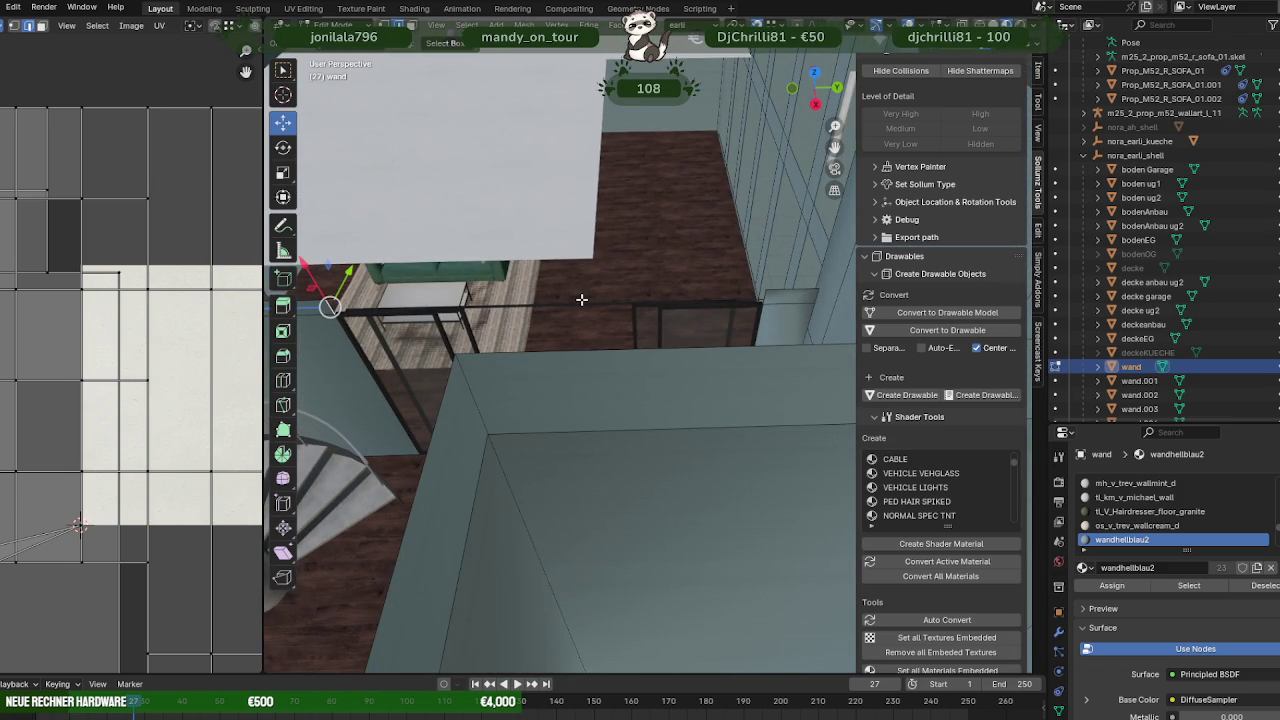
{"action": "key", "text": "e"}
{"action": "right_click", "coordinate": [348, 322]}
{"action": "left_click", "coordinate": [716, 290]}
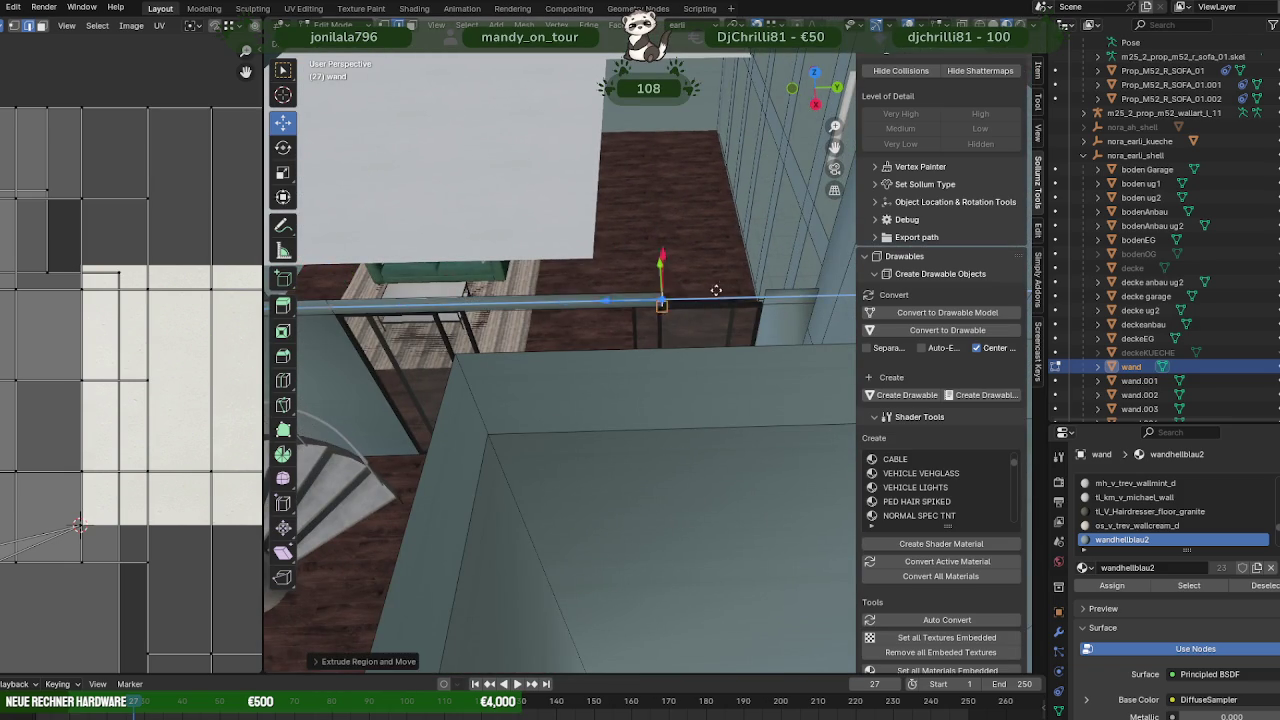
{"action": "left_click", "coordinate": [769, 290]}
{"action": "middle_click_drag", "start_coordinate": [769, 290], "coordinate": [779, 366]}
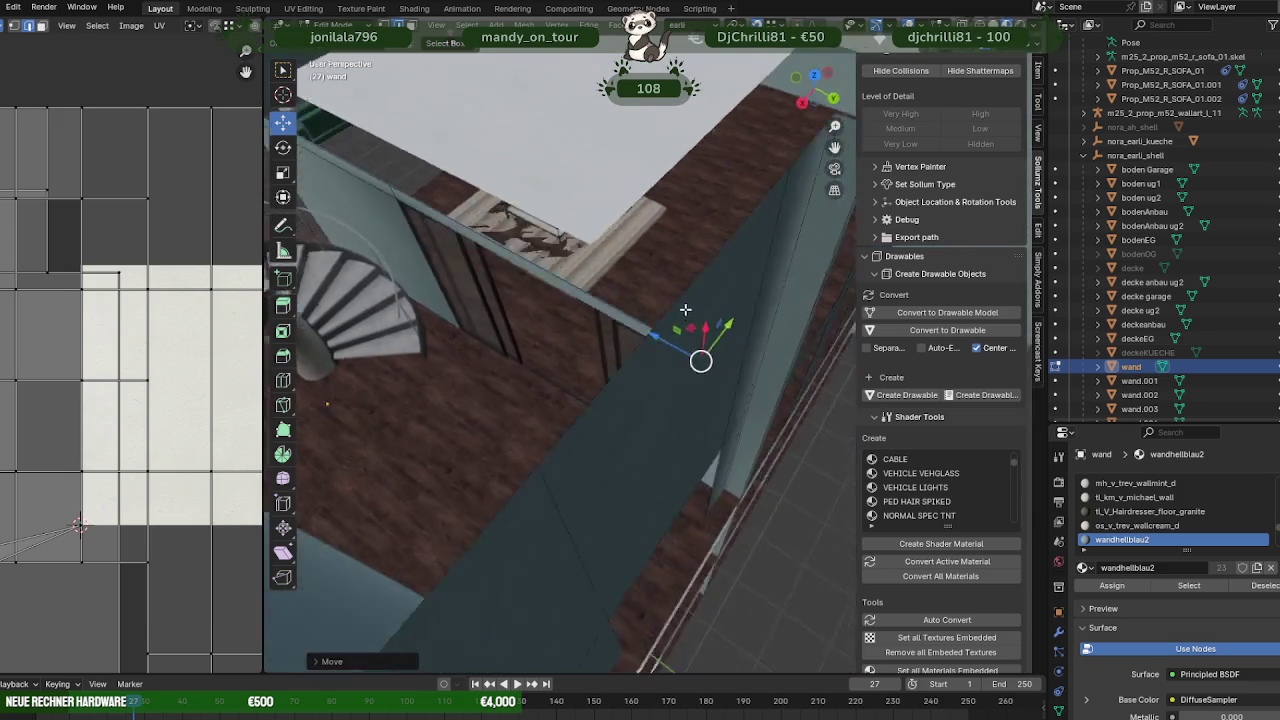
- Select the railing's long top edge together with the adjacent wall face
{"action": "left_click", "coordinate": [776, 365]}
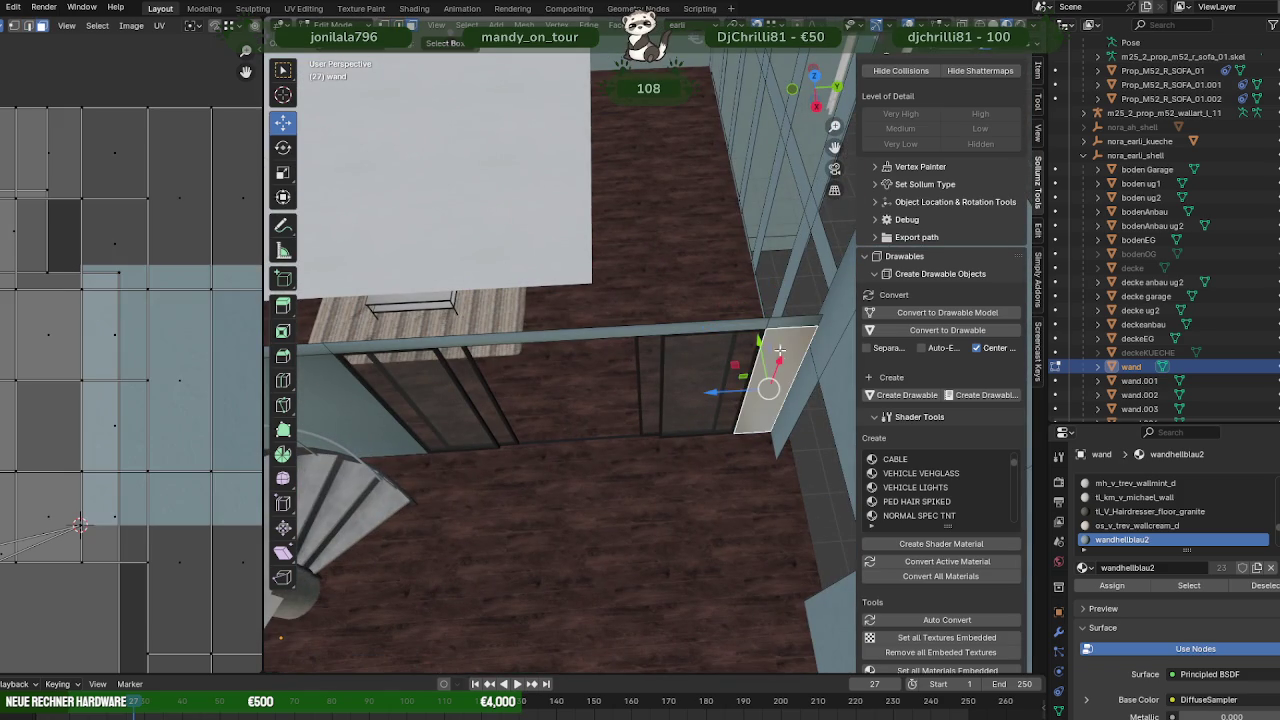
{"action": "left_click", "coordinate": [744, 328]}
{"action": "middle_click_drag", "start_coordinate": [594, 357], "coordinate": [721, 341]}
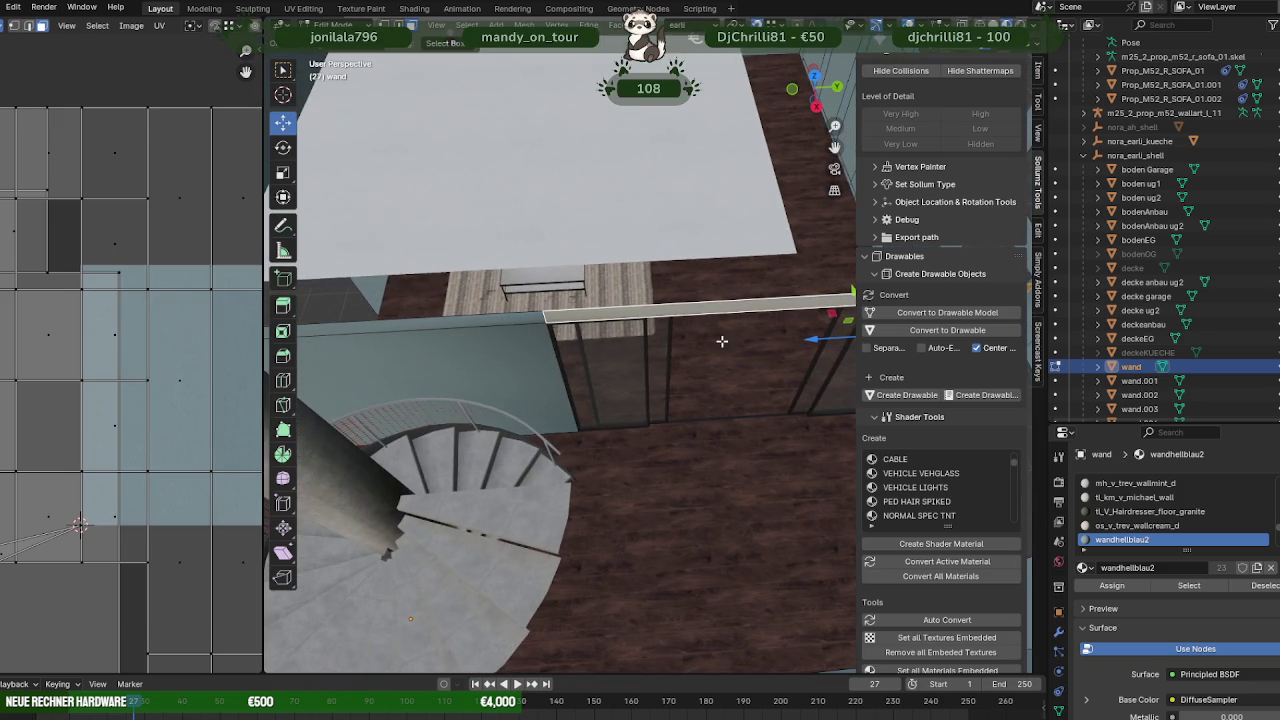
{"action": "left_click", "coordinate": [522, 335], "text": "shift"}
{"action": "left_click", "coordinate": [530, 328], "text": "shift"}
{"action": "left_click", "coordinate": [525, 330], "text": "shift"}
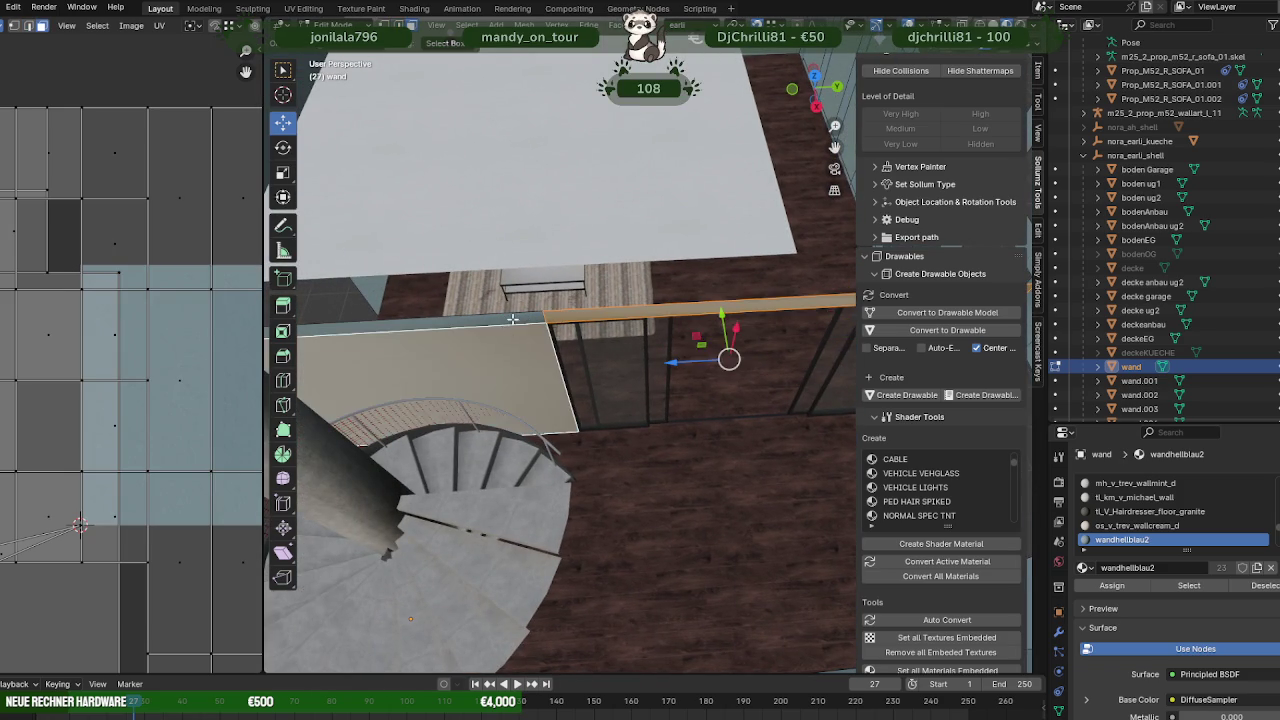
{"action": "left_click", "coordinate": [514, 319], "text": "shift"}
{"action": "mouse_move", "coordinate": [688, 316]}
{"action": "middle_mouse_down"}
{"action": "mouse_move", "coordinate": [480, 306]}
{"action": "mouse_move", "coordinate": [531, 286]}
{"action": "mouse_move", "coordinate": [645, 304]}
{"action": "middle_mouse_up"}
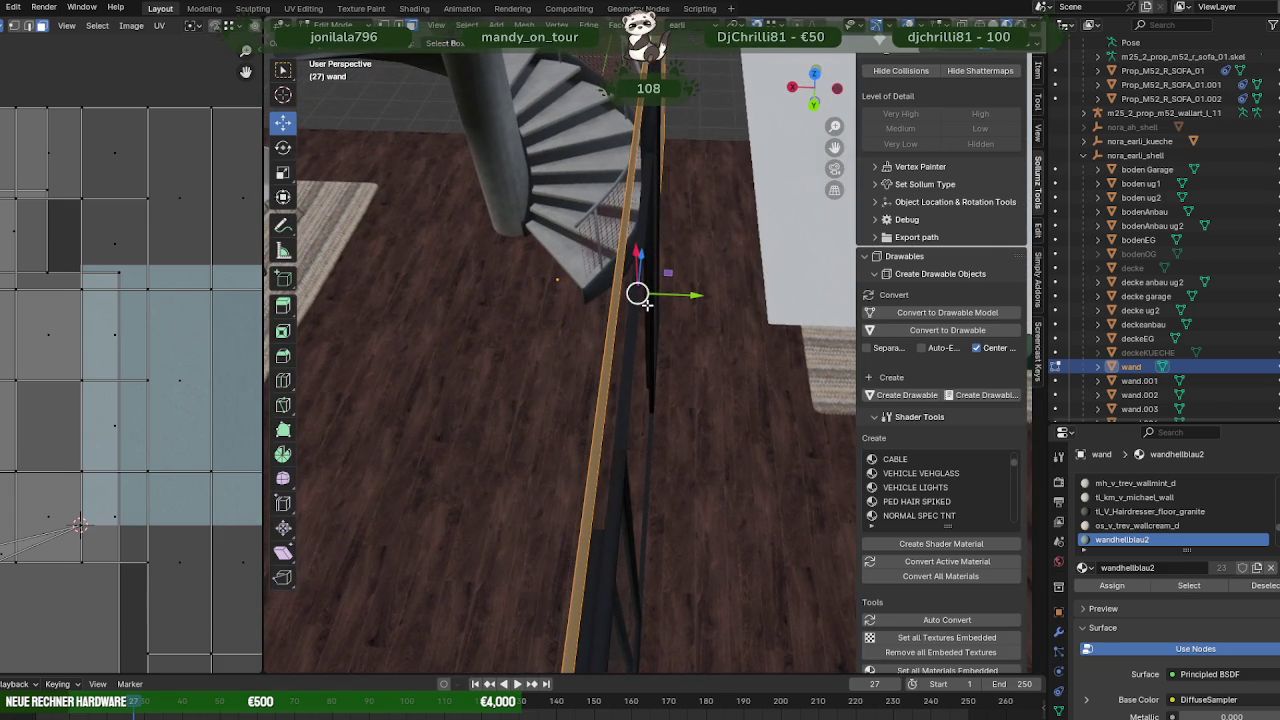
- Duplicate the cap geometry, shift it along Y, and flip its normals
{"action": "key", "text": "shift+d"}
{"action": "right_click", "coordinate": [688, 336]}
{"action": "left_click_drag", "start_coordinate": [675, 297], "coordinate": [692, 296]}
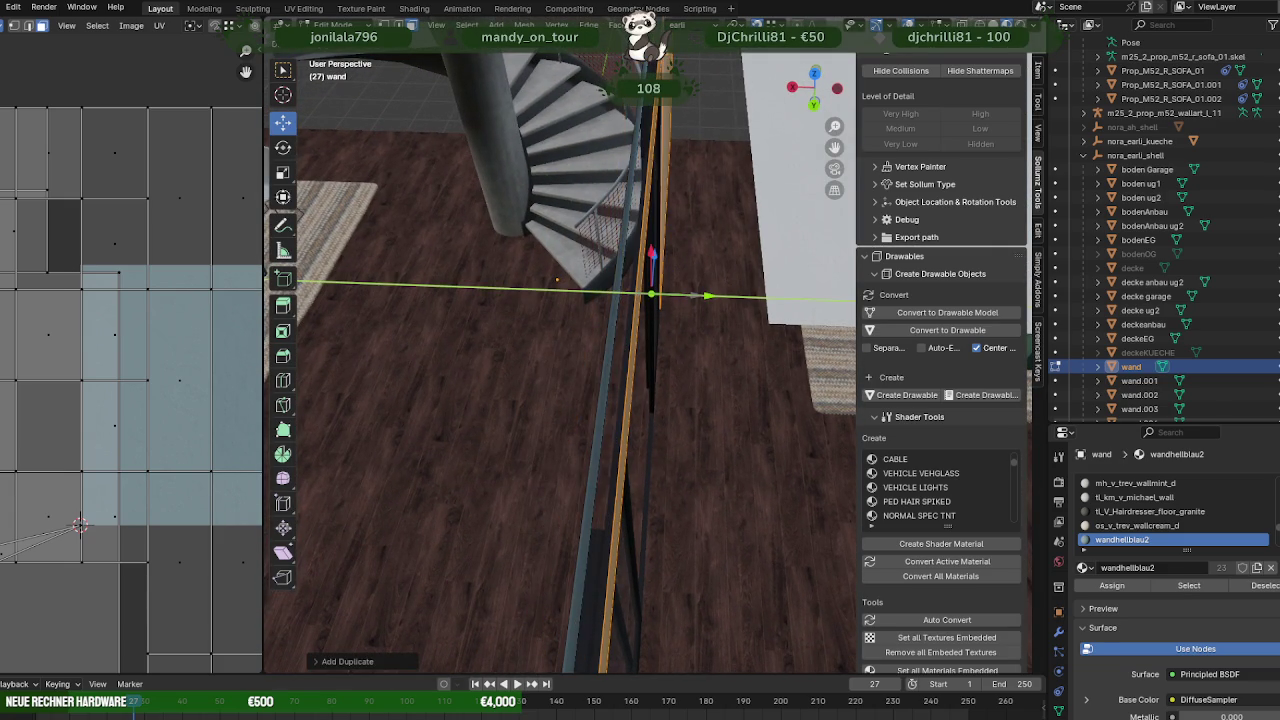
{"action": "left_click", "coordinate": [692, 296]}
{"action": "key", "text": "alt+n"}
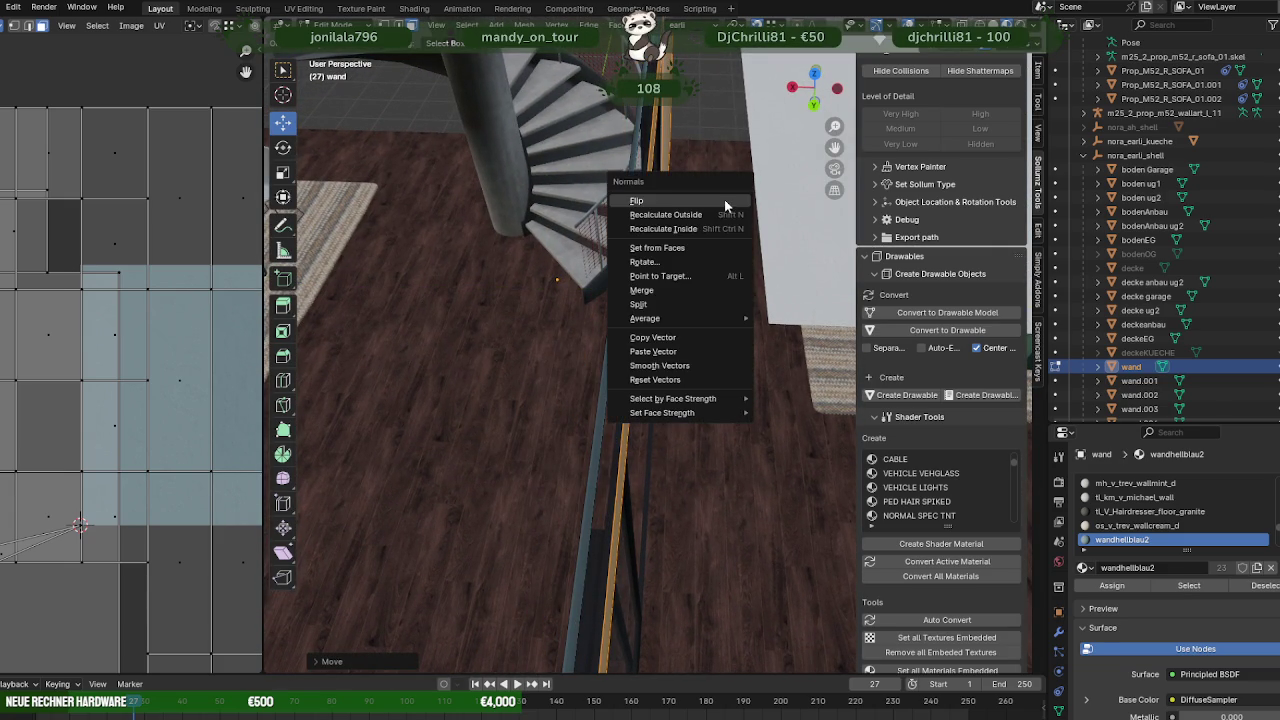
{"action": "left_click", "coordinate": [651, 206]}
{"action": "mouse_move", "coordinate": [651, 206]}
{"action": "middle_mouse_down"}
{"action": "mouse_move", "coordinate": [641, 285]}
{"action": "mouse_move", "coordinate": [630, 237]}
{"action": "middle_mouse_up"}
- Select the deckeEG ceiling slab and hide its unwanted faces
{"action": "left_click", "coordinate": [630, 237]}
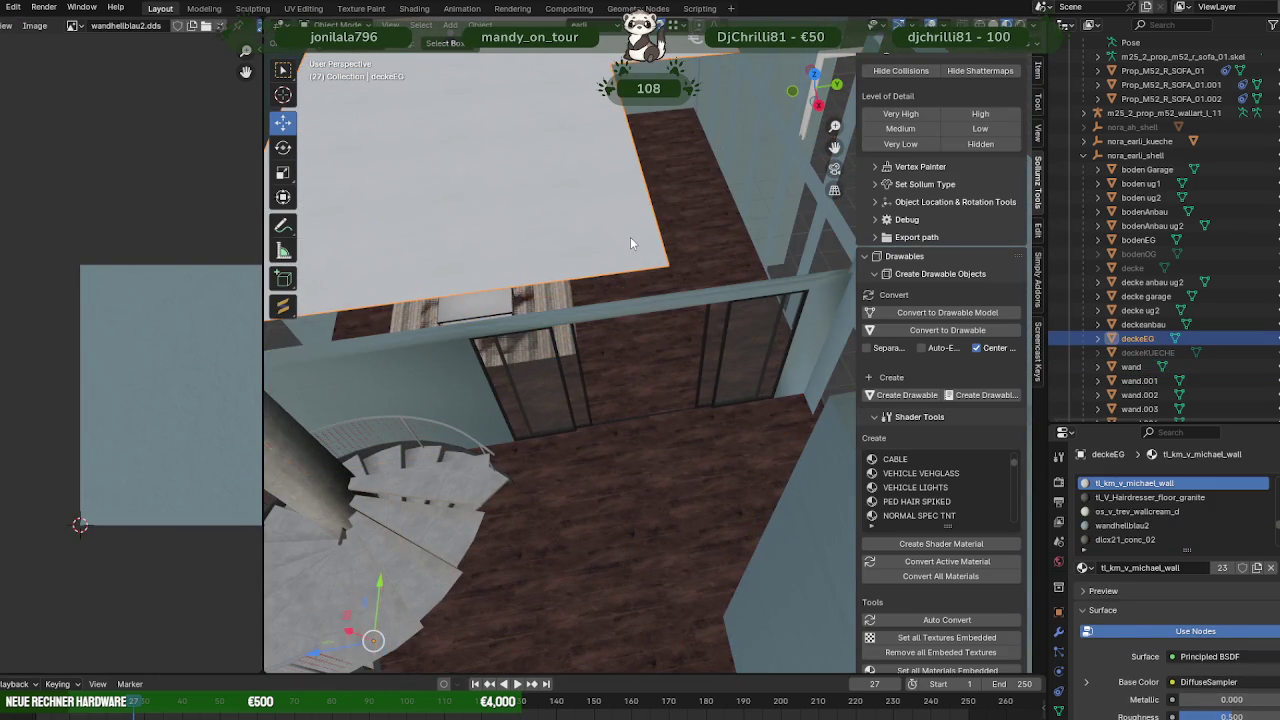
{"action": "middle_click_drag", "start_coordinate": [659, 161], "coordinate": [673, 118]}
{"action": "left_click", "coordinate": [673, 118]}
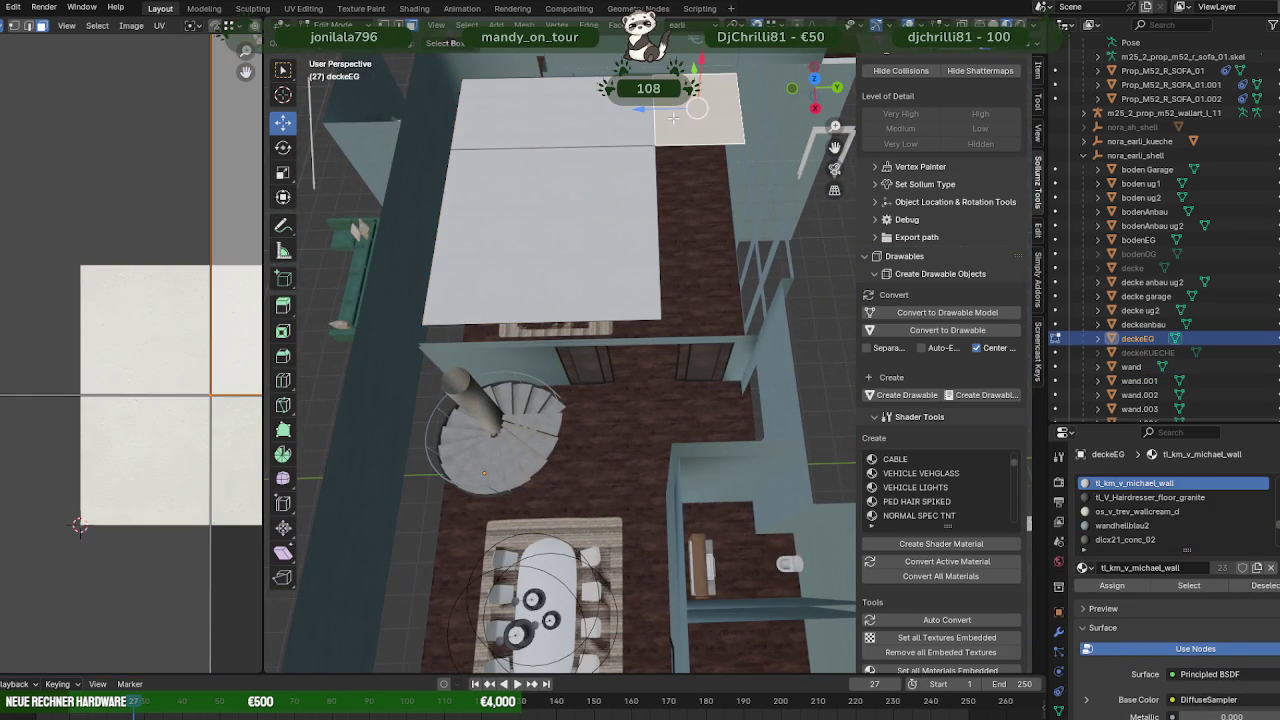
{"action": "key", "text": "alt+a"}
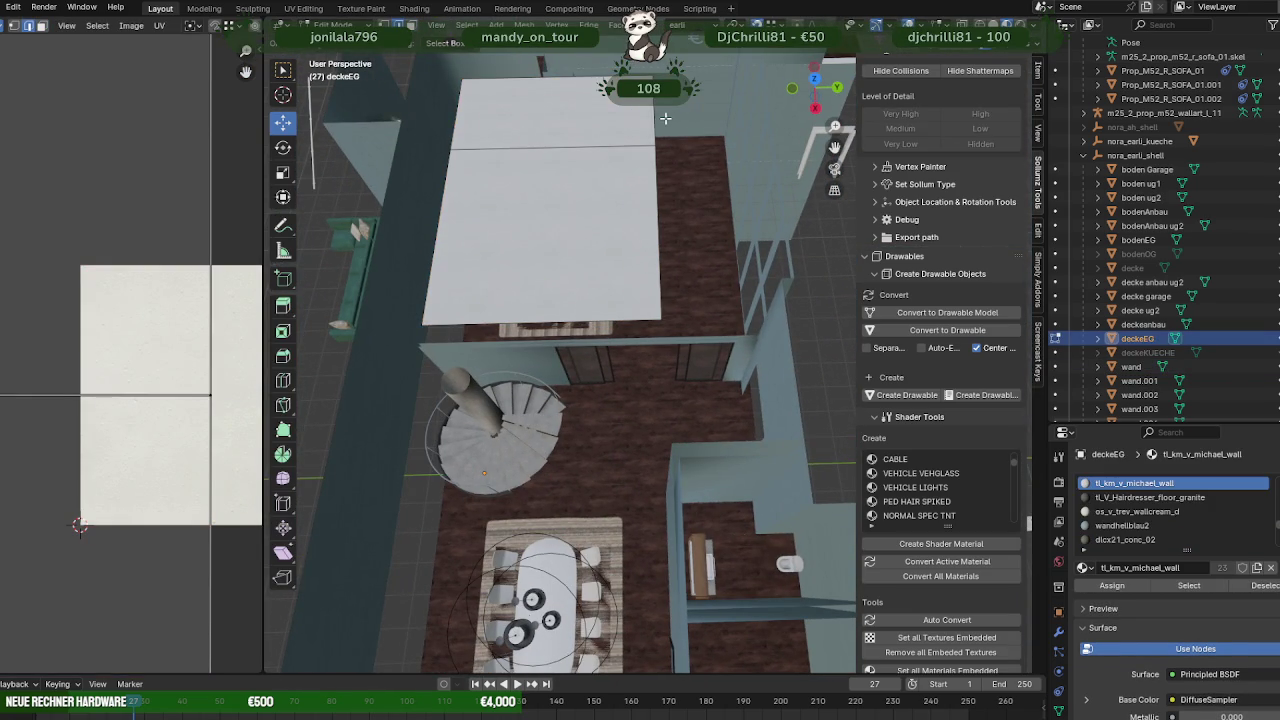
{"action": "left_click", "coordinate": [625, 186], "text": "shift"}
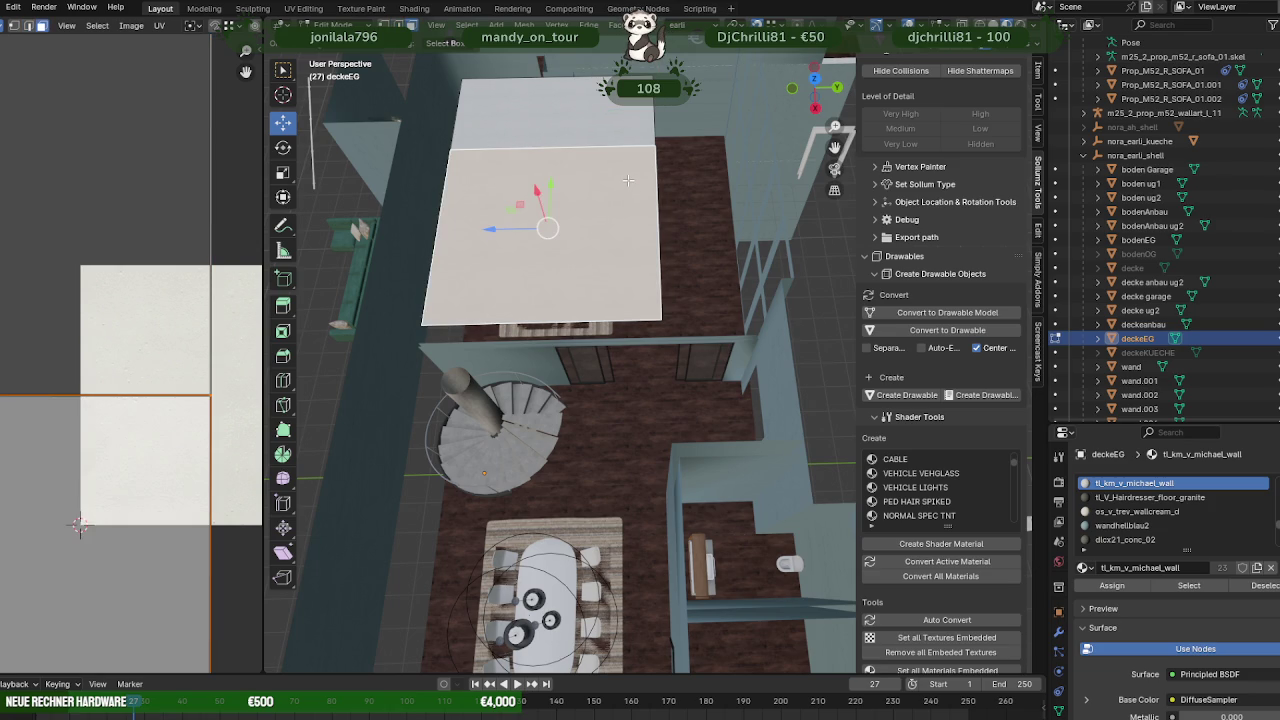
{"action": "key", "text": "h"}
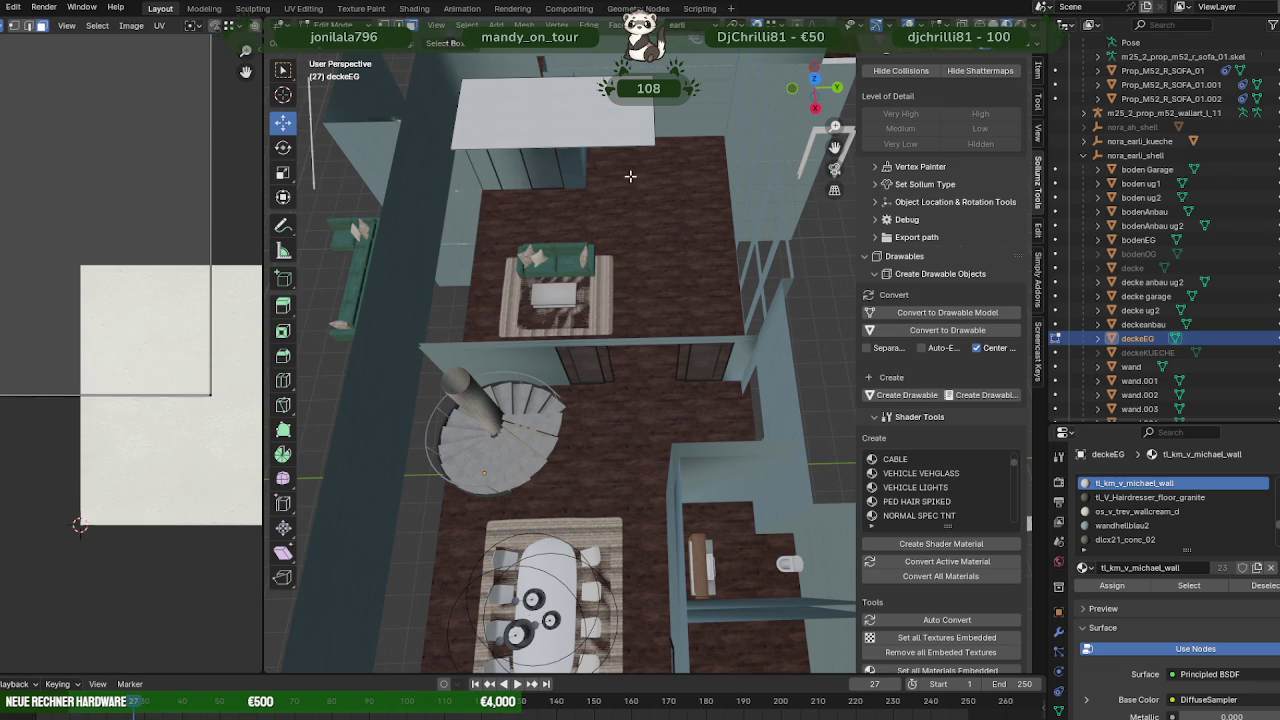
- Move the remaining slab geometry along Z, then nudge it along Y
{"action": "left_click", "coordinate": [625, 107]}
{"action": "mouse_move", "coordinate": [625, 107]}
{"action": "middle_mouse_down"}
{"action": "mouse_move", "coordinate": [727, 151]}
{"action": "mouse_move", "coordinate": [745, 214]}
{"action": "mouse_move", "coordinate": [703, 153]}
{"action": "middle_mouse_up"}
{"action": "left_click_drag", "start_coordinate": [690, 157], "coordinate": [768, 252]}
{"action": "mouse_move", "coordinate": [768, 252]}
{"action": "middle_mouse_down"}
{"action": "mouse_move", "coordinate": [632, 298]}
{"action": "mouse_move", "coordinate": [738, 280]}
{"action": "middle_mouse_up"}
{"action": "left_click_drag", "start_coordinate": [740, 276], "coordinate": [735, 413]}
{"action": "mouse_move", "coordinate": [735, 413]}
{"action": "middle_mouse_down"}
{"action": "mouse_move", "coordinate": [691, 214]}
{"action": "mouse_move", "coordinate": [690, 302]}
{"action": "mouse_move", "coordinate": [727, 258]}
{"action": "mouse_move", "coordinate": [789, 283]}
{"action": "mouse_move", "coordinate": [769, 300]}
{"action": "mouse_move", "coordinate": [780, 303]}
{"action": "mouse_move", "coordinate": [773, 326]}
{"action": "mouse_move", "coordinate": [604, 321]}
{"action": "mouse_move", "coordinate": [608, 345]}
{"action": "mouse_move", "coordinate": [690, 365]}
{"action": "mouse_move", "coordinate": [684, 339]}
{"action": "mouse_move", "coordinate": [734, 363]}
{"action": "mouse_move", "coordinate": [688, 378]}
{"action": "middle_mouse_up"}
- Stretch the slab face along Y so the ceiling covers the room
{"action": "scroll", "coordinate": [690, 324], "scroll_direction": "down", "scroll_amount": 3}
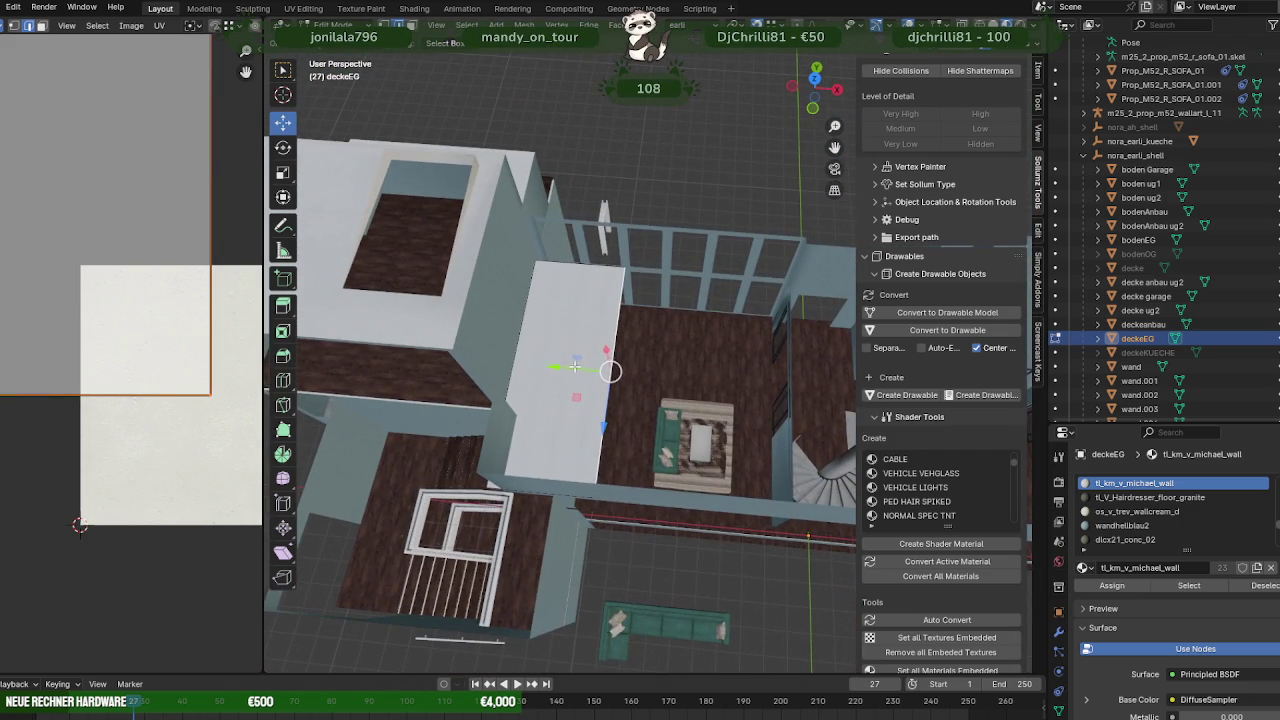
{"action": "left_click_drag", "start_coordinate": [575, 367], "coordinate": [719, 300]}
{"action": "left_click_drag", "start_coordinate": [812, 230], "coordinate": [812, 231]}
{"action": "mouse_move", "coordinate": [812, 231]}
{"action": "middle_mouse_down"}
{"action": "mouse_move", "coordinate": [627, 272]}
{"action": "mouse_move", "coordinate": [689, 285]}
{"action": "mouse_move", "coordinate": [647, 233]}
{"action": "mouse_move", "coordinate": [716, 383]}
{"action": "mouse_move", "coordinate": [640, 398]}
{"action": "mouse_move", "coordinate": [648, 380]}
{"action": "middle_mouse_up"}
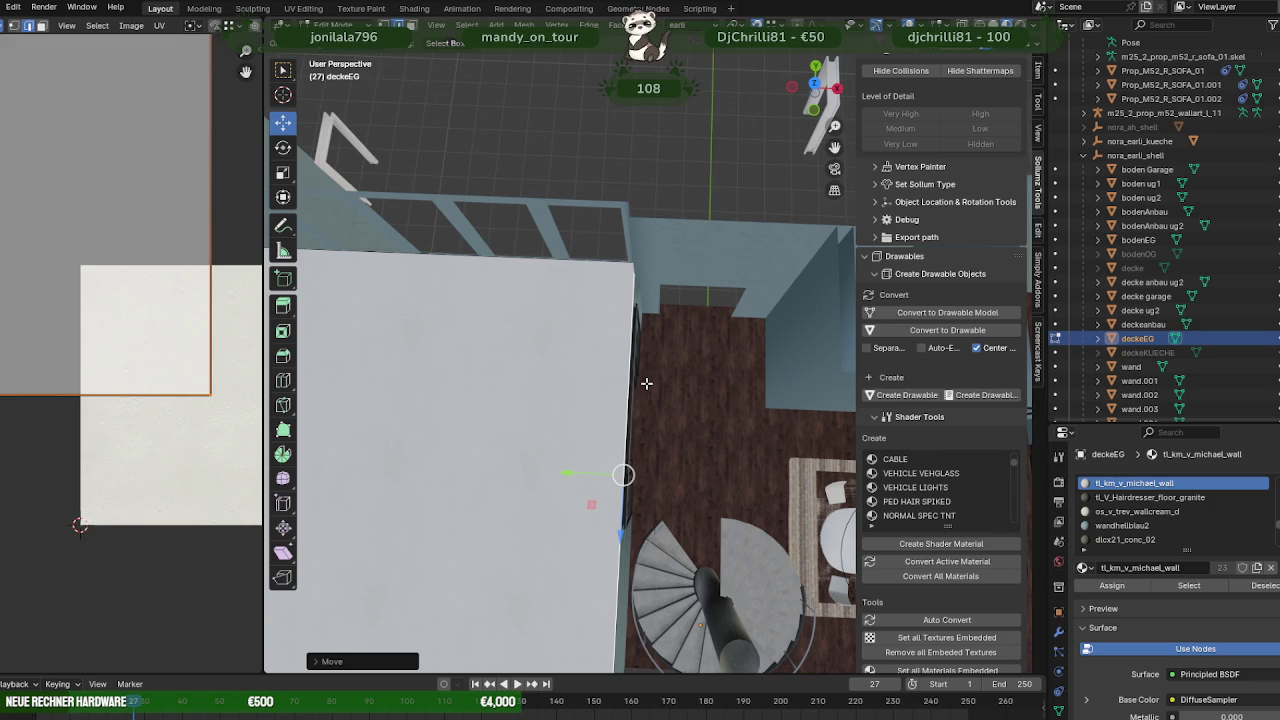
{"action": "mouse_move", "coordinate": [646, 383]}
{"action": "middle_mouse_down"}
{"action": "mouse_move", "coordinate": [551, 351]}
{"action": "mouse_move", "coordinate": [667, 327]}
{"action": "mouse_move", "coordinate": [660, 371]}
{"action": "mouse_move", "coordinate": [677, 369]}
{"action": "mouse_move", "coordinate": [654, 374]}
{"action": "mouse_move", "coordinate": [731, 377]}
{"action": "mouse_move", "coordinate": [641, 406]}
{"action": "mouse_move", "coordinate": [660, 371]}
{"action": "mouse_move", "coordinate": [649, 369]}
{"action": "mouse_move", "coordinate": [733, 381]}
{"action": "mouse_move", "coordinate": [596, 383]}
{"action": "mouse_move", "coordinate": [660, 398]}
{"action": "mouse_move", "coordinate": [638, 368]}
{"action": "mouse_move", "coordinate": [731, 377]}
{"action": "mouse_move", "coordinate": [737, 363]}
{"action": "mouse_move", "coordinate": [714, 346]}
{"action": "mouse_move", "coordinate": [712, 373]}
{"action": "mouse_move", "coordinate": [569, 380]}
{"action": "mouse_move", "coordinate": [728, 345]}
{"action": "mouse_move", "coordinate": [705, 337]}
{"action": "mouse_move", "coordinate": [722, 342]}
{"action": "mouse_move", "coordinate": [638, 354]}
{"action": "middle_mouse_up"}
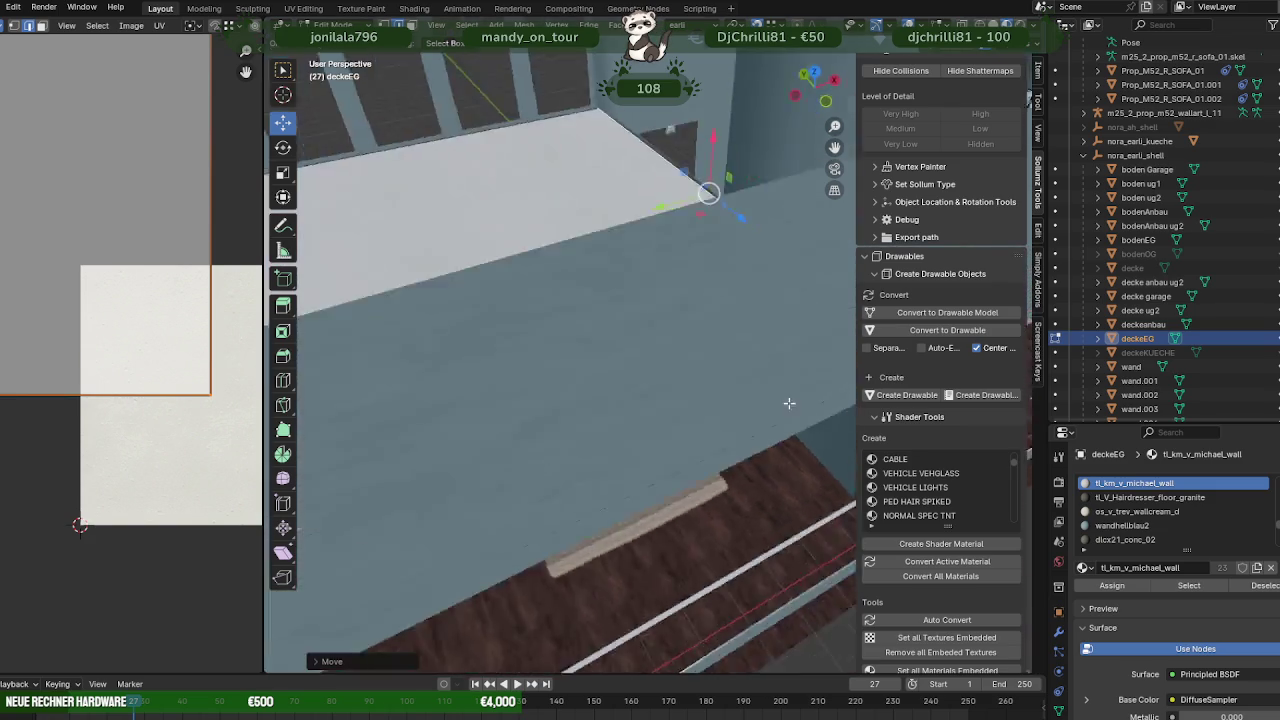
- Return to Object Mode and hide deckeEG to expose the lounge and staircase
{"action": "key", "text": "Tab"}
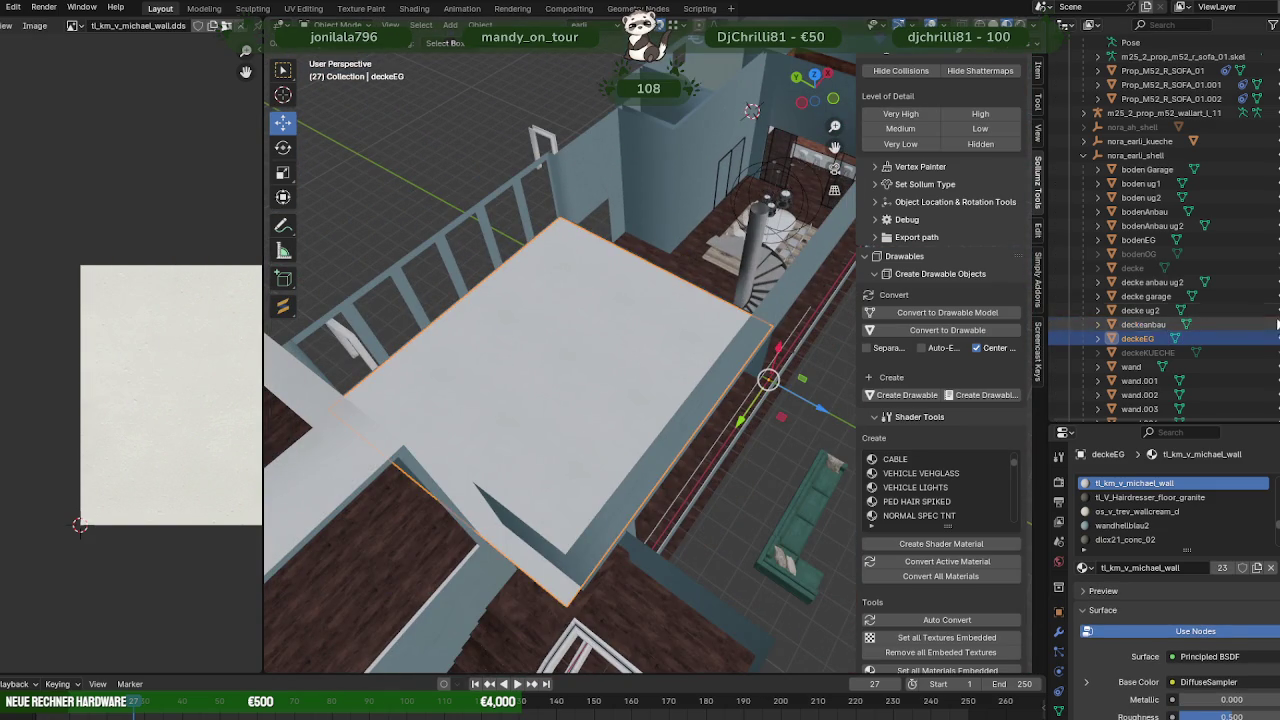
{"action": "left_click", "coordinate": [1265, 339]}
{"action": "mouse_move", "coordinate": [600, 360]}
{"action": "middle_mouse_down"}
{"action": "mouse_move", "coordinate": [786, 362]}
{"action": "mouse_move", "coordinate": [723, 339]}
{"action": "mouse_move", "coordinate": [740, 366]}
{"action": "mouse_move", "coordinate": [664, 360]}
{"action": "mouse_move", "coordinate": [715, 355]}
{"action": "middle_mouse_up"}
{"action": "scroll", "coordinate": [663, 357], "scroll_direction": "up", "scroll_amount": 3}
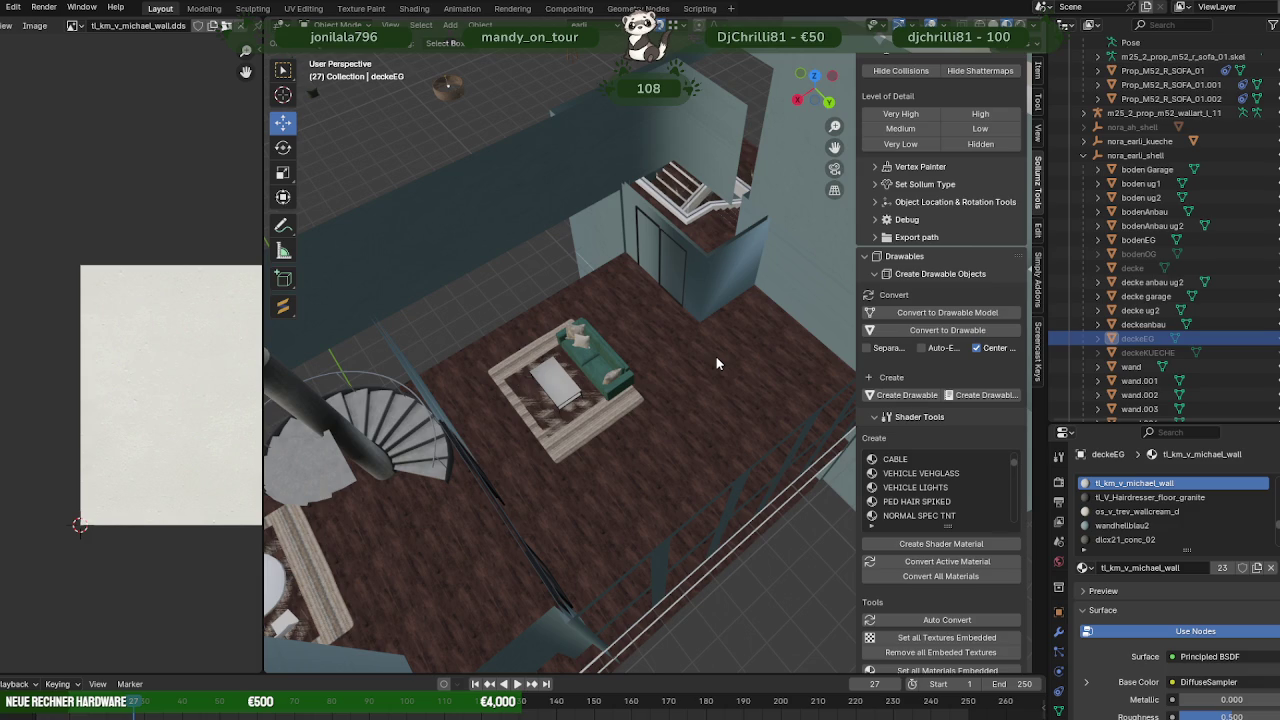
- Separate the centre rug's geometry from its mesh into its own object
{"action": "left_click", "coordinate": [612, 444]}
{"action": "key", "text": "Tab"}
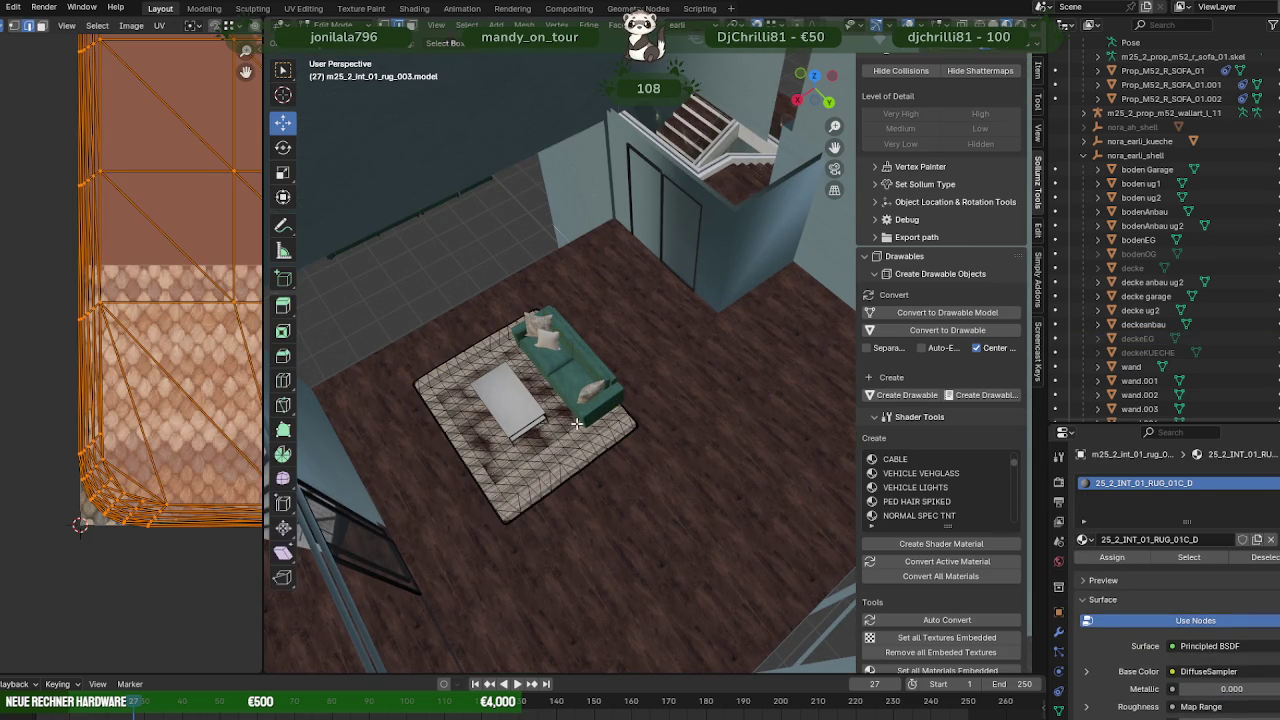
{"action": "scroll", "coordinate": [577, 424], "scroll_direction": "down", "scroll_amount": 3}
{"action": "middle_click_drag", "start_coordinate": [577, 424], "coordinate": [562, 415]}
{"action": "key", "text": "shift+z"}
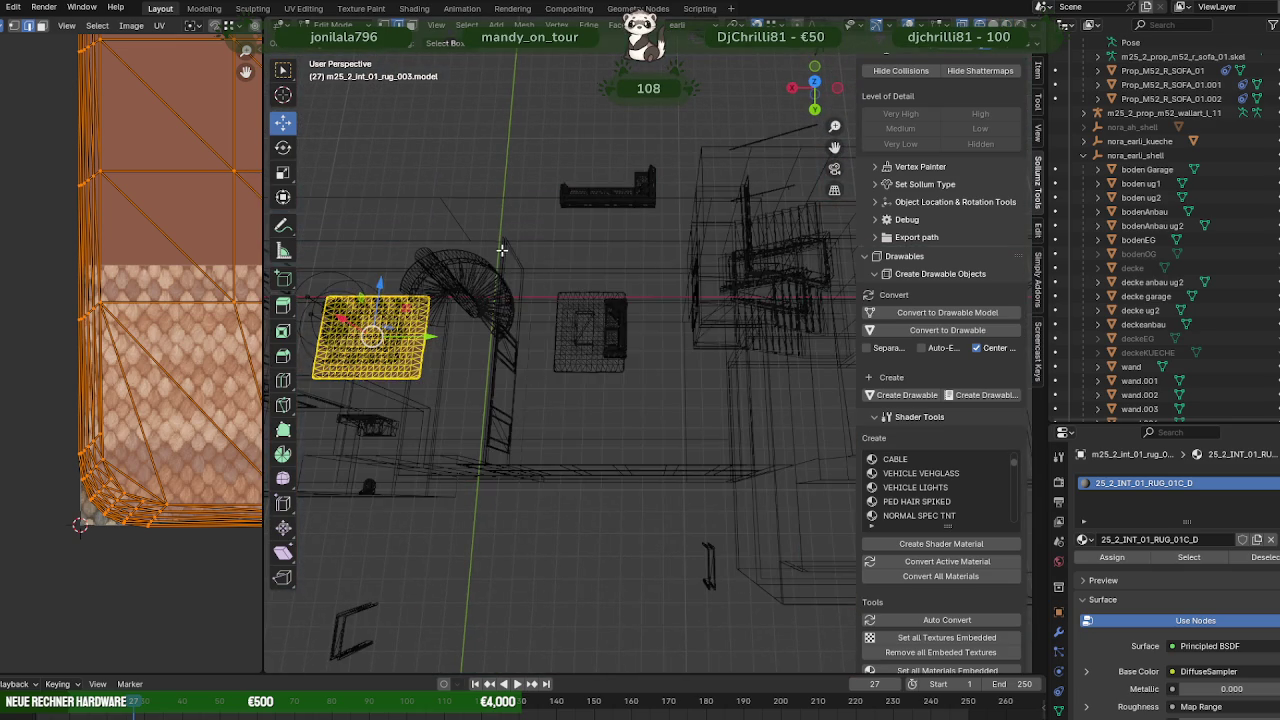
{"action": "key", "text": "ctrl+i"}
{"action": "key", "text": "ctrl+e"}
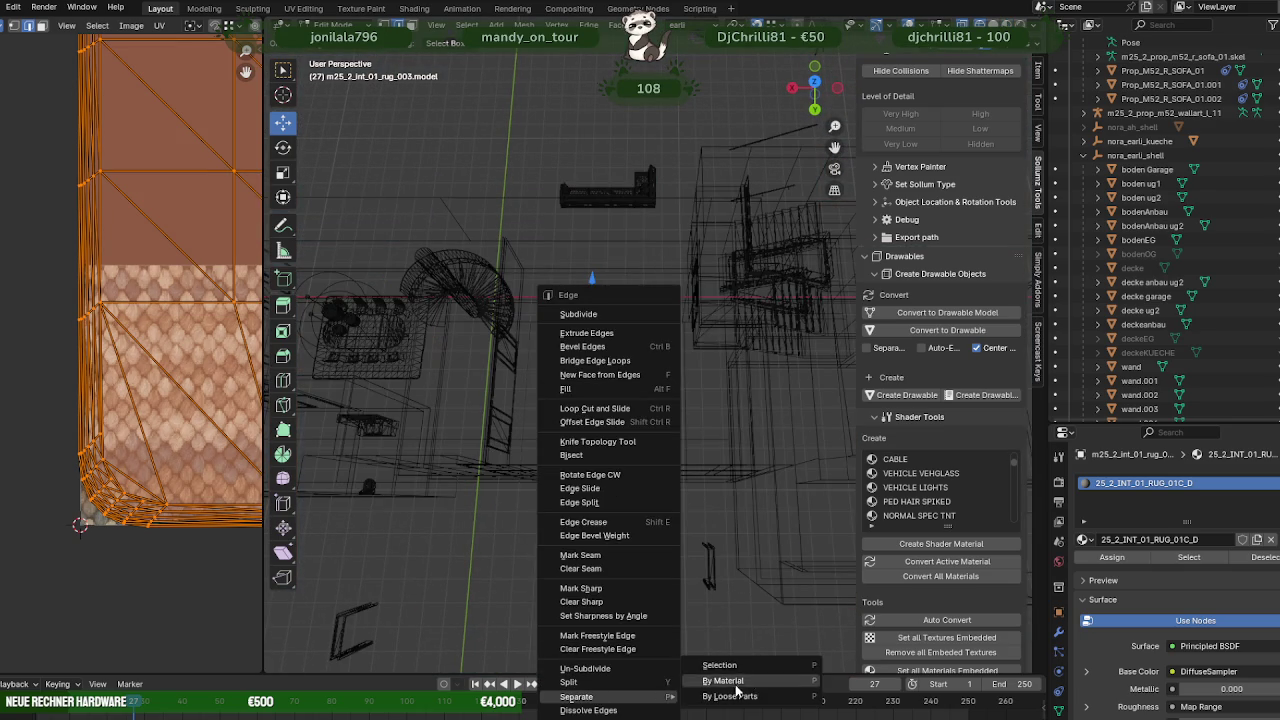
{"action": "left_click", "coordinate": [575, 676]}
{"action": "key", "text": "Tab"}
{"action": "key", "text": "KP_Decimal"}
{"action": "key", "text": "shift+z"}
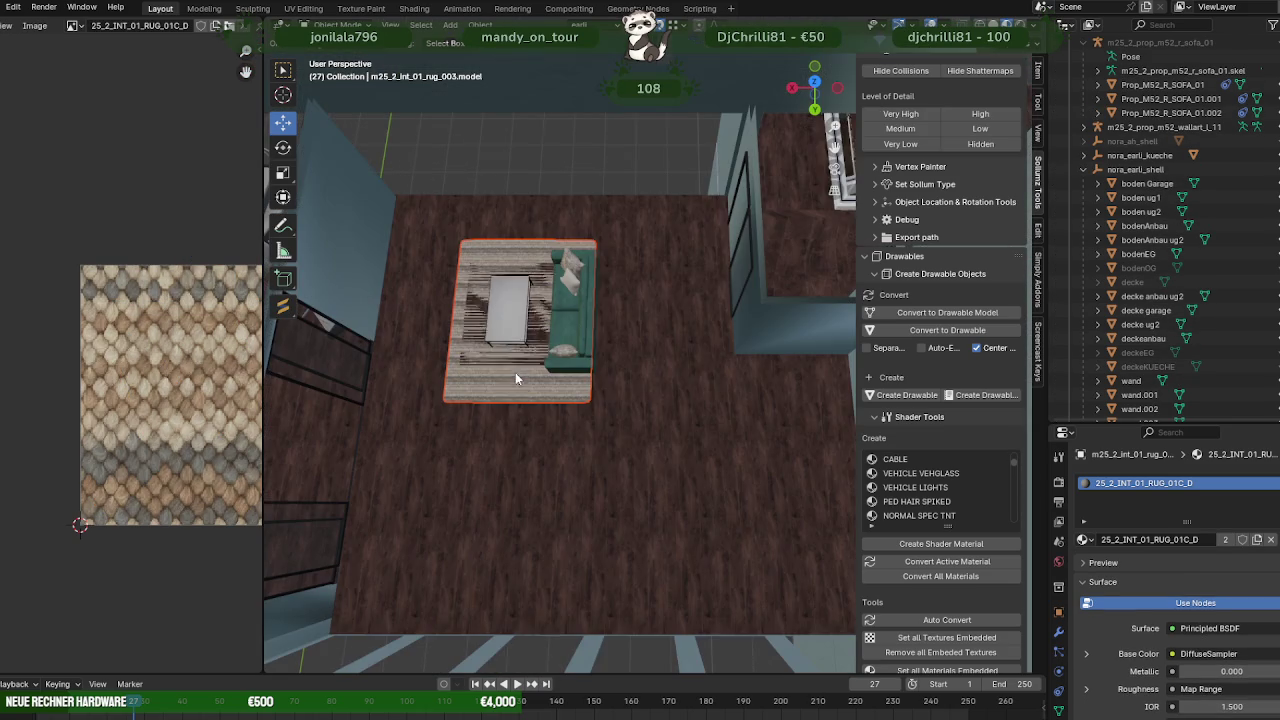
- Join the rug, coffee table and sofa into one object
{"action": "left_click", "coordinate": [502, 323], "text": "shift"}
{"action": "left_click", "coordinate": [593, 365], "text": "shift"}
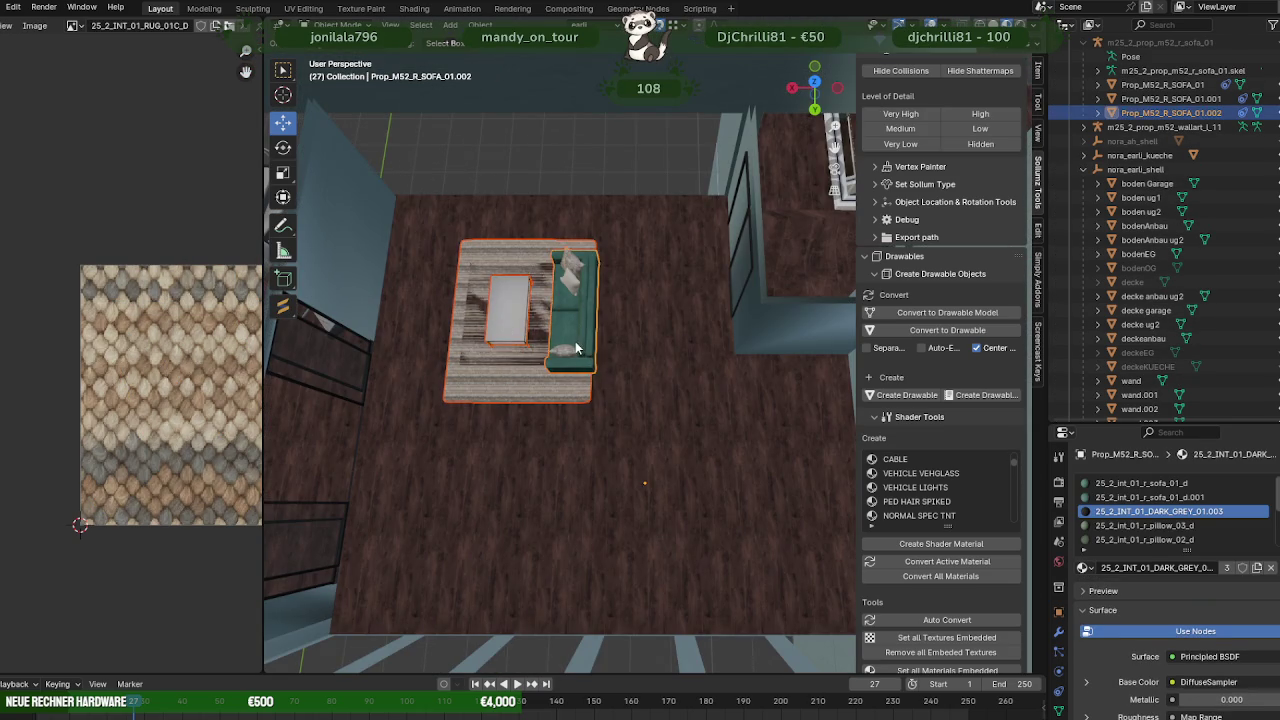
{"action": "right_click", "coordinate": [592, 331]}
{"action": "left_click", "coordinate": [561, 333]}
- Rotate the joined sofa set a quarter turn (90°) seen from the top view
{"action": "key", "text": "Tab"}
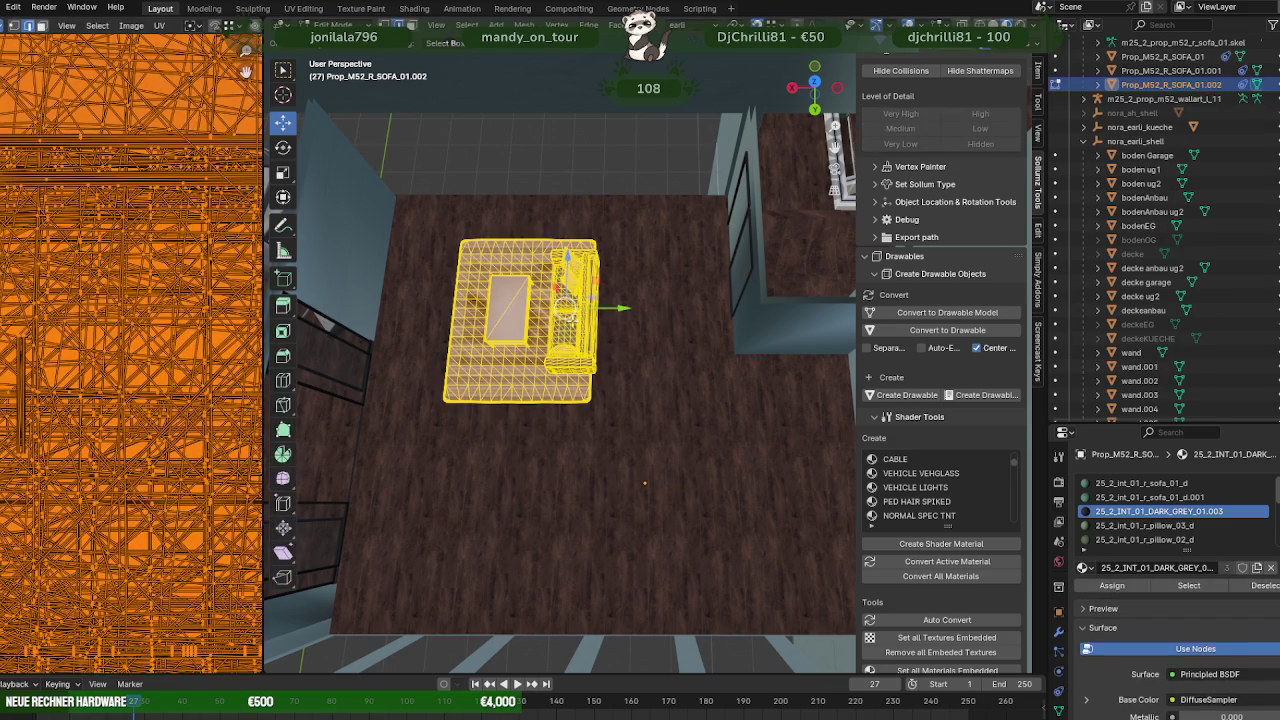
{"action": "key", "text": "KP_7"}
{"action": "key", "text": "KP_Decimal"}
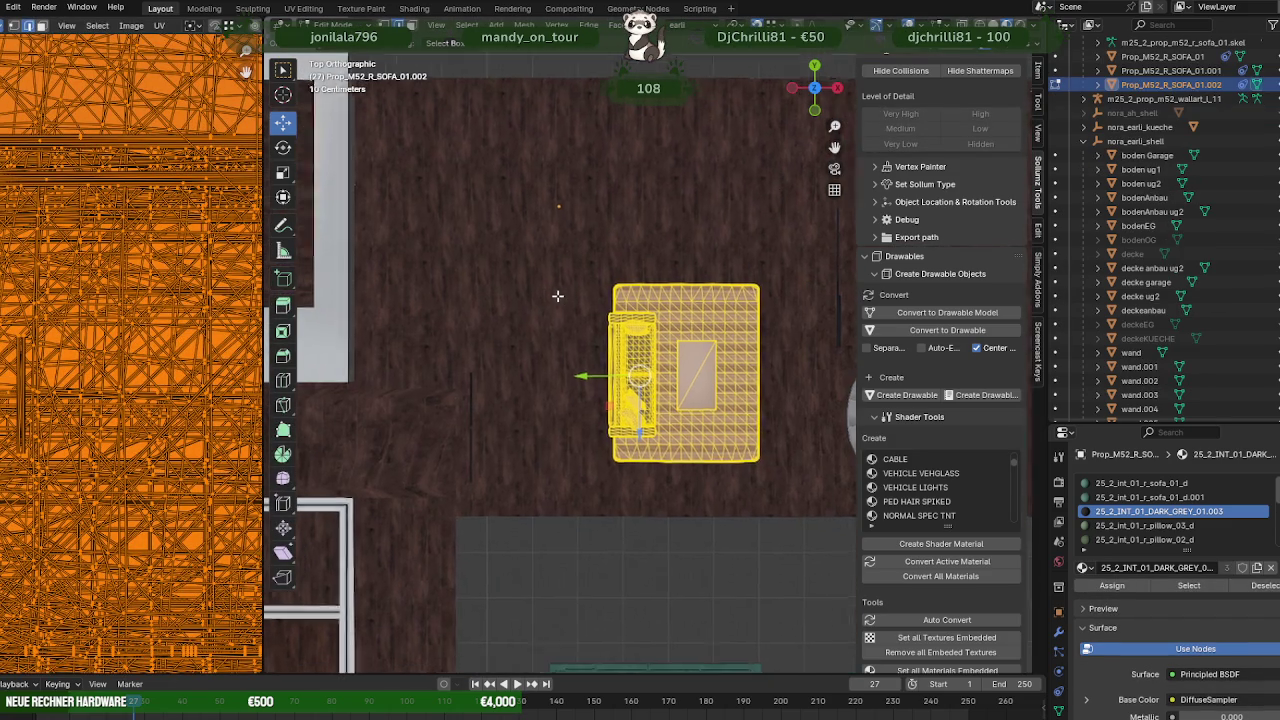
{"action": "key", "text": "shift+space"}
{"action": "key", "text": "r"}
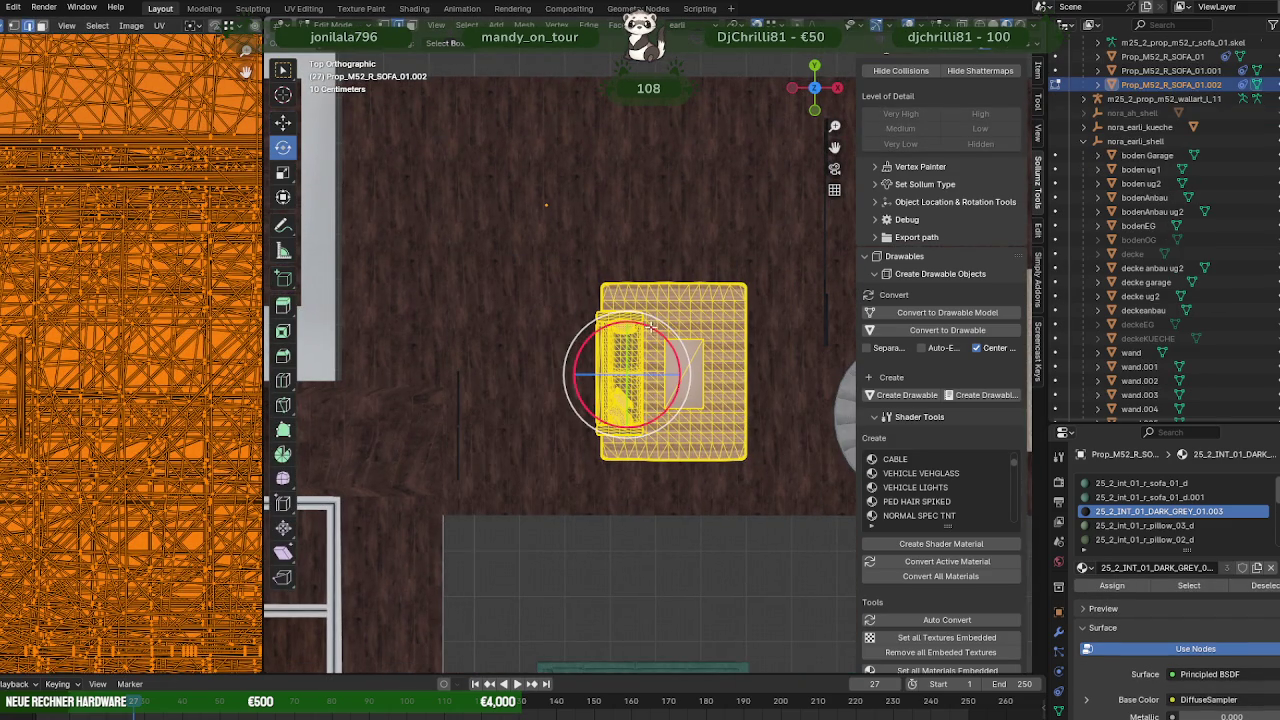
{"action": "mouse_move", "coordinate": [650, 327]}
{"action": "left_mouse_down"}
{"action": "mouse_move", "coordinate": [682, 378]}
{"action": "mouse_move", "coordinate": [684, 352]}
{"action": "left_mouse_up"}
- Slide the sofa set sideways into place on the room's wooden floor
{"action": "key", "text": "shift+space"}
{"action": "key", "text": "g"}
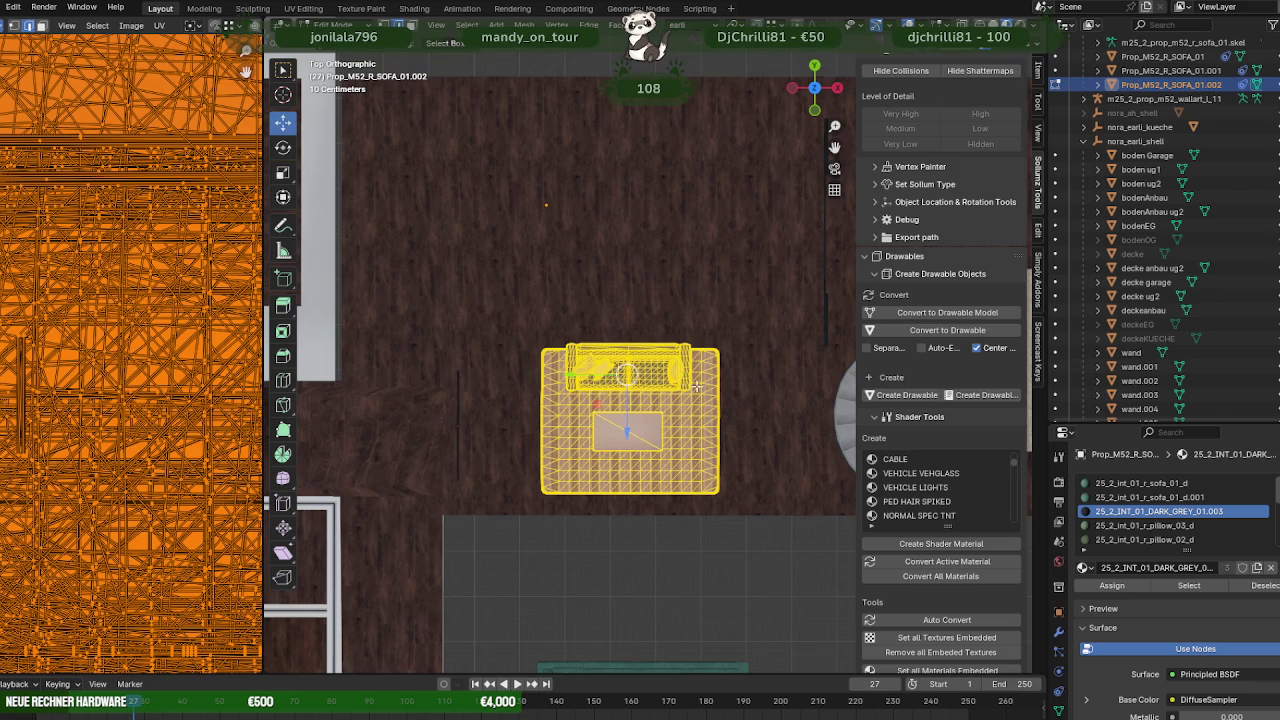
{"action": "mouse_move", "coordinate": [714, 398]}
{"action": "middle_mouse_down"}
{"action": "mouse_move", "coordinate": [514, 344]}
{"action": "mouse_move", "coordinate": [516, 308]}
{"action": "middle_mouse_up"}
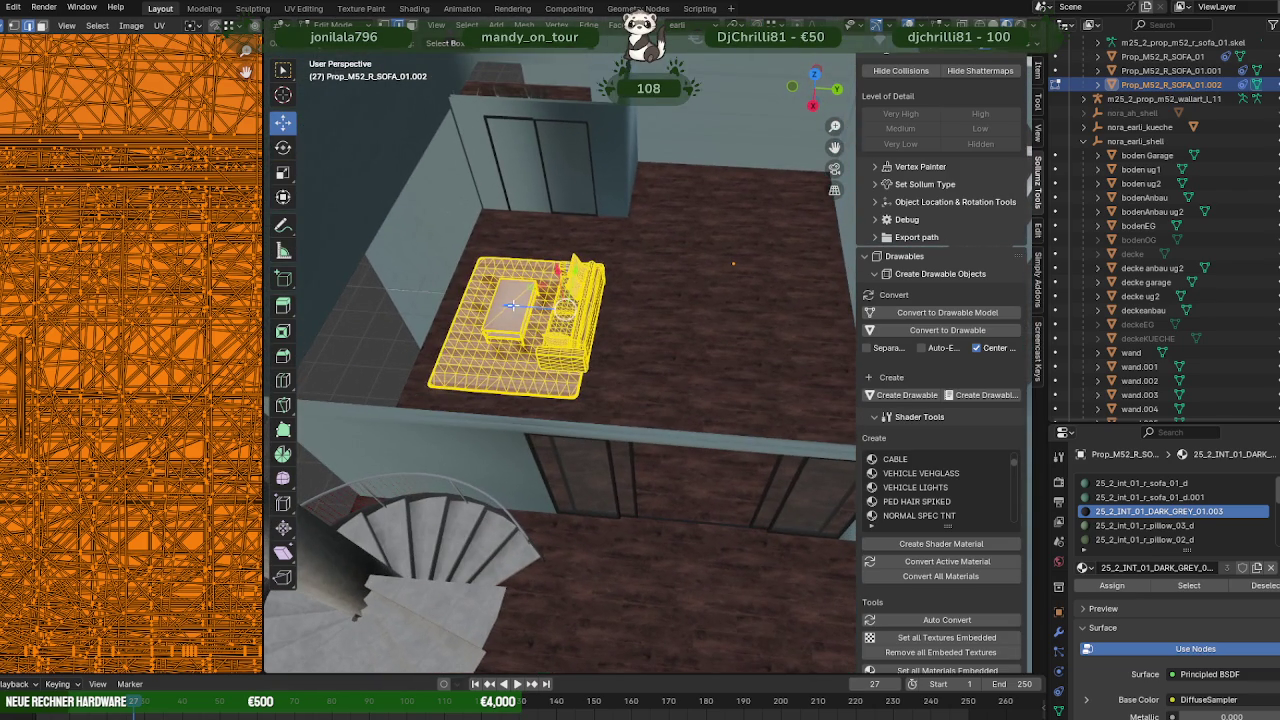
{"action": "left_click_drag", "start_coordinate": [557, 315], "coordinate": [593, 315]}
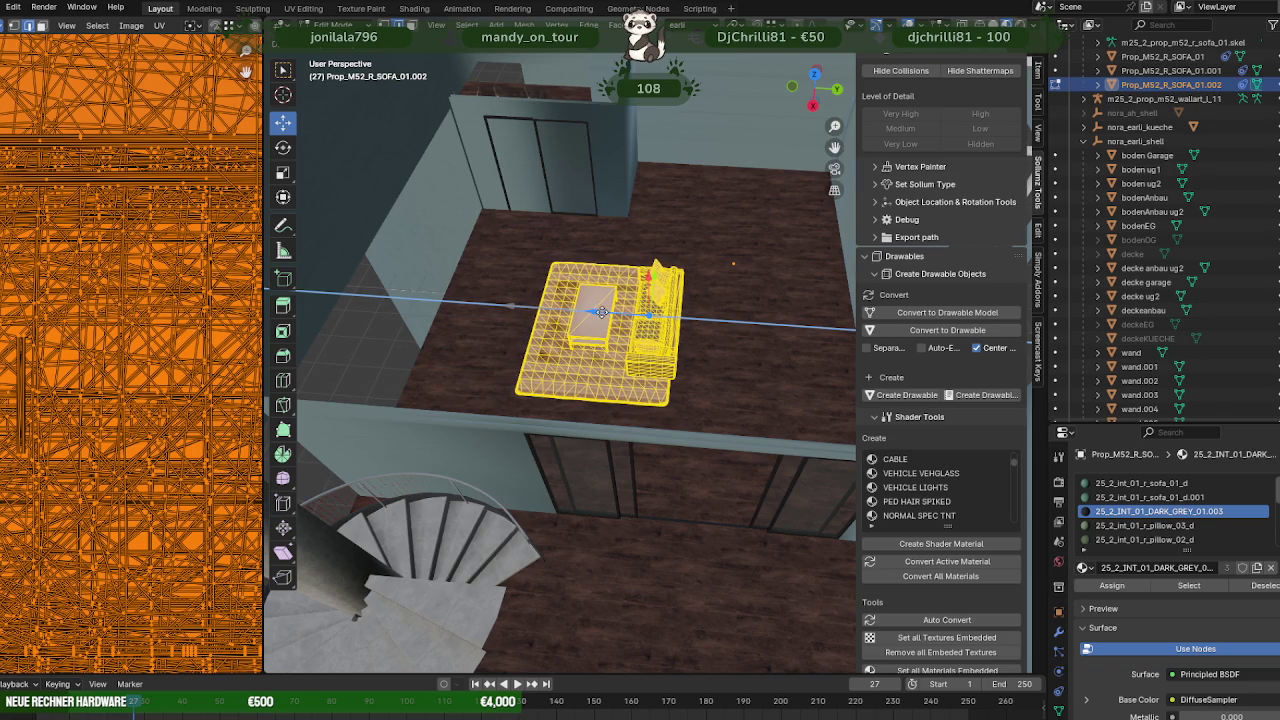
{"action": "middle_click_drag", "start_coordinate": [600, 312], "coordinate": [612, 325]}
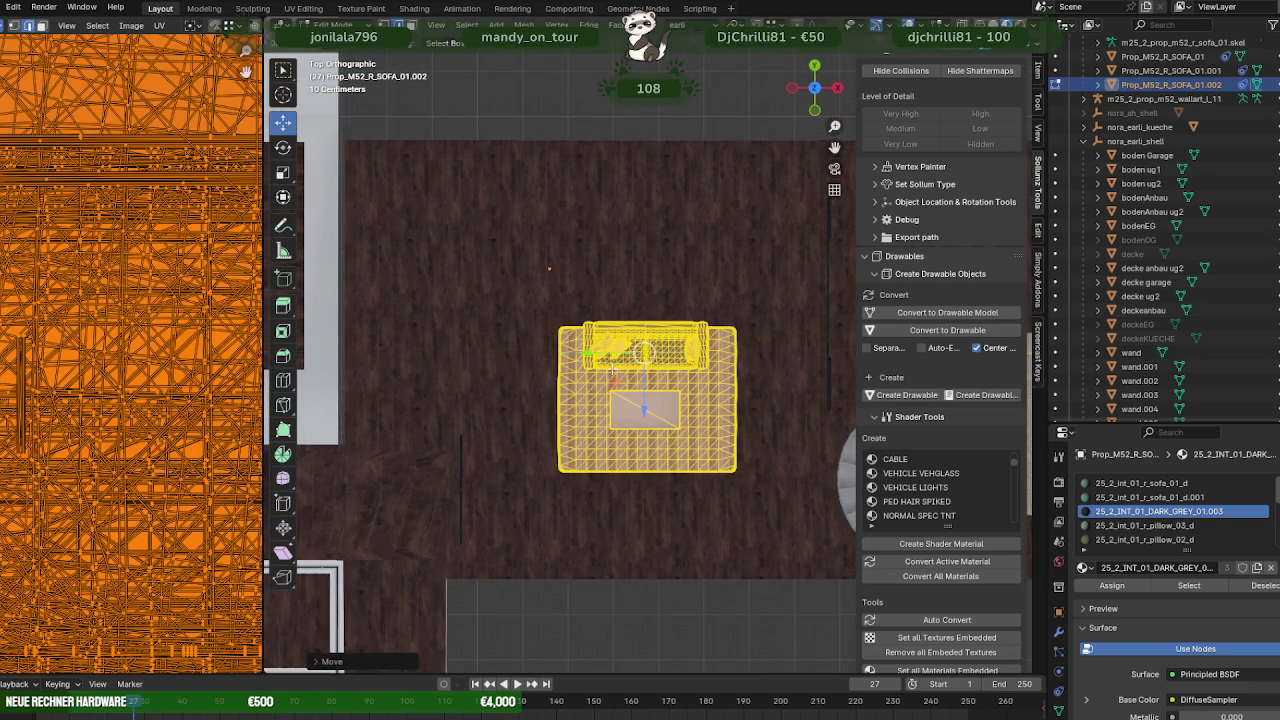
{"action": "mouse_move", "coordinate": [628, 352]}
{"action": "middle_mouse_down"}
{"action": "mouse_move", "coordinate": [702, 273]}
{"action": "mouse_move", "coordinate": [627, 383]}
{"action": "mouse_move", "coordinate": [601, 295]}
{"action": "mouse_move", "coordinate": [794, 350]}
{"action": "mouse_move", "coordinate": [654, 337]}
{"action": "mouse_move", "coordinate": [676, 327]}
{"action": "mouse_move", "coordinate": [612, 285]}
{"action": "mouse_move", "coordinate": [706, 307]}
{"action": "middle_mouse_up"}
{"action": "scroll", "coordinate": [676, 327], "scroll_direction": "up", "scroll_amount": 3}
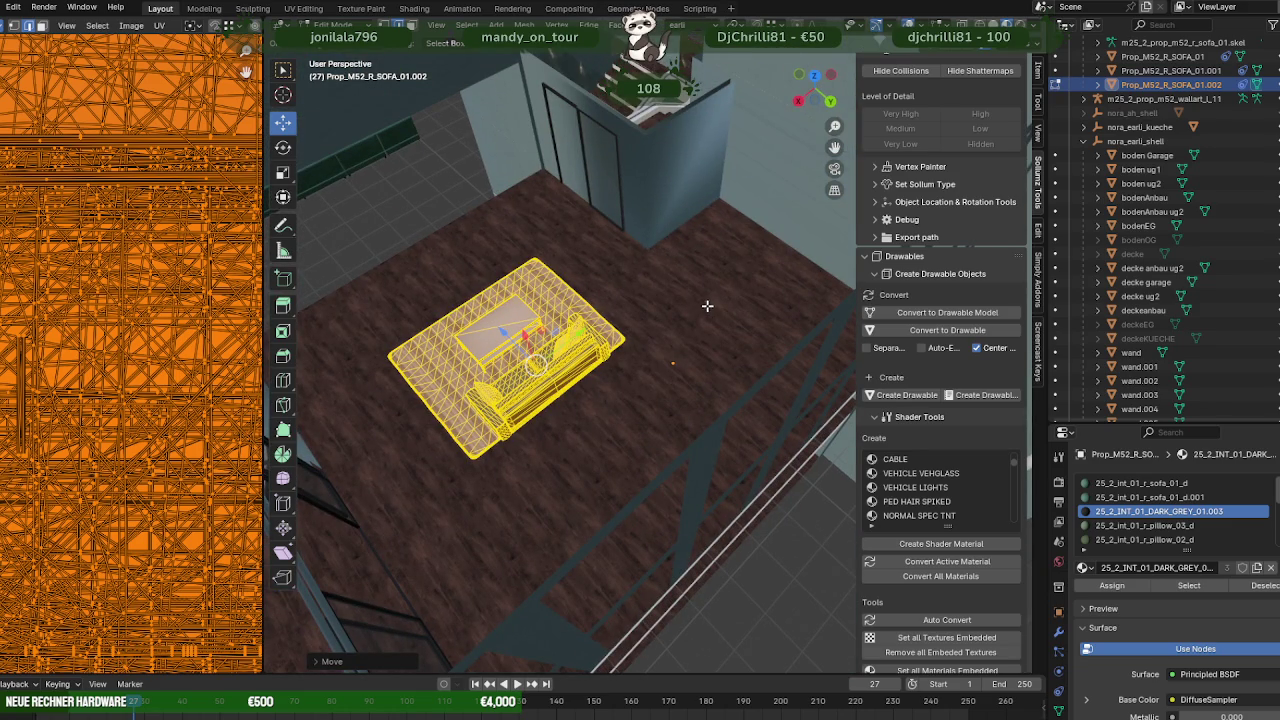
{"action": "middle_click_drag", "start_coordinate": [707, 305], "coordinate": [532, 202]}
- Separate the door frame geometry from the partition model into its own object
{"action": "key", "text": "Tab"}
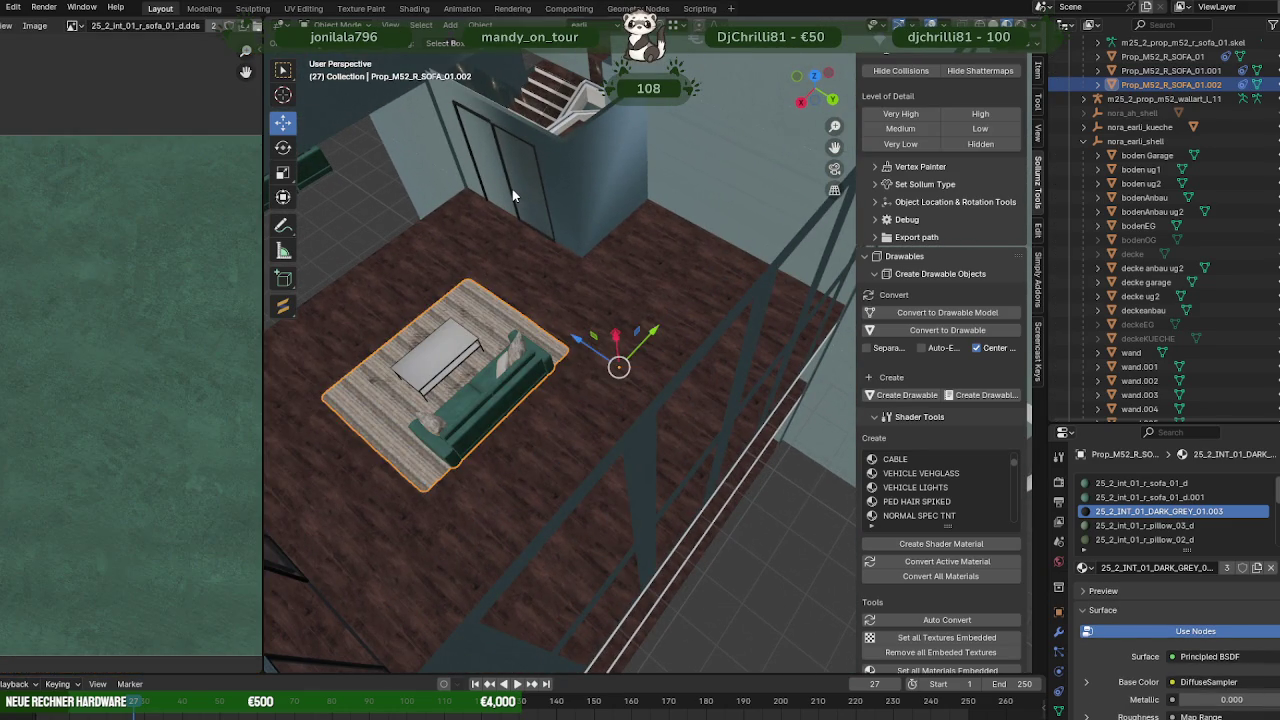
{"action": "key", "text": "Tab"}
{"action": "key", "text": "alt+q"}
{"action": "key", "text": "Home"}
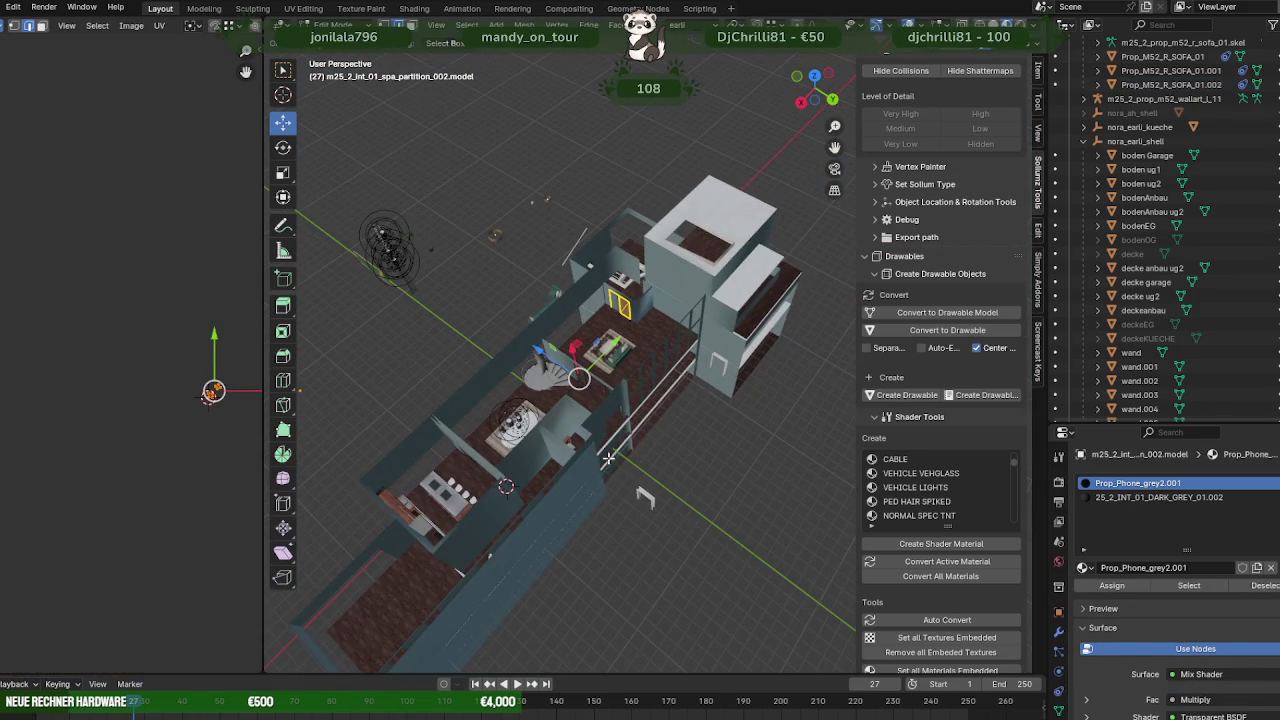
{"action": "key", "text": "shift+z"}
{"action": "left_click_drag", "start_coordinate": [483, 424], "coordinate": [560, 502]}
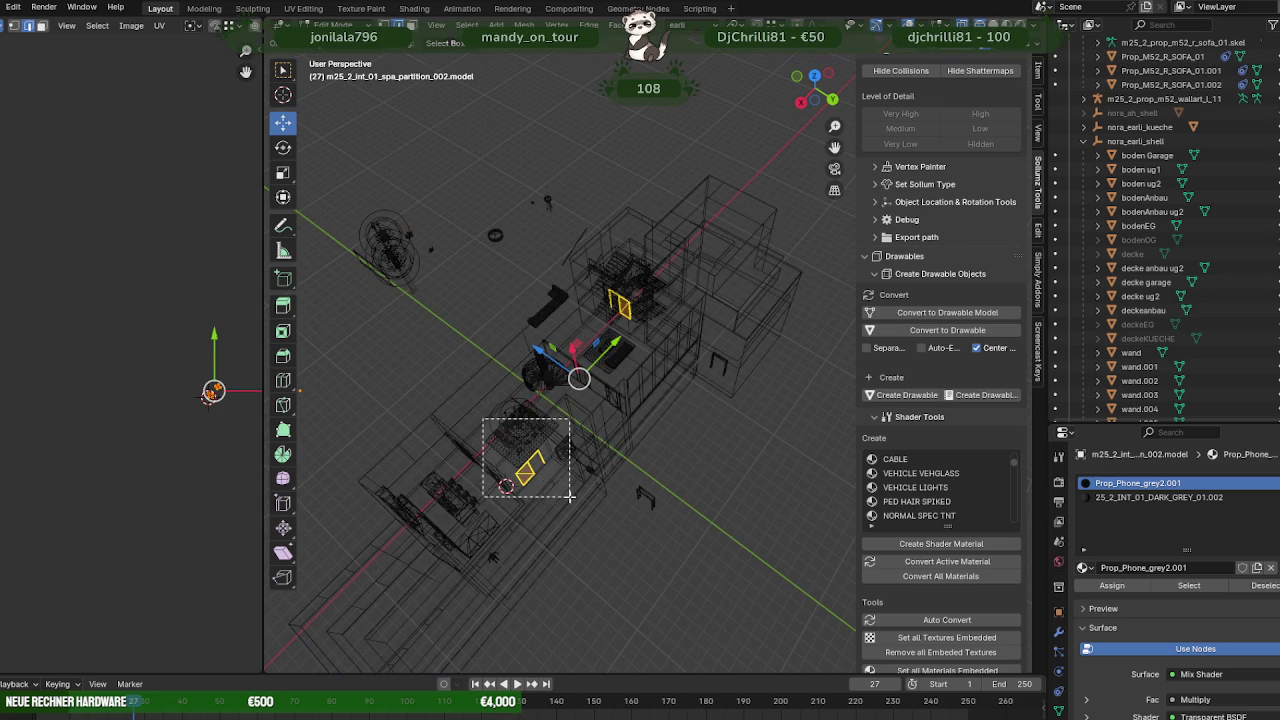
{"action": "key", "text": "ctrl+e"}
{"action": "left_click", "coordinate": [765, 421]}
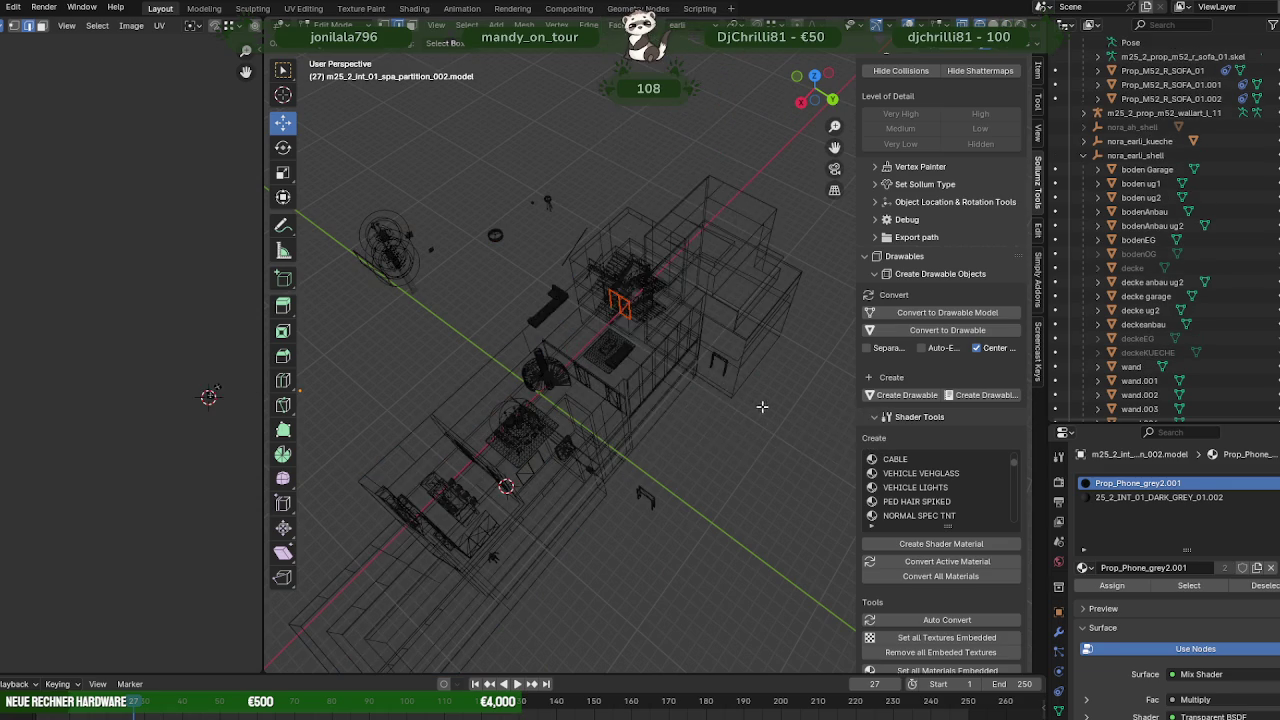
{"action": "key", "text": "Tab"}
{"action": "key", "text": "KP_Decimal"}
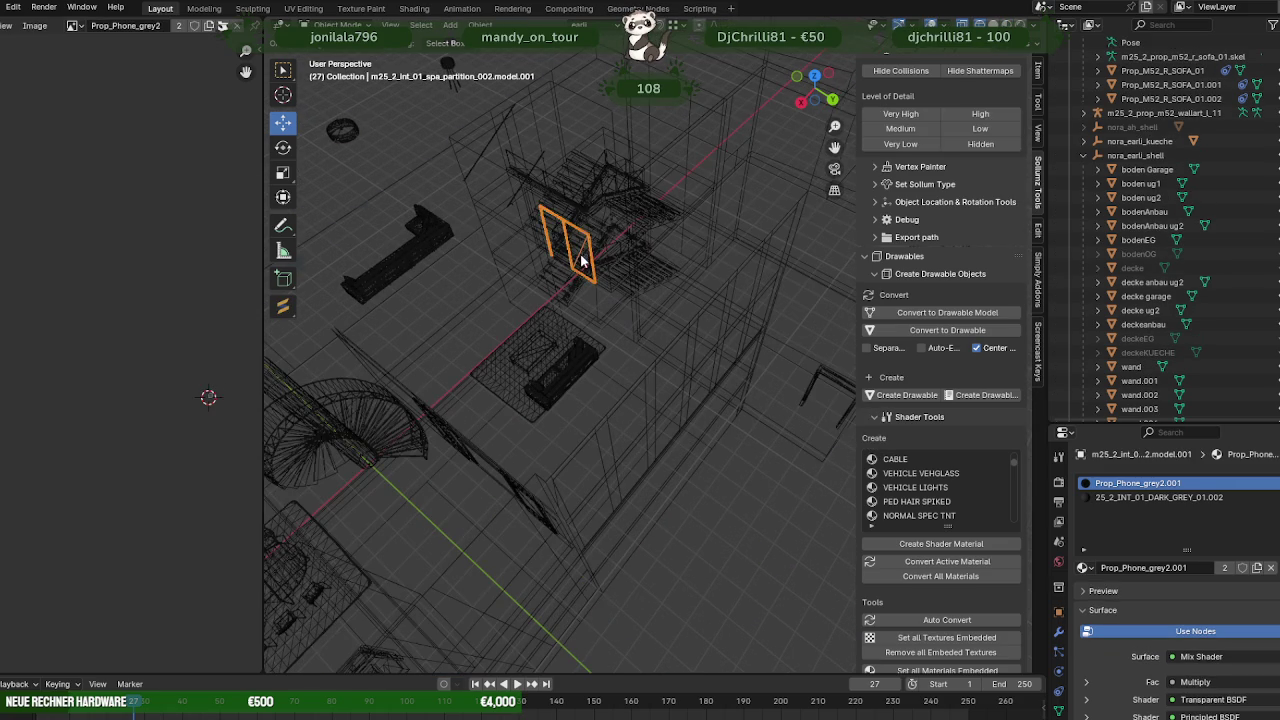
{"action": "key", "text": "shift+z"}
{"action": "scroll", "coordinate": [600, 290], "scroll_direction": "up", "scroll_amount": 2}
{"action": "scroll", "coordinate": [642, 341], "scroll_direction": "up", "scroll_amount": 3}
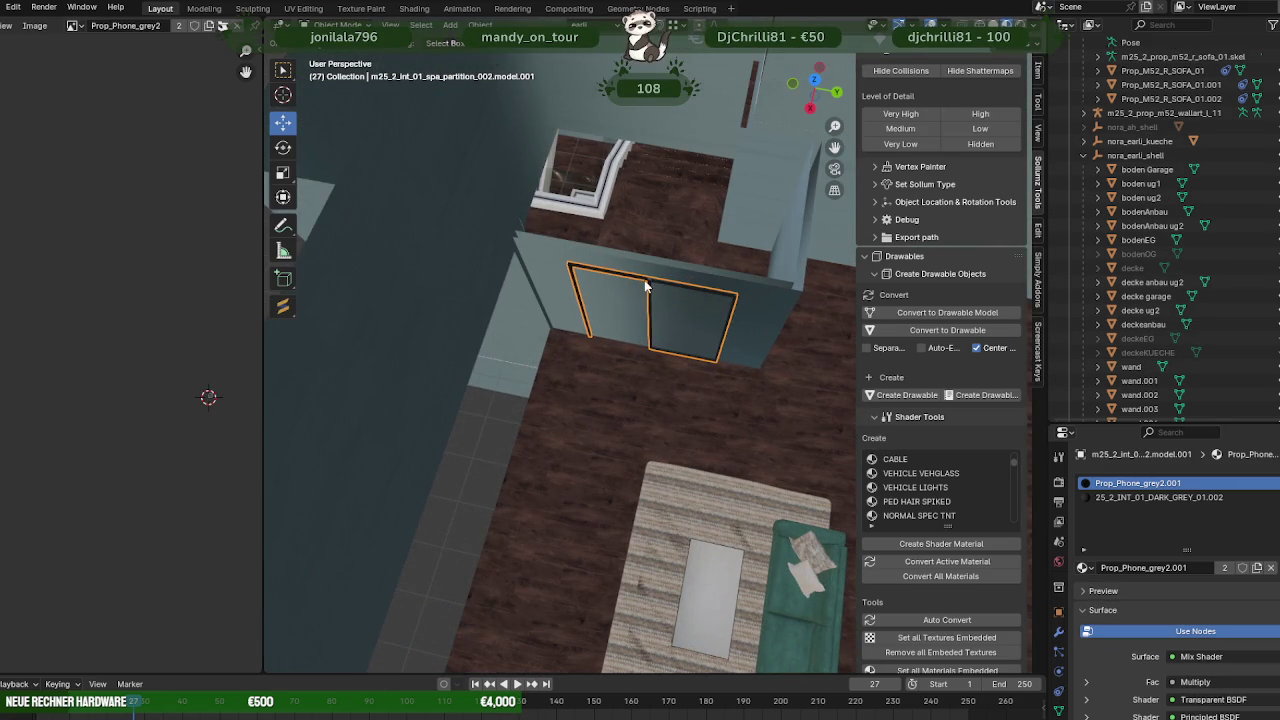
- Rotate the door frame so it stands upright
{"action": "key", "text": "Tab"}
{"action": "key", "text": "shift+space"}
{"action": "key", "text": "r"}
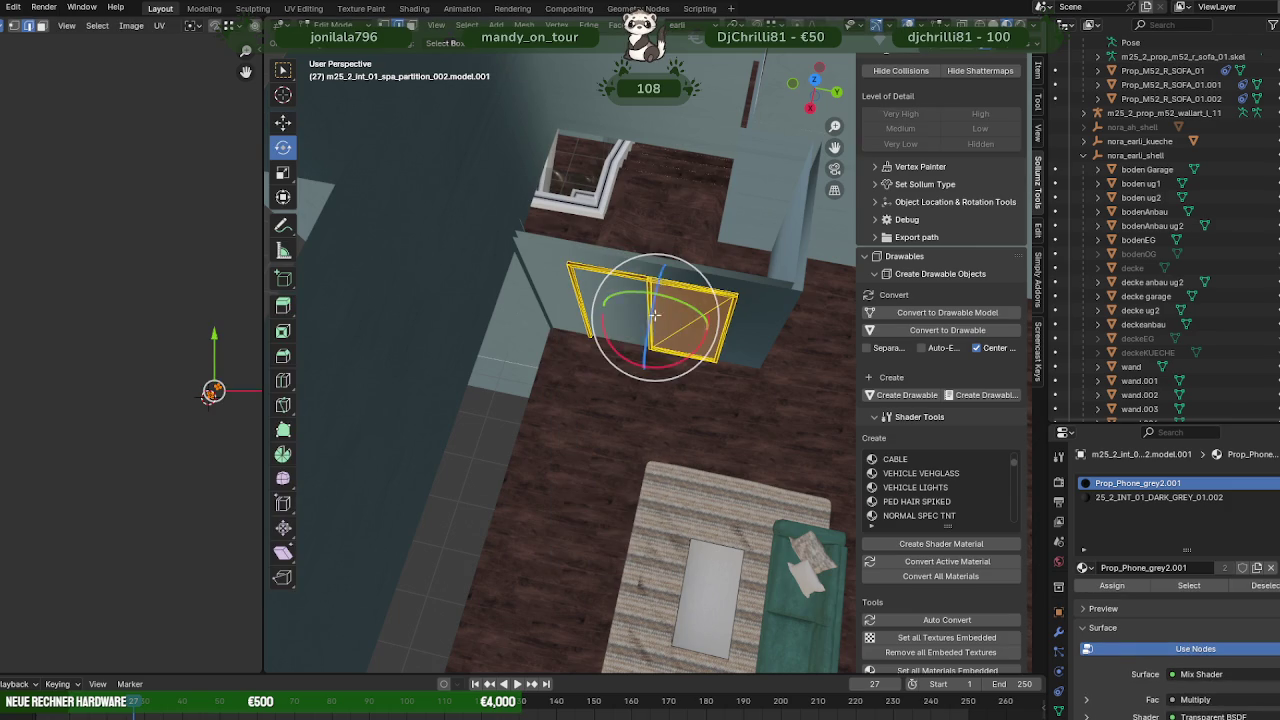
{"action": "left_click_drag", "start_coordinate": [672, 352], "coordinate": [701, 328]}
- Move the door frame toward the wall along the room and adjust its height
{"action": "key", "text": "shift+space"}
{"action": "key", "text": "g"}
{"action": "middle_click_drag", "start_coordinate": [701, 328], "coordinate": [641, 320], "text": "shift"}
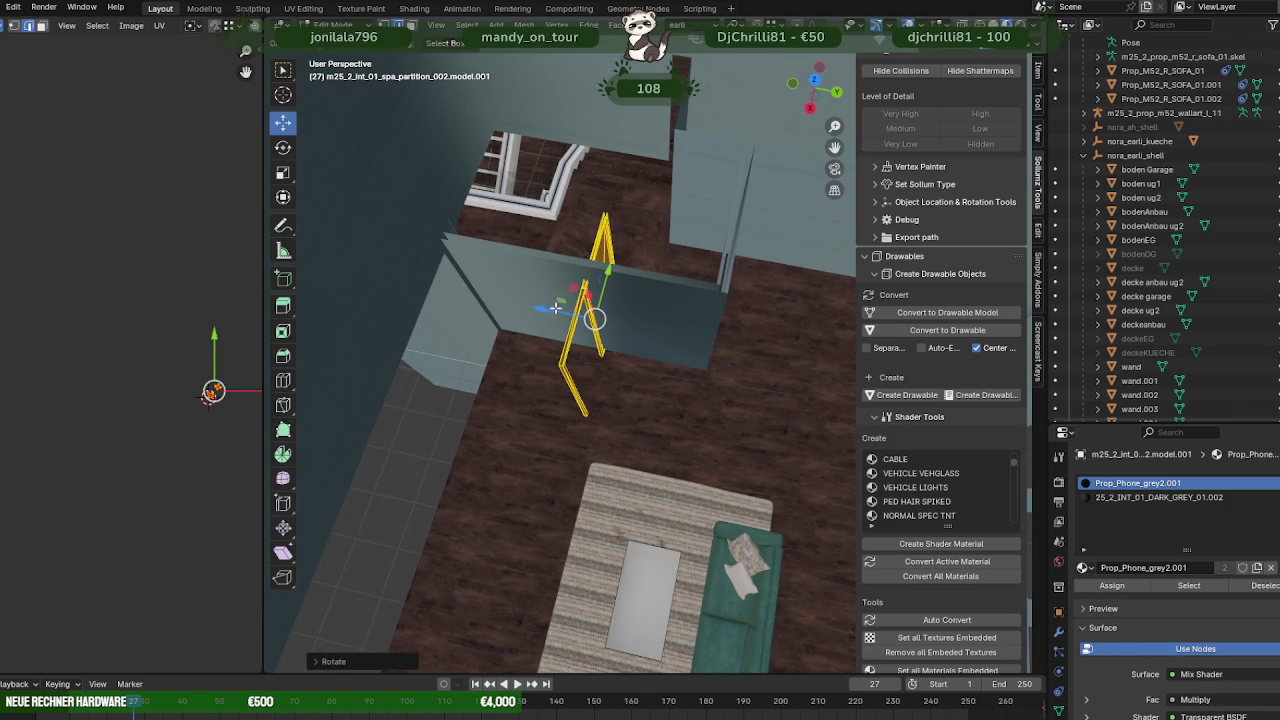
{"action": "left_click_drag", "start_coordinate": [556, 307], "coordinate": [694, 300]}
{"action": "mouse_move", "coordinate": [705, 315]}
{"action": "middle_mouse_down"}
{"action": "mouse_move", "coordinate": [630, 320]}
{"action": "mouse_move", "coordinate": [700, 350]}
{"action": "middle_mouse_up"}
{"action": "left_click_drag", "start_coordinate": [702, 350], "coordinate": [768, 350]}
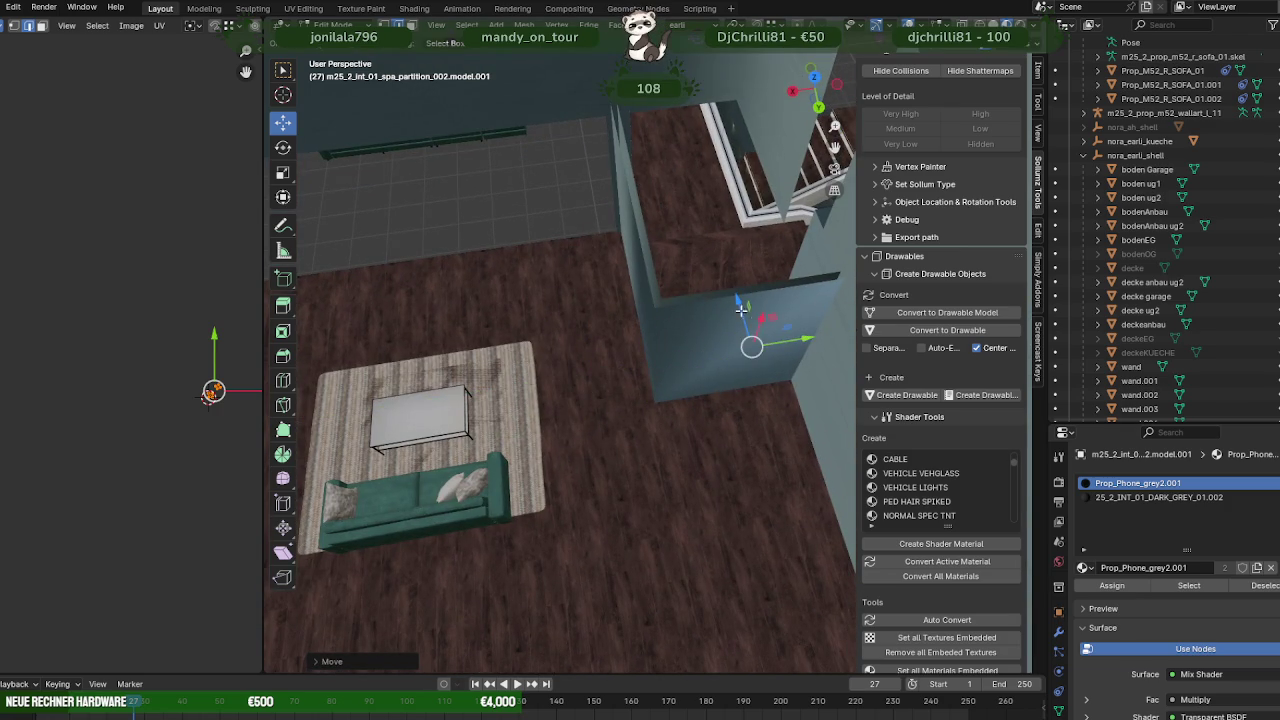
{"action": "mouse_move", "coordinate": [745, 300]}
{"action": "left_mouse_down"}
{"action": "mouse_move", "coordinate": [744, 320]}
{"action": "mouse_move", "coordinate": [792, 350]}
{"action": "left_mouse_up"}
{"action": "left_click", "coordinate": [744, 318]}
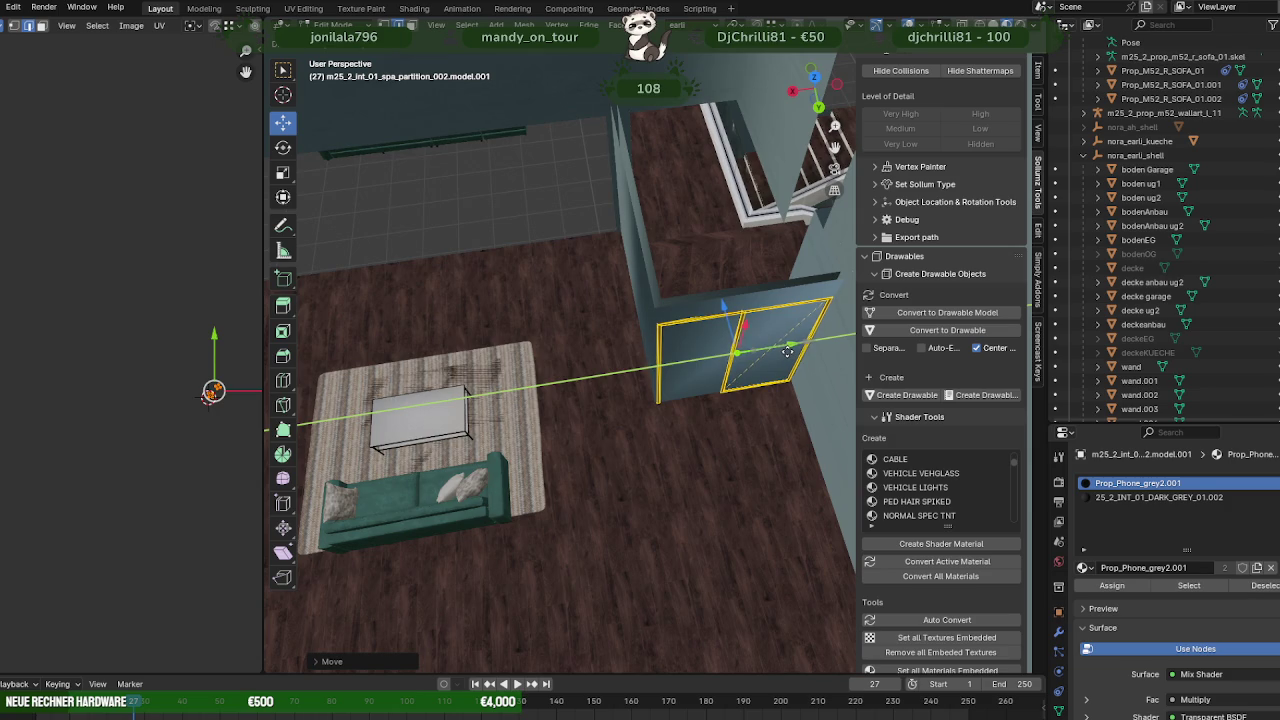
{"action": "left_click", "coordinate": [788, 351]}
{"action": "mouse_move", "coordinate": [788, 351]}
{"action": "middle_mouse_down"}
{"action": "mouse_move", "coordinate": [729, 351]}
{"action": "mouse_move", "coordinate": [714, 334]}
{"action": "mouse_move", "coordinate": [729, 306]}
{"action": "mouse_move", "coordinate": [700, 322]}
{"action": "middle_mouse_up"}
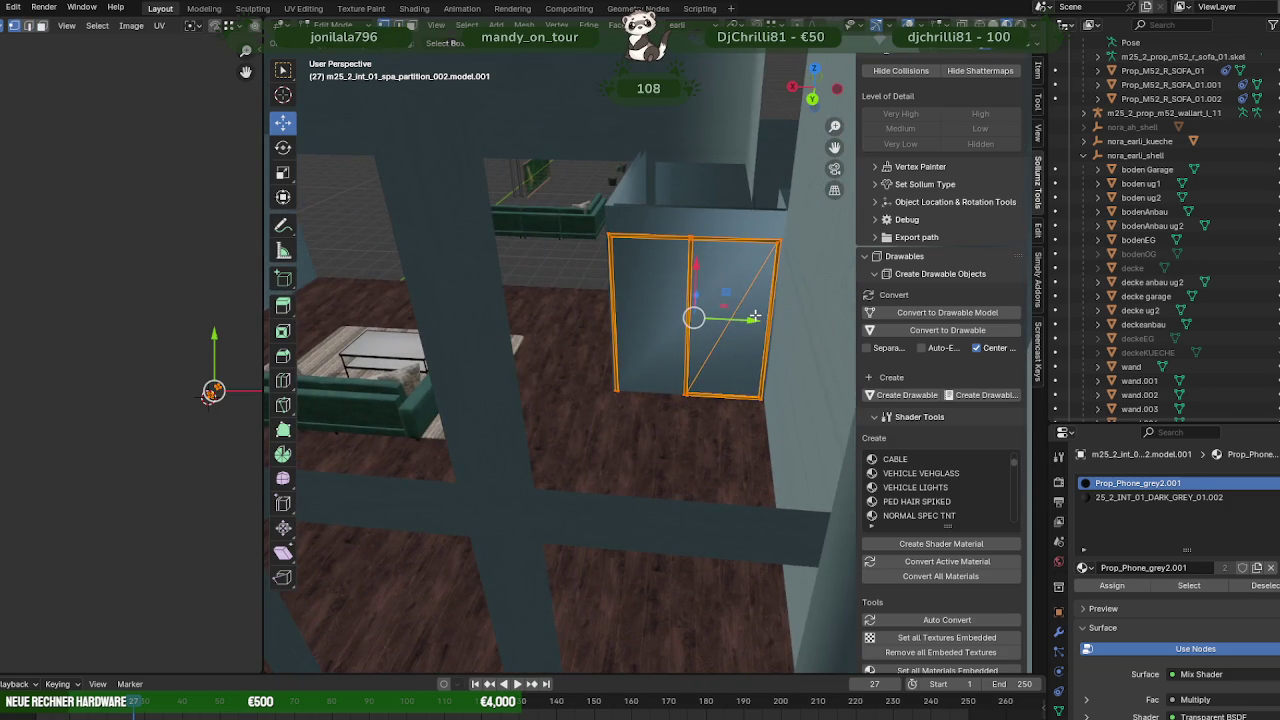
- Shift the right door panel to the left
{"action": "key", "text": "shift+z"}
{"action": "left_click", "coordinate": [797, 347]}
{"action": "key", "text": "shift+z"}
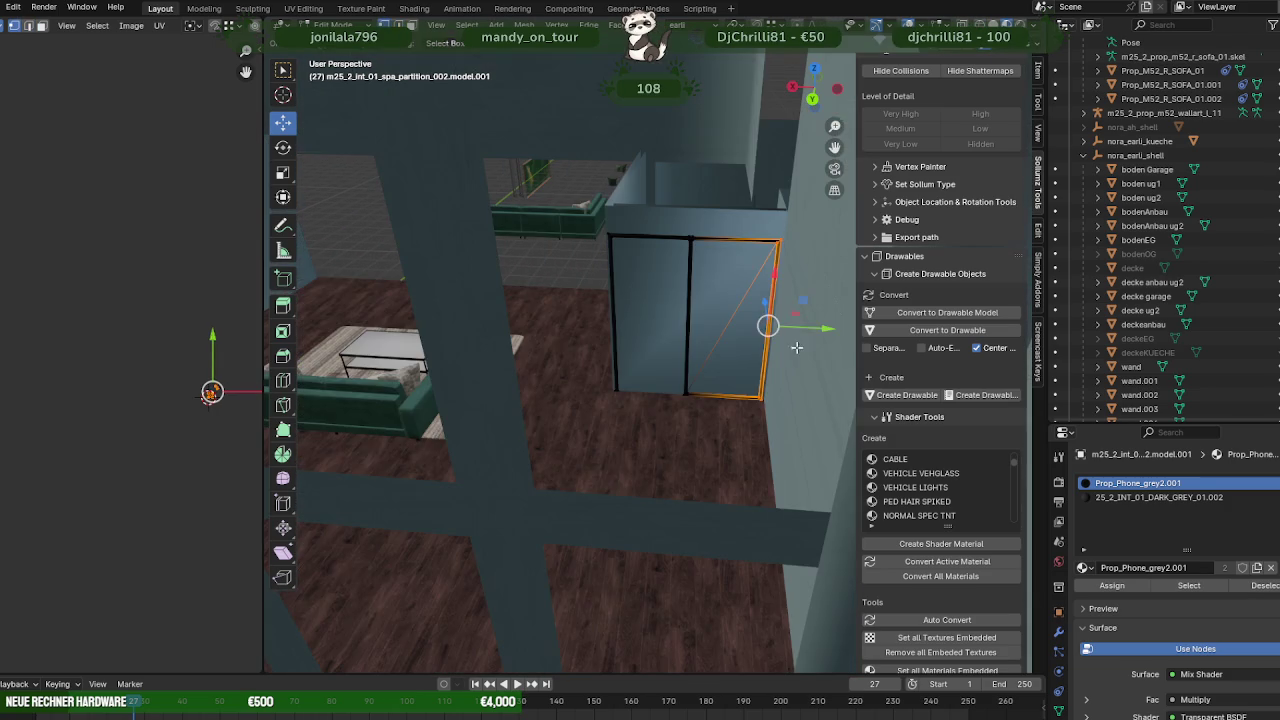
{"action": "mouse_move", "coordinate": [808, 328]}
{"action": "left_mouse_down"}
{"action": "mouse_move", "coordinate": [775, 338]}
{"action": "mouse_move", "coordinate": [747, 321]}
{"action": "left_mouse_up"}
- Move the whole door along the wall until its edge is flush with the wall
{"action": "key", "text": "a"}
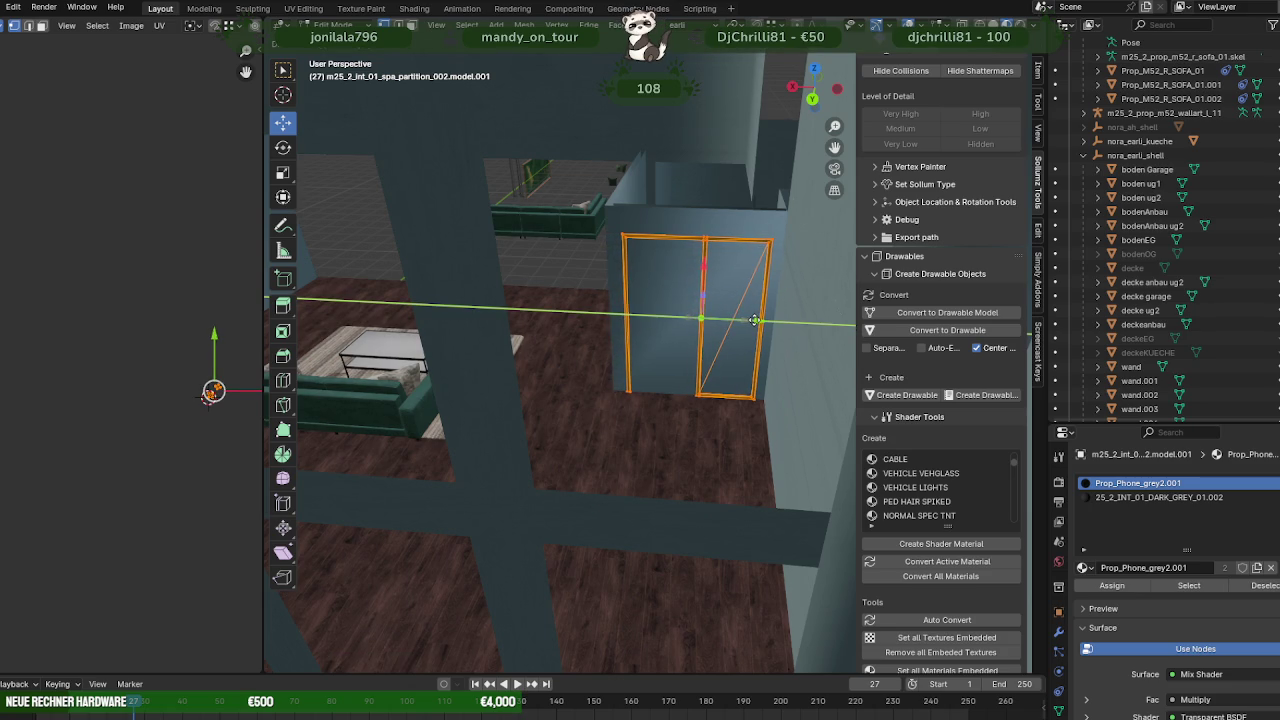
{"action": "left_click_drag", "start_coordinate": [755, 320], "coordinate": [755, 320]}
{"action": "mouse_move", "coordinate": [755, 320]}
{"action": "middle_mouse_down"}
{"action": "mouse_move", "coordinate": [643, 443]}
{"action": "mouse_move", "coordinate": [700, 443]}
{"action": "mouse_move", "coordinate": [643, 409]}
{"action": "mouse_move", "coordinate": [548, 396]}
{"action": "mouse_move", "coordinate": [612, 354]}
{"action": "middle_mouse_up"}
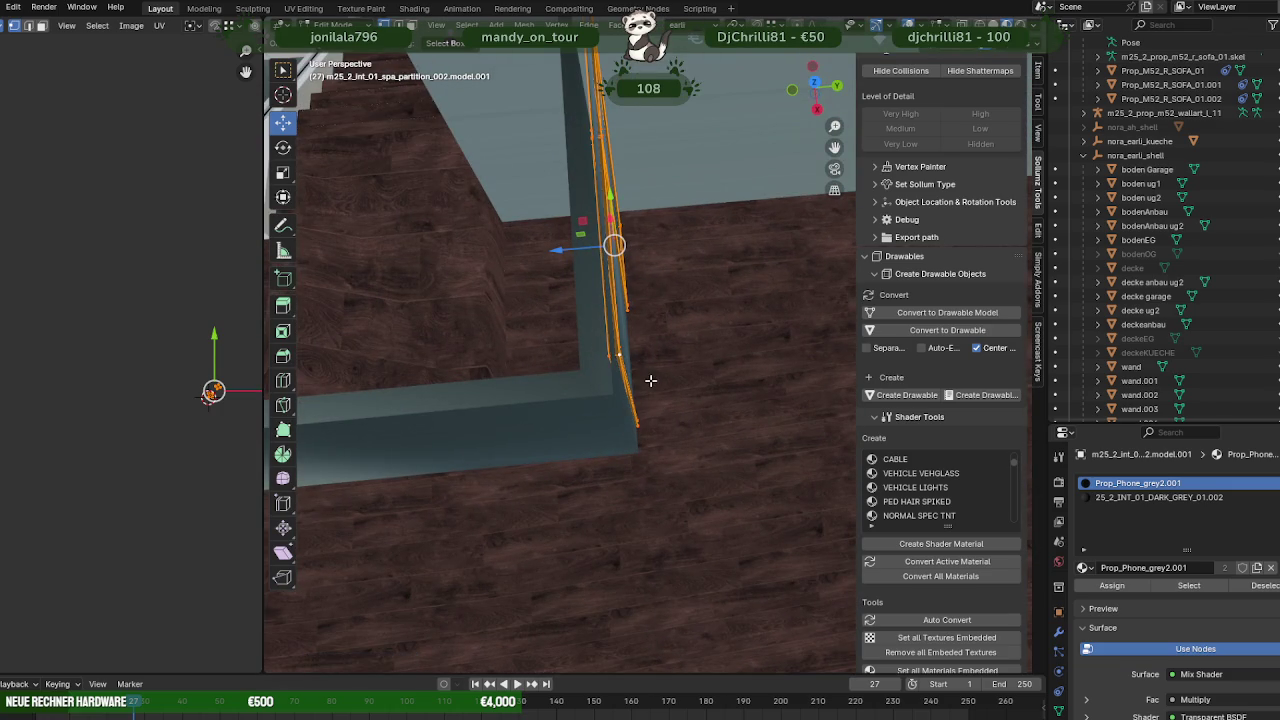
{"action": "left_click_drag", "start_coordinate": [567, 254], "coordinate": [615, 397]}
{"action": "mouse_move", "coordinate": [615, 397]}
{"action": "middle_mouse_down"}
{"action": "mouse_move", "coordinate": [600, 360]}
{"action": "mouse_move", "coordinate": [609, 346]}
{"action": "mouse_move", "coordinate": [570, 320]}
{"action": "mouse_move", "coordinate": [571, 303]}
{"action": "mouse_move", "coordinate": [583, 305]}
{"action": "middle_mouse_up"}
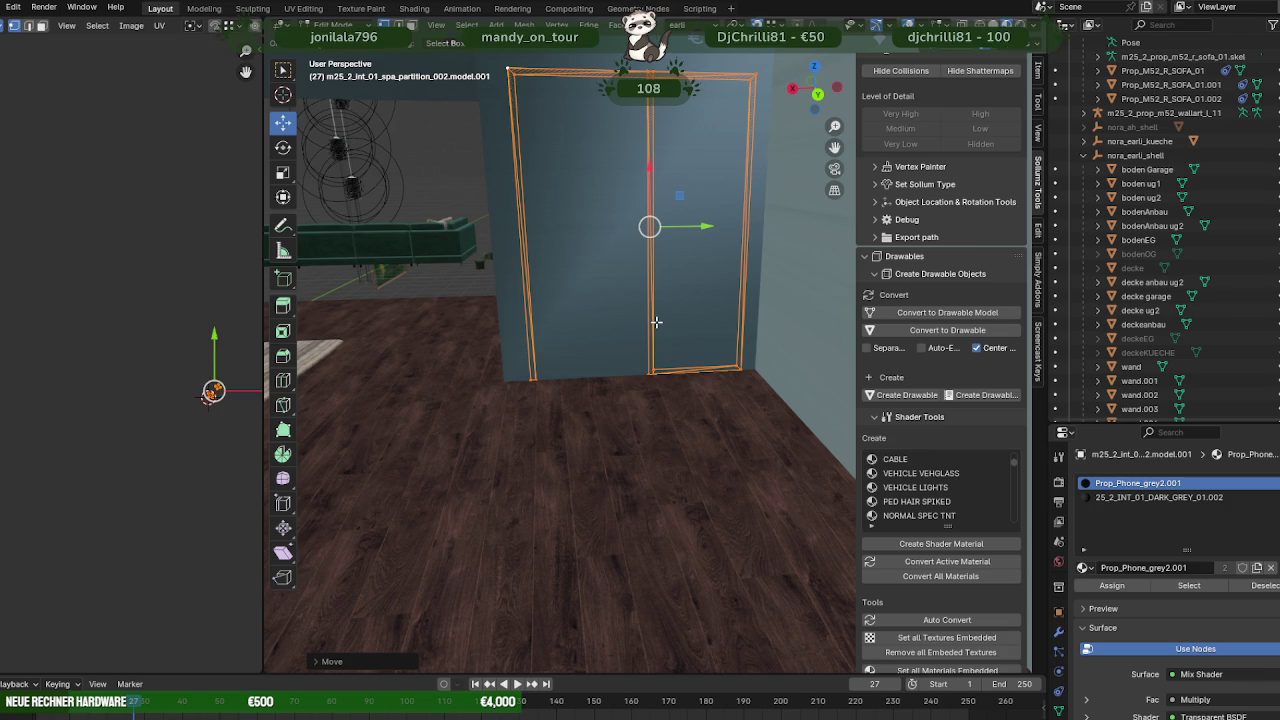
- Box-select the door's right edge and move it along Y to change the frame width
{"action": "key", "text": "alt+z"}
{"action": "scroll", "coordinate": [651, 324], "scroll_direction": "down", "scroll_amount": 2}
{"action": "scroll", "coordinate": [651, 324], "scroll_direction": "down", "scroll_amount": 2}
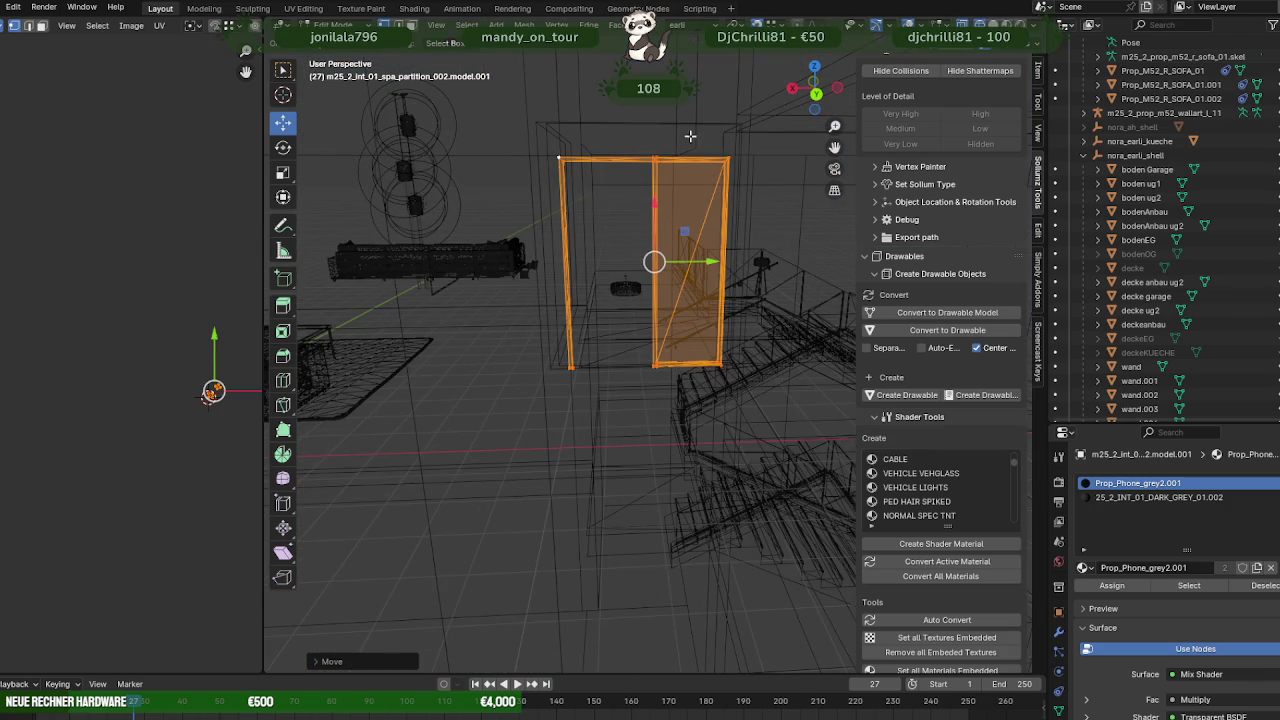
{"action": "left_click_drag", "start_coordinate": [690, 140], "coordinate": [760, 390]}
{"action": "key", "text": "alt+z"}
{"action": "key", "text": "g"}
{"action": "key", "text": "y"}
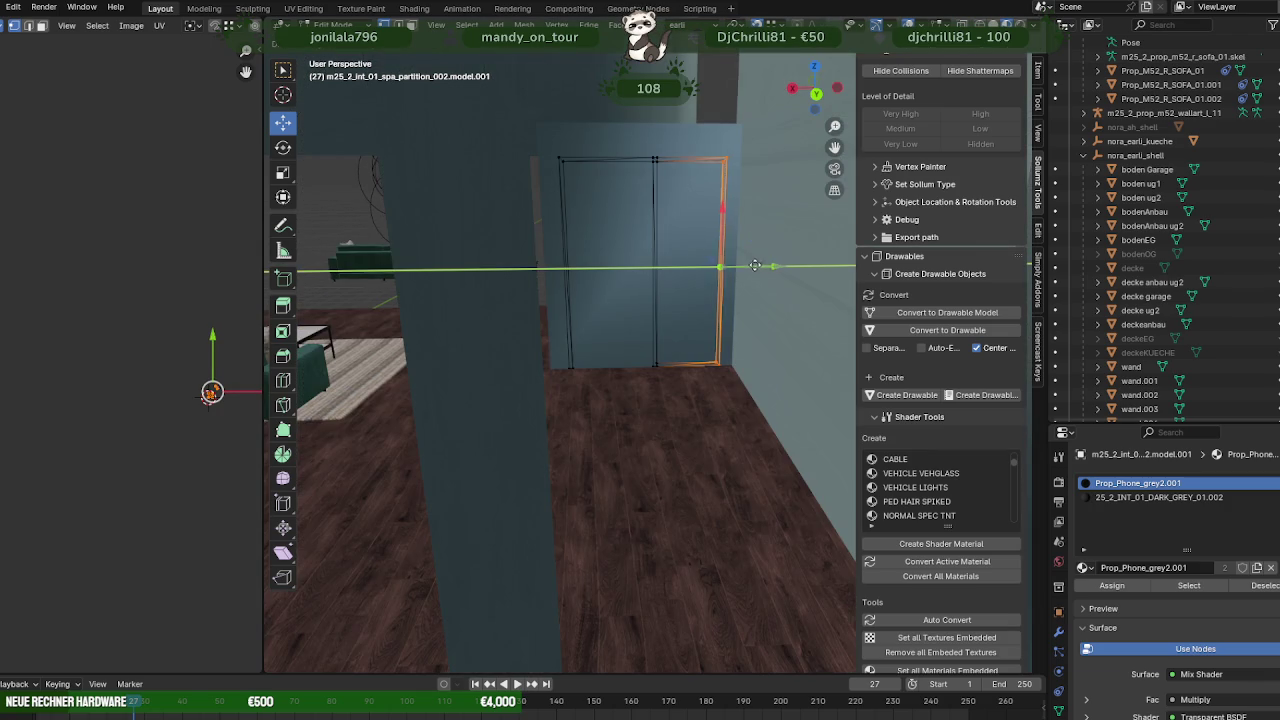
{"action": "key", "text": "Escape"}
- Slide the whole door frame along Y into the wall opening
{"action": "key", "text": "a"}
{"action": "mouse_move", "coordinate": [651, 262]}
{"action": "middle_mouse_down"}
{"action": "mouse_move", "coordinate": [630, 275]}
{"action": "mouse_move", "coordinate": [653, 300]}
{"action": "middle_mouse_up"}
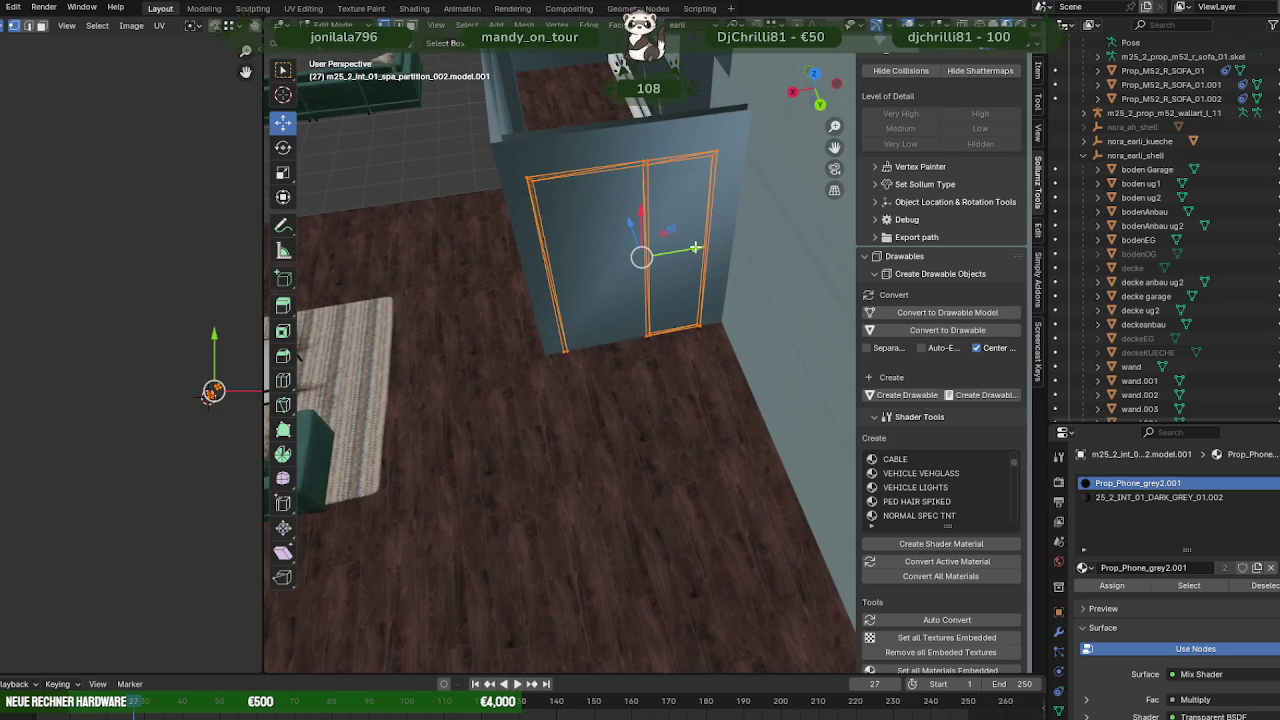
{"action": "left_click_drag", "start_coordinate": [697, 249], "coordinate": [690, 252]}
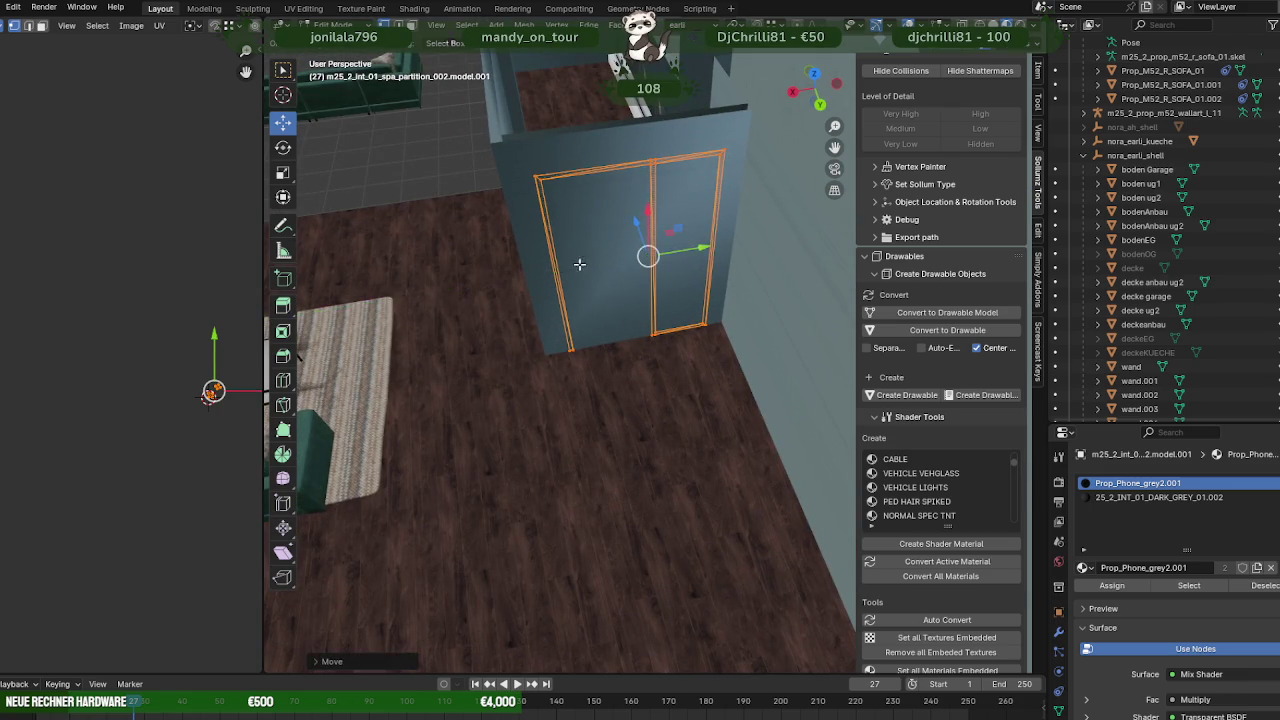
{"action": "mouse_move", "coordinate": [690, 252]}
{"action": "middle_mouse_down"}
{"action": "mouse_move", "coordinate": [697, 417]}
{"action": "mouse_move", "coordinate": [728, 354]}
{"action": "mouse_move", "coordinate": [679, 342]}
{"action": "middle_mouse_up"}
{"action": "key", "text": "Tab"}
- Move a face of the 'wand' wall mesh along the vertical axis
{"action": "left_click", "coordinate": [728, 354]}
{"action": "key", "text": "Tab"}
{"action": "key", "text": "3"}
{"action": "left_click", "coordinate": [728, 355]}
{"action": "mouse_move", "coordinate": [627, 339]}
{"action": "left_mouse_down"}
{"action": "mouse_move", "coordinate": [702, 170]}
{"action": "mouse_move", "coordinate": [640, 335]}
{"action": "left_mouse_up"}
{"action": "mouse_move", "coordinate": [640, 335]}
{"action": "middle_mouse_down"}
{"action": "mouse_move", "coordinate": [637, 184]}
{"action": "mouse_move", "coordinate": [780, 292]}
{"action": "middle_mouse_up"}
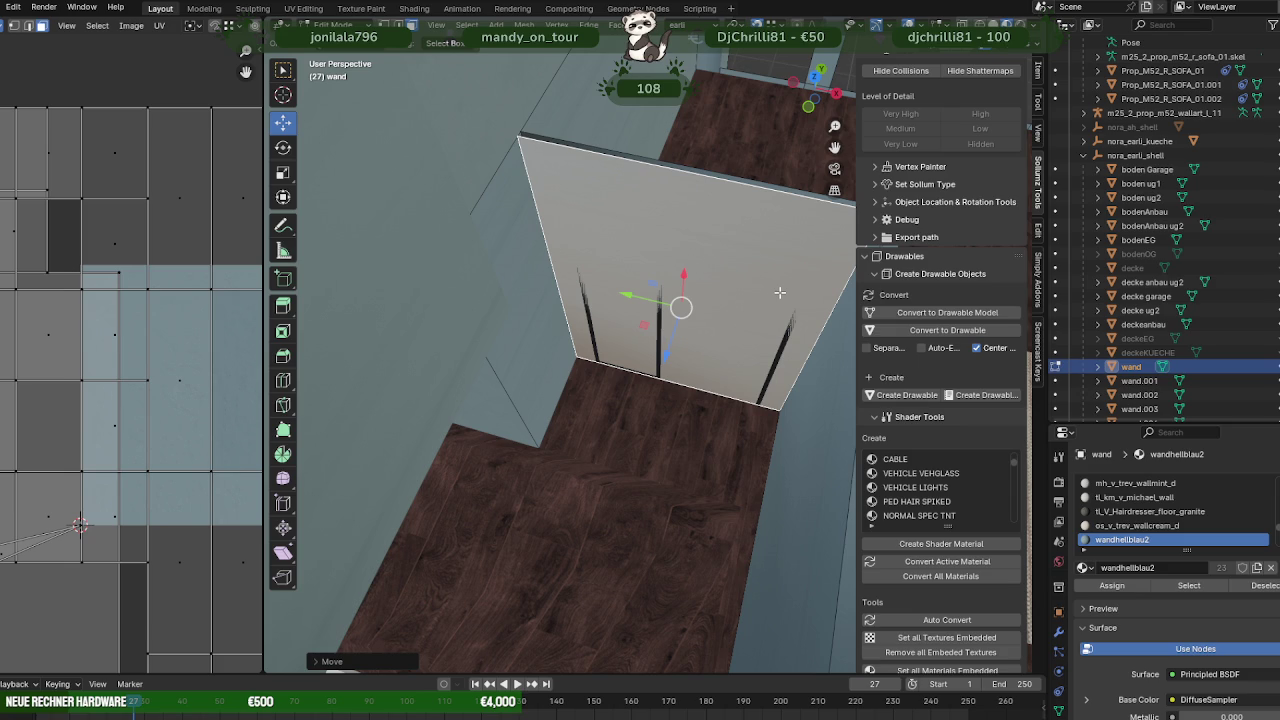
{"action": "mouse_move", "coordinate": [780, 292]}
{"action": "middle_mouse_down"}
{"action": "mouse_move", "coordinate": [527, 344]}
{"action": "mouse_move", "coordinate": [680, 352]}
{"action": "mouse_move", "coordinate": [663, 309]}
{"action": "mouse_move", "coordinate": [720, 352]}
{"action": "mouse_move", "coordinate": [714, 392]}
{"action": "mouse_move", "coordinate": [735, 405]}
{"action": "middle_mouse_up"}
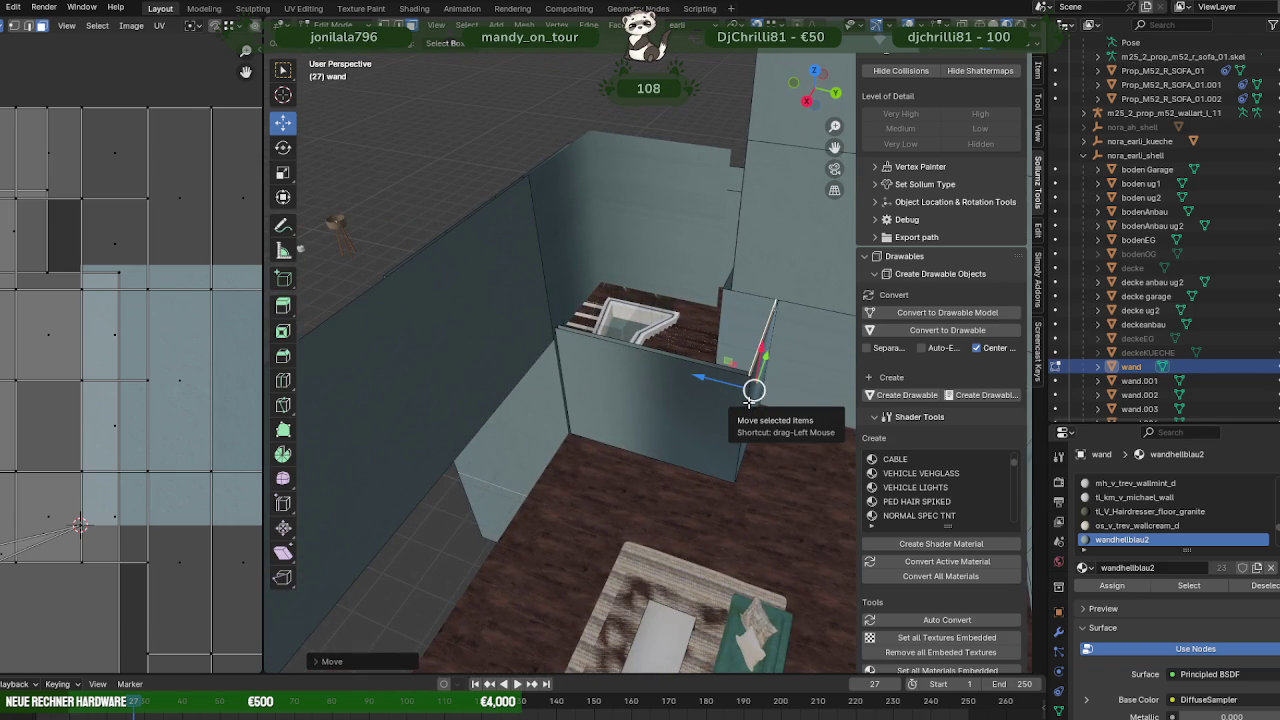
{"action": "mouse_move", "coordinate": [749, 401]}
{"action": "middle_mouse_down"}
{"action": "mouse_move", "coordinate": [700, 370]}
{"action": "mouse_move", "coordinate": [695, 418]}
{"action": "mouse_move", "coordinate": [670, 428]}
{"action": "middle_mouse_up"}
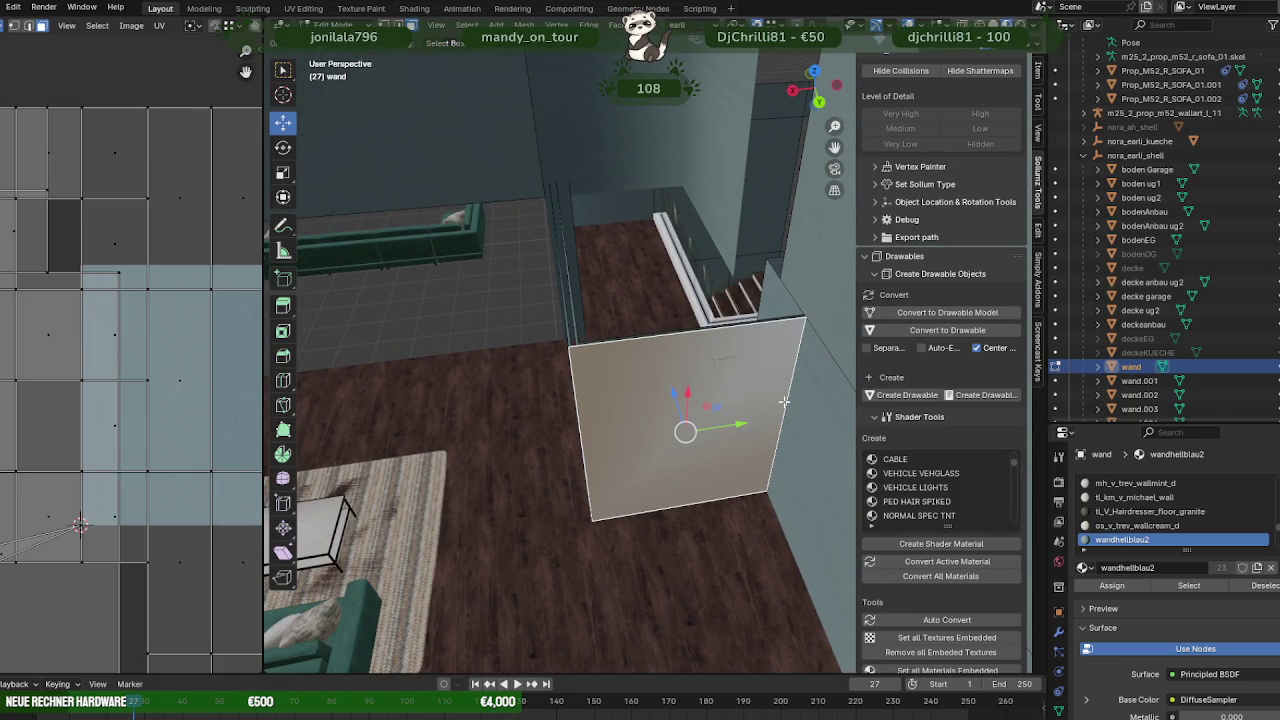
- Move the wall's right vertical edge along Y up to the door frame
{"action": "key", "text": "2"}
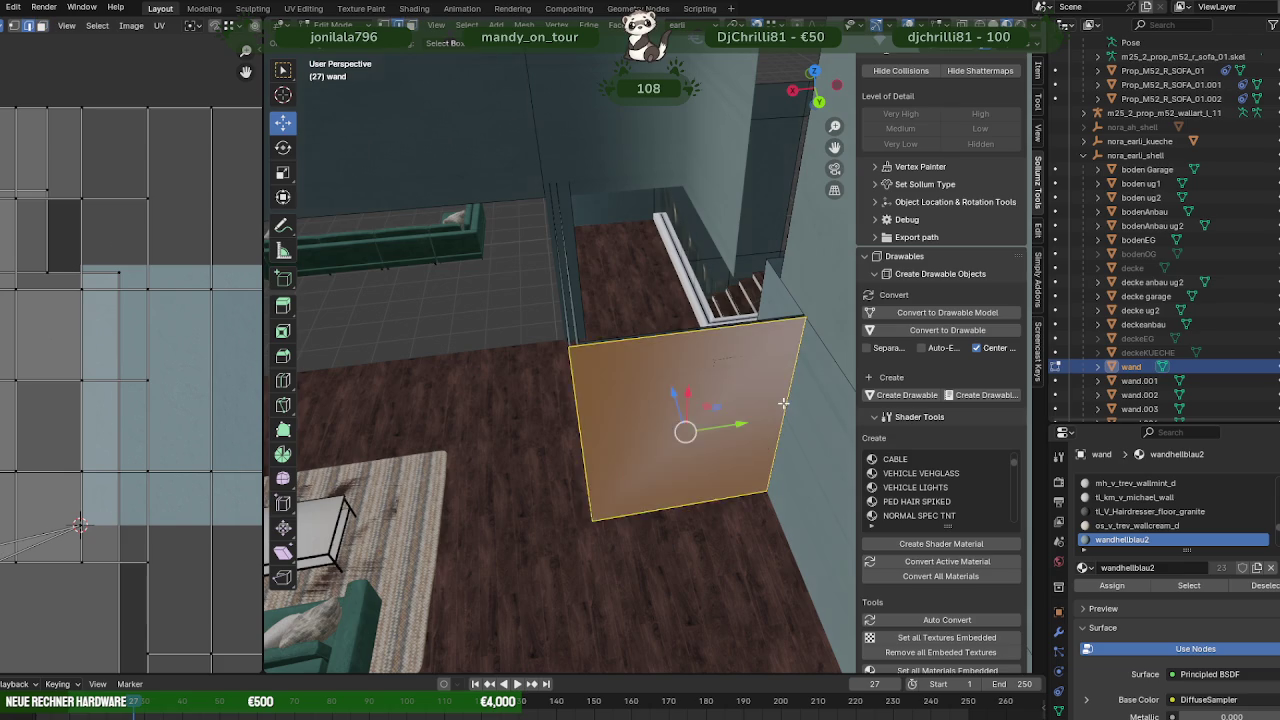
{"action": "left_click", "coordinate": [782, 418]}
{"action": "key", "text": "g"}
{"action": "key", "text": "y"}
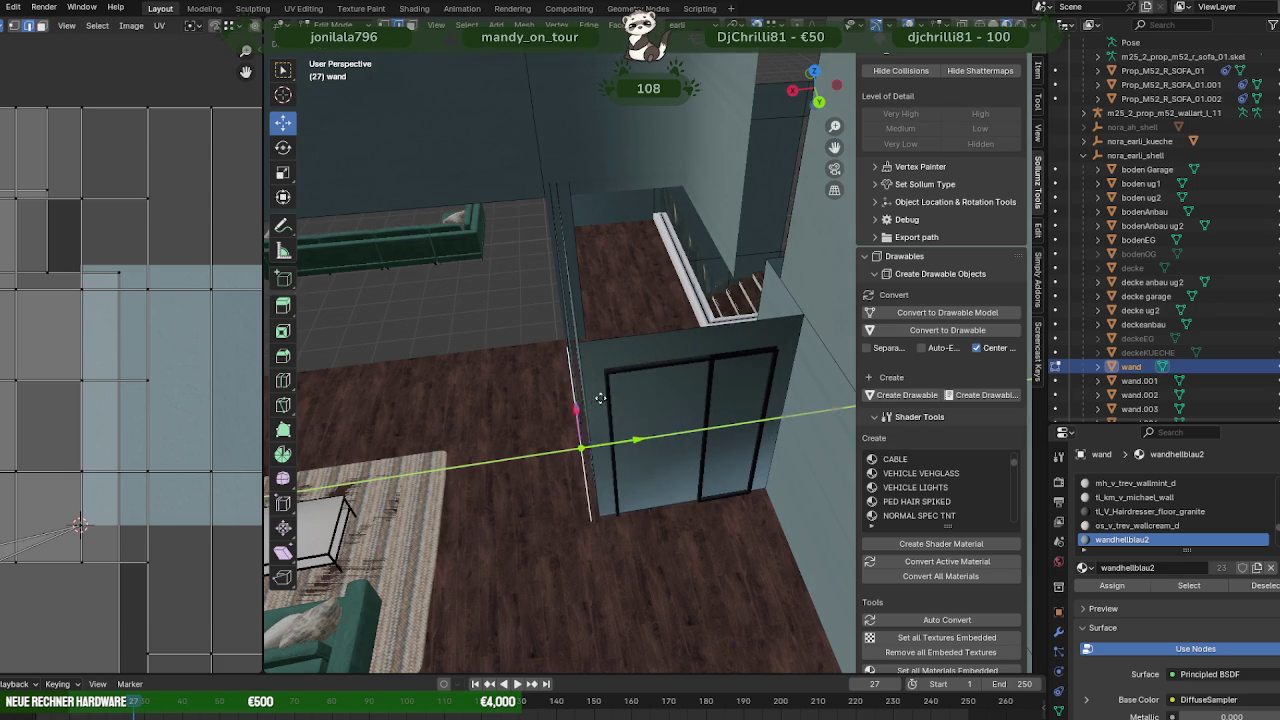
{"action": "left_click", "coordinate": [607, 377]}
{"action": "scroll", "coordinate": [612, 350], "scroll_direction": "up", "scroll_amount": 4}
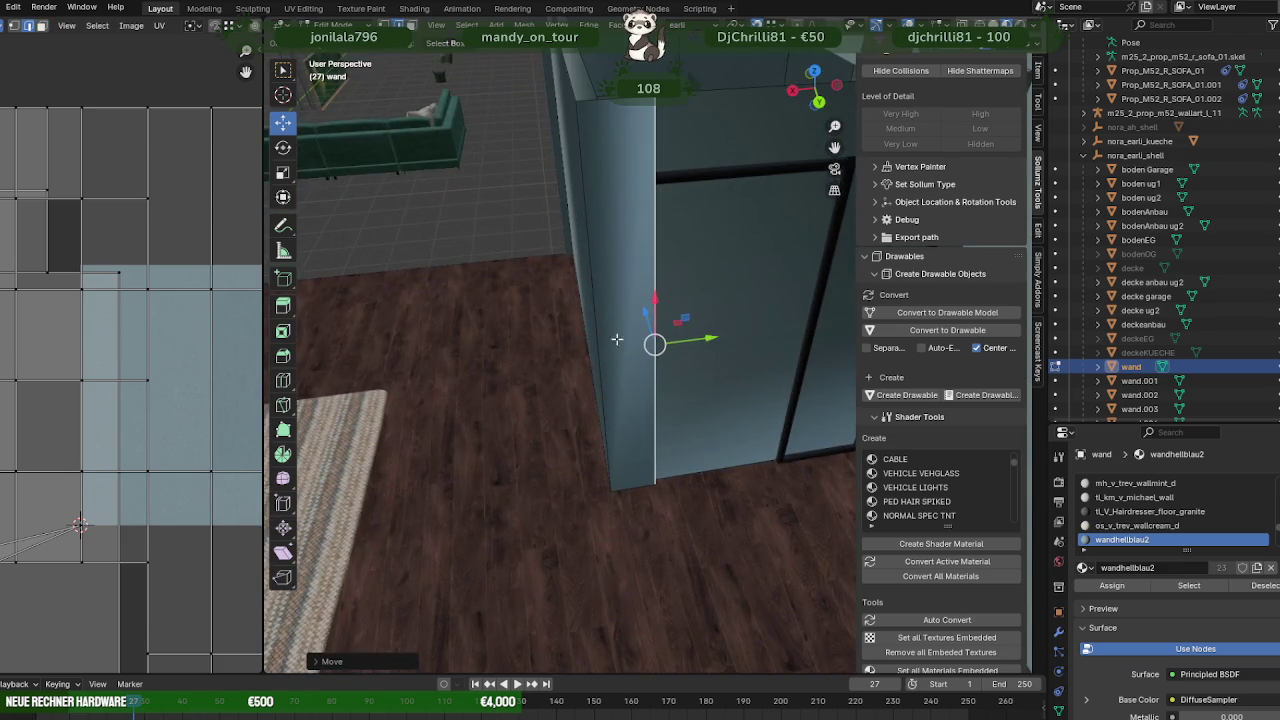
{"action": "middle_click_drag", "start_coordinate": [617, 337], "coordinate": [642, 549]}
{"action": "scroll", "coordinate": [630, 430], "scroll_direction": "up", "scroll_amount": 3}
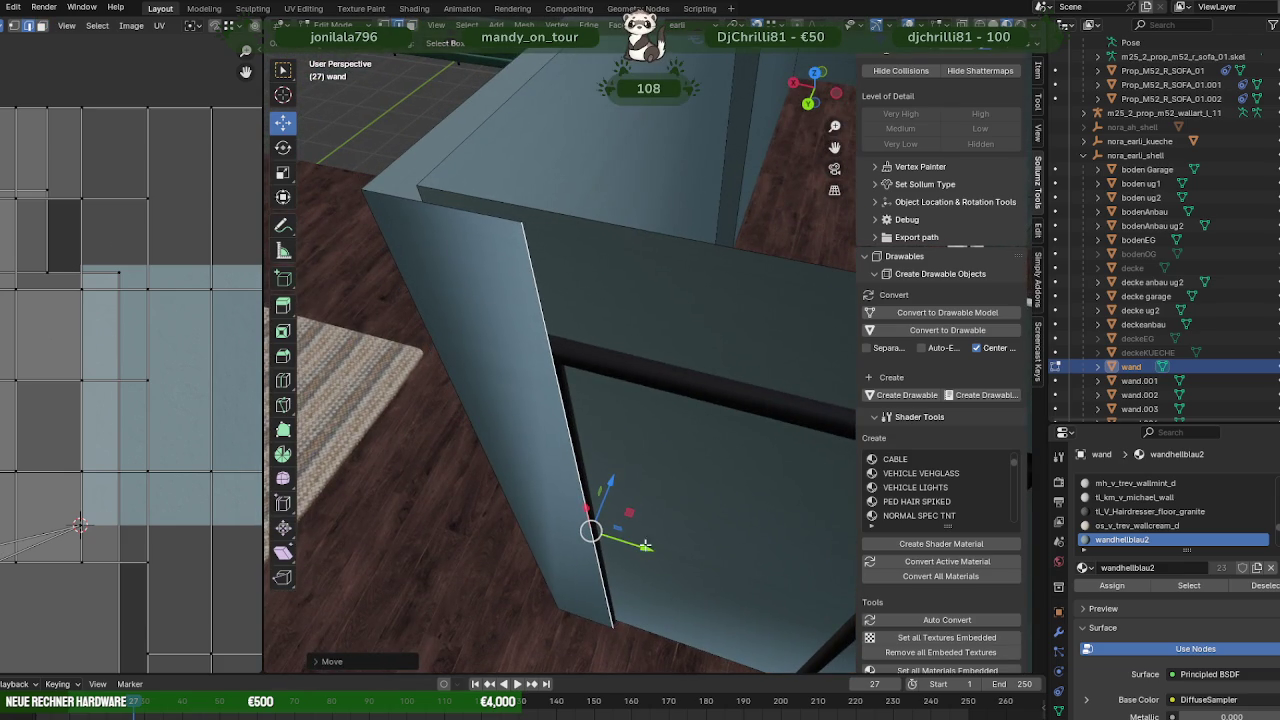
{"action": "left_click_drag", "start_coordinate": [647, 550], "coordinate": [536, 352]}
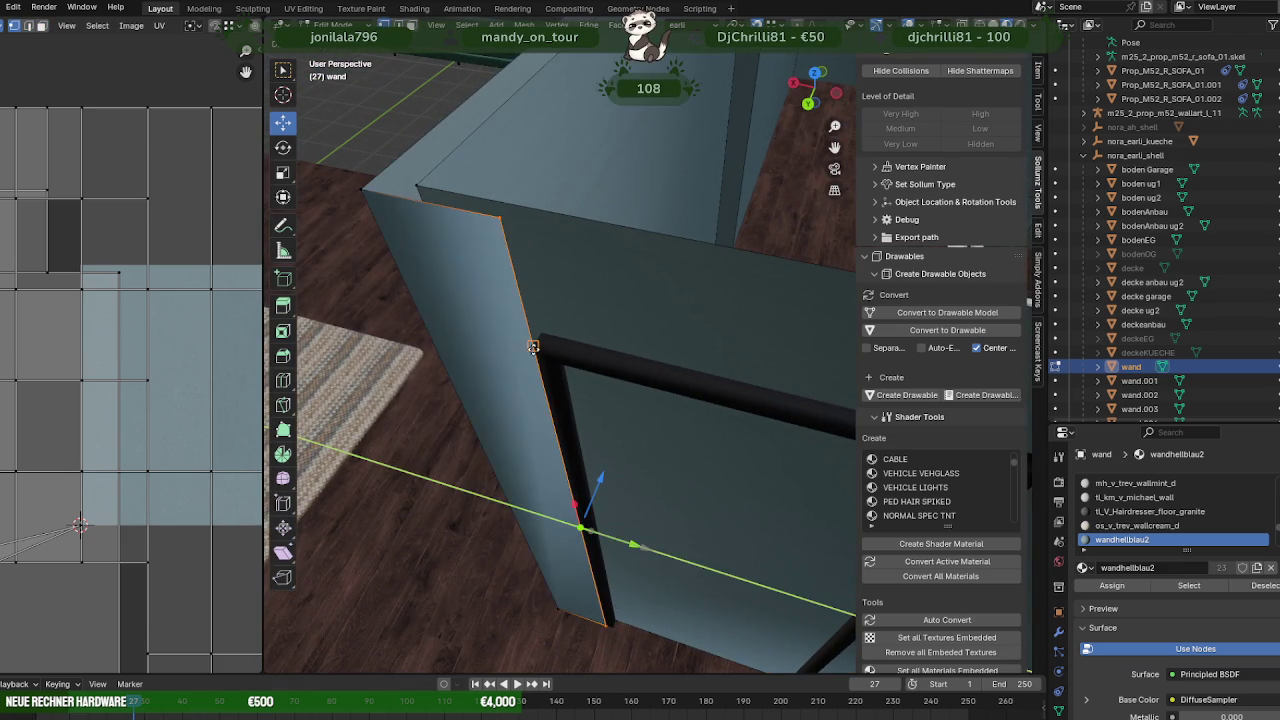
{"action": "scroll", "coordinate": [540, 355], "scroll_direction": "down", "scroll_amount": 3}
- Extrude the wall's vertical edges along Y into new wall faces
{"action": "key", "text": "e"}
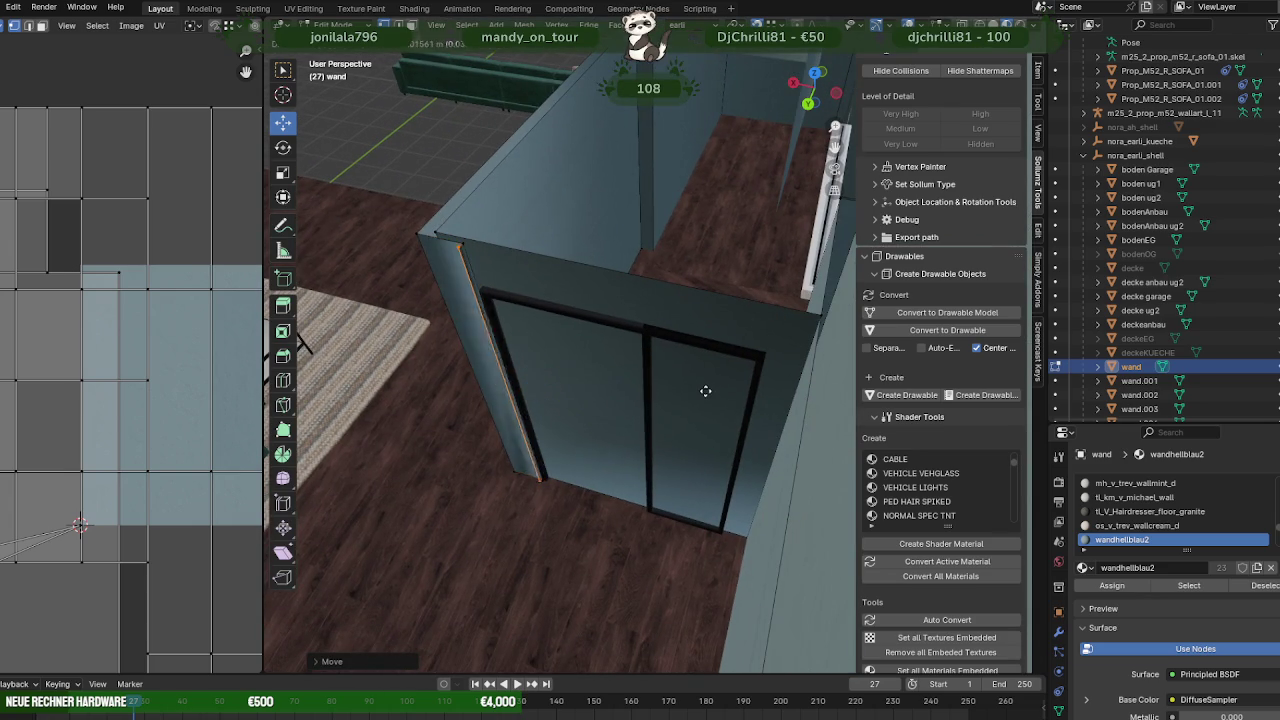
{"action": "key", "text": "y"}
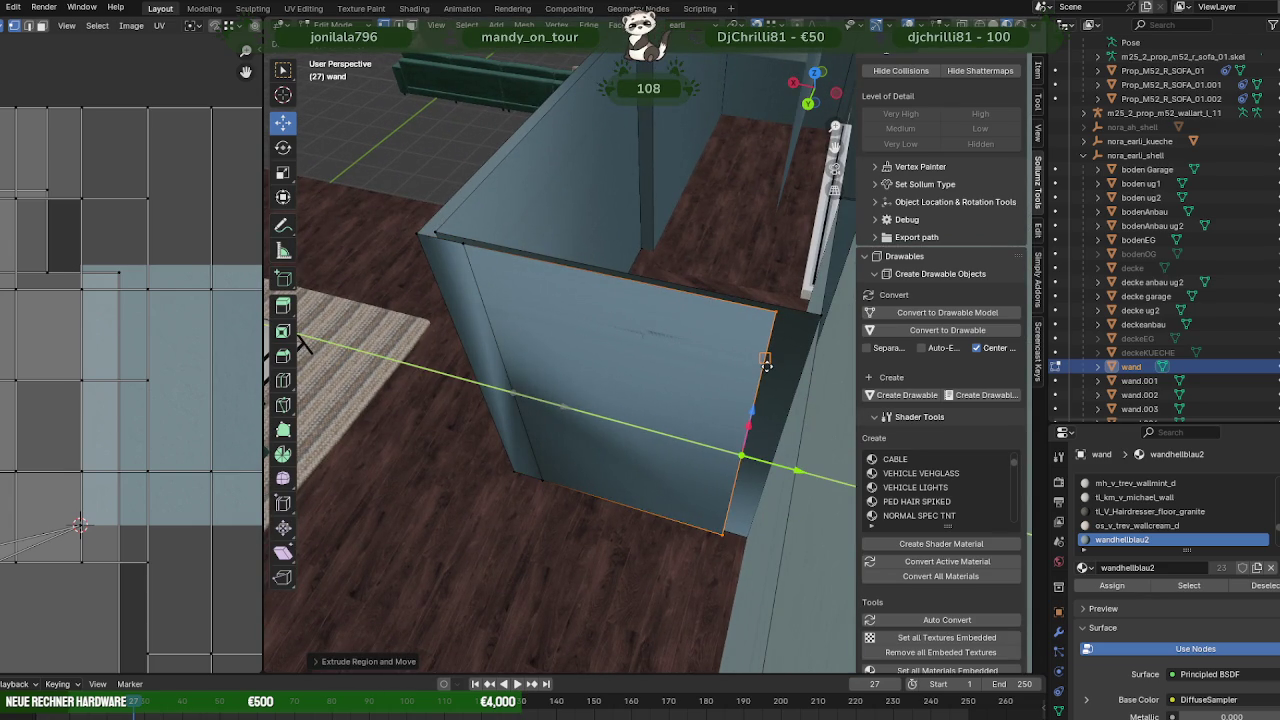
{"action": "left_click", "coordinate": [766, 365]}
{"action": "middle_click_drag", "start_coordinate": [740, 447], "coordinate": [725, 402]}
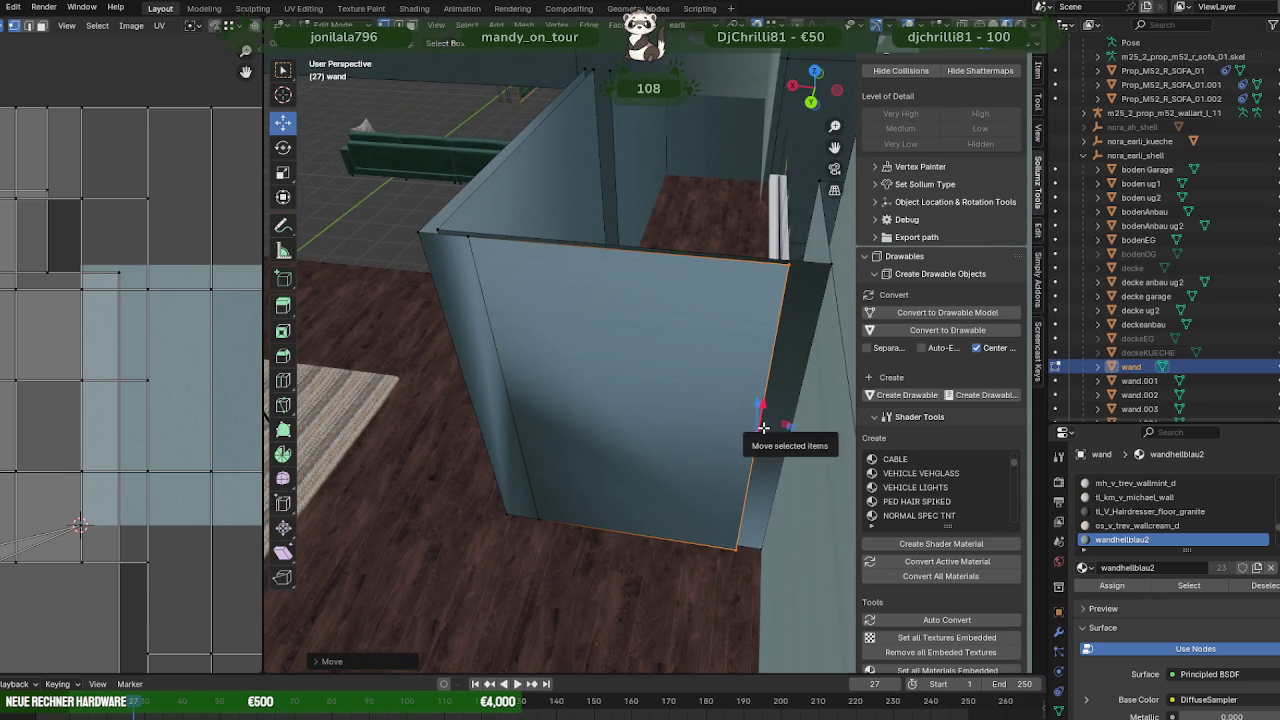
{"action": "left_click", "coordinate": [761, 427]}
{"action": "key", "text": "e"}
{"action": "key", "text": "y"}
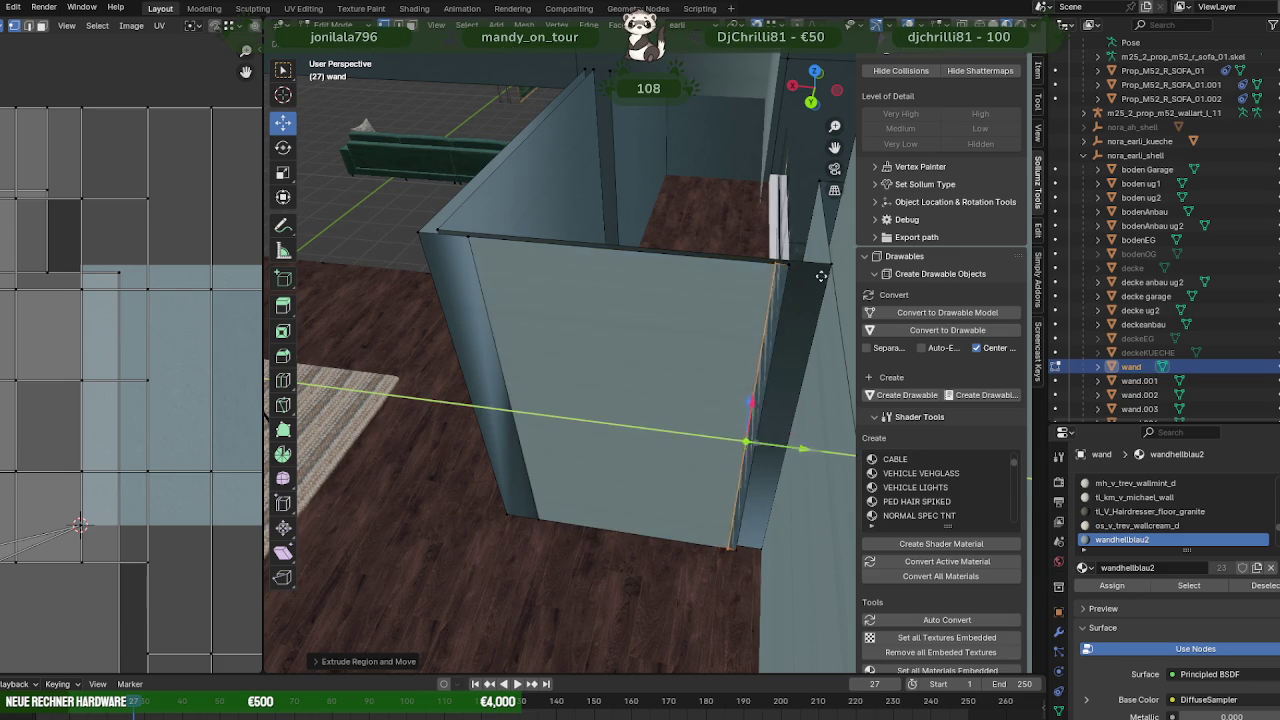
{"action": "left_click", "coordinate": [789, 443]}
{"action": "middle_click_drag", "start_coordinate": [789, 443], "coordinate": [704, 371]}
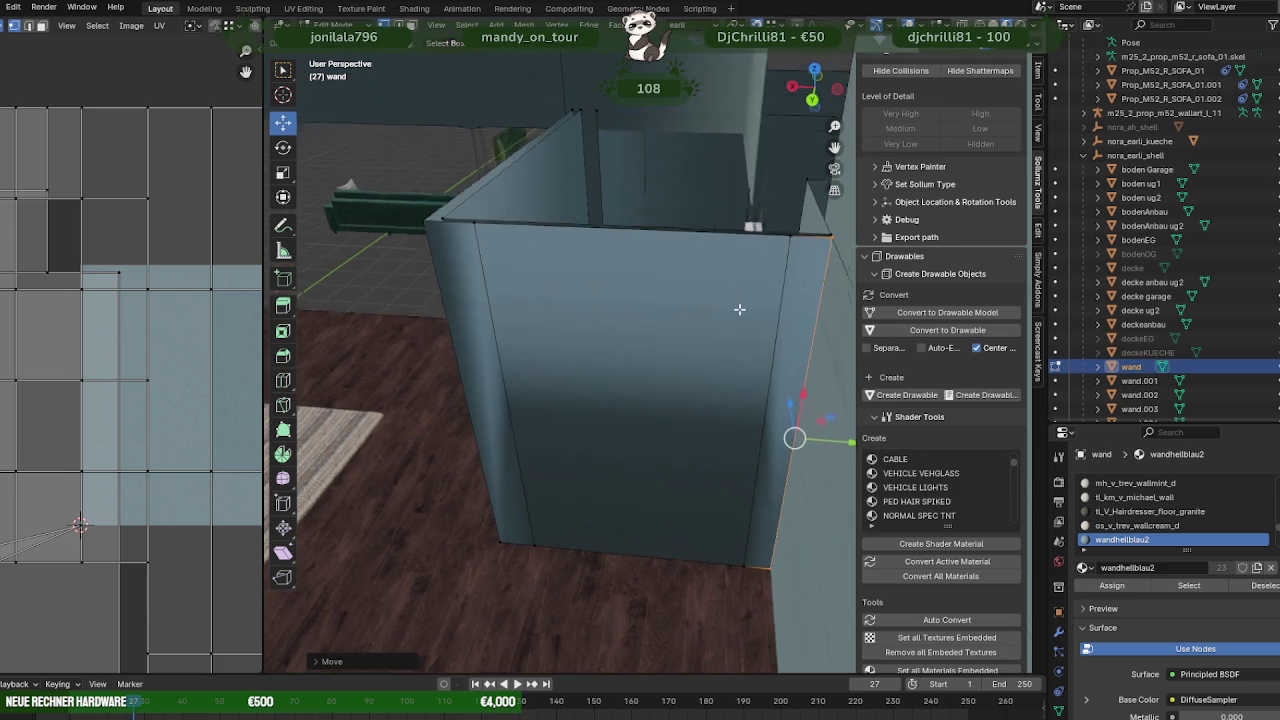
- Remove the wall face covering the doorway
{"action": "left_click", "coordinate": [656, 369]}
{"action": "key", "text": "h"}
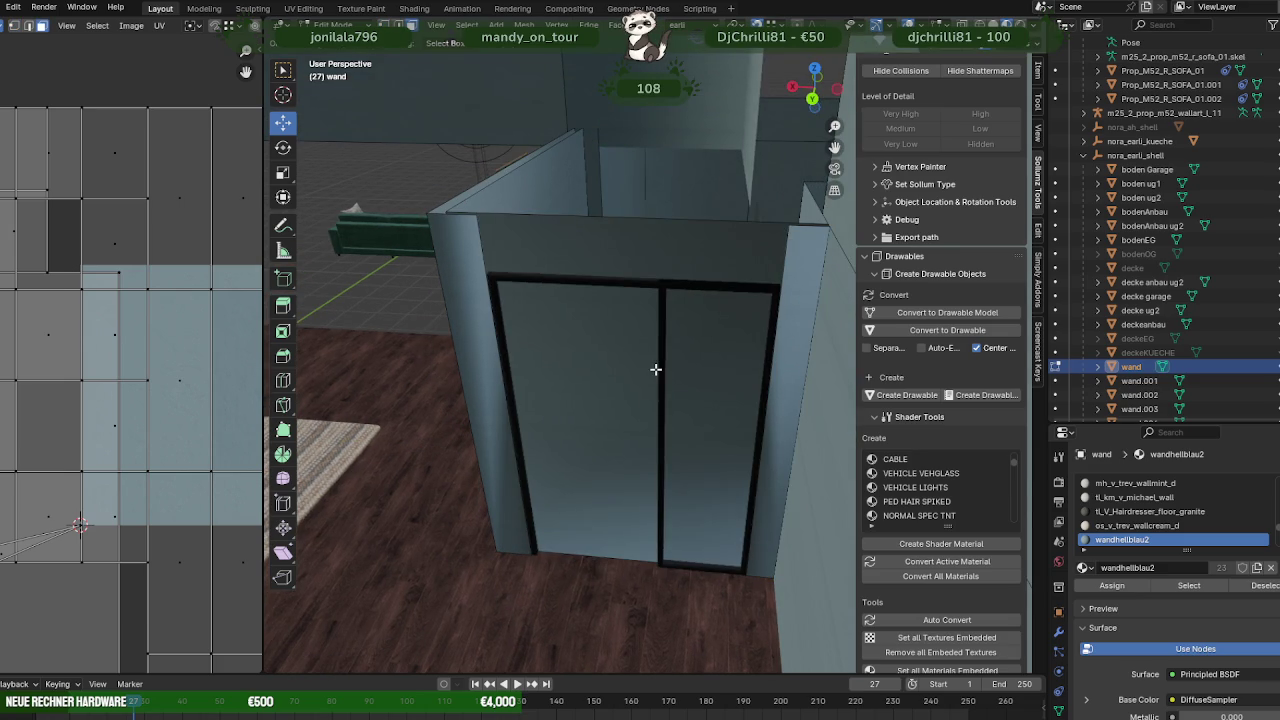
{"action": "mouse_move", "coordinate": [655, 369]}
{"action": "middle_mouse_down"}
{"action": "mouse_move", "coordinate": [697, 354]}
{"action": "mouse_move", "coordinate": [742, 385]}
{"action": "mouse_move", "coordinate": [703, 373]}
{"action": "middle_mouse_up"}
- Duplicate a wall face and place the copy along Y beside the door
{"action": "left_click", "coordinate": [514, 394]}
{"action": "middle_click_drag", "start_coordinate": [514, 394], "coordinate": [491, 429]}
{"action": "key", "text": "shift+d"}
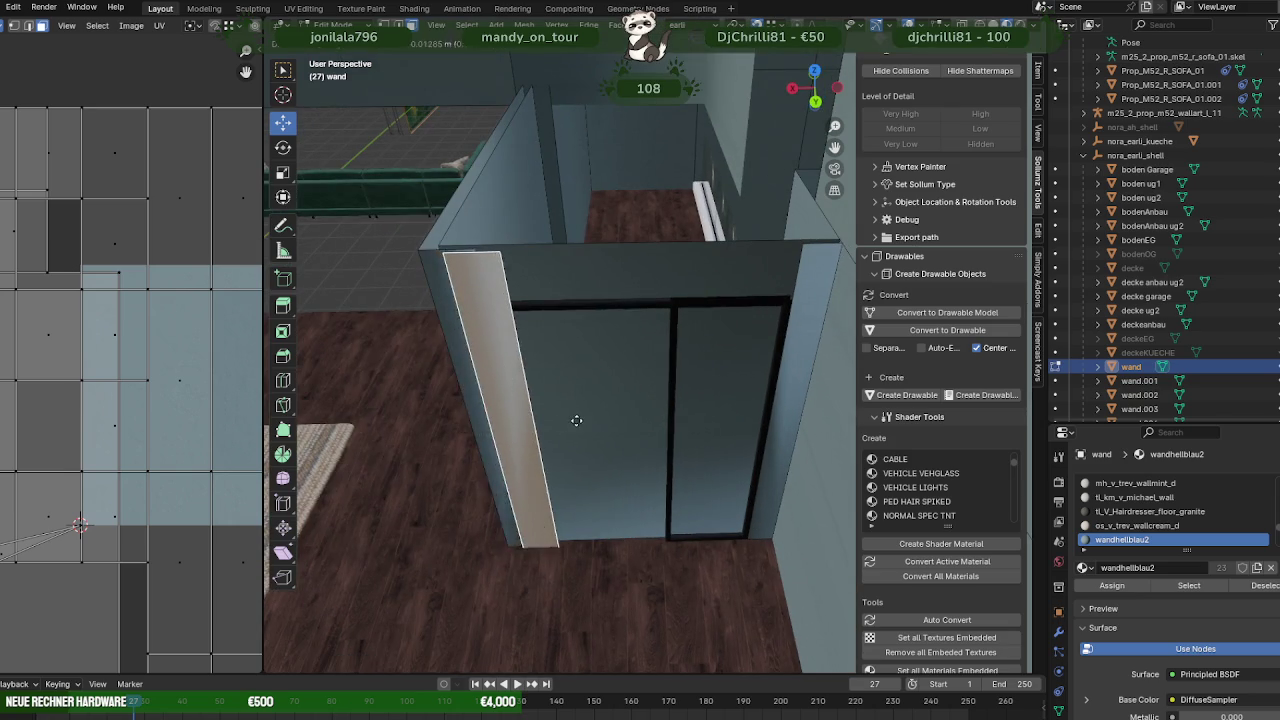
{"action": "left_click", "coordinate": [580, 423]}
{"action": "key", "text": "g"}
{"action": "key", "text": "y"}
{"action": "left_click", "coordinate": [645, 428]}
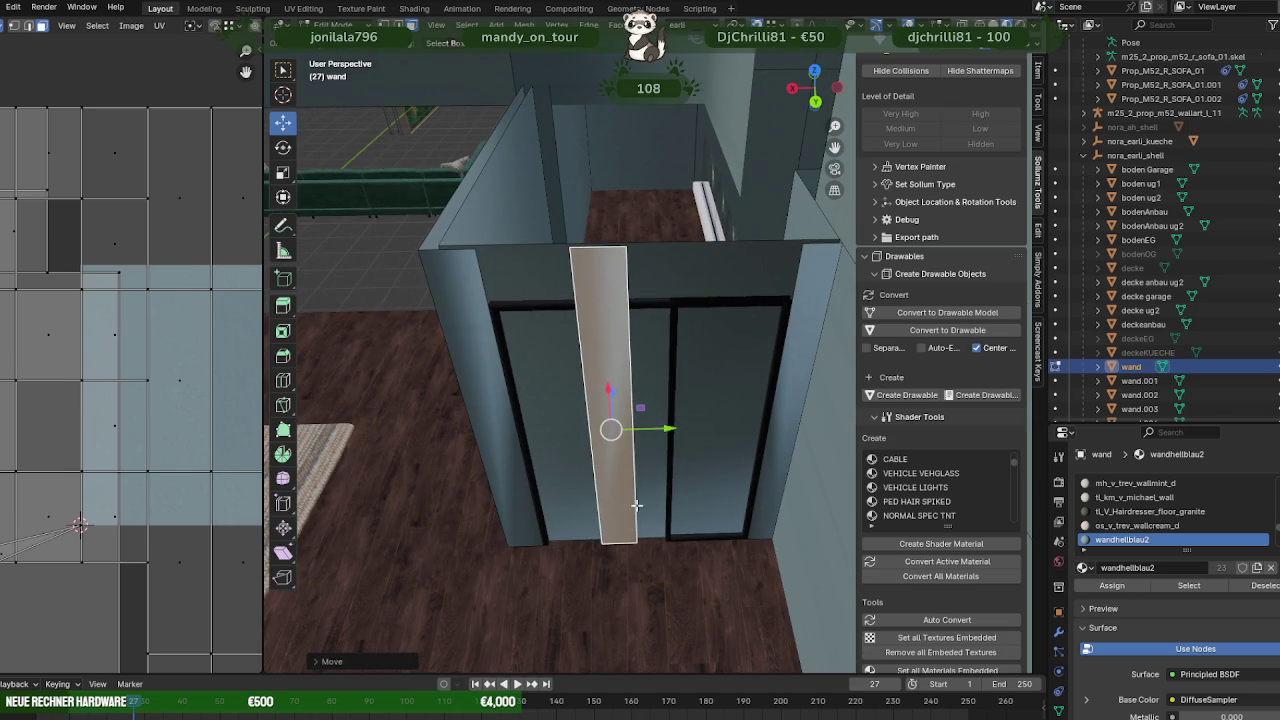
{"action": "left_click", "coordinate": [620, 543]}
{"action": "key", "text": "g"}
{"action": "key", "text": "z"}
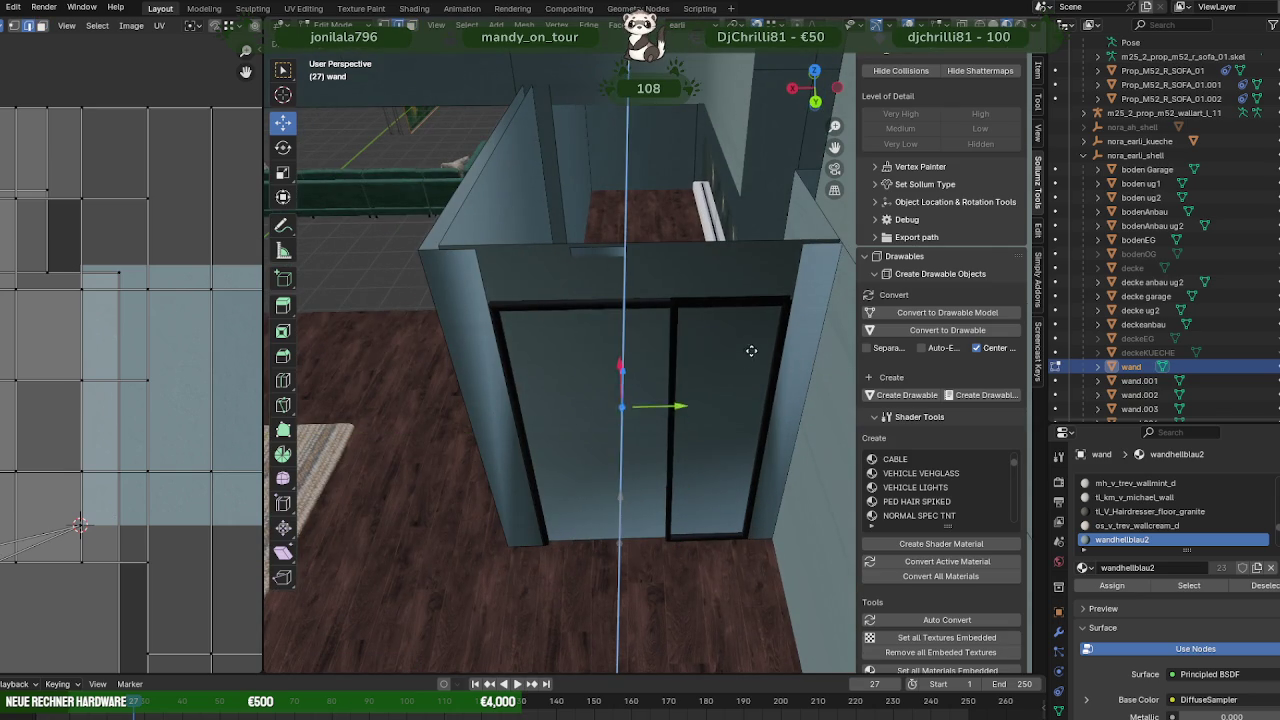
{"action": "left_click", "coordinate": [790, 312]}
{"action": "key", "text": "ctrl+z"}
- Move the duplicated wall piece along X over the double door
{"action": "scroll", "coordinate": [670, 420], "scroll_direction": "up", "scroll_amount": 5}
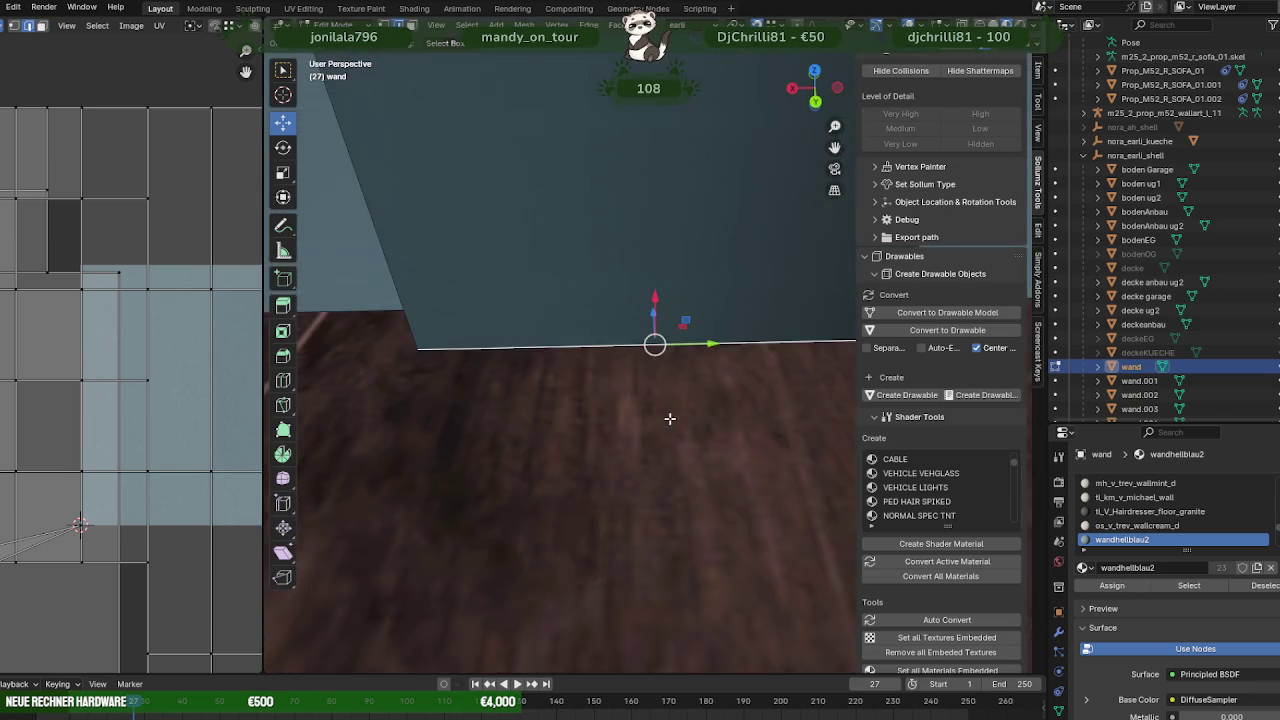
{"action": "scroll", "coordinate": [660, 400], "scroll_direction": "down", "scroll_amount": 2}
{"action": "scroll", "coordinate": [651, 379], "scroll_direction": "down", "scroll_amount": 3}
{"action": "middle_click_drag", "start_coordinate": [651, 379], "coordinate": [737, 327]}
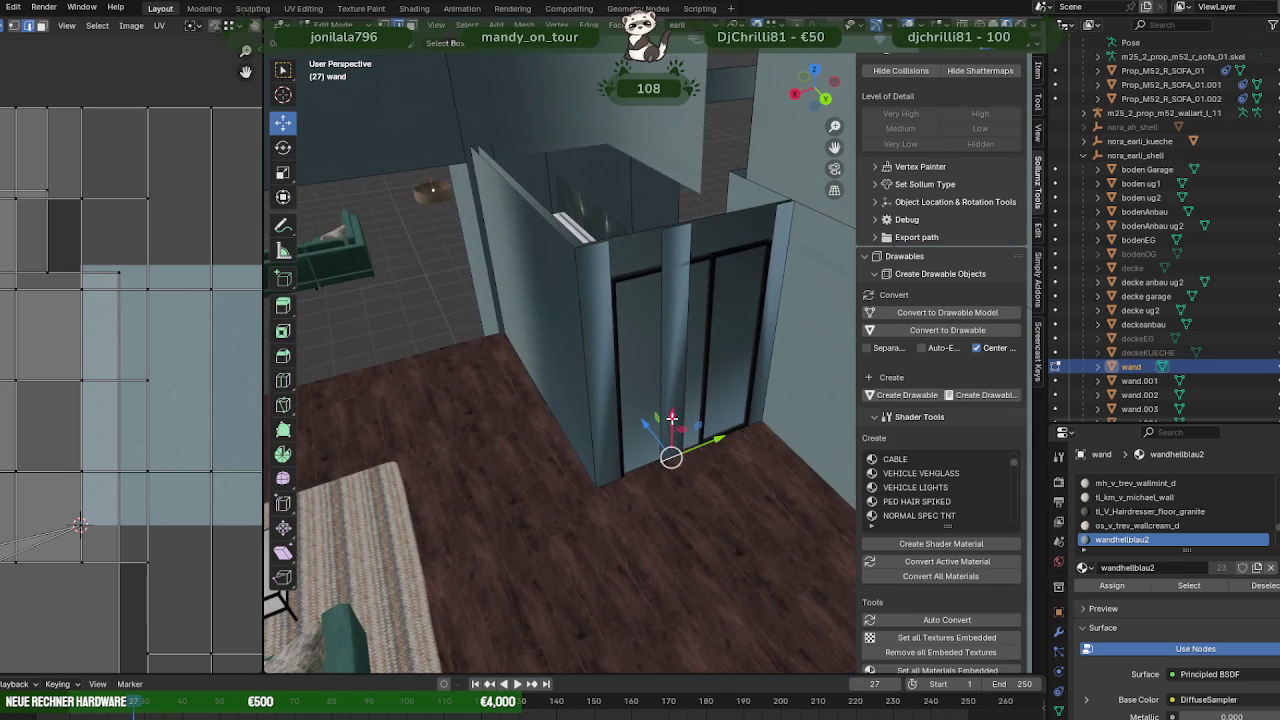
{"action": "key", "text": "g"}
{"action": "key", "text": "x"}
{"action": "left_click", "coordinate": [770, 241]}
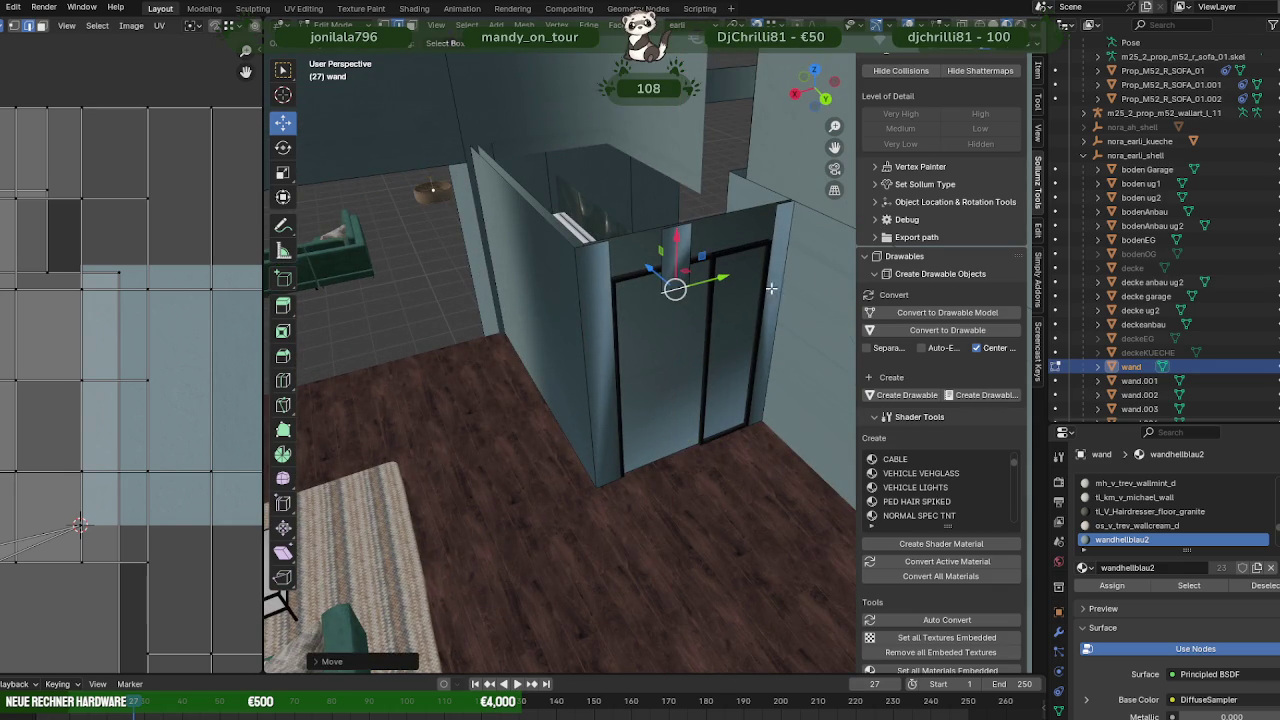
{"action": "scroll", "coordinate": [750, 280], "scroll_direction": "up", "scroll_amount": 3}
{"action": "scroll", "coordinate": [750, 280], "scroll_direction": "up", "scroll_amount": 3}
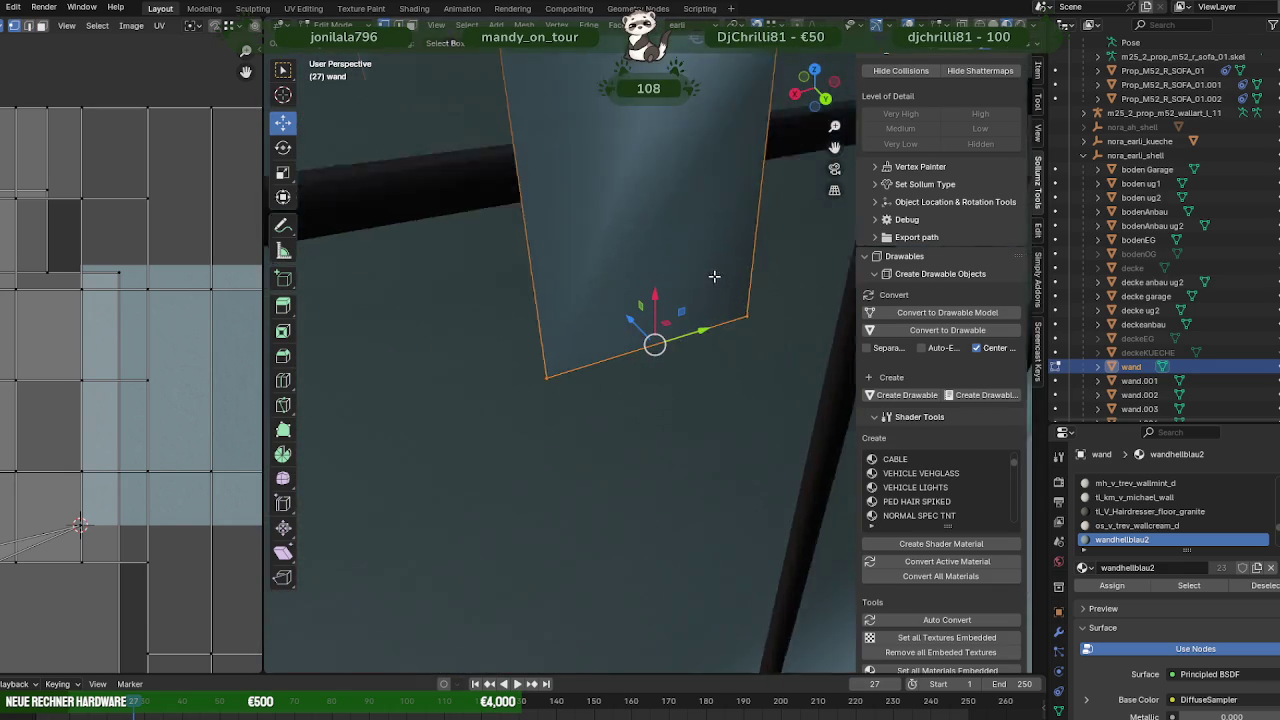
{"action": "scroll", "coordinate": [717, 285], "scroll_direction": "down", "scroll_amount": 2}
{"action": "mouse_move", "coordinate": [717, 285]}
{"action": "middle_mouse_down"}
{"action": "mouse_move", "coordinate": [649, 349]}
{"action": "mouse_move", "coordinate": [697, 326]}
{"action": "mouse_move", "coordinate": [697, 289]}
{"action": "mouse_move", "coordinate": [563, 299]}
{"action": "mouse_move", "coordinate": [585, 350]}
{"action": "mouse_move", "coordinate": [560, 335]}
{"action": "middle_mouse_up"}
{"action": "key", "text": "g"}
{"action": "key", "text": "x"}
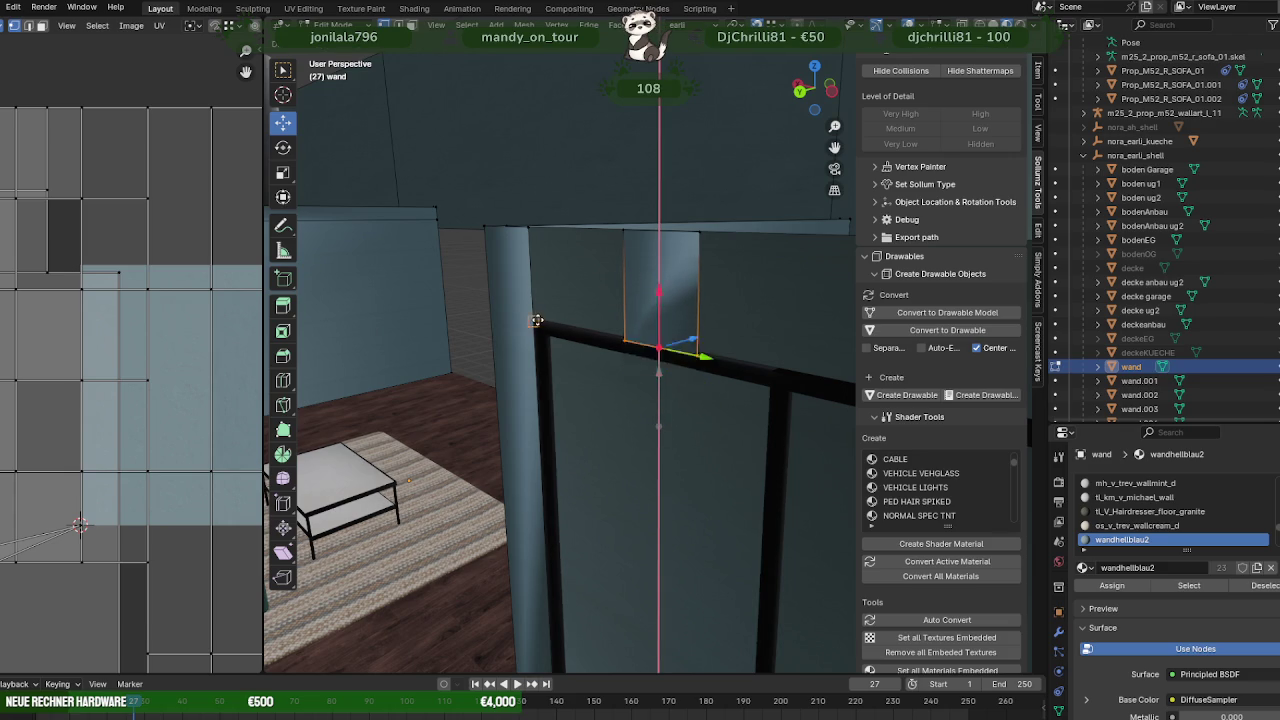
{"action": "left_click", "coordinate": [535, 320]}
- Slide the wall piece along Y until it sits flush with the partition's top edge
{"action": "mouse_move", "coordinate": [535, 320]}
{"action": "middle_mouse_down"}
{"action": "mouse_move", "coordinate": [657, 346]}
{"action": "mouse_move", "coordinate": [612, 316]}
{"action": "middle_mouse_up"}
{"action": "scroll", "coordinate": [657, 346], "scroll_direction": "up", "scroll_amount": 2}
{"action": "left_click_drag", "start_coordinate": [642, 313], "coordinate": [654, 320]}
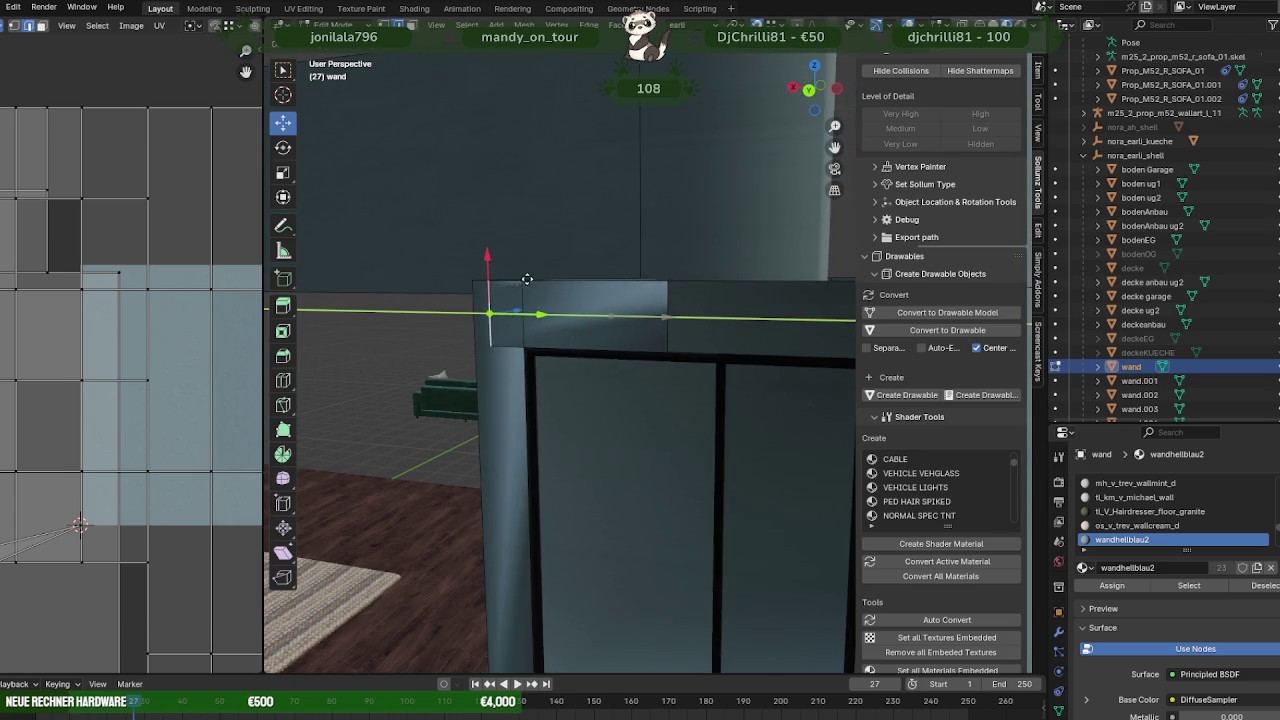
{"action": "mouse_move", "coordinate": [661, 316]}
{"action": "middle_mouse_down"}
{"action": "mouse_move", "coordinate": [726, 366]}
{"action": "mouse_move", "coordinate": [611, 356]}
{"action": "middle_mouse_up"}
{"action": "left_click", "coordinate": [726, 279]}
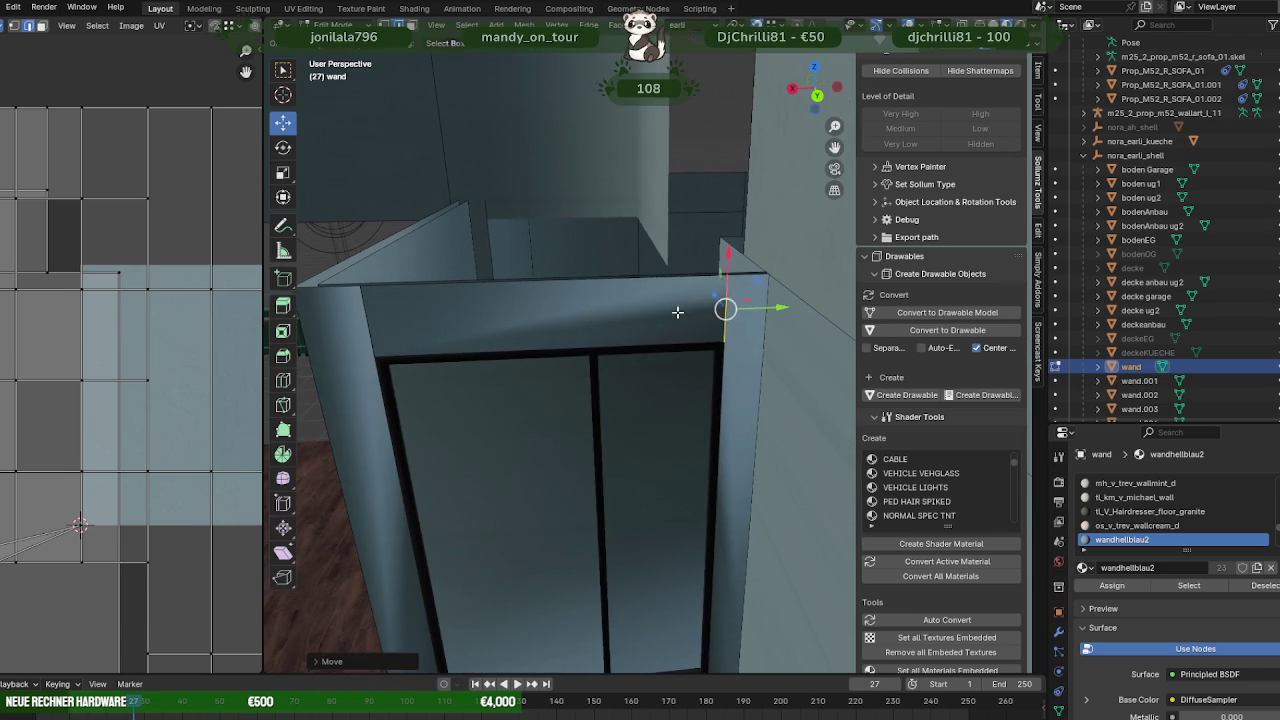
{"action": "mouse_move", "coordinate": [677, 306]}
{"action": "middle_mouse_down"}
{"action": "mouse_move", "coordinate": [629, 414]}
{"action": "mouse_move", "coordinate": [629, 457]}
{"action": "mouse_move", "coordinate": [633, 412]}
{"action": "mouse_move", "coordinate": [583, 386]}
{"action": "mouse_move", "coordinate": [650, 300]}
{"action": "mouse_move", "coordinate": [763, 443]}
{"action": "mouse_move", "coordinate": [621, 402]}
{"action": "mouse_move", "coordinate": [554, 354]}
{"action": "mouse_move", "coordinate": [686, 420]}
{"action": "mouse_move", "coordinate": [657, 391]}
{"action": "mouse_move", "coordinate": [647, 404]}
{"action": "middle_mouse_up"}
- Hide the face covering the door and select the stray door-frame wall face
{"action": "left_click", "coordinate": [647, 404]}
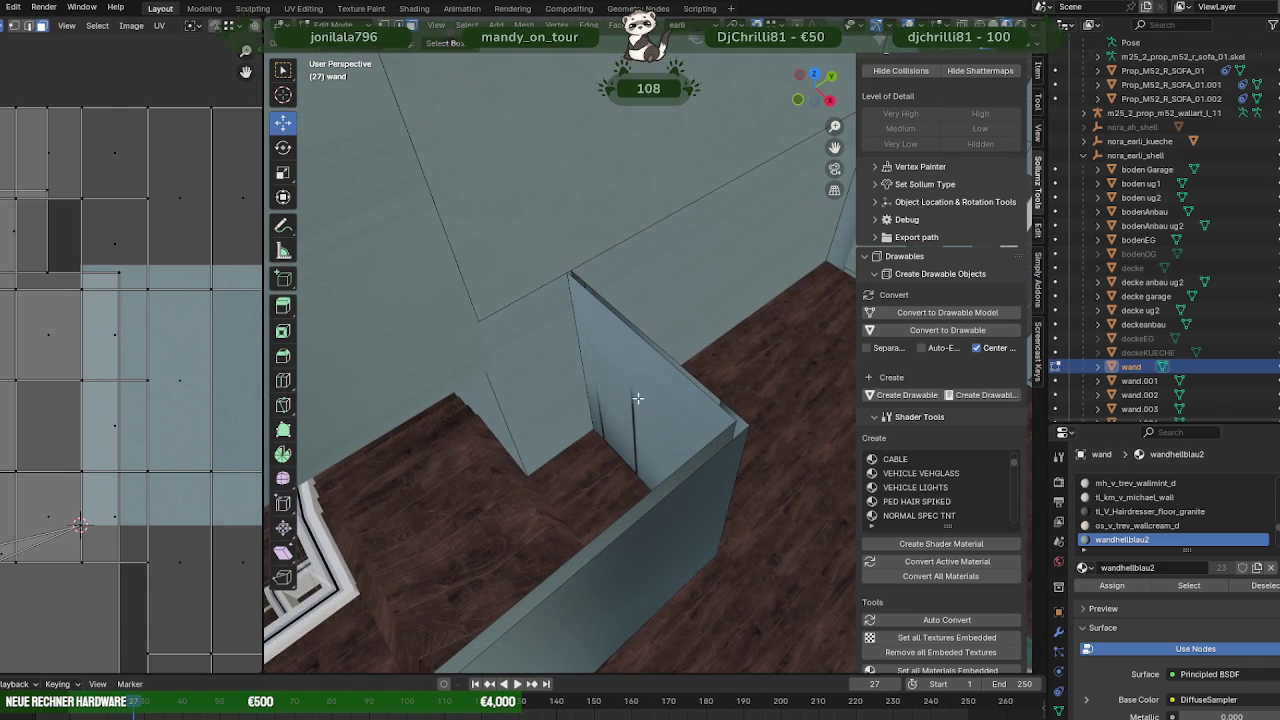
{"action": "key", "text": "h"}
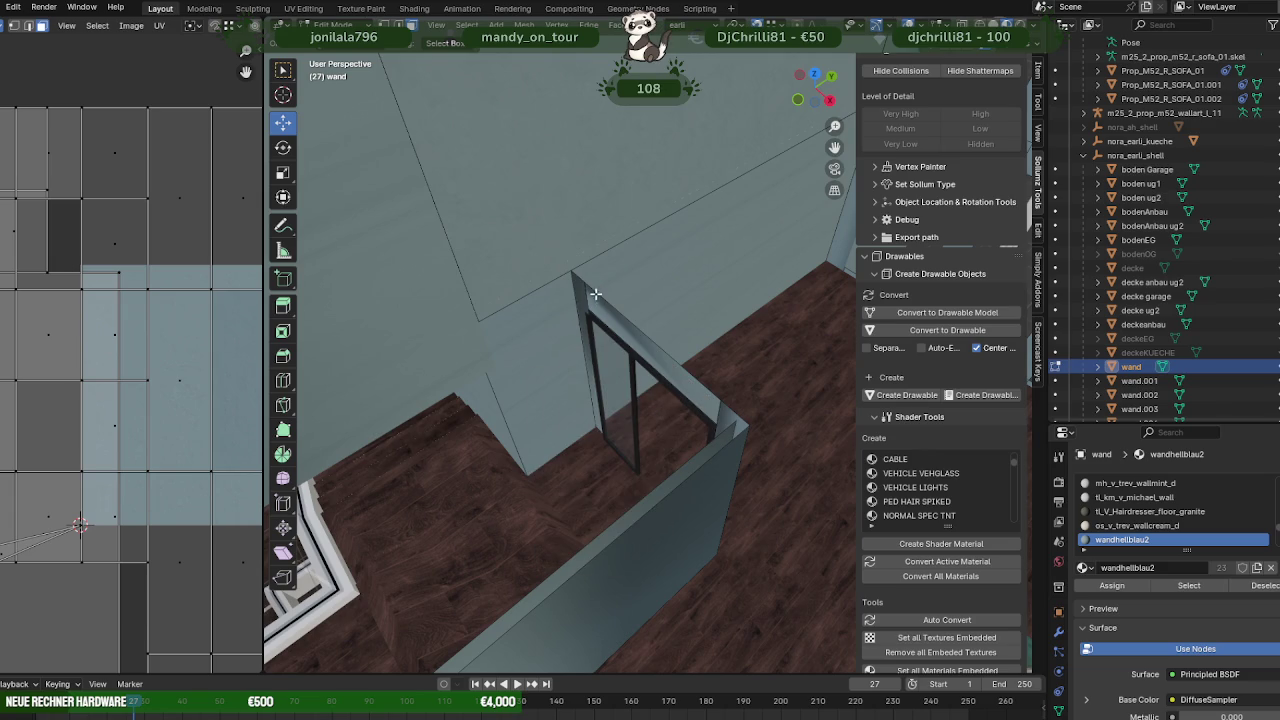
{"action": "left_click", "coordinate": [594, 296]}
{"action": "left_click", "coordinate": [617, 315], "text": "shift"}
{"action": "mouse_move", "coordinate": [737, 414]}
{"action": "middle_mouse_down"}
{"action": "mouse_move", "coordinate": [711, 431]}
{"action": "mouse_move", "coordinate": [583, 417]}
{"action": "mouse_move", "coordinate": [683, 457]}
{"action": "middle_mouse_up"}
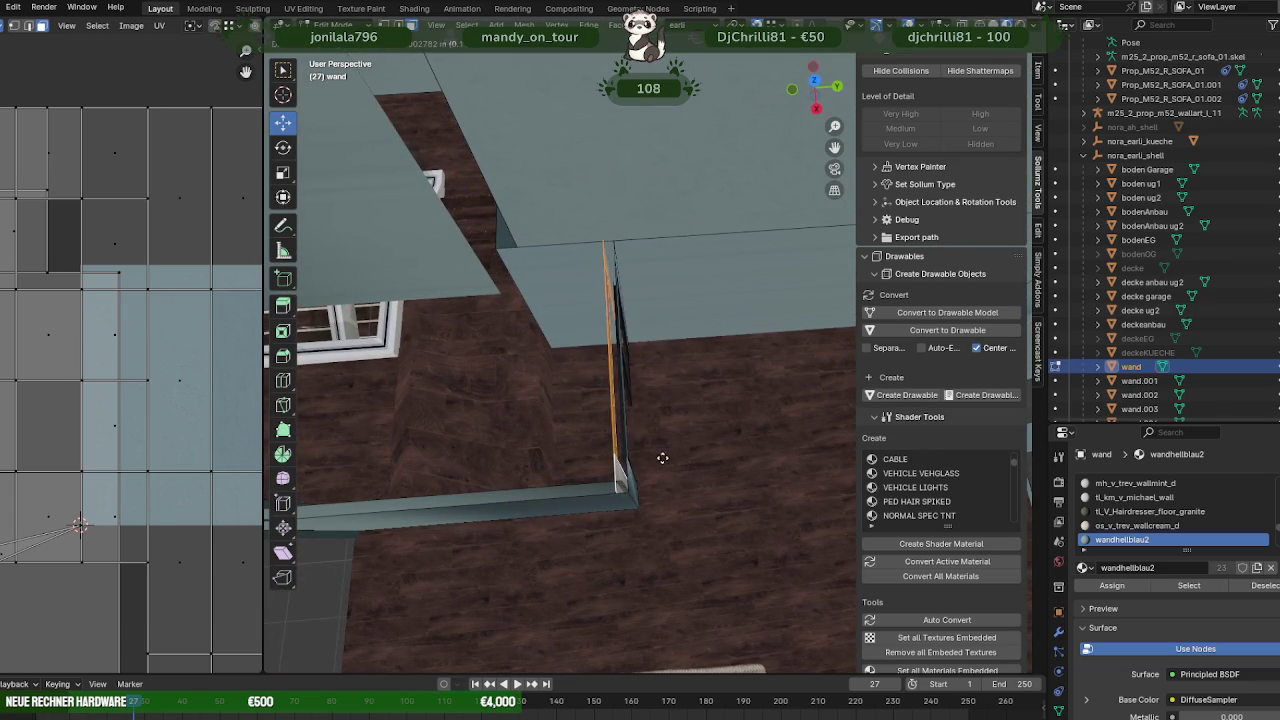
{"action": "left_click_drag", "start_coordinate": [623, 386], "coordinate": [600, 391]}
- Flip the selected face's normals and slide it flush against the dark wall edge
{"action": "right_click", "coordinate": [517, 431]}
{"action": "mouse_move", "coordinate": [480, 431]}
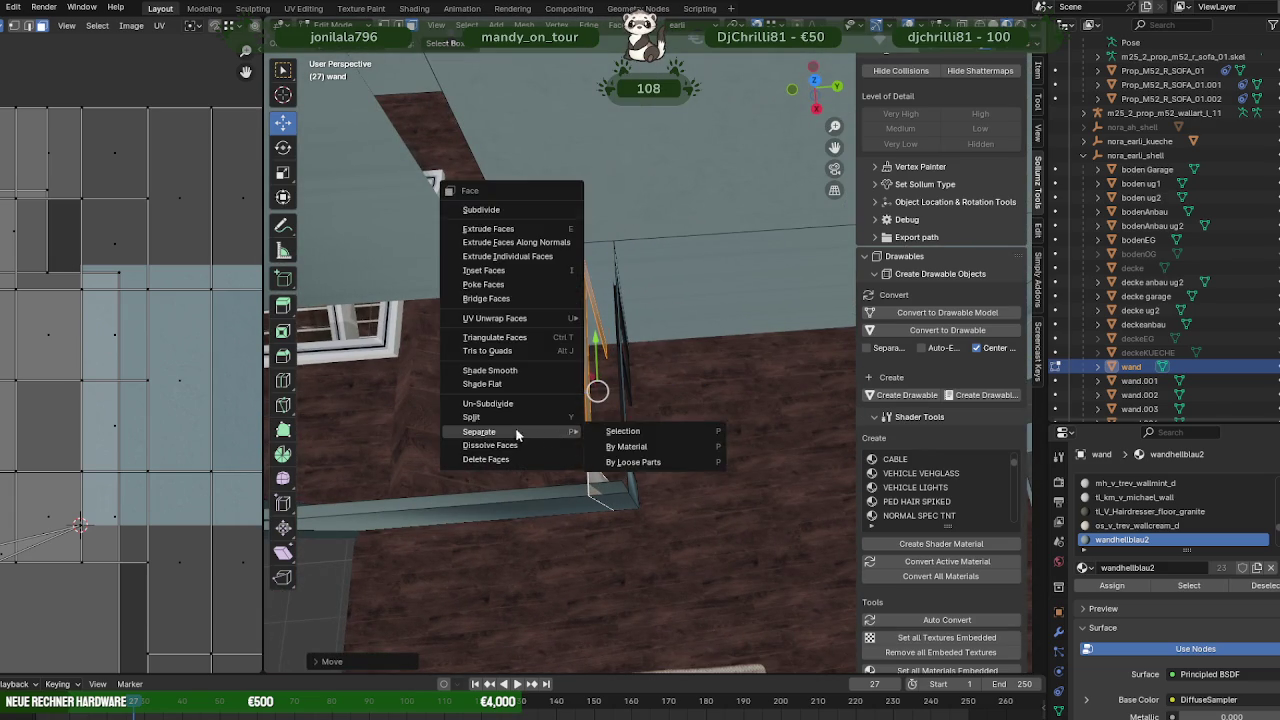
{"action": "key", "text": "alt+n"}
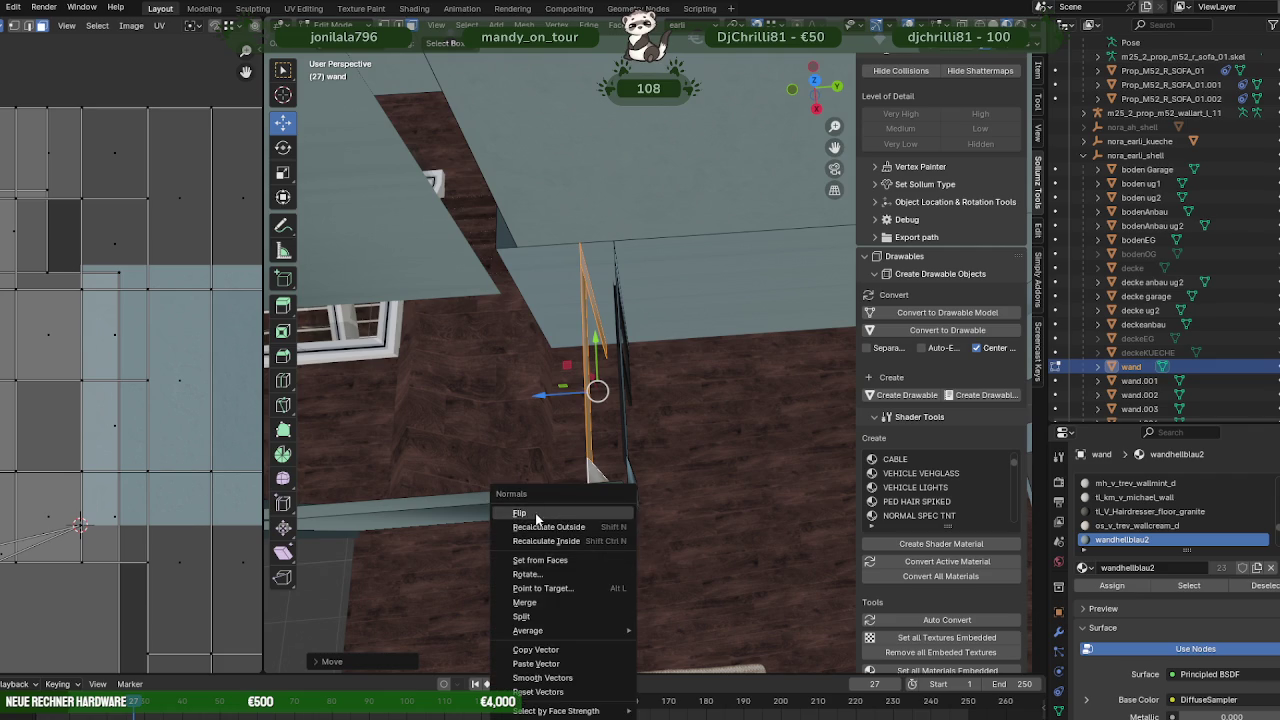
{"action": "left_click", "coordinate": [537, 518]}
{"action": "middle_click_drag", "start_coordinate": [555, 470], "coordinate": [570, 439]}
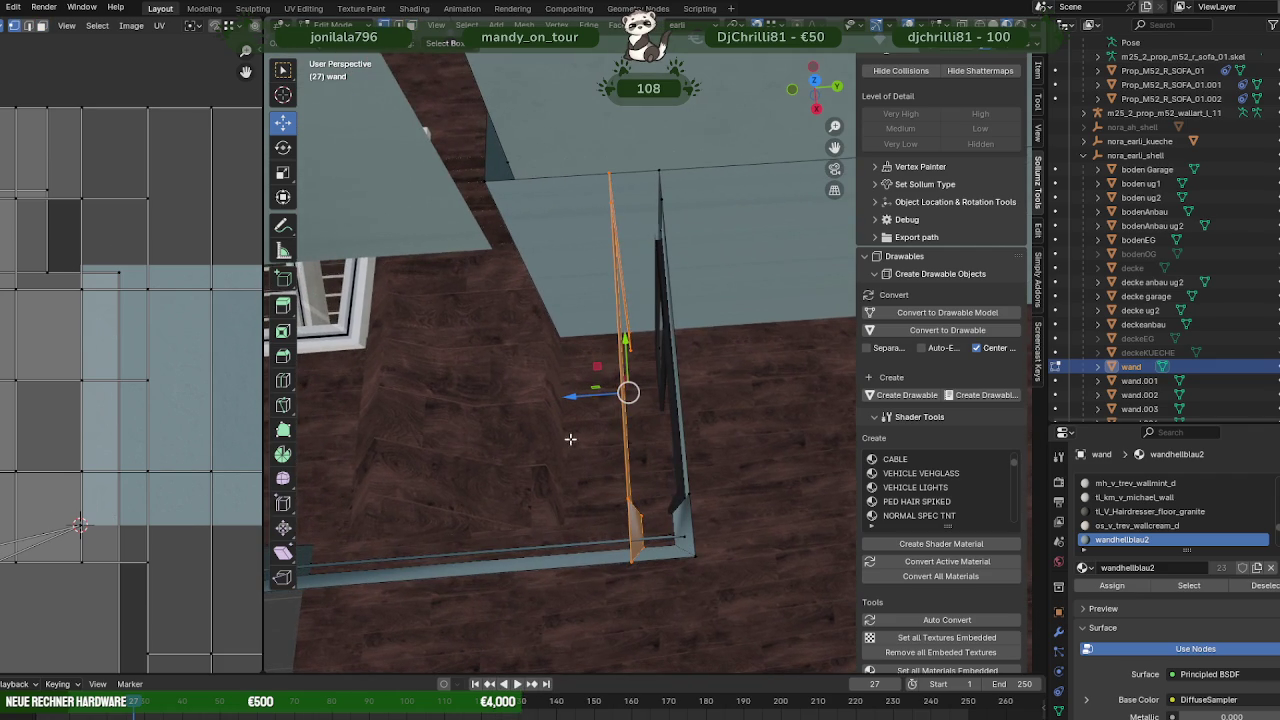
{"action": "left_click_drag", "start_coordinate": [566, 396], "coordinate": [683, 537]}
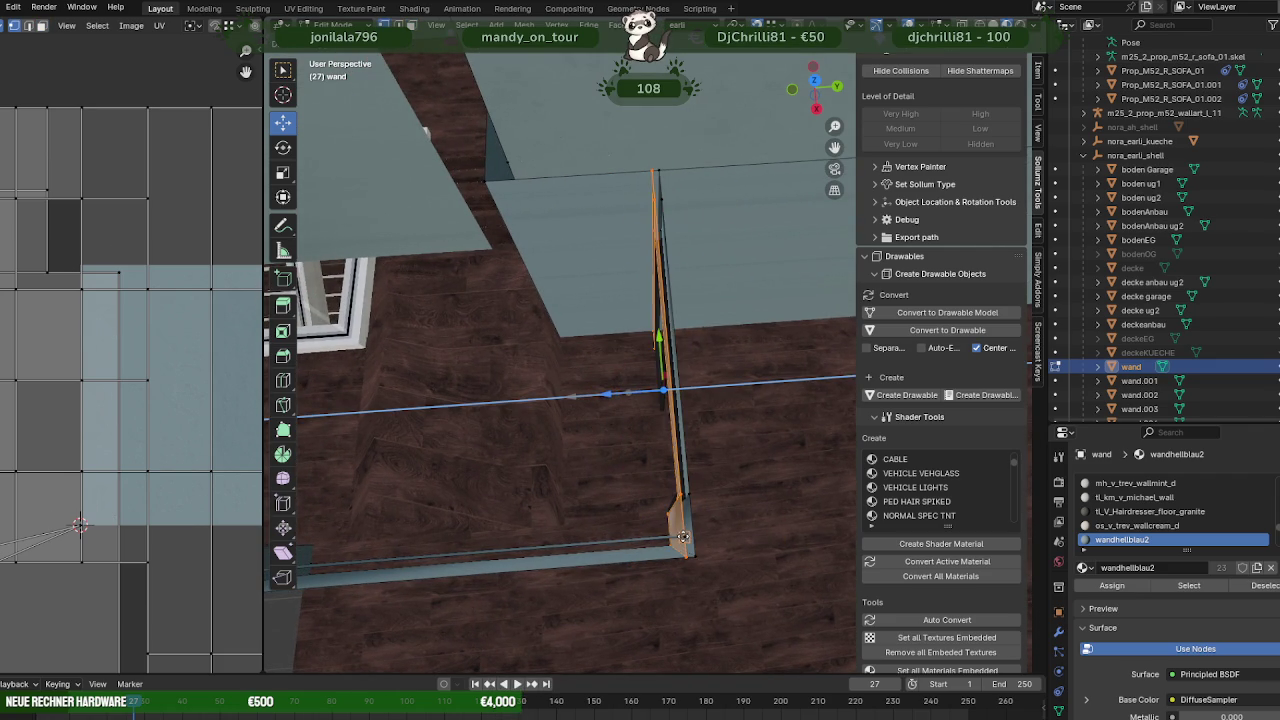
{"action": "left_click", "coordinate": [683, 537]}
- Select the wall's corner piece, then return to Object Mode
{"action": "middle_click_drag", "start_coordinate": [683, 537], "coordinate": [690, 530]}
{"action": "left_click", "coordinate": [694, 540]}
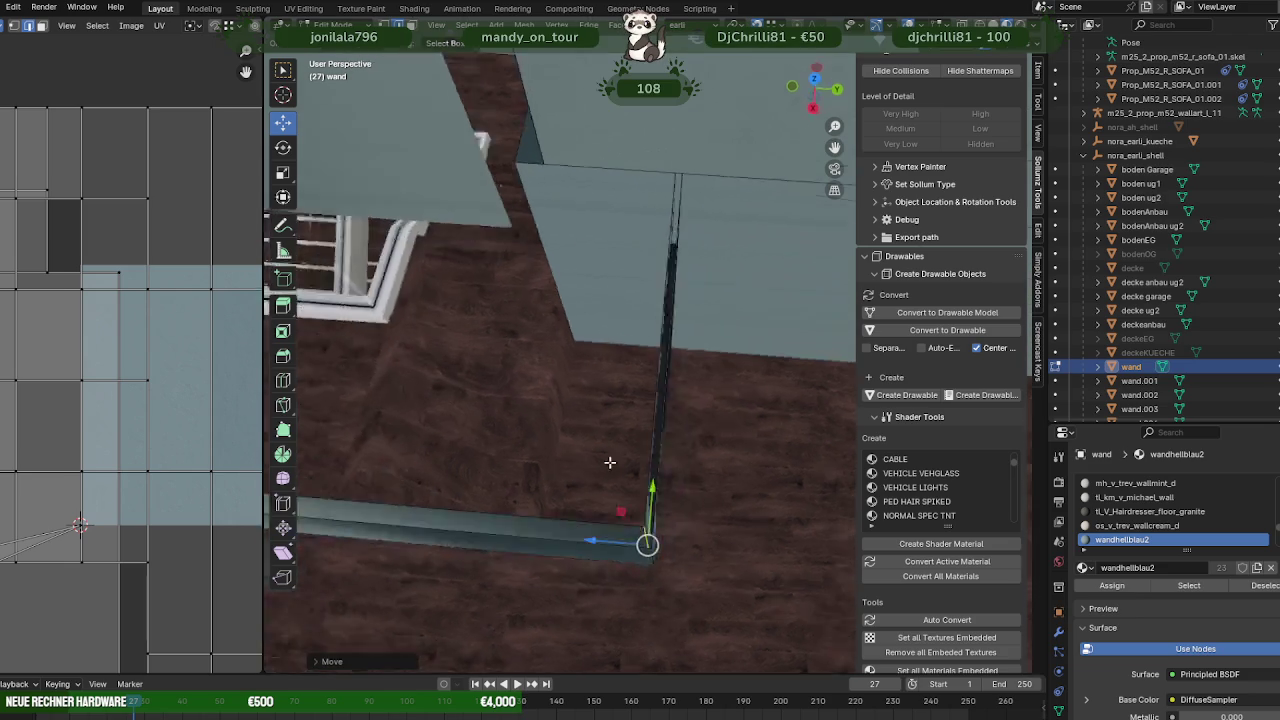
{"action": "middle_click_drag", "start_coordinate": [686, 500], "coordinate": [537, 423]}
{"action": "key", "text": "Tab"}
{"action": "scroll", "coordinate": [636, 441], "scroll_direction": "up", "scroll_amount": 1}
- Select all of the wand wall's geometry, reset its normal vectors, and return to Object Mode
{"action": "scroll", "coordinate": [640, 438], "scroll_direction": "up", "scroll_amount": 1}
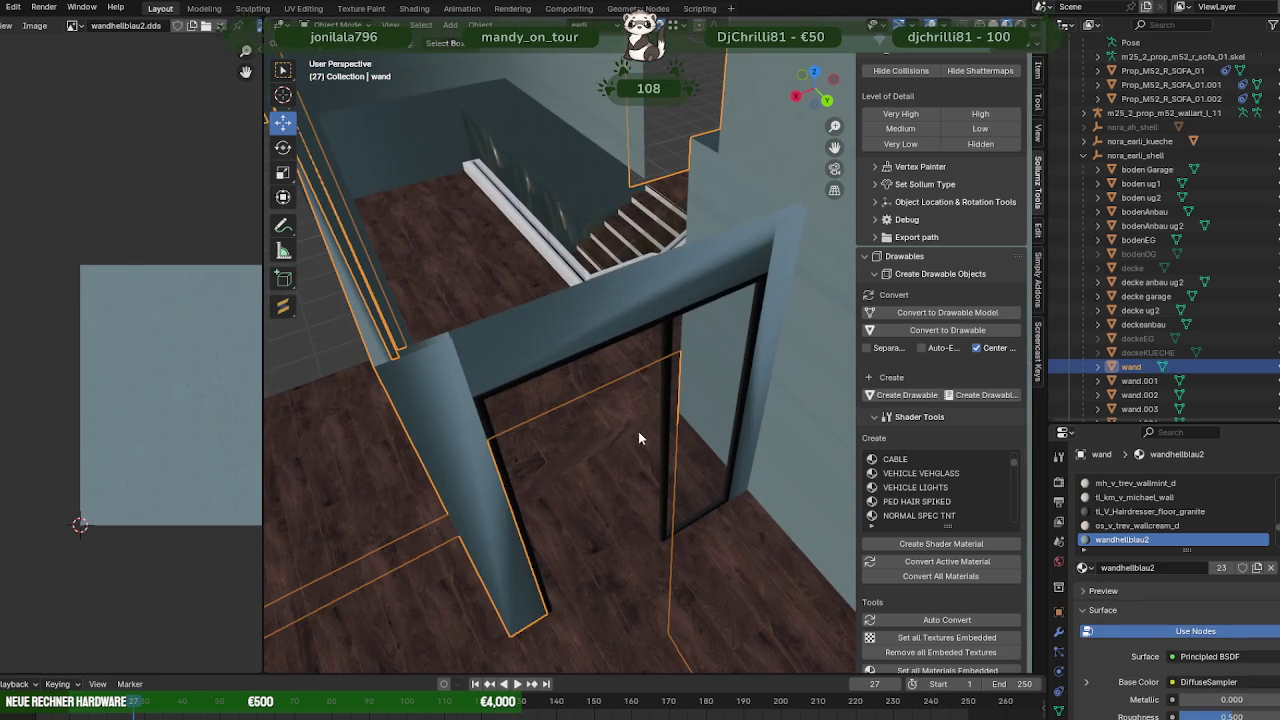
{"action": "key", "text": "Tab"}
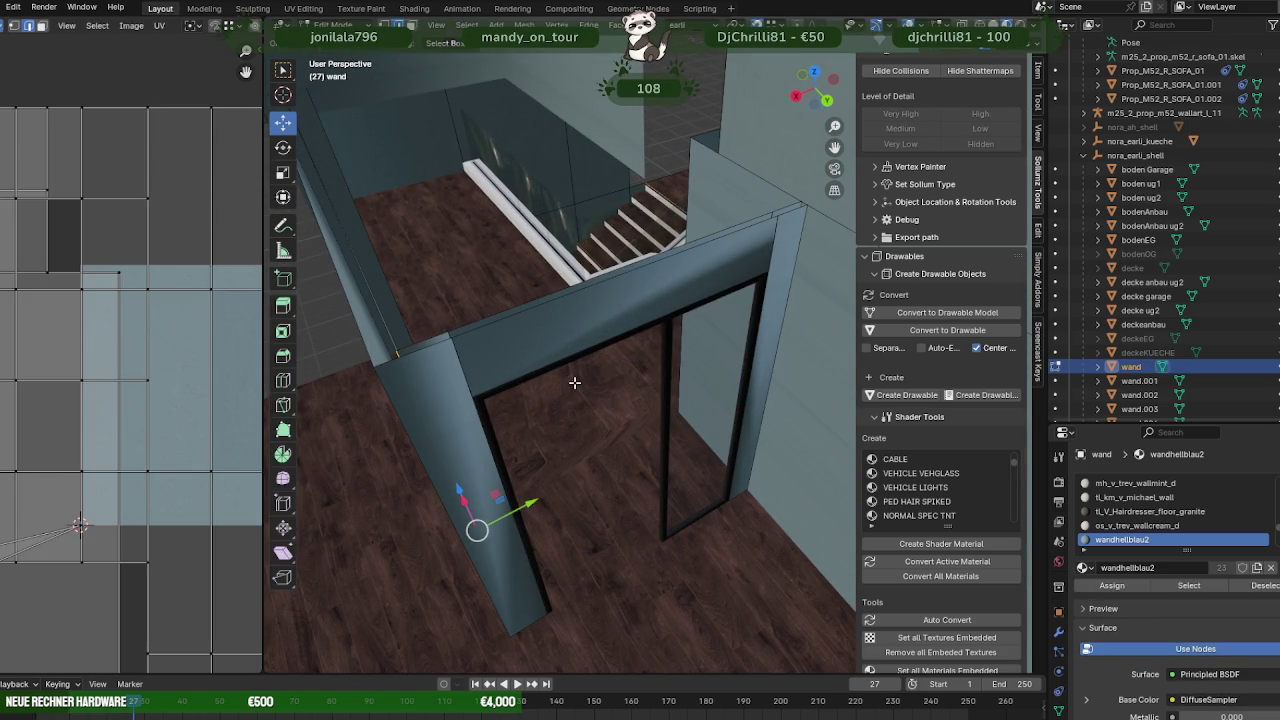
{"action": "key", "text": "a"}
{"action": "key", "text": "alt+n"}
{"action": "left_click", "coordinate": [525, 556]}
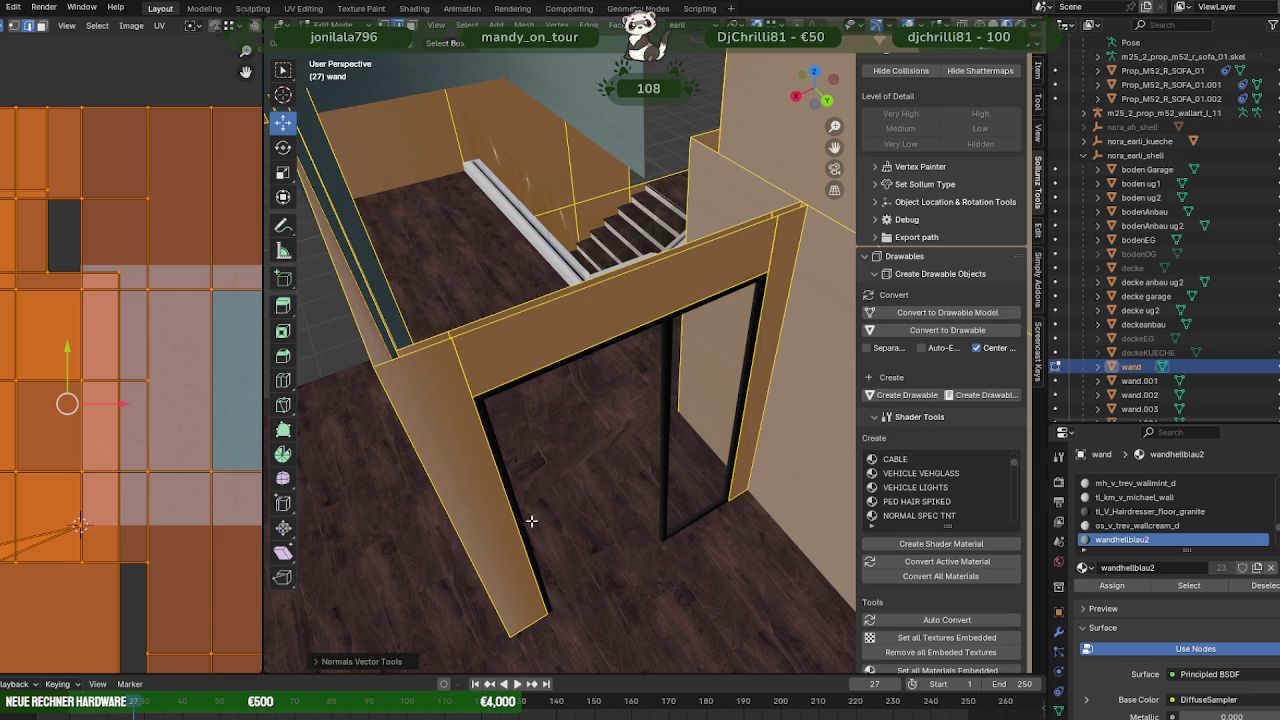
{"action": "key", "text": "Tab"}
{"action": "middle_click_drag", "start_coordinate": [574, 423], "coordinate": [618, 389]}
{"action": "scroll", "coordinate": [705, 339], "scroll_direction": "up", "scroll_amount": 4}
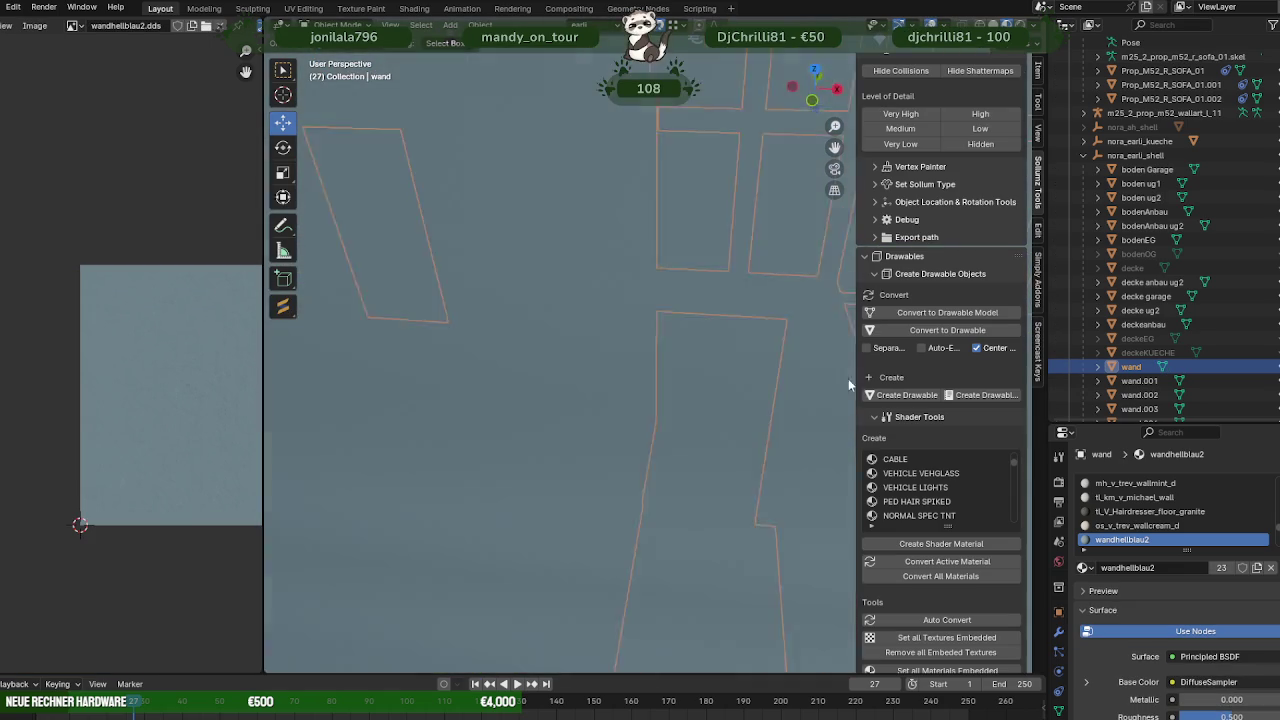
{"action": "scroll", "coordinate": [848, 378], "scroll_direction": "down", "scroll_amount": 3}
{"action": "mouse_move", "coordinate": [848, 378]}
{"action": "middle_mouse_down"}
{"action": "mouse_move", "coordinate": [594, 421]}
{"action": "mouse_move", "coordinate": [691, 362]}
{"action": "mouse_move", "coordinate": [660, 325]}
{"action": "mouse_move", "coordinate": [733, 344]}
{"action": "mouse_move", "coordinate": [701, 373]}
{"action": "mouse_move", "coordinate": [699, 411]}
{"action": "mouse_move", "coordinate": [641, 394]}
{"action": "mouse_move", "coordinate": [673, 383]}
{"action": "mouse_move", "coordinate": [630, 339]}
{"action": "mouse_move", "coordinate": [640, 304]}
{"action": "mouse_move", "coordinate": [635, 427]}
{"action": "mouse_move", "coordinate": [713, 423]}
{"action": "mouse_move", "coordinate": [748, 525]}
{"action": "middle_mouse_up"}
{"action": "scroll", "coordinate": [594, 421], "scroll_direction": "down", "scroll_amount": 3}
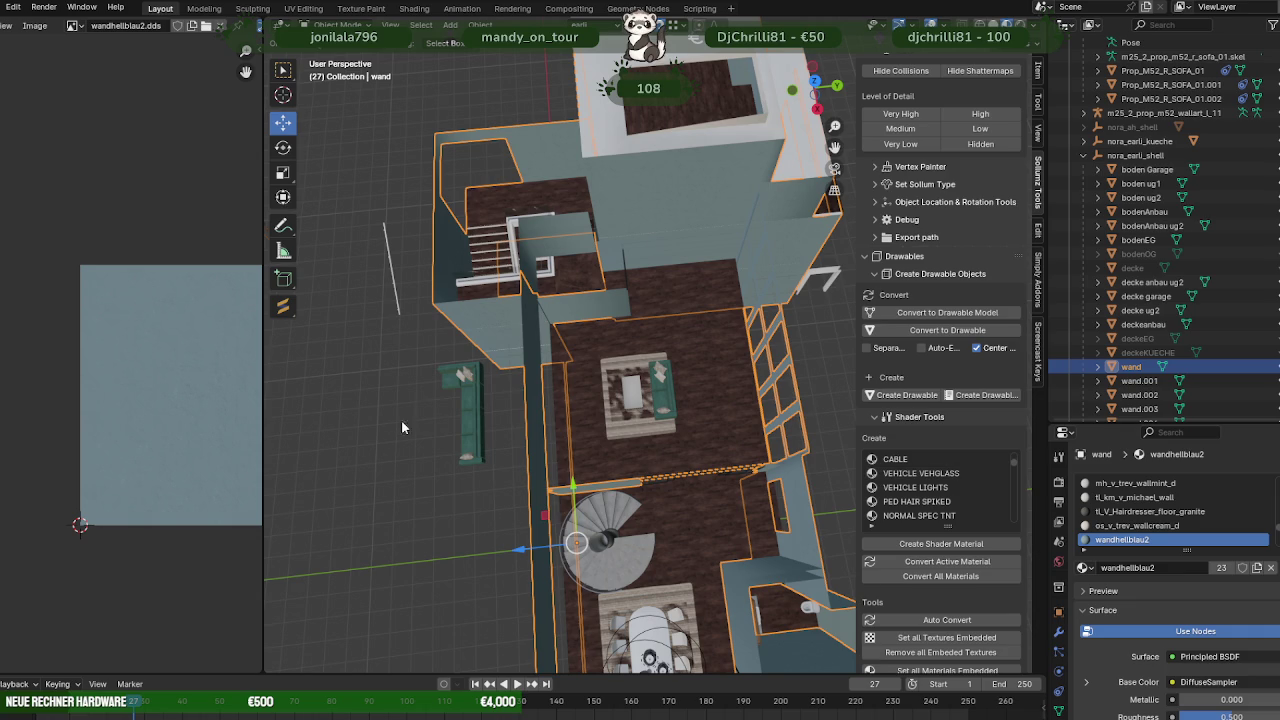
- Apply the wall object's location with Ctrl+A so its origin is reset
{"action": "scroll", "coordinate": [402, 427], "scroll_direction": "up", "scroll_amount": 5}
{"action": "mouse_move", "coordinate": [778, 404]}
{"action": "middle_mouse_down"}
{"action": "mouse_move", "coordinate": [587, 280]}
{"action": "mouse_move", "coordinate": [754, 395]}
{"action": "middle_mouse_up"}
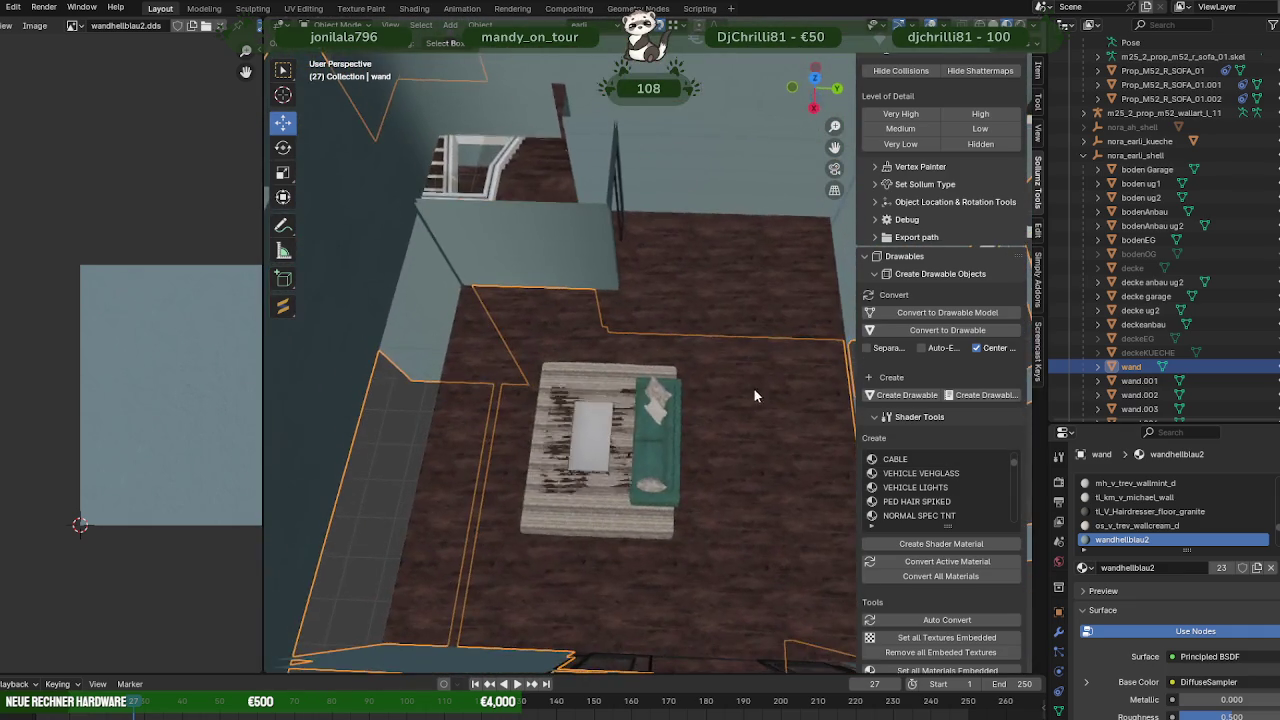
{"action": "scroll", "coordinate": [673, 334], "scroll_direction": "down", "scroll_amount": 3}
{"action": "mouse_move", "coordinate": [673, 334]}
{"action": "middle_mouse_down"}
{"action": "mouse_move", "coordinate": [700, 362]}
{"action": "mouse_move", "coordinate": [773, 355]}
{"action": "mouse_move", "coordinate": [800, 390]}
{"action": "mouse_move", "coordinate": [795, 423]}
{"action": "mouse_move", "coordinate": [772, 370]}
{"action": "mouse_move", "coordinate": [764, 381]}
{"action": "middle_mouse_up"}
{"action": "scroll", "coordinate": [800, 390], "scroll_direction": "up", "scroll_amount": 2}
{"action": "scroll", "coordinate": [764, 381], "scroll_direction": "up", "scroll_amount": 3}
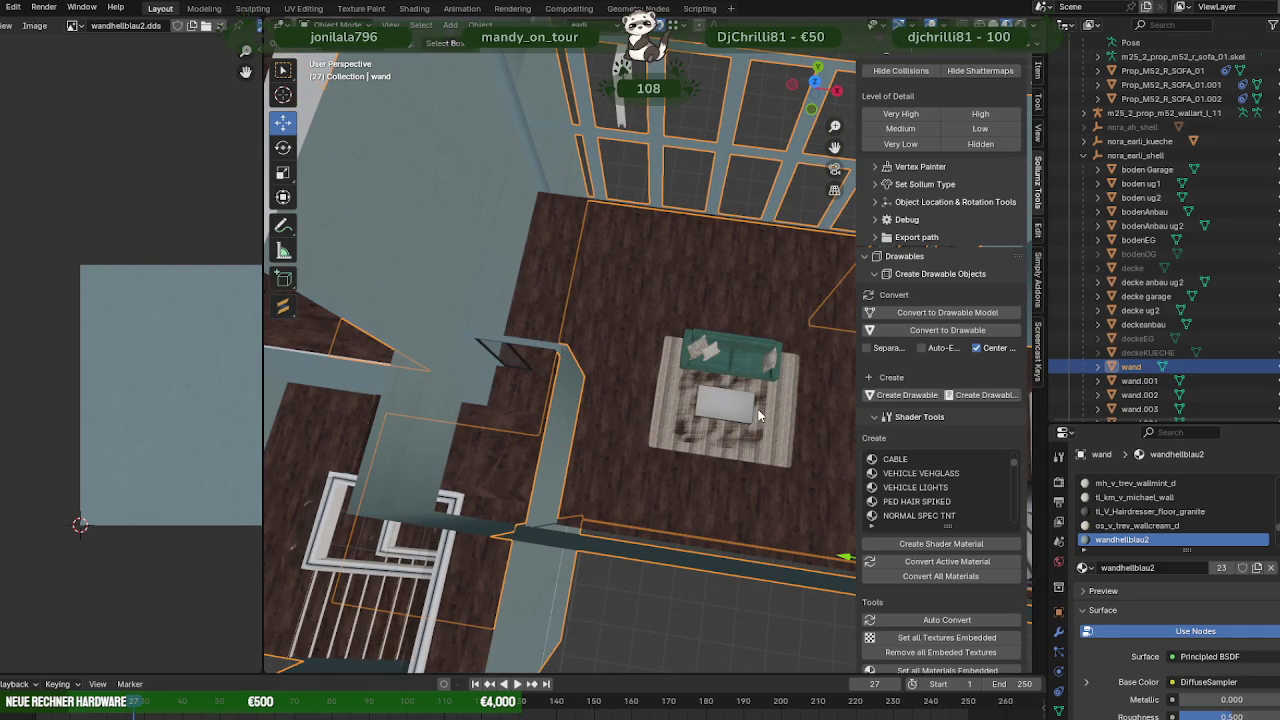
{"action": "mouse_move", "coordinate": [771, 396]}
{"action": "middle_mouse_down"}
{"action": "mouse_move", "coordinate": [756, 397]}
{"action": "mouse_move", "coordinate": [801, 378]}
{"action": "mouse_move", "coordinate": [616, 324]}
{"action": "mouse_move", "coordinate": [516, 403]}
{"action": "mouse_move", "coordinate": [721, 379]}
{"action": "mouse_move", "coordinate": [676, 326]}
{"action": "middle_mouse_up"}
{"action": "scroll", "coordinate": [676, 326], "scroll_direction": "up", "scroll_amount": 3}
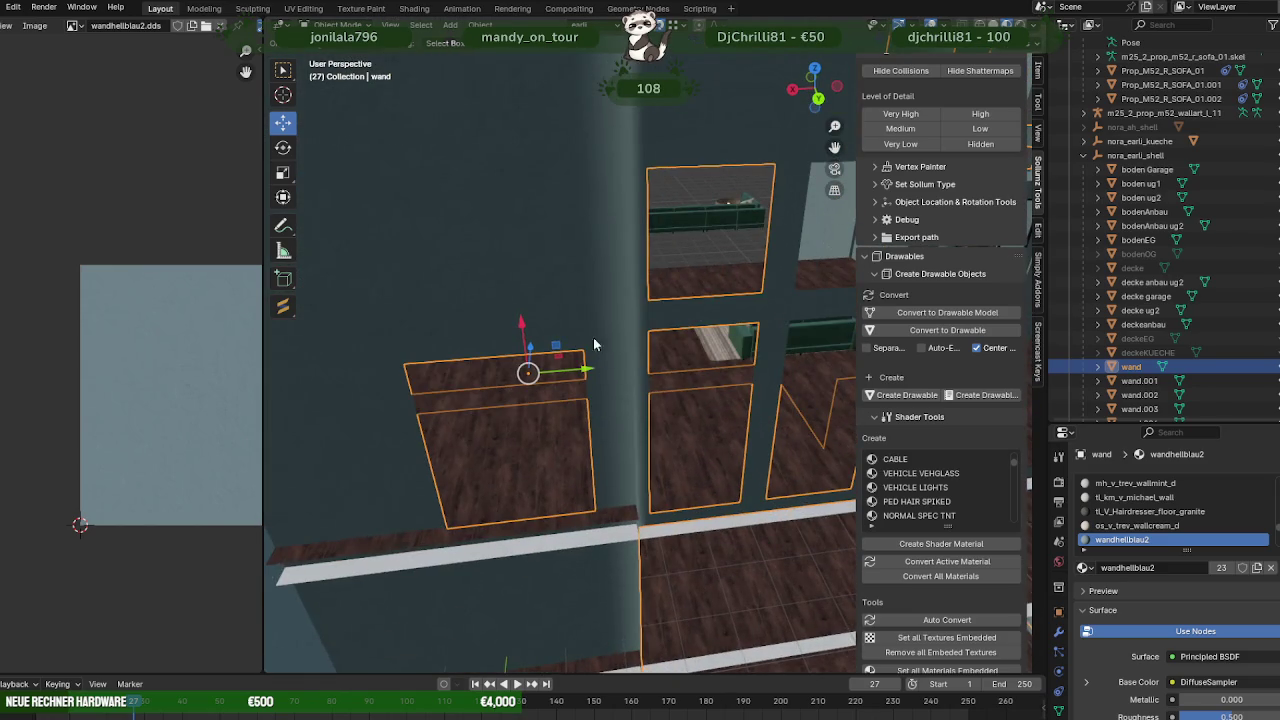
{"action": "scroll", "coordinate": [696, 381], "scroll_direction": "up", "scroll_amount": 3}
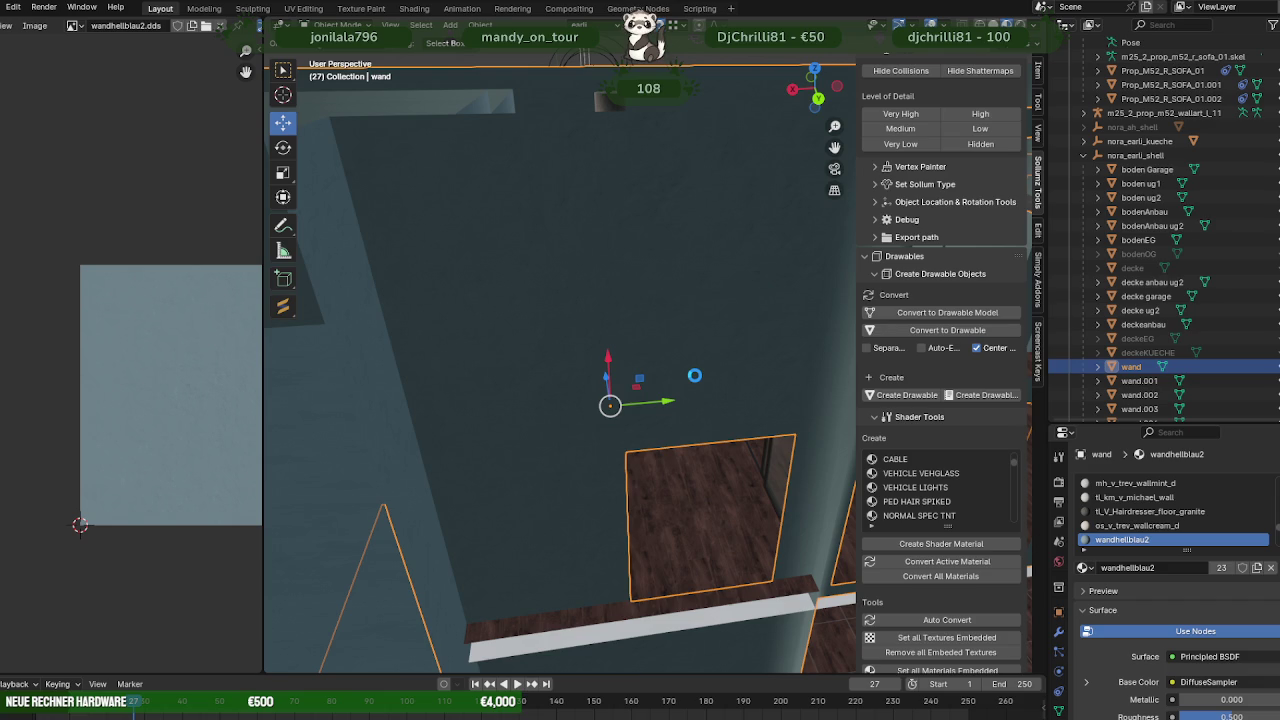
{"action": "key", "text": "ctrl+a"}
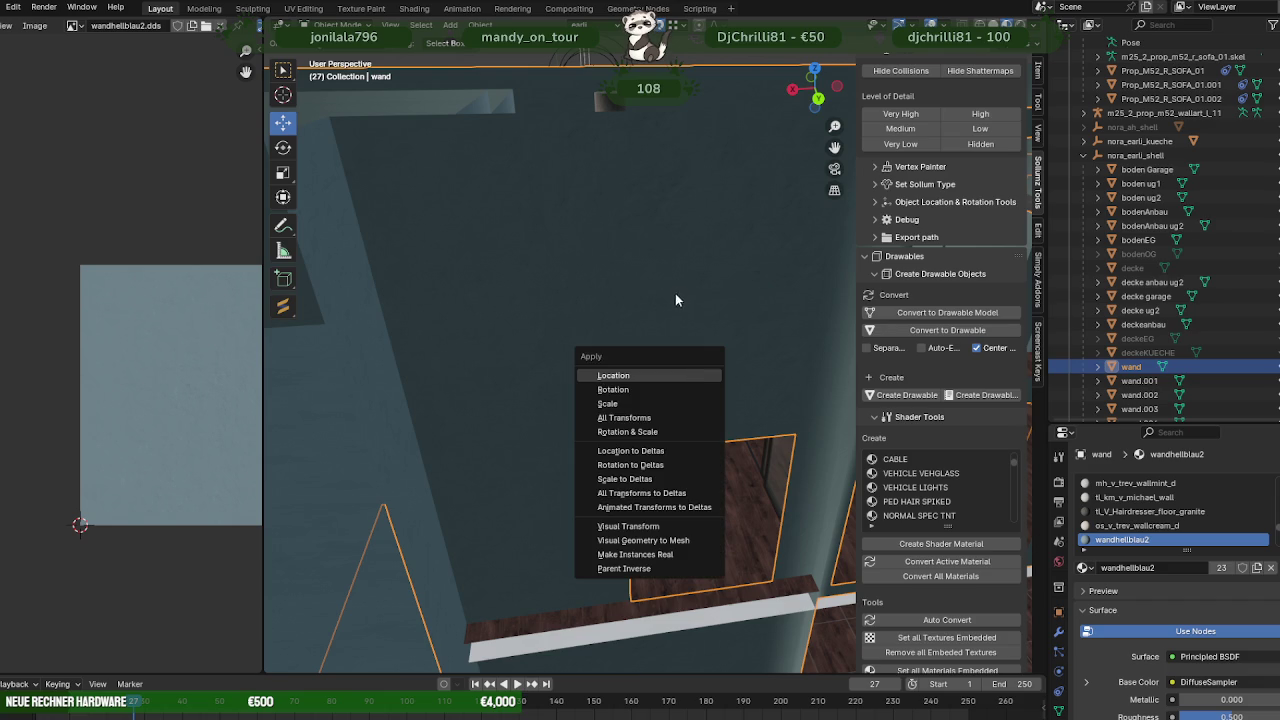
{"action": "key", "text": "Return"}
- Orbit the interior to inspect the spiral staircase, dining table, lamps and glass door
{"action": "scroll", "coordinate": [684, 286], "scroll_direction": "down", "scroll_amount": 5}
{"action": "mouse_move", "coordinate": [760, 186]}
{"action": "middle_mouse_down"}
{"action": "mouse_move", "coordinate": [633, 324]}
{"action": "mouse_move", "coordinate": [673, 406]}
{"action": "mouse_move", "coordinate": [700, 306]}
{"action": "mouse_move", "coordinate": [554, 337]}
{"action": "mouse_move", "coordinate": [545, 313]}
{"action": "middle_mouse_up"}
{"action": "scroll", "coordinate": [700, 405], "scroll_direction": "up", "scroll_amount": 5}
{"action": "scroll", "coordinate": [554, 320], "scroll_direction": "down", "scroll_amount": 3}
{"action": "scroll", "coordinate": [555, 268], "scroll_direction": "up", "scroll_amount": 3}
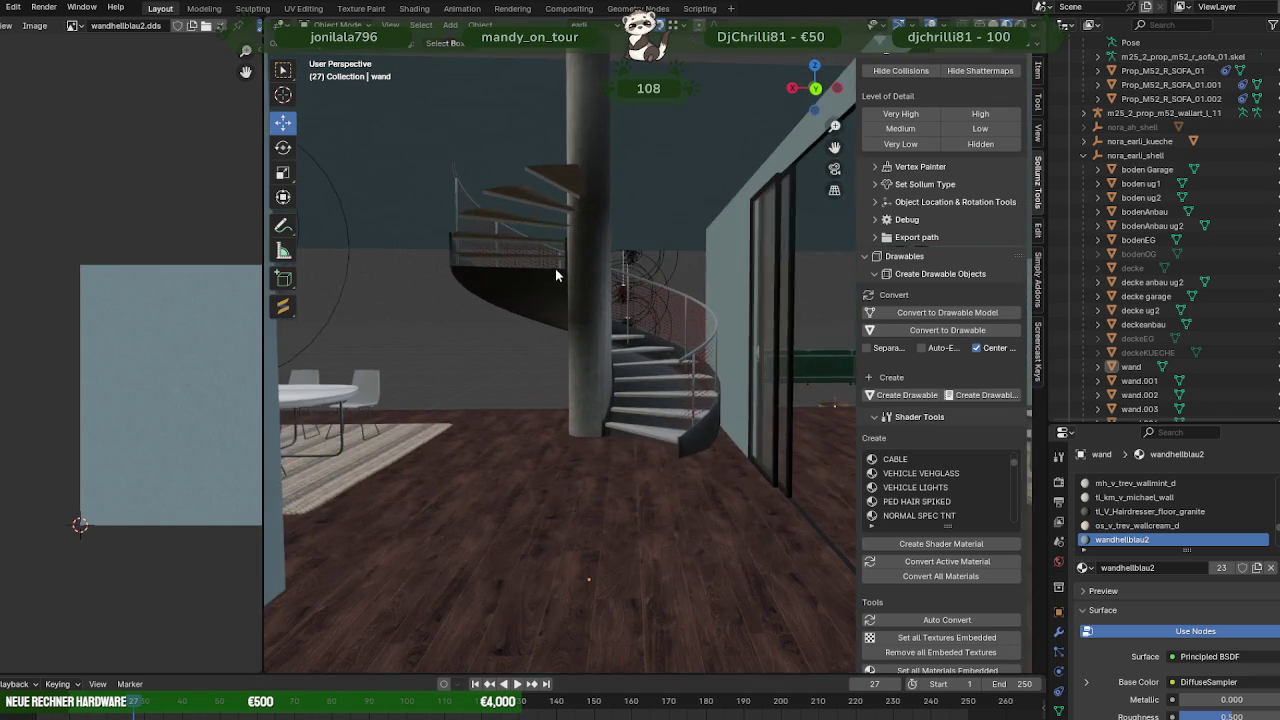
{"action": "middle_click_drag", "start_coordinate": [555, 268], "coordinate": [675, 205]}
{"action": "mouse_move", "coordinate": [583, 190]}
{"action": "middle_mouse_down"}
{"action": "mouse_move", "coordinate": [497, 191]}
{"action": "mouse_move", "coordinate": [684, 278]}
{"action": "mouse_move", "coordinate": [742, 337]}
{"action": "mouse_move", "coordinate": [687, 346]}
{"action": "mouse_move", "coordinate": [630, 308]}
{"action": "middle_mouse_up"}
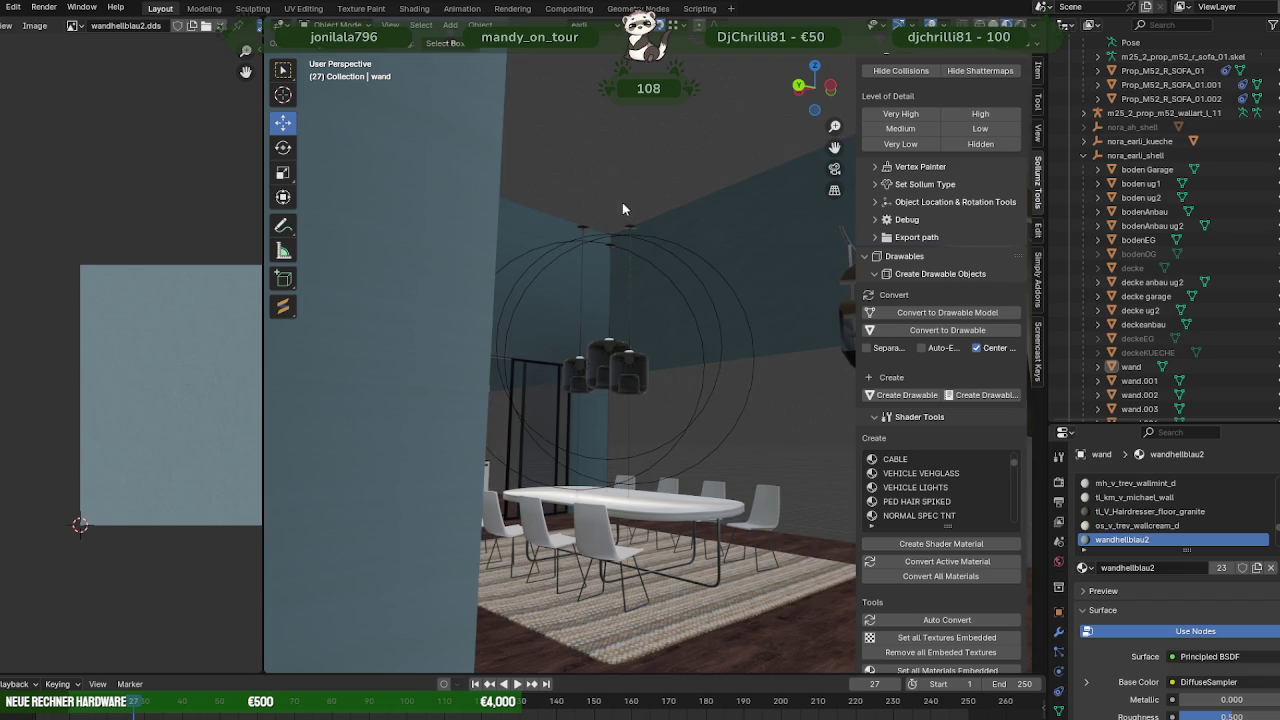
{"action": "mouse_move", "coordinate": [622, 208]}
{"action": "middle_mouse_down"}
{"action": "mouse_move", "coordinate": [680, 282]}
{"action": "mouse_move", "coordinate": [555, 268]}
{"action": "mouse_move", "coordinate": [692, 318]}
{"action": "mouse_move", "coordinate": [626, 327]}
{"action": "mouse_move", "coordinate": [711, 394]}
{"action": "mouse_move", "coordinate": [694, 357]}
{"action": "mouse_move", "coordinate": [611, 360]}
{"action": "middle_mouse_up"}
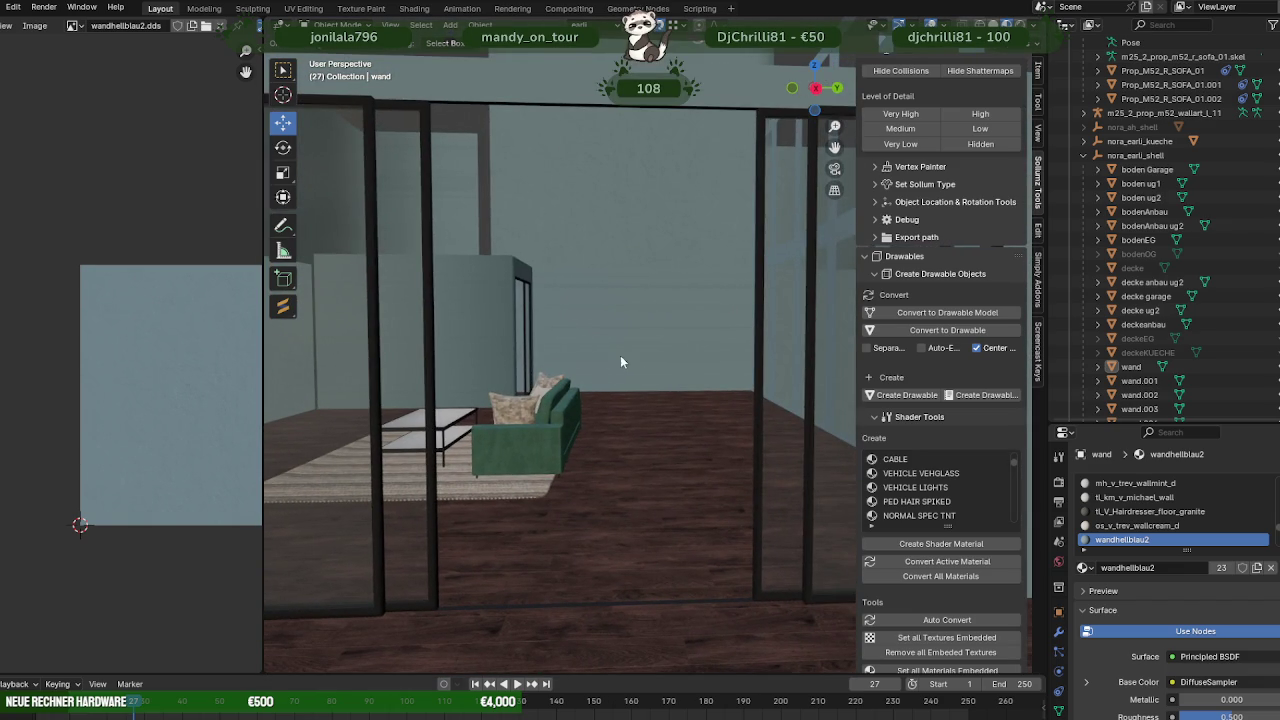
{"action": "mouse_move", "coordinate": [670, 397]}
{"action": "middle_mouse_down"}
{"action": "mouse_move", "coordinate": [690, 386]}
{"action": "mouse_move", "coordinate": [565, 425]}
{"action": "mouse_move", "coordinate": [518, 406]}
{"action": "mouse_move", "coordinate": [535, 400]}
{"action": "mouse_move", "coordinate": [443, 470]}
{"action": "middle_mouse_up"}
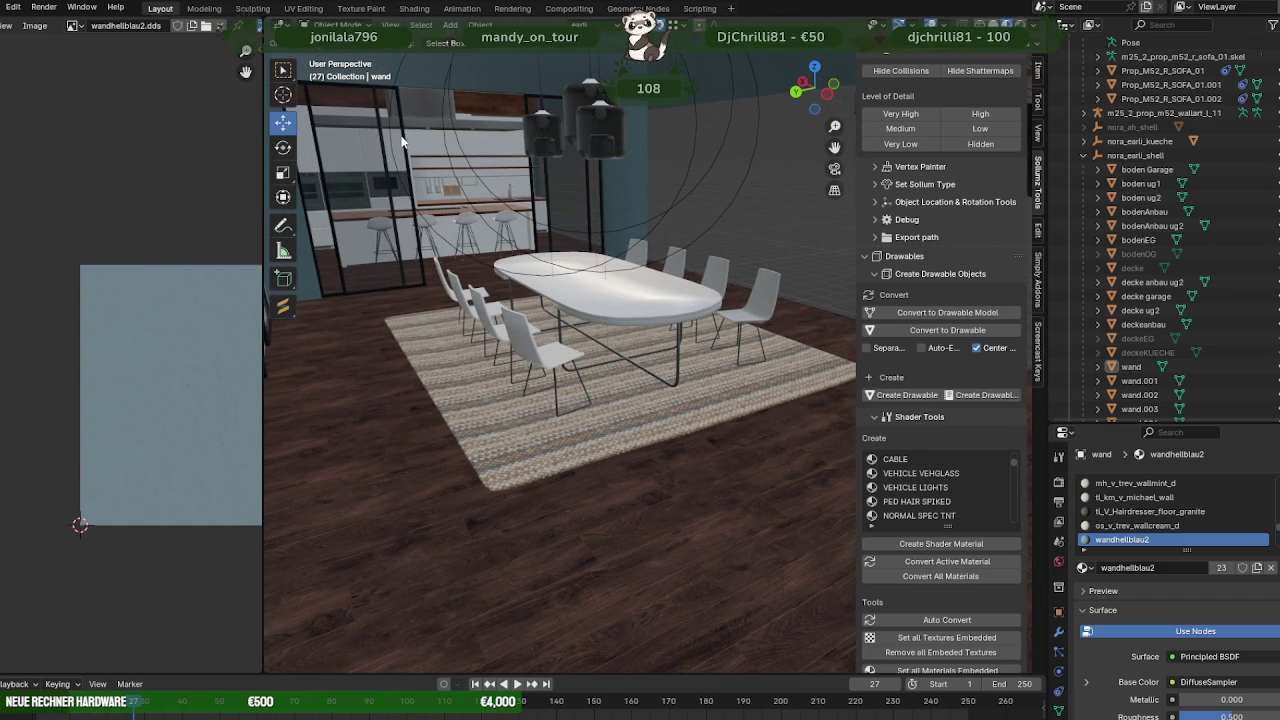
{"action": "mouse_move", "coordinate": [412, 200]}
{"action": "middle_mouse_down"}
{"action": "mouse_move", "coordinate": [351, 166]}
{"action": "mouse_move", "coordinate": [476, 350]}
{"action": "mouse_move", "coordinate": [476, 370]}
{"action": "mouse_move", "coordinate": [632, 333]}
{"action": "mouse_move", "coordinate": [583, 363]}
{"action": "mouse_move", "coordinate": [604, 354]}
{"action": "mouse_move", "coordinate": [646, 257]}
{"action": "mouse_move", "coordinate": [697, 286]}
{"action": "mouse_move", "coordinate": [634, 386]}
{"action": "mouse_move", "coordinate": [659, 290]}
{"action": "middle_mouse_up"}
{"action": "scroll", "coordinate": [351, 166], "scroll_direction": "up", "scroll_amount": 5}
{"action": "scroll", "coordinate": [640, 270], "scroll_direction": "down", "scroll_amount": 3}
{"action": "middle_click_drag", "start_coordinate": [632, 457], "coordinate": [770, 432]}
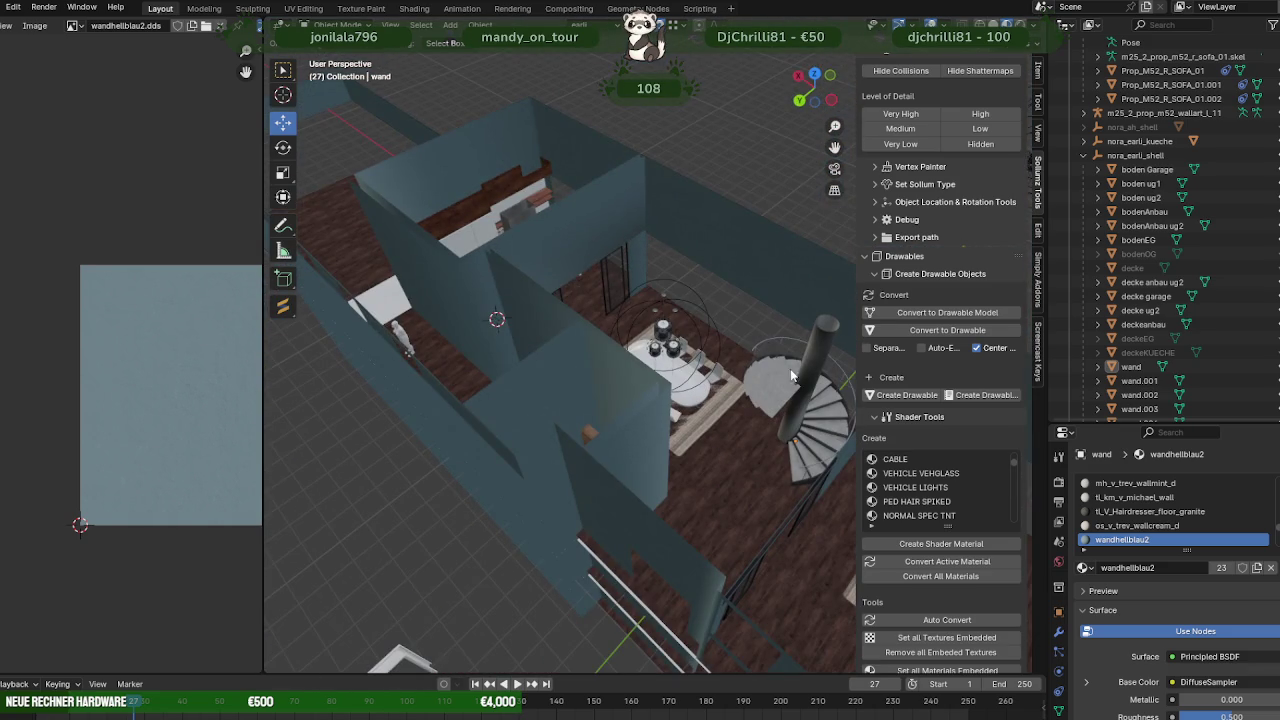
{"action": "mouse_move", "coordinate": [698, 345]}
{"action": "middle_mouse_down"}
{"action": "mouse_move", "coordinate": [672, 434]}
{"action": "mouse_move", "coordinate": [770, 432]}
{"action": "mouse_move", "coordinate": [656, 421]}
{"action": "mouse_move", "coordinate": [735, 390]}
{"action": "mouse_move", "coordinate": [670, 369]}
{"action": "mouse_move", "coordinate": [583, 377]}
{"action": "mouse_move", "coordinate": [608, 434]}
{"action": "mouse_move", "coordinate": [491, 334]}
{"action": "mouse_move", "coordinate": [491, 303]}
{"action": "middle_mouse_up"}
- Box-select the pendant lamp's rod tops in X-ray and raise them toward the ceiling
{"action": "left_click", "coordinate": [551, 386]}
{"action": "key", "text": "Tab"}
{"action": "key", "text": "shift+z"}
{"action": "left_click_drag", "start_coordinate": [497, 309], "coordinate": [594, 390]}
{"action": "key", "text": "shift+z"}
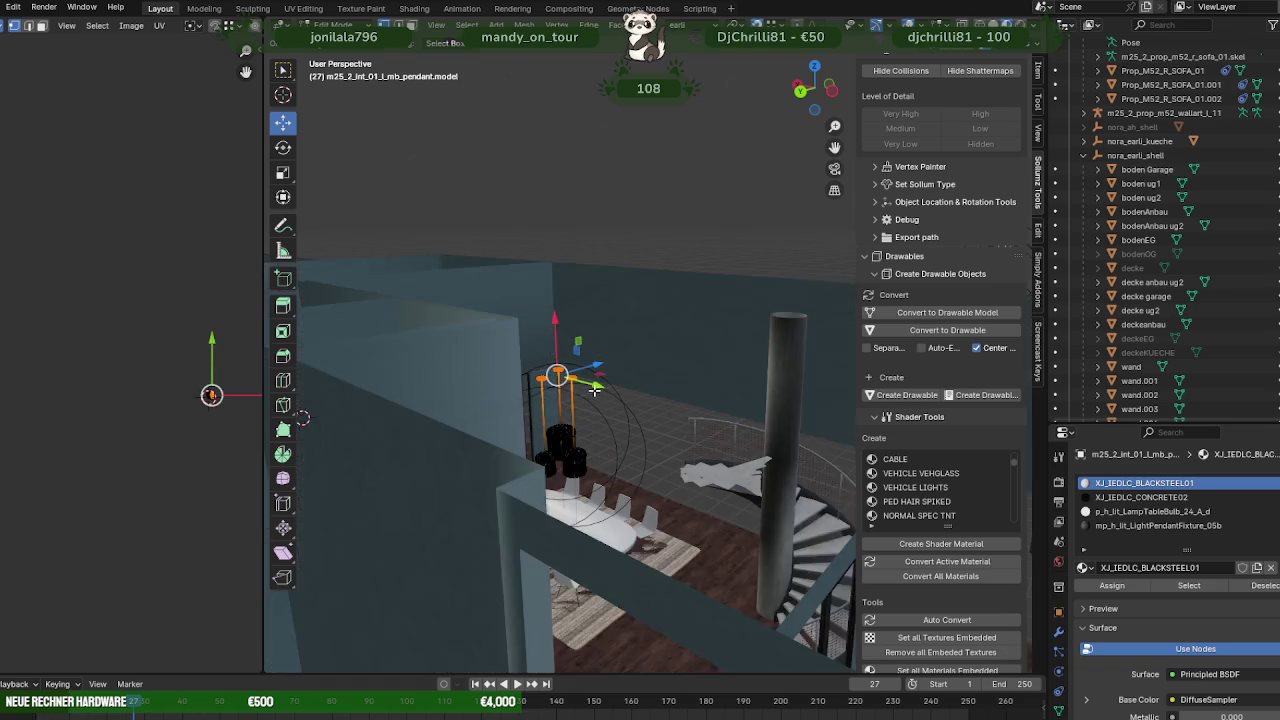
{"action": "key", "text": "KP_Decimal"}
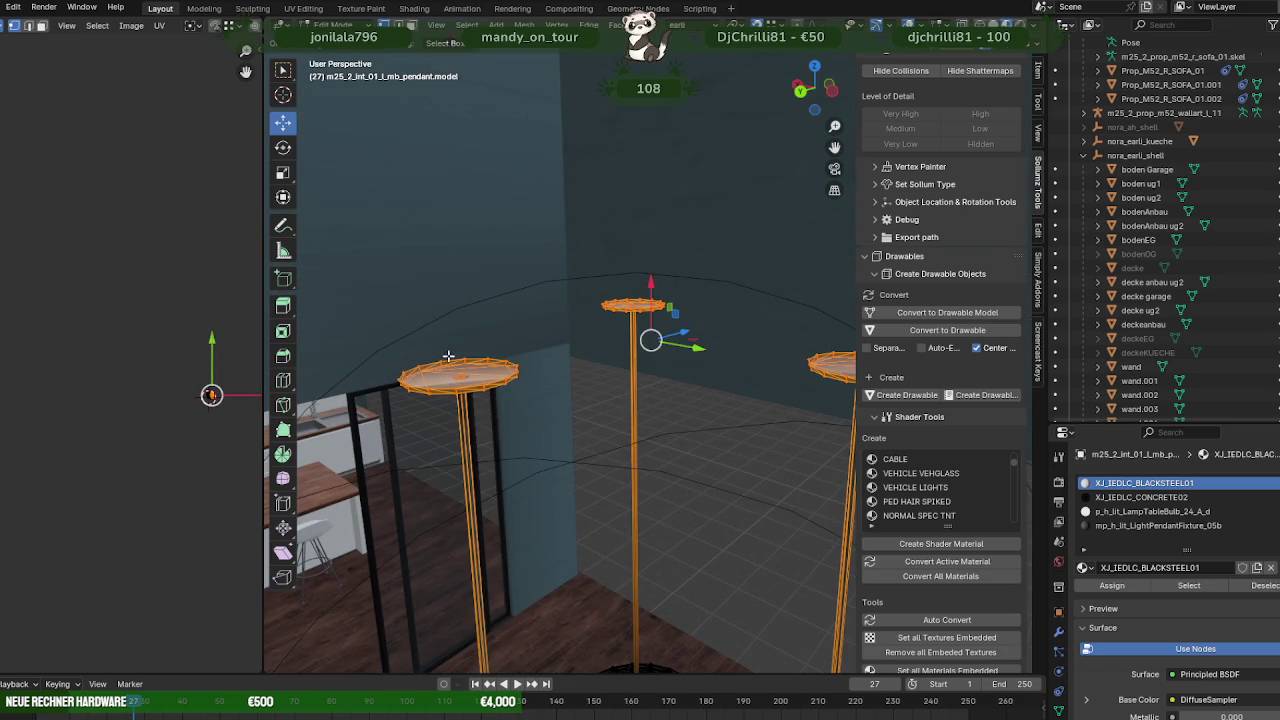
{"action": "mouse_move", "coordinate": [462, 360]}
{"action": "middle_mouse_down"}
{"action": "mouse_move", "coordinate": [589, 280]}
{"action": "mouse_move", "coordinate": [660, 284]}
{"action": "middle_mouse_up"}
{"action": "left_click_drag", "start_coordinate": [660, 284], "coordinate": [599, 158]}
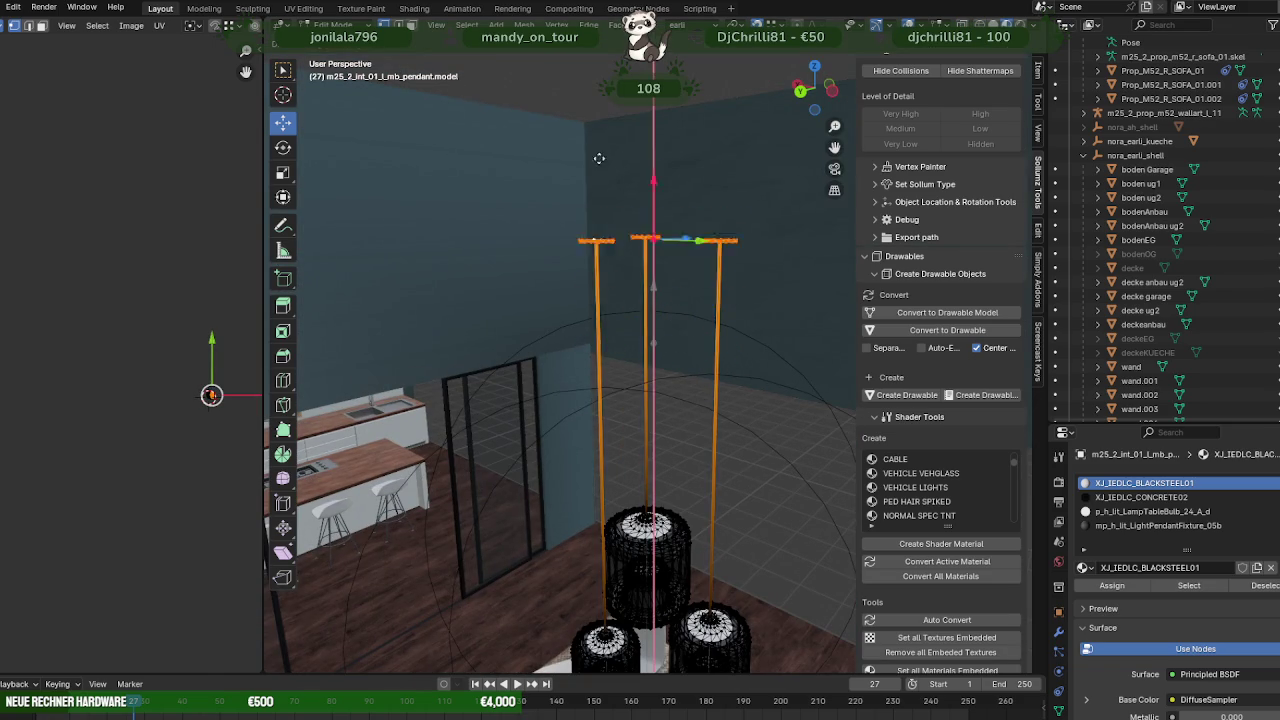
{"action": "mouse_move", "coordinate": [599, 158]}
{"action": "middle_mouse_down"}
{"action": "mouse_move", "coordinate": [666, 321]}
{"action": "mouse_move", "coordinate": [646, 327]}
{"action": "mouse_move", "coordinate": [609, 428]}
{"action": "mouse_move", "coordinate": [760, 449]}
{"action": "mouse_move", "coordinate": [657, 432]}
{"action": "mouse_move", "coordinate": [703, 448]}
{"action": "mouse_move", "coordinate": [630, 481]}
{"action": "mouse_move", "coordinate": [675, 464]}
{"action": "middle_mouse_up"}
{"action": "key", "text": "Tab"}
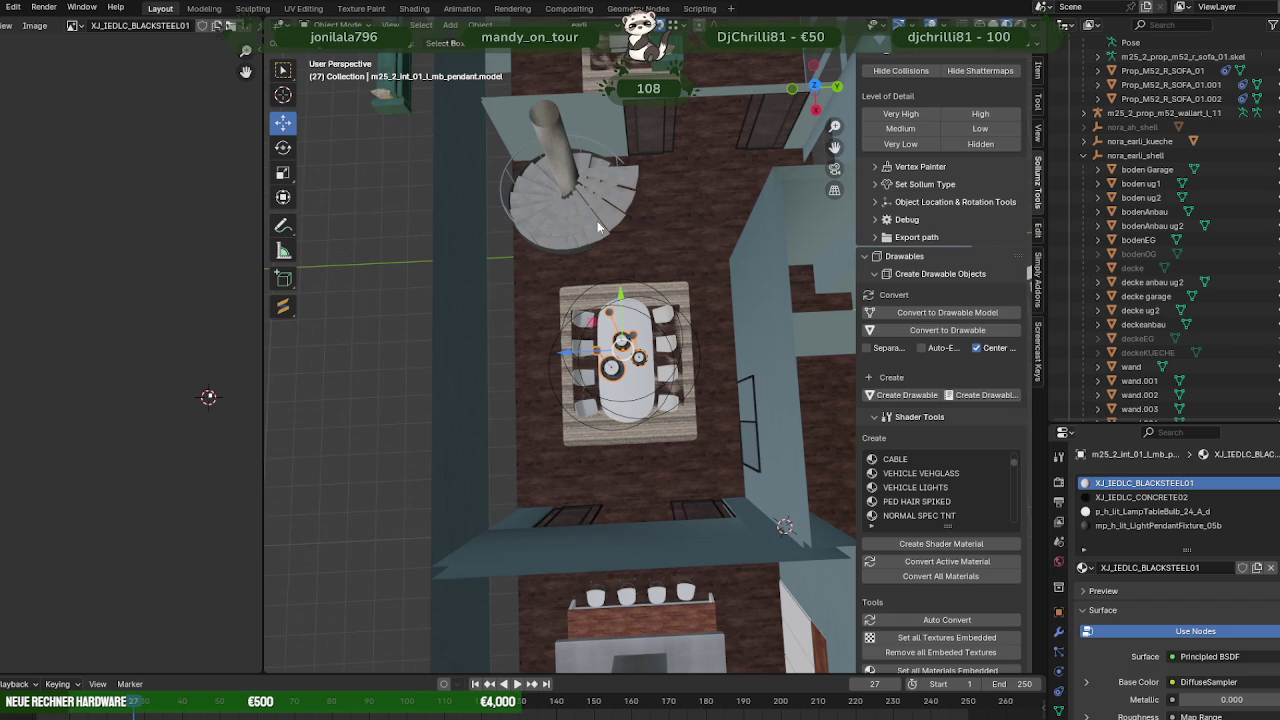
- Orbit over the table, bathroom, staircase and walls to check the house
{"action": "middle_click_drag", "start_coordinate": [598, 228], "coordinate": [585, 355]}
{"action": "middle_click_drag", "start_coordinate": [561, 371], "coordinate": [611, 412]}
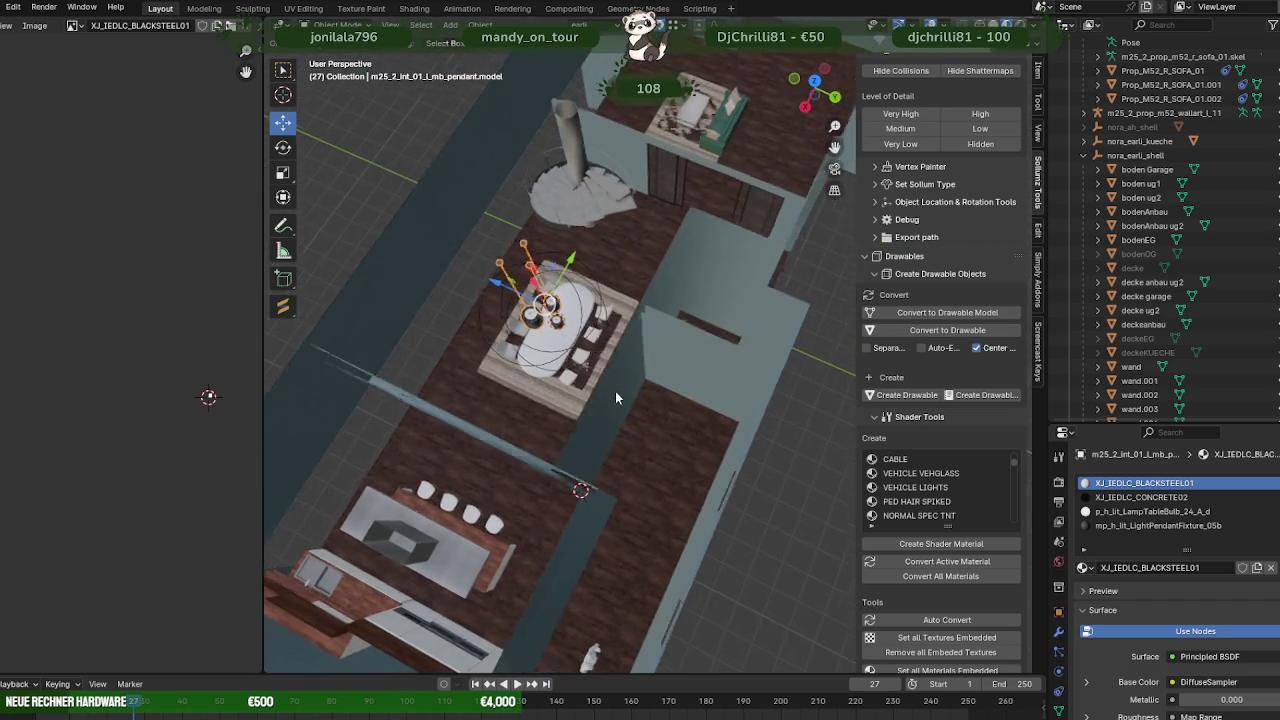
{"action": "scroll", "coordinate": [649, 407], "scroll_direction": "up", "scroll_amount": 3}
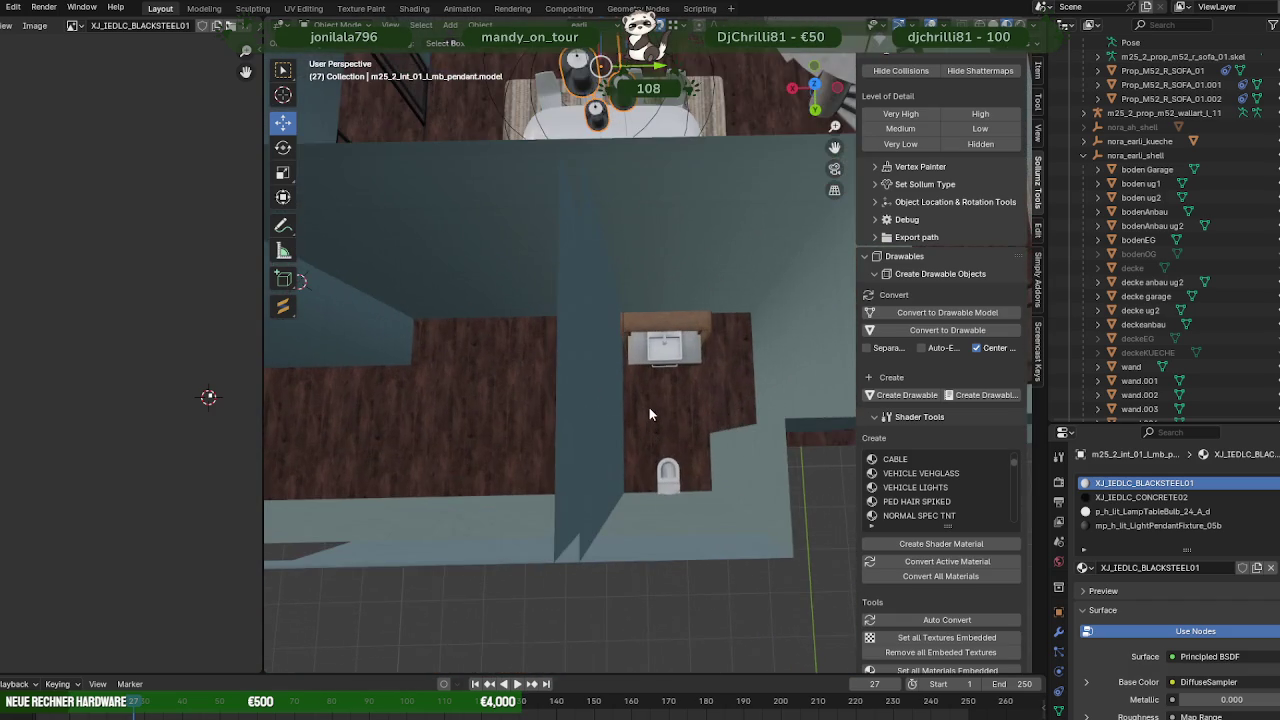
{"action": "scroll", "coordinate": [649, 407], "scroll_direction": "down", "scroll_amount": 3}
{"action": "mouse_move", "coordinate": [649, 407]}
{"action": "middle_mouse_down"}
{"action": "mouse_move", "coordinate": [591, 411]}
{"action": "mouse_move", "coordinate": [636, 434]}
{"action": "mouse_move", "coordinate": [686, 375]}
{"action": "mouse_move", "coordinate": [698, 422]}
{"action": "middle_mouse_up"}
{"action": "scroll", "coordinate": [699, 420], "scroll_direction": "up", "scroll_amount": 3}
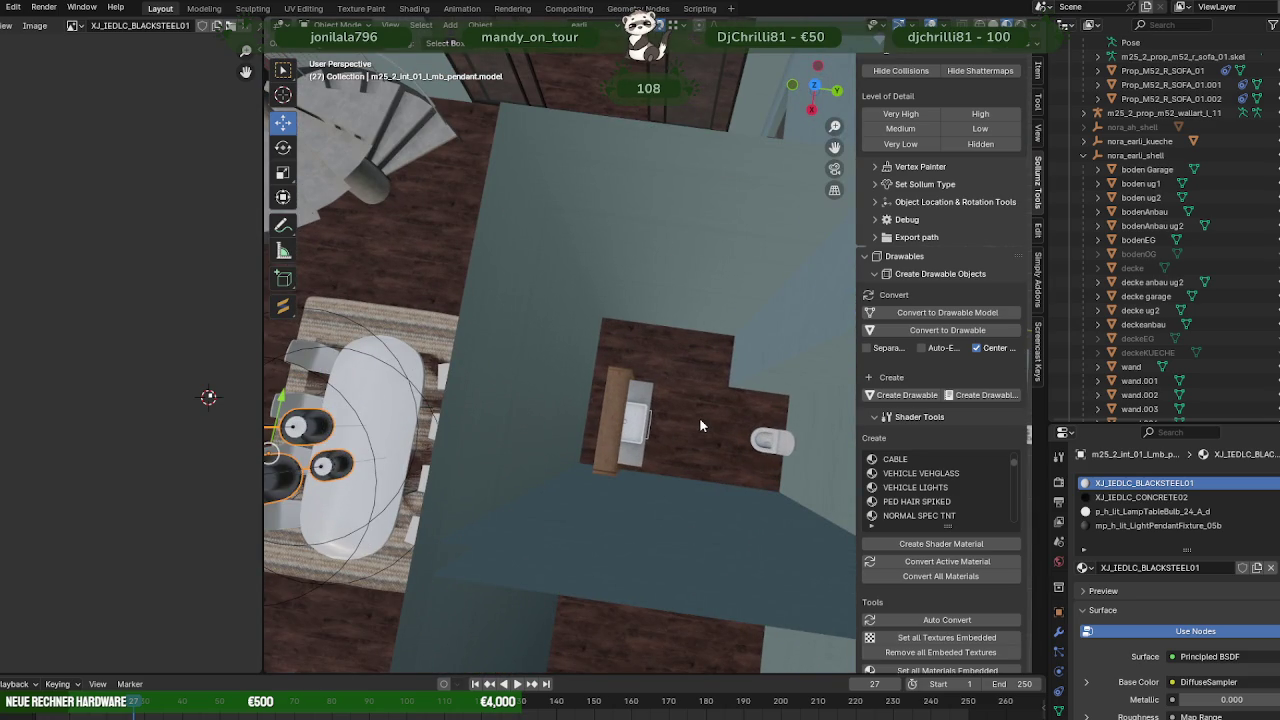
{"action": "scroll", "coordinate": [699, 417], "scroll_direction": "down", "scroll_amount": 2}
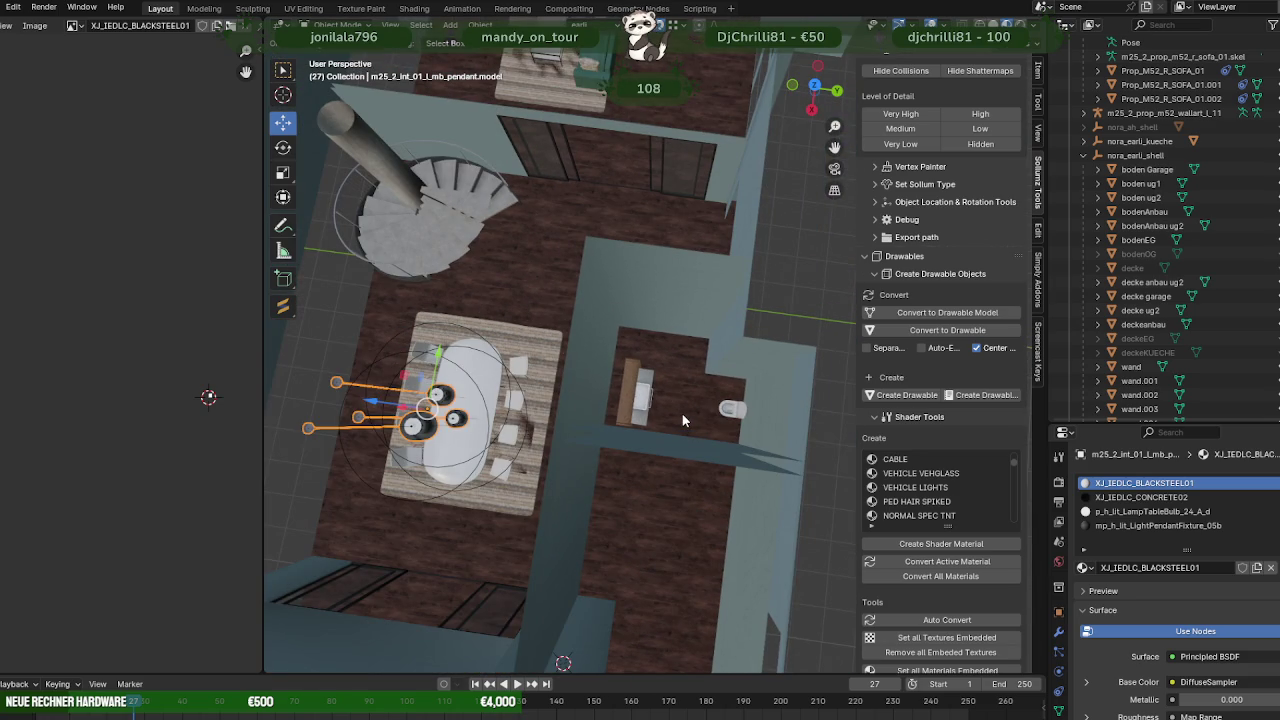
{"action": "mouse_move", "coordinate": [551, 359]}
{"action": "middle_mouse_down"}
{"action": "mouse_move", "coordinate": [606, 363]}
{"action": "mouse_move", "coordinate": [563, 414]}
{"action": "mouse_move", "coordinate": [616, 453]}
{"action": "mouse_move", "coordinate": [536, 488]}
{"action": "mouse_move", "coordinate": [630, 483]}
{"action": "mouse_move", "coordinate": [644, 457]}
{"action": "mouse_move", "coordinate": [632, 415]}
{"action": "mouse_move", "coordinate": [788, 484]}
{"action": "mouse_move", "coordinate": [842, 528]}
{"action": "middle_mouse_up"}
{"action": "scroll", "coordinate": [563, 407], "scroll_direction": "up", "scroll_amount": 3}
{"action": "scroll", "coordinate": [640, 490], "scroll_direction": "down", "scroll_amount": 4}
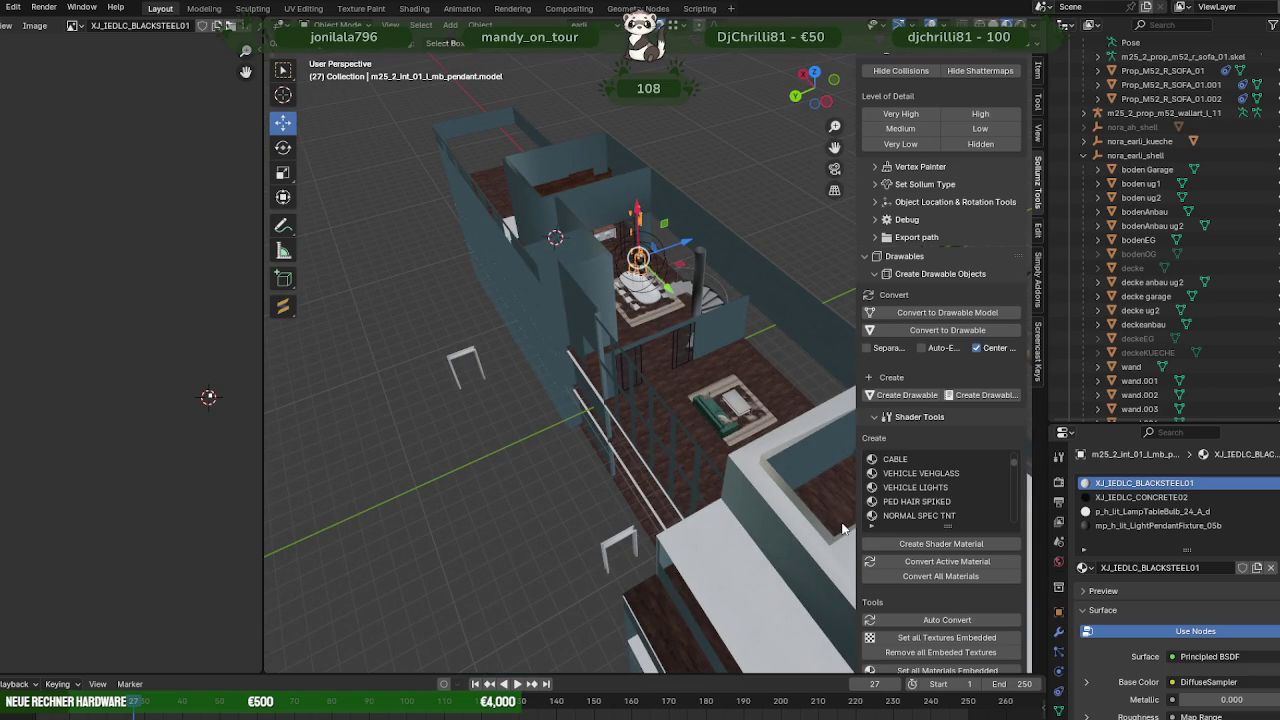
{"action": "scroll", "coordinate": [674, 469], "scroll_direction": "up", "scroll_amount": 3}
{"action": "scroll", "coordinate": [674, 469], "scroll_direction": "up", "scroll_amount": 3}
- Select the wall object wand.008 beside the staircase
{"action": "left_click", "coordinate": [765, 380]}
{"action": "mouse_move", "coordinate": [674, 469]}
{"action": "middle_mouse_down"}
{"action": "mouse_move", "coordinate": [765, 380]}
{"action": "mouse_move", "coordinate": [709, 430]}
{"action": "mouse_move", "coordinate": [702, 321]}
{"action": "mouse_move", "coordinate": [769, 455]}
{"action": "middle_mouse_up"}
{"action": "left_click", "coordinate": [702, 321]}
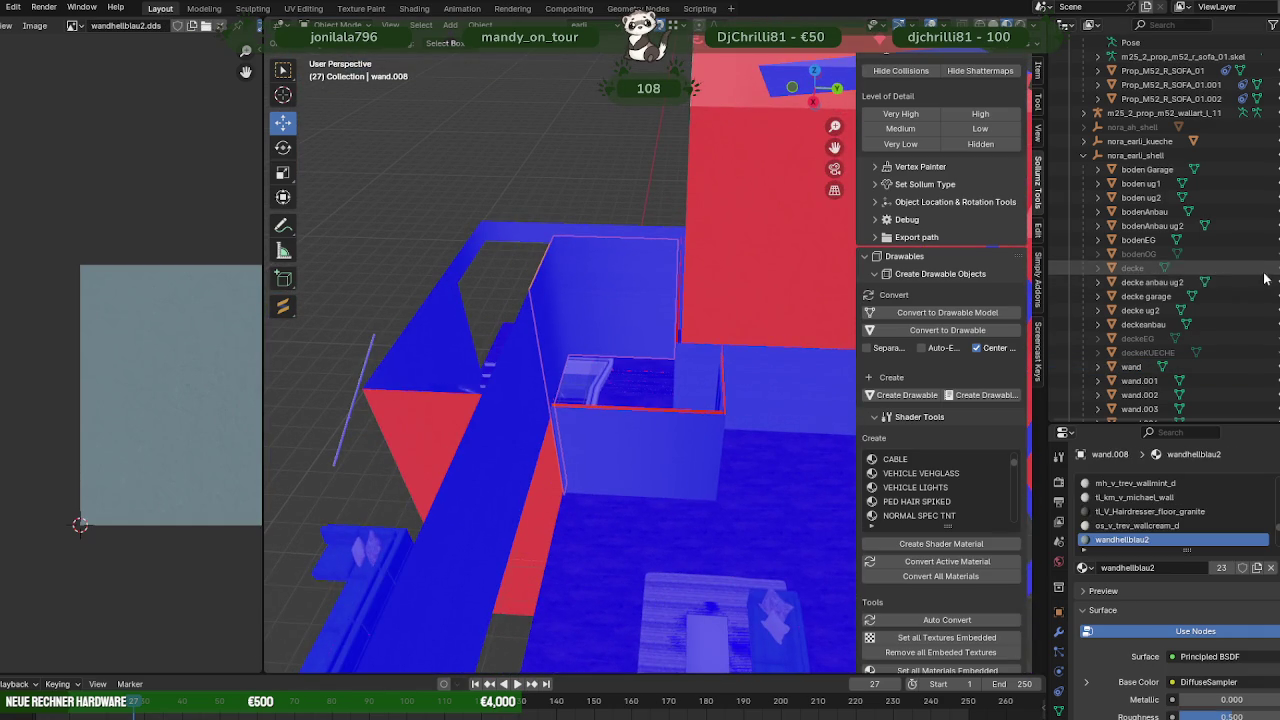
{"action": "mouse_move", "coordinate": [830, 320]}
{"action": "middle_mouse_down"}
{"action": "mouse_move", "coordinate": [850, 300]}
{"action": "mouse_move", "coordinate": [907, 291]}
{"action": "mouse_move", "coordinate": [852, 256]}
{"action": "mouse_move", "coordinate": [632, 325]}
{"action": "mouse_move", "coordinate": [712, 343]}
{"action": "mouse_move", "coordinate": [704, 352]}
{"action": "middle_mouse_up"}
{"action": "scroll", "coordinate": [852, 256], "scroll_direction": "up", "scroll_amount": 2}
{"action": "scroll", "coordinate": [712, 343], "scroll_direction": "up", "scroll_amount": 2}
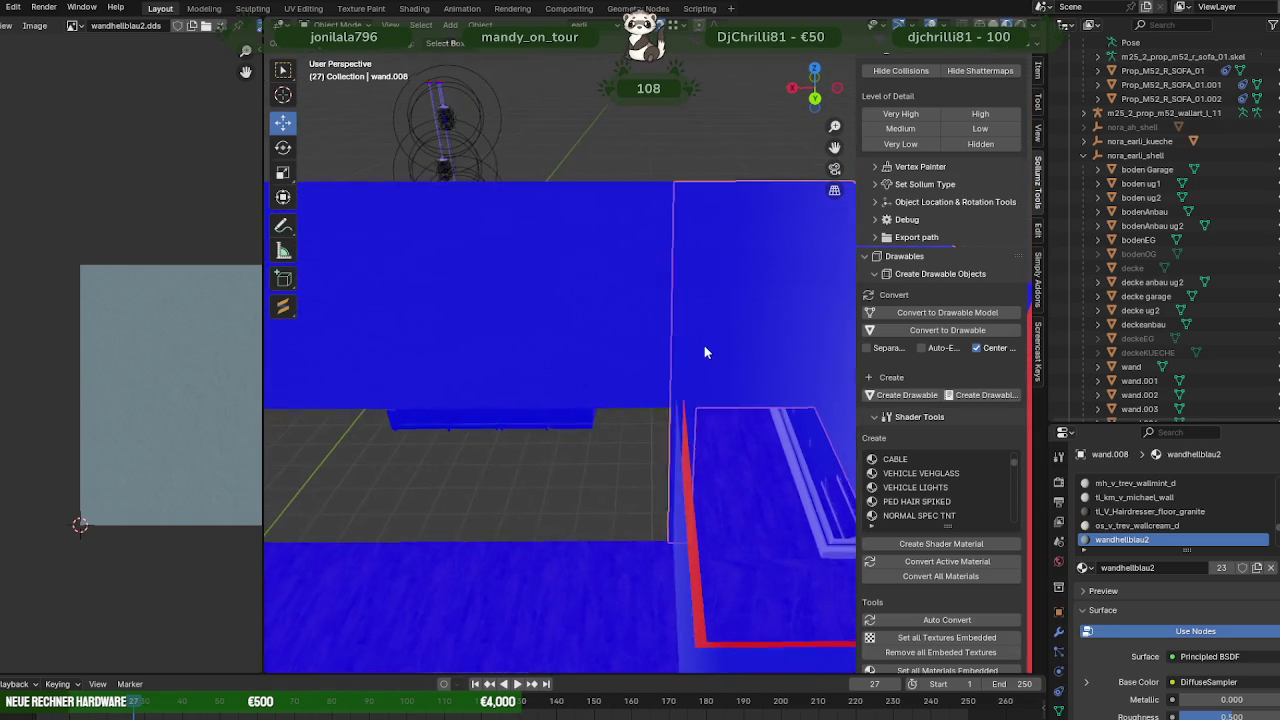
{"action": "scroll", "coordinate": [705, 347], "scroll_direction": "down", "scroll_amount": 1}
{"action": "scroll", "coordinate": [717, 346], "scroll_direction": "down", "scroll_amount": 3}
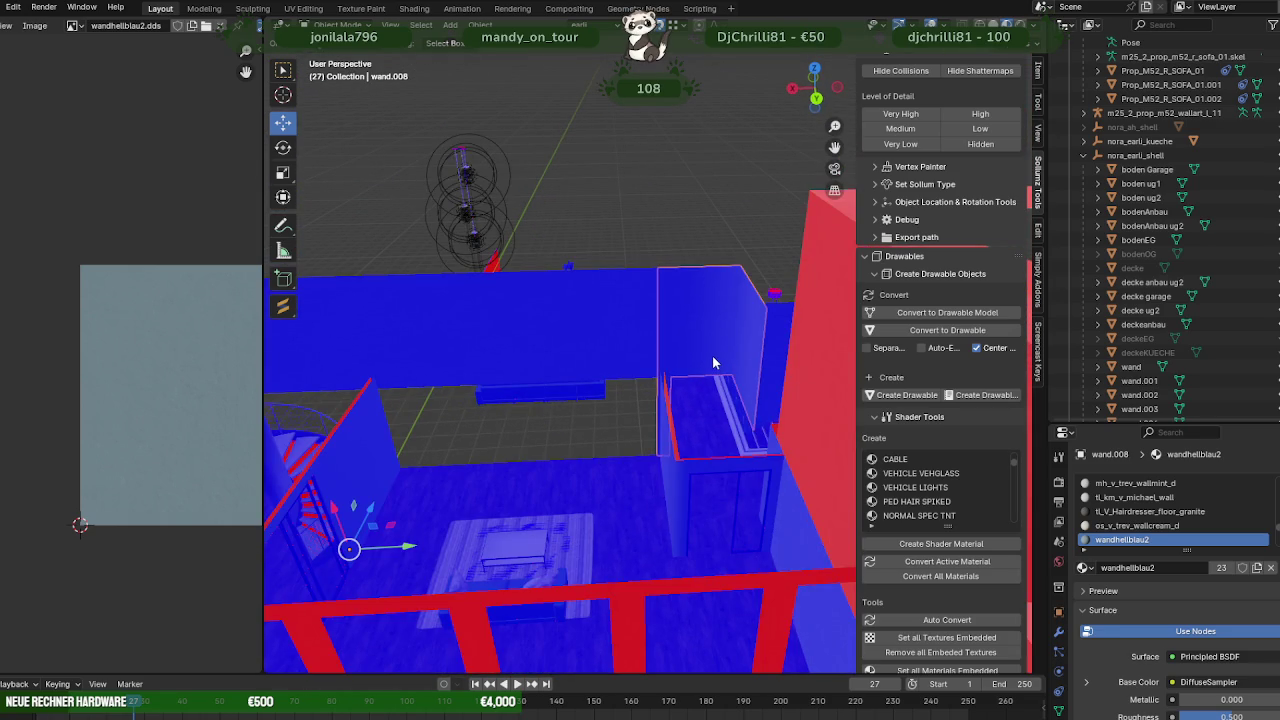
- In Edit Mode, select the wall face by the stairwell and slide it along Y
{"action": "key", "text": "Tab"}
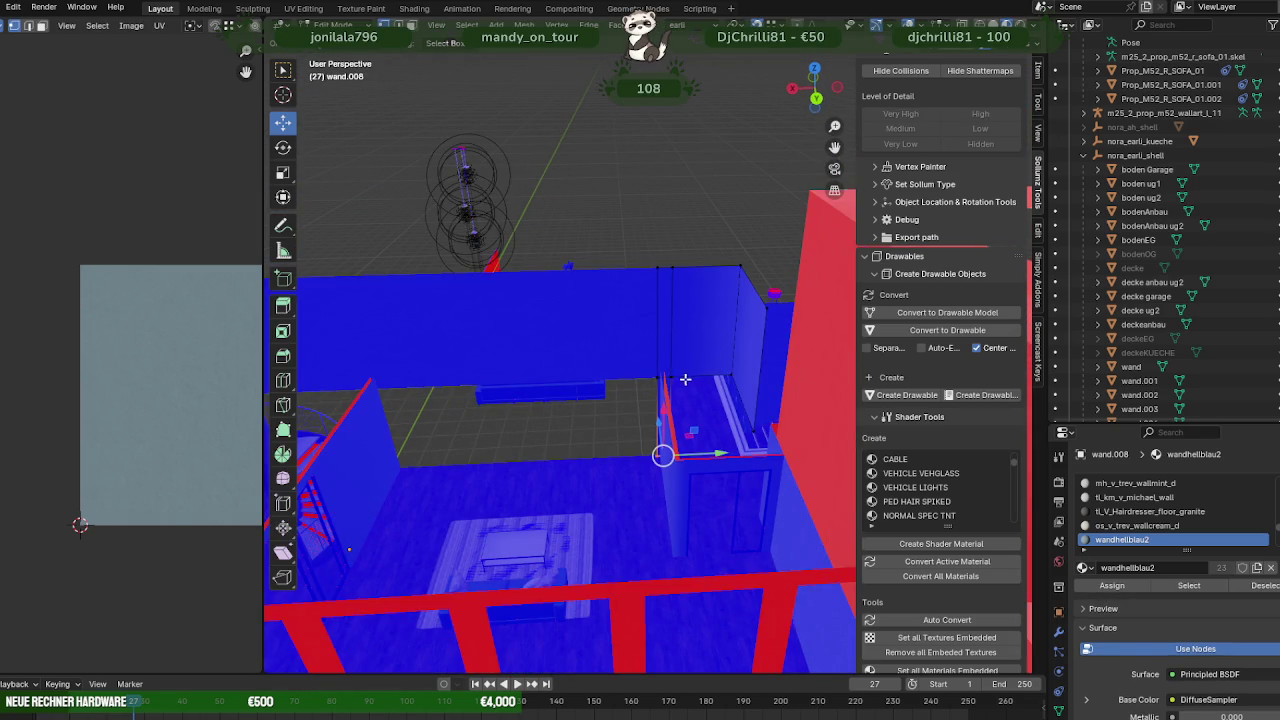
{"action": "scroll", "coordinate": [685, 379], "scroll_direction": "up", "scroll_amount": 3}
{"action": "mouse_move", "coordinate": [714, 420]}
{"action": "middle_mouse_down"}
{"action": "mouse_move", "coordinate": [743, 407]}
{"action": "mouse_move", "coordinate": [614, 343]}
{"action": "middle_mouse_up"}
{"action": "scroll", "coordinate": [743, 407], "scroll_direction": "down", "scroll_amount": 3}
{"action": "scroll", "coordinate": [767, 372], "scroll_direction": "down", "scroll_amount": 2}
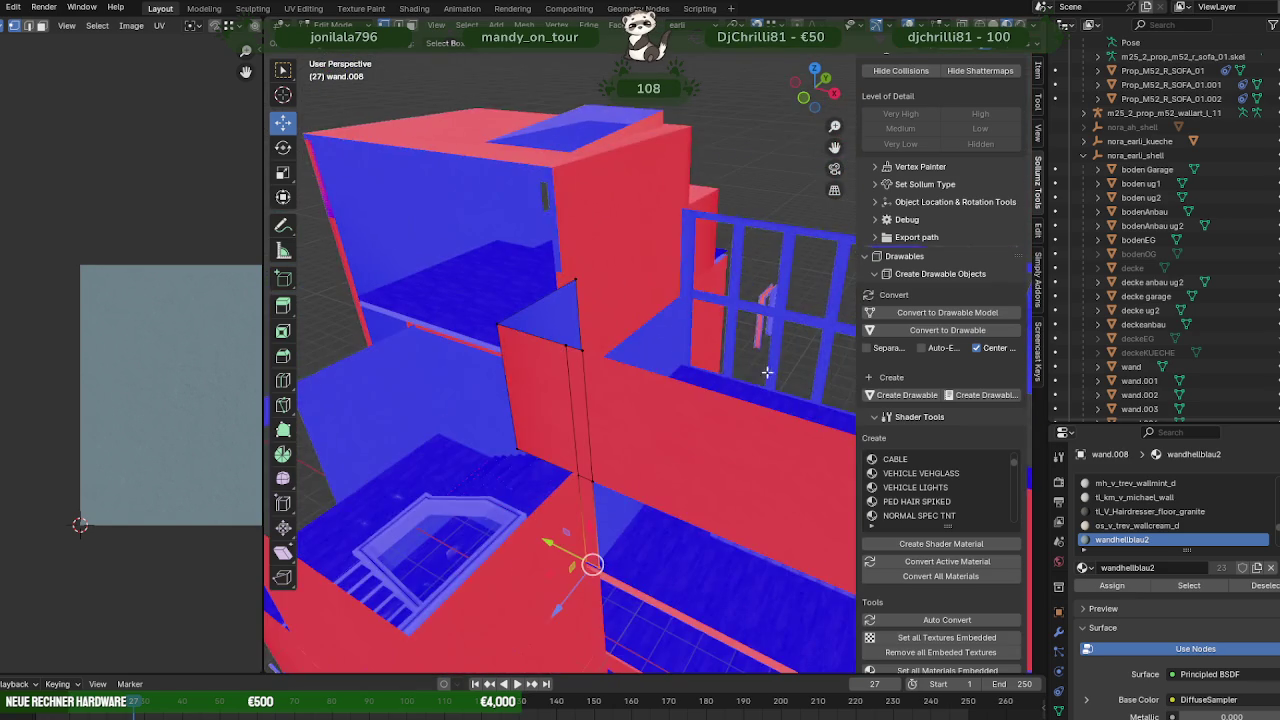
{"action": "scroll", "coordinate": [669, 369], "scroll_direction": "up", "scroll_amount": 2}
{"action": "scroll", "coordinate": [576, 360], "scroll_direction": "up", "scroll_amount": 2}
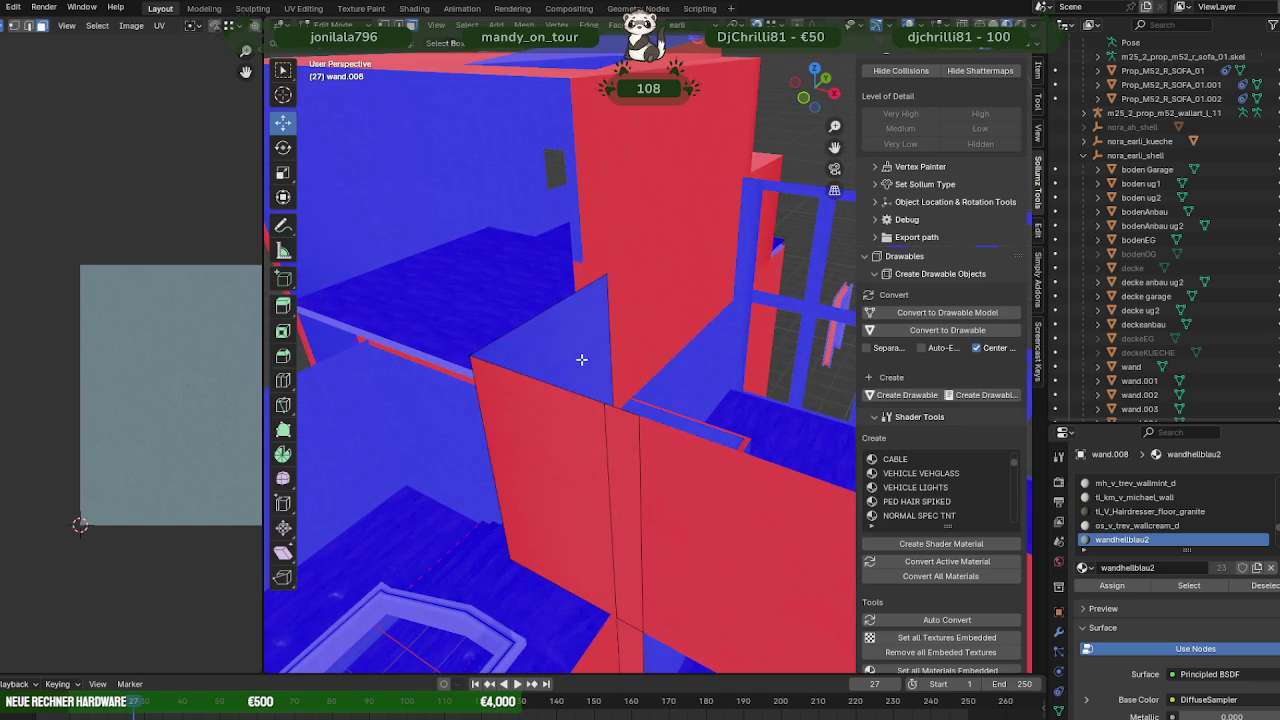
{"action": "left_click", "coordinate": [582, 359]}
{"action": "middle_click_drag", "start_coordinate": [582, 359], "coordinate": [680, 406]}
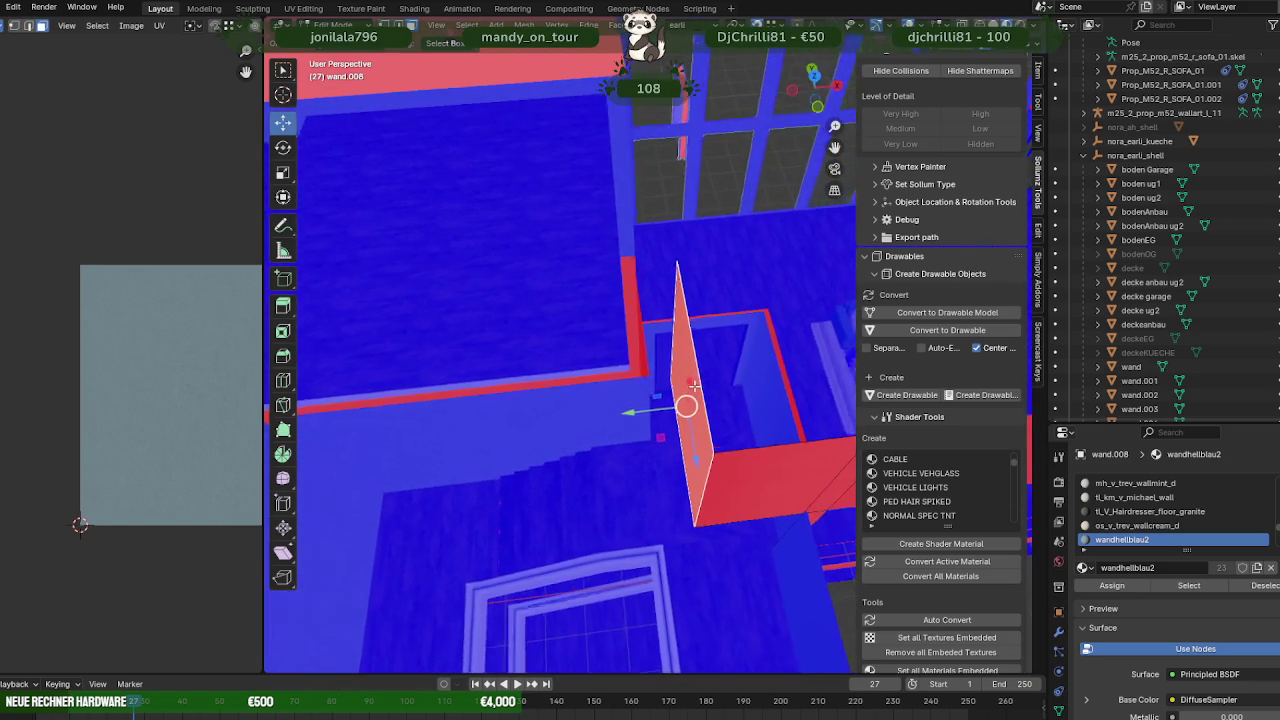
{"action": "left_click_drag", "start_coordinate": [655, 411], "coordinate": [641, 379]}
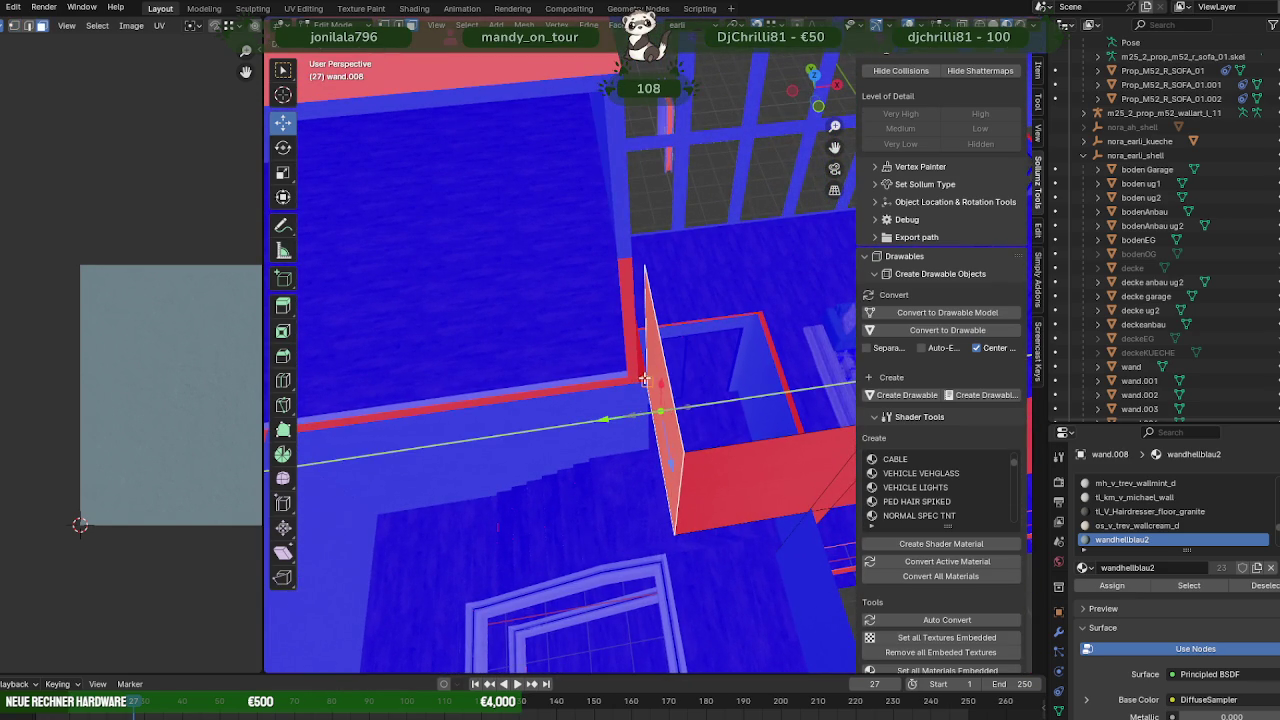
{"action": "mouse_move", "coordinate": [641, 379]}
{"action": "middle_mouse_down"}
{"action": "mouse_move", "coordinate": [795, 296]}
{"action": "mouse_move", "coordinate": [700, 380]}
{"action": "mouse_move", "coordinate": [746, 408]}
{"action": "mouse_move", "coordinate": [700, 440]}
{"action": "mouse_move", "coordinate": [729, 425]}
{"action": "mouse_move", "coordinate": [657, 357]}
{"action": "mouse_move", "coordinate": [643, 289]}
{"action": "middle_mouse_up"}
- Orbit to inspect the staircase corner and the room from above
{"action": "scroll", "coordinate": [695, 385], "scroll_direction": "up", "scroll_amount": 4}
{"action": "scroll", "coordinate": [729, 425], "scroll_direction": "down", "scroll_amount": 4}
{"action": "scroll", "coordinate": [630, 315], "scroll_direction": "up", "scroll_amount": 3}
{"action": "mouse_move", "coordinate": [614, 337]}
{"action": "middle_mouse_down"}
{"action": "mouse_move", "coordinate": [644, 355]}
{"action": "mouse_move", "coordinate": [622, 369]}
{"action": "middle_mouse_up"}
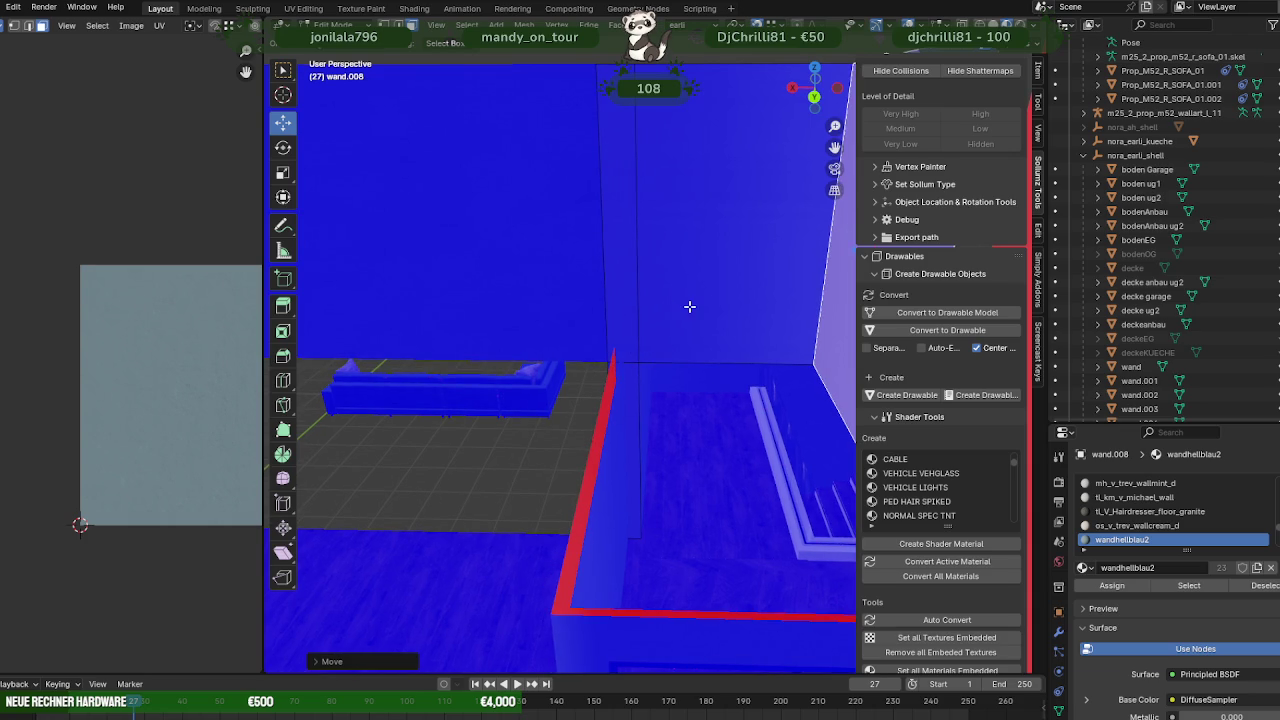
{"action": "scroll", "coordinate": [689, 306], "scroll_direction": "down", "scroll_amount": 5}
{"action": "mouse_move", "coordinate": [689, 303]}
{"action": "middle_mouse_down"}
{"action": "mouse_move", "coordinate": [680, 290]}
{"action": "mouse_move", "coordinate": [771, 294]}
{"action": "middle_mouse_up"}
- Separate the two selected wall panels into a new object, wand.011, and edit it
{"action": "left_click", "coordinate": [766, 298], "text": "shift"}
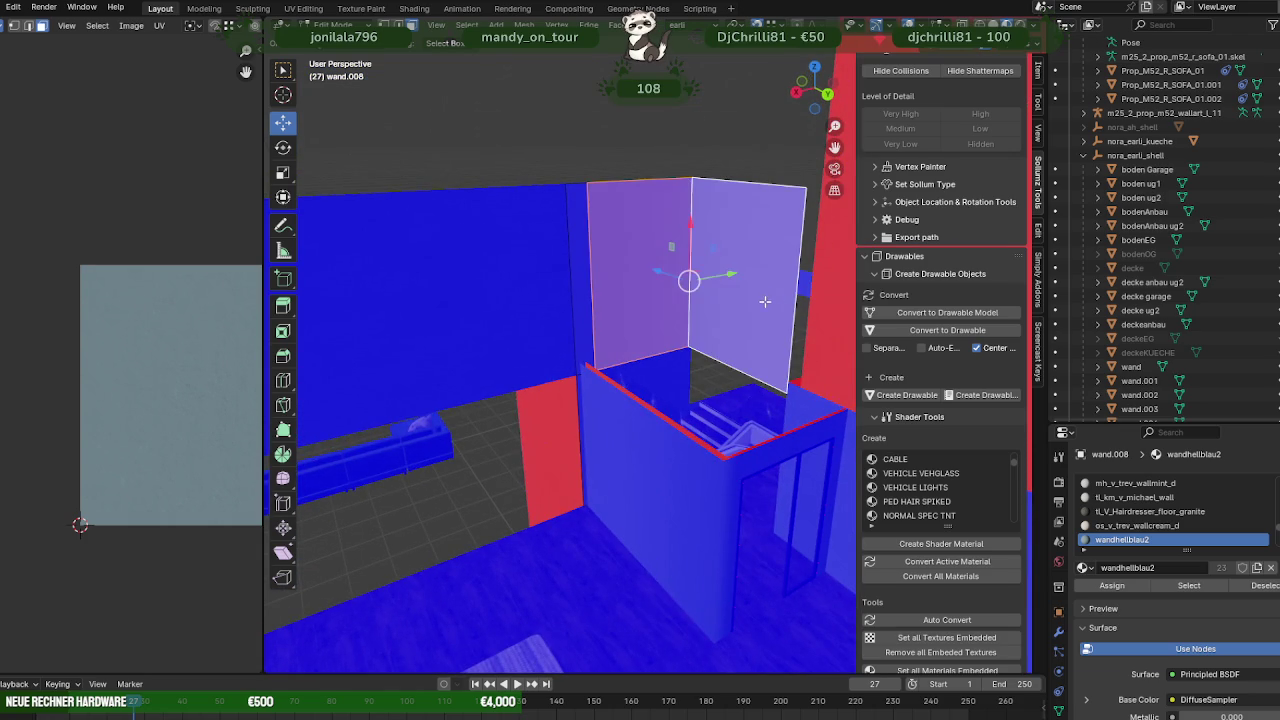
{"action": "right_click", "coordinate": [765, 301]}
{"action": "left_click", "coordinate": [825, 300]}
{"action": "key", "text": "Tab"}
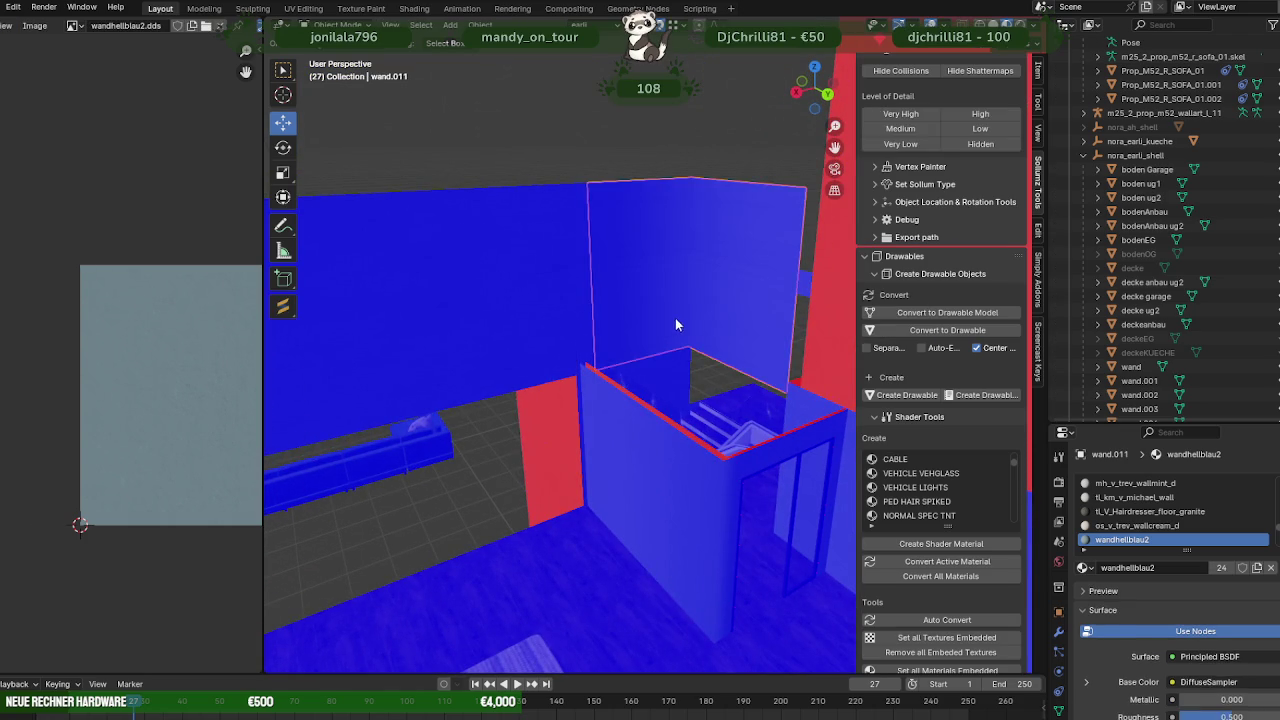
{"action": "key", "text": "Tab"}
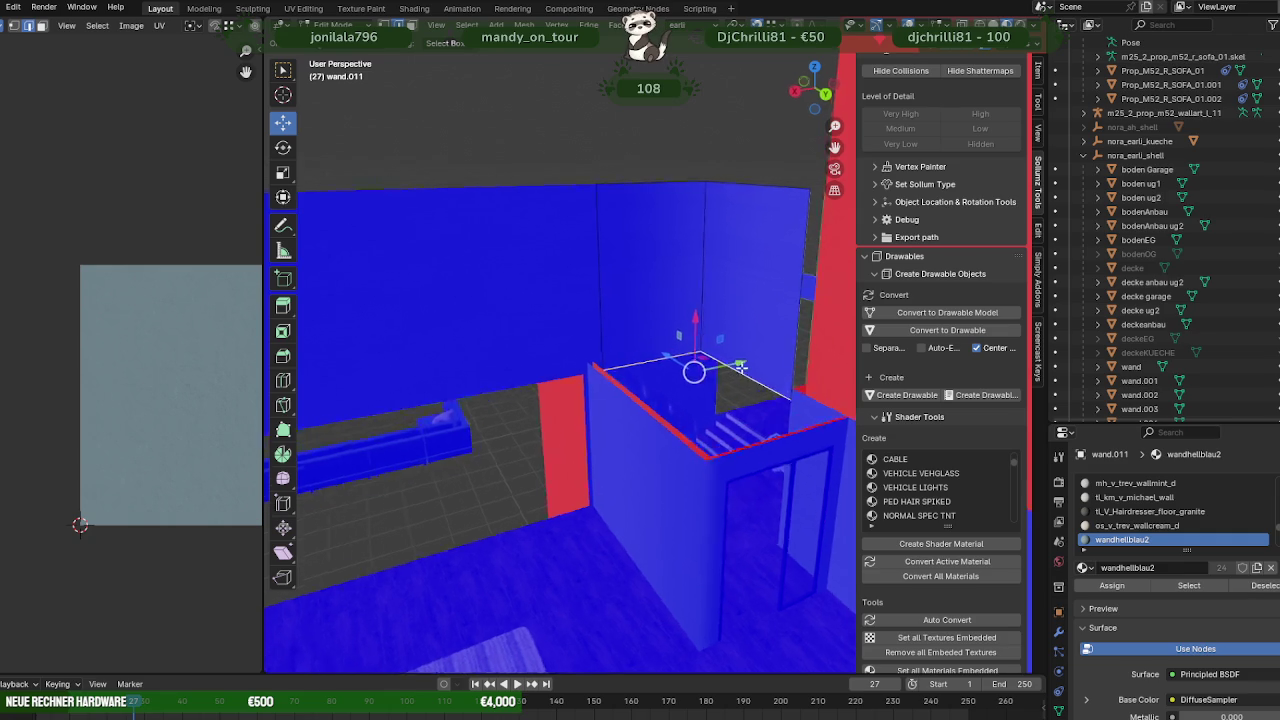
- Raise the wand.011 wall panels along the Z axis beside the stairwell
{"action": "scroll", "coordinate": [740, 368], "scroll_direction": "up", "scroll_amount": 5}
{"action": "scroll", "coordinate": [752, 370], "scroll_direction": "down", "scroll_amount": 2}
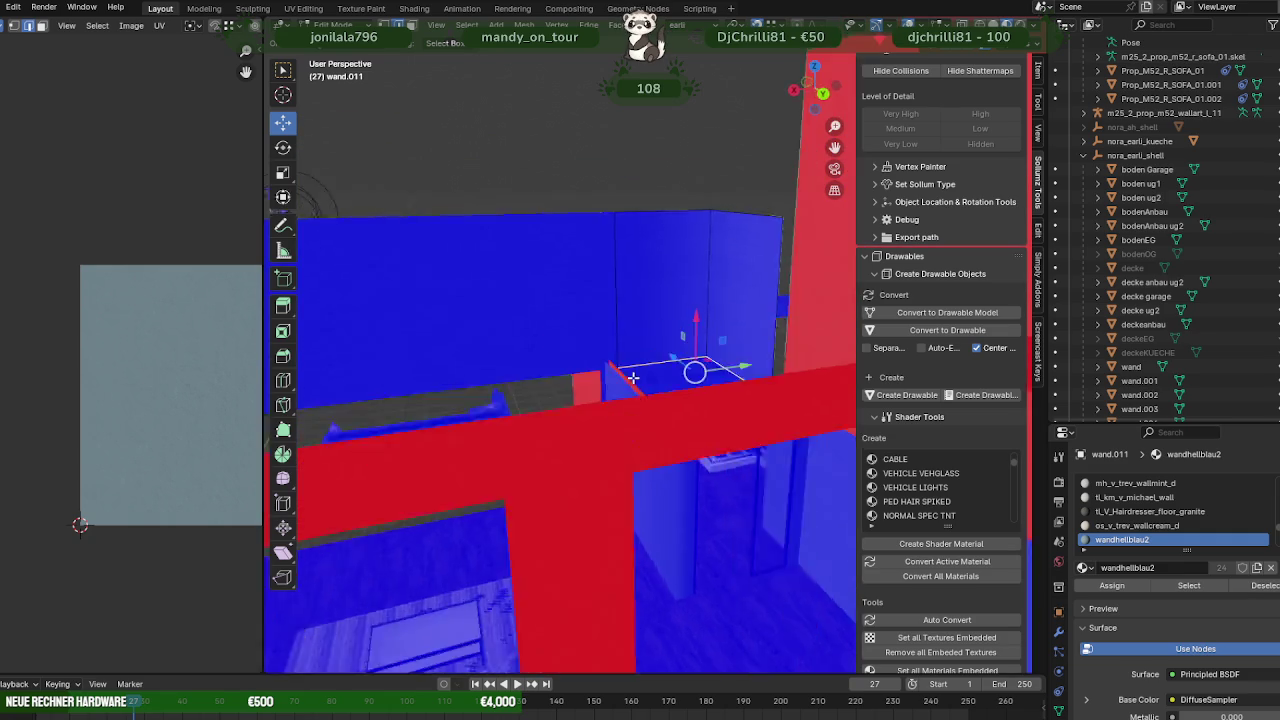
{"action": "scroll", "coordinate": [698, 371], "scroll_direction": "down", "scroll_amount": 4}
{"action": "middle_click_drag", "start_coordinate": [698, 371], "coordinate": [650, 362]}
{"action": "left_click_drag", "start_coordinate": [640, 305], "coordinate": [491, 483]}
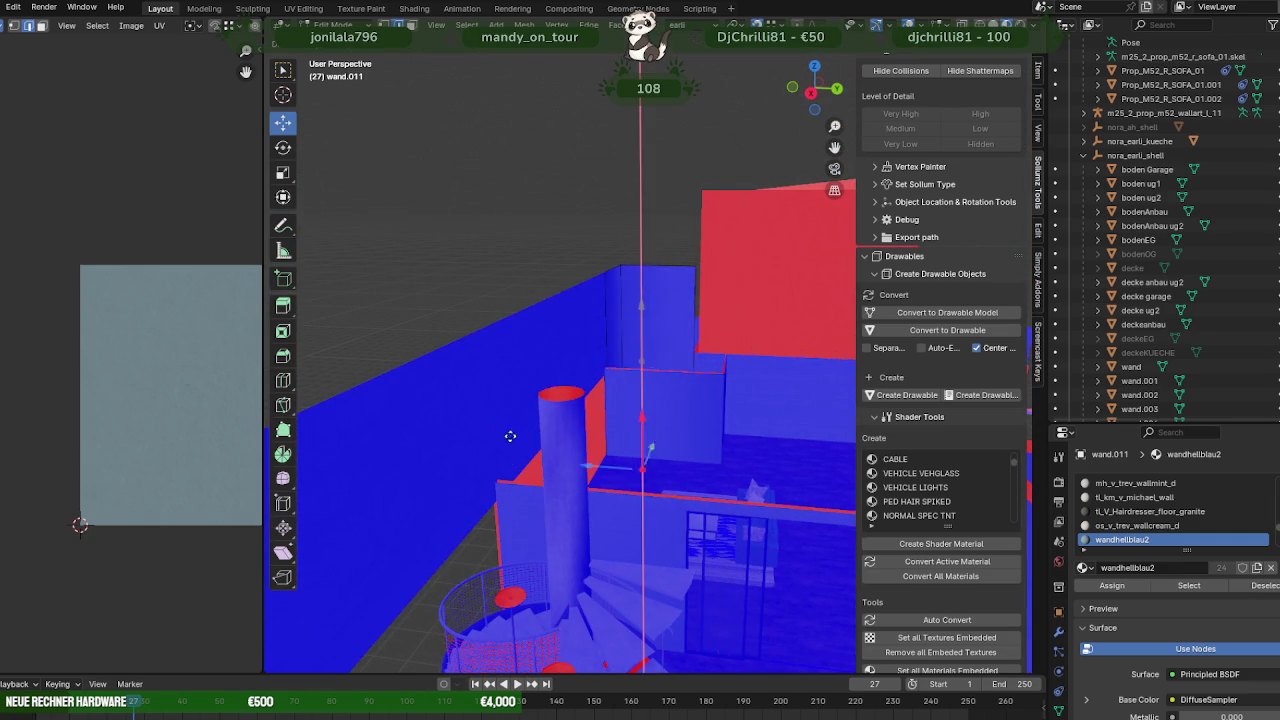
{"action": "mouse_move", "coordinate": [491, 483]}
{"action": "middle_mouse_down"}
{"action": "mouse_move", "coordinate": [686, 390]}
{"action": "mouse_move", "coordinate": [657, 406]}
{"action": "mouse_move", "coordinate": [737, 423]}
{"action": "mouse_move", "coordinate": [777, 413]}
{"action": "middle_mouse_up"}
{"action": "scroll", "coordinate": [700, 395], "scroll_direction": "up", "scroll_amount": 1}
{"action": "scroll", "coordinate": [650, 365], "scroll_direction": "up", "scroll_amount": 2}
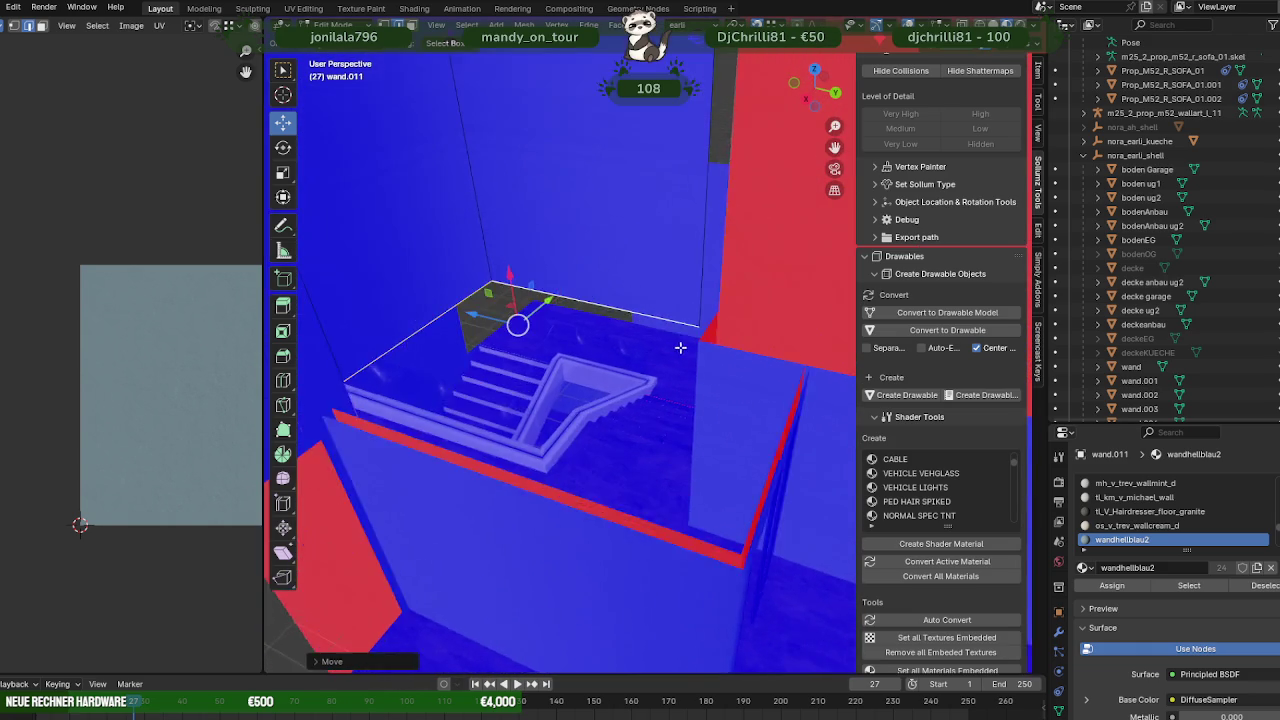
{"action": "scroll", "coordinate": [690, 340], "scroll_direction": "up", "scroll_amount": 2}
{"action": "scroll", "coordinate": [730, 328], "scroll_direction": "up", "scroll_amount": 2}
{"action": "mouse_move", "coordinate": [751, 323]}
{"action": "middle_mouse_down"}
{"action": "mouse_move", "coordinate": [651, 343]}
{"action": "mouse_move", "coordinate": [686, 337]}
{"action": "mouse_move", "coordinate": [688, 361]}
{"action": "mouse_move", "coordinate": [787, 373]}
{"action": "mouse_move", "coordinate": [717, 362]}
{"action": "middle_mouse_up"}
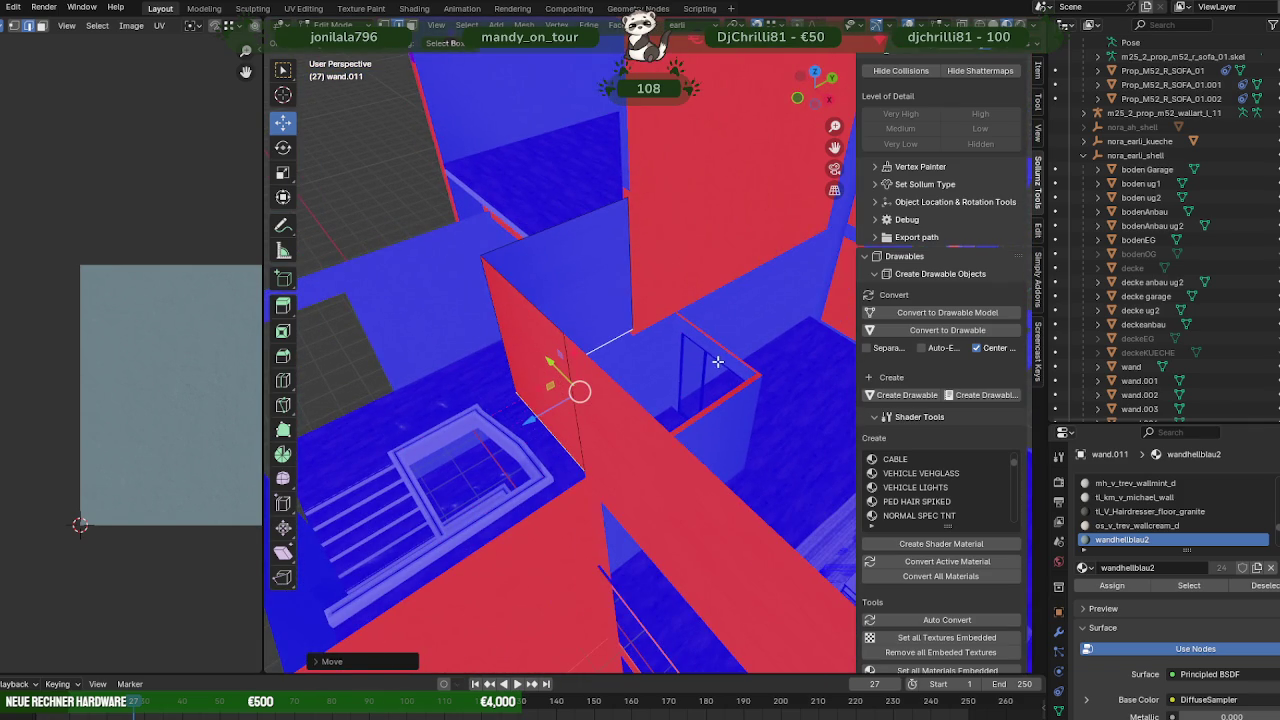
{"action": "left_click", "coordinate": [862, 24]}
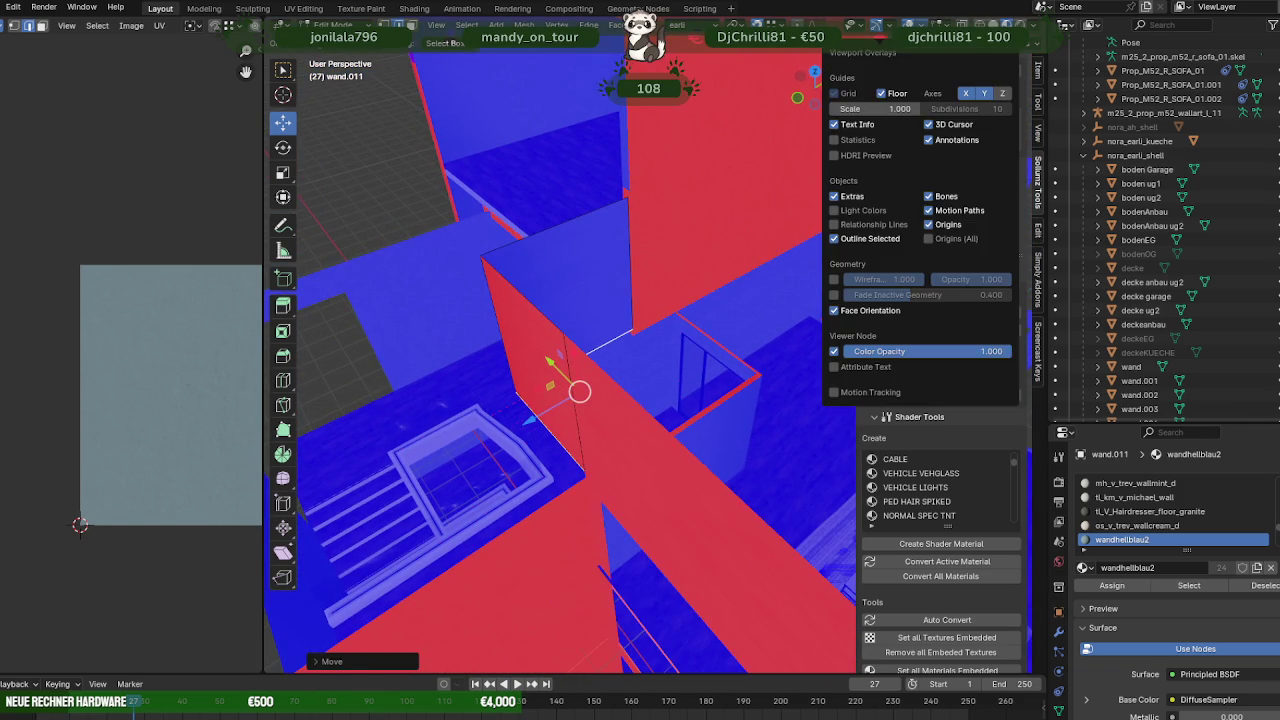
- Uncheck Face Orientation and orbit around the textured house, room and staircase
{"action": "left_click", "coordinate": [833, 312]}
{"action": "mouse_move", "coordinate": [560, 300]}
{"action": "middle_mouse_down"}
{"action": "mouse_move", "coordinate": [491, 277]}
{"action": "mouse_move", "coordinate": [439, 288]}
{"action": "mouse_move", "coordinate": [717, 302]}
{"action": "mouse_move", "coordinate": [502, 298]}
{"action": "mouse_move", "coordinate": [566, 303]}
{"action": "mouse_move", "coordinate": [512, 305]}
{"action": "mouse_move", "coordinate": [657, 394]}
{"action": "mouse_move", "coordinate": [594, 380]}
{"action": "mouse_move", "coordinate": [513, 421]}
{"action": "mouse_move", "coordinate": [571, 393]}
{"action": "middle_mouse_up"}
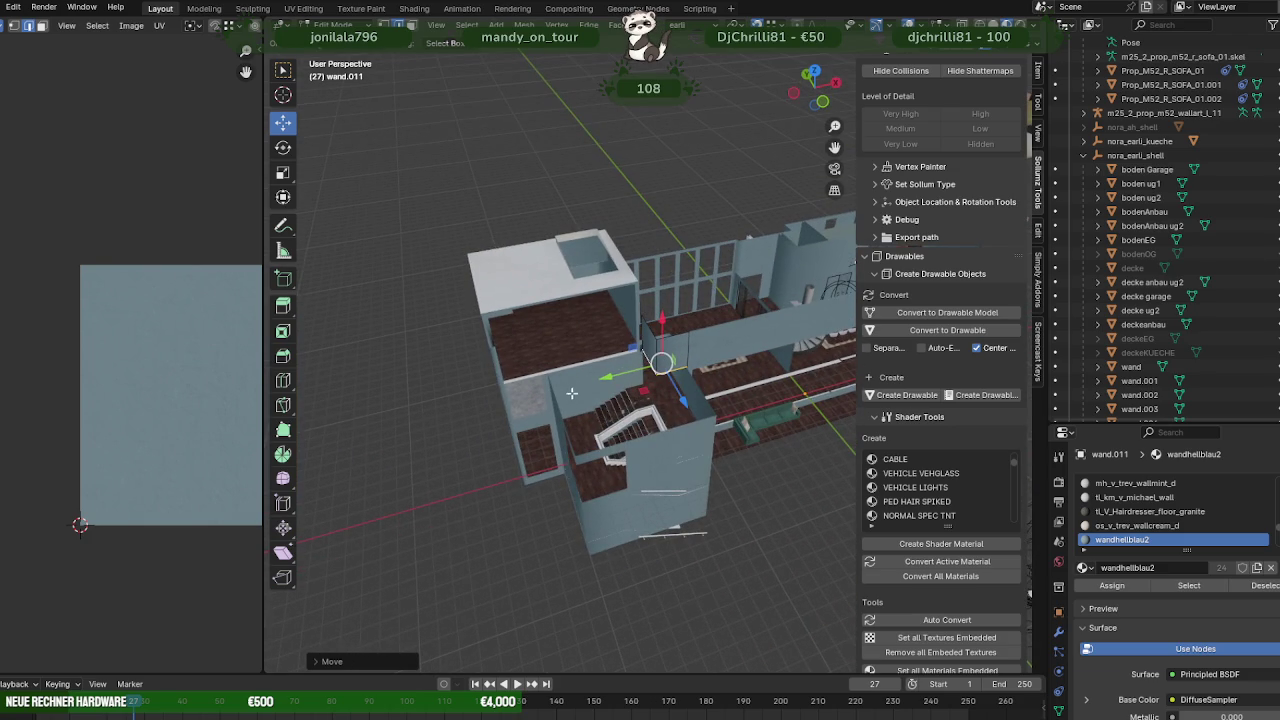
{"action": "middle_click_drag", "start_coordinate": [663, 379], "coordinate": [685, 325]}
{"action": "middle_click_drag", "start_coordinate": [768, 374], "coordinate": [726, 425]}
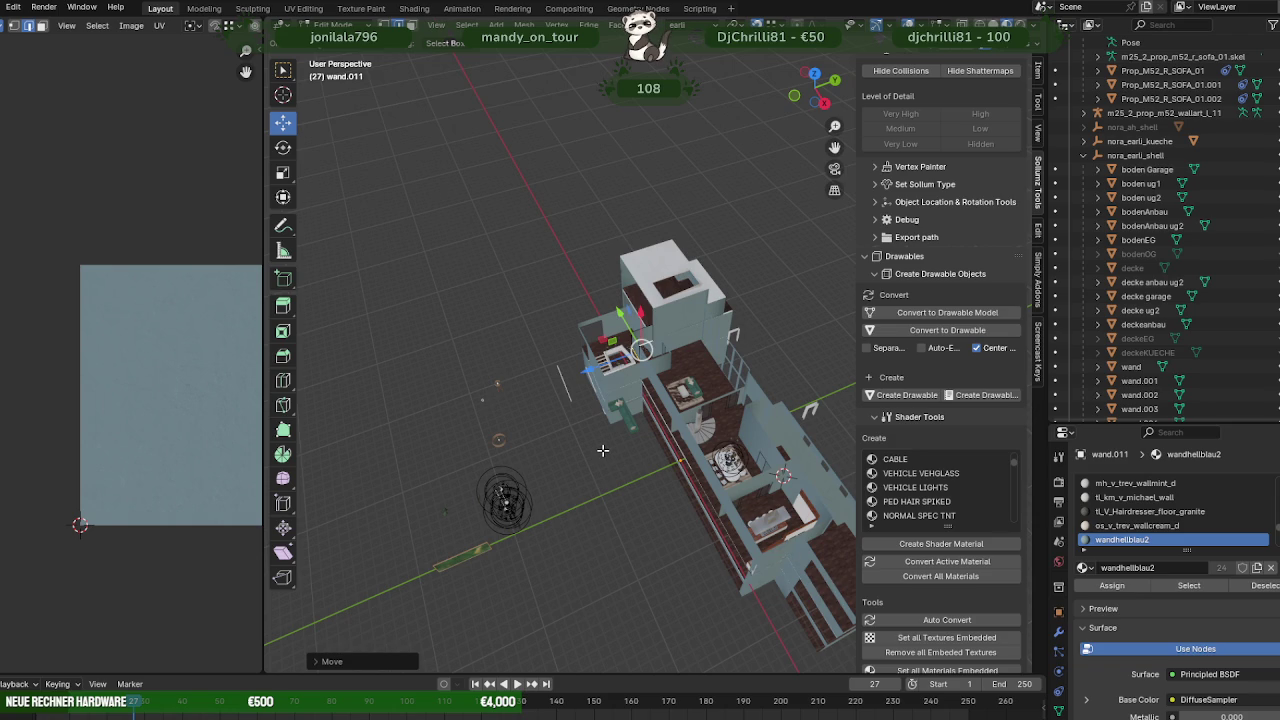
{"action": "mouse_move", "coordinate": [603, 451]}
{"action": "middle_mouse_down"}
{"action": "mouse_move", "coordinate": [587, 404]}
{"action": "mouse_move", "coordinate": [790, 372]}
{"action": "mouse_move", "coordinate": [739, 380]}
{"action": "middle_mouse_up"}
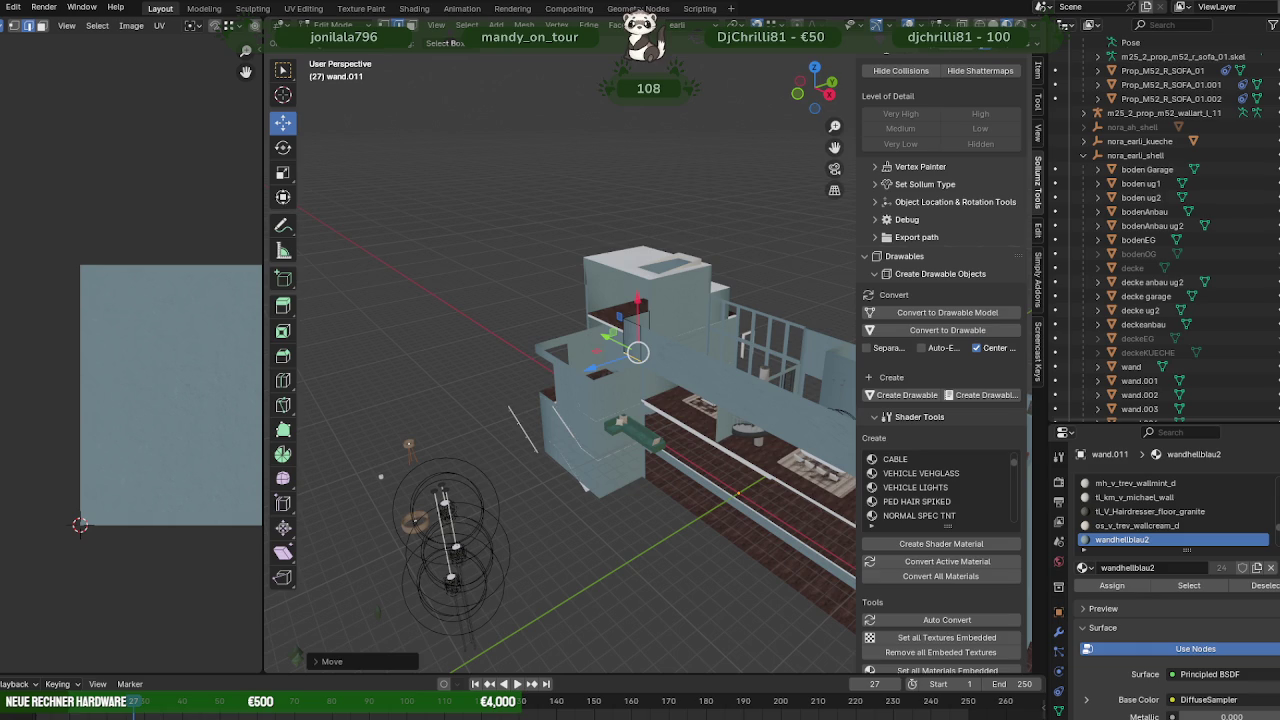
{"action": "scroll", "coordinate": [909, 345], "scroll_direction": "up", "scroll_amount": 2}
{"action": "middle_click_drag", "start_coordinate": [700, 420], "coordinate": [578, 457]}
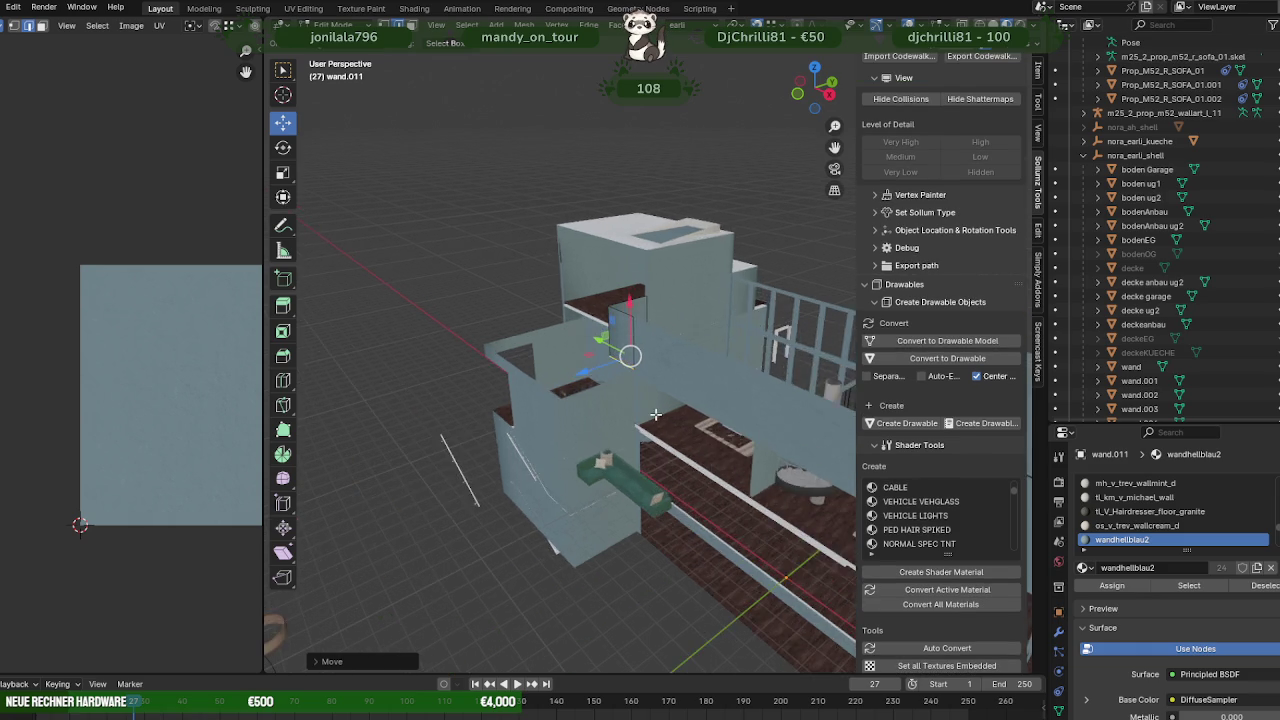
{"action": "scroll", "coordinate": [578, 457], "scroll_direction": "up", "scroll_amount": 3}
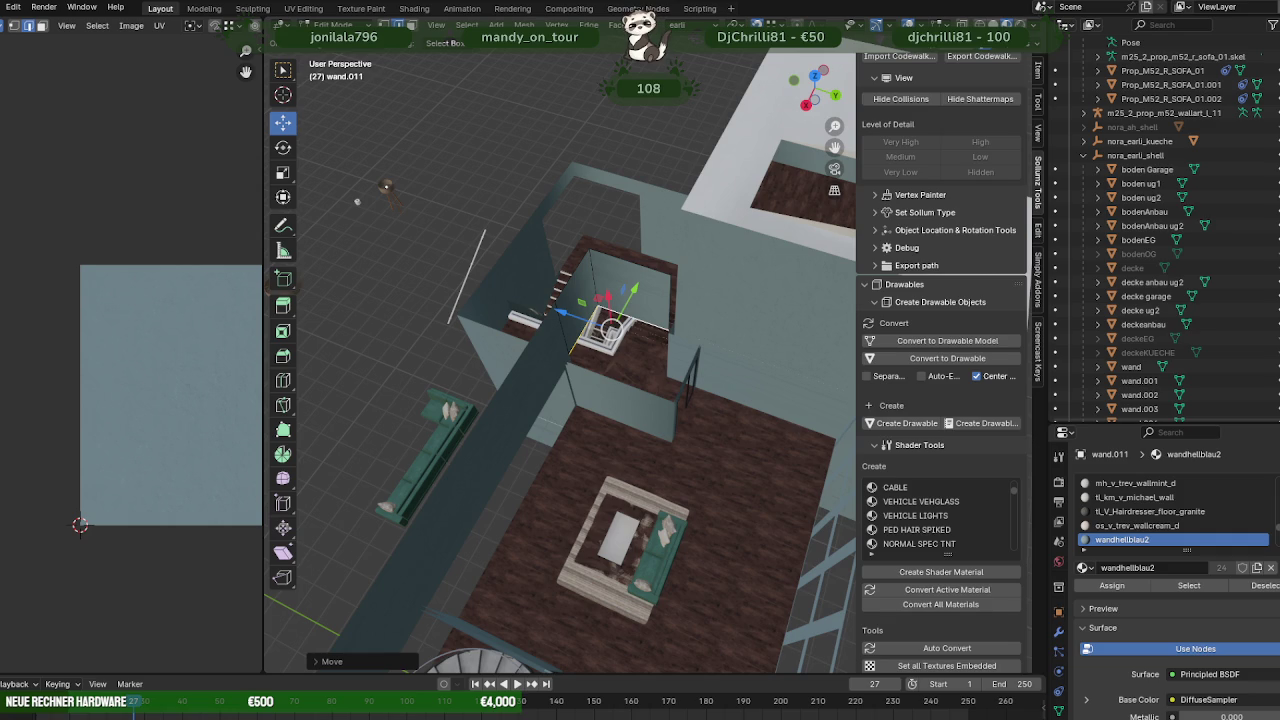
{"action": "middle_click_drag", "start_coordinate": [743, 500], "coordinate": [648, 435]}
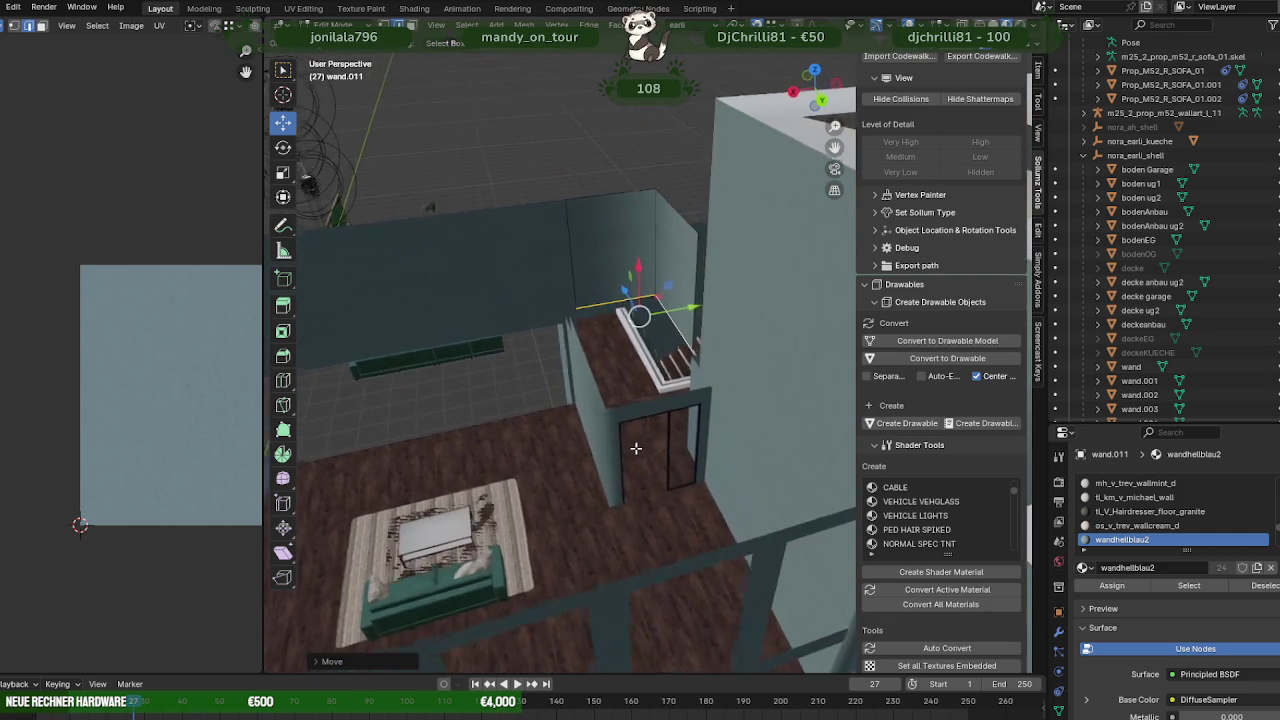
{"action": "mouse_move", "coordinate": [648, 435]}
{"action": "middle_mouse_down"}
{"action": "mouse_move", "coordinate": [701, 442]}
{"action": "mouse_move", "coordinate": [714, 460]}
{"action": "mouse_move", "coordinate": [594, 471]}
{"action": "mouse_move", "coordinate": [483, 246]}
{"action": "middle_mouse_up"}
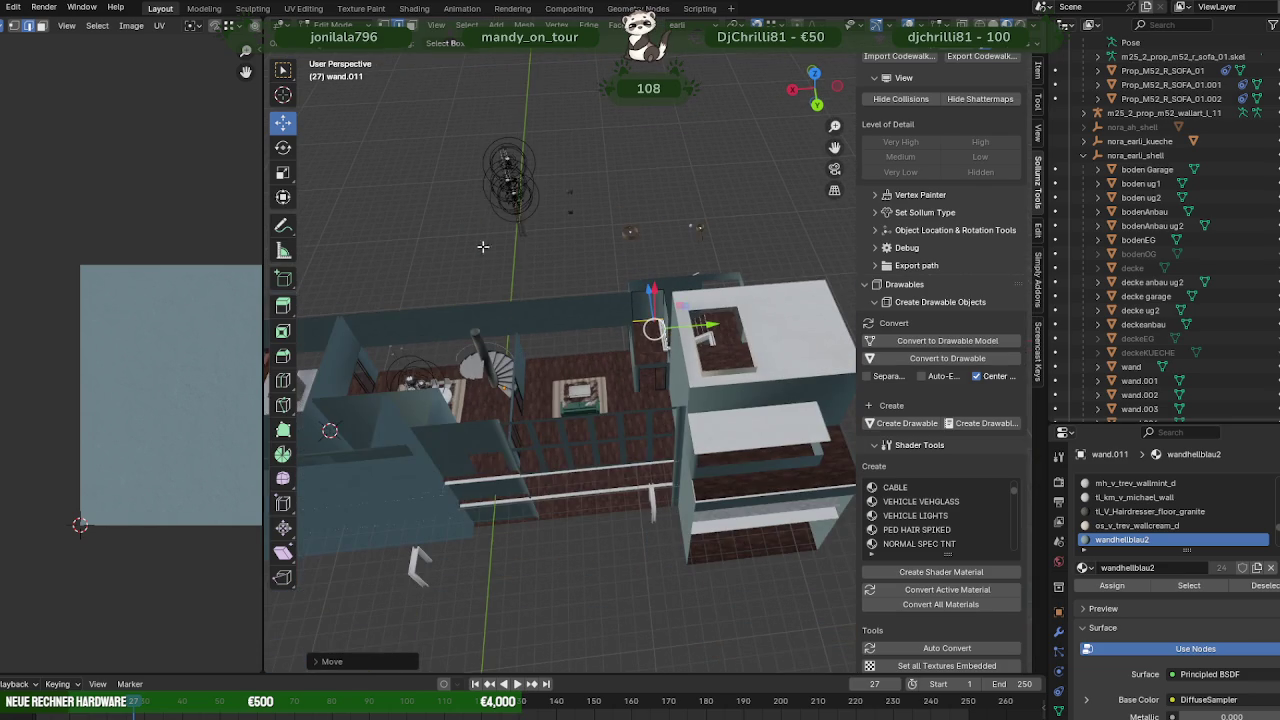
- Select the Point.004 light, frame it, and pull back to see the house and lights
{"action": "left_click", "coordinate": [497, 186]}
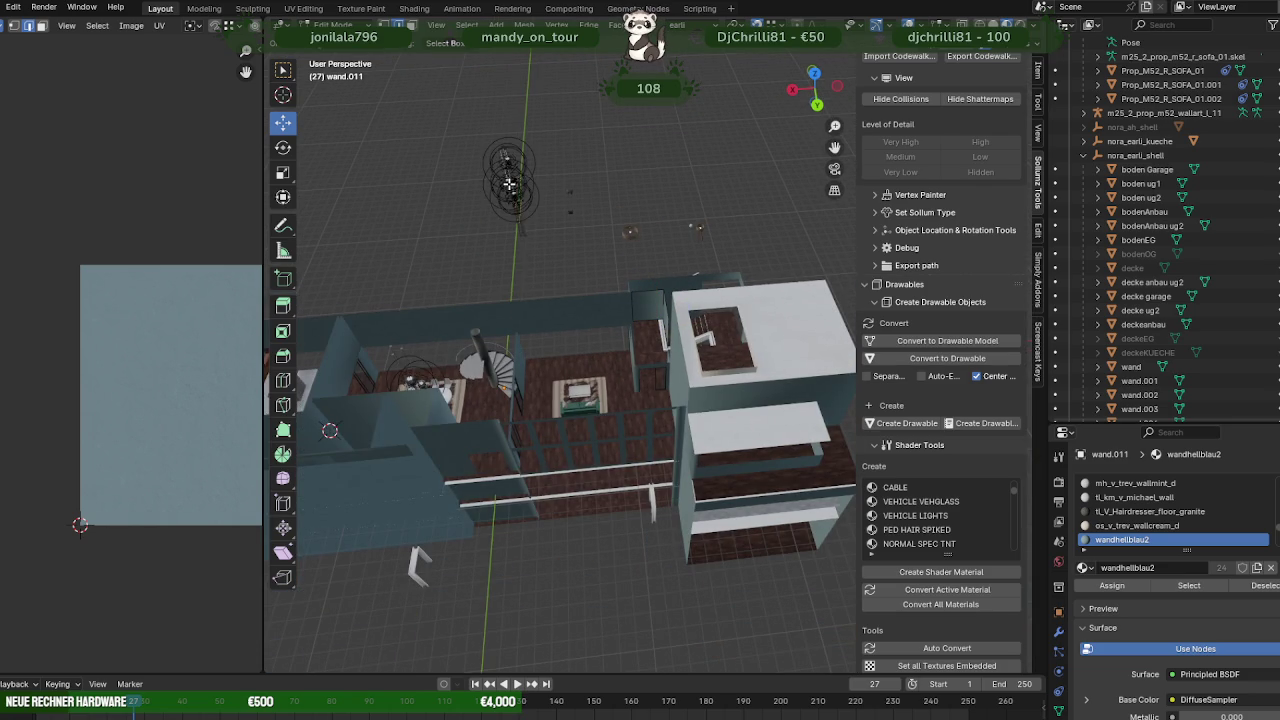
{"action": "left_click", "coordinate": [510, 183]}
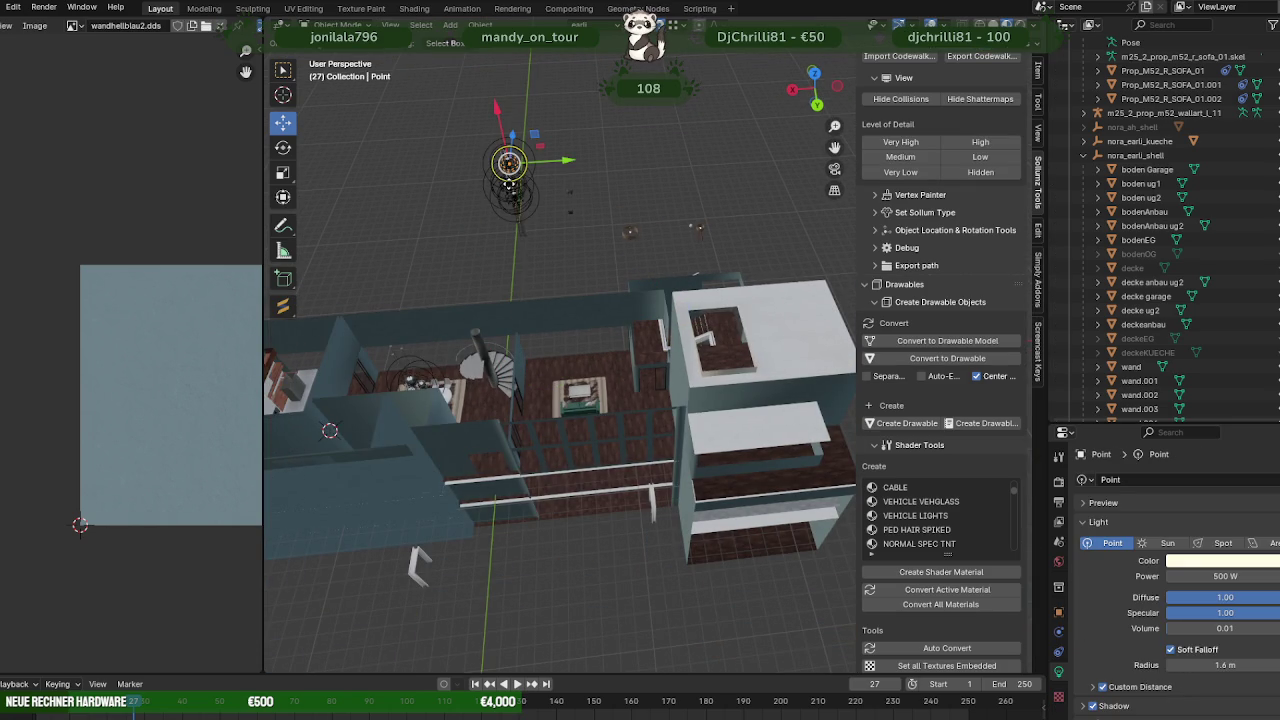
{"action": "left_click", "coordinate": [508, 183]}
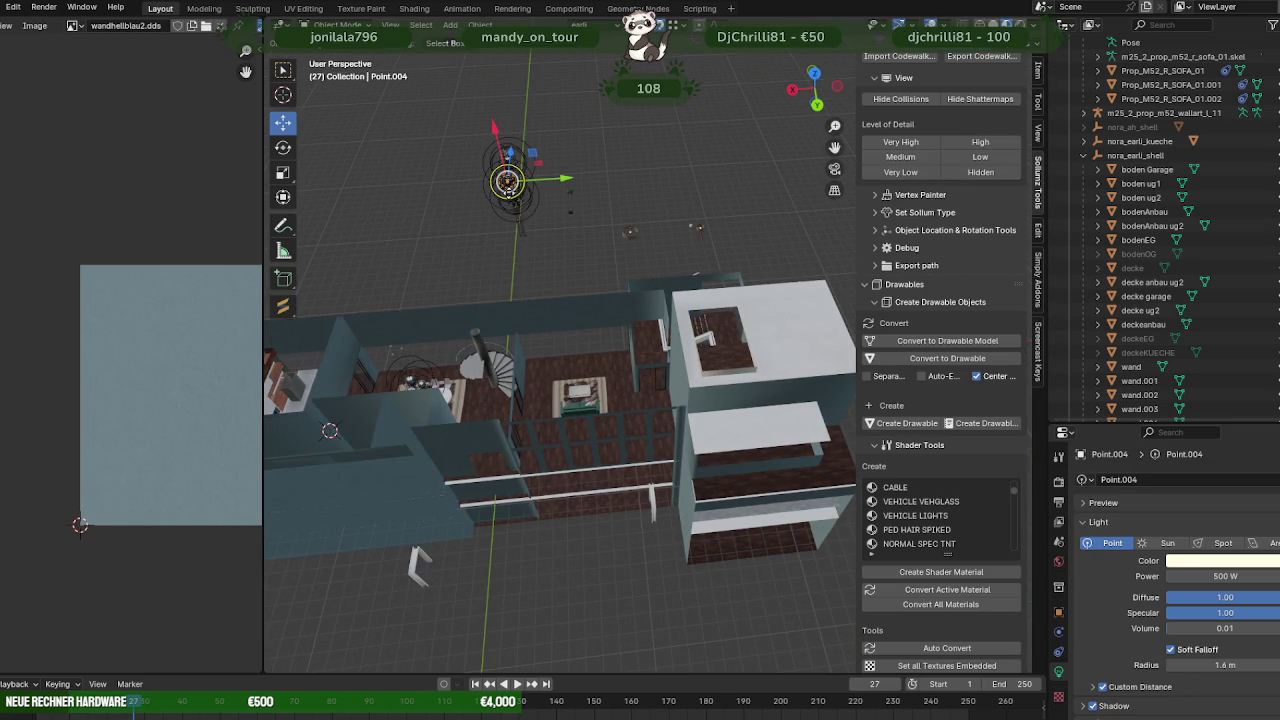
{"action": "key", "text": "KP_Decimal"}
{"action": "mouse_move", "coordinate": [508, 191]}
{"action": "middle_mouse_down"}
{"action": "mouse_move", "coordinate": [577, 299]}
{"action": "mouse_move", "coordinate": [701, 284]}
{"action": "mouse_move", "coordinate": [686, 314]}
{"action": "middle_mouse_up"}
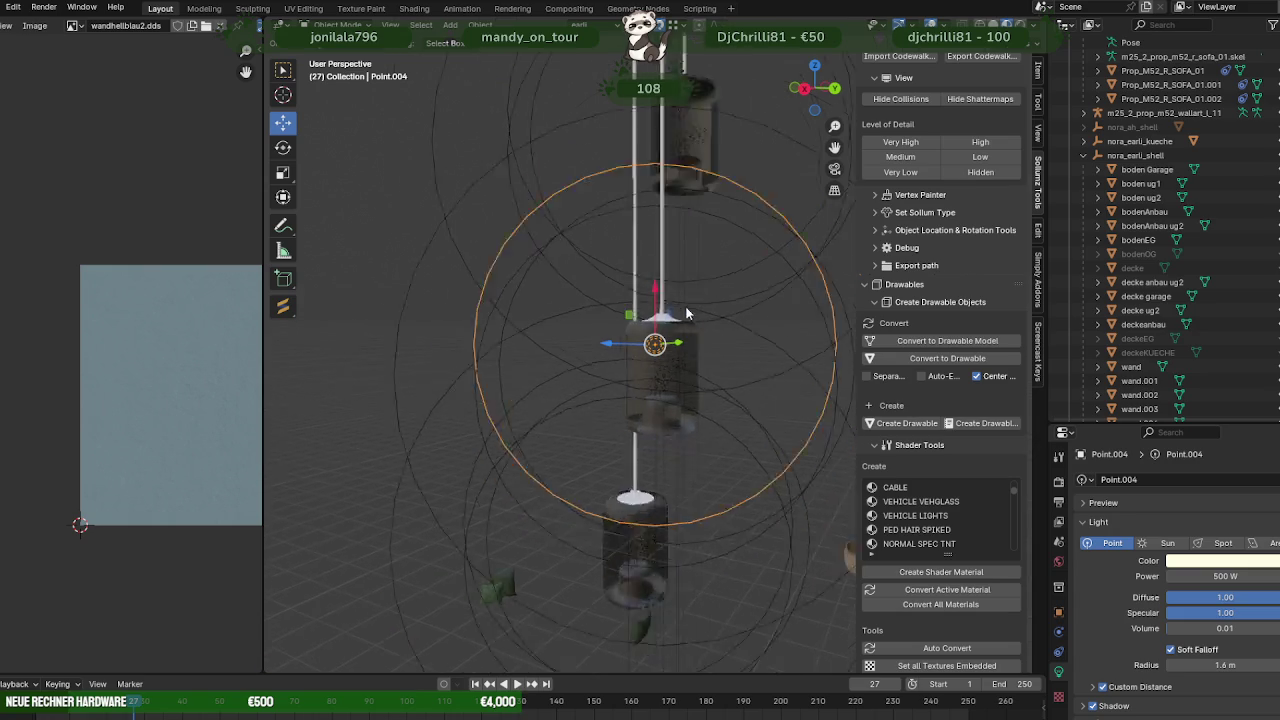
{"action": "scroll", "coordinate": [686, 314], "scroll_direction": "down", "scroll_amount": 5}
{"action": "mouse_move", "coordinate": [696, 414]}
{"action": "middle_mouse_down"}
{"action": "mouse_move", "coordinate": [610, 430]}
{"action": "mouse_move", "coordinate": [593, 405]}
{"action": "mouse_move", "coordinate": [611, 440]}
{"action": "mouse_move", "coordinate": [496, 459]}
{"action": "middle_mouse_up"}
{"action": "scroll", "coordinate": [1254, 167], "scroll_direction": "up", "scroll_amount": 3}
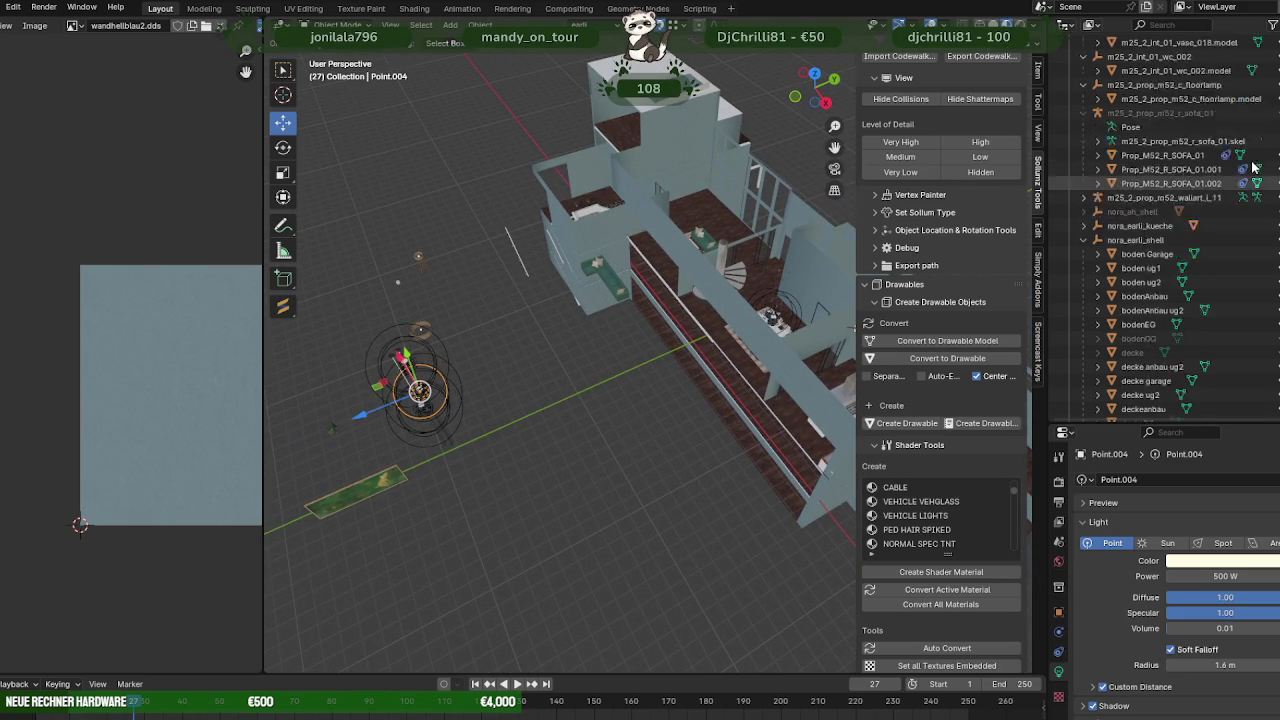
{"action": "scroll", "coordinate": [1254, 167], "scroll_direction": "up", "scroll_amount": 4}
{"action": "scroll", "coordinate": [1240, 175], "scroll_direction": "up", "scroll_amount": 4}
{"action": "scroll", "coordinate": [1200, 190], "scroll_direction": "up", "scroll_amount": 3}
{"action": "scroll", "coordinate": [1143, 203], "scroll_direction": "up", "scroll_amount": 2}
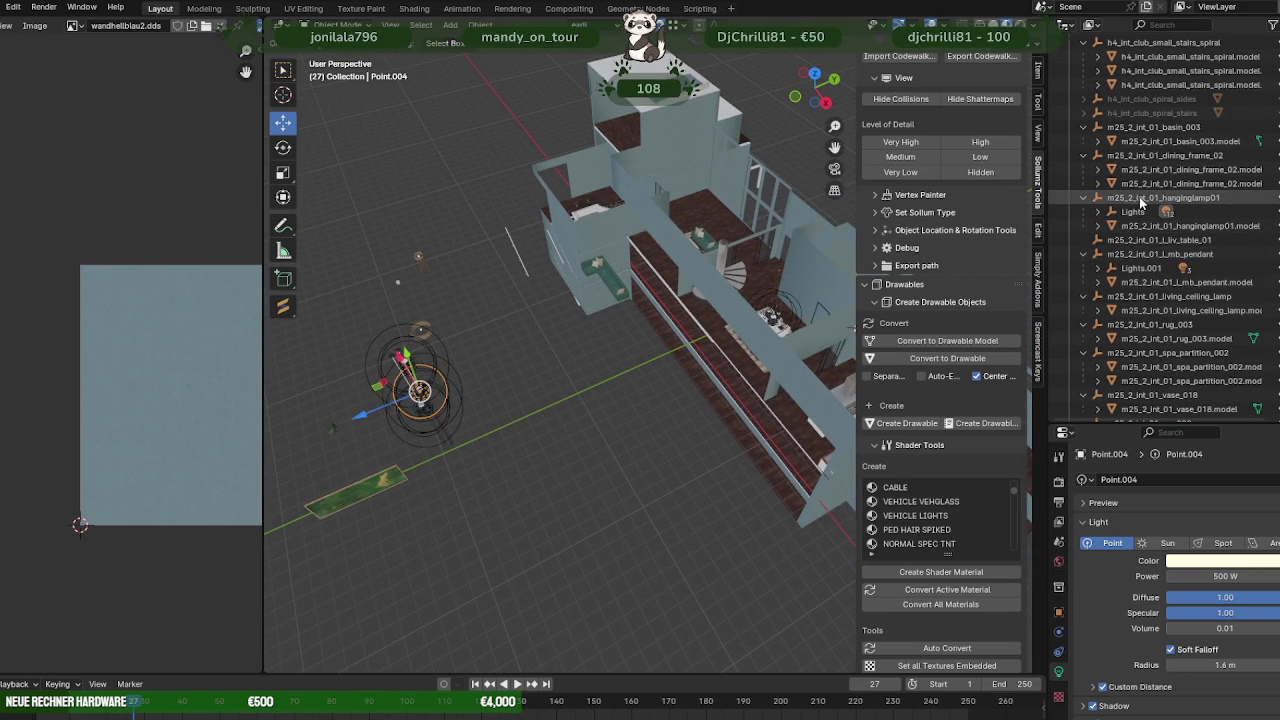
- Delete m25_2_int_01_hanginglamp01 with Delete Hierarchy and check the interior
{"action": "right_click", "coordinate": [1143, 203]}
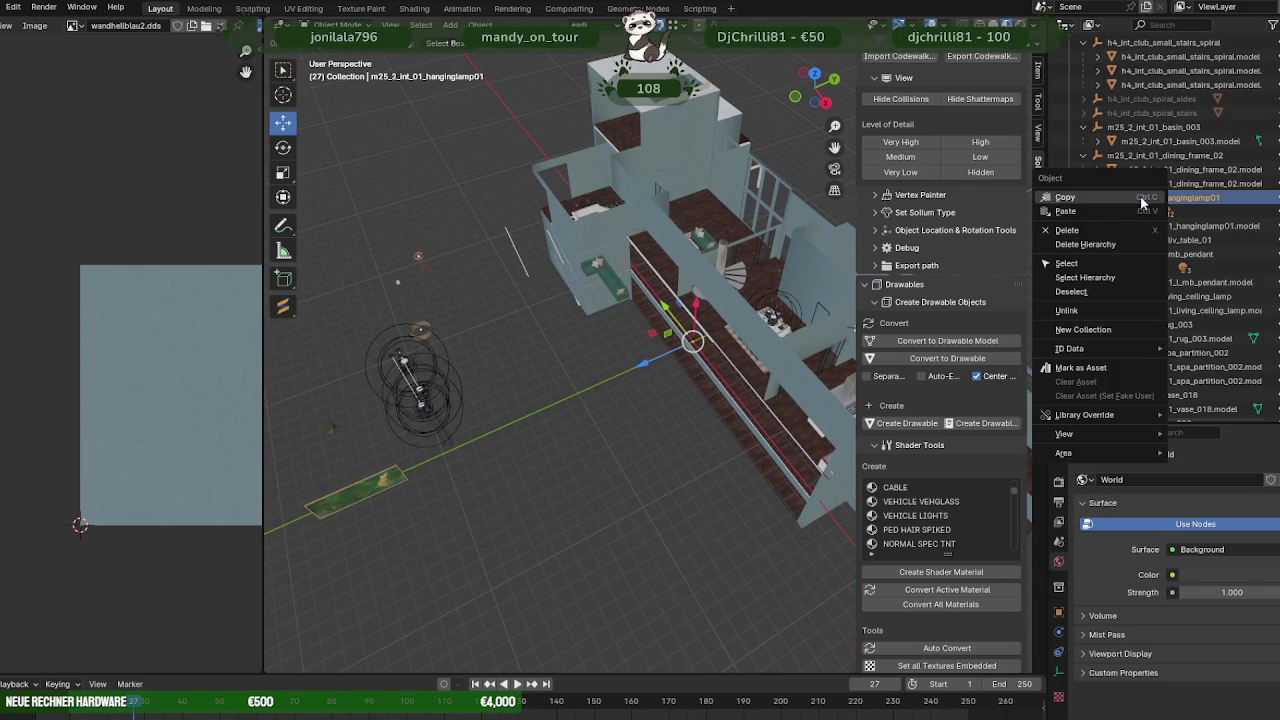
{"action": "left_click", "coordinate": [1071, 245]}
{"action": "middle_click_drag", "start_coordinate": [680, 400], "coordinate": [656, 392]}
{"action": "mouse_move", "coordinate": [628, 390]}
{"action": "middle_mouse_down"}
{"action": "mouse_move", "coordinate": [455, 445]}
{"action": "mouse_move", "coordinate": [537, 370]}
{"action": "mouse_move", "coordinate": [489, 322]}
{"action": "mouse_move", "coordinate": [496, 273]}
{"action": "mouse_move", "coordinate": [530, 275]}
{"action": "mouse_move", "coordinate": [509, 304]}
{"action": "mouse_move", "coordinate": [412, 345]}
{"action": "mouse_move", "coordinate": [555, 374]}
{"action": "mouse_move", "coordinate": [428, 382]}
{"action": "mouse_move", "coordinate": [495, 367]}
{"action": "mouse_move", "coordinate": [425, 365]}
{"action": "mouse_move", "coordinate": [528, 401]}
{"action": "mouse_move", "coordinate": [676, 377]}
{"action": "mouse_move", "coordinate": [554, 383]}
{"action": "mouse_move", "coordinate": [650, 360]}
{"action": "middle_mouse_up"}
{"action": "scroll", "coordinate": [630, 400], "scroll_direction": "up", "scroll_amount": 2}
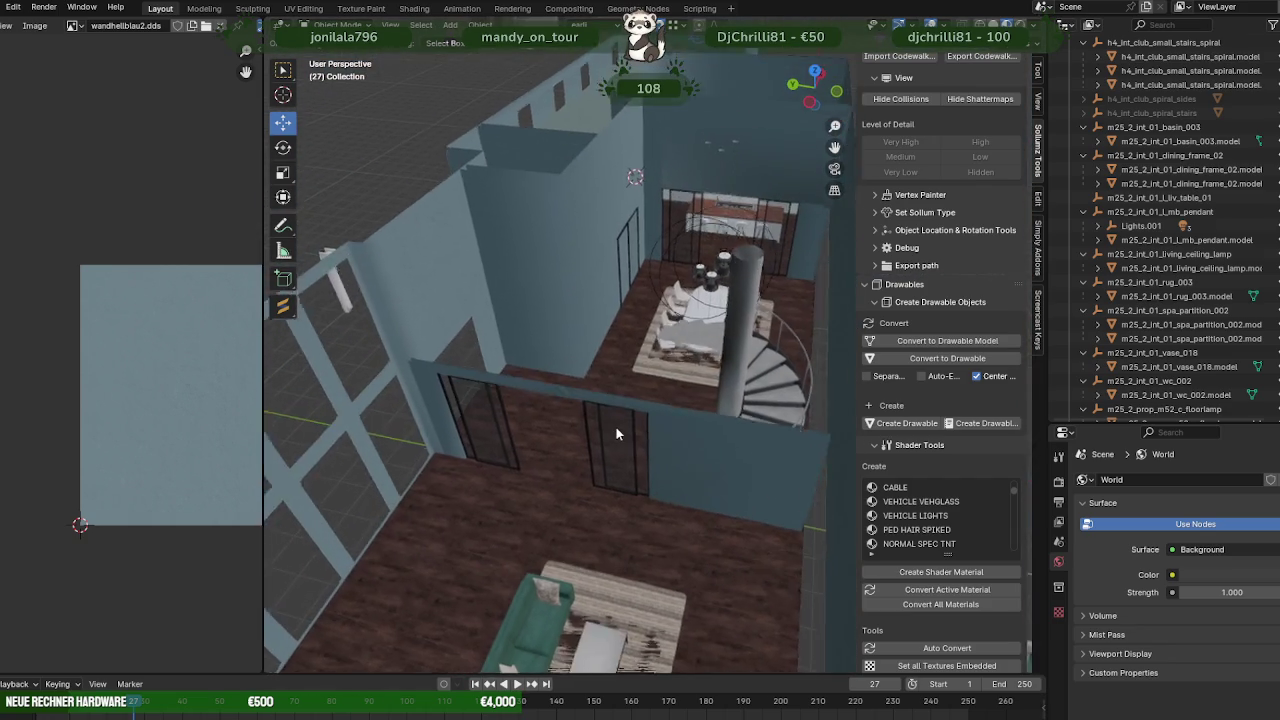
{"action": "scroll", "coordinate": [646, 379], "scroll_direction": "up", "scroll_amount": 3}
{"action": "scroll", "coordinate": [670, 390], "scroll_direction": "up", "scroll_amount": 2}
{"action": "scroll", "coordinate": [710, 404], "scroll_direction": "up", "scroll_amount": 2}
{"action": "mouse_move", "coordinate": [723, 402]}
{"action": "middle_mouse_down"}
{"action": "mouse_move", "coordinate": [755, 372]}
{"action": "mouse_move", "coordinate": [789, 365]}
{"action": "mouse_move", "coordinate": [615, 363]}
{"action": "mouse_move", "coordinate": [523, 391]}
{"action": "mouse_move", "coordinate": [512, 361]}
{"action": "mouse_move", "coordinate": [640, 343]}
{"action": "mouse_move", "coordinate": [583, 366]}
{"action": "mouse_move", "coordinate": [686, 366]}
{"action": "mouse_move", "coordinate": [580, 380]}
{"action": "mouse_move", "coordinate": [455, 371]}
{"action": "mouse_move", "coordinate": [526, 364]}
{"action": "mouse_move", "coordinate": [646, 401]}
{"action": "mouse_move", "coordinate": [565, 415]}
{"action": "mouse_move", "coordinate": [671, 386]}
{"action": "mouse_move", "coordinate": [596, 413]}
{"action": "middle_mouse_up"}
{"action": "scroll", "coordinate": [758, 371], "scroll_direction": "up", "scroll_amount": 2}
{"action": "scroll", "coordinate": [620, 366], "scroll_direction": "down", "scroll_amount": 2}
{"action": "scroll", "coordinate": [525, 357], "scroll_direction": "down", "scroll_amount": 2}
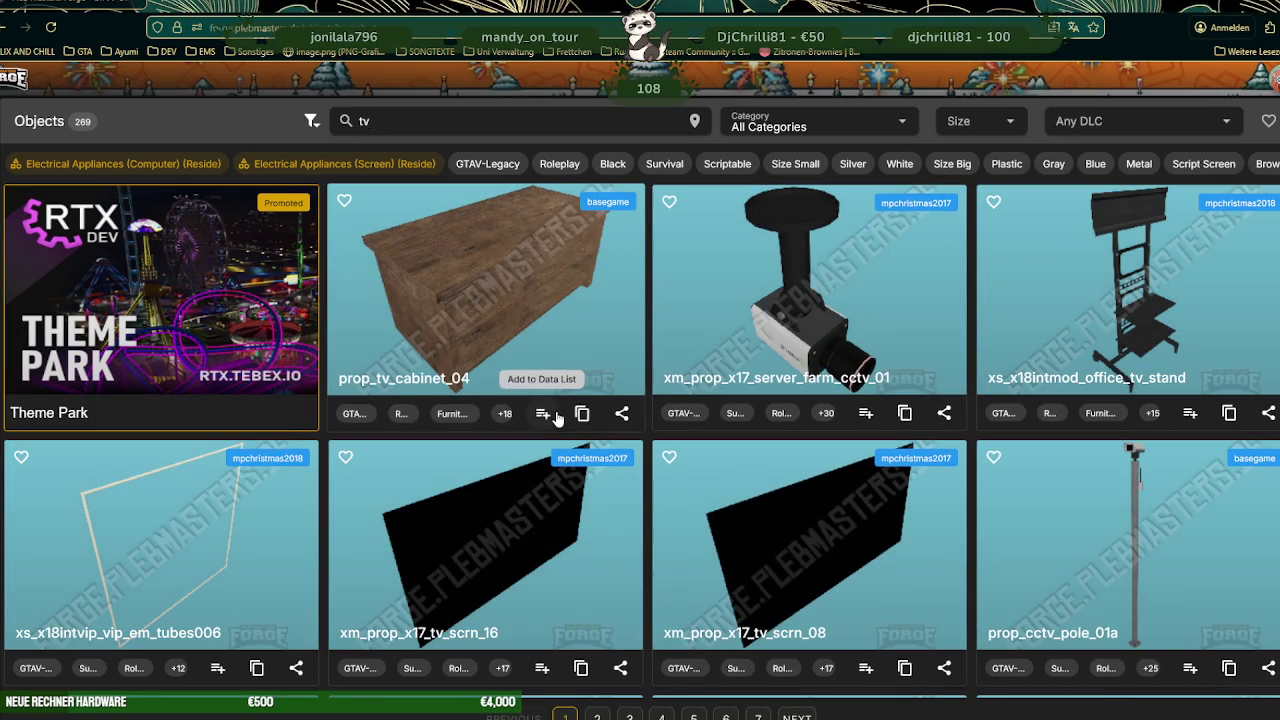
{"action": "scroll", "coordinate": [598, 370], "scroll_direction": "down", "scroll_amount": 2}
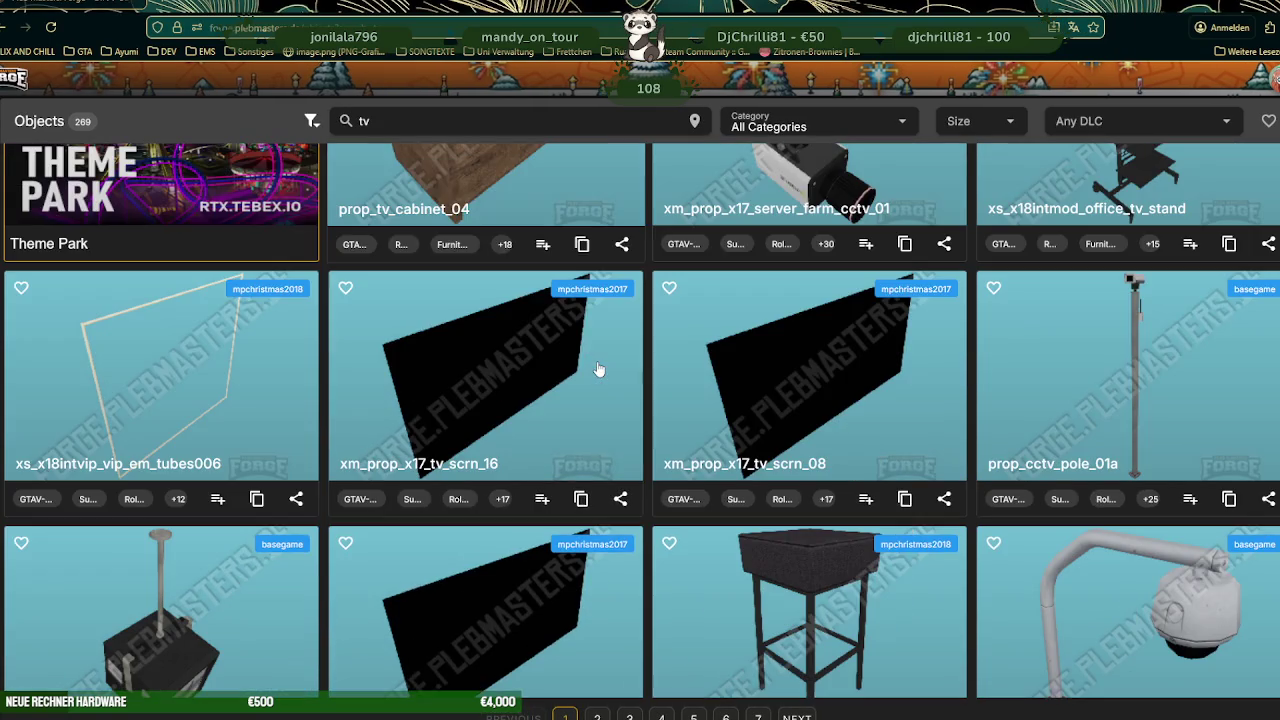
{"action": "scroll", "coordinate": [596, 376], "scroll_direction": "down", "scroll_amount": 3}
{"action": "scroll", "coordinate": [608, 387], "scroll_direction": "down", "scroll_amount": 3}
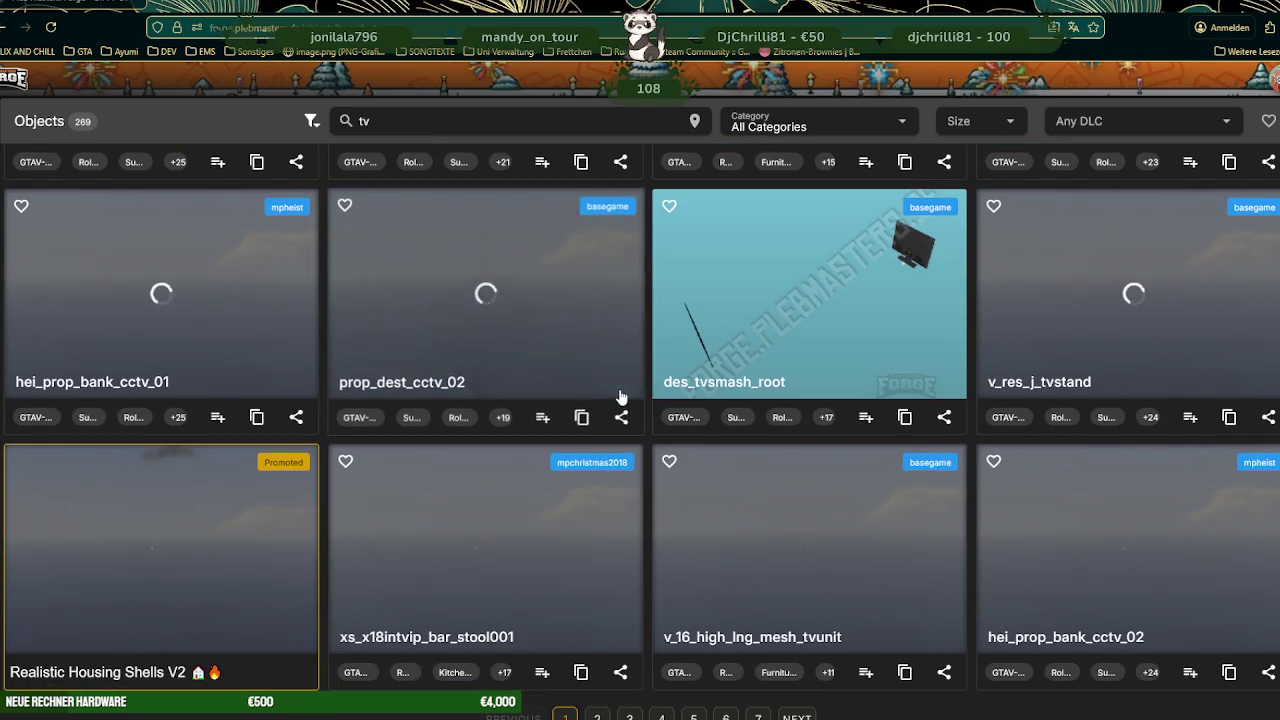
{"action": "scroll", "coordinate": [620, 400], "scroll_direction": "down", "scroll_amount": 2}
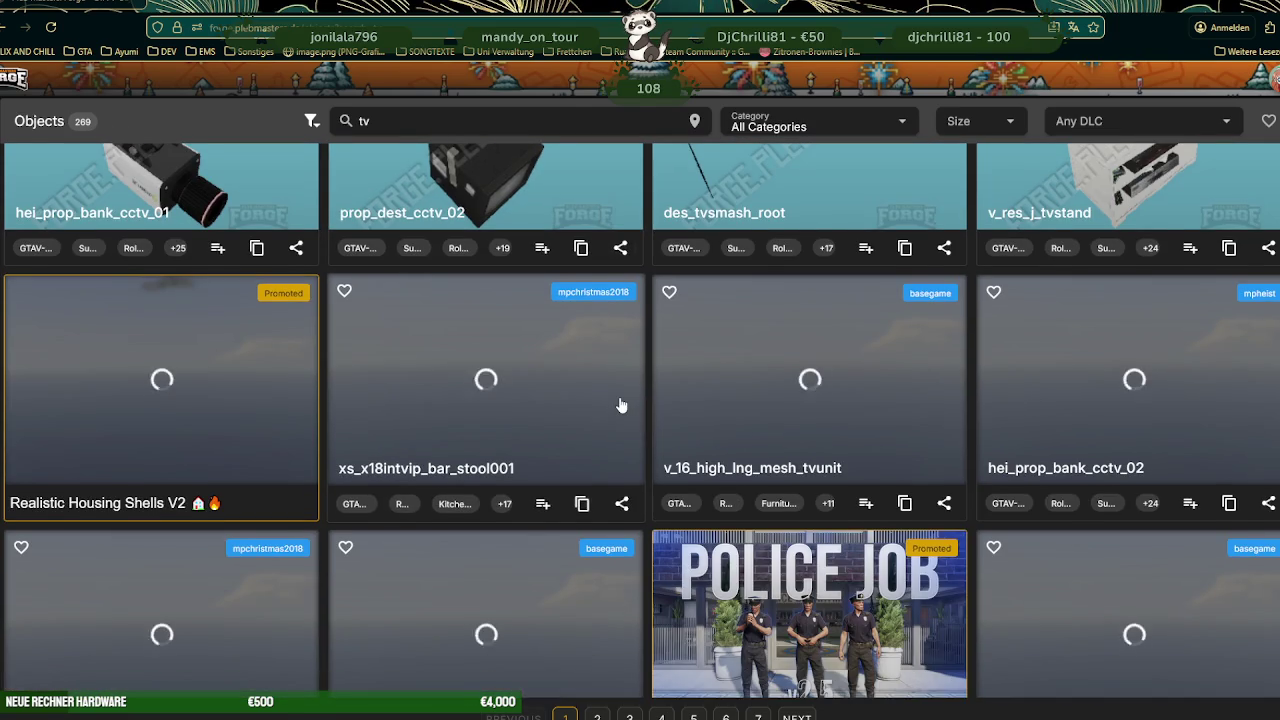
{"action": "scroll", "coordinate": [620, 412], "scroll_direction": "down", "scroll_amount": 2}
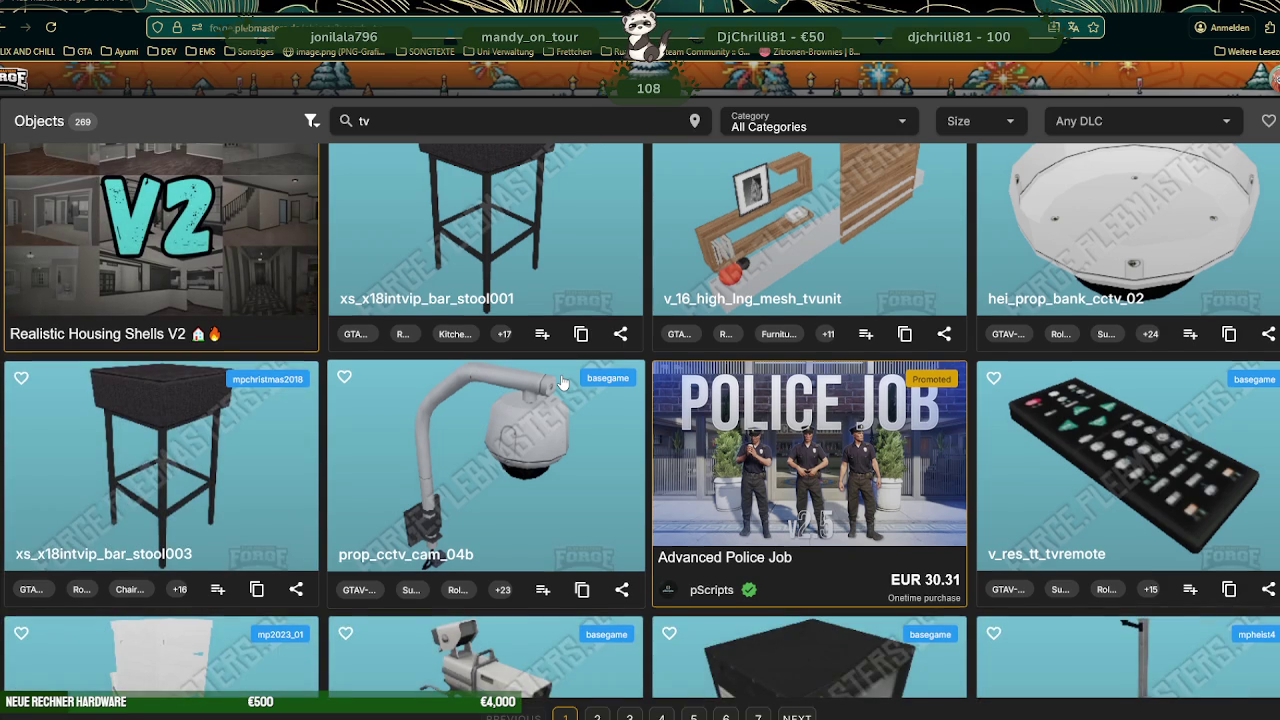
{"action": "scroll", "coordinate": [563, 383], "scroll_direction": "up", "scroll_amount": 1}
{"action": "mouse_move", "coordinate": [809, 240]}
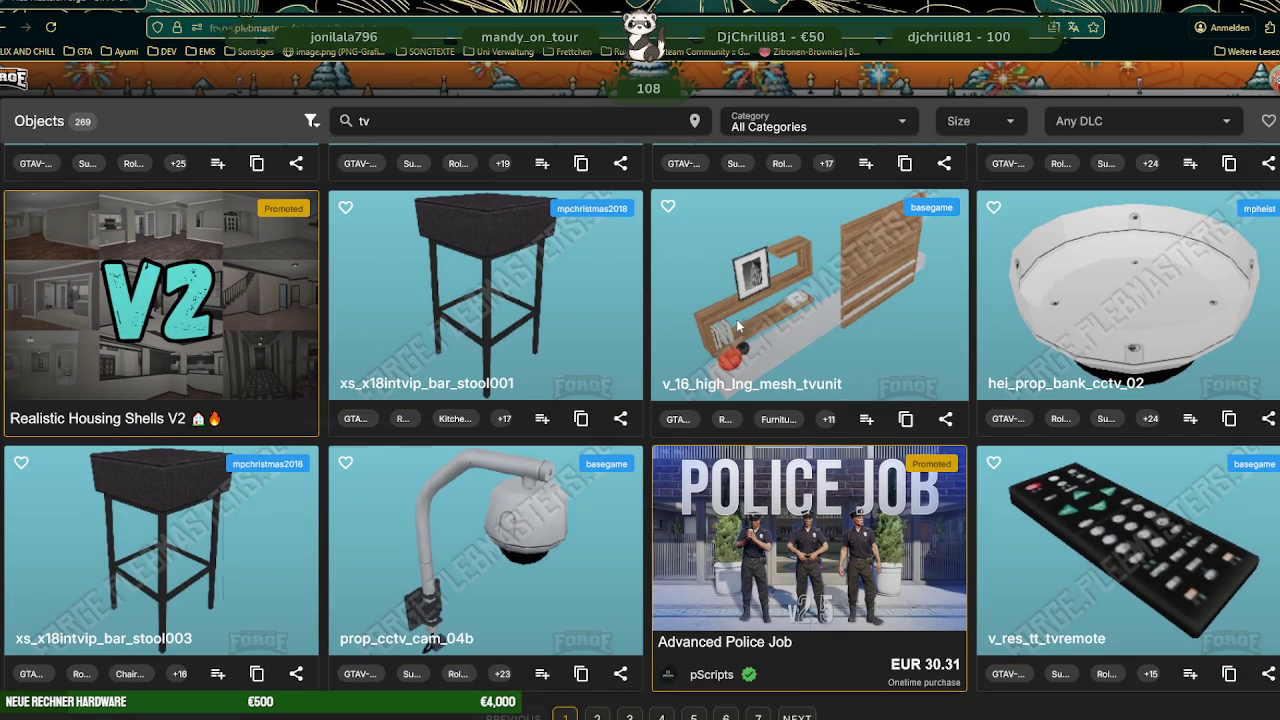
{"action": "left_click", "coordinate": [736, 319]}
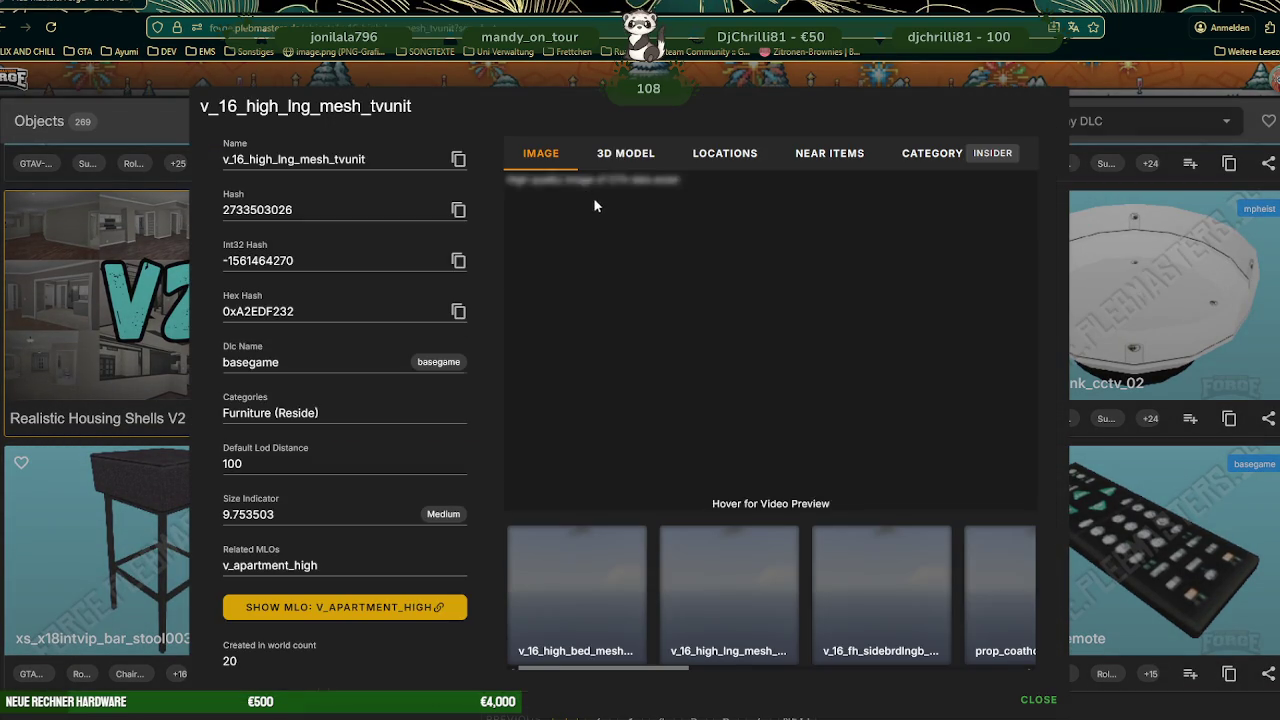
- Preview the TV unit in the 3D MODEL tab, rotating and zooming the model
{"action": "left_click", "coordinate": [626, 153]}
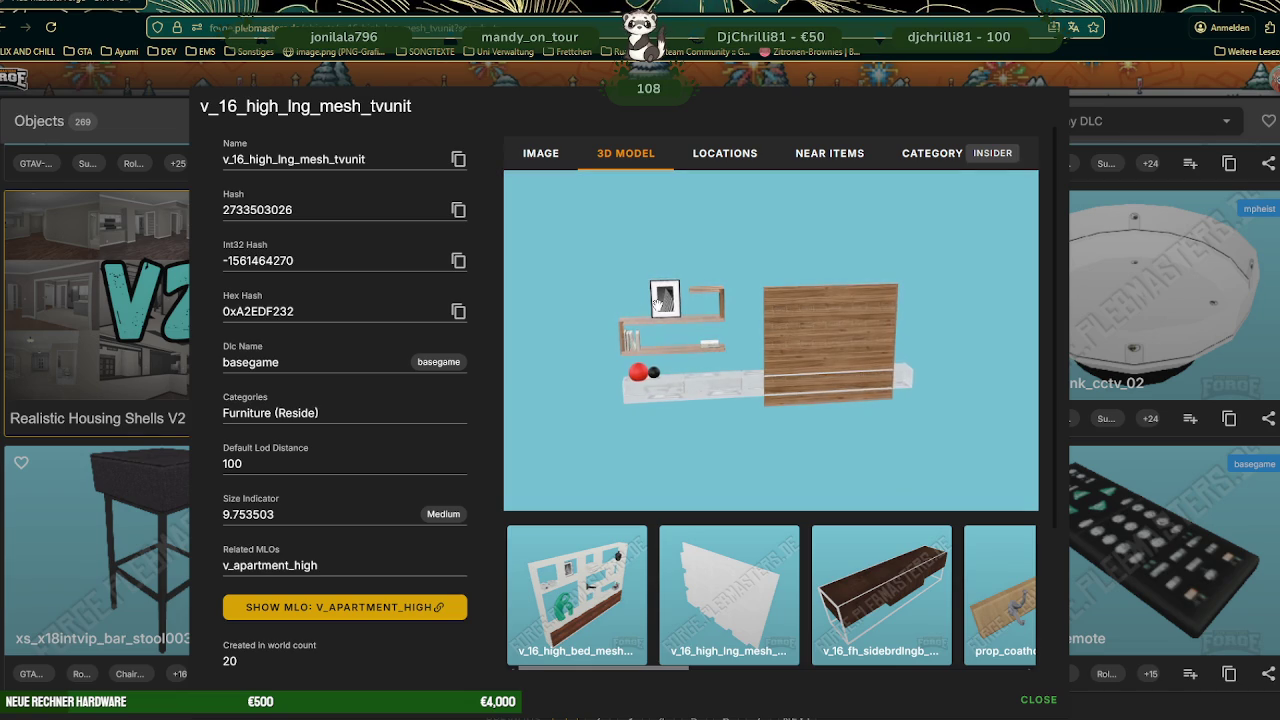
{"action": "left_click_drag", "start_coordinate": [657, 302], "coordinate": [870, 346]}
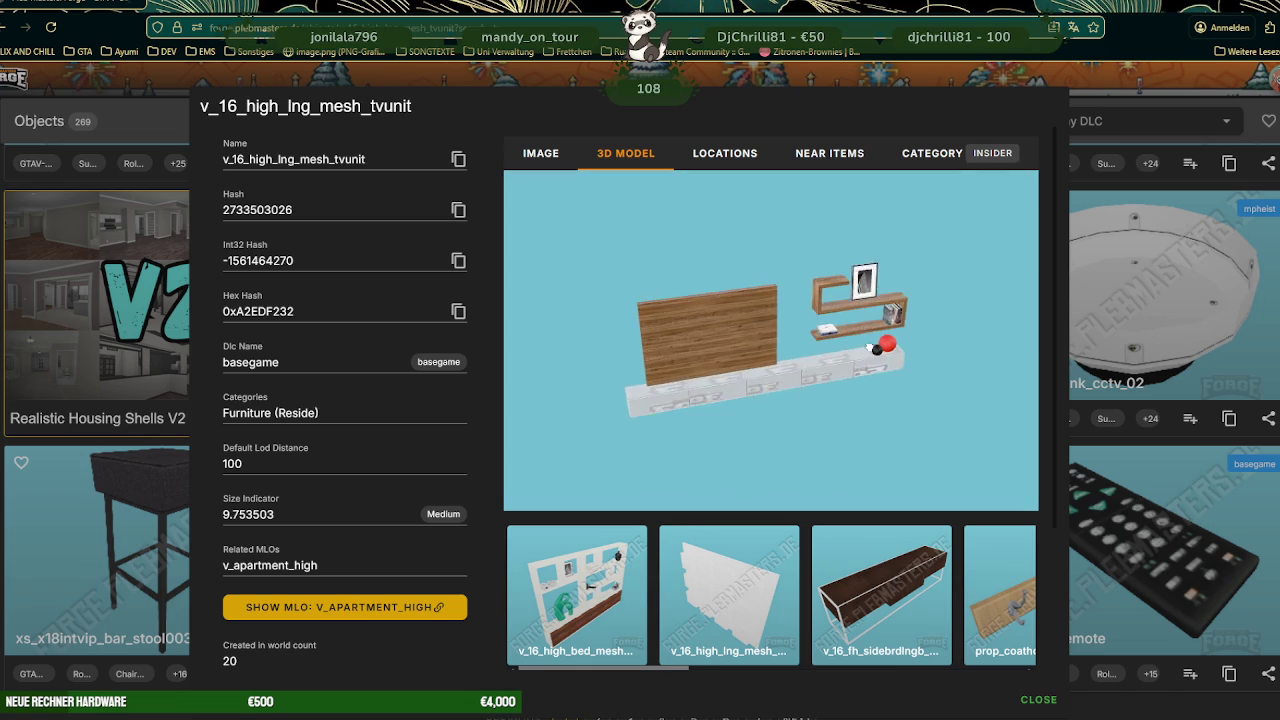
{"action": "scroll", "coordinate": [860, 350], "scroll_direction": "up", "scroll_amount": 2}
{"action": "scroll", "coordinate": [830, 360], "scroll_direction": "up", "scroll_amount": 3}
{"action": "scroll", "coordinate": [800, 368], "scroll_direction": "up", "scroll_amount": 2}
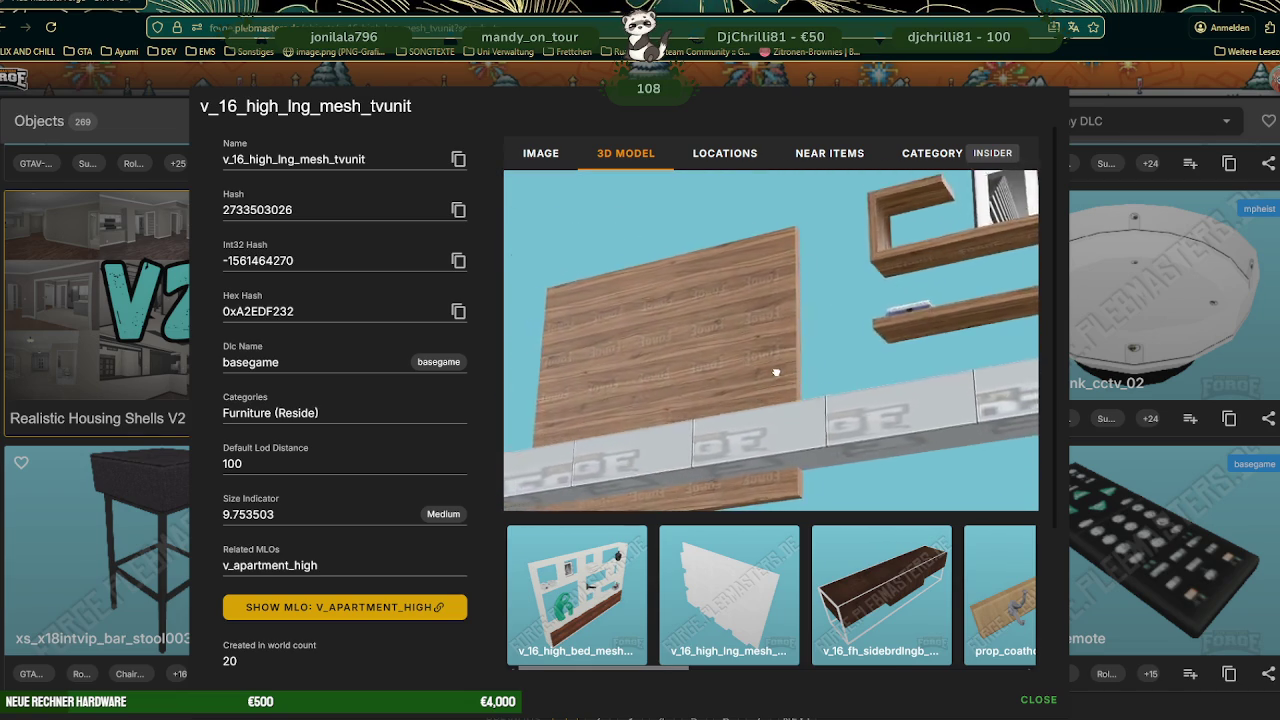
{"action": "scroll", "coordinate": [776, 372], "scroll_direction": "down", "scroll_amount": 5}
{"action": "mouse_move", "coordinate": [776, 372]}
{"action": "left_mouse_down"}
{"action": "mouse_move", "coordinate": [771, 404]}
{"action": "mouse_move", "coordinate": [808, 371]}
{"action": "left_mouse_up"}
{"action": "scroll", "coordinate": [808, 371], "scroll_direction": "down", "scroll_amount": 2}
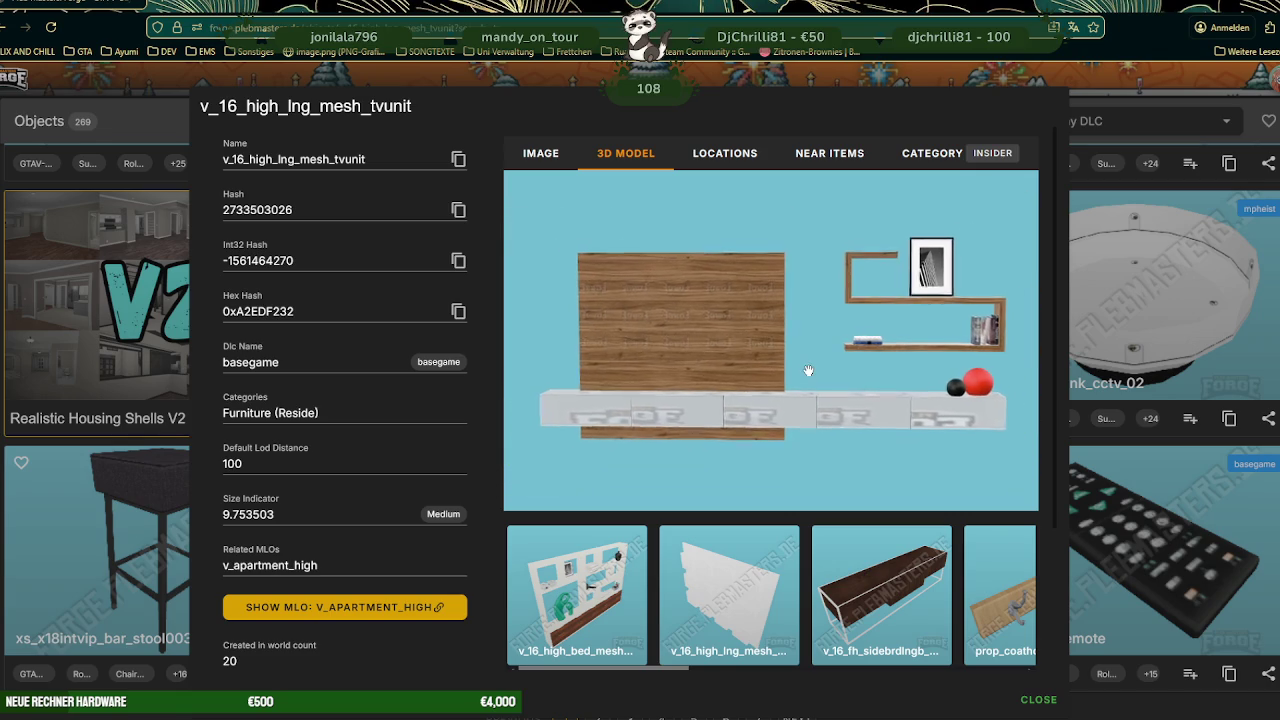
- Browse the related items strip, then close the tvunit details to return to the results
{"action": "scroll", "coordinate": [820, 585], "scroll_direction": "right", "scroll_amount": 2}
{"action": "scroll", "coordinate": [822, 586], "scroll_direction": "right", "scroll_amount": 1}
{"action": "scroll", "coordinate": [826, 587], "scroll_direction": "right", "scroll_amount": 3}
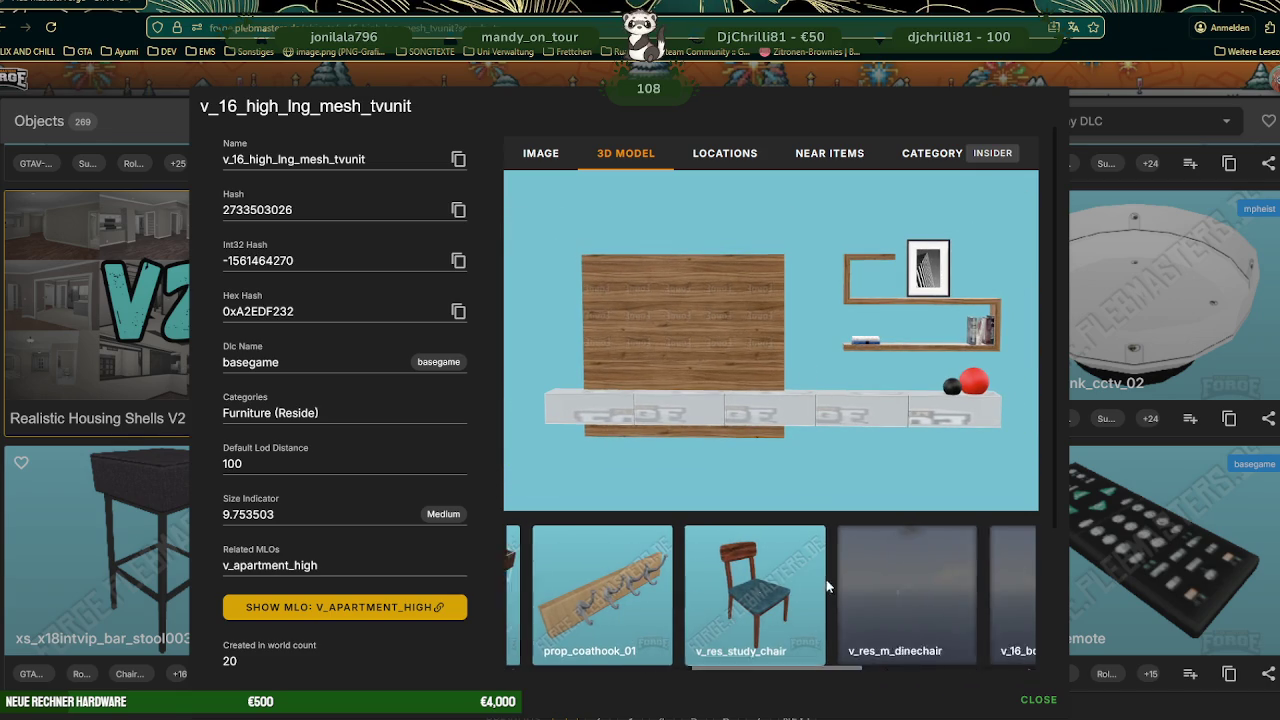
{"action": "scroll", "coordinate": [826, 585], "scroll_direction": "right", "scroll_amount": 1}
{"action": "scroll", "coordinate": [828, 575], "scroll_direction": "right", "scroll_amount": 2}
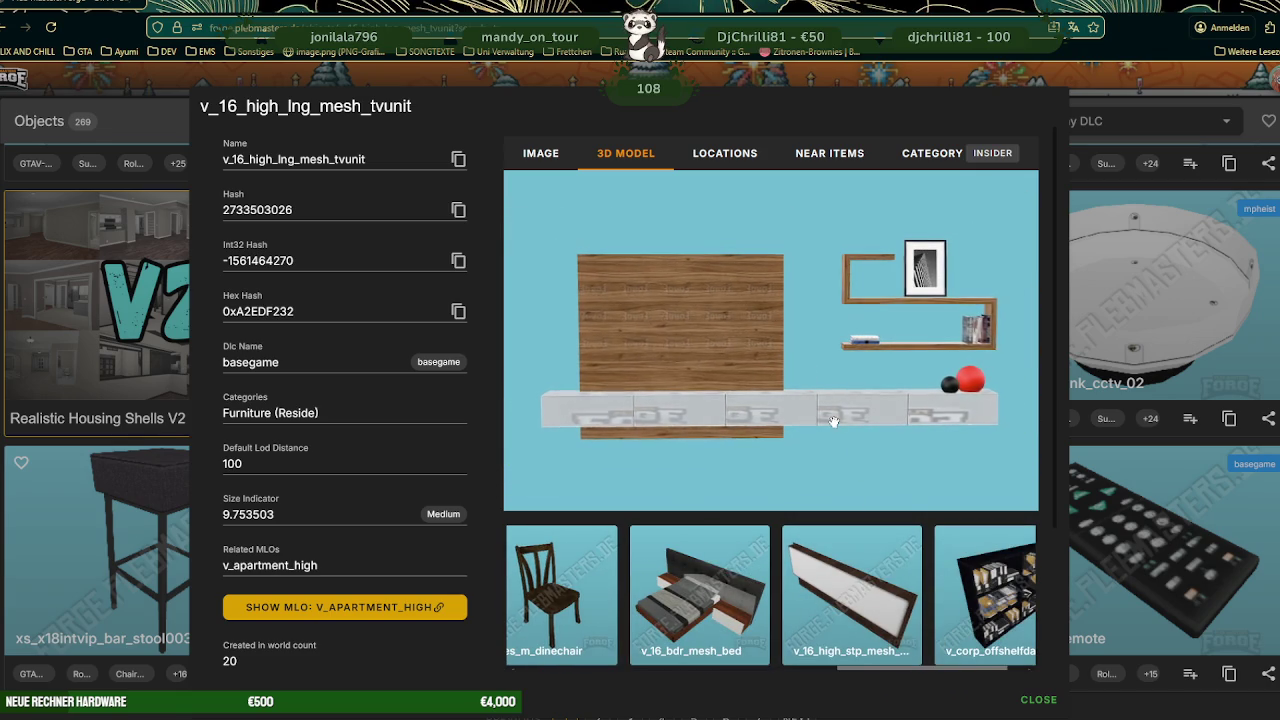
{"action": "scroll", "coordinate": [1000, 410], "scroll_direction": "down", "scroll_amount": 1}
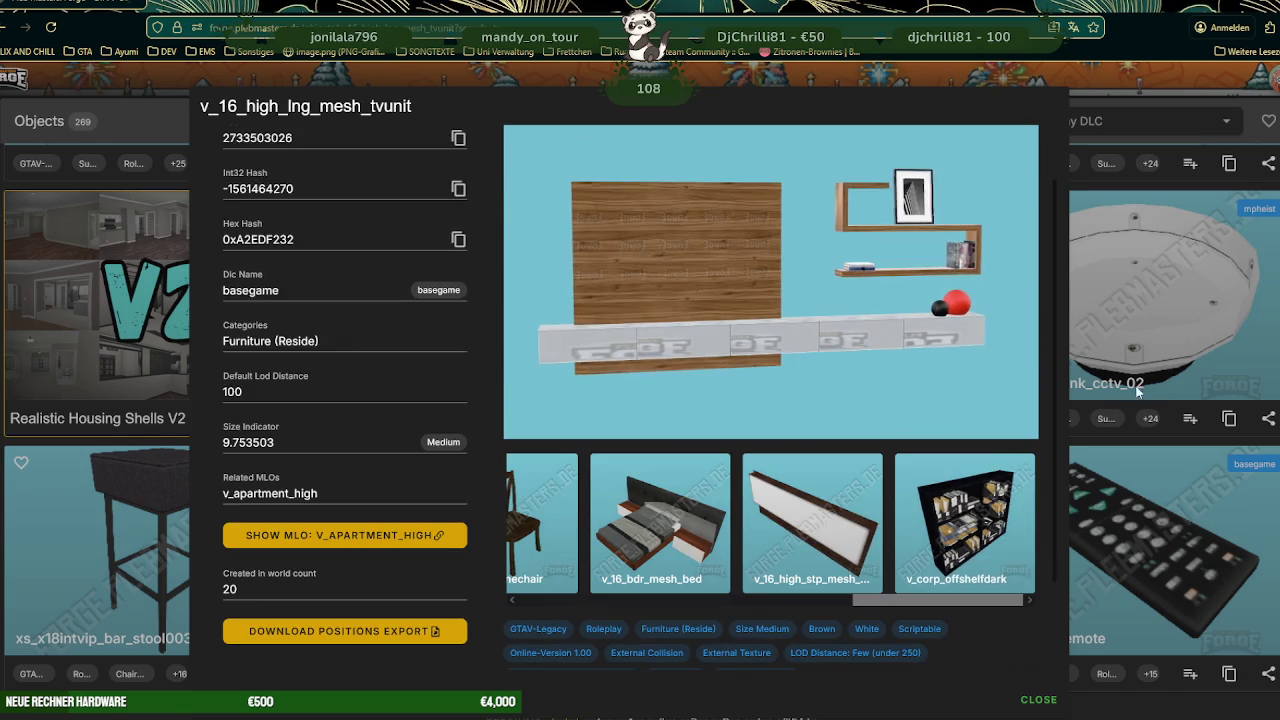
{"action": "left_click", "coordinate": [1153, 351]}
{"action": "scroll", "coordinate": [814, 452], "scroll_direction": "down", "scroll_amount": 3}
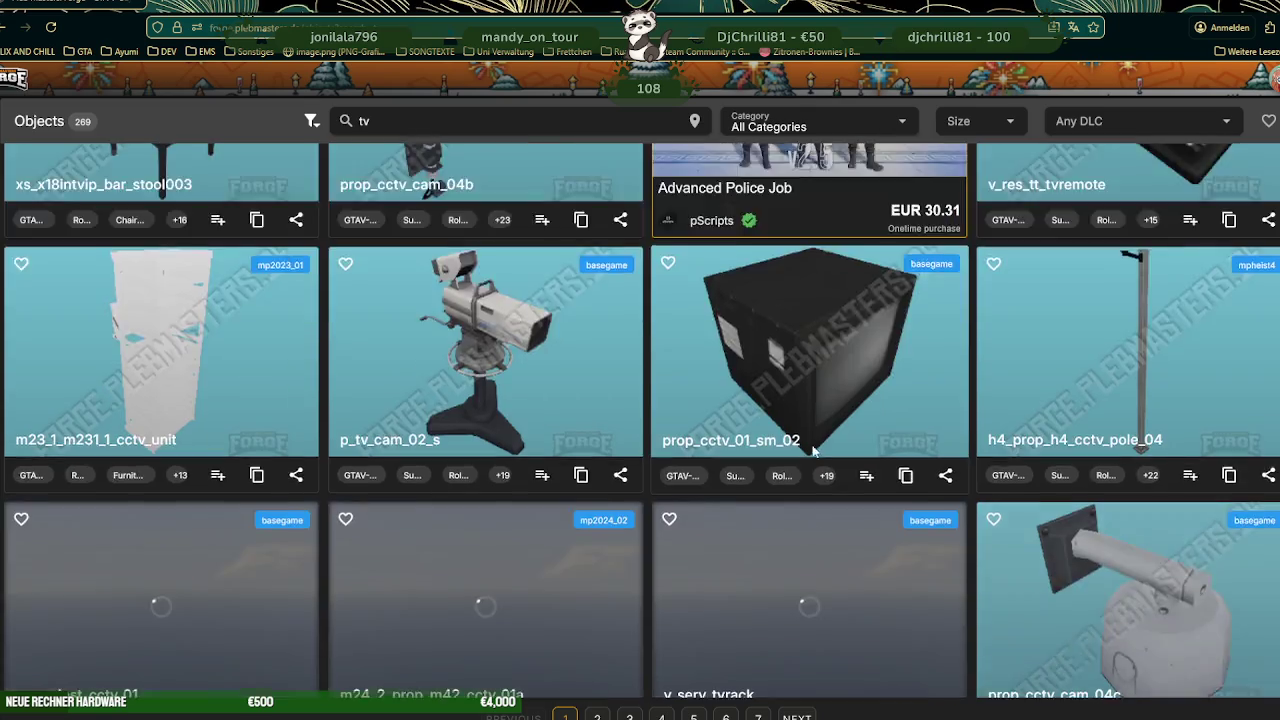
- Scroll past hei_int_heist_lng_tvunit and go to the second page of 'tv' results
{"action": "scroll", "coordinate": [810, 450], "scroll_direction": "down", "scroll_amount": 3}
{"action": "scroll", "coordinate": [807, 450], "scroll_direction": "down", "scroll_amount": 2}
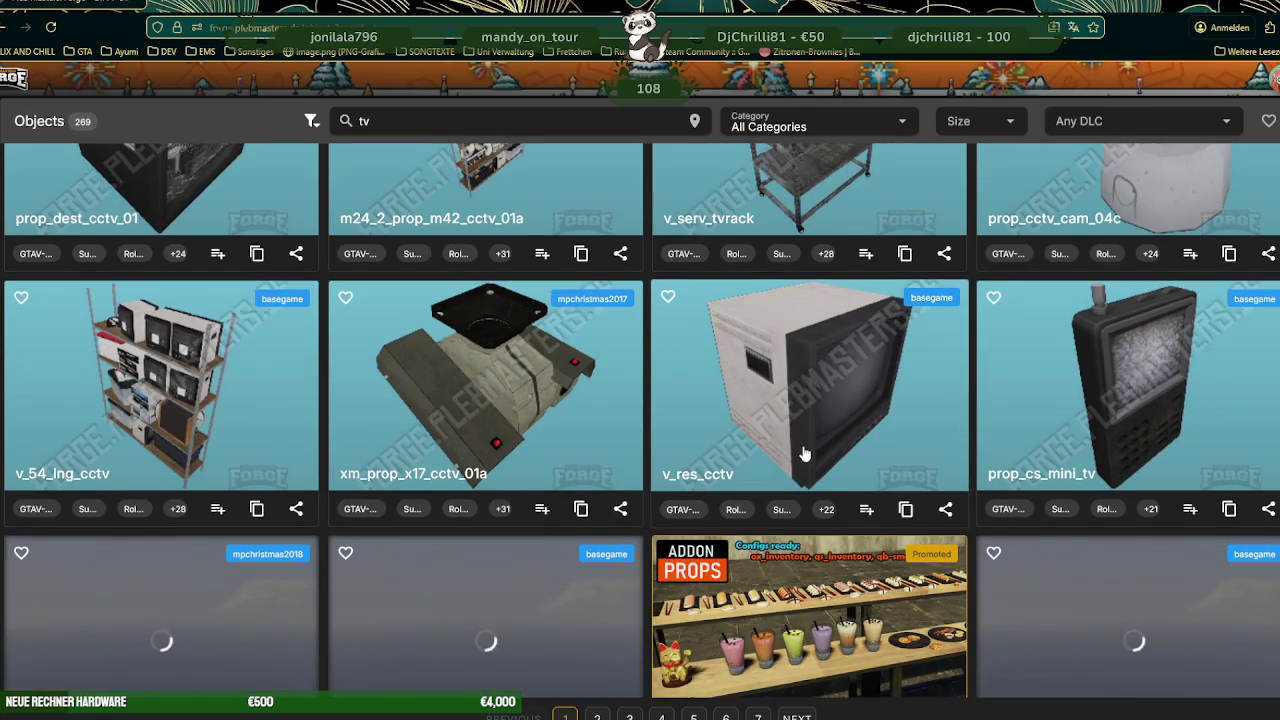
{"action": "scroll", "coordinate": [805, 455], "scroll_direction": "down", "scroll_amount": 1}
{"action": "scroll", "coordinate": [806, 457], "scroll_direction": "down", "scroll_amount": 1}
{"action": "scroll", "coordinate": [808, 460], "scroll_direction": "down", "scroll_amount": 1}
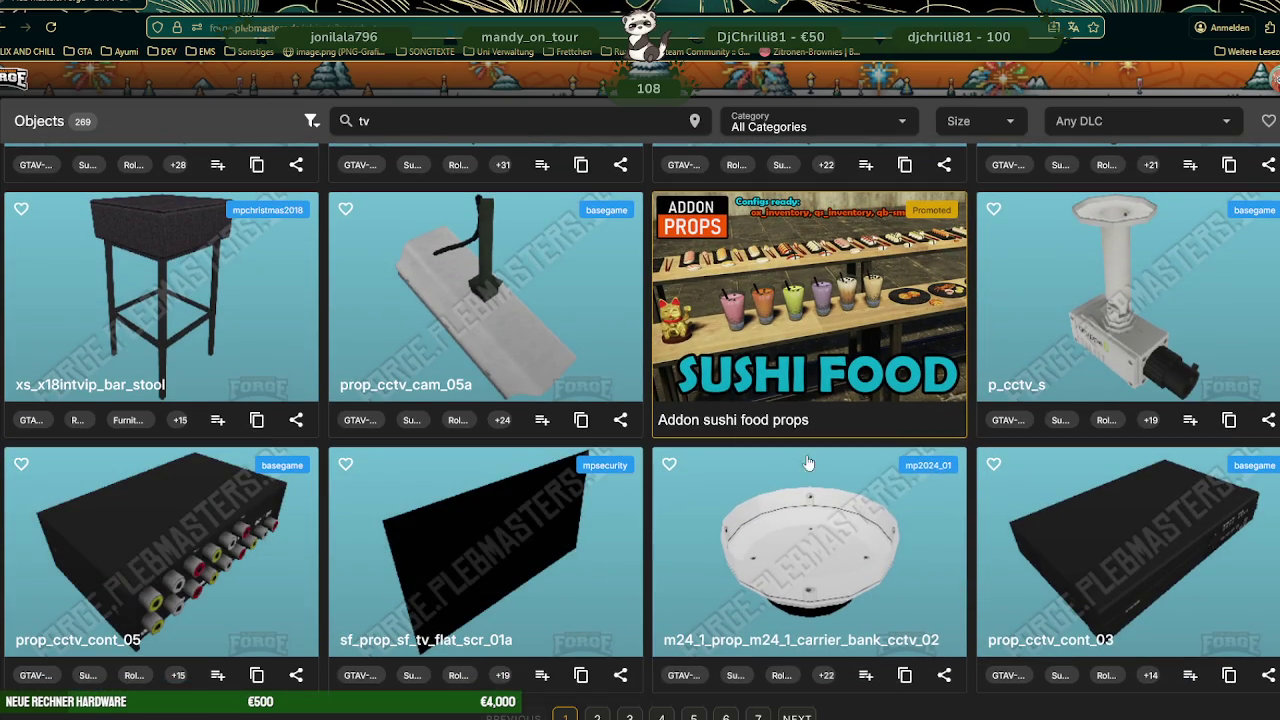
{"action": "left_click", "coordinate": [597, 717]}
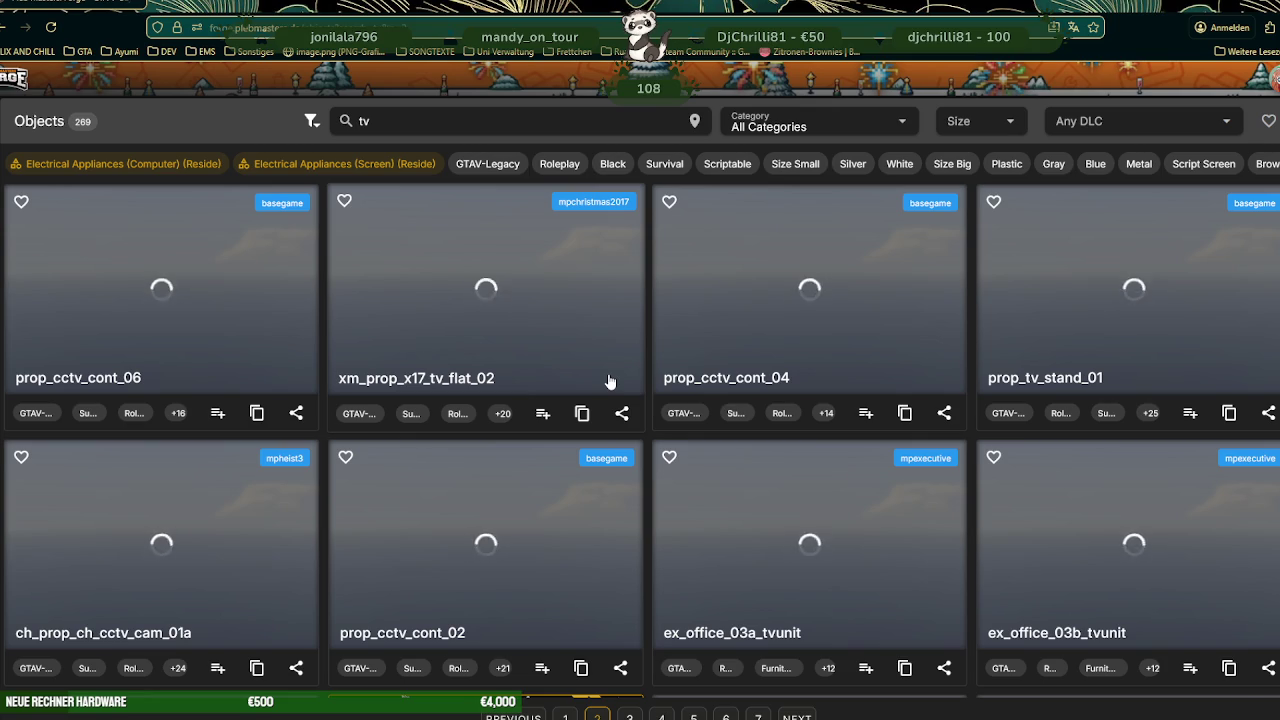
- Look through the second page of 'tv' results and move on to page three
{"action": "scroll", "coordinate": [618, 378], "scroll_direction": "down", "scroll_amount": 3}
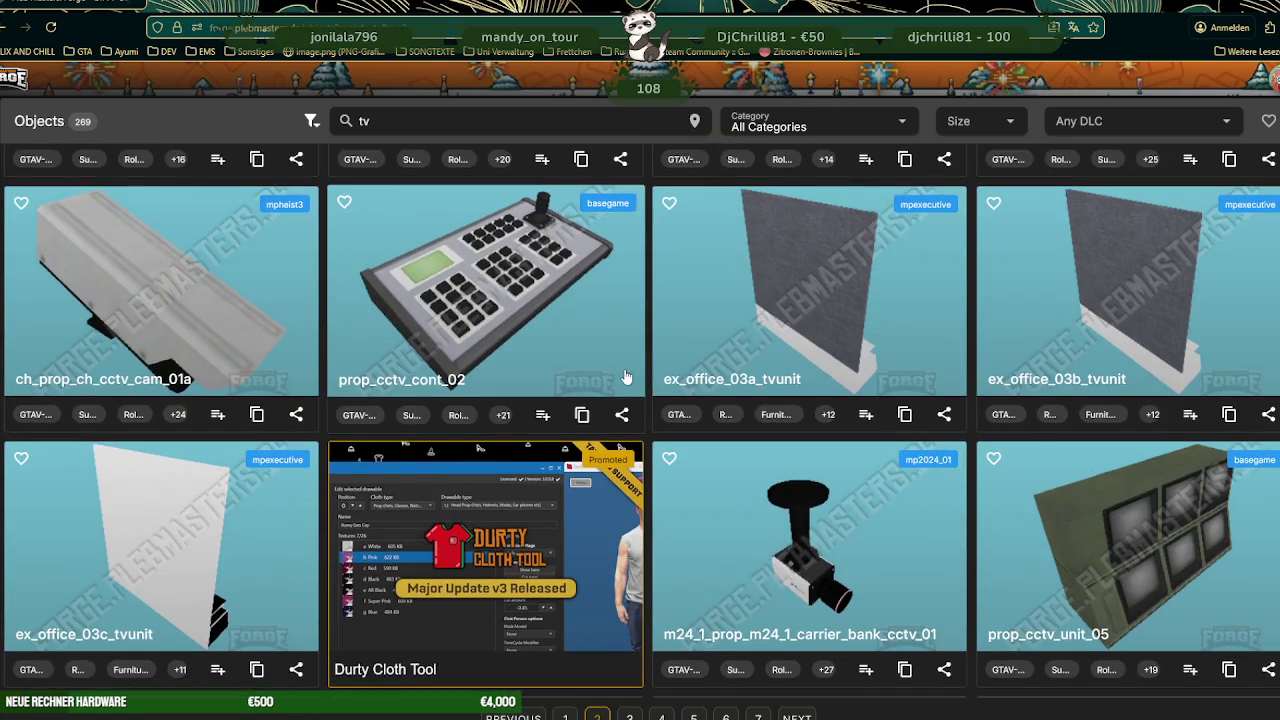
{"action": "scroll", "coordinate": [626, 380], "scroll_direction": "down", "scroll_amount": 2}
{"action": "scroll", "coordinate": [628, 385], "scroll_direction": "down", "scroll_amount": 3}
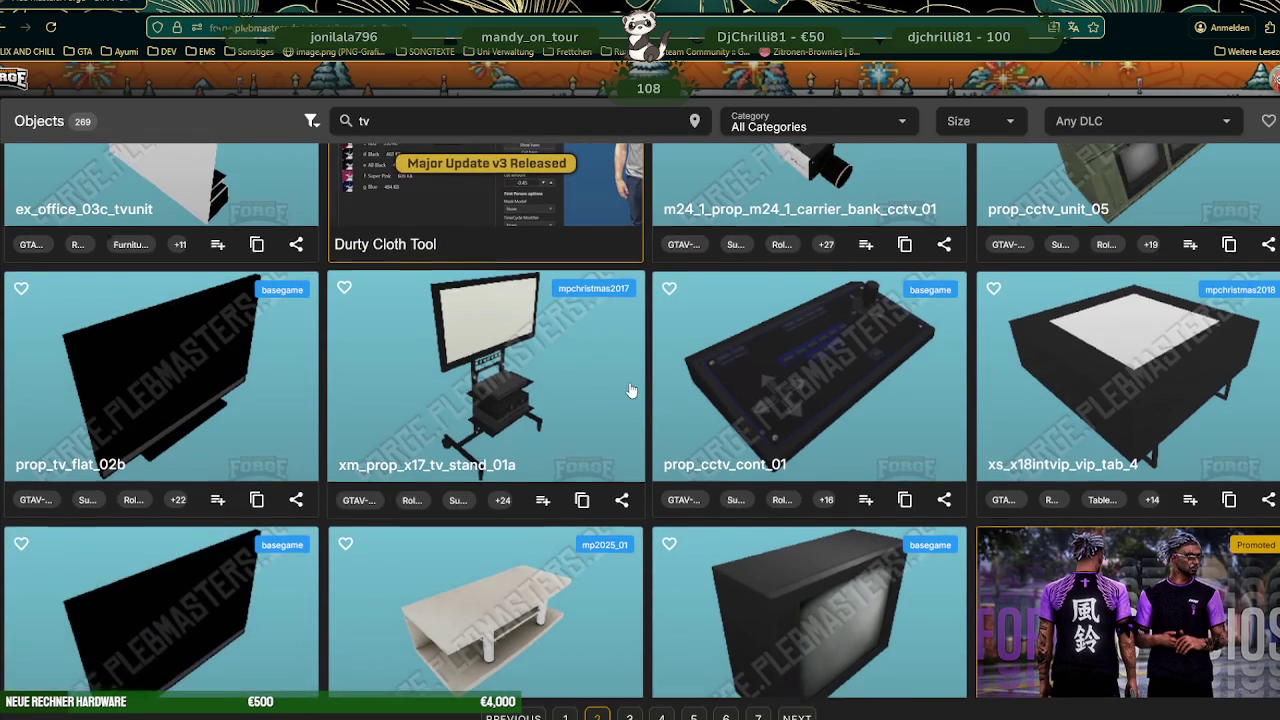
{"action": "scroll", "coordinate": [631, 390], "scroll_direction": "down", "scroll_amount": 1}
{"action": "scroll", "coordinate": [631, 389], "scroll_direction": "down", "scroll_amount": 1}
{"action": "scroll", "coordinate": [631, 387], "scroll_direction": "down", "scroll_amount": 2}
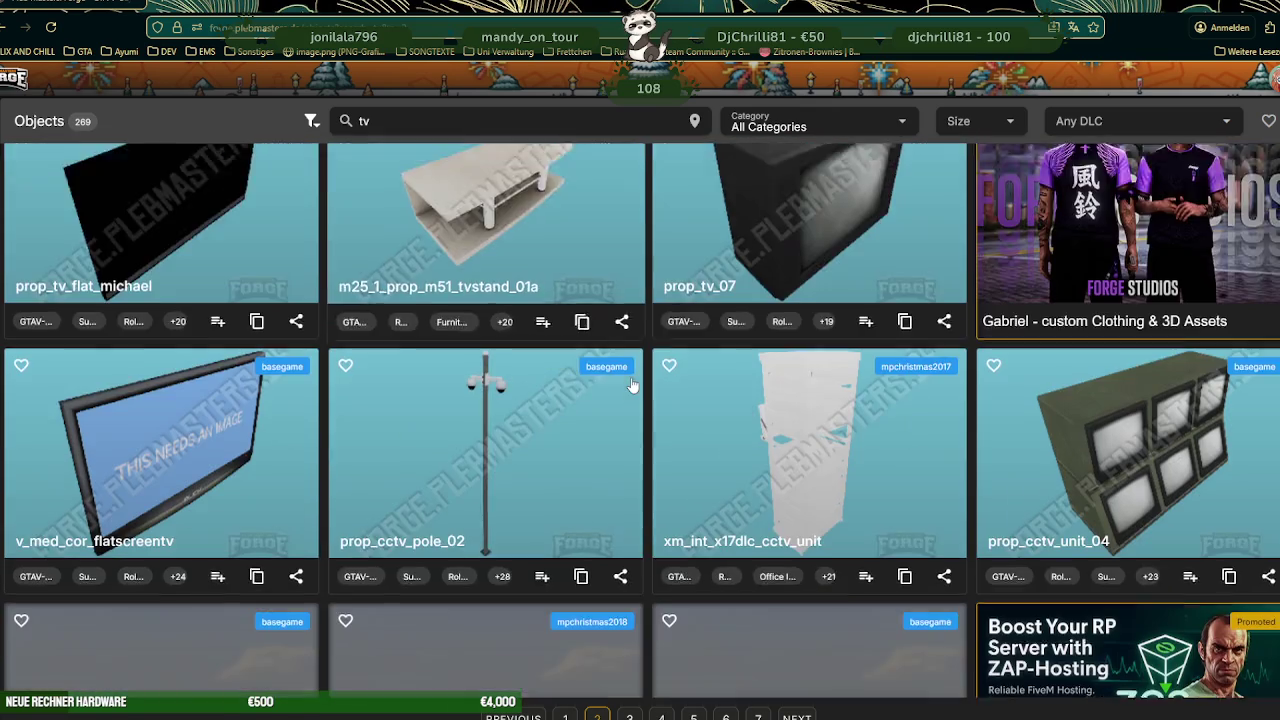
{"action": "scroll", "coordinate": [632, 385], "scroll_direction": "down", "scroll_amount": 2}
{"action": "scroll", "coordinate": [633, 386], "scroll_direction": "down", "scroll_amount": 2}
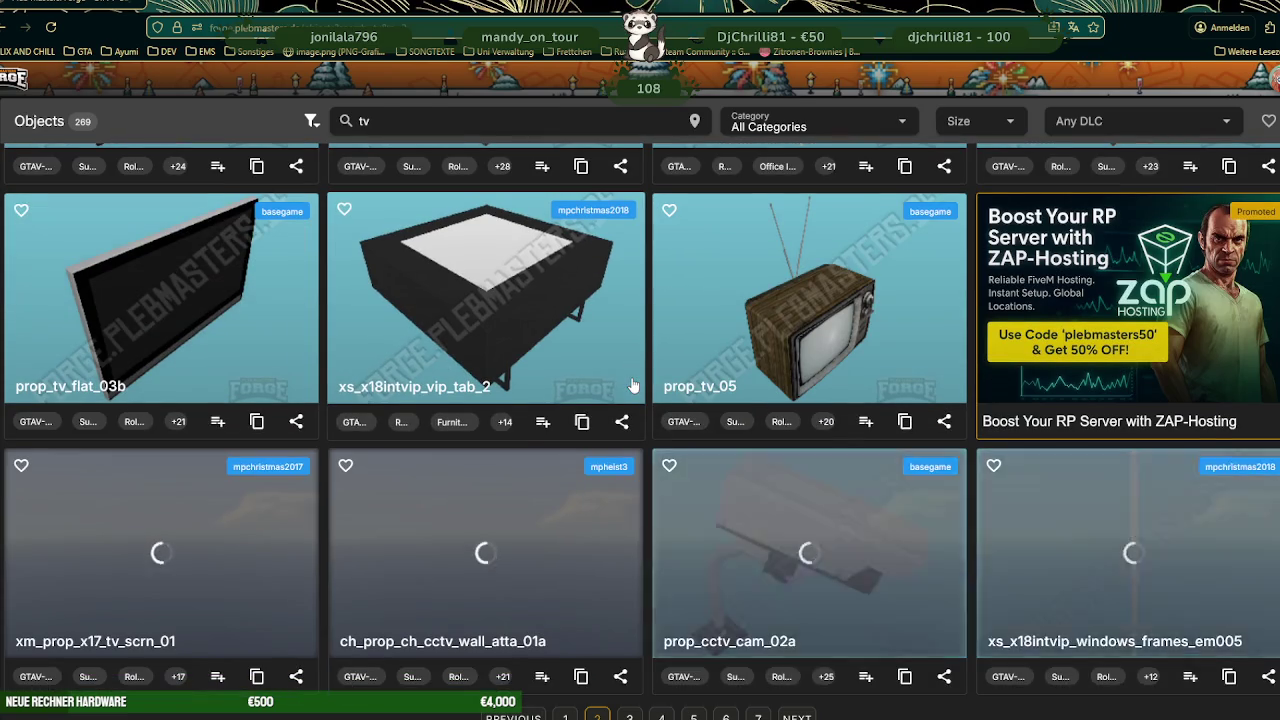
{"action": "scroll", "coordinate": [633, 388], "scroll_direction": "down", "scroll_amount": 2}
{"action": "scroll", "coordinate": [630, 387], "scroll_direction": "down", "scroll_amount": 1}
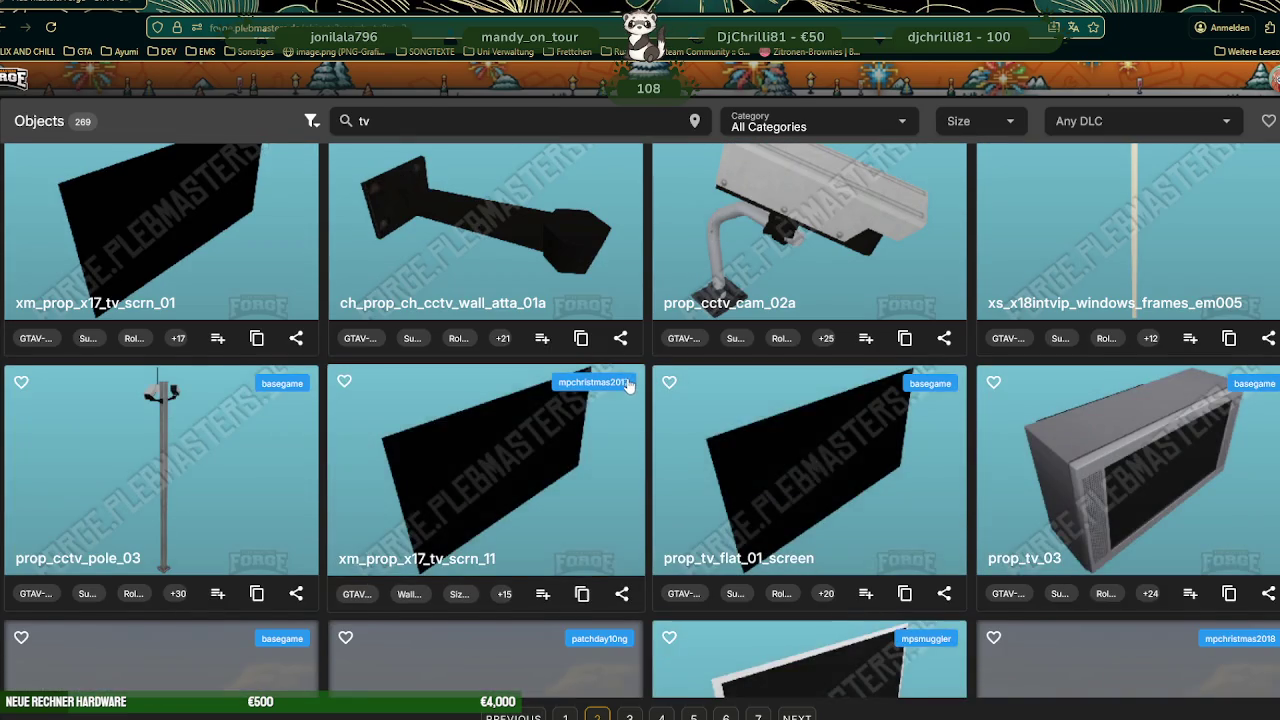
{"action": "scroll", "coordinate": [629, 386], "scroll_direction": "down", "scroll_amount": 2}
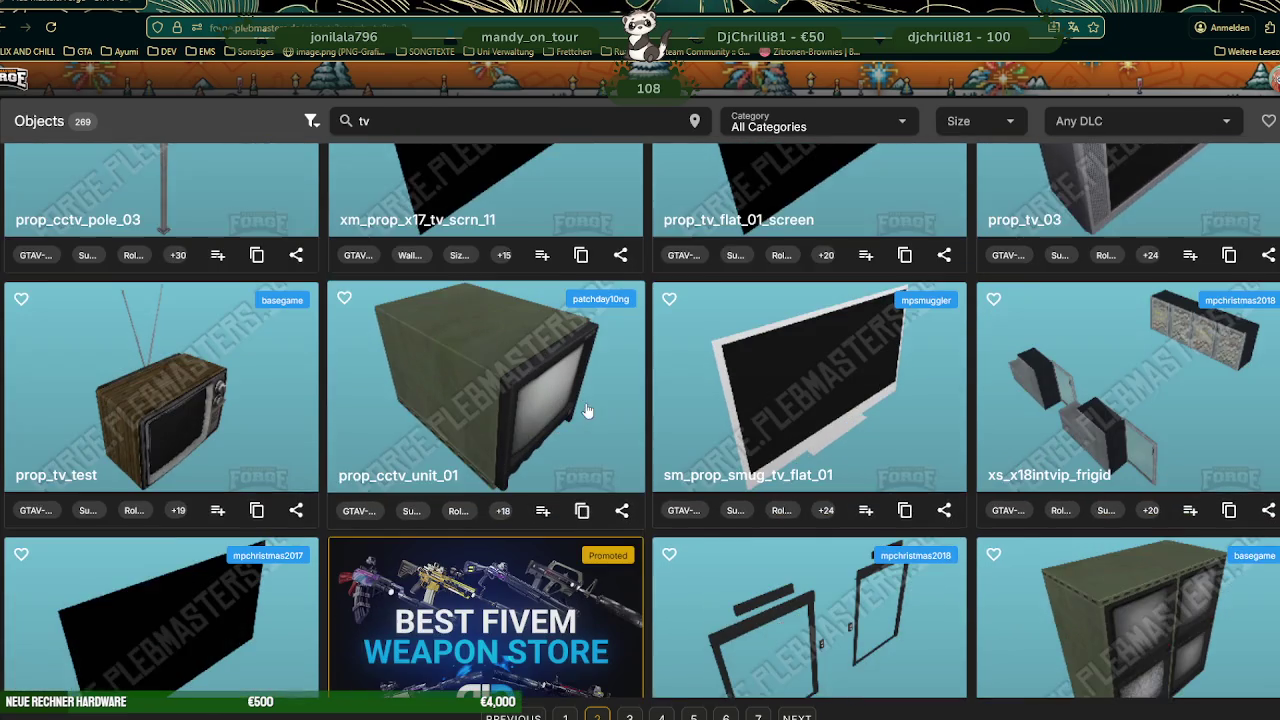
{"action": "scroll", "coordinate": [588, 411], "scroll_direction": "down", "scroll_amount": 1}
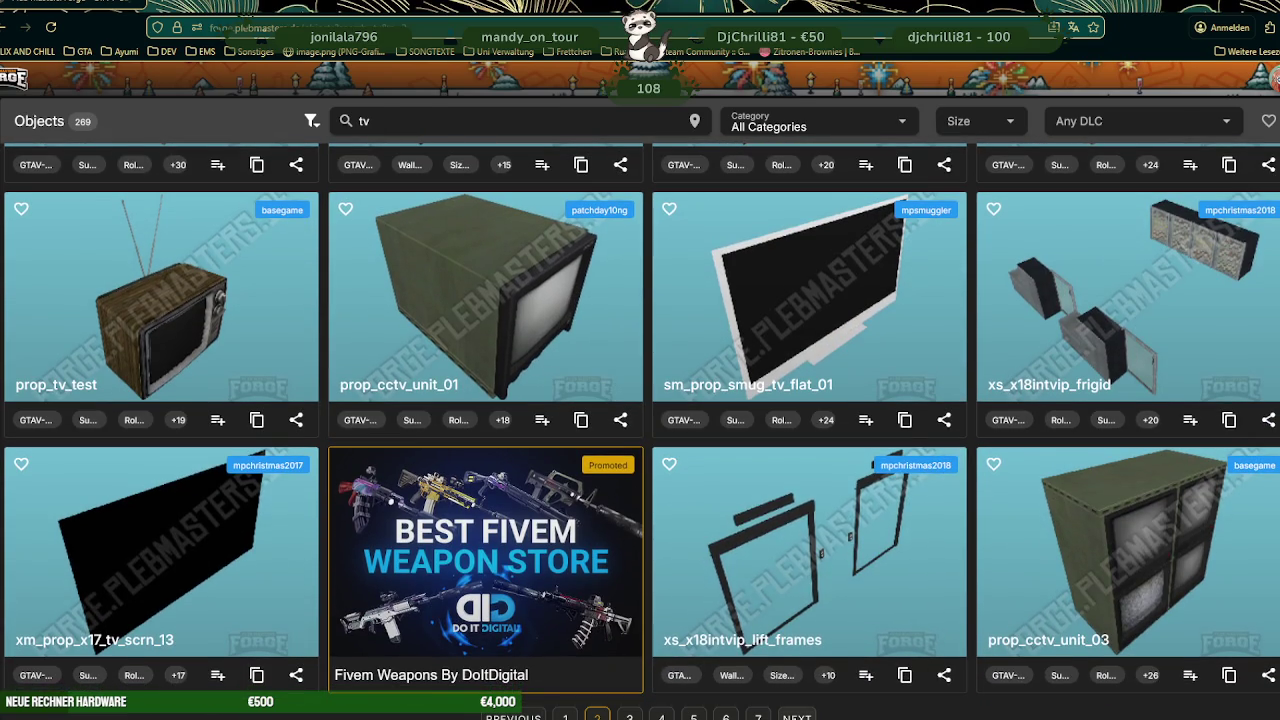
{"action": "left_click", "coordinate": [797, 716]}
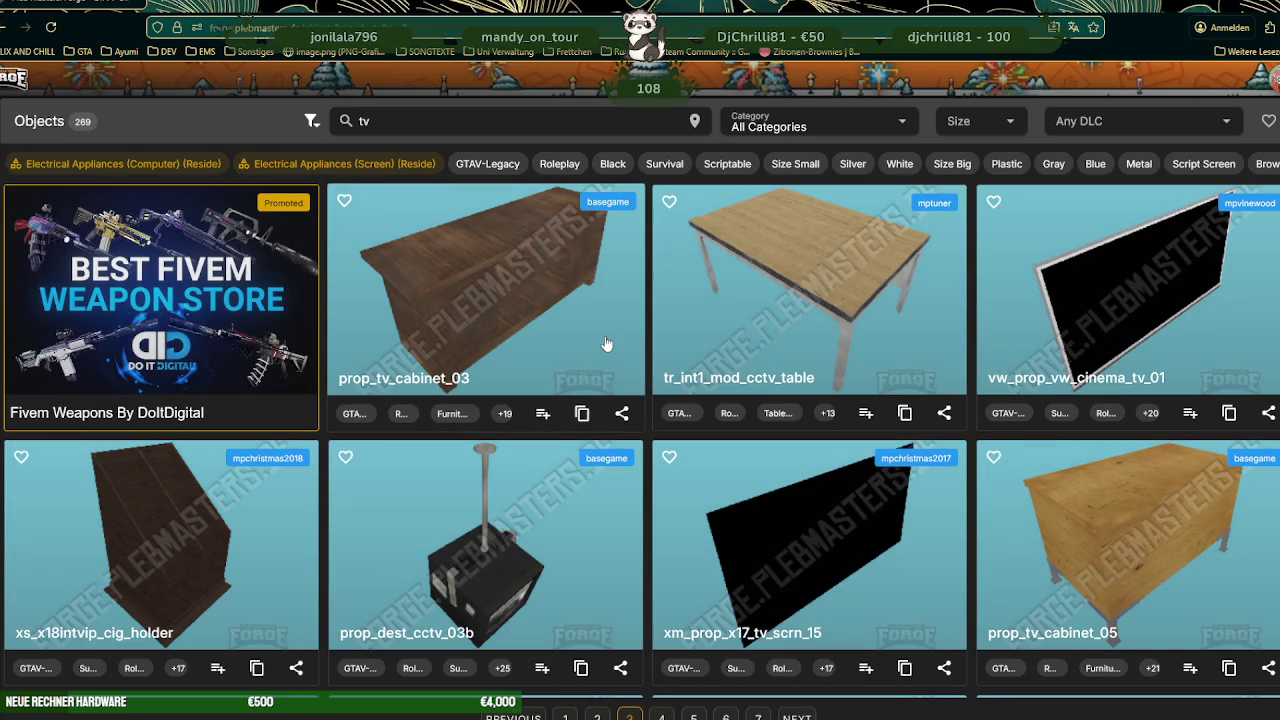
- Look through the third page of 'tv' results, then switch back to Blender
{"action": "scroll", "coordinate": [607, 348], "scroll_direction": "down", "scroll_amount": 3}
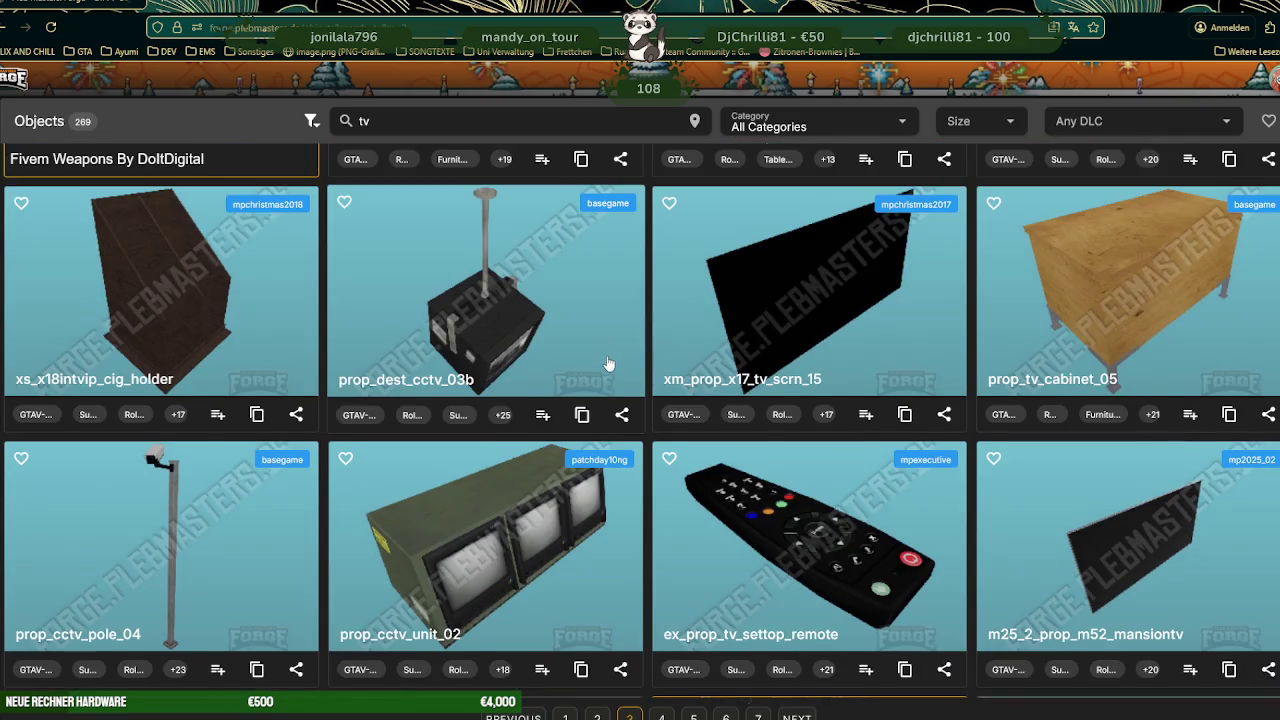
{"action": "scroll", "coordinate": [608, 364], "scroll_direction": "down", "scroll_amount": 3}
{"action": "scroll", "coordinate": [605, 370], "scroll_direction": "down", "scroll_amount": 1}
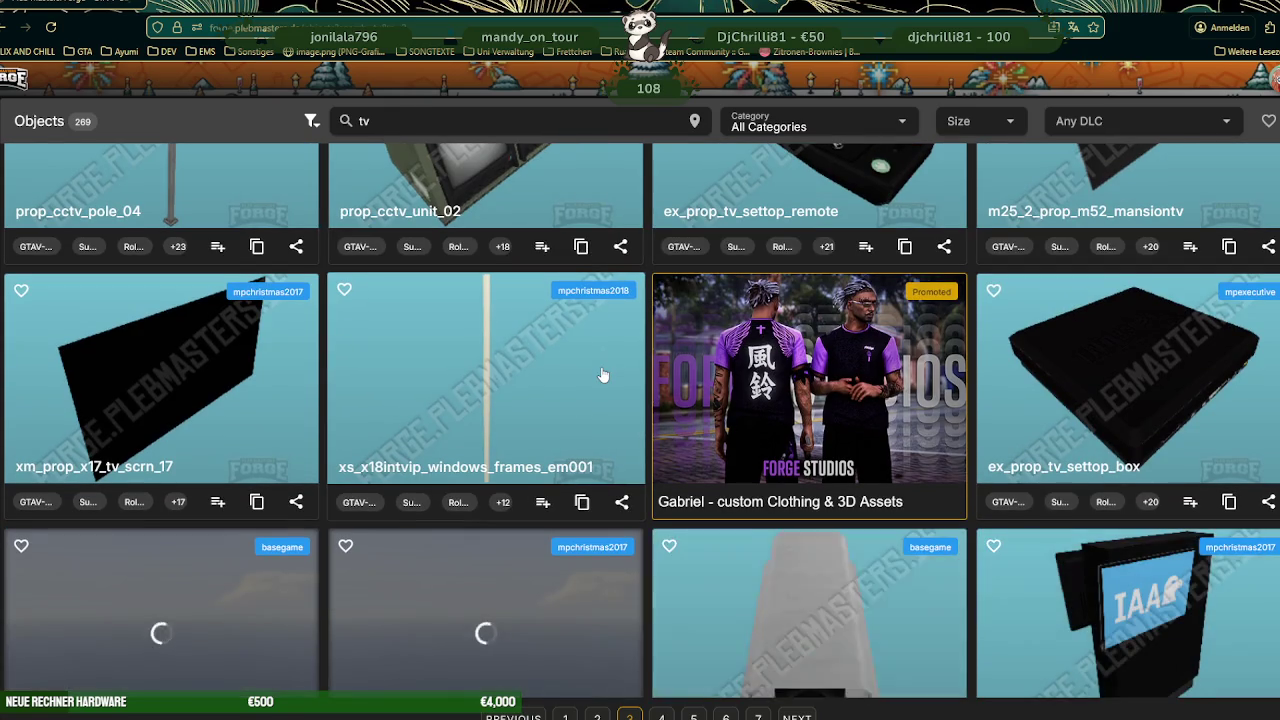
{"action": "scroll", "coordinate": [603, 378], "scroll_direction": "down", "scroll_amount": 3}
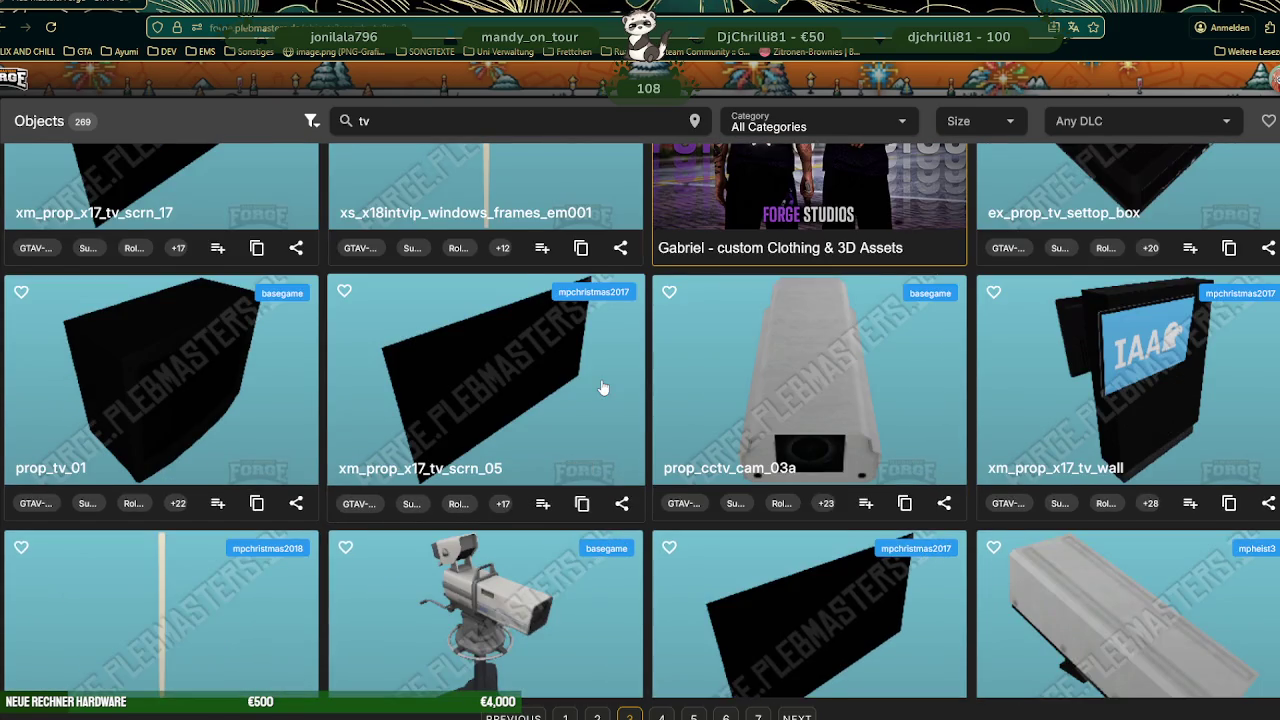
{"action": "scroll", "coordinate": [603, 388], "scroll_direction": "down", "scroll_amount": 1}
{"action": "scroll", "coordinate": [603, 388], "scroll_direction": "down", "scroll_amount": 2}
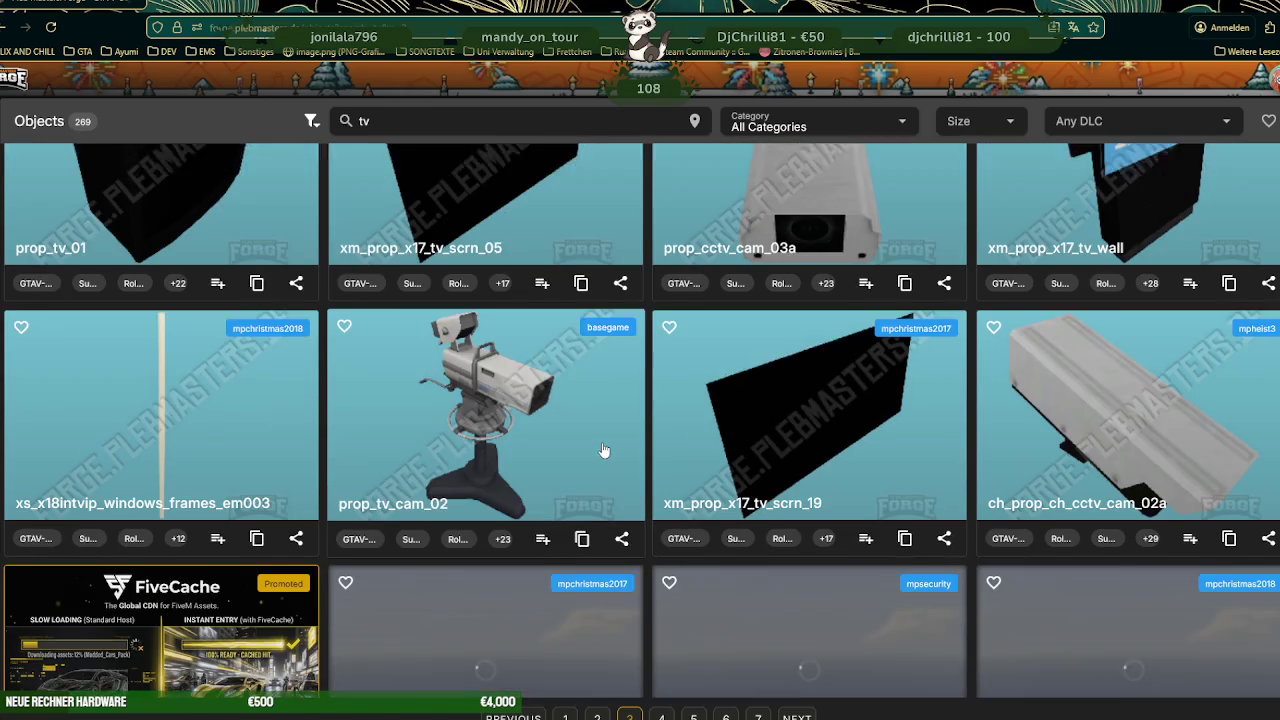
{"action": "scroll", "coordinate": [610, 520], "scroll_direction": "down", "scroll_amount": 2}
{"action": "scroll", "coordinate": [623, 516], "scroll_direction": "down", "scroll_amount": 2}
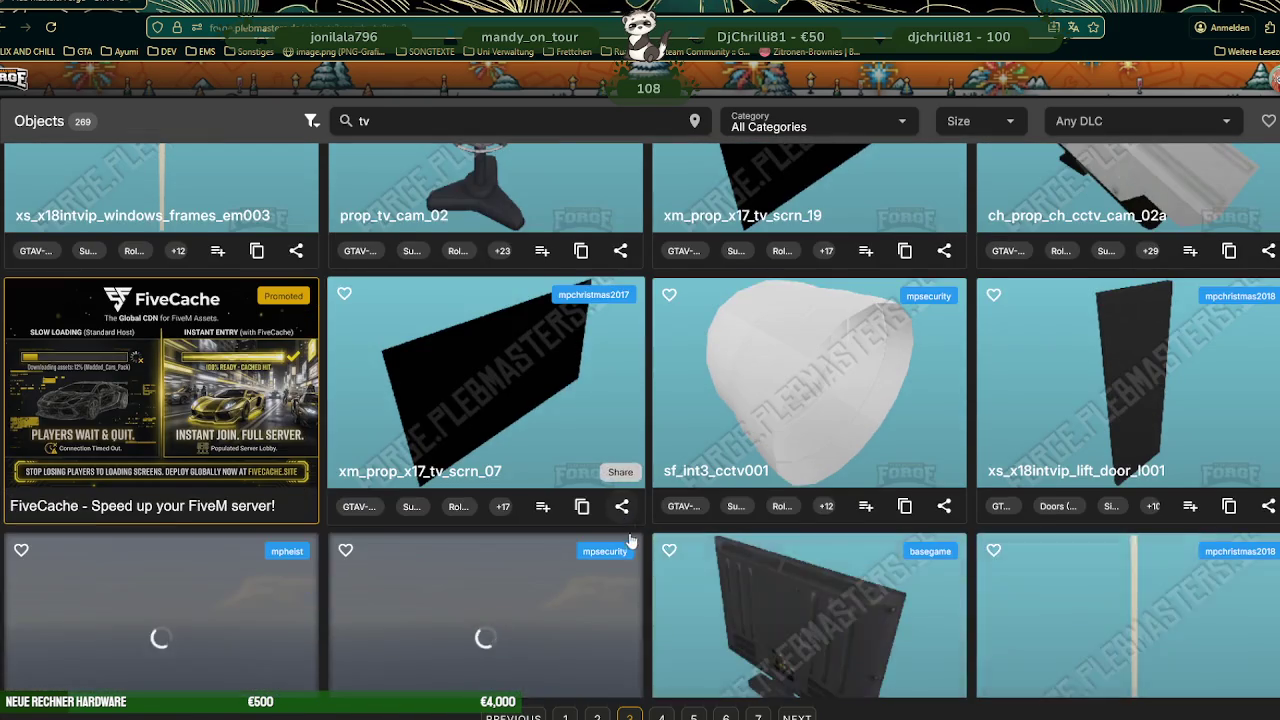
{"action": "scroll", "coordinate": [610, 528], "scroll_direction": "down", "scroll_amount": 1}
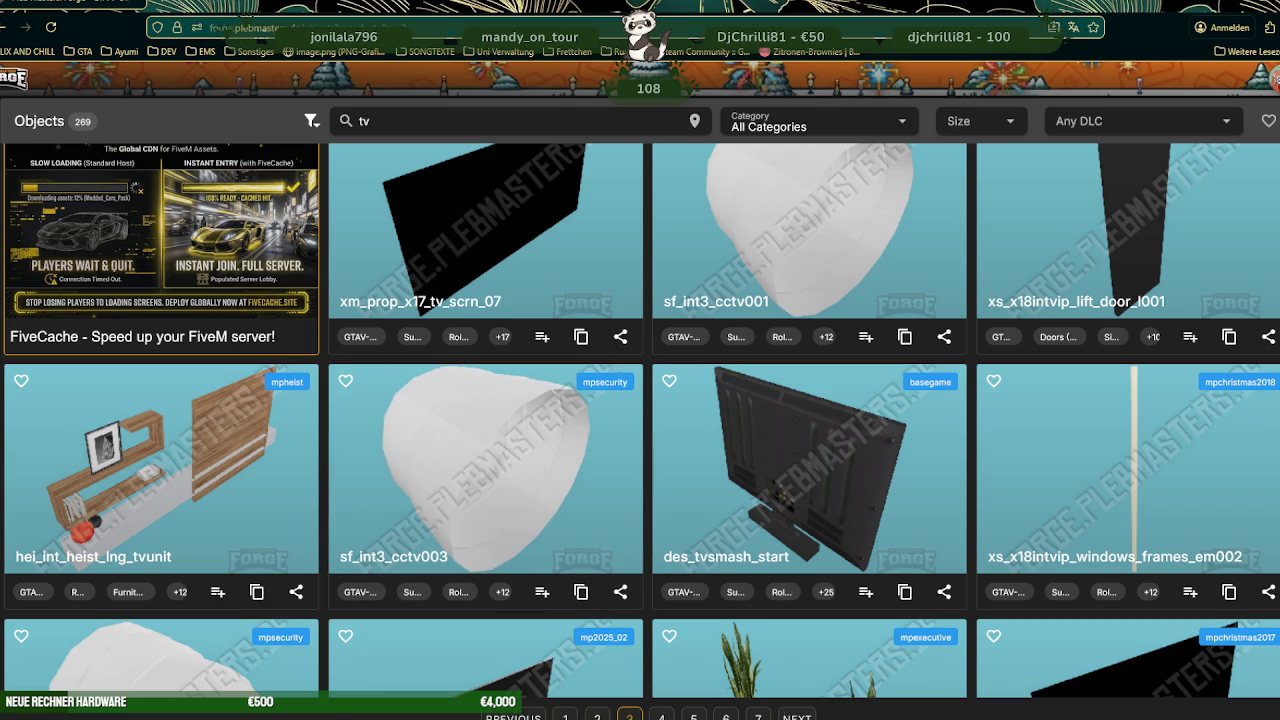
{"action": "key", "text": "alt+Tab"}
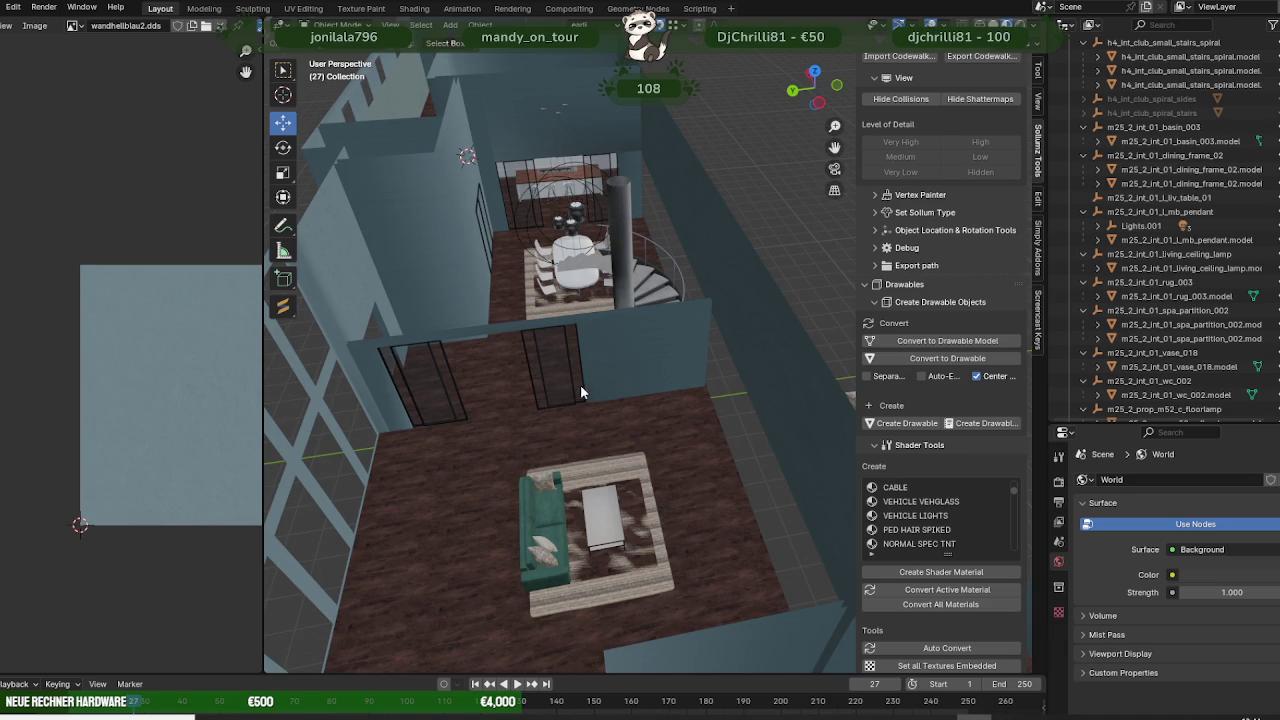
{"action": "middle_click_drag", "start_coordinate": [580, 384], "coordinate": [699, 389]}
{"action": "scroll", "coordinate": [603, 447], "scroll_direction": "up", "scroll_amount": 5}
{"action": "mouse_move", "coordinate": [603, 447]}
{"action": "middle_mouse_down"}
{"action": "mouse_move", "coordinate": [600, 479]}
{"action": "mouse_move", "coordinate": [661, 530]}
{"action": "middle_mouse_up"}
{"action": "scroll", "coordinate": [1277, 90], "scroll_direction": "up", "scroll_amount": 3}
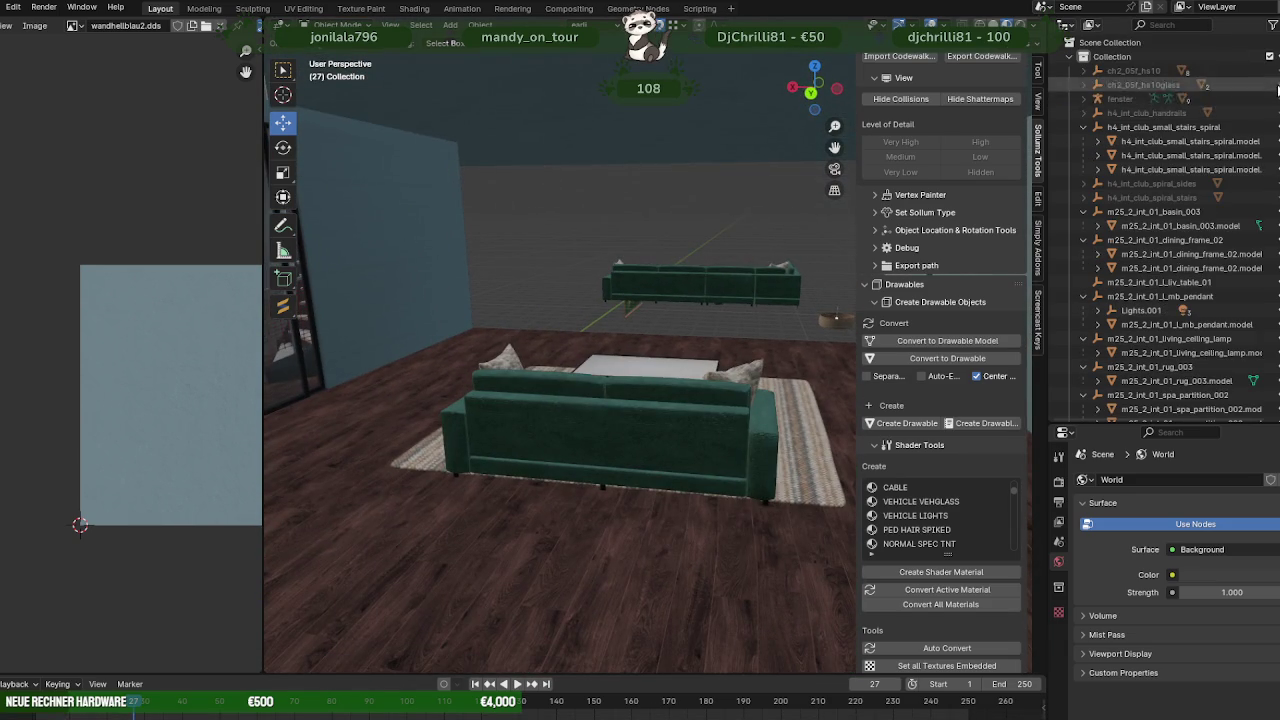
{"action": "scroll", "coordinate": [1277, 110], "scroll_direction": "down", "scroll_amount": 1}
{"action": "scroll", "coordinate": [1277, 170], "scroll_direction": "down", "scroll_amount": 5}
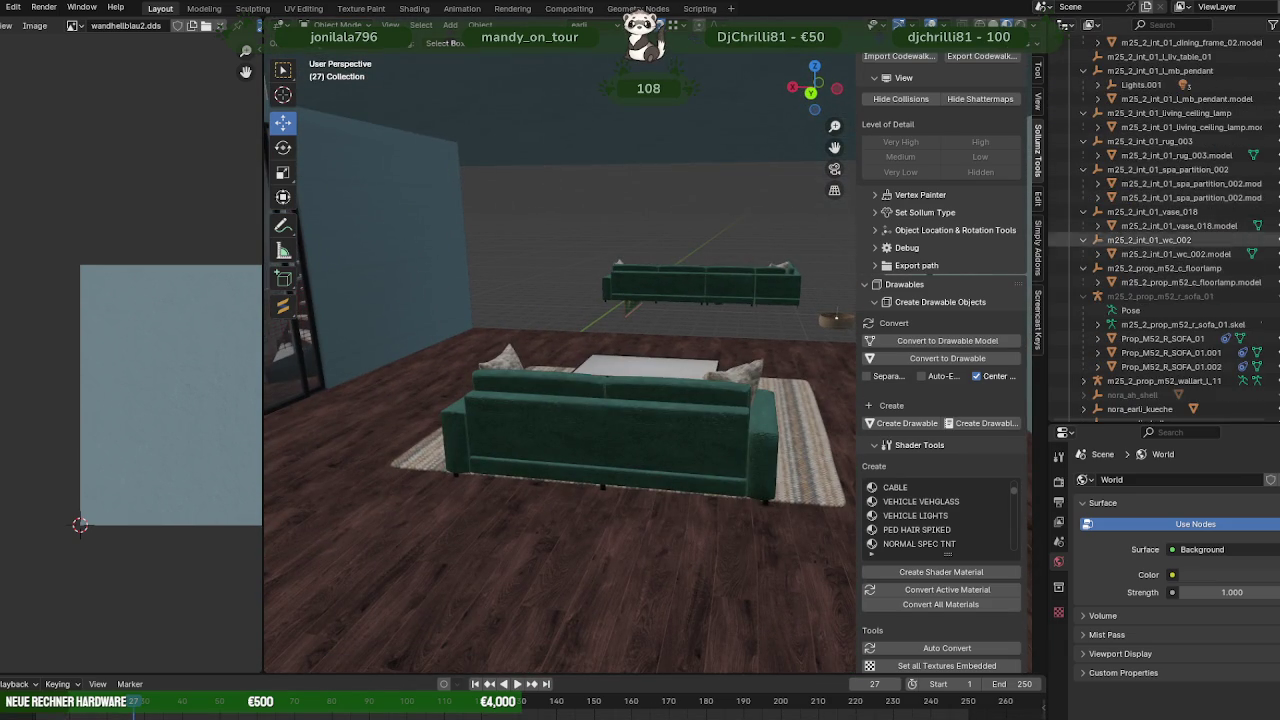
{"action": "scroll", "coordinate": [1270, 240], "scroll_direction": "down", "scroll_amount": 2}
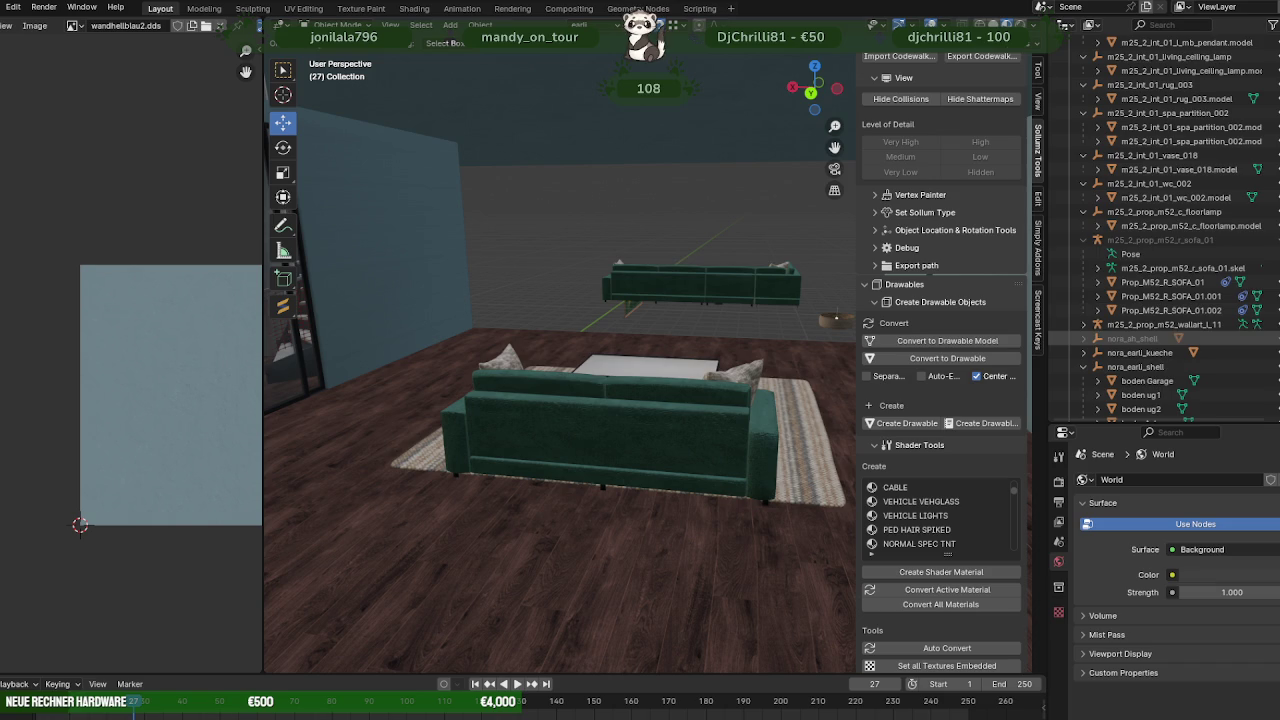
{"action": "scroll", "coordinate": [1084, 330], "scroll_direction": "down", "scroll_amount": 1}
{"action": "left_click", "coordinate": [1084, 312]}
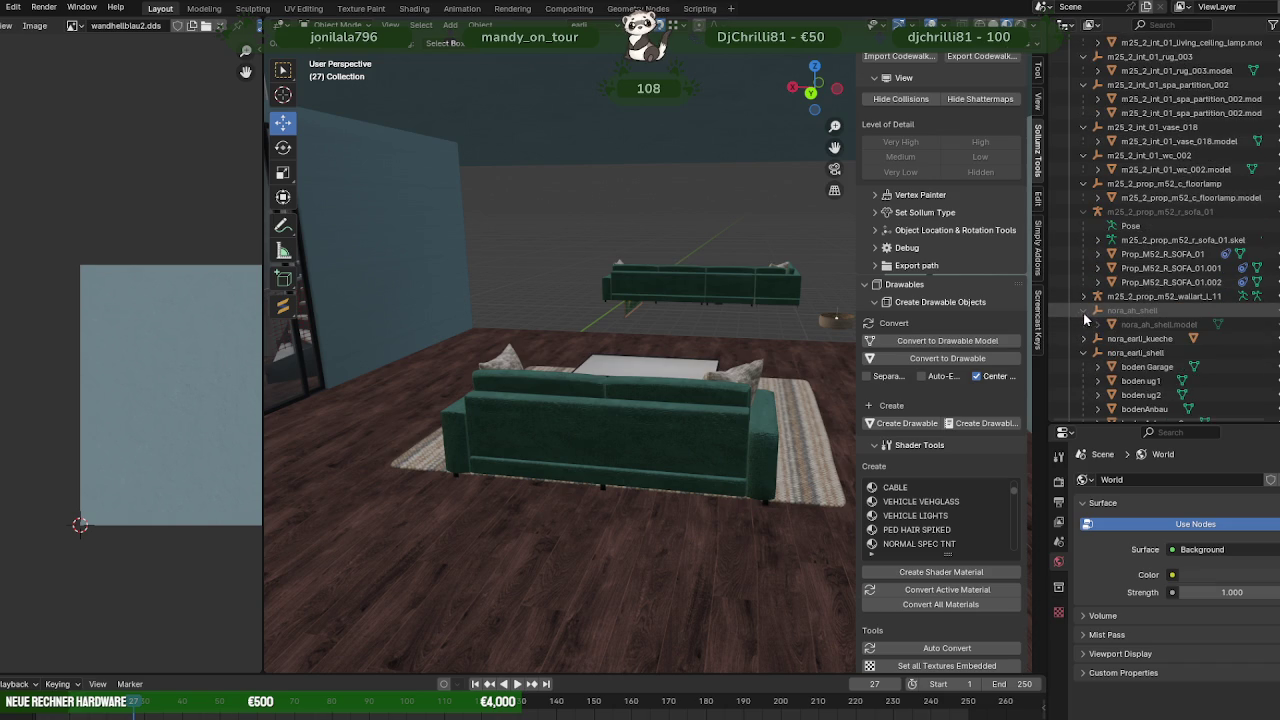
{"action": "left_click", "coordinate": [1084, 312]}
{"action": "scroll", "coordinate": [1268, 330], "scroll_direction": "down", "scroll_amount": 2}
{"action": "scroll", "coordinate": [1268, 330], "scroll_direction": "down", "scroll_amount": 2}
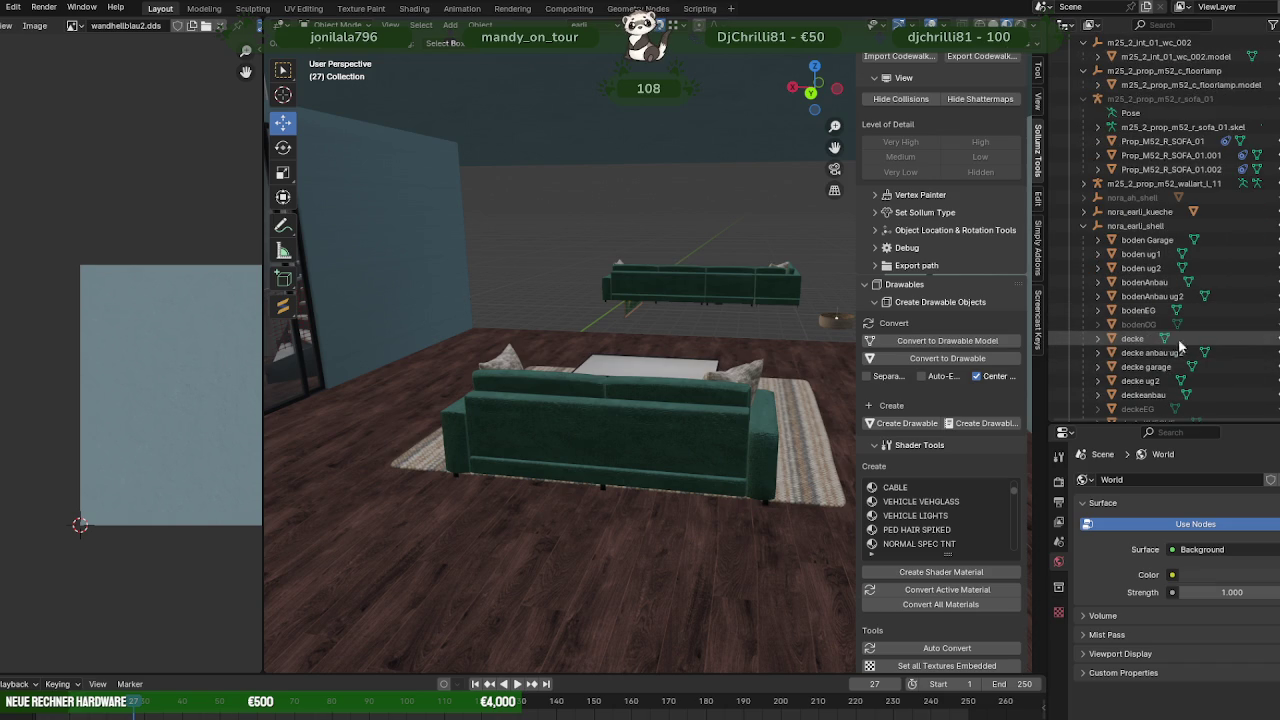
{"action": "scroll", "coordinate": [1180, 360], "scroll_direction": "down", "scroll_amount": 1}
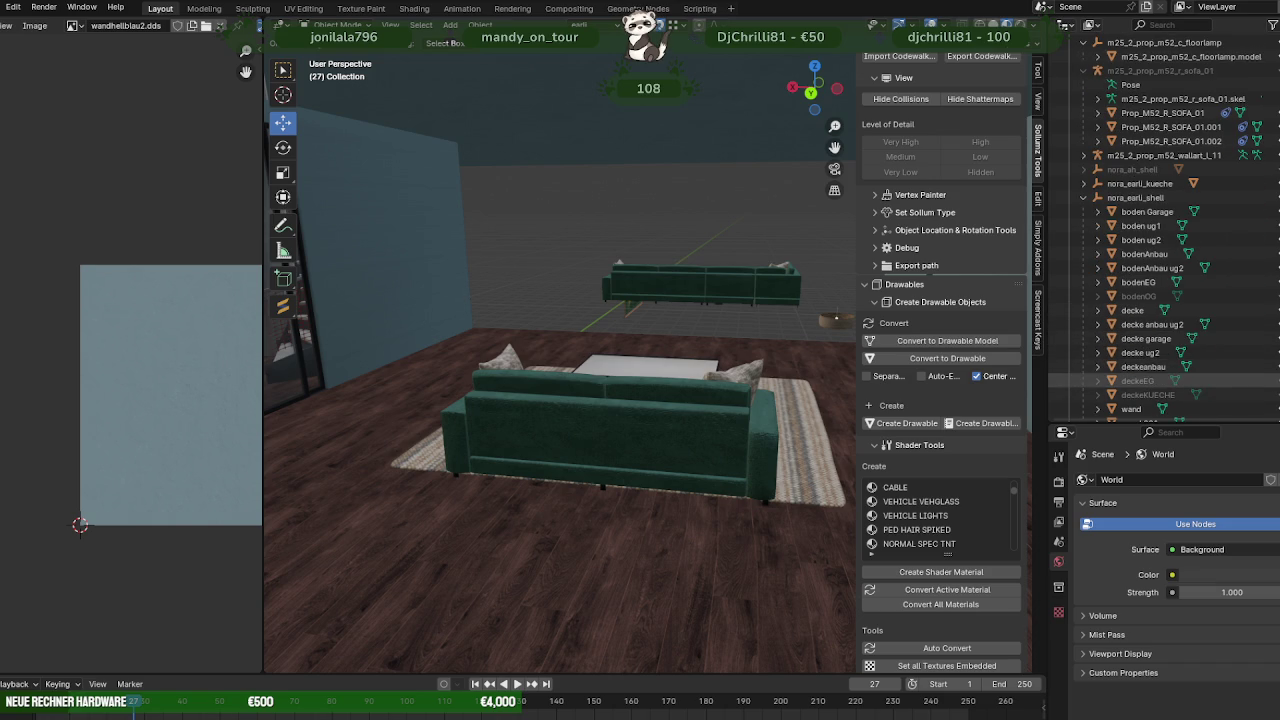
{"action": "middle_click_drag", "start_coordinate": [771, 300], "coordinate": [680, 300], "text": "shift"}
{"action": "scroll", "coordinate": [1235, 92], "scroll_direction": "up", "scroll_amount": 3}
{"action": "scroll", "coordinate": [1235, 92], "scroll_direction": "up", "scroll_amount": 5}
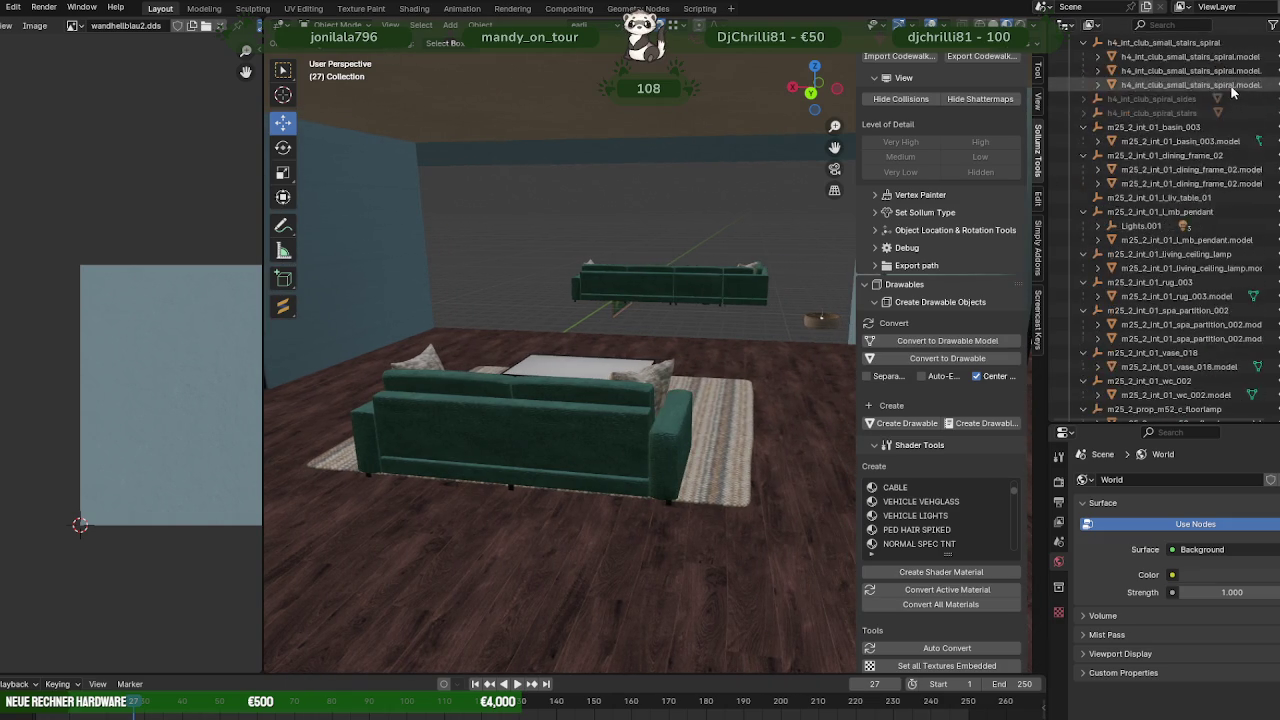
{"action": "scroll", "coordinate": [1237, 94], "scroll_direction": "up", "scroll_amount": 3}
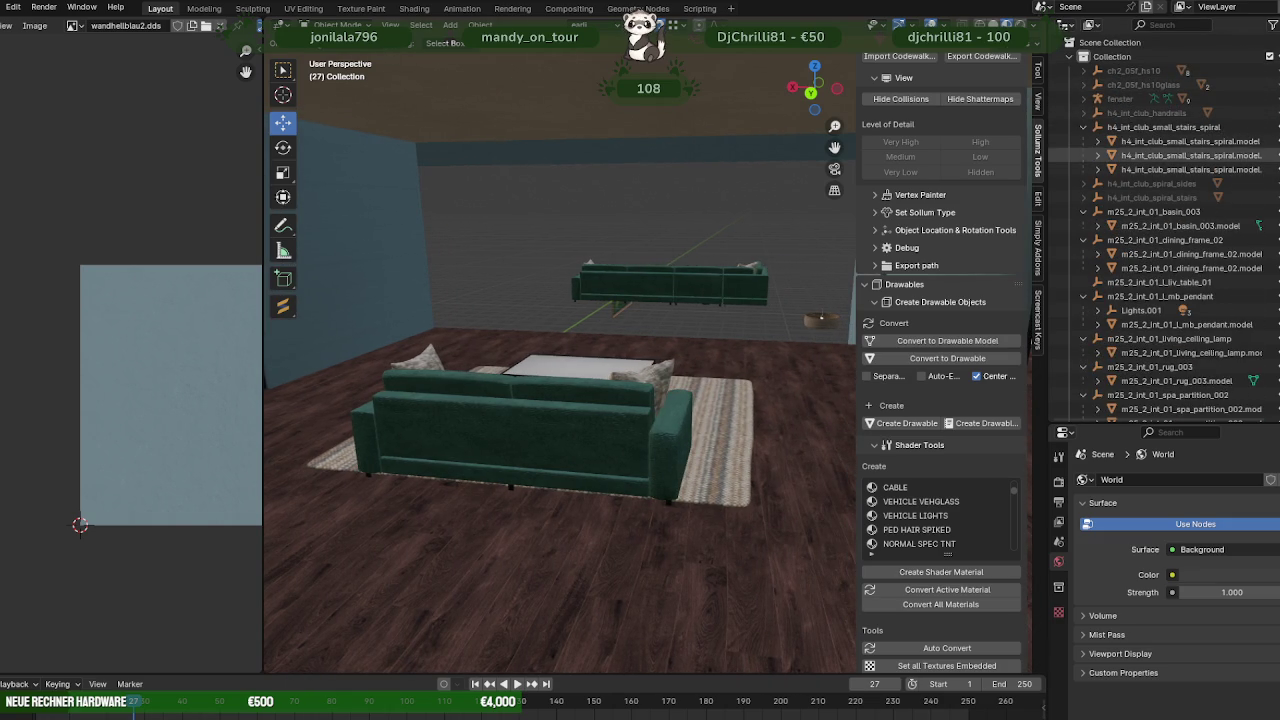
{"action": "scroll", "coordinate": [749, 305], "scroll_direction": "up", "scroll_amount": 5}
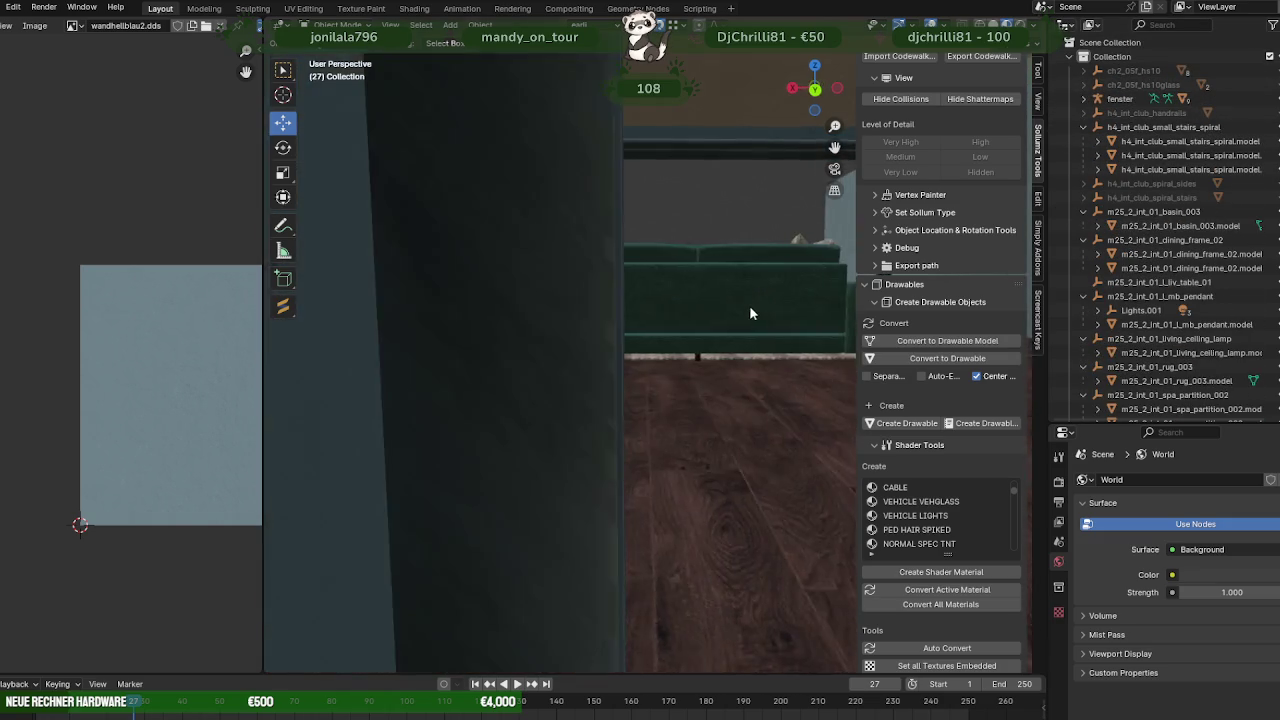
{"action": "scroll", "coordinate": [749, 312], "scroll_direction": "down", "scroll_amount": 3}
{"action": "scroll", "coordinate": [720, 335], "scroll_direction": "down", "scroll_amount": 3}
{"action": "scroll", "coordinate": [700, 350], "scroll_direction": "down", "scroll_amount": 2}
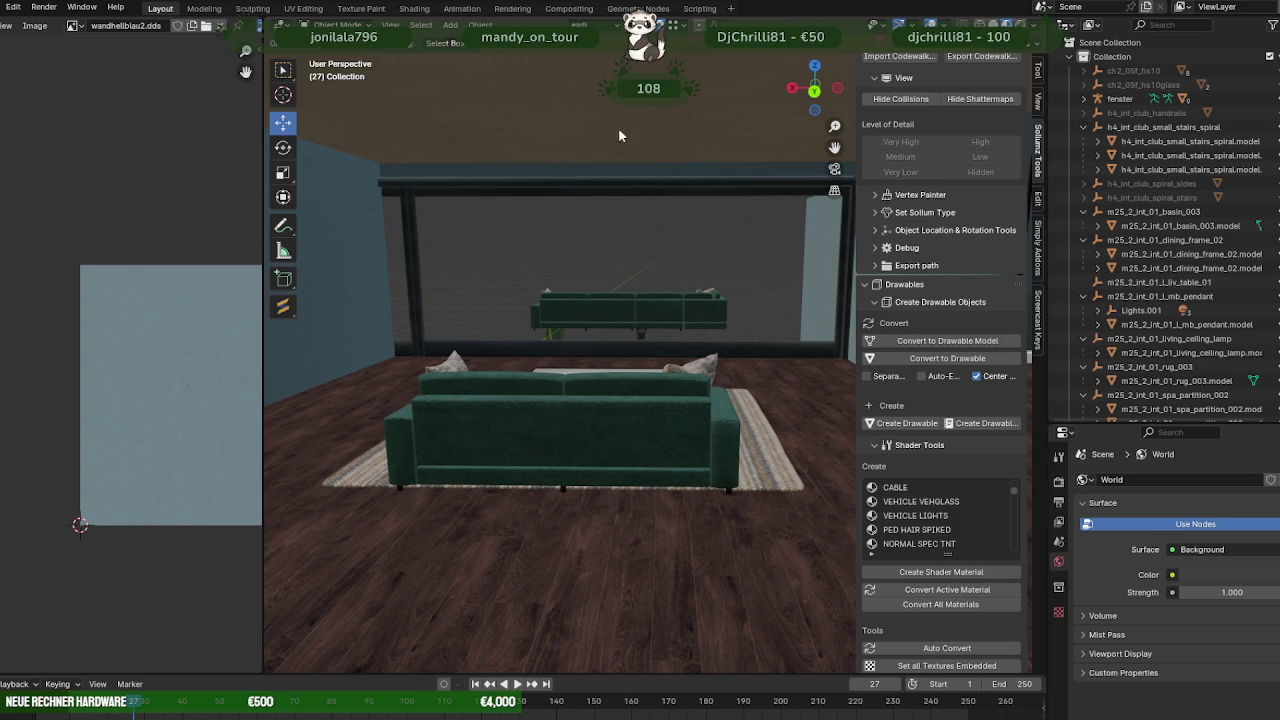
{"action": "middle_click_drag", "start_coordinate": [618, 135], "coordinate": [578, 327]}
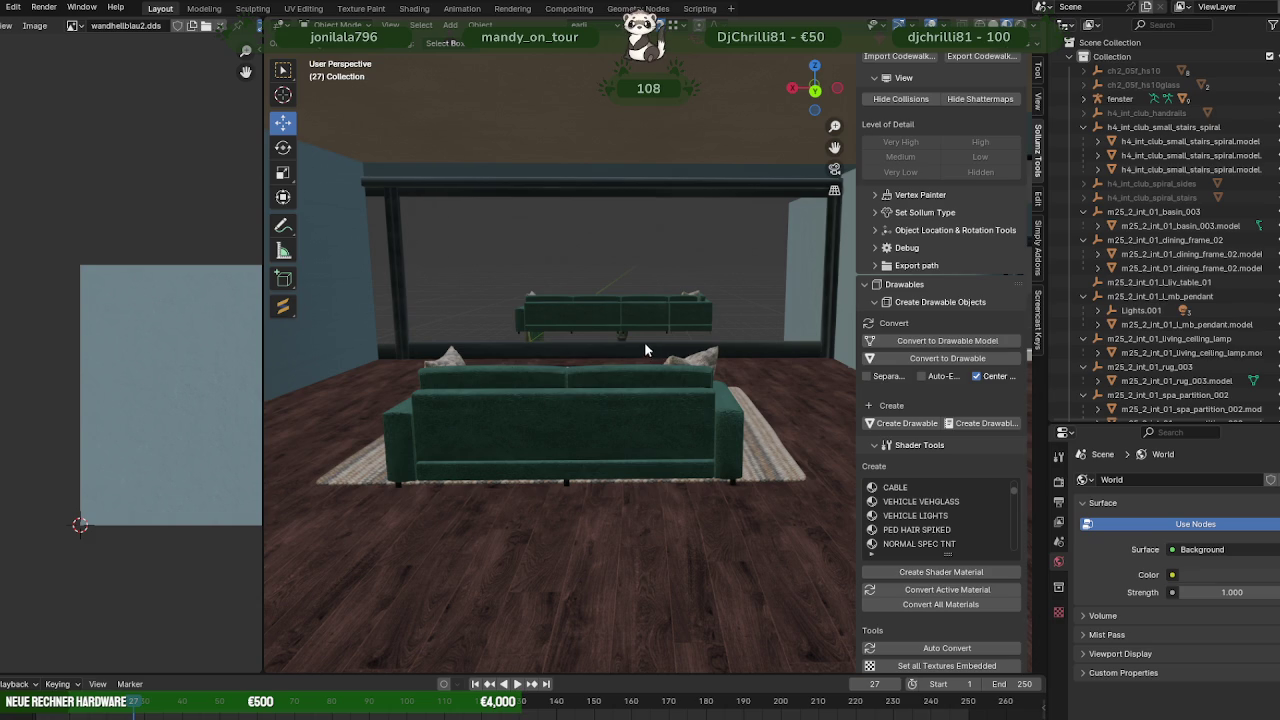
{"action": "scroll", "coordinate": [644, 342], "scroll_direction": "up", "scroll_amount": 4}
{"action": "scroll", "coordinate": [633, 342], "scroll_direction": "down", "scroll_amount": 3}
{"action": "scroll", "coordinate": [631, 347], "scroll_direction": "up", "scroll_amount": 1}
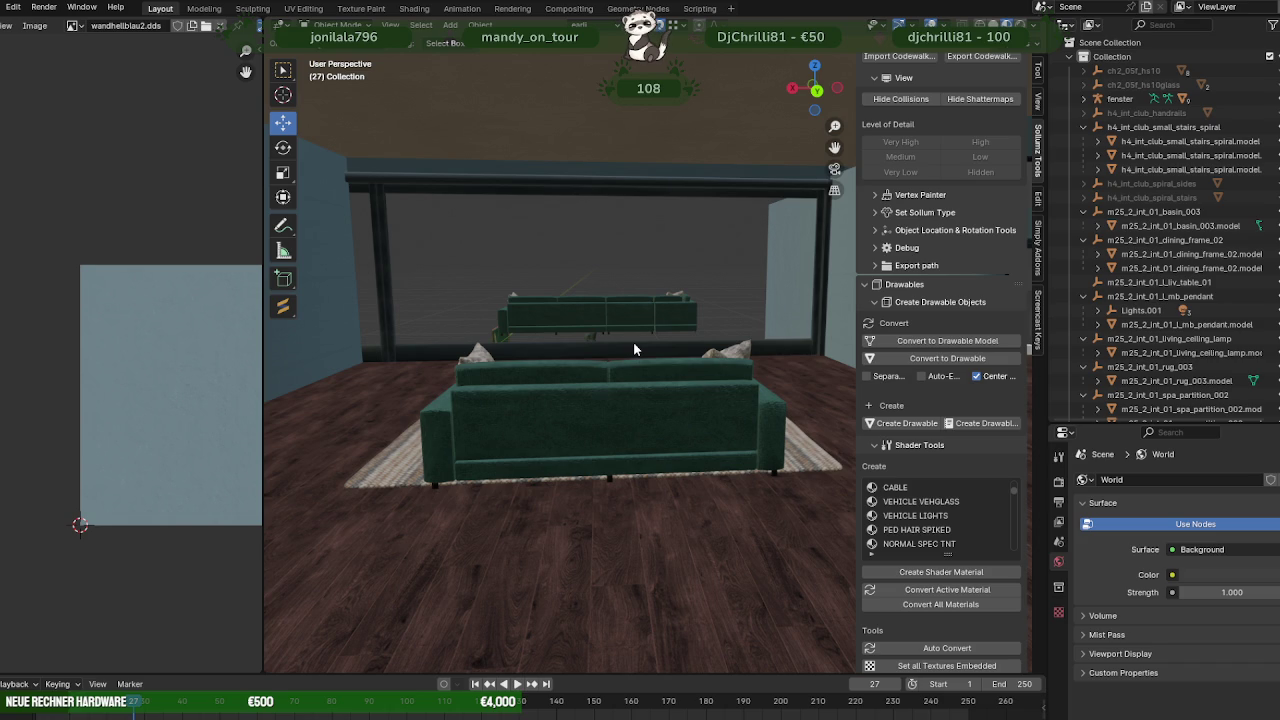
{"action": "middle_click_drag", "start_coordinate": [633, 341], "coordinate": [612, 372]}
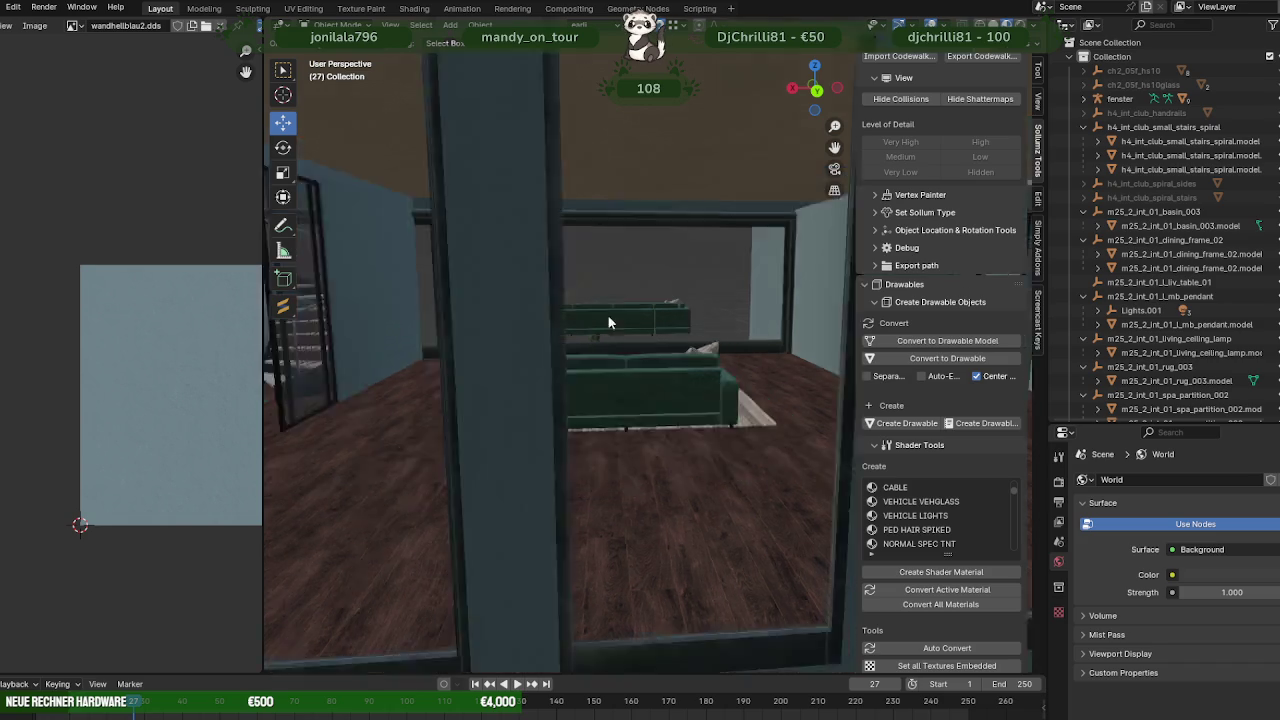
{"action": "scroll", "coordinate": [612, 372], "scroll_direction": "up", "scroll_amount": 5}
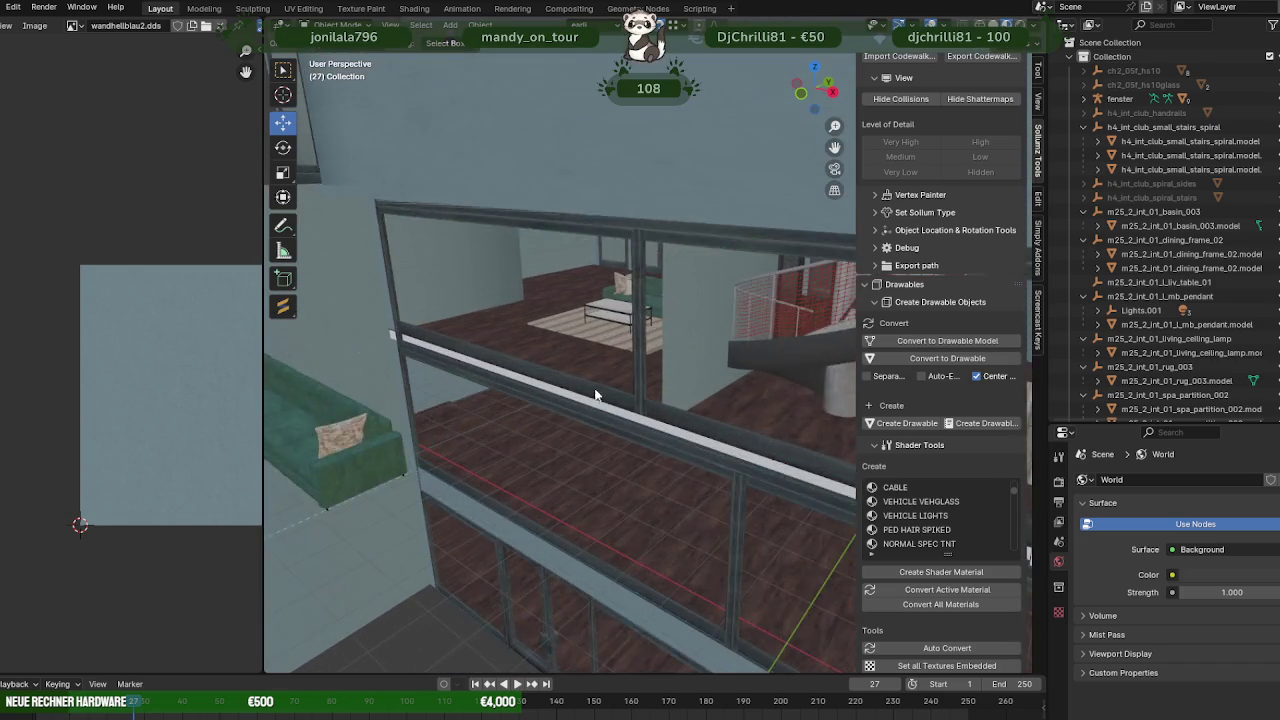
{"action": "scroll", "coordinate": [630, 395], "scroll_direction": "up", "scroll_amount": 3}
- Edit fensterinnen, select the vertical post's linked geometry and slide it along Y
{"action": "left_click", "coordinate": [640, 407]}
{"action": "key", "text": "Tab"}
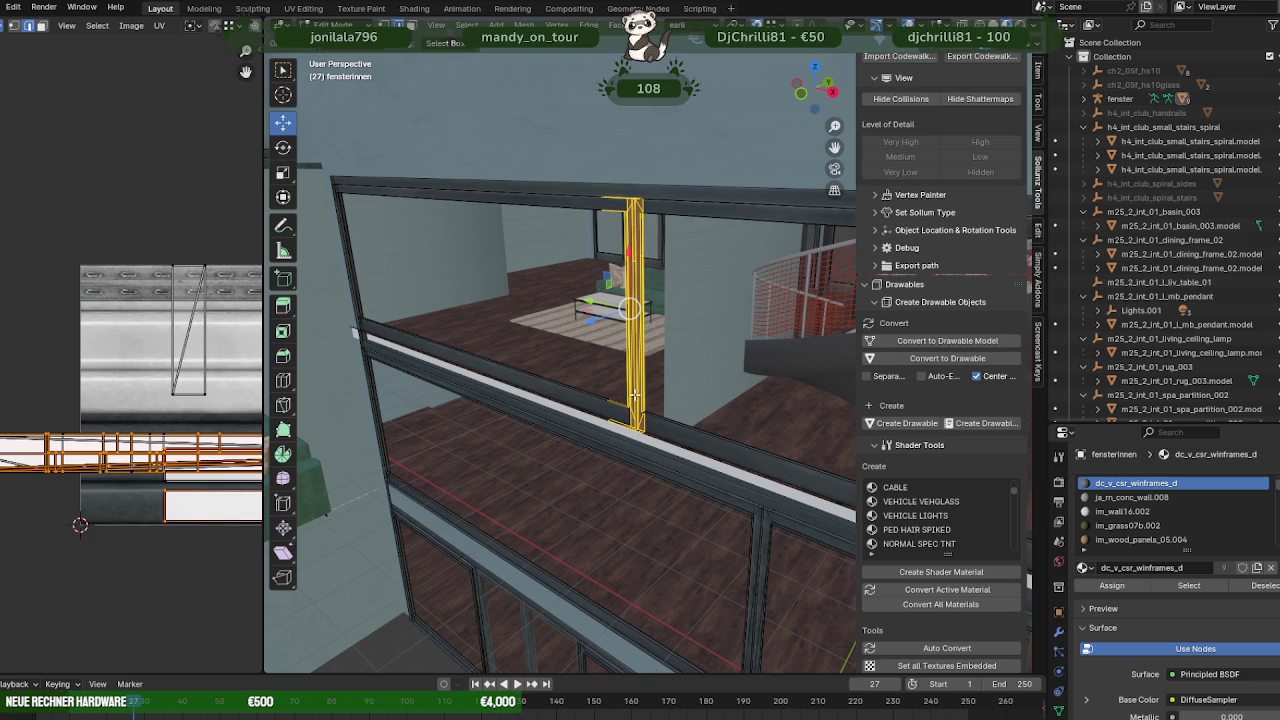
{"action": "mouse_move", "coordinate": [640, 400]}
{"action": "middle_mouse_down"}
{"action": "mouse_move", "coordinate": [676, 433]}
{"action": "mouse_move", "coordinate": [677, 231]}
{"action": "middle_mouse_up"}
{"action": "key", "text": "Tab"}
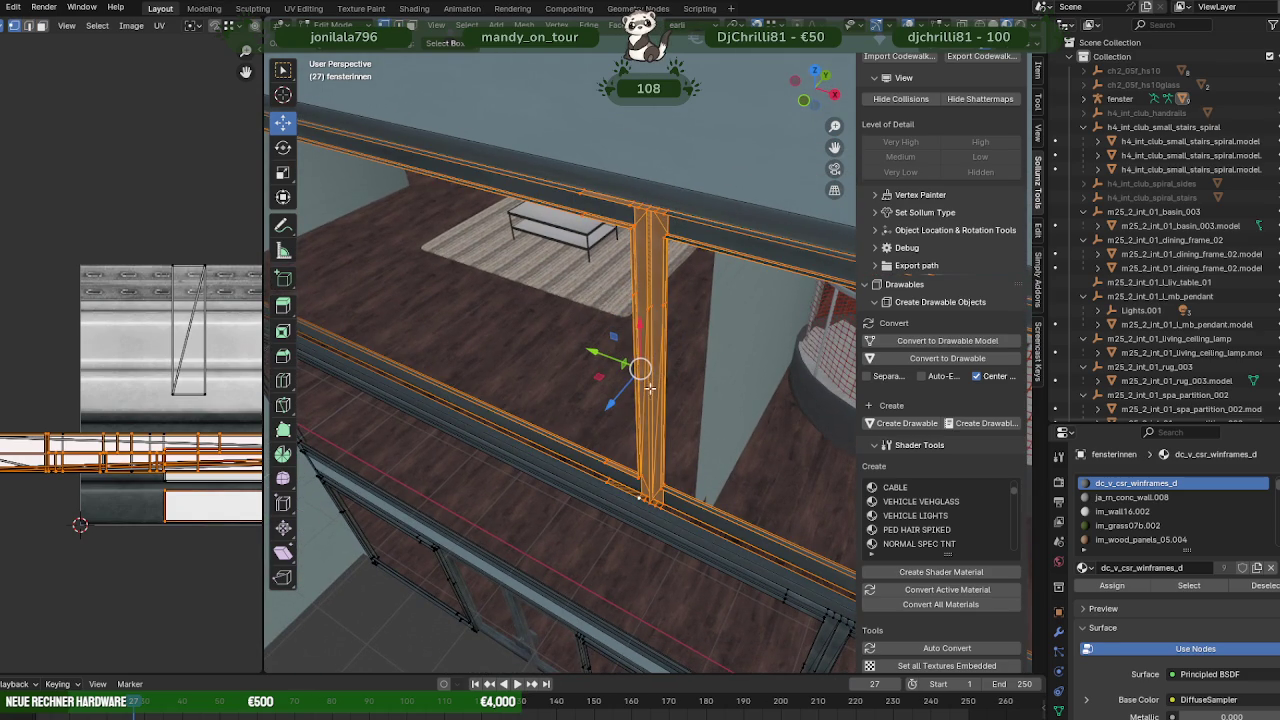
{"action": "left_click_drag", "start_coordinate": [590, 352], "coordinate": [700, 510]}
{"action": "left_click", "coordinate": [700, 502]}
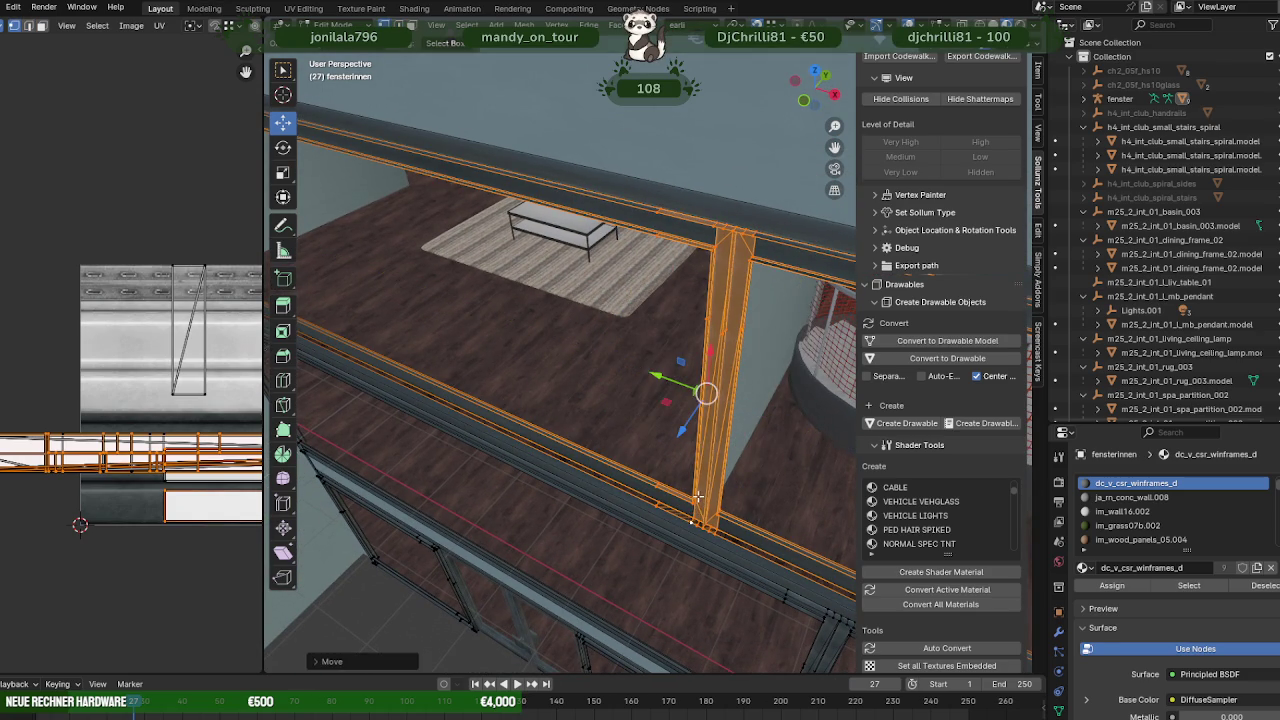
- In wireframe view, shift the post further along Y and confirm
{"action": "key", "text": "shift+z"}
{"action": "mouse_move", "coordinate": [686, 386]}
{"action": "middle_mouse_down"}
{"action": "mouse_move", "coordinate": [703, 425]}
{"action": "mouse_move", "coordinate": [725, 420]}
{"action": "middle_mouse_up"}
{"action": "scroll", "coordinate": [722, 425], "scroll_direction": "up", "scroll_amount": 2}
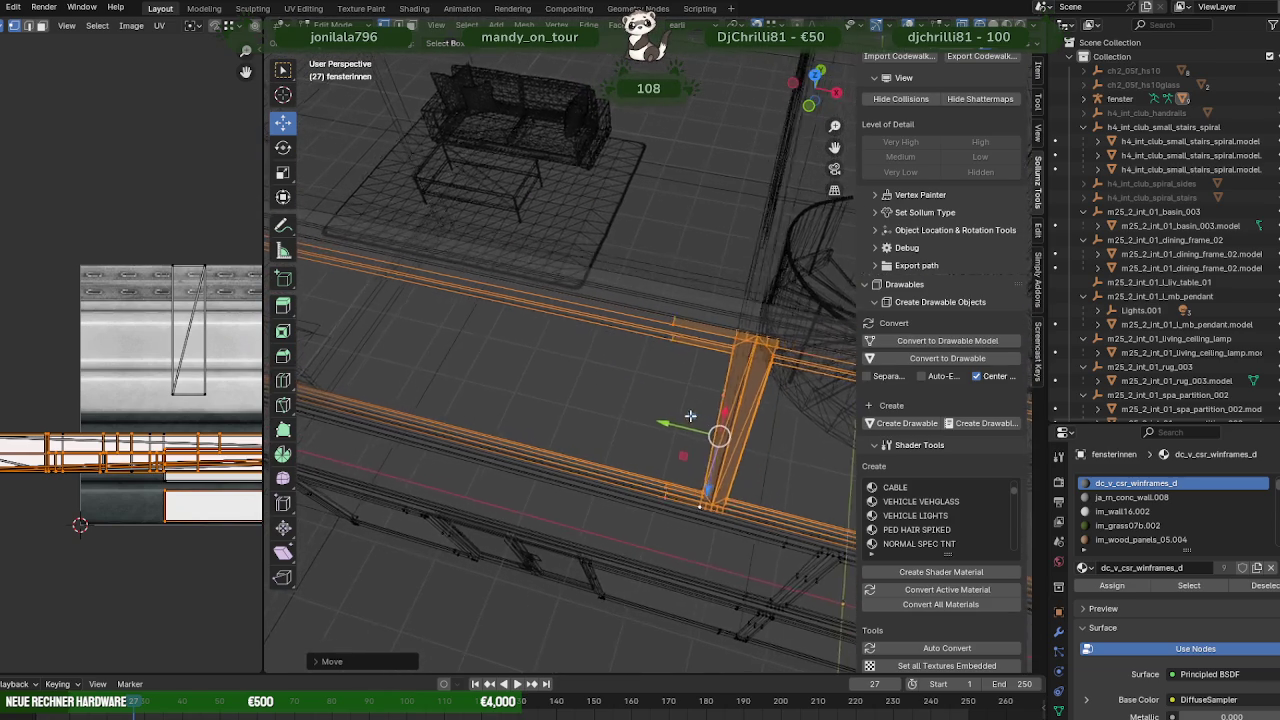
{"action": "scroll", "coordinate": [716, 433], "scroll_direction": "up", "scroll_amount": 2}
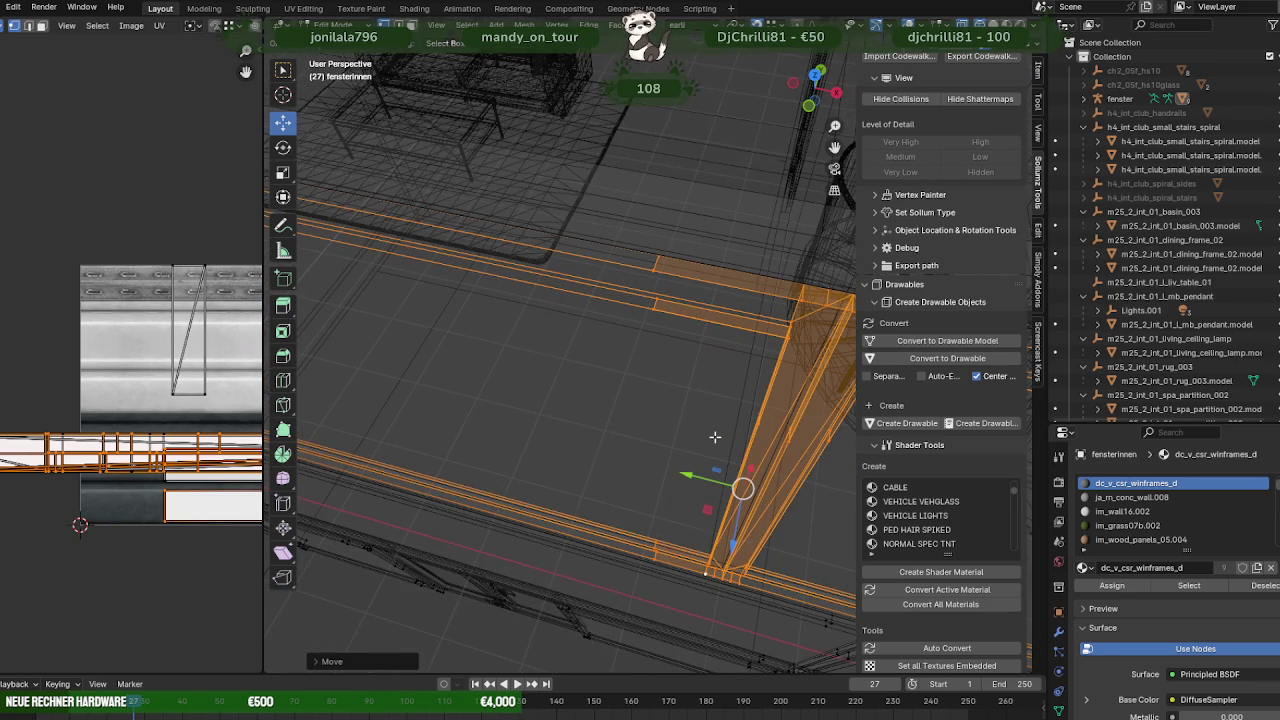
{"action": "scroll", "coordinate": [705, 405], "scroll_direction": "down", "scroll_amount": 2}
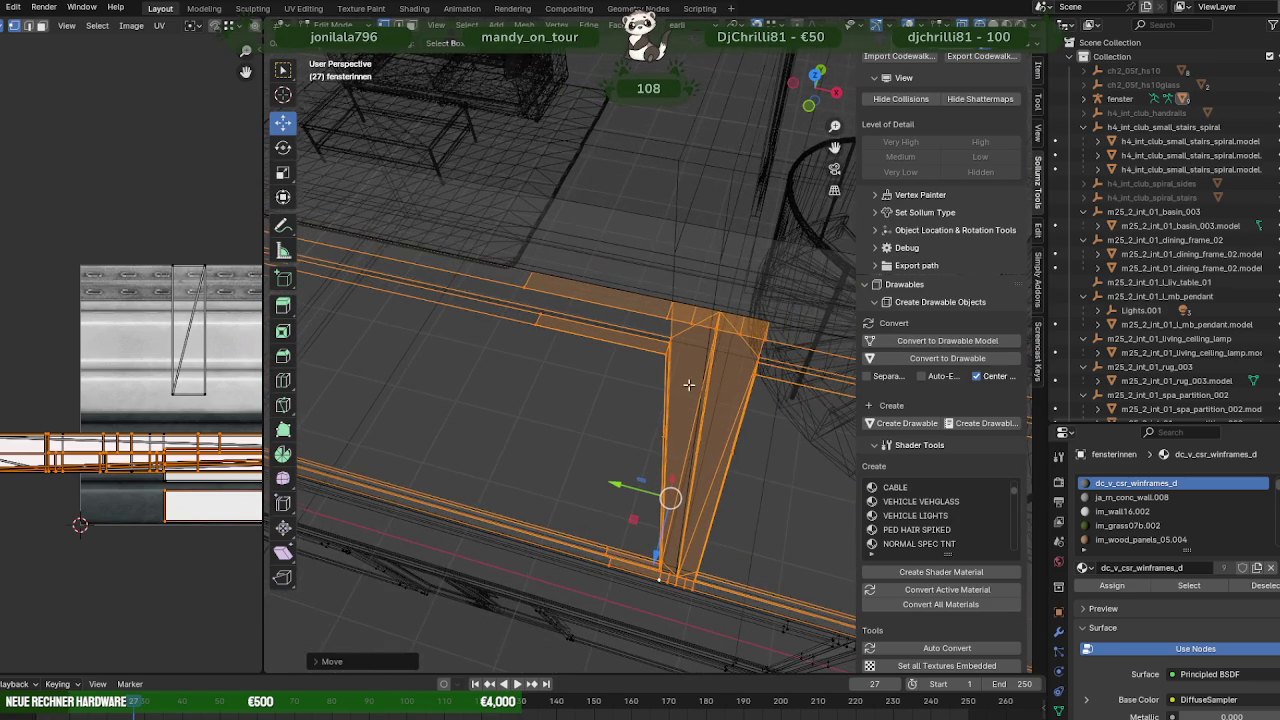
{"action": "scroll", "coordinate": [689, 387], "scroll_direction": "down", "scroll_amount": 1}
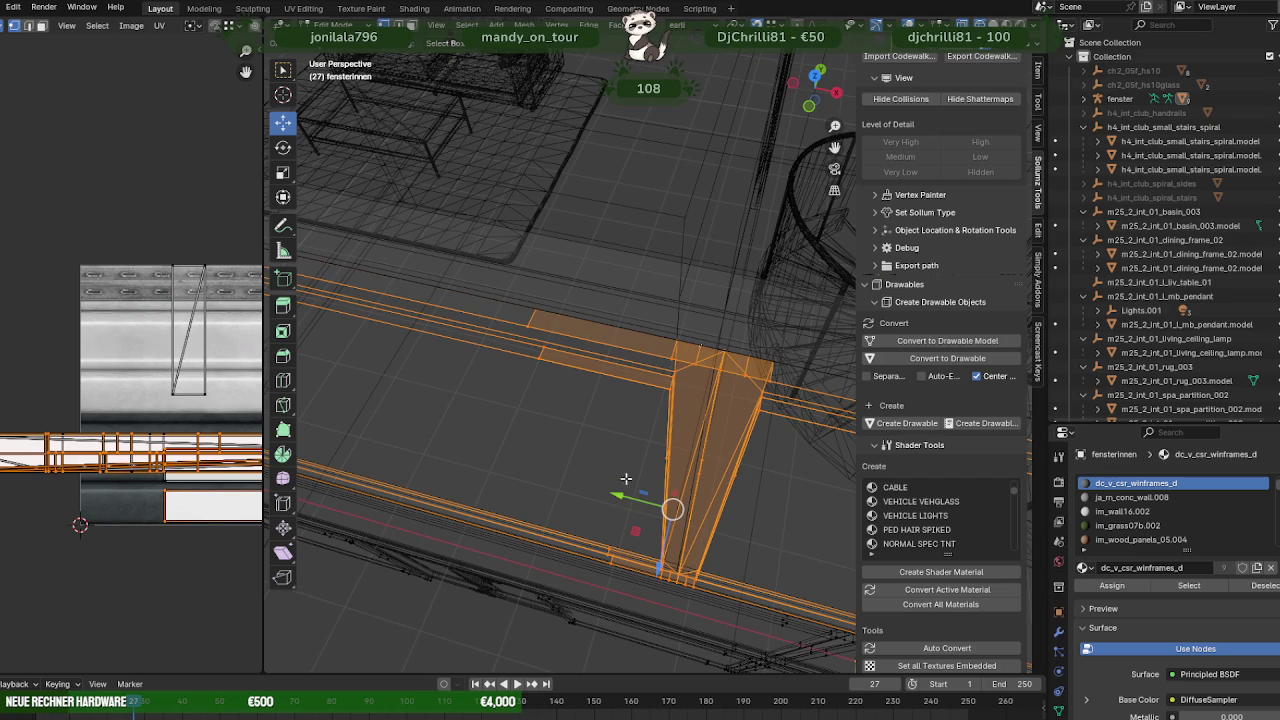
{"action": "left_click_drag", "start_coordinate": [619, 493], "coordinate": [680, 218]}
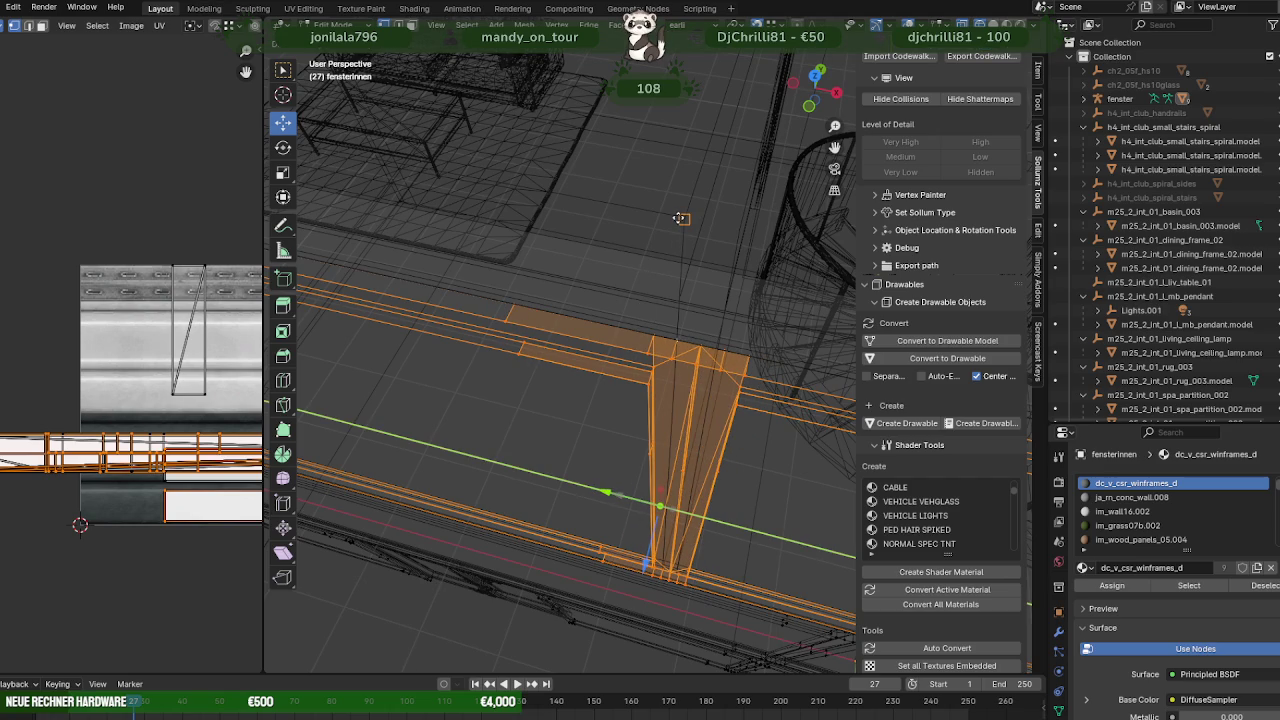
{"action": "left_click", "coordinate": [680, 218]}
{"action": "scroll", "coordinate": [690, 260], "scroll_direction": "up", "scroll_amount": 2}
{"action": "scroll", "coordinate": [706, 300], "scroll_direction": "up", "scroll_amount": 2}
{"action": "scroll", "coordinate": [706, 305], "scroll_direction": "up", "scroll_amount": 1}
- Back in textured shading, nudge the post along Y once more and leave Edit Mode
{"action": "key", "text": "shift+z"}
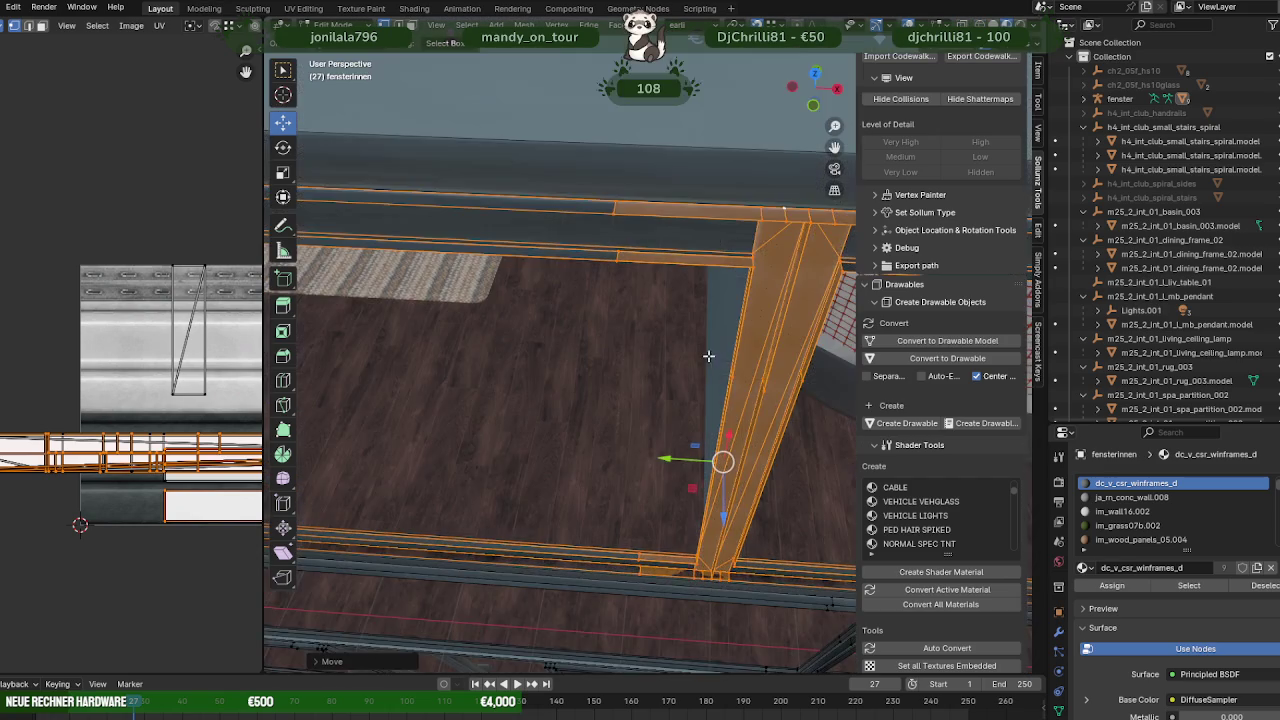
{"action": "mouse_move", "coordinate": [708, 356]}
{"action": "middle_mouse_down"}
{"action": "mouse_move", "coordinate": [693, 413]}
{"action": "mouse_move", "coordinate": [802, 431]}
{"action": "mouse_move", "coordinate": [601, 316]}
{"action": "mouse_move", "coordinate": [607, 331]}
{"action": "mouse_move", "coordinate": [649, 325]}
{"action": "mouse_move", "coordinate": [620, 246]}
{"action": "mouse_move", "coordinate": [504, 223]}
{"action": "mouse_move", "coordinate": [788, 150]}
{"action": "mouse_move", "coordinate": [764, 153]}
{"action": "middle_mouse_up"}
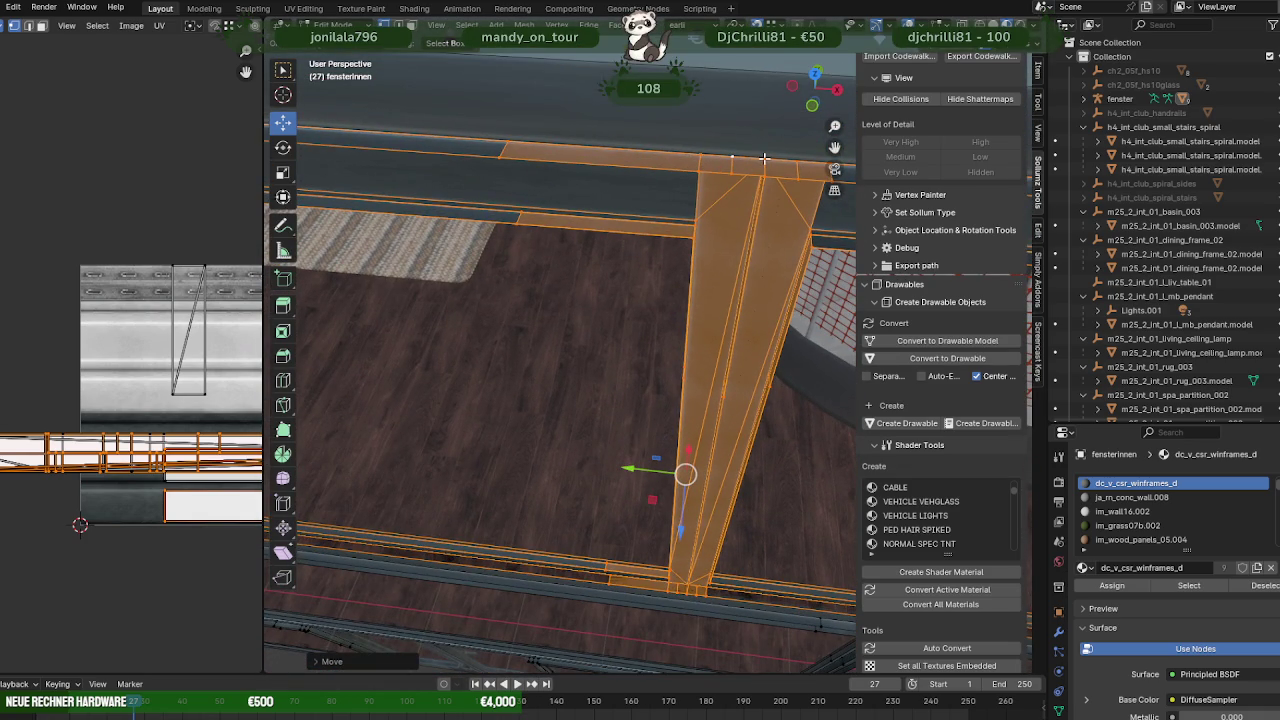
{"action": "left_click_drag", "start_coordinate": [636, 468], "coordinate": [683, 242]}
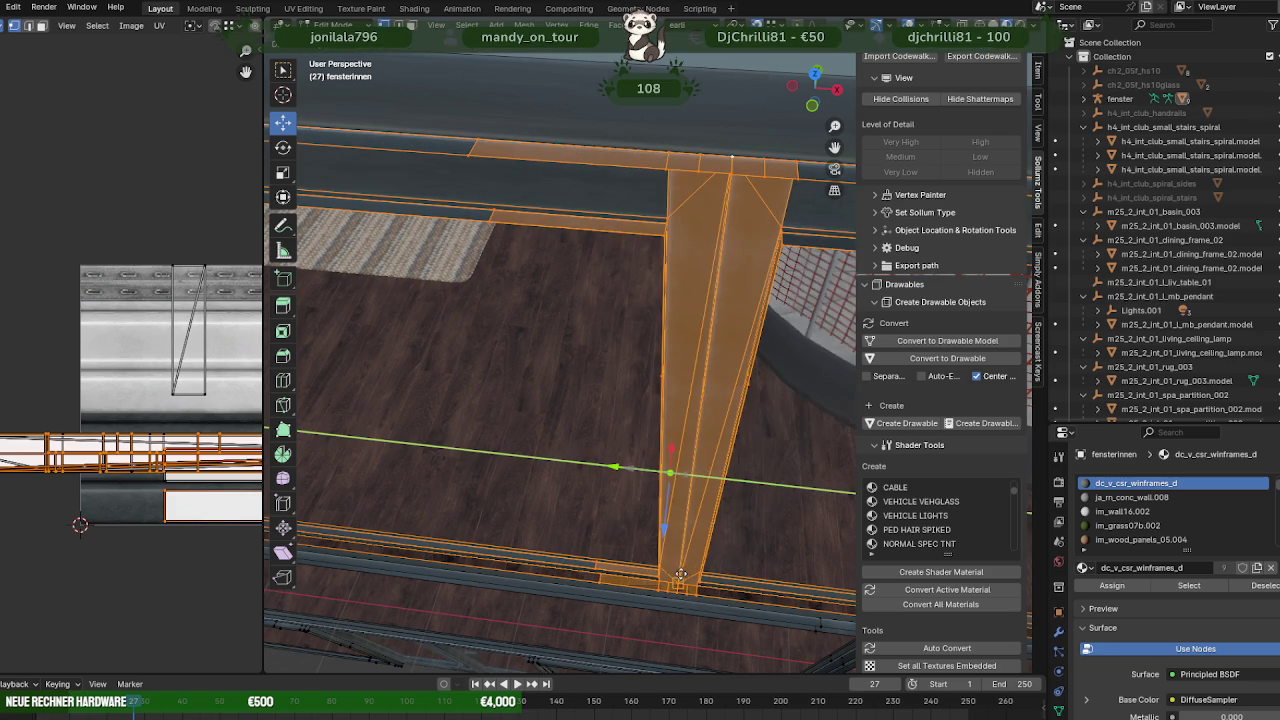
{"action": "left_click_drag", "start_coordinate": [683, 242], "coordinate": [660, 250]}
{"action": "mouse_move", "coordinate": [660, 250]}
{"action": "middle_mouse_down"}
{"action": "mouse_move", "coordinate": [650, 502]}
{"action": "mouse_move", "coordinate": [662, 507]}
{"action": "mouse_move", "coordinate": [600, 440]}
{"action": "mouse_move", "coordinate": [778, 382]}
{"action": "mouse_move", "coordinate": [895, 372]}
{"action": "mouse_move", "coordinate": [616, 354]}
{"action": "mouse_move", "coordinate": [713, 392]}
{"action": "mouse_move", "coordinate": [577, 366]}
{"action": "mouse_move", "coordinate": [707, 367]}
{"action": "mouse_move", "coordinate": [662, 350]}
{"action": "mouse_move", "coordinate": [683, 352]}
{"action": "mouse_move", "coordinate": [659, 165]}
{"action": "mouse_move", "coordinate": [752, 388]}
{"action": "mouse_move", "coordinate": [685, 350]}
{"action": "middle_mouse_up"}
{"action": "key", "text": "Tab"}
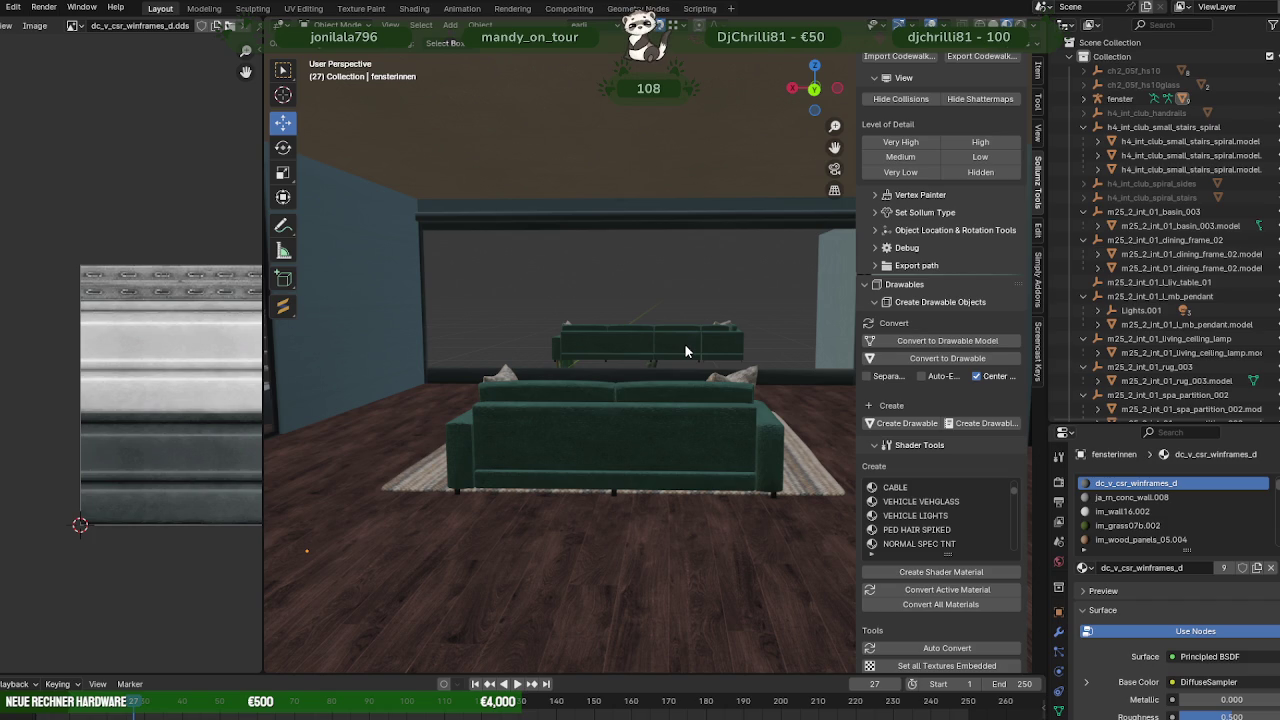
{"action": "mouse_move", "coordinate": [390, 416]}
{"action": "middle_mouse_down"}
{"action": "mouse_move", "coordinate": [610, 385]}
{"action": "mouse_move", "coordinate": [670, 400]}
{"action": "mouse_move", "coordinate": [646, 420]}
{"action": "mouse_move", "coordinate": [418, 406]}
{"action": "middle_mouse_up"}
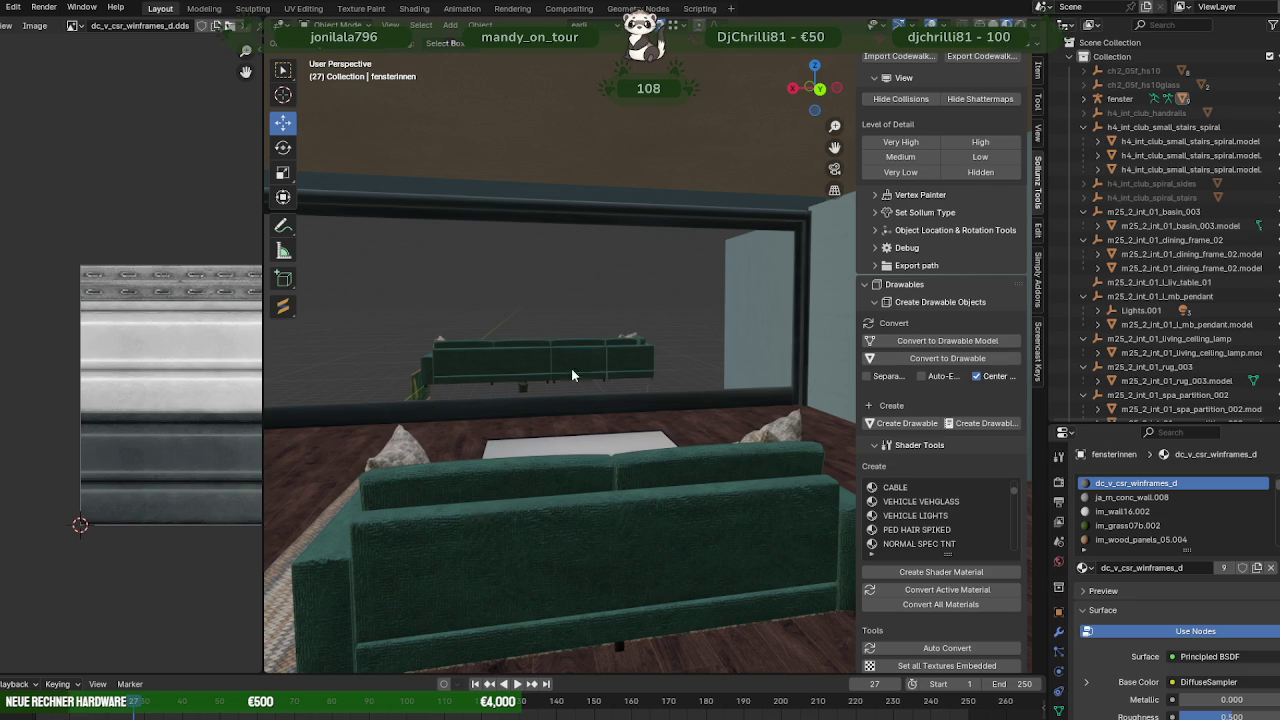
{"action": "middle_click_drag", "start_coordinate": [573, 375], "coordinate": [699, 379]}
{"action": "mouse_move", "coordinate": [618, 341]}
{"action": "middle_mouse_down"}
{"action": "mouse_move", "coordinate": [575, 337]}
{"action": "mouse_move", "coordinate": [606, 338]}
{"action": "middle_mouse_up"}
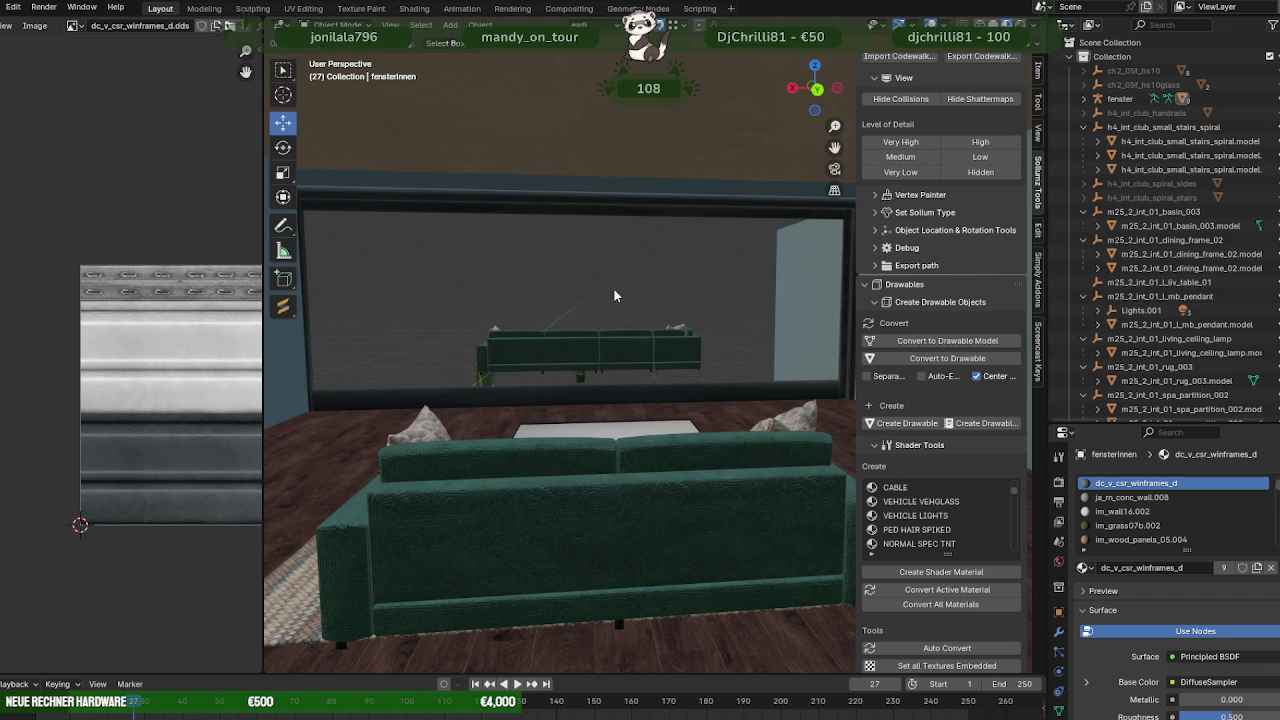
{"action": "mouse_move", "coordinate": [512, 293]}
{"action": "middle_mouse_down"}
{"action": "mouse_move", "coordinate": [688, 315]}
{"action": "mouse_move", "coordinate": [775, 305]}
{"action": "middle_mouse_up"}
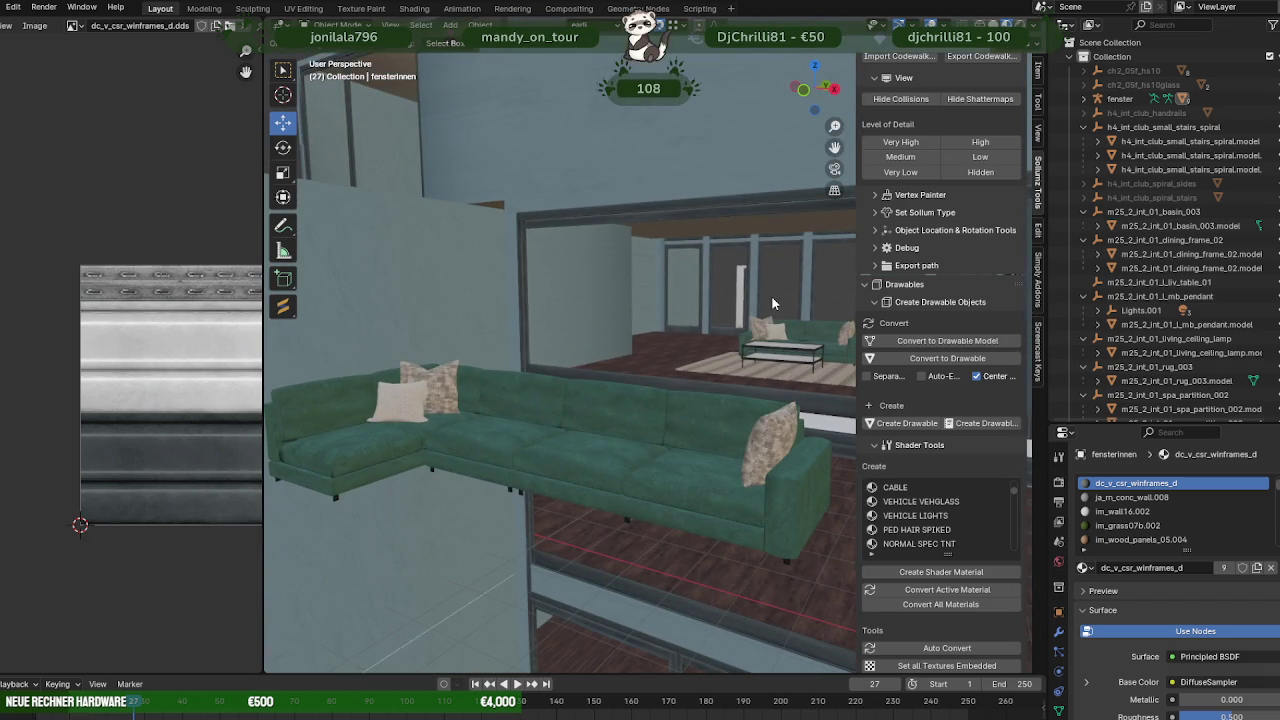
- Select the L-shaped sofa Prop_M52_R_SOFA_01 and delete it via the Outliner
{"action": "left_click", "coordinate": [632, 456]}
{"action": "scroll", "coordinate": [1178, 210], "scroll_direction": "down", "scroll_amount": 10}
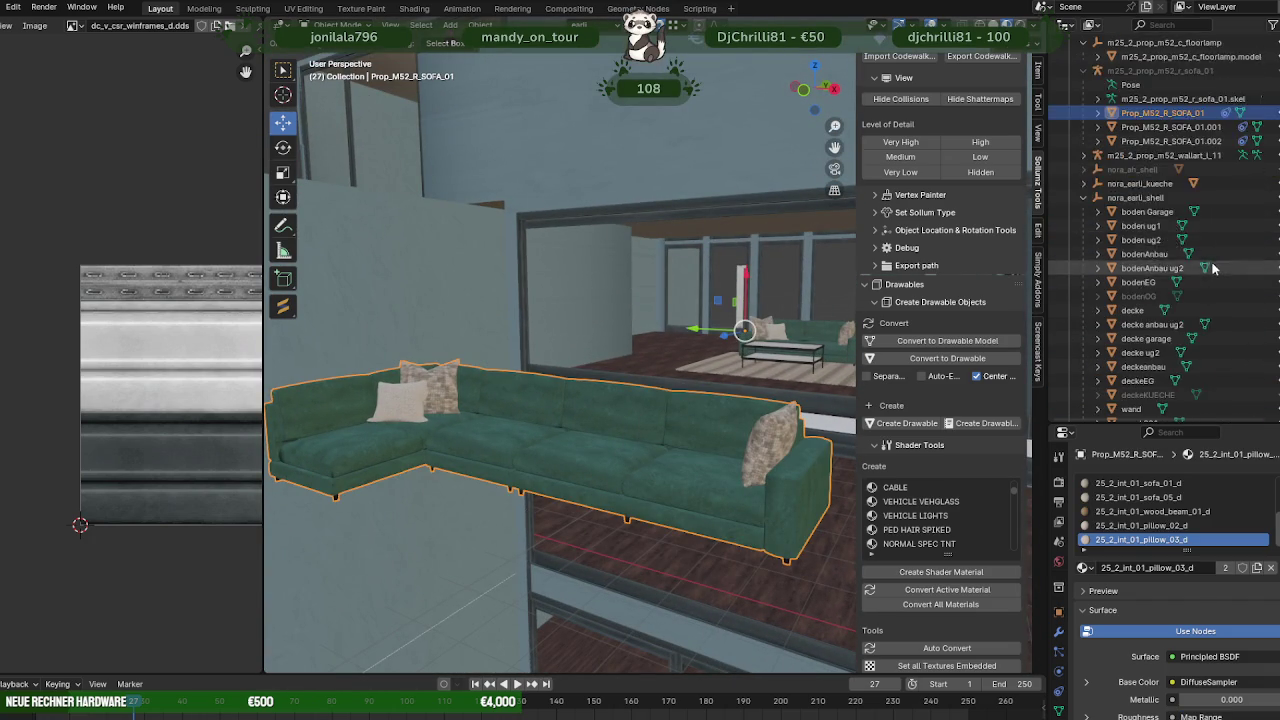
{"action": "mouse_move", "coordinate": [823, 340]}
{"action": "middle_mouse_down"}
{"action": "mouse_move", "coordinate": [728, 343]}
{"action": "mouse_move", "coordinate": [754, 369]}
{"action": "mouse_move", "coordinate": [614, 357]}
{"action": "mouse_move", "coordinate": [749, 400]}
{"action": "middle_mouse_up"}
{"action": "scroll", "coordinate": [749, 400], "scroll_direction": "down", "scroll_amount": 5}
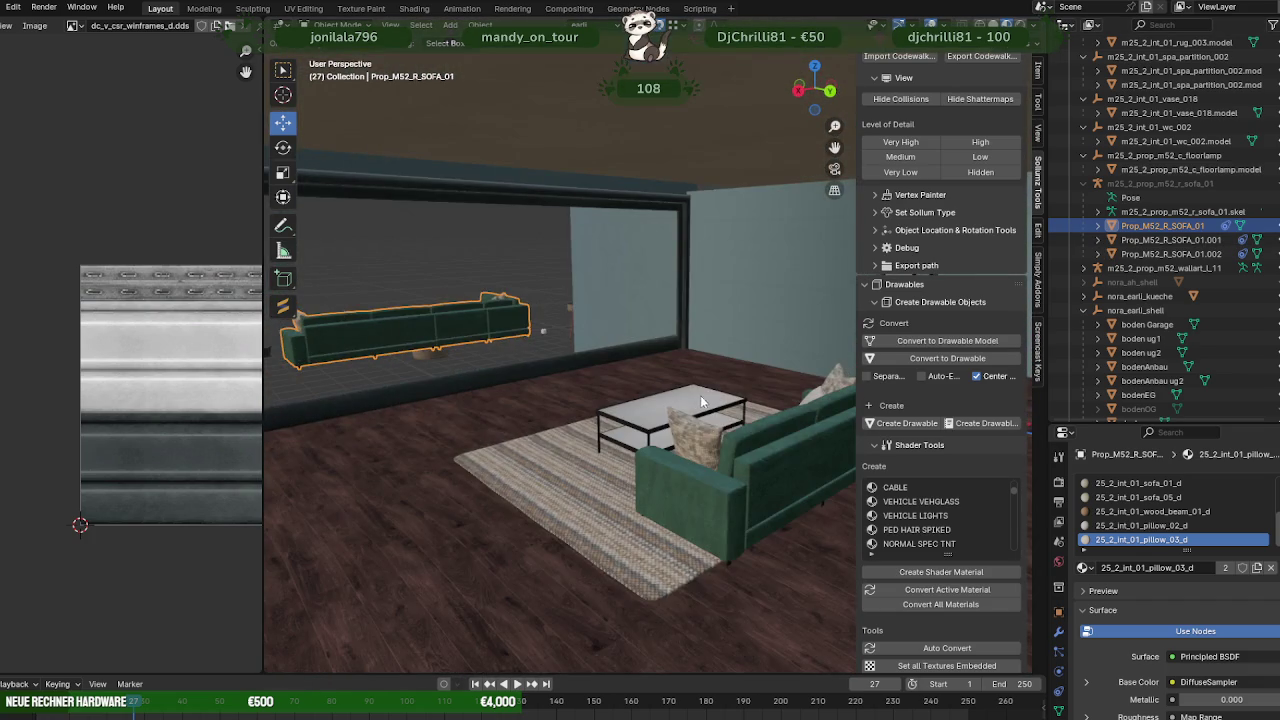
{"action": "left_click", "coordinate": [702, 501]}
{"action": "mouse_move", "coordinate": [538, 404]}
{"action": "middle_mouse_down"}
{"action": "mouse_move", "coordinate": [796, 383]}
{"action": "mouse_move", "coordinate": [605, 425]}
{"action": "middle_mouse_up"}
{"action": "left_click", "coordinate": [460, 485]}
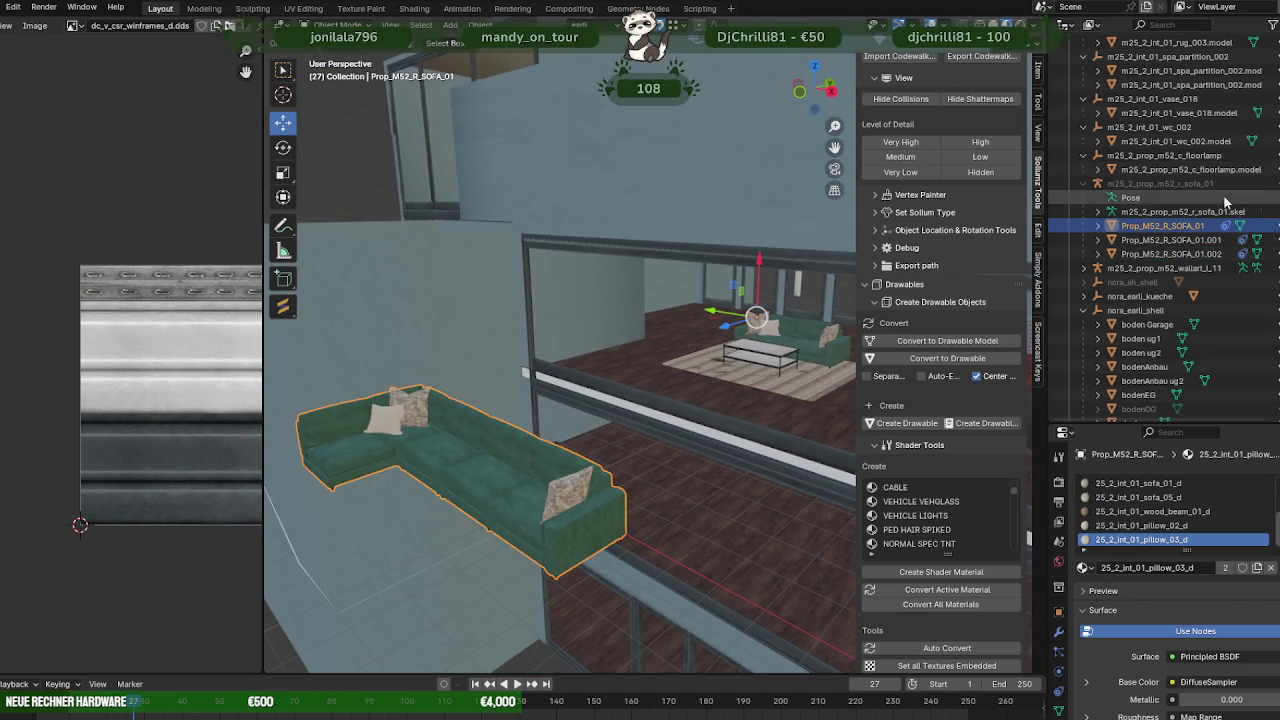
{"action": "right_click", "coordinate": [1189, 224]}
{"action": "left_click", "coordinate": [1115, 243]}
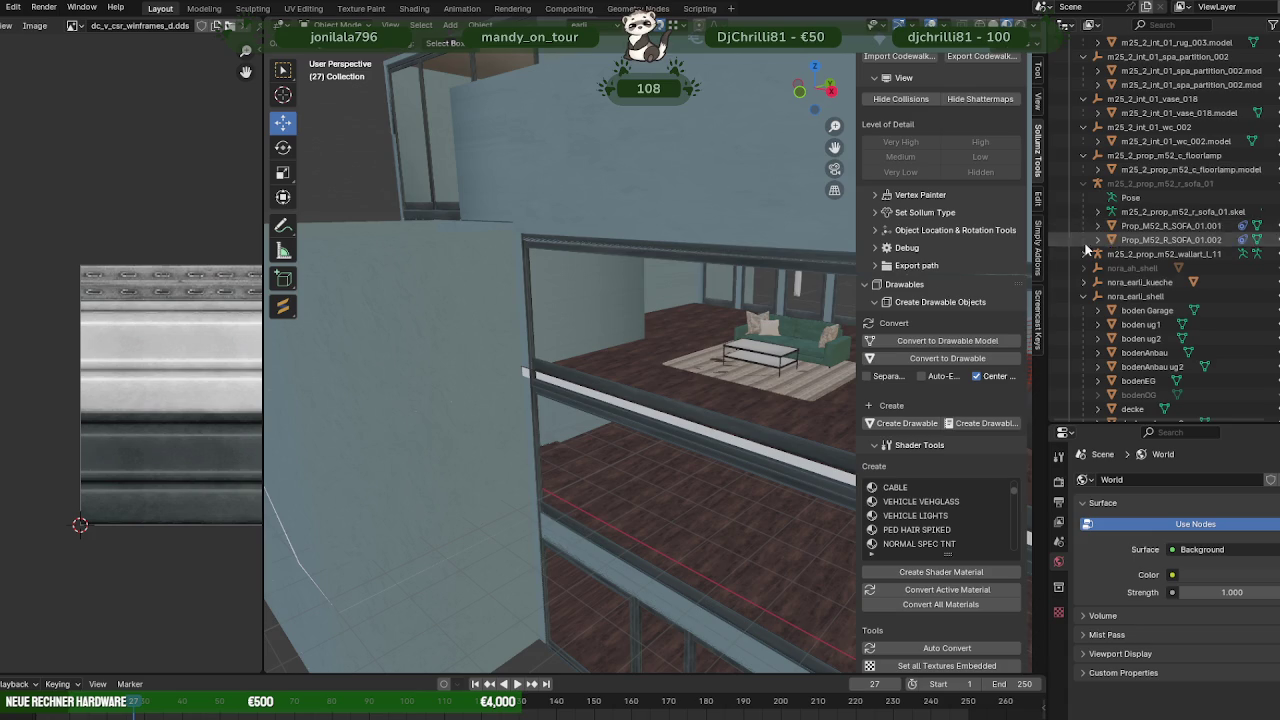
- Frame the cushions and rename Prop_M52_R_SOFA_01.001 to 'gruenekissen'
{"action": "left_click", "coordinate": [1165, 226]}
{"action": "scroll", "coordinate": [760, 294], "scroll_direction": "down", "scroll_amount": 2}
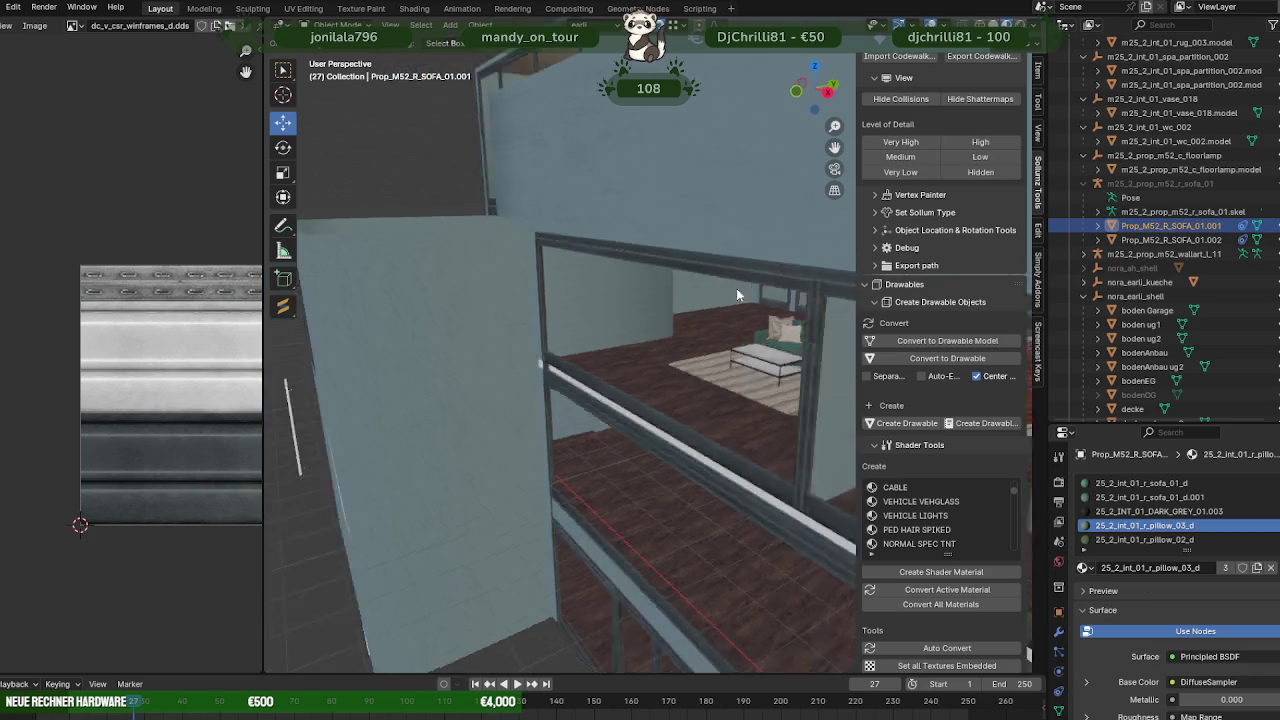
{"action": "scroll", "coordinate": [640, 275], "scroll_direction": "down", "scroll_amount": 2}
{"action": "scroll", "coordinate": [760, 300], "scroll_direction": "down", "scroll_amount": 2}
{"action": "scroll", "coordinate": [805, 312], "scroll_direction": "down", "scroll_amount": 3}
{"action": "scroll", "coordinate": [815, 315], "scroll_direction": "down", "scroll_amount": 3}
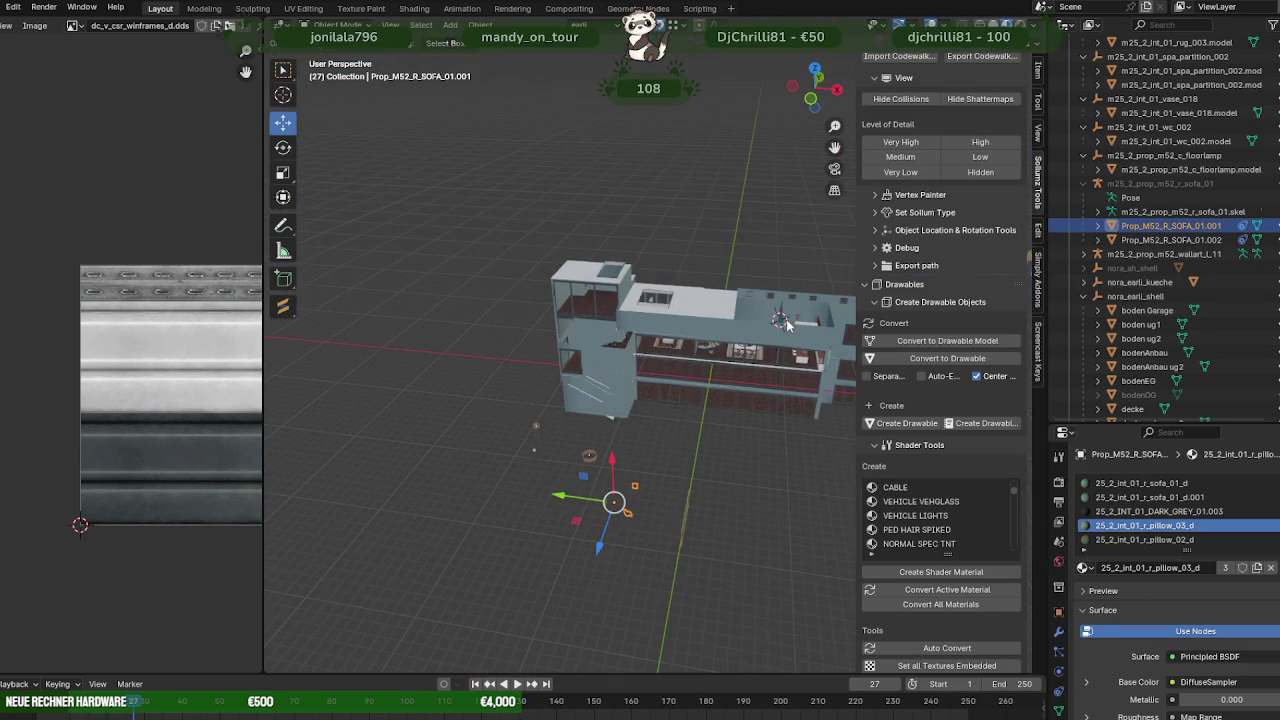
{"action": "key", "text": "KP_Decimal"}
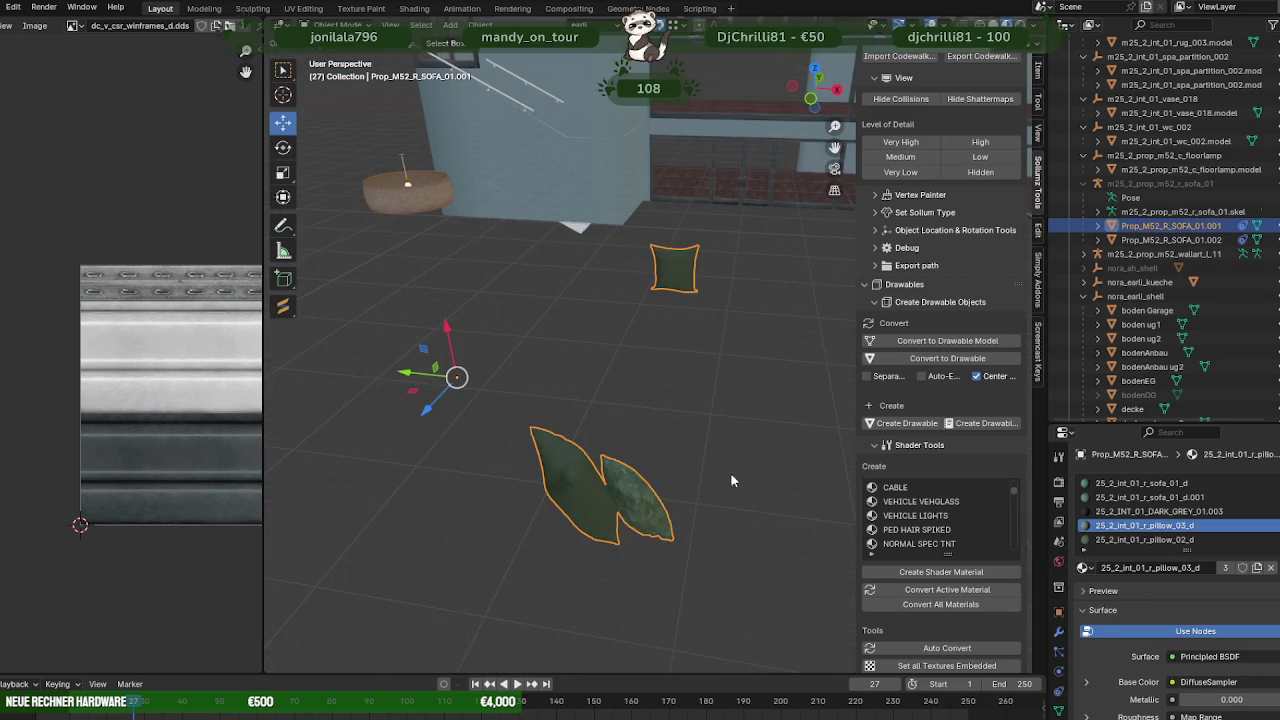
{"action": "scroll", "coordinate": [670, 393], "scroll_direction": "down", "scroll_amount": 3}
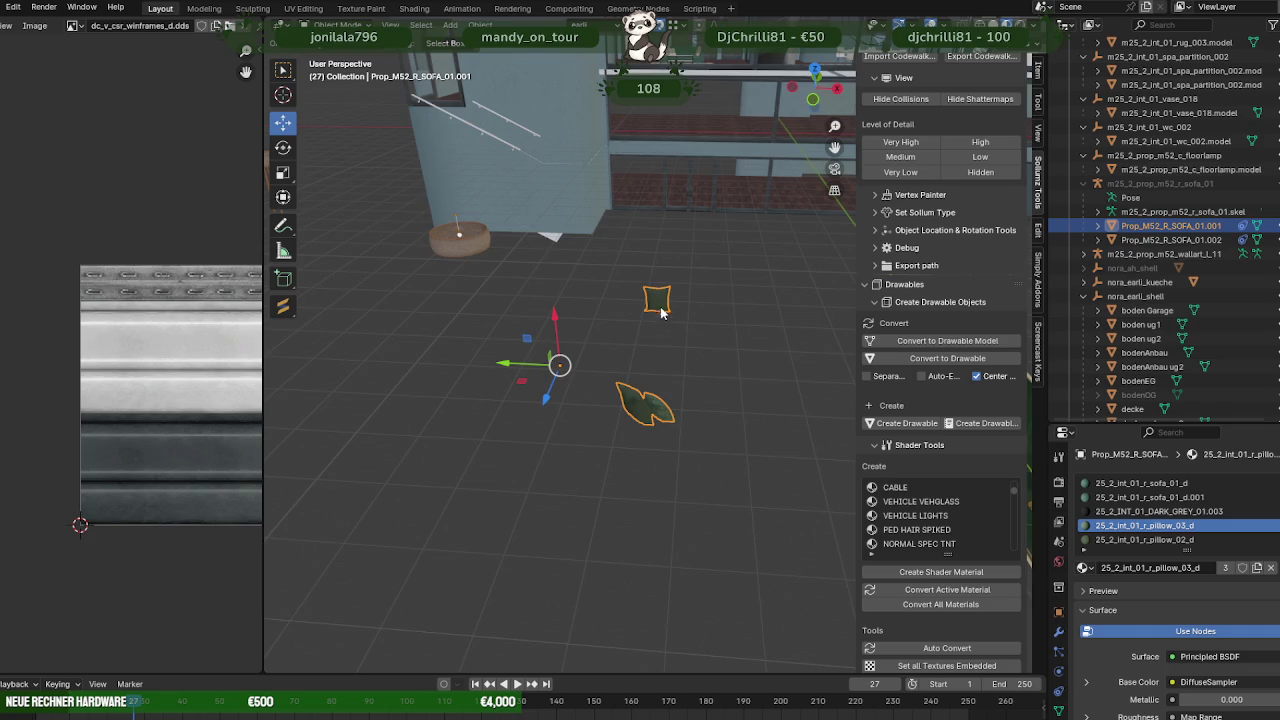
{"action": "mouse_move", "coordinate": [660, 312]}
{"action": "middle_mouse_down"}
{"action": "mouse_move", "coordinate": [721, 325]}
{"action": "mouse_move", "coordinate": [670, 326]}
{"action": "mouse_move", "coordinate": [720, 330]}
{"action": "middle_mouse_up"}
{"action": "double_click", "coordinate": [1150, 226]}
{"action": "scroll", "coordinate": [1150, 226], "scroll_direction": "down", "scroll_amount": 1}
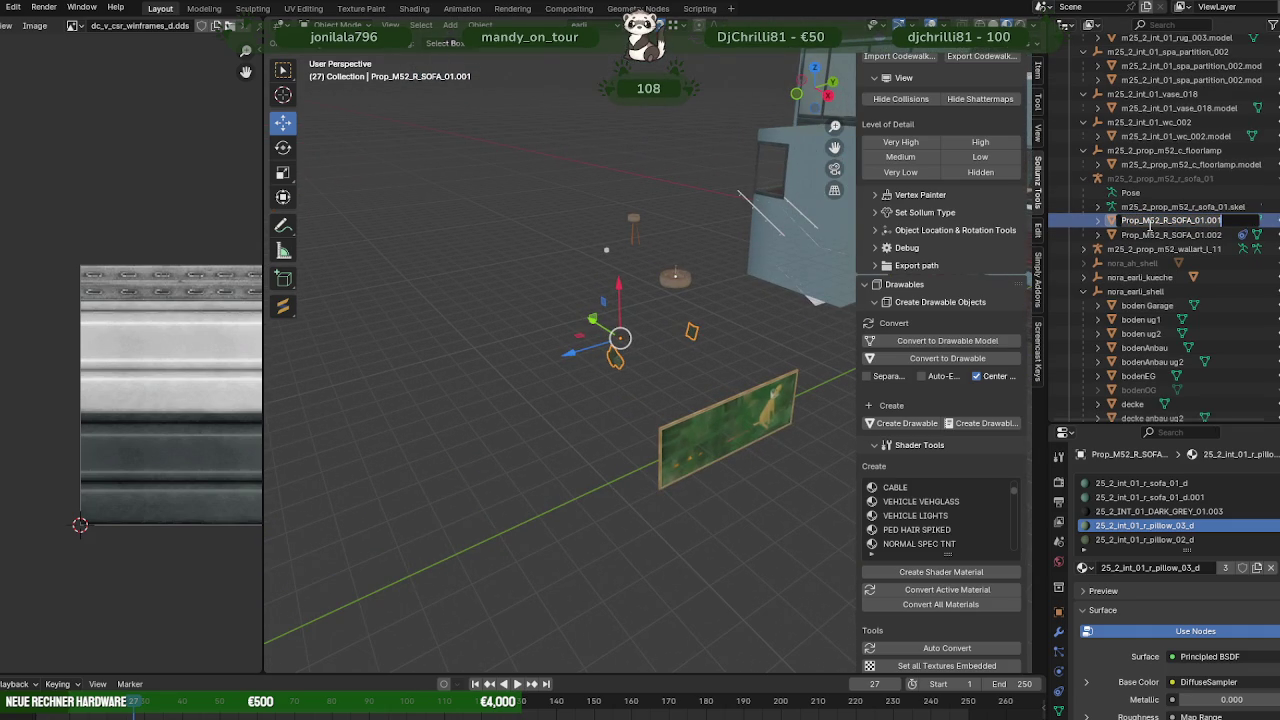
{"action": "type", "text": "c"}
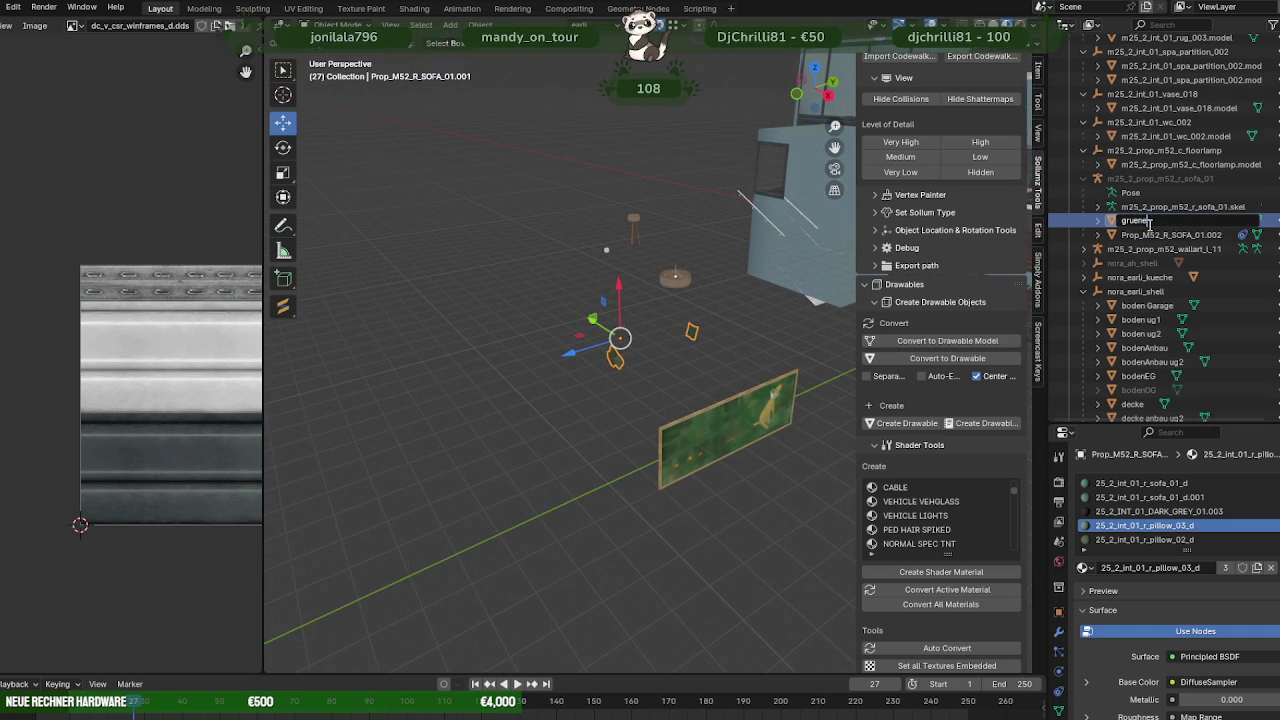
{"action": "type", "text": "kissen"}
{"action": "key", "text": "Return"}
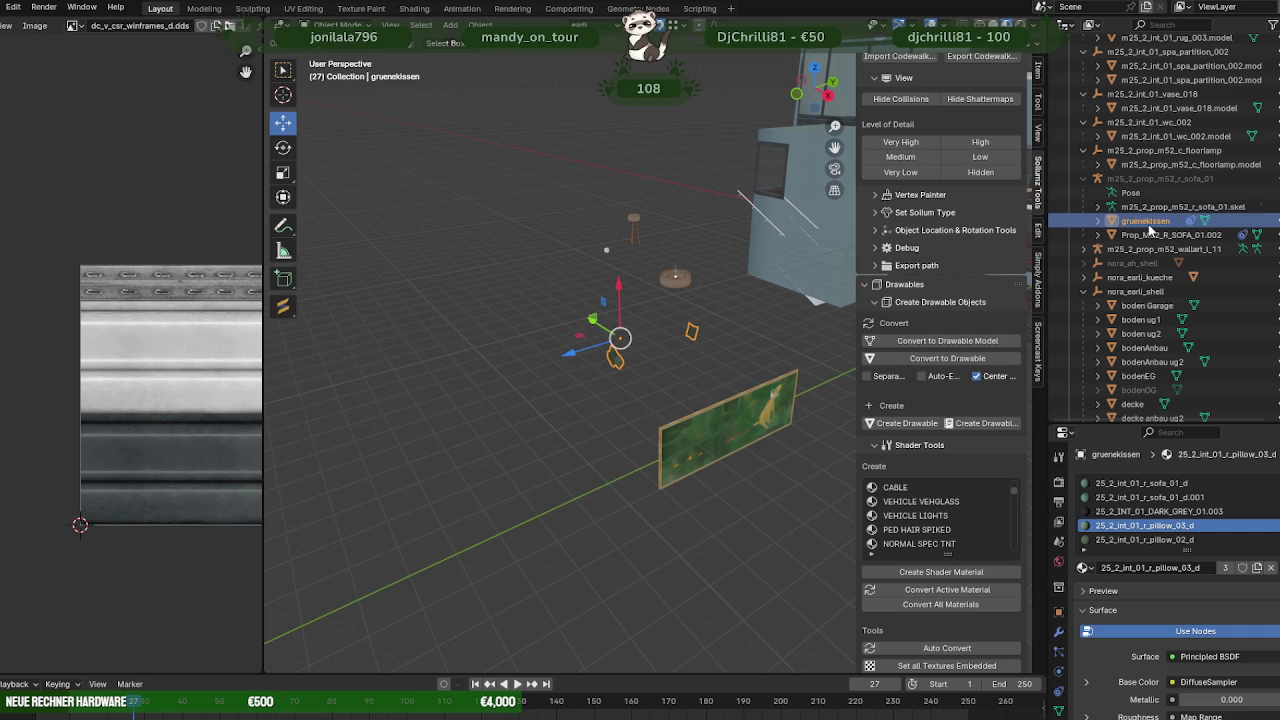
- Rename Prop_M52_R_SOFA_01.002 to 'sofa'
{"action": "left_click", "coordinate": [1145, 235]}
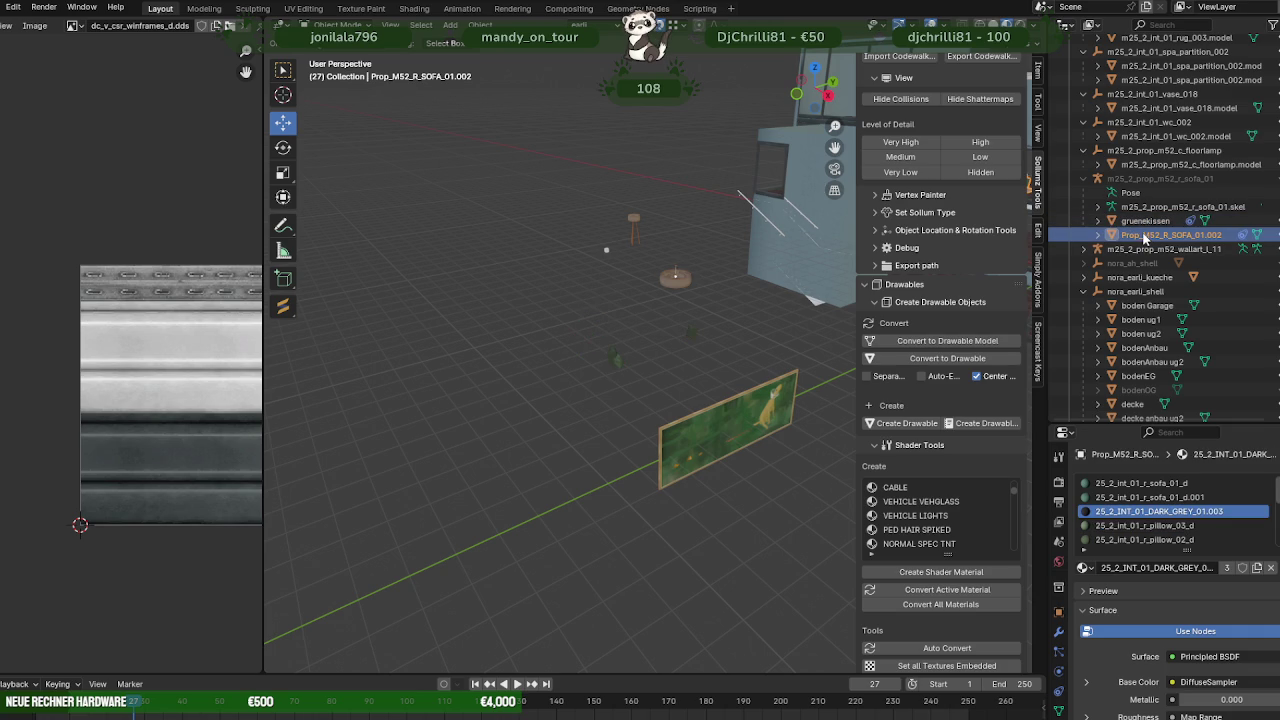
{"action": "double_click", "coordinate": [1145, 235]}
{"action": "scroll", "coordinate": [1145, 235], "scroll_direction": "down", "scroll_amount": 1}
{"action": "type", "text": "sofa"}
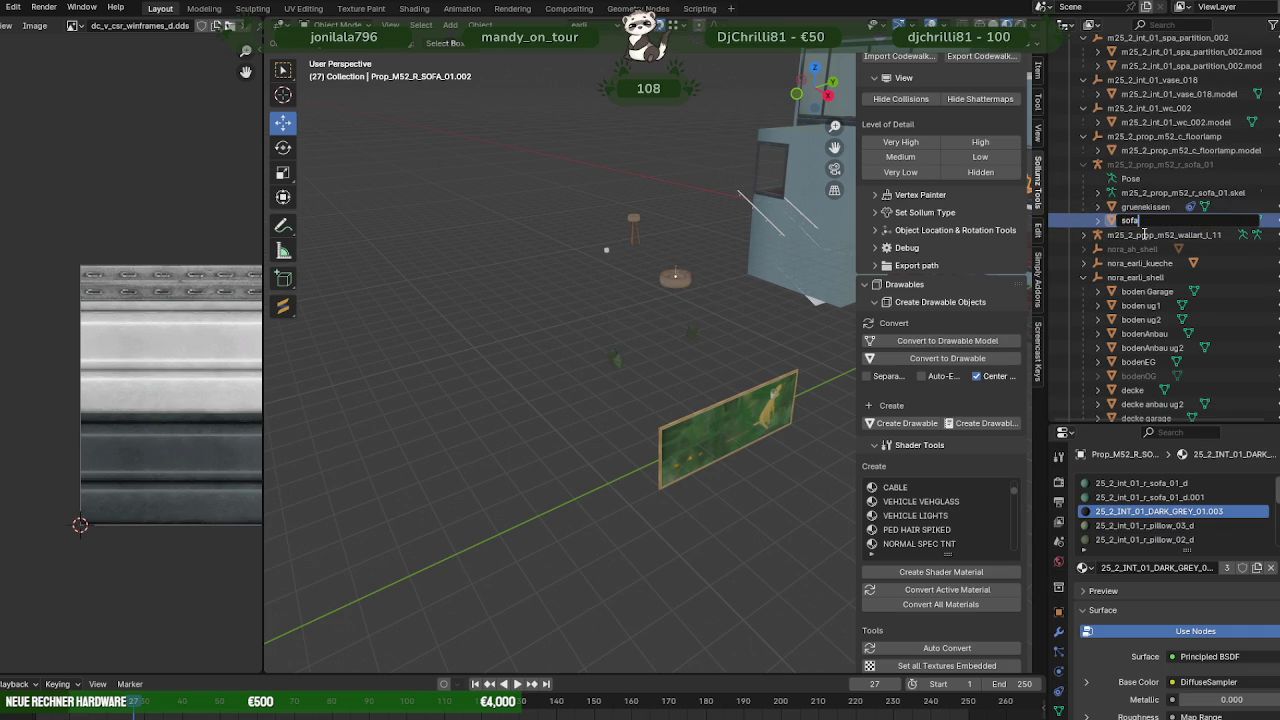
{"action": "key", "text": "Return"}
{"action": "scroll", "coordinate": [611, 369], "scroll_direction": "up", "scroll_amount": 6}
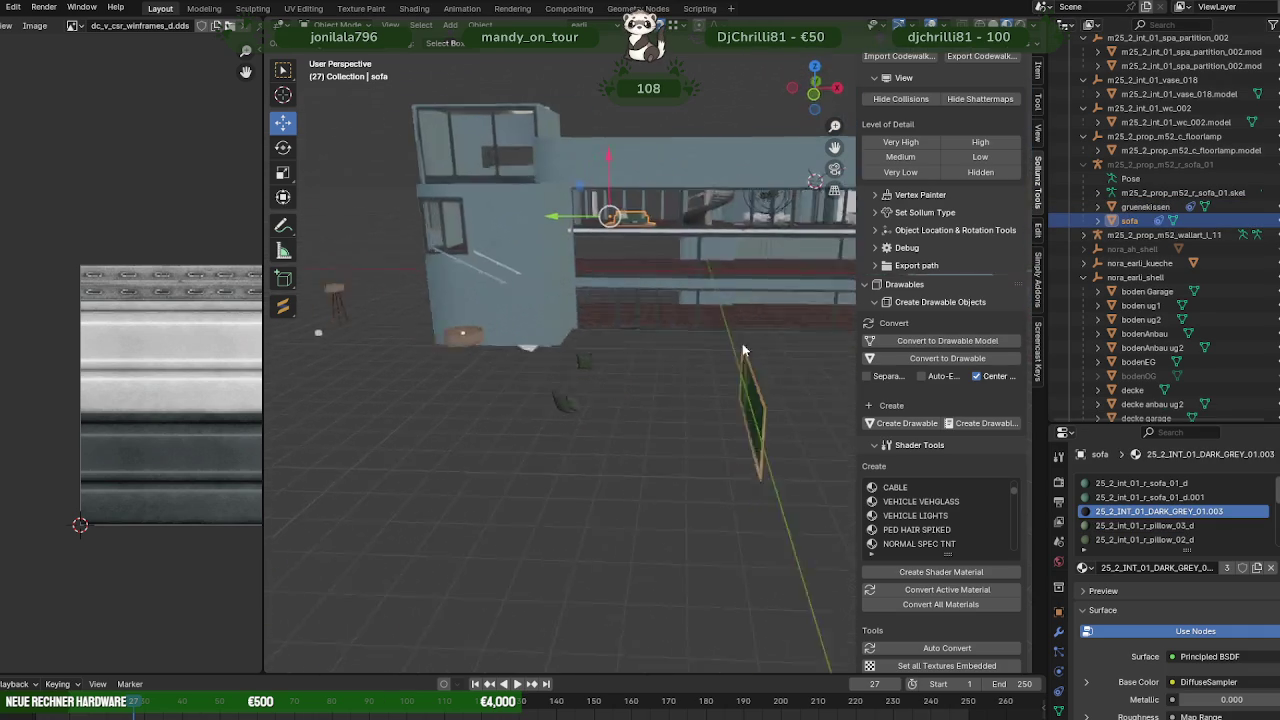
- Look over the upper floor with the sofa, then switch to PlebMasters Forge's search box
{"action": "mouse_move", "coordinate": [679, 334]}
{"action": "middle_mouse_down"}
{"action": "mouse_move", "coordinate": [549, 255]}
{"action": "mouse_move", "coordinate": [672, 331]}
{"action": "mouse_move", "coordinate": [562, 398]}
{"action": "mouse_move", "coordinate": [661, 372]}
{"action": "mouse_move", "coordinate": [474, 444]}
{"action": "middle_mouse_up"}
{"action": "scroll", "coordinate": [549, 255], "scroll_direction": "down", "scroll_amount": 5}
{"action": "scroll", "coordinate": [672, 331], "scroll_direction": "up", "scroll_amount": 4}
{"action": "scroll", "coordinate": [633, 346], "scroll_direction": "up", "scroll_amount": 3}
{"action": "scroll", "coordinate": [692, 380], "scroll_direction": "up", "scroll_amount": 4}
{"action": "mouse_move", "coordinate": [693, 386]}
{"action": "middle_mouse_down"}
{"action": "mouse_move", "coordinate": [528, 449]}
{"action": "mouse_move", "coordinate": [560, 448]}
{"action": "mouse_move", "coordinate": [505, 446]}
{"action": "middle_mouse_up"}
{"action": "scroll", "coordinate": [570, 443], "scroll_direction": "down", "scroll_amount": 5}
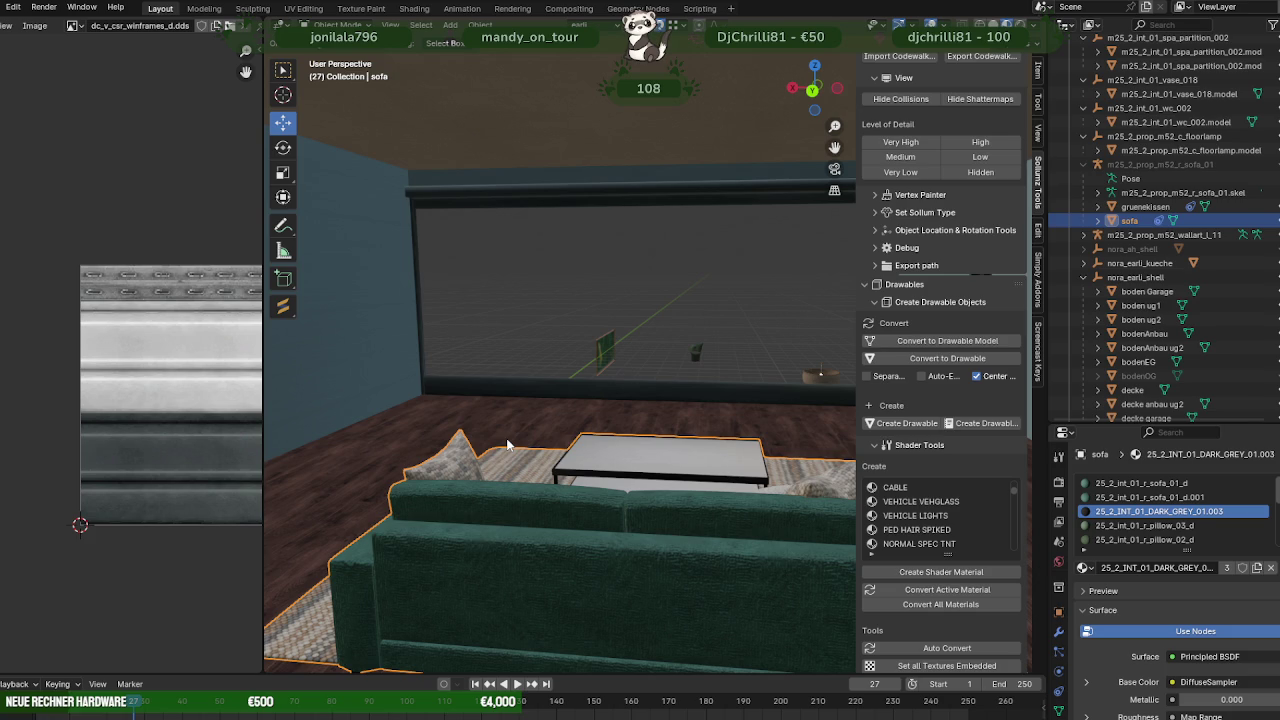
{"action": "scroll", "coordinate": [664, 352], "scroll_direction": "down", "scroll_amount": 5}
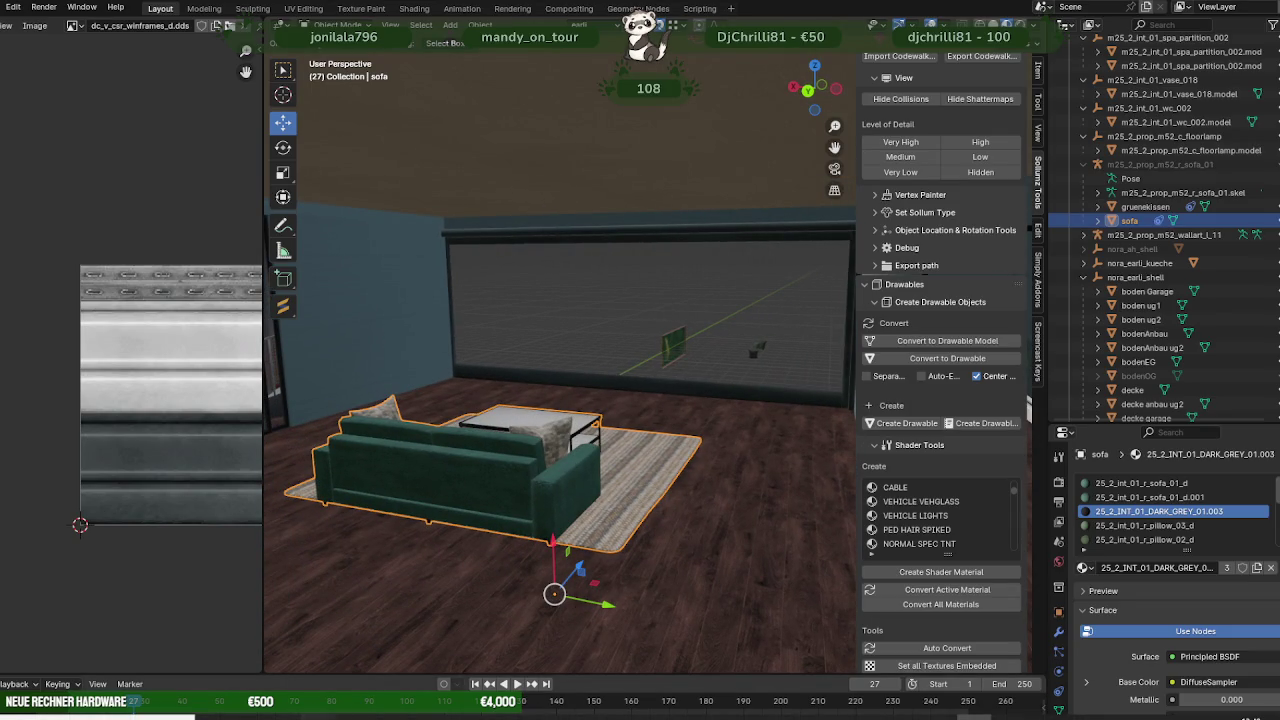
{"action": "left_click", "coordinate": [430, 655]}
{"action": "left_click", "coordinate": [410, 115]}
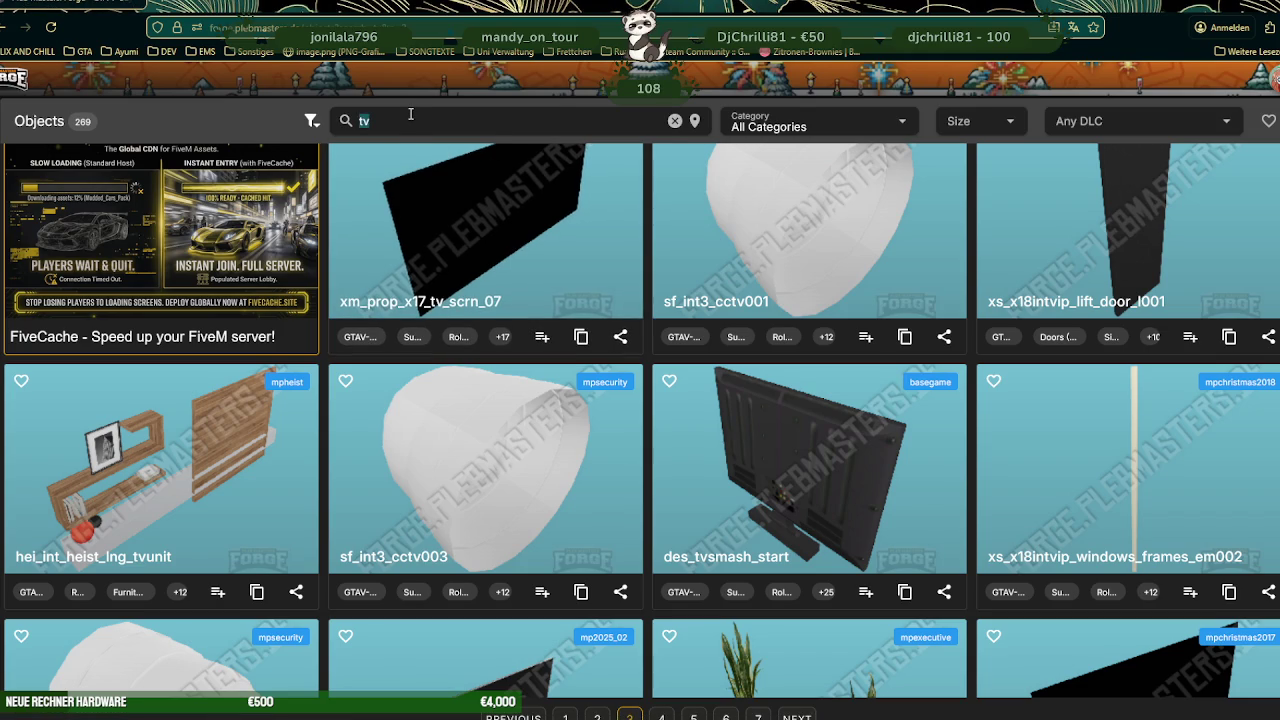
- Search the catalogue for 'sideboard' and browse the first page of the 88 results
{"action": "type", "text": "deboard"}
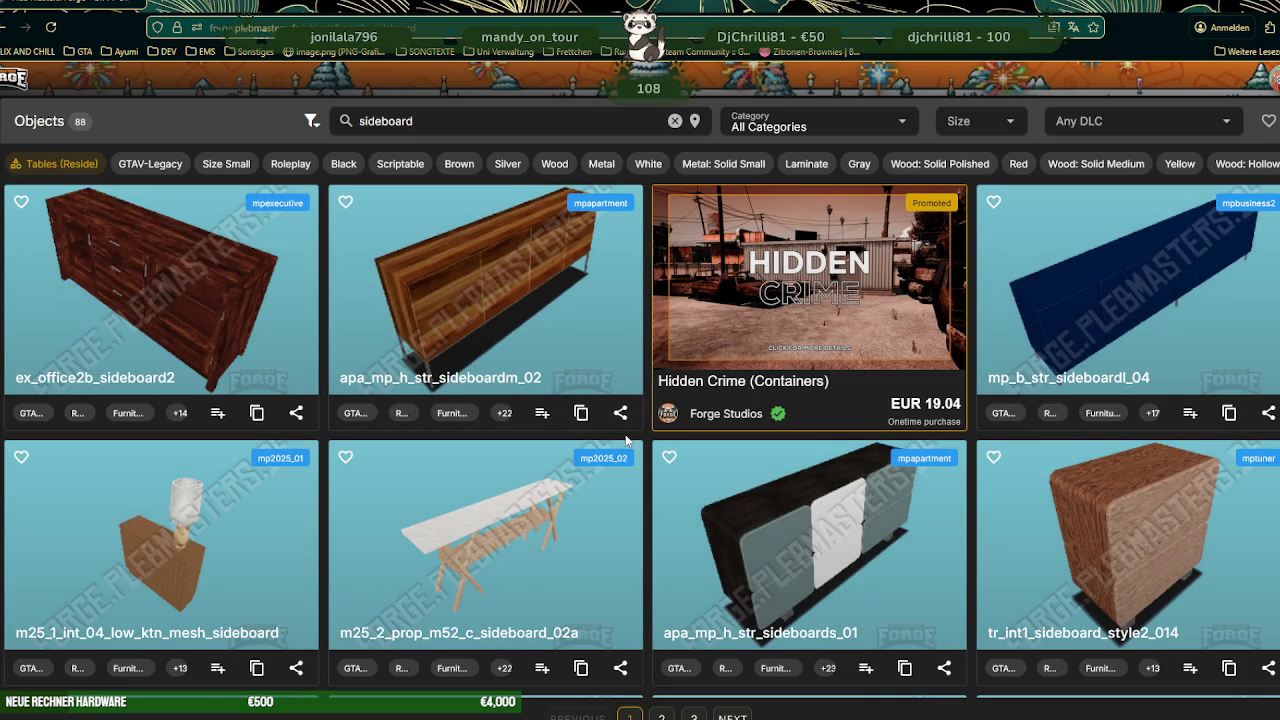
{"action": "scroll", "coordinate": [624, 445], "scroll_direction": "down", "scroll_amount": 1}
{"action": "scroll", "coordinate": [622, 458], "scroll_direction": "down", "scroll_amount": 3}
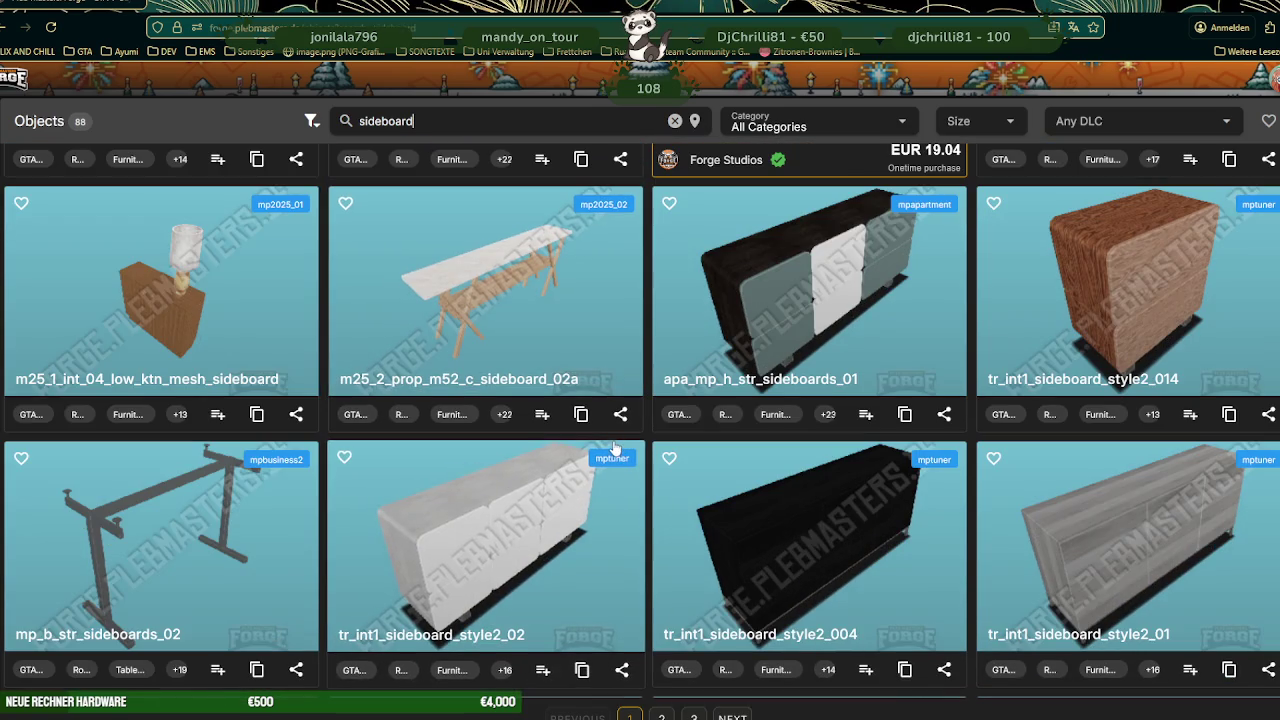
{"action": "scroll", "coordinate": [613, 452], "scroll_direction": "down", "scroll_amount": 2}
{"action": "scroll", "coordinate": [610, 450], "scroll_direction": "down", "scroll_amount": 2}
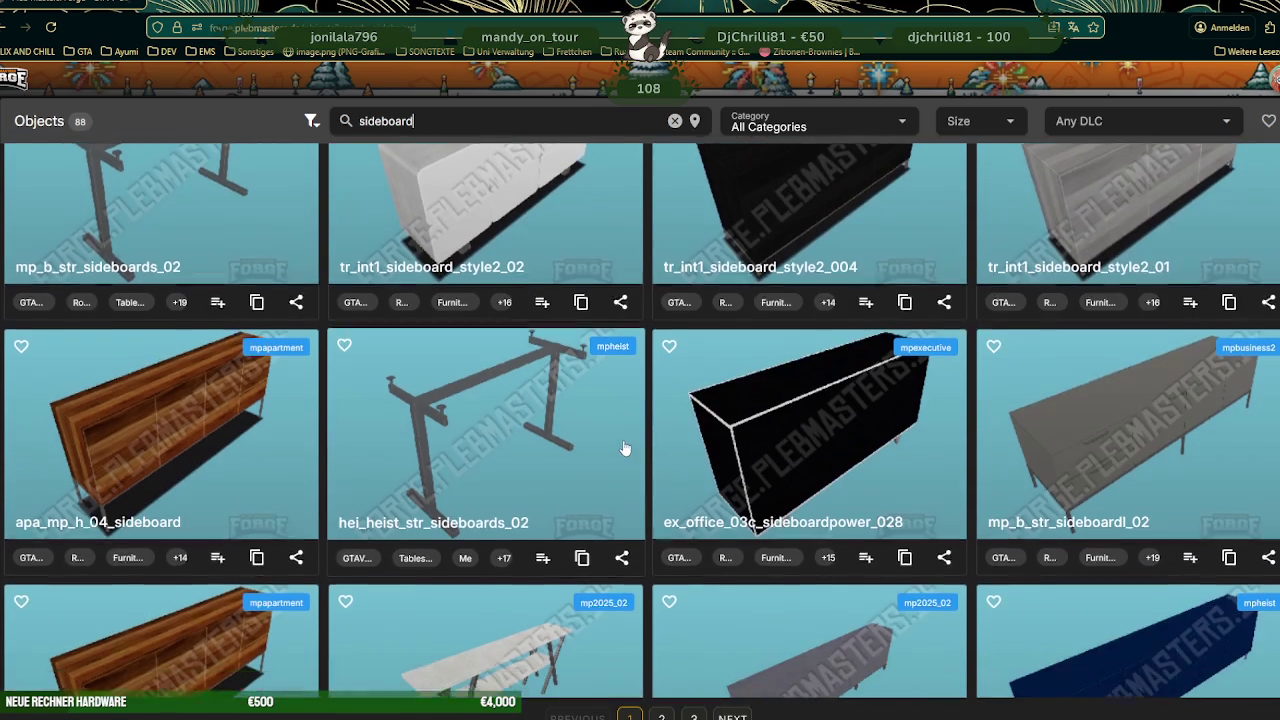
{"action": "scroll", "coordinate": [615, 452], "scroll_direction": "down", "scroll_amount": 2}
{"action": "scroll", "coordinate": [618, 448], "scroll_direction": "down", "scroll_amount": 4}
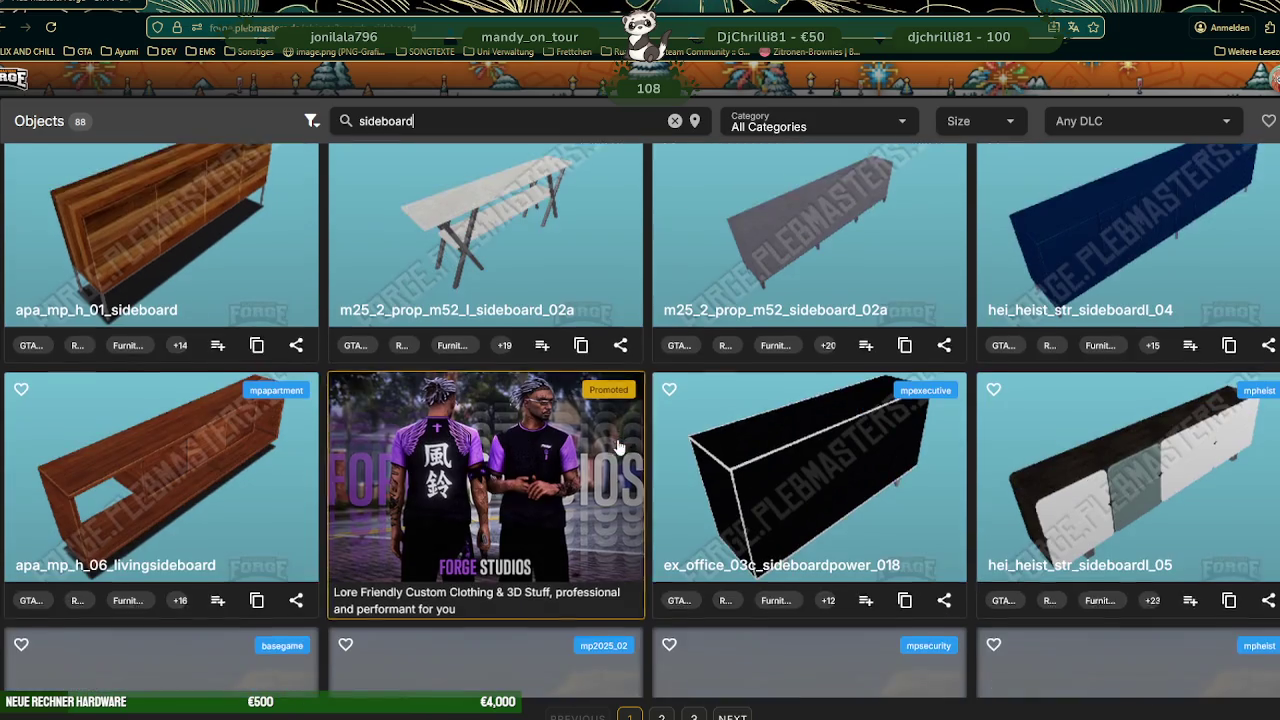
{"action": "scroll", "coordinate": [612, 441], "scroll_direction": "down", "scroll_amount": 3}
{"action": "scroll", "coordinate": [610, 440], "scroll_direction": "down", "scroll_amount": 2}
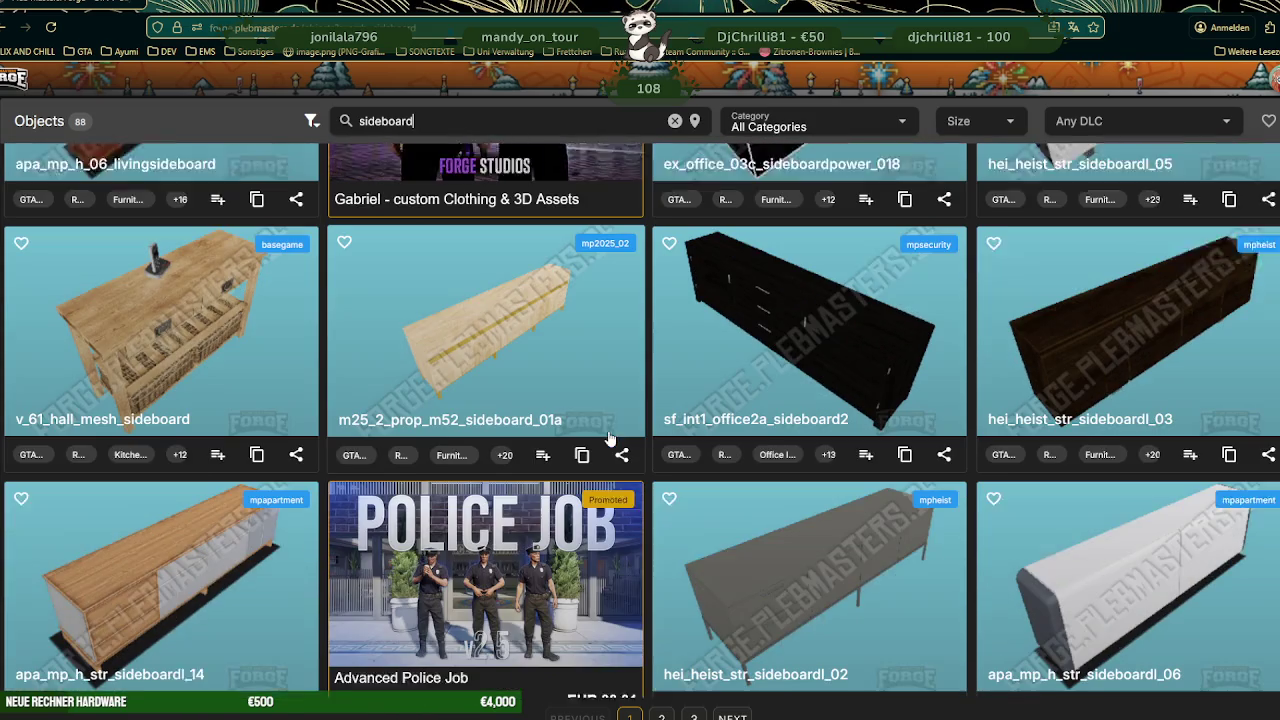
{"action": "scroll", "coordinate": [607, 440], "scroll_direction": "down", "scroll_amount": 1}
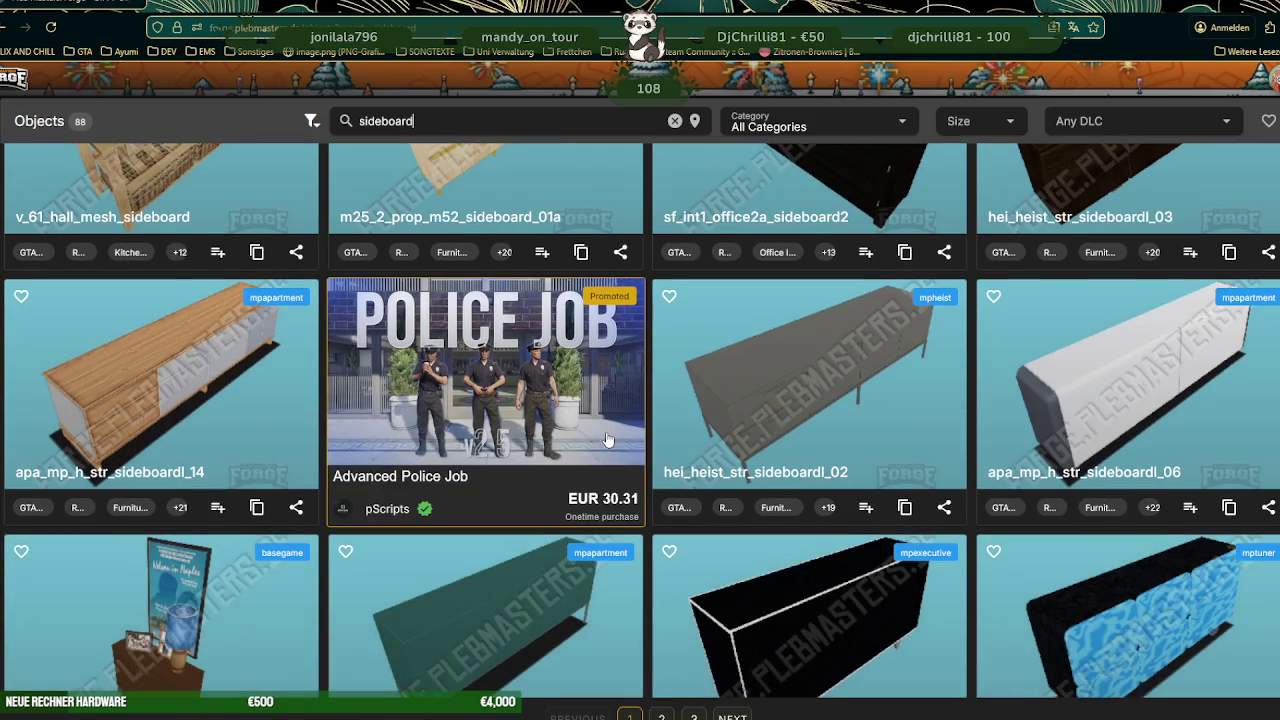
{"action": "scroll", "coordinate": [604, 435], "scroll_direction": "down", "scroll_amount": 1}
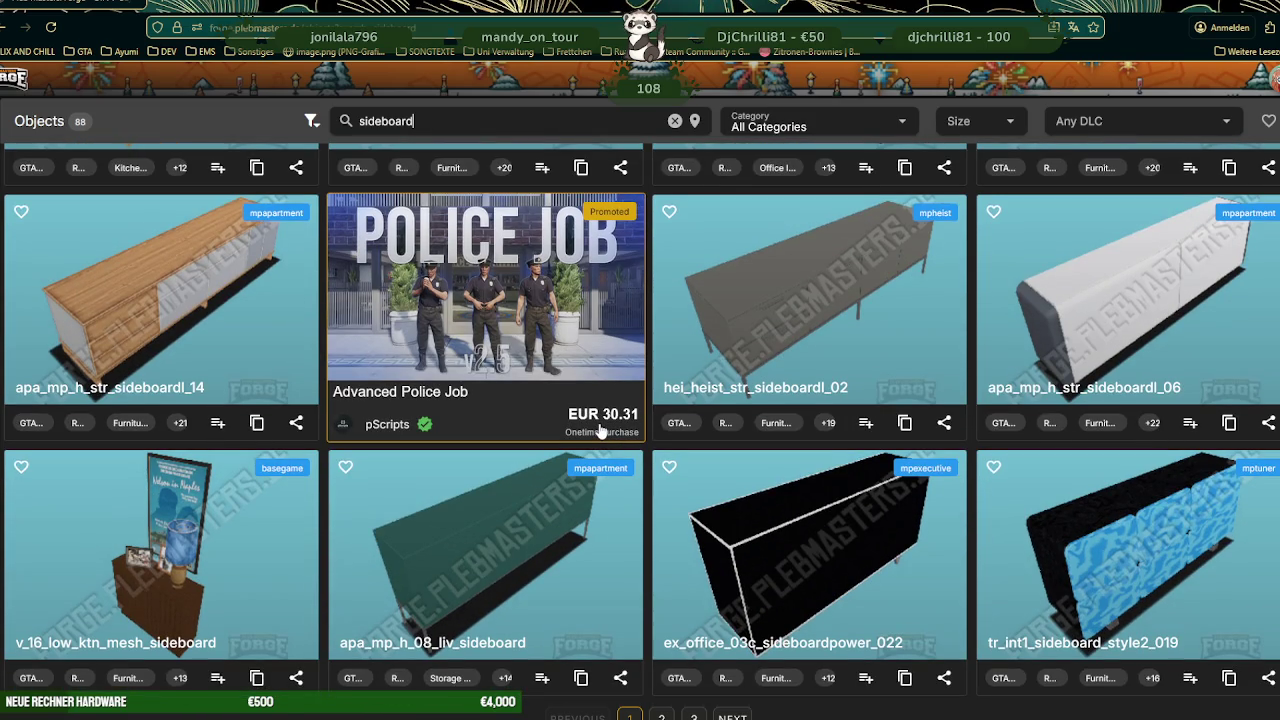
{"action": "scroll", "coordinate": [600, 430], "scroll_direction": "down", "scroll_amount": 2}
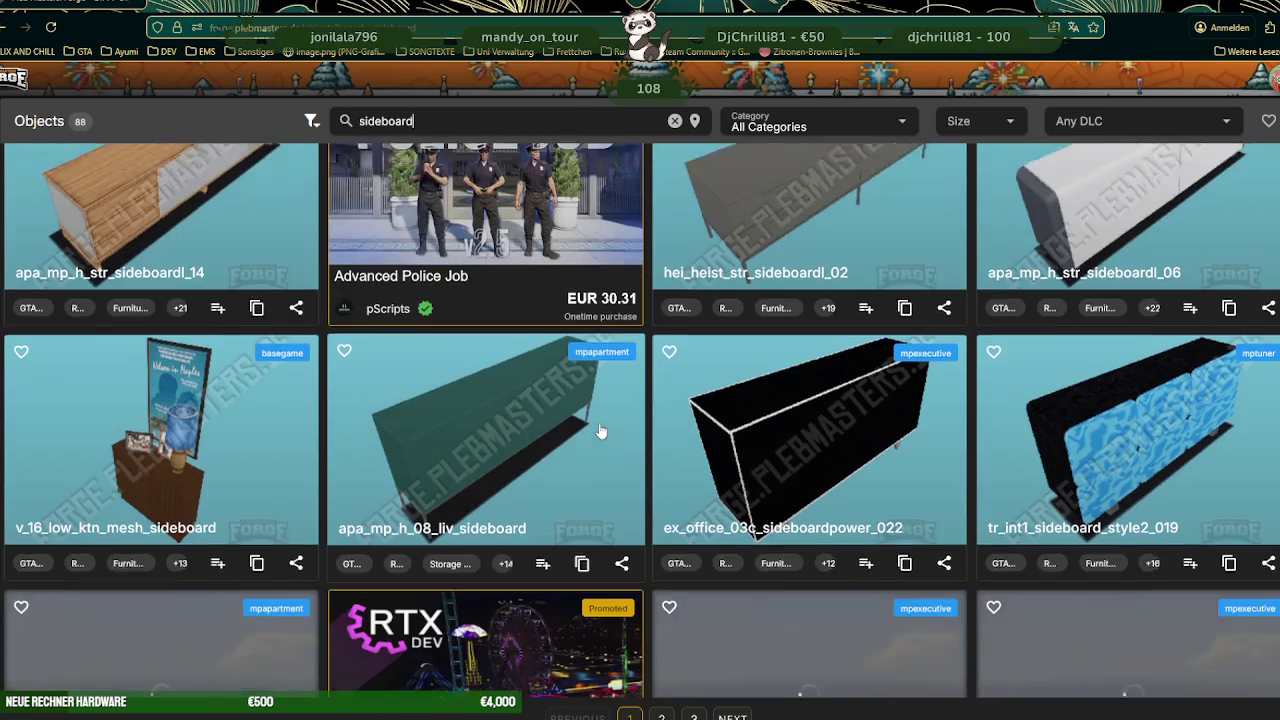
{"action": "scroll", "coordinate": [598, 425], "scroll_direction": "down", "scroll_amount": 2}
{"action": "scroll", "coordinate": [595, 420], "scroll_direction": "down", "scroll_amount": 2}
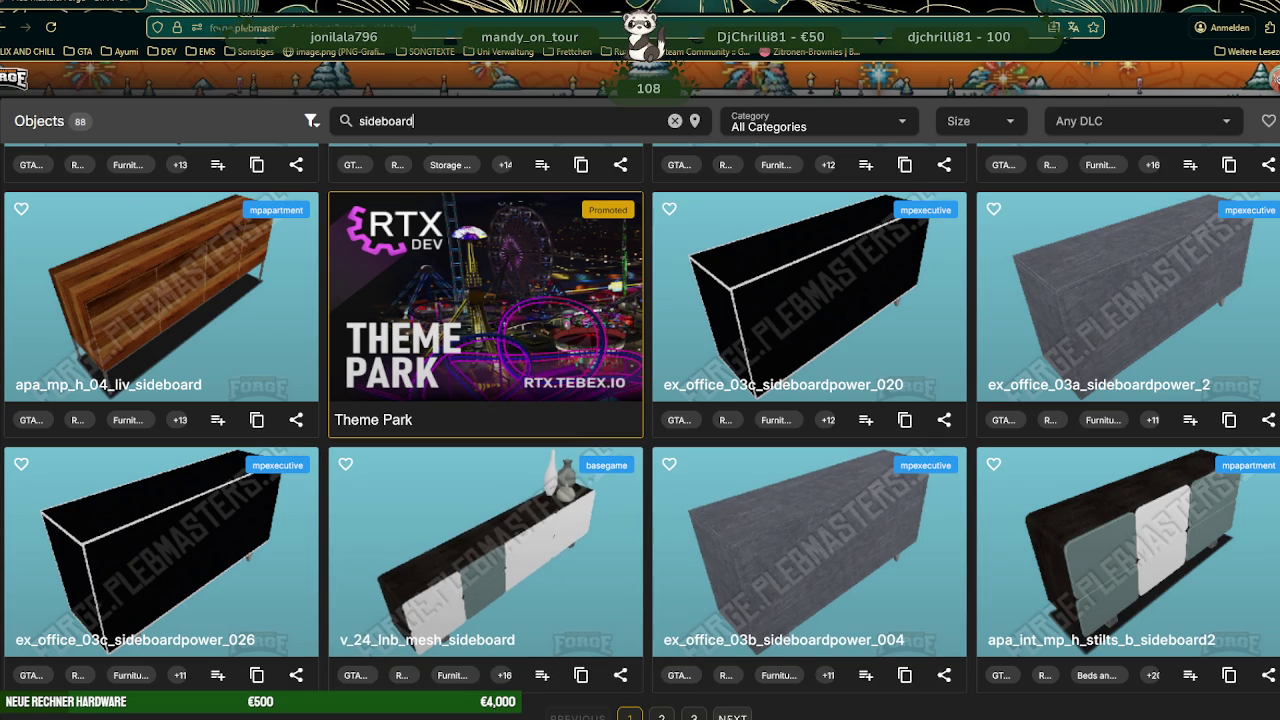
- Browse through the second page of sideboard results
{"action": "left_click", "coordinate": [731, 716]}
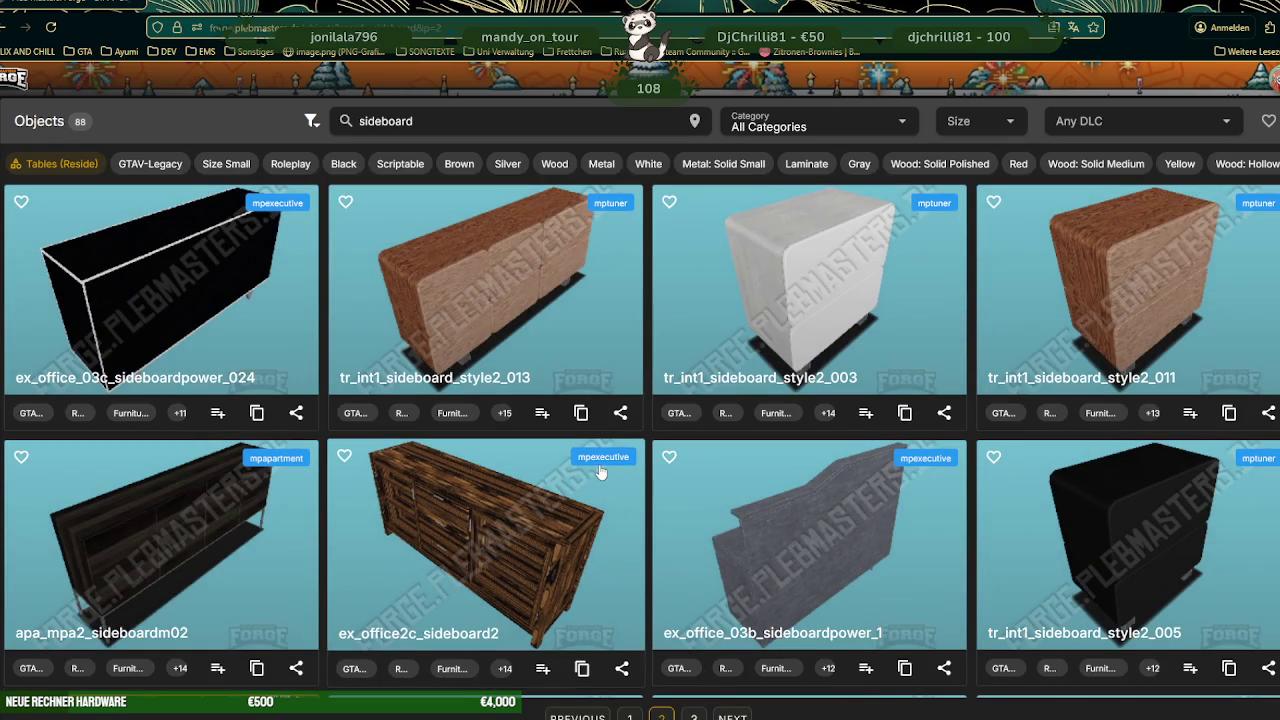
{"action": "scroll", "coordinate": [600, 470], "scroll_direction": "down", "scroll_amount": 3}
{"action": "scroll", "coordinate": [595, 480], "scroll_direction": "down", "scroll_amount": 3}
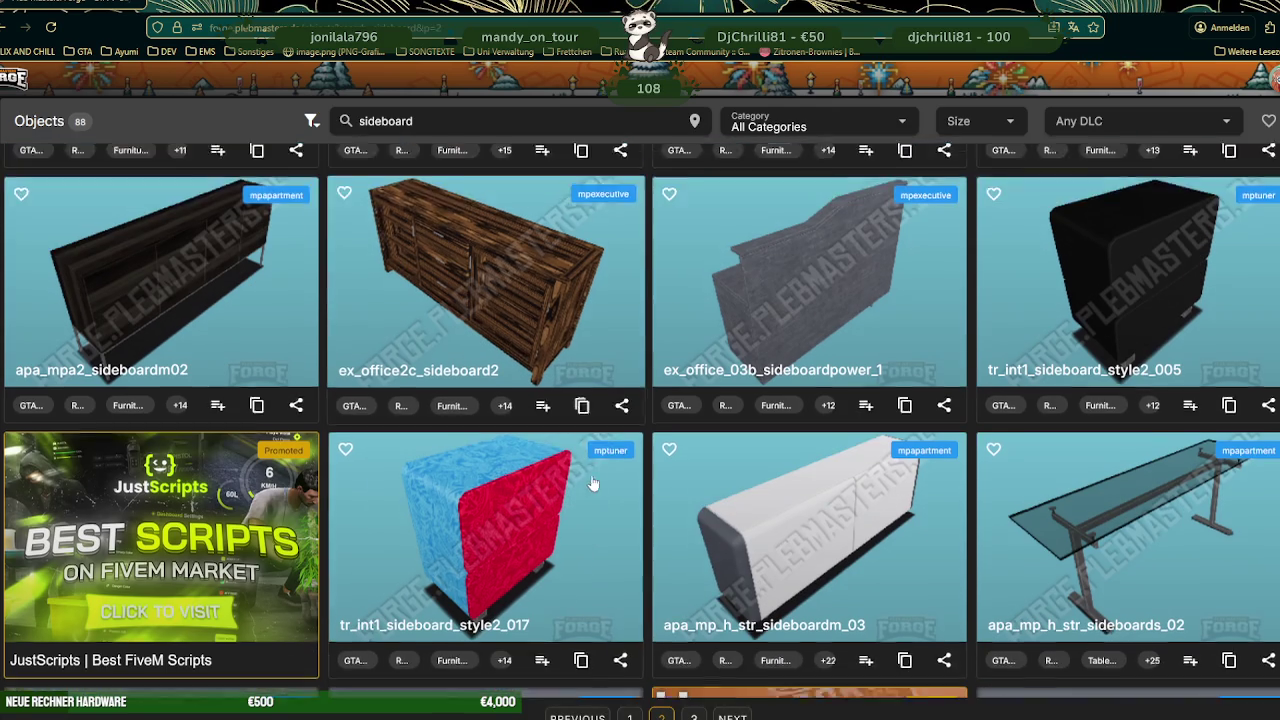
{"action": "scroll", "coordinate": [588, 485], "scroll_direction": "down", "scroll_amount": 3}
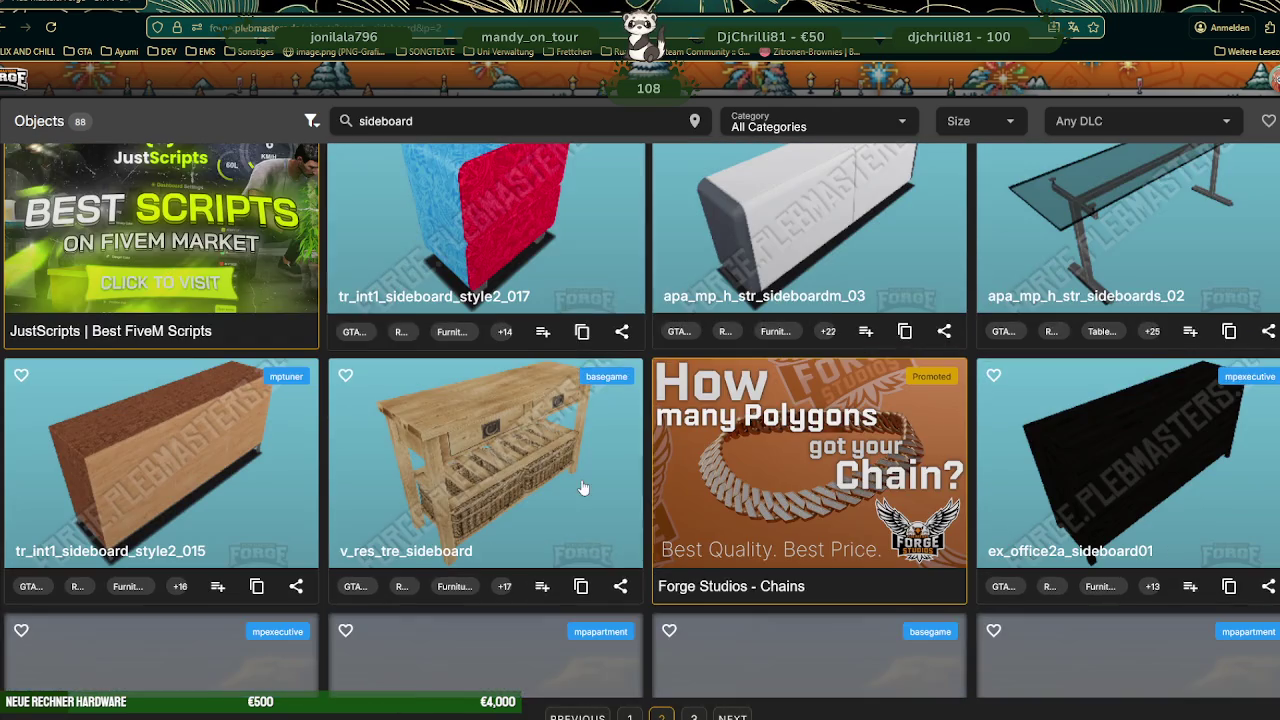
{"action": "scroll", "coordinate": [570, 483], "scroll_direction": "down", "scroll_amount": 2}
{"action": "scroll", "coordinate": [563, 482], "scroll_direction": "down", "scroll_amount": 1}
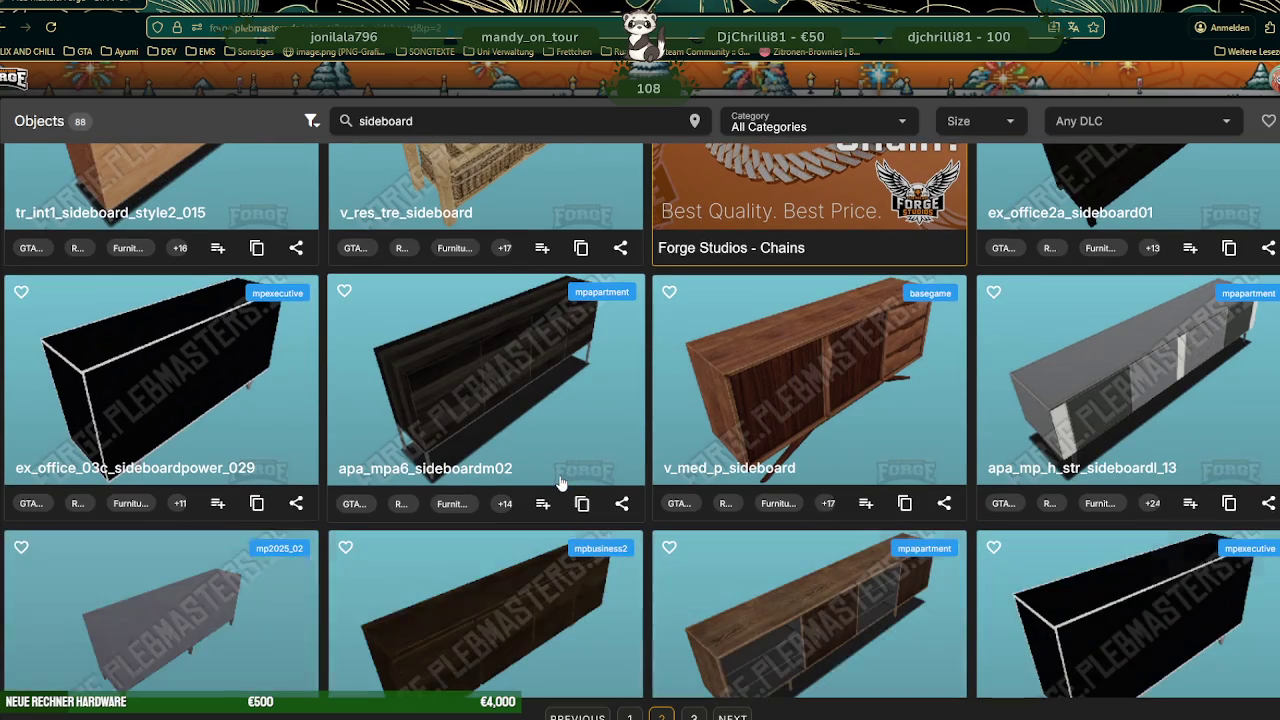
{"action": "scroll", "coordinate": [549, 484], "scroll_direction": "down", "scroll_amount": 2}
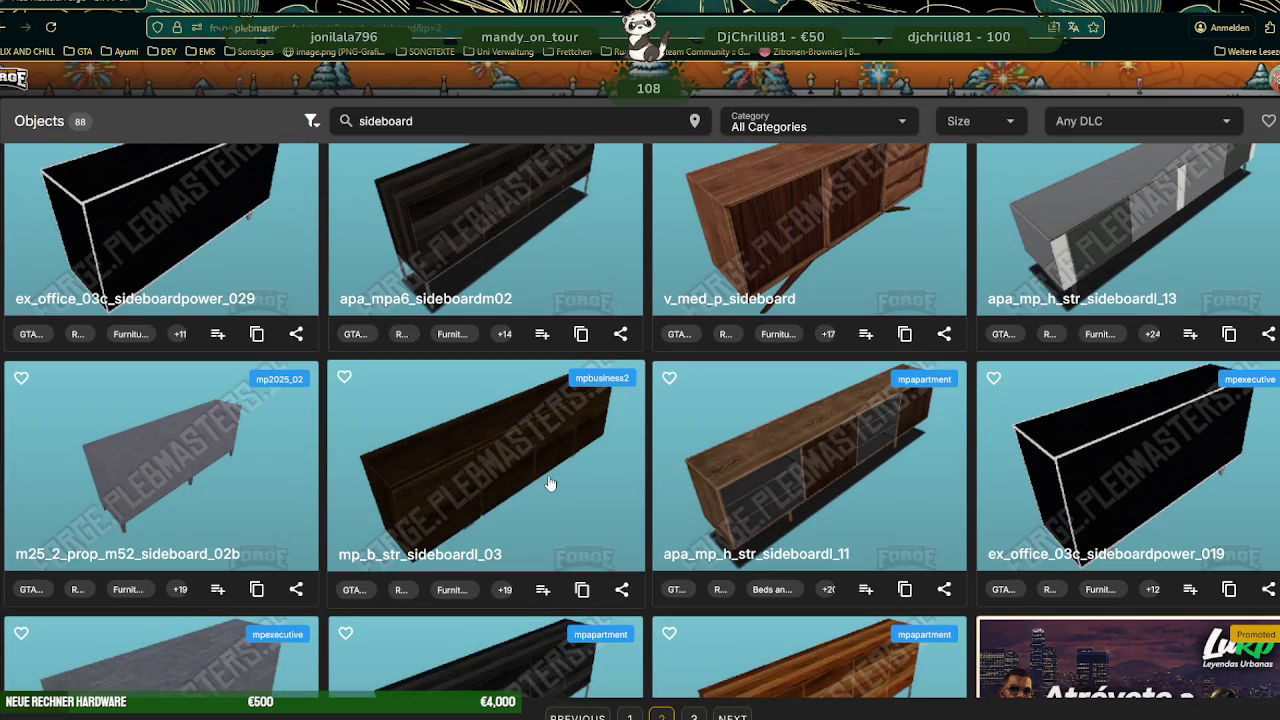
{"action": "scroll", "coordinate": [545, 474], "scroll_direction": "down", "scroll_amount": 2}
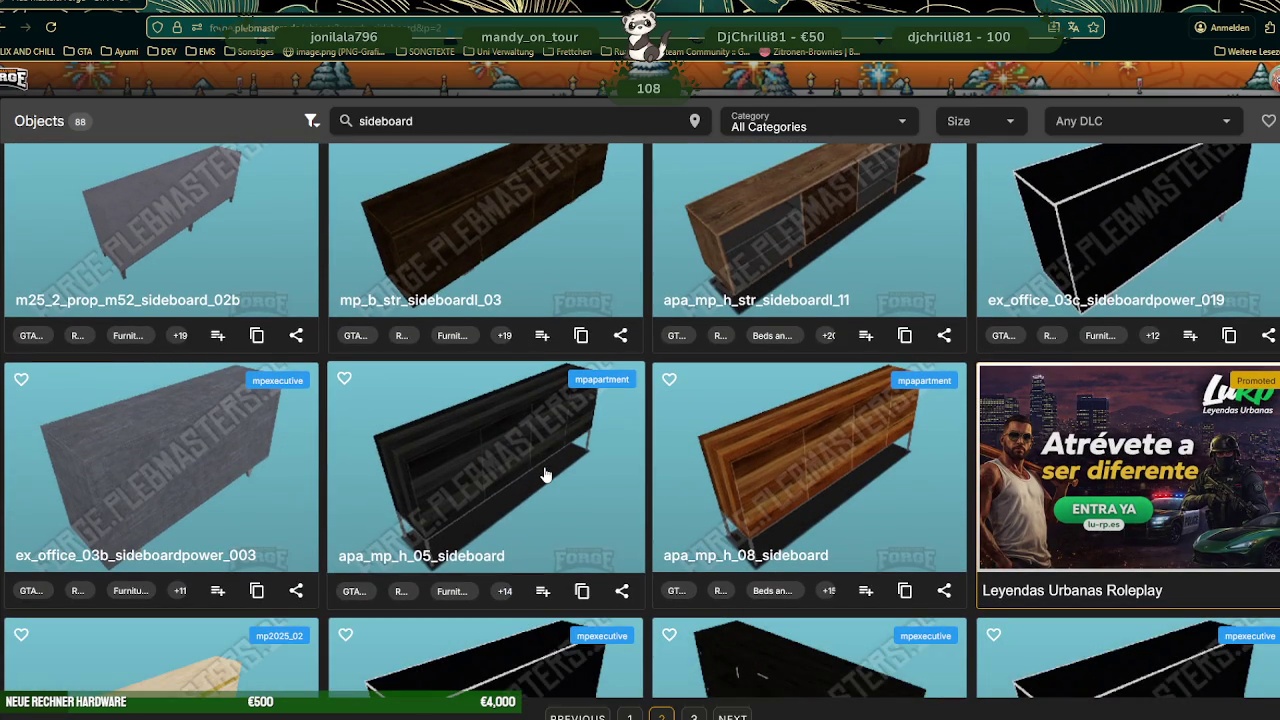
{"action": "scroll", "coordinate": [545, 474], "scroll_direction": "down", "scroll_amount": 2}
{"action": "scroll", "coordinate": [545, 483], "scroll_direction": "down", "scroll_amount": 2}
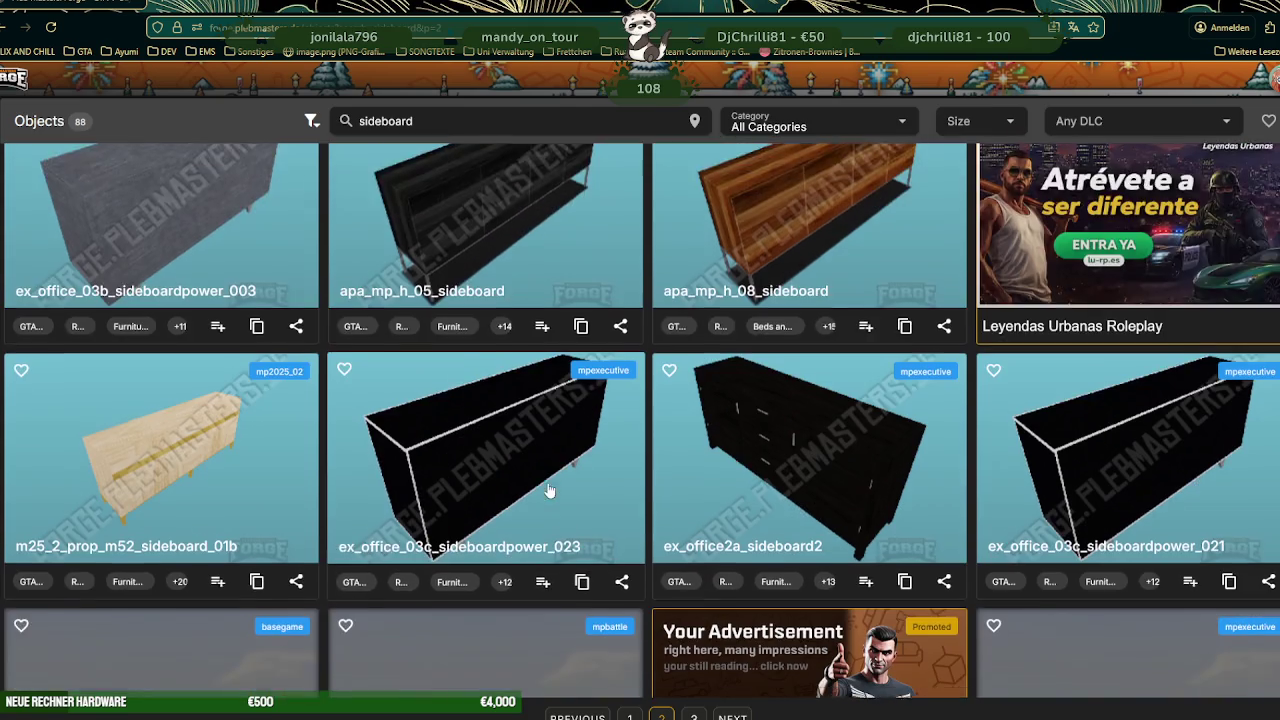
{"action": "scroll", "coordinate": [550, 485], "scroll_direction": "down", "scroll_amount": 2}
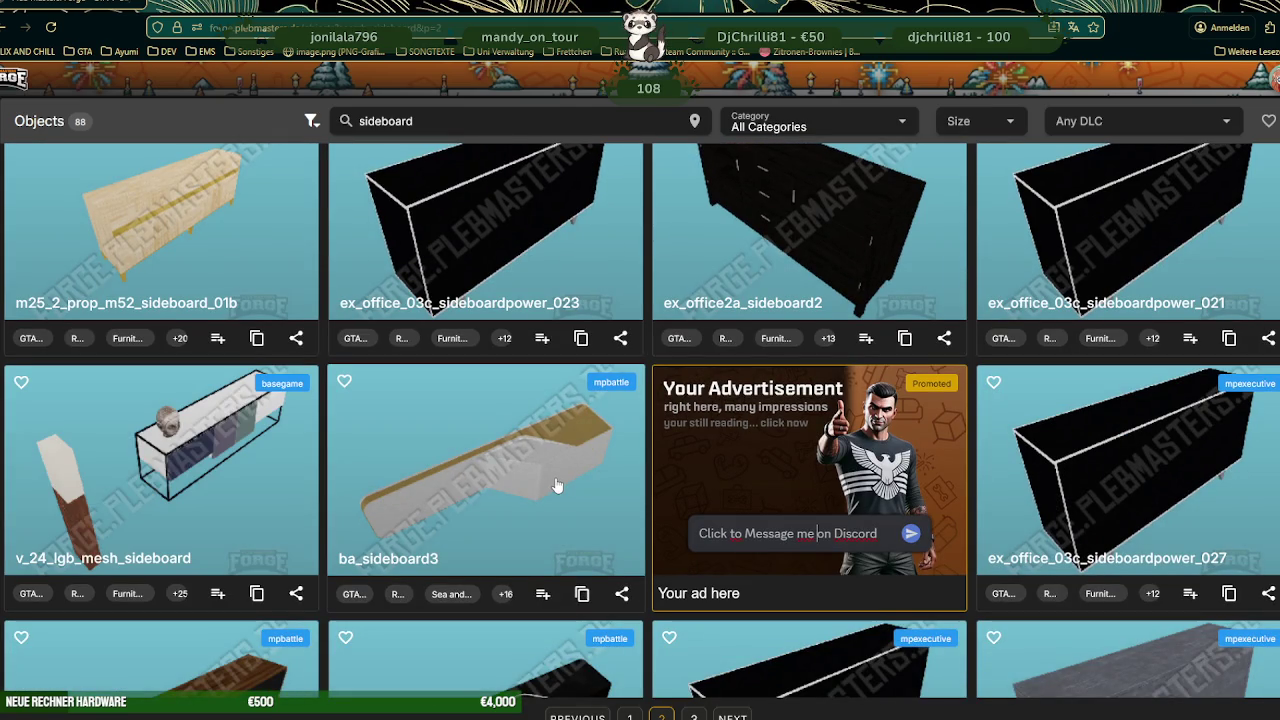
{"action": "scroll", "coordinate": [557, 486], "scroll_direction": "down", "scroll_amount": 4}
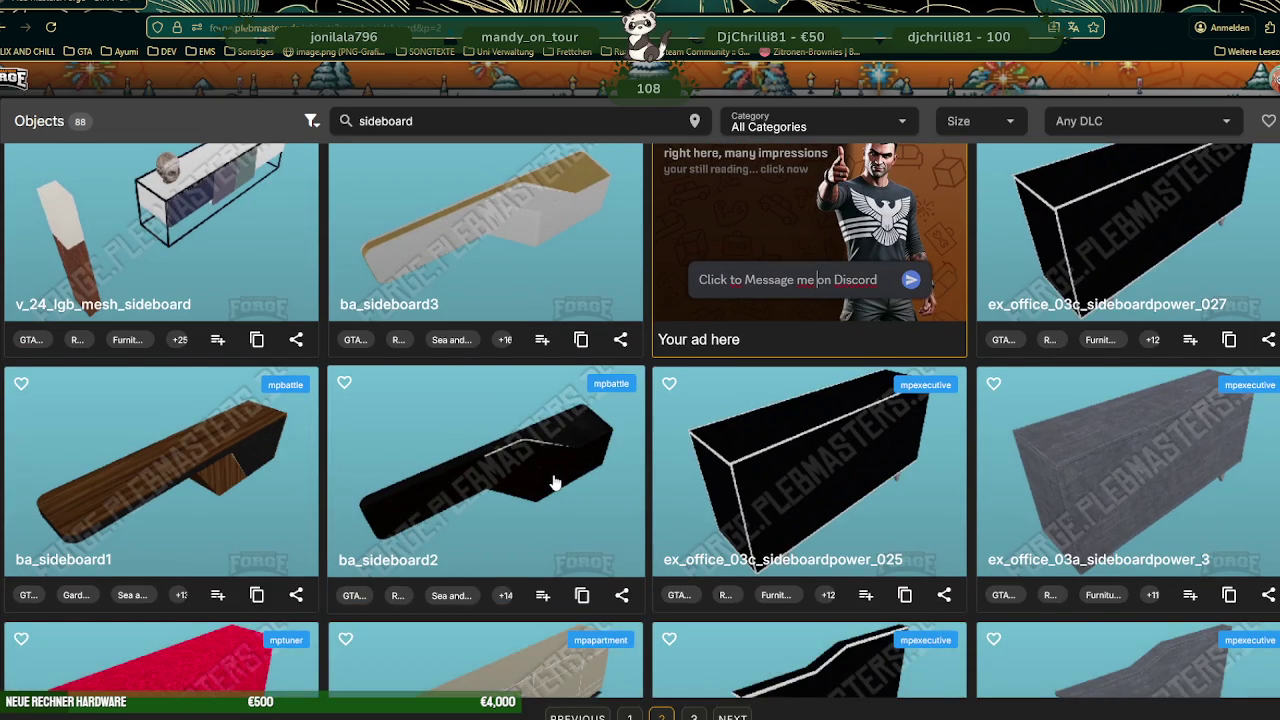
{"action": "scroll", "coordinate": [556, 483], "scroll_direction": "down", "scroll_amount": 1}
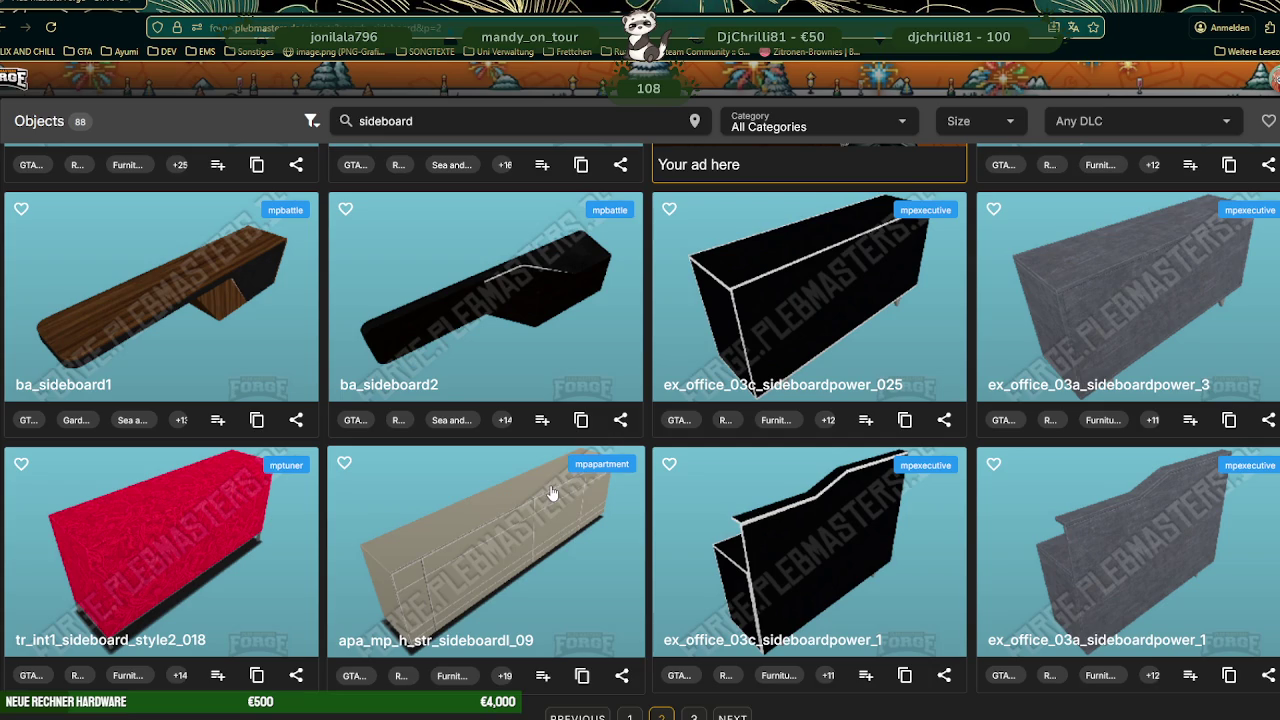
- Move to the third and final page, listing ex_office2b_sideboard01 and tr_int1_sideboard_style2_012
{"action": "left_click", "coordinate": [728, 716]}
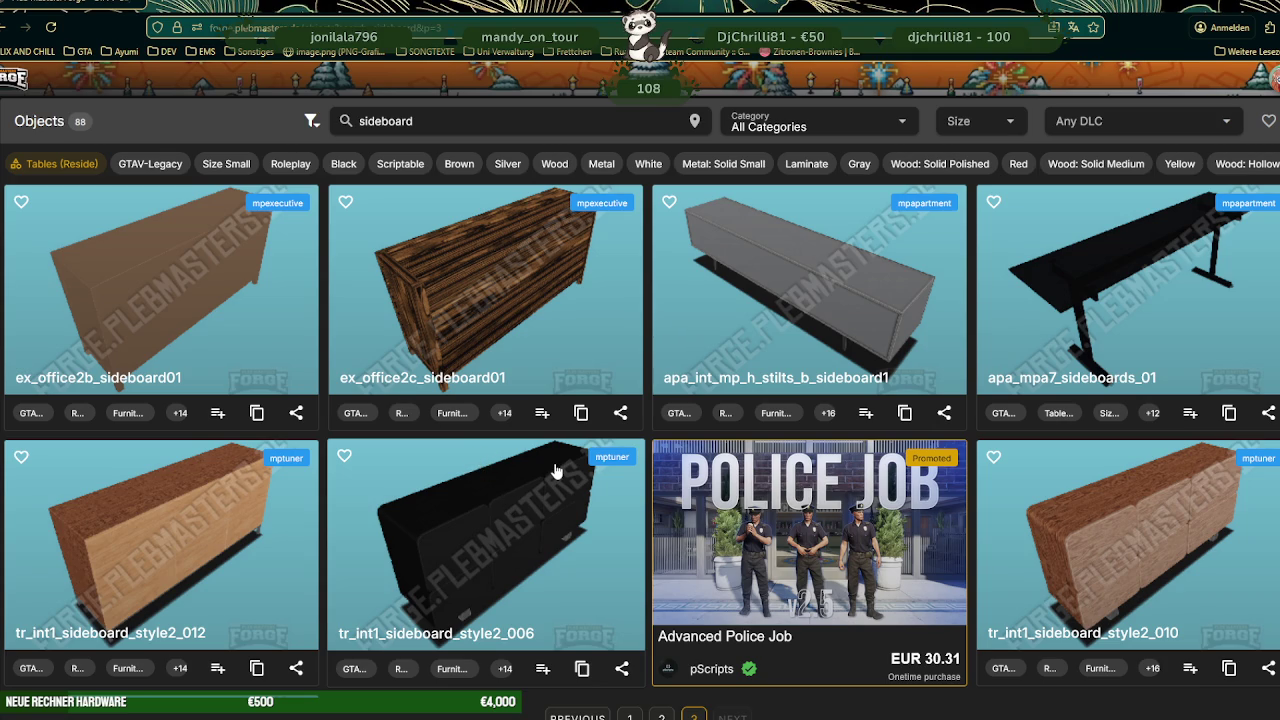
{"action": "scroll", "coordinate": [557, 471], "scroll_direction": "down", "scroll_amount": 3}
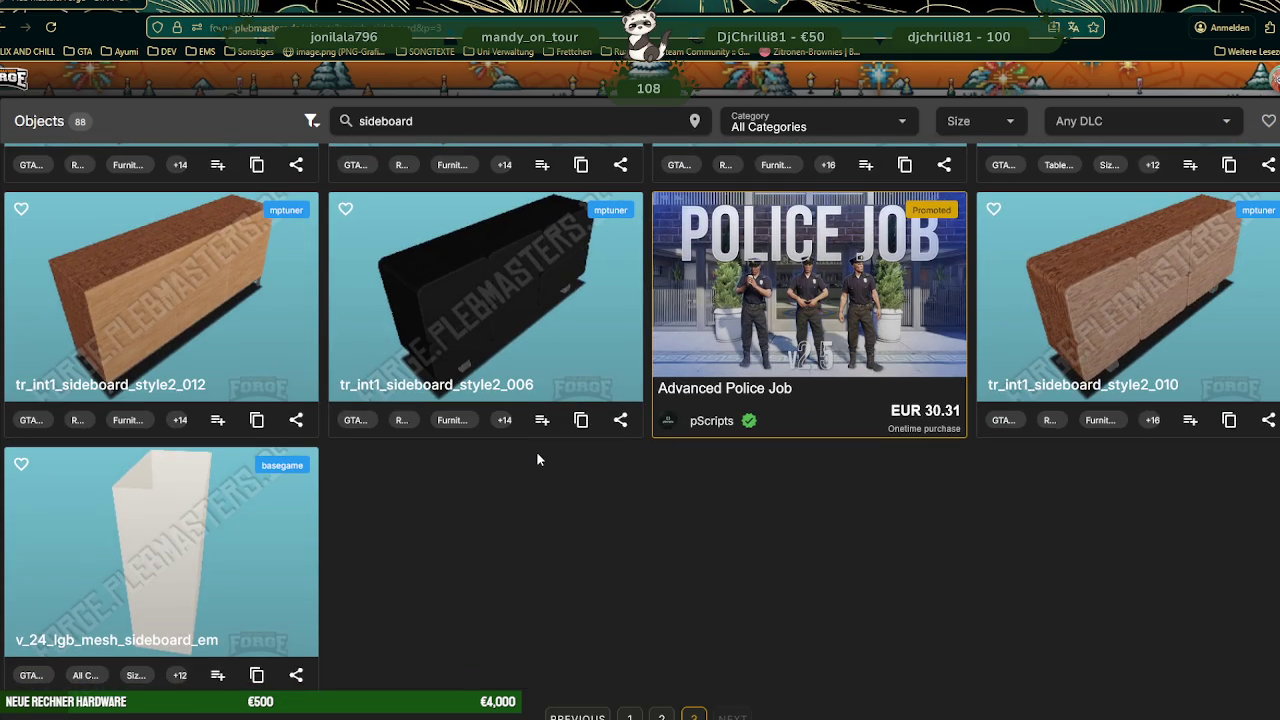
{"action": "scroll", "coordinate": [611, 546], "scroll_direction": "up", "scroll_amount": 3}
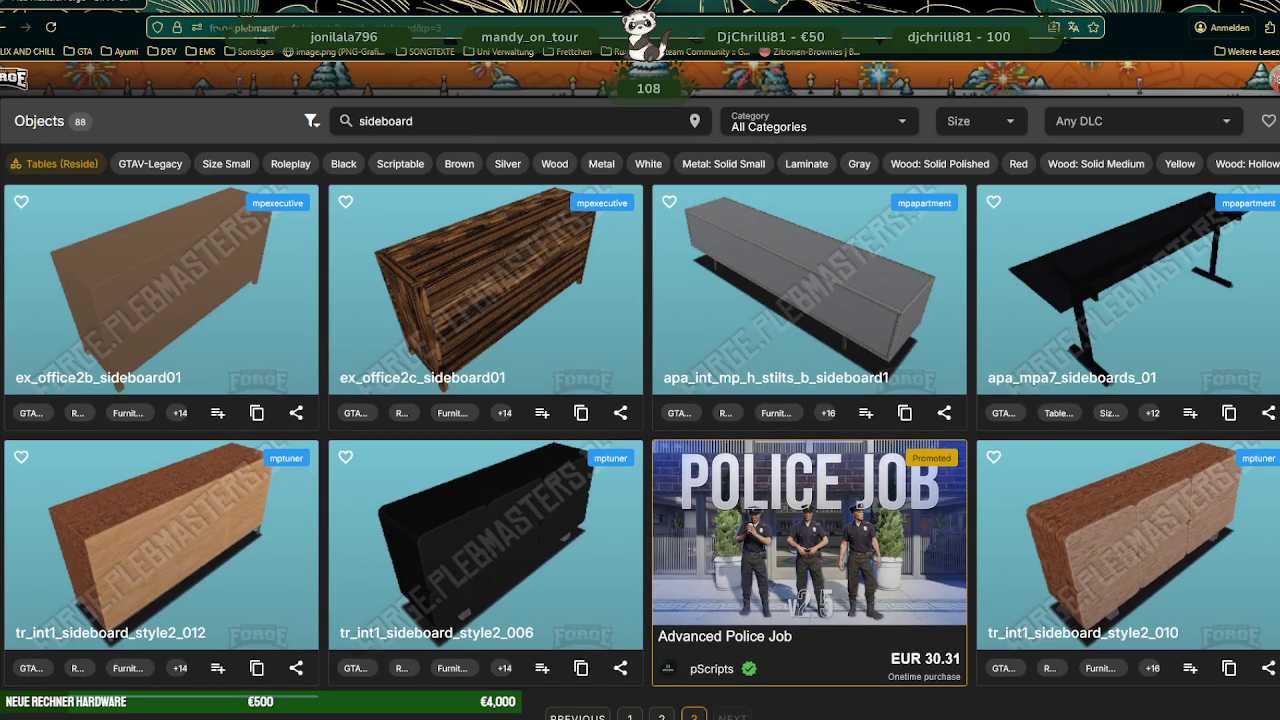
- Return to page 1 and scroll the 'tv' results down to v_16_high_lng_mesh_tvunit
{"action": "left_click", "coordinate": [629, 717]}
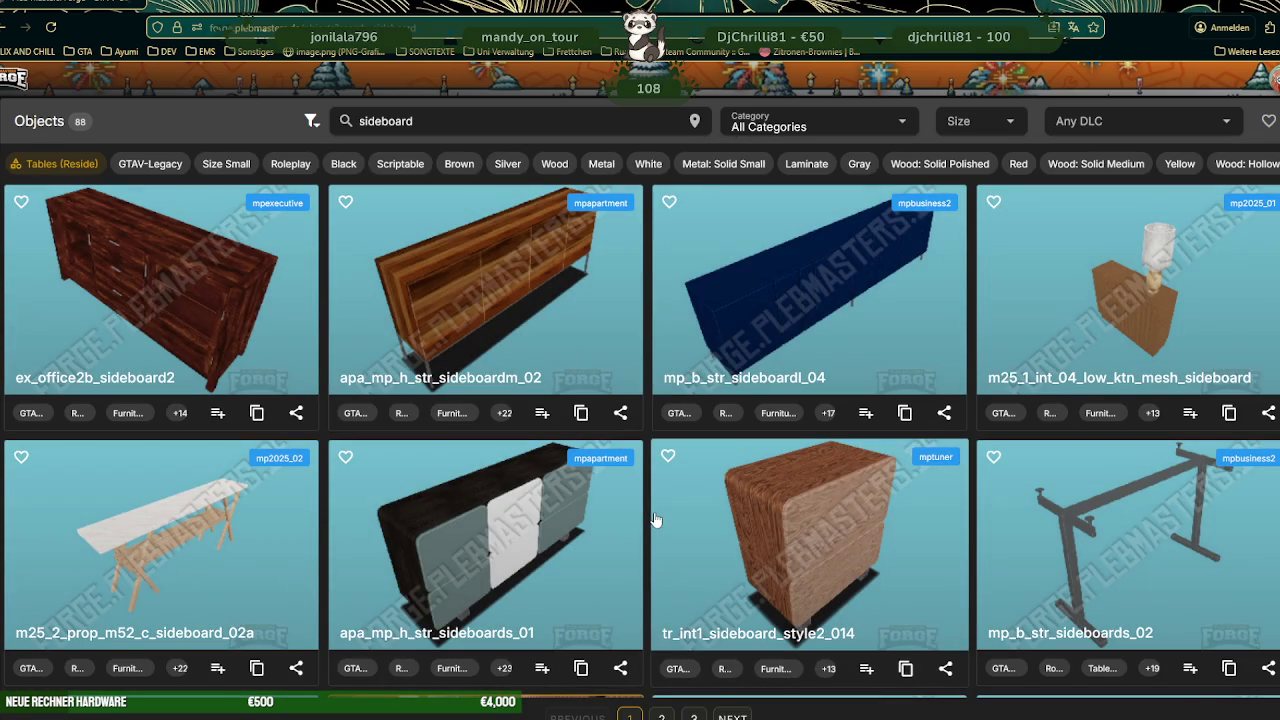
{"action": "scroll", "coordinate": [655, 519], "scroll_direction": "down", "scroll_amount": 1}
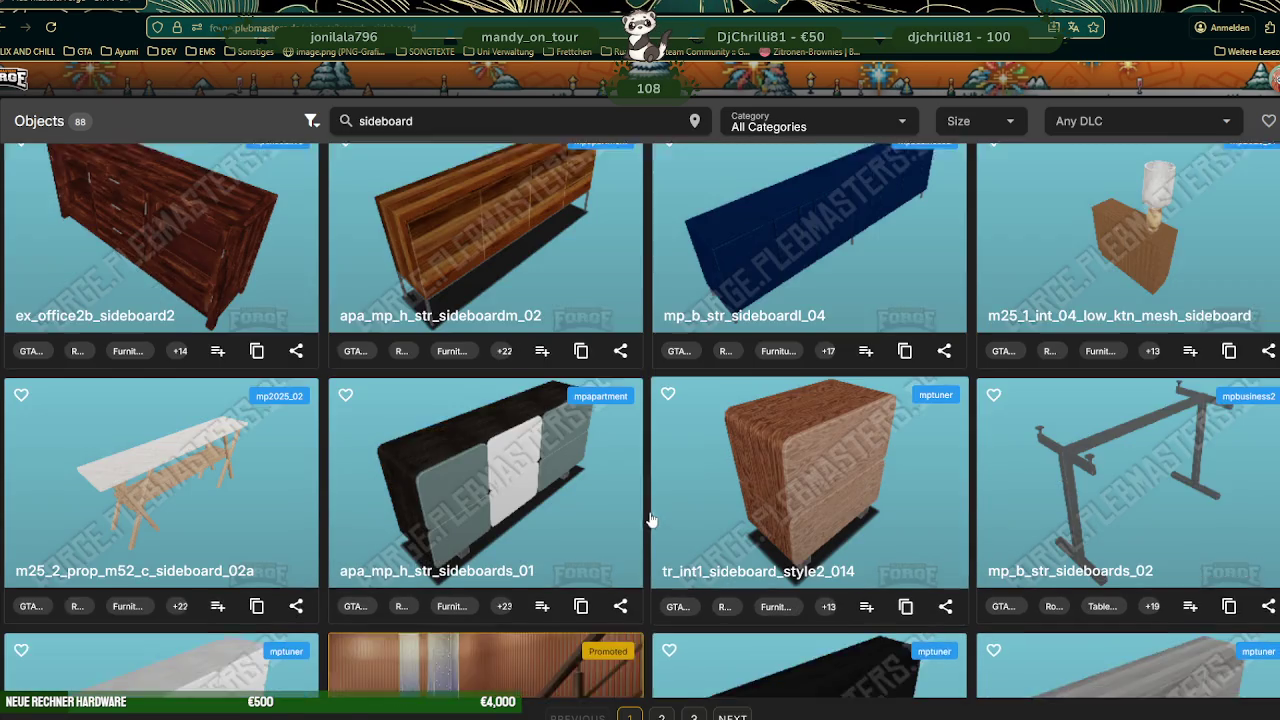
{"action": "scroll", "coordinate": [651, 523], "scroll_direction": "up", "scroll_amount": 1}
{"action": "type", "text": "tv"}
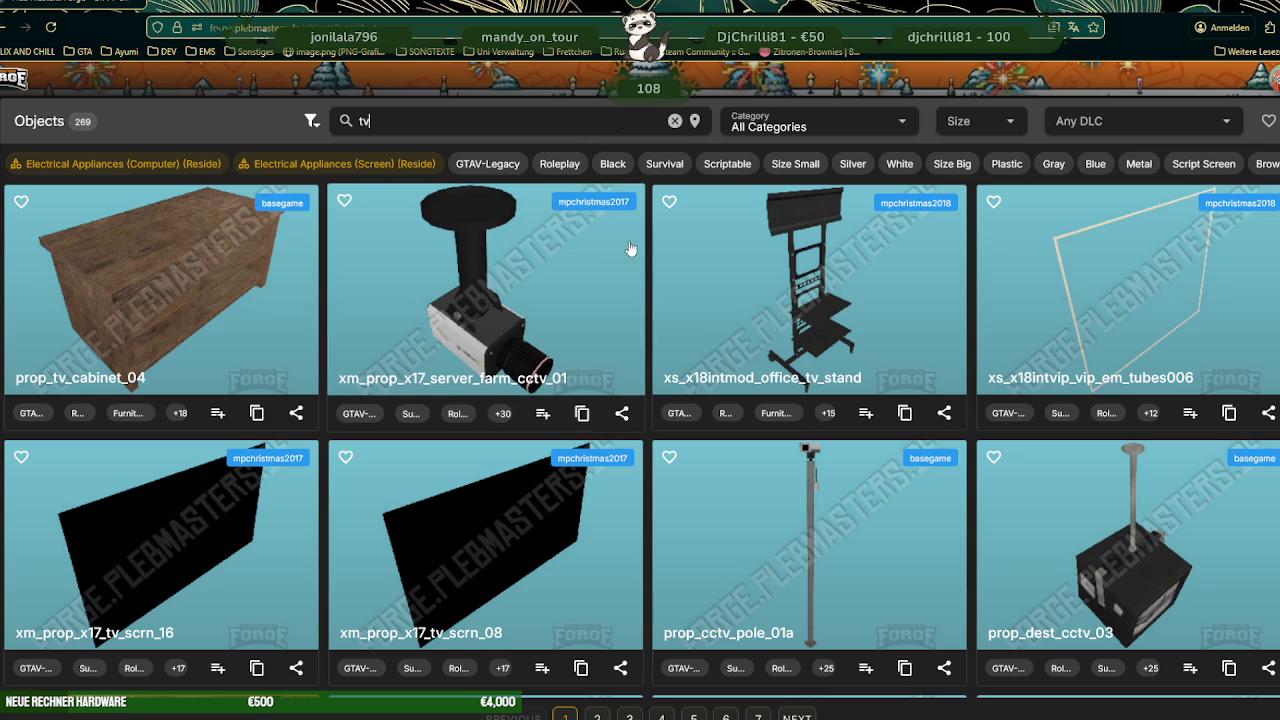
{"action": "scroll", "coordinate": [624, 250], "scroll_direction": "down", "scroll_amount": 3}
{"action": "scroll", "coordinate": [624, 250], "scroll_direction": "down", "scroll_amount": 1}
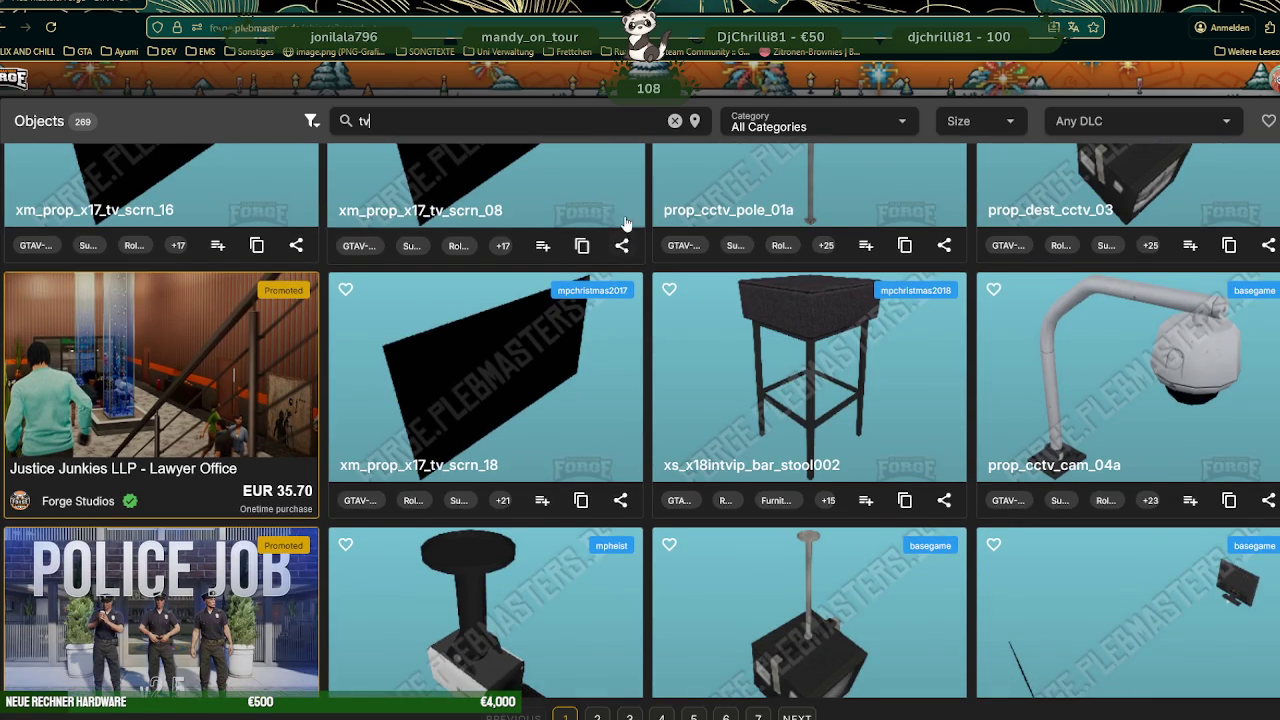
{"action": "scroll", "coordinate": [624, 222], "scroll_direction": "down", "scroll_amount": 5}
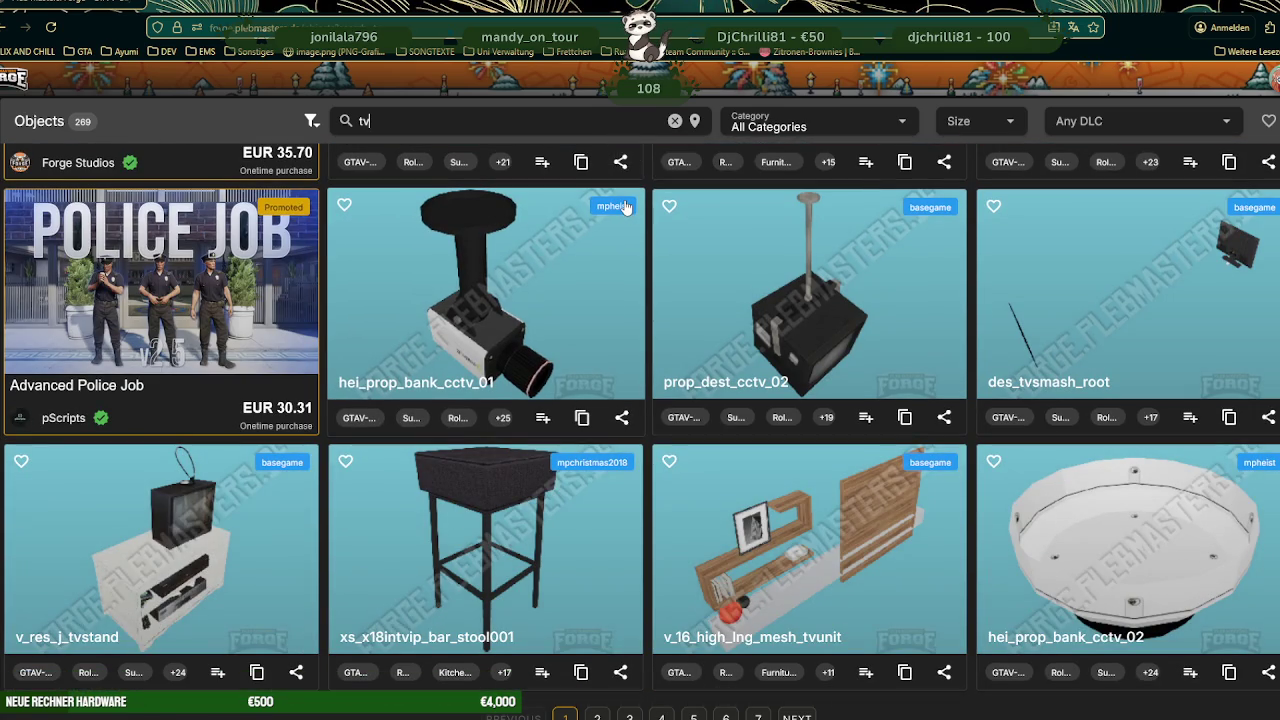
{"action": "scroll", "coordinate": [645, 245], "scroll_direction": "down", "scroll_amount": 2}
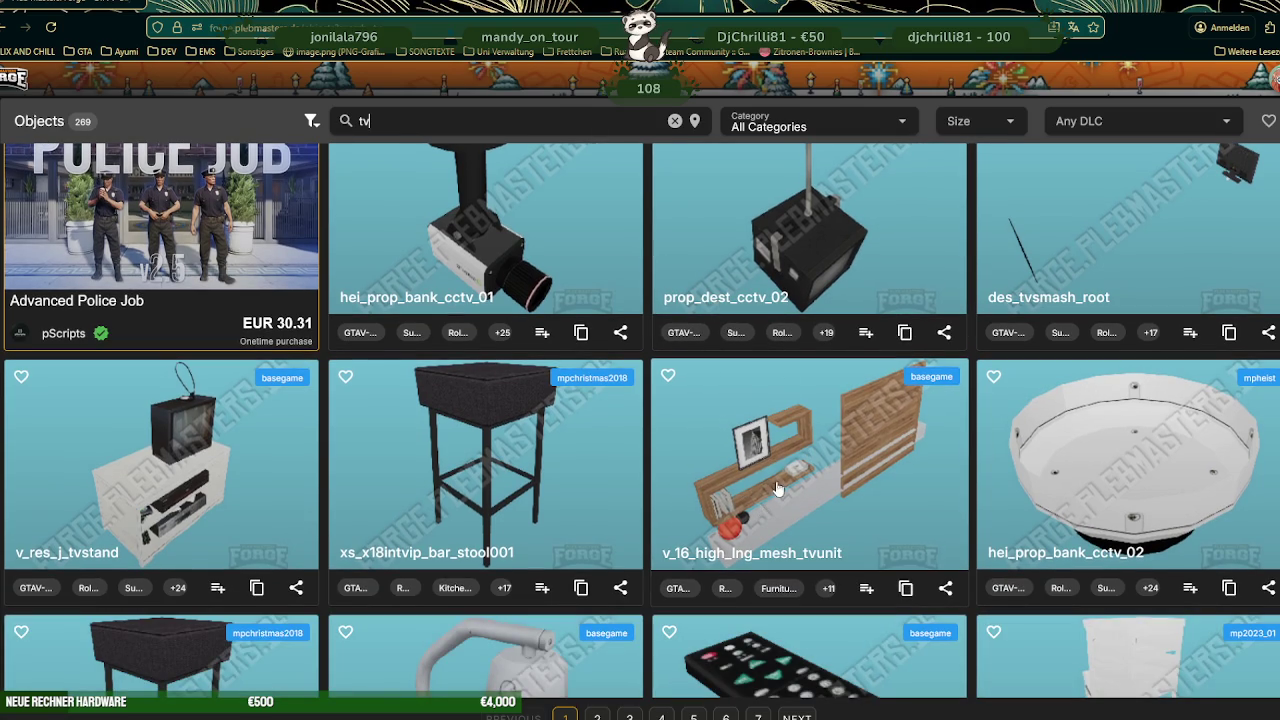
- Open v_16_high_lng_mesh_tvunit as a 3D model and inspect it from several sides
{"action": "left_click", "coordinate": [849, 487]}
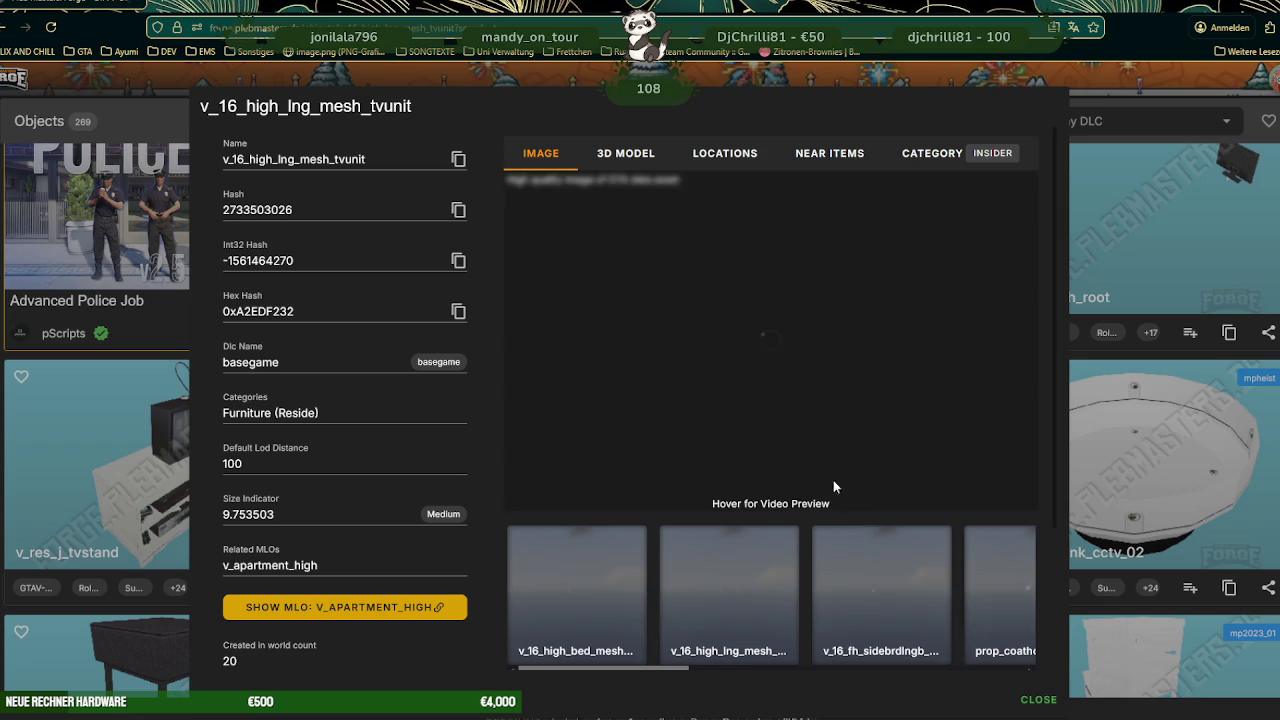
{"action": "left_click", "coordinate": [660, 152]}
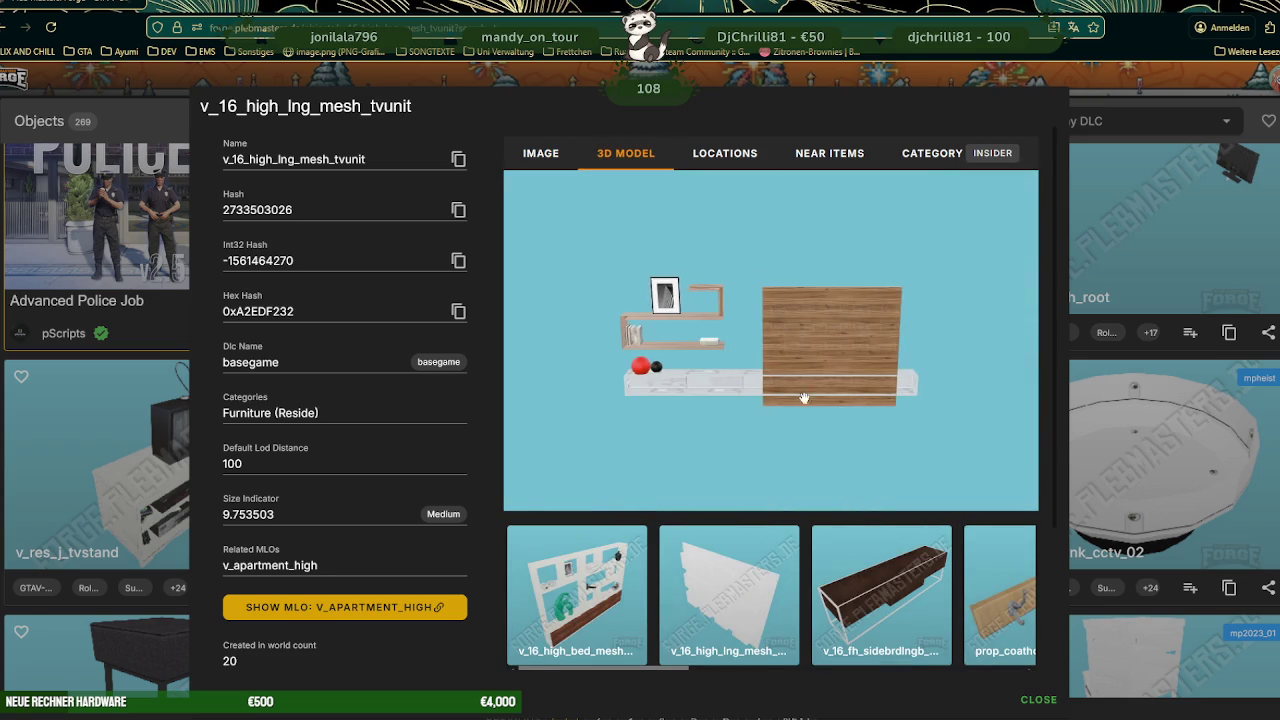
{"action": "scroll", "coordinate": [807, 384], "scroll_direction": "up", "scroll_amount": 5}
{"action": "mouse_move", "coordinate": [807, 384]}
{"action": "left_mouse_down"}
{"action": "mouse_move", "coordinate": [768, 390]}
{"action": "mouse_move", "coordinate": [865, 404]}
{"action": "left_mouse_up"}
{"action": "scroll", "coordinate": [803, 383], "scroll_direction": "up", "scroll_amount": 5}
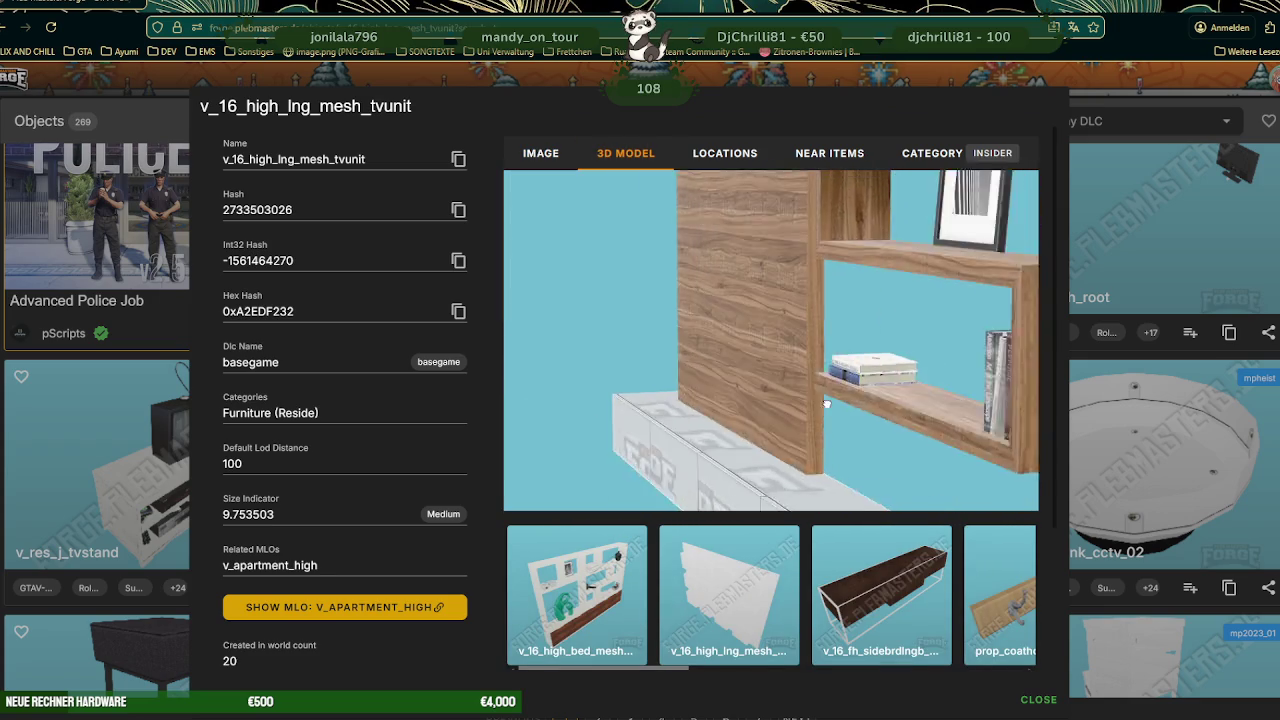
{"action": "scroll", "coordinate": [850, 380], "scroll_direction": "down", "scroll_amount": 3}
{"action": "scroll", "coordinate": [800, 350], "scroll_direction": "down", "scroll_amount": 5}
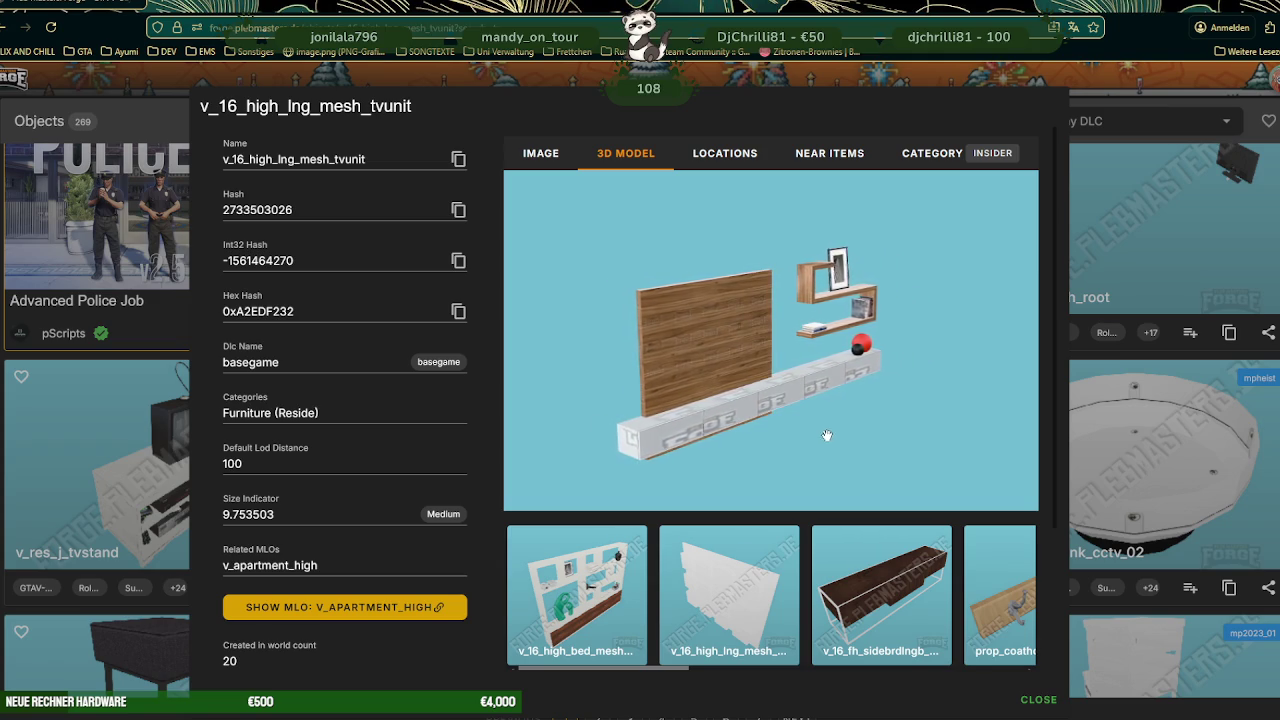
{"action": "scroll", "coordinate": [875, 590], "scroll_direction": "right", "scroll_amount": 2}
{"action": "scroll", "coordinate": [875, 590], "scroll_direction": "right", "scroll_amount": 2}
{"action": "scroll", "coordinate": [875, 590], "scroll_direction": "right", "scroll_amount": 2}
{"action": "scroll", "coordinate": [875, 590], "scroll_direction": "right", "scroll_amount": 2}
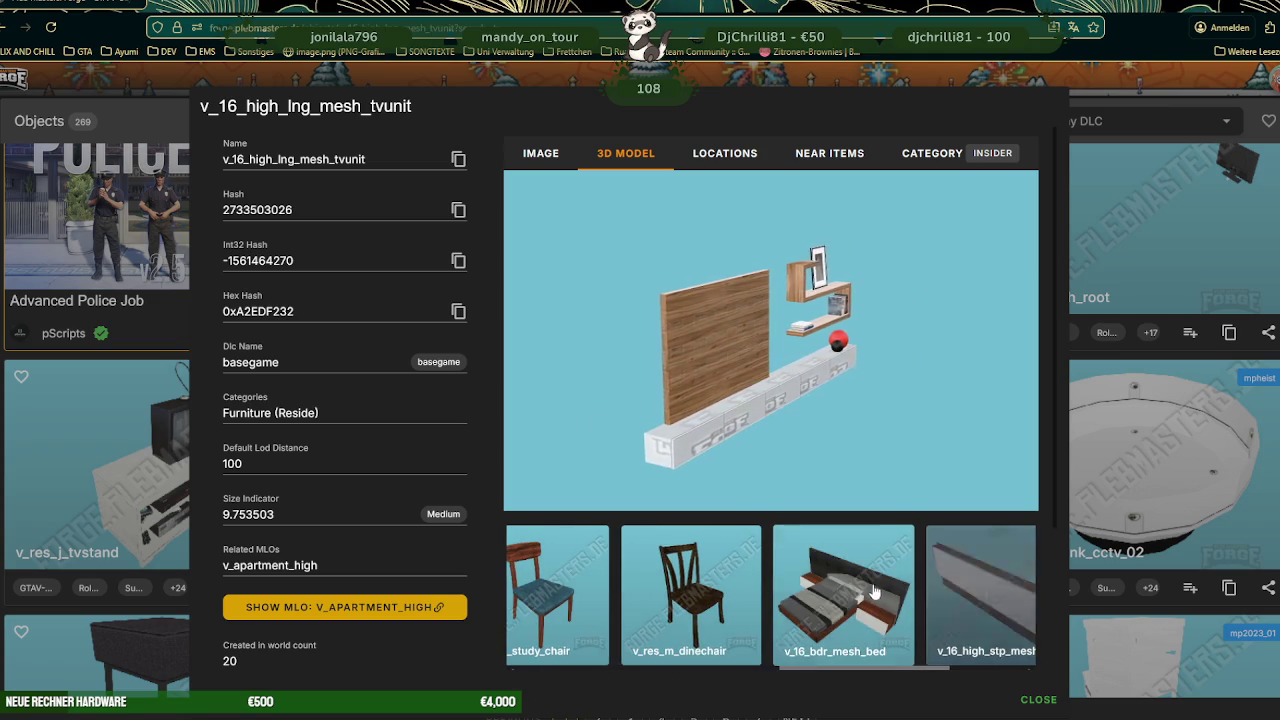
{"action": "scroll", "coordinate": [872, 590], "scroll_direction": "right", "scroll_amount": 1}
{"action": "scroll", "coordinate": [870, 590], "scroll_direction": "right", "scroll_amount": 1}
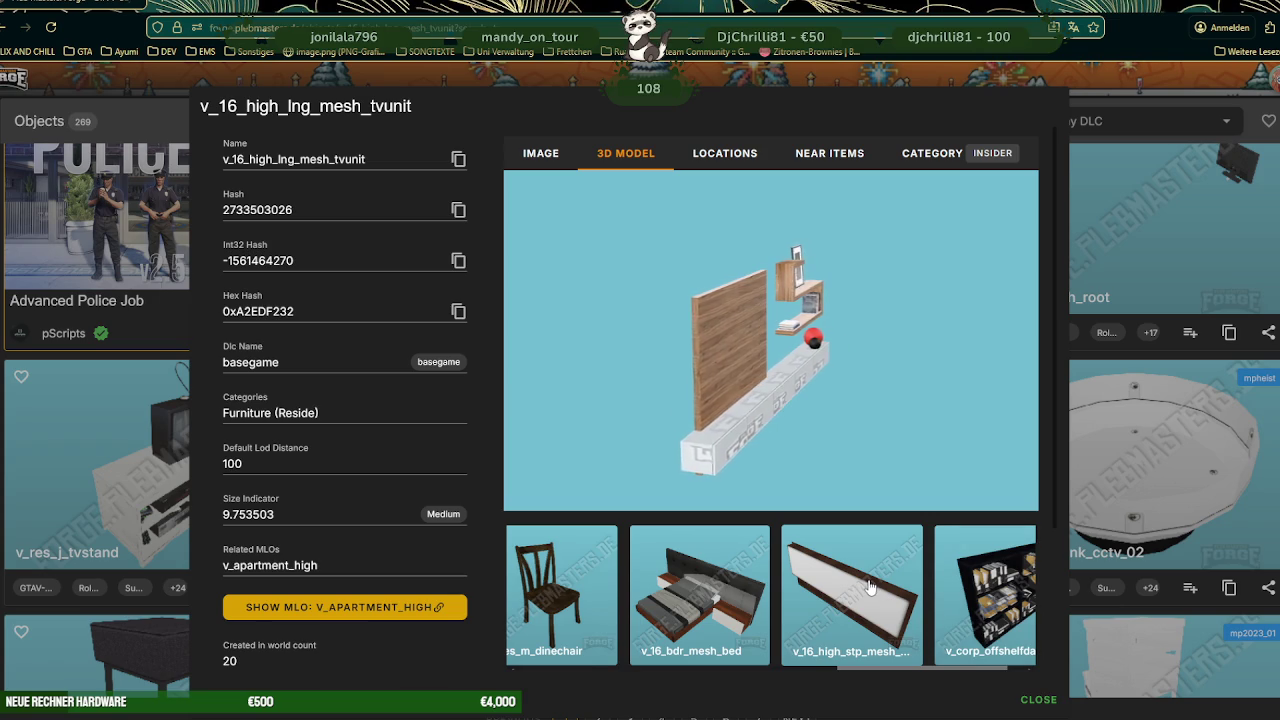
{"action": "scroll", "coordinate": [870, 590], "scroll_direction": "right", "scroll_amount": 1}
{"action": "scroll", "coordinate": [760, 395], "scroll_direction": "up", "scroll_amount": 3}
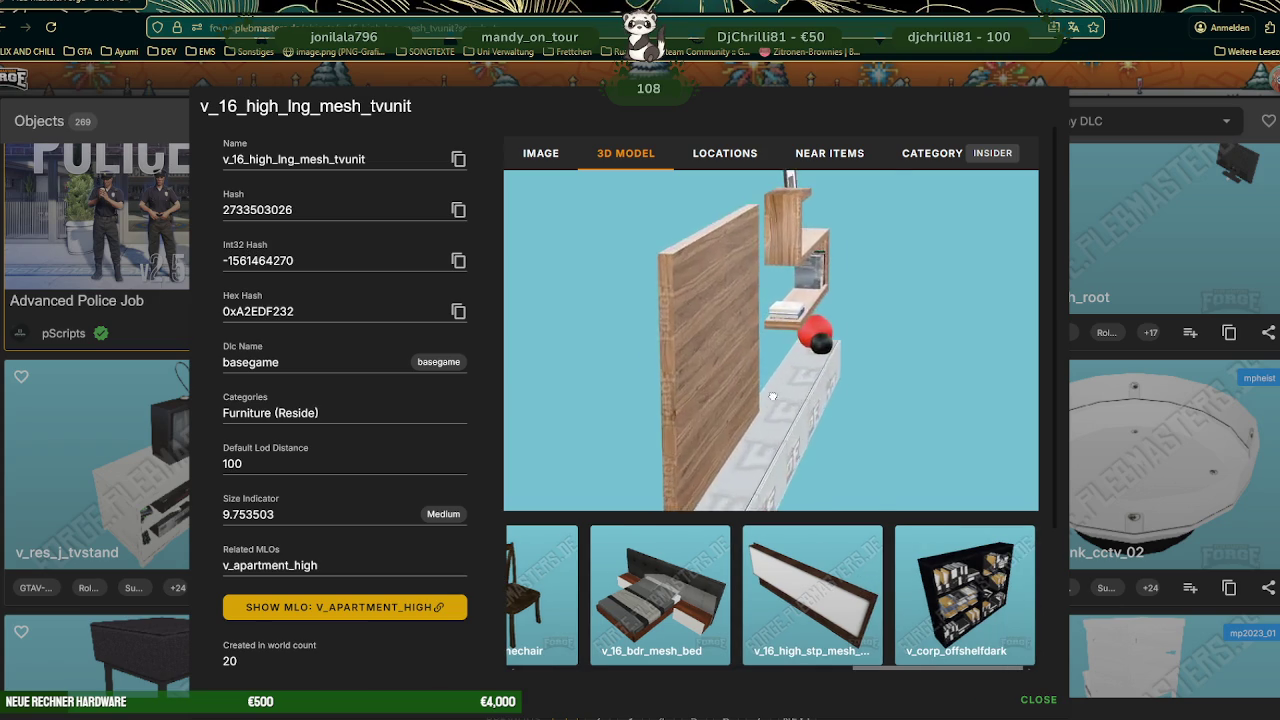
{"action": "scroll", "coordinate": [832, 413], "scroll_direction": "up", "scroll_amount": 4}
{"action": "scroll", "coordinate": [832, 413], "scroll_direction": "down", "scroll_amount": 3}
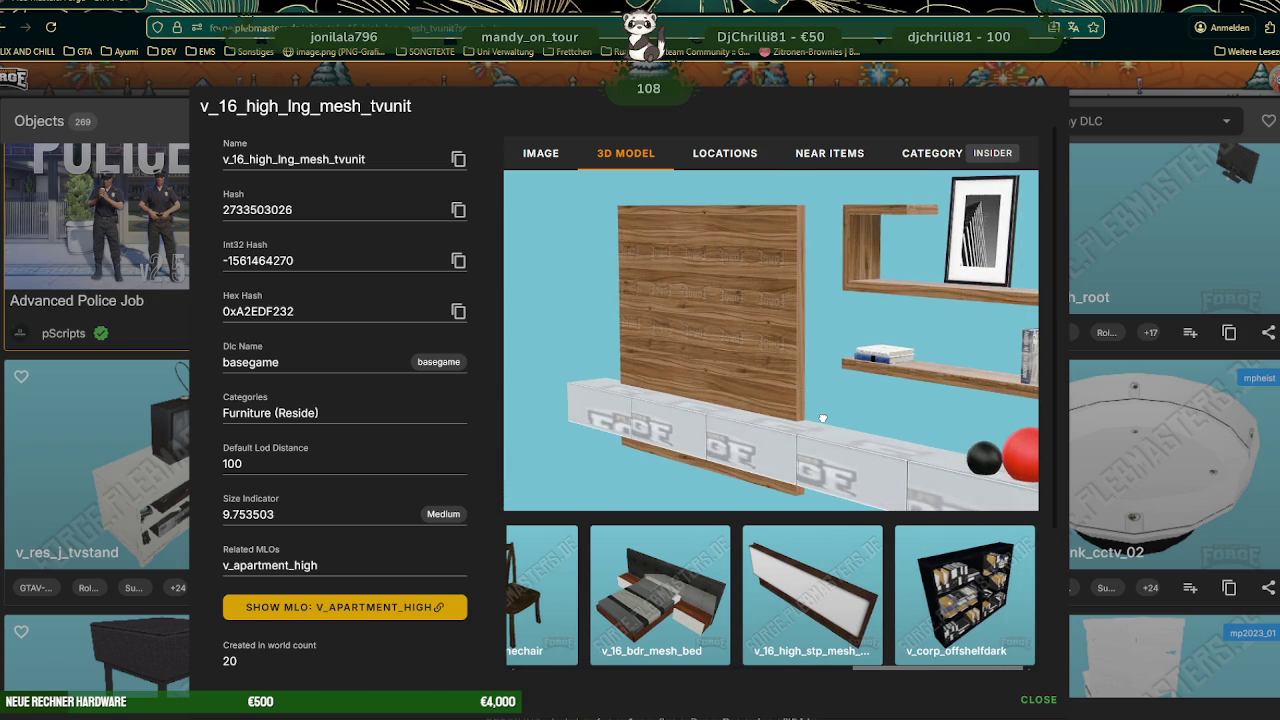
{"action": "scroll", "coordinate": [828, 417], "scroll_direction": "up", "scroll_amount": 2}
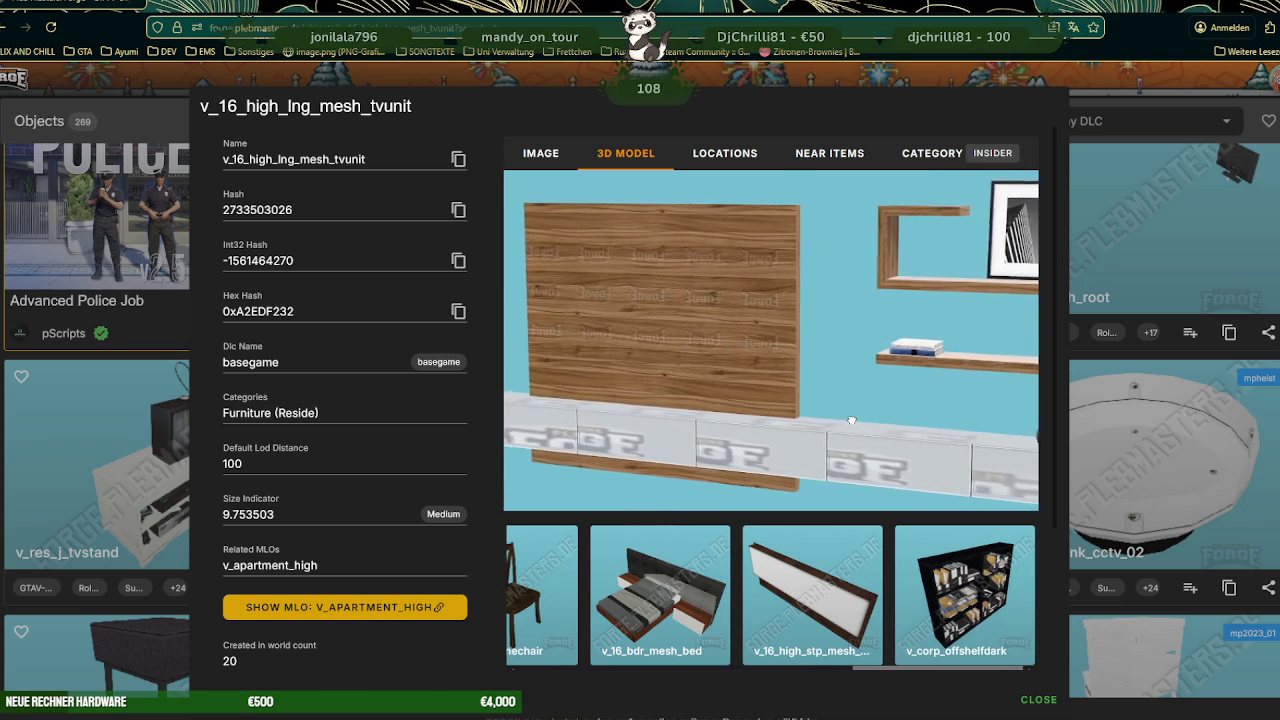
- Copy the name v_16_high_lng_mesh_tvunit and turn the model to an angled view
{"action": "left_click", "coordinate": [456, 161]}
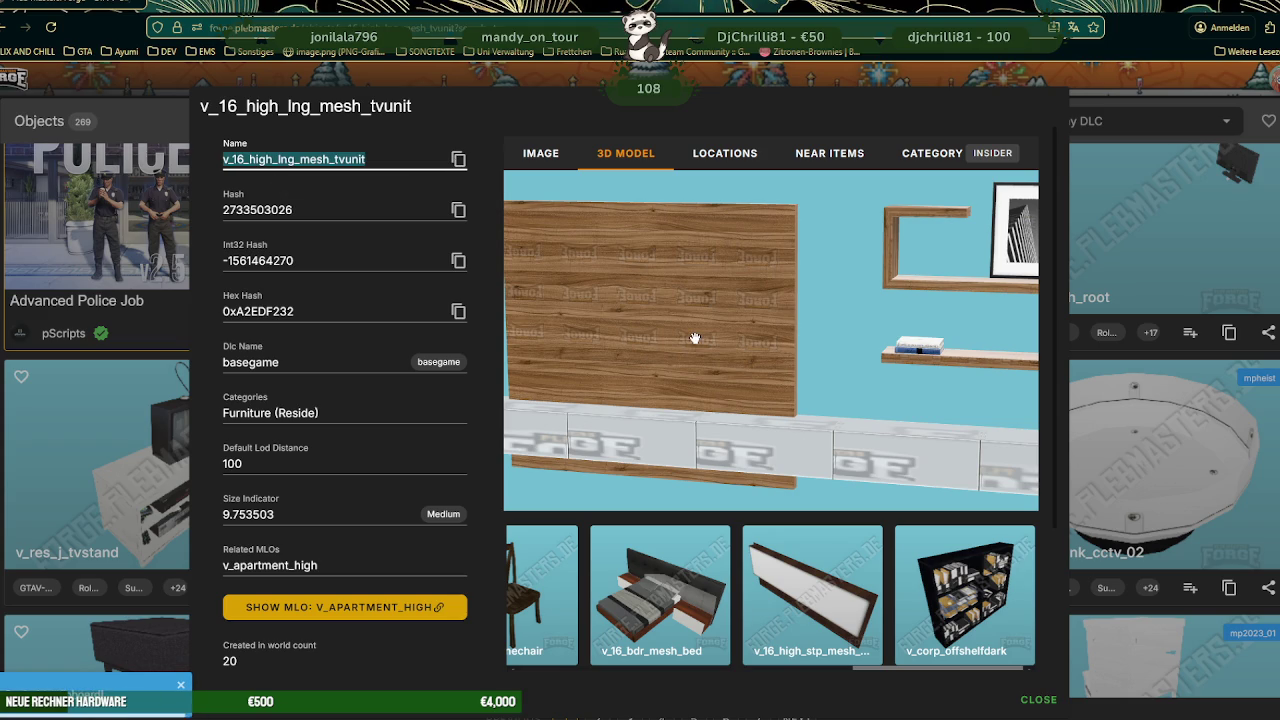
{"action": "scroll", "coordinate": [723, 343], "scroll_direction": "down", "scroll_amount": 3}
{"action": "mouse_move", "coordinate": [723, 343]}
{"action": "left_mouse_down"}
{"action": "mouse_move", "coordinate": [757, 347]}
{"action": "mouse_move", "coordinate": [616, 310]}
{"action": "mouse_move", "coordinate": [733, 347]}
{"action": "left_mouse_up"}
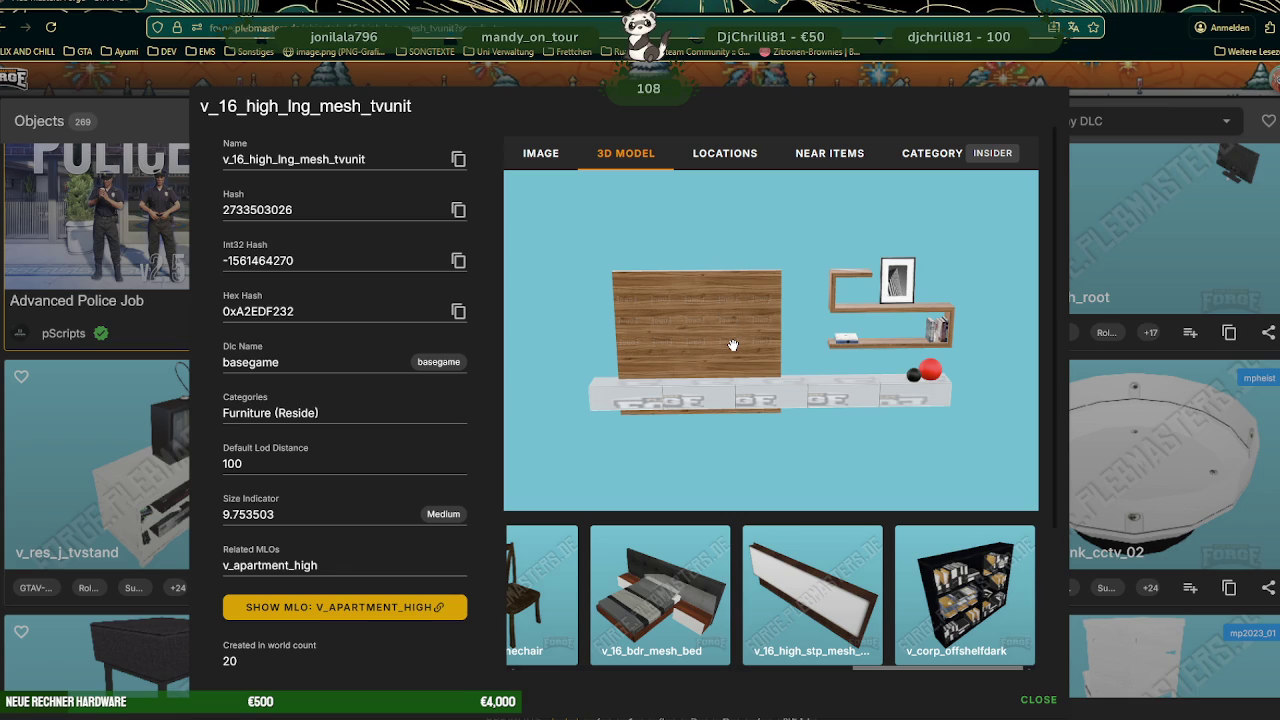
{"action": "left_click_drag", "start_coordinate": [733, 345], "coordinate": [742, 325]}
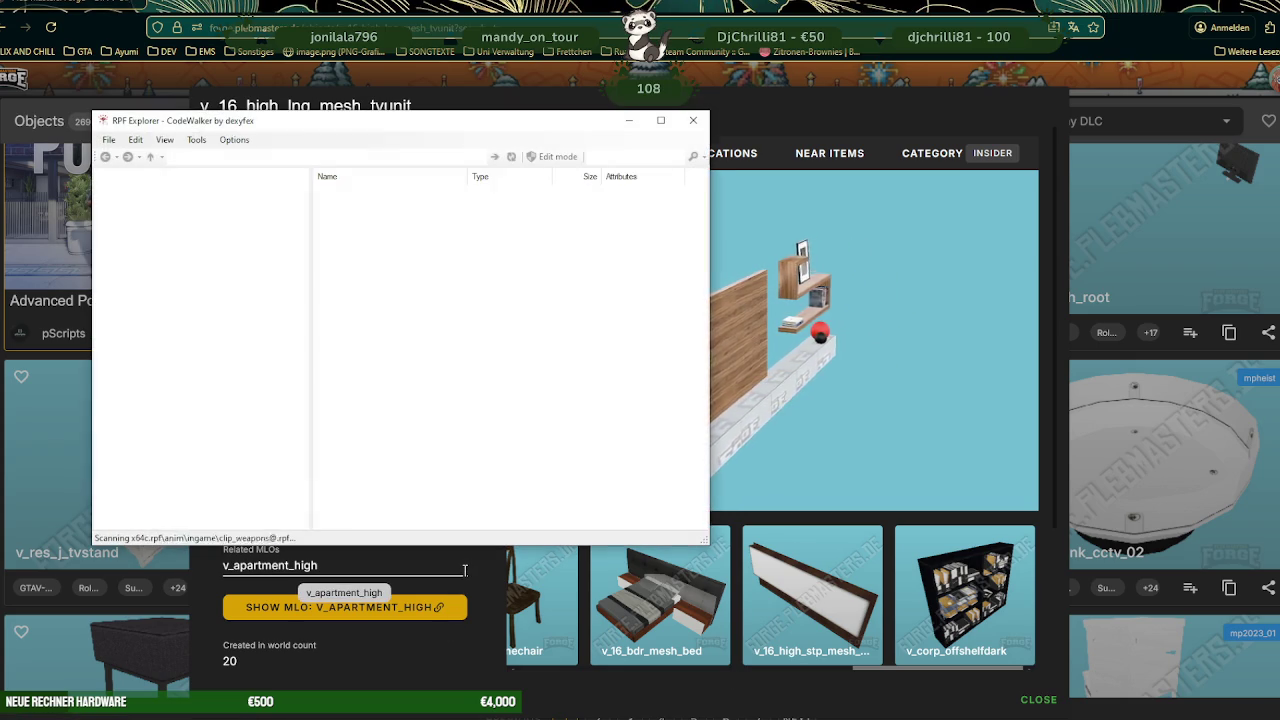
- Search RPF Explorer for v_16_high_lng_mesh_tvunit and open its .ydr in the model viewer
{"action": "left_click", "coordinate": [614, 158]}
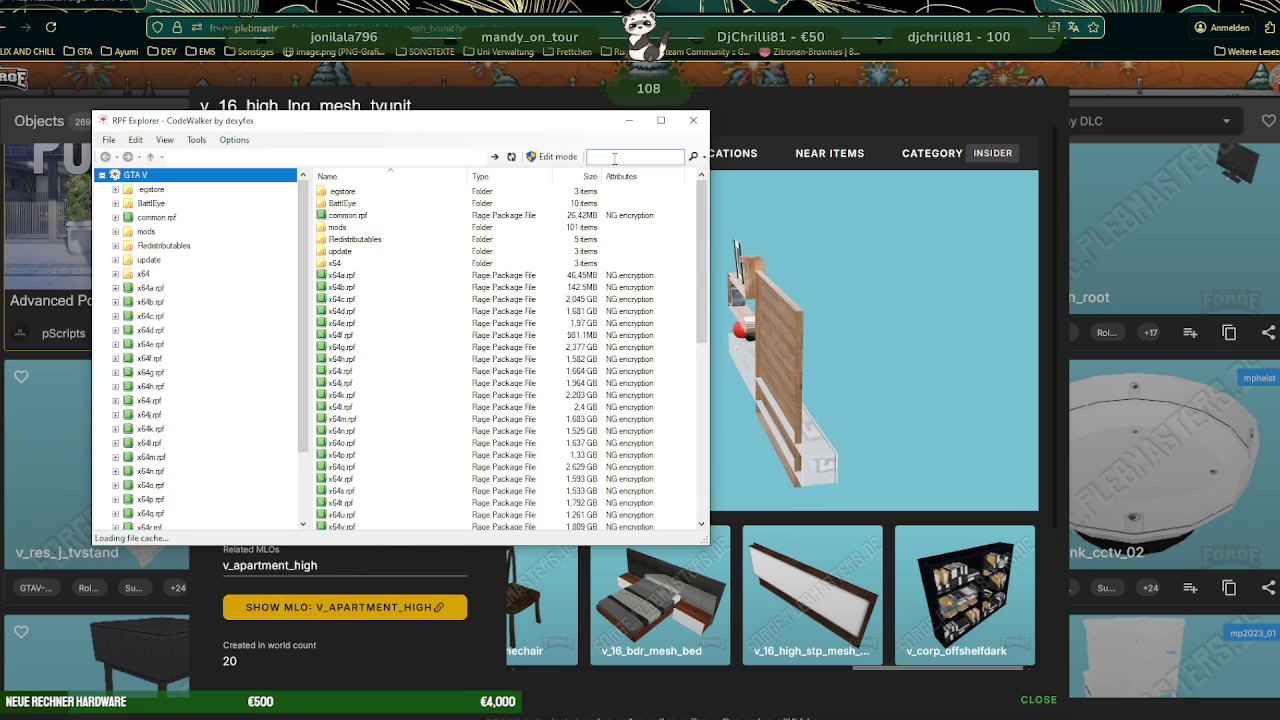
{"action": "type", "text": "v_16_high_lng_mesh_tvunit"}
{"action": "key", "text": "Return"}
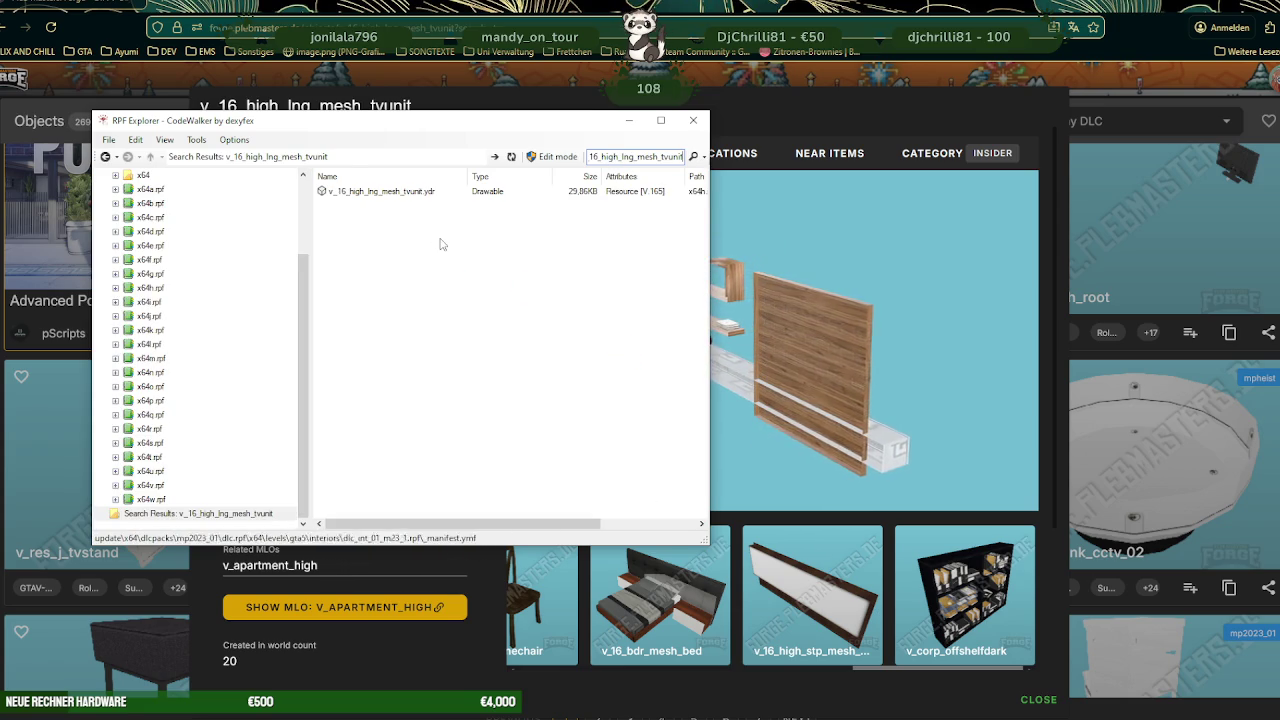
{"action": "left_click", "coordinate": [385, 192]}
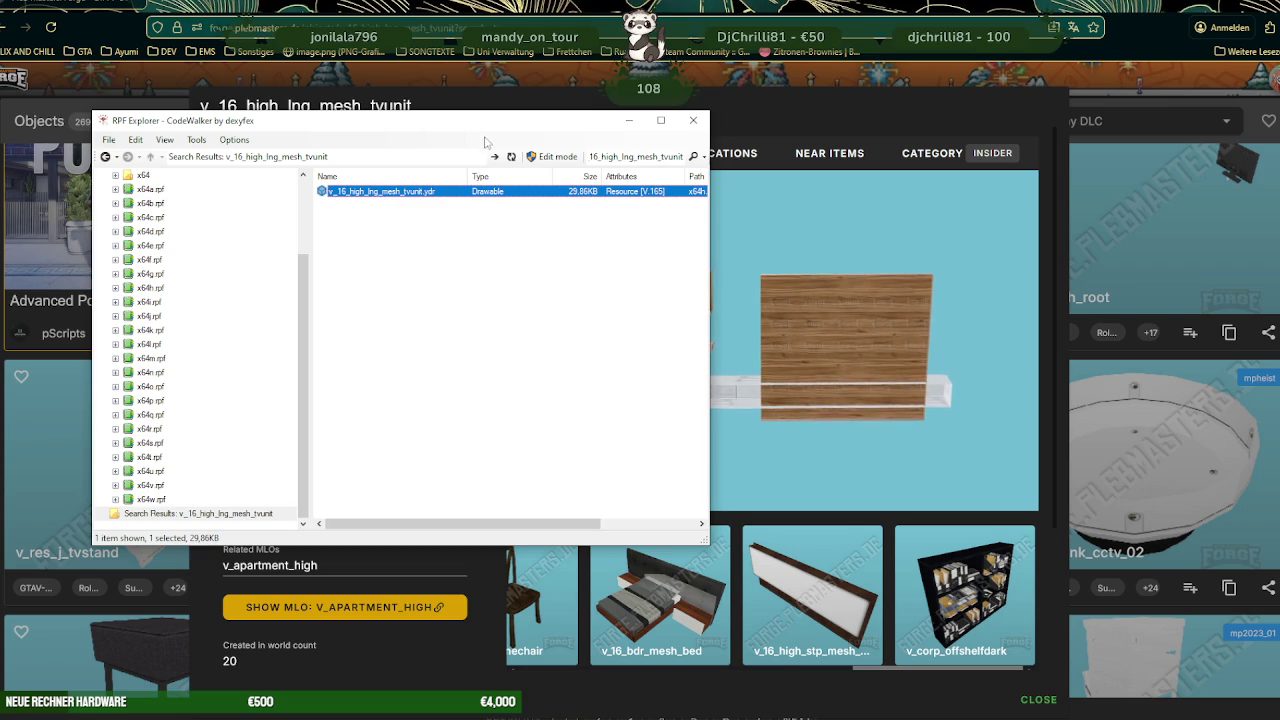
{"action": "double_click", "coordinate": [380, 191]}
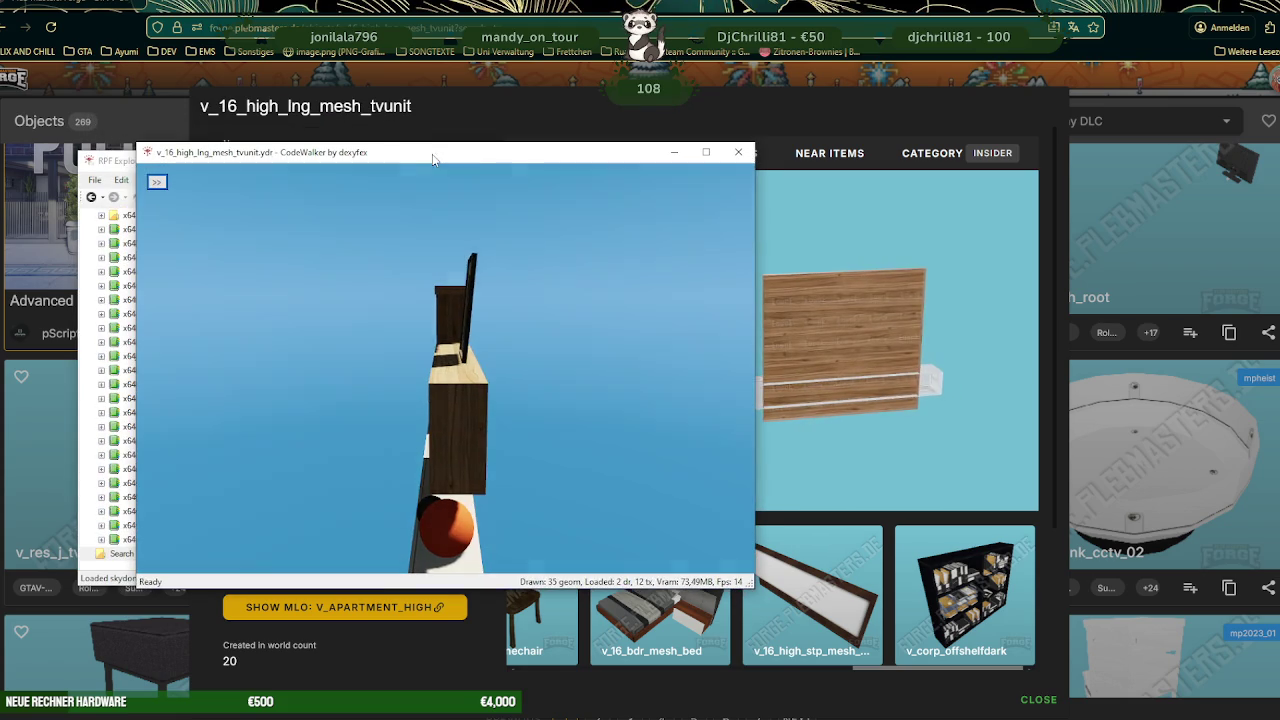
{"action": "left_click", "coordinate": [738, 152]}
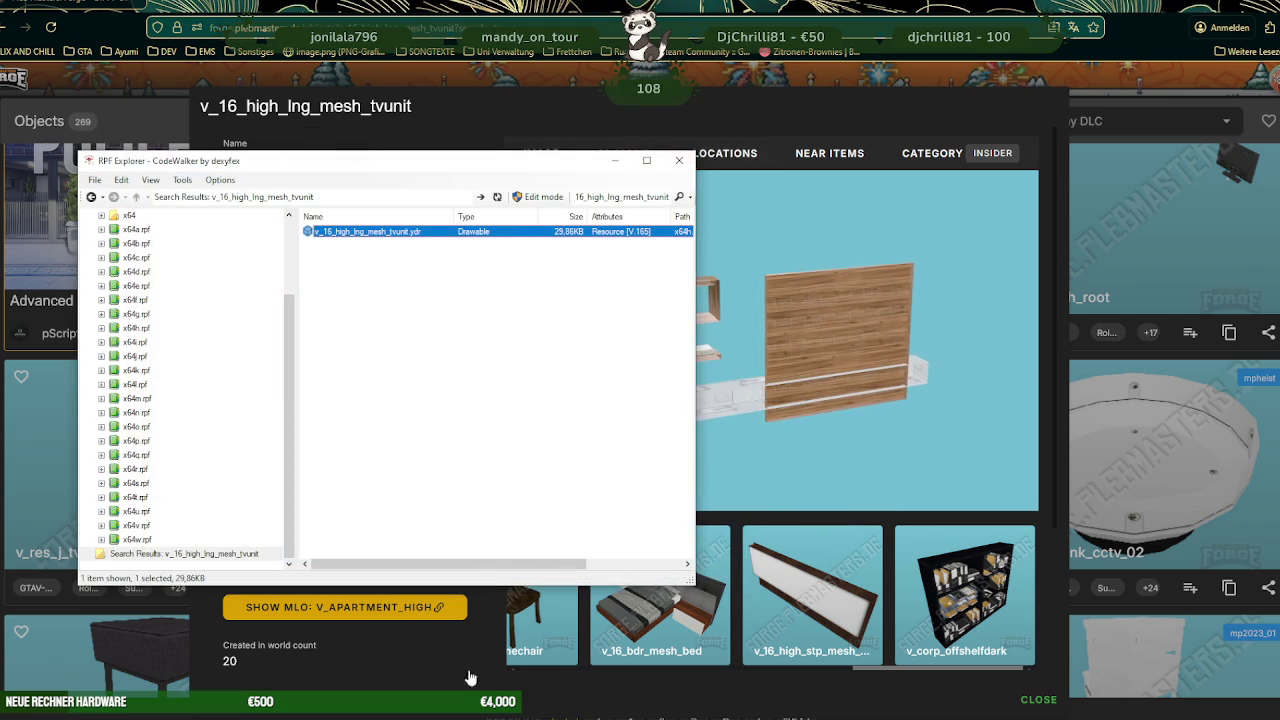
{"action": "double_click", "coordinate": [408, 231]}
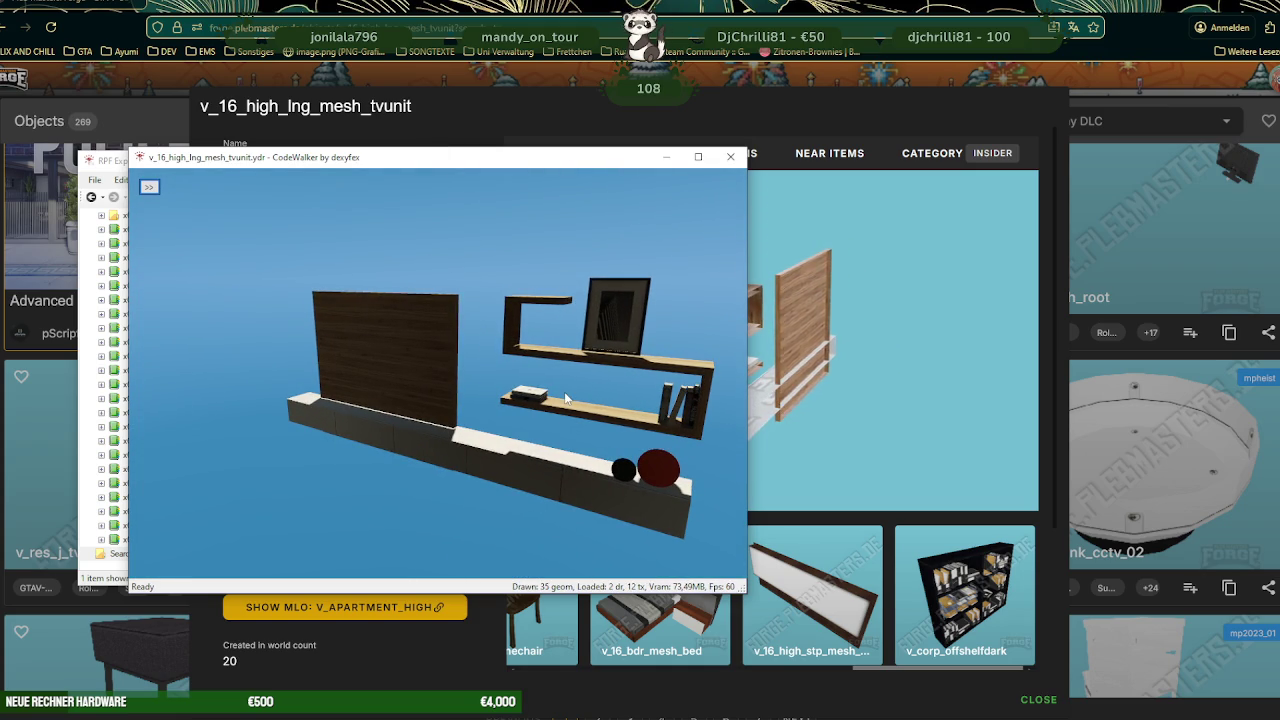
- Save all the TV unit's textures into the ausbauEARLI folder
{"action": "left_click", "coordinate": [149, 186]}
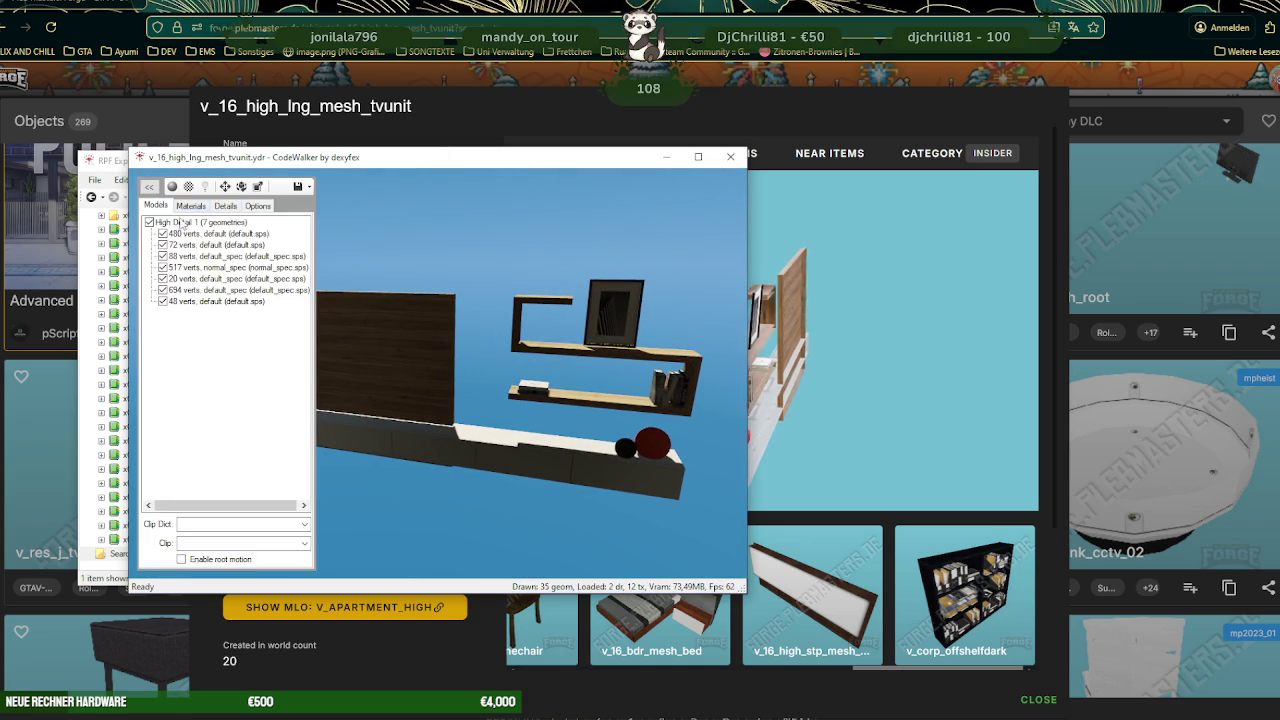
{"action": "left_click", "coordinate": [190, 205]}
{"action": "left_click", "coordinate": [180, 223]}
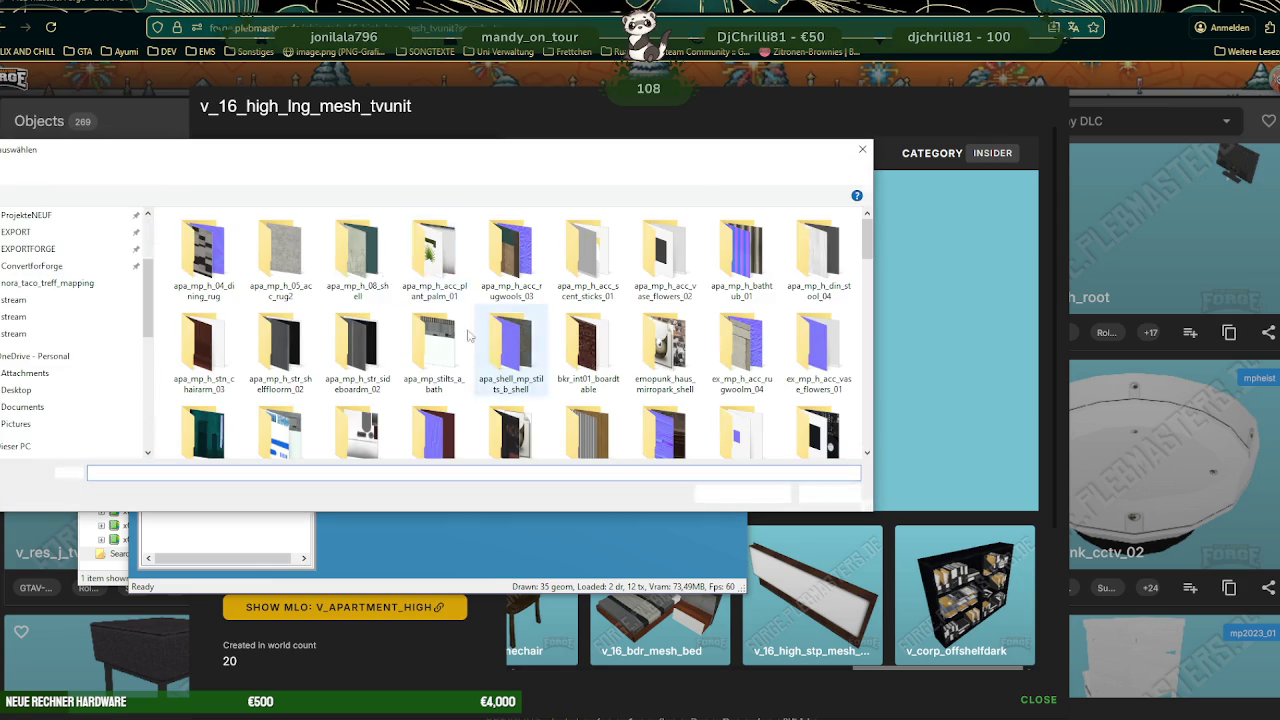
{"action": "left_click", "coordinate": [198, 176]}
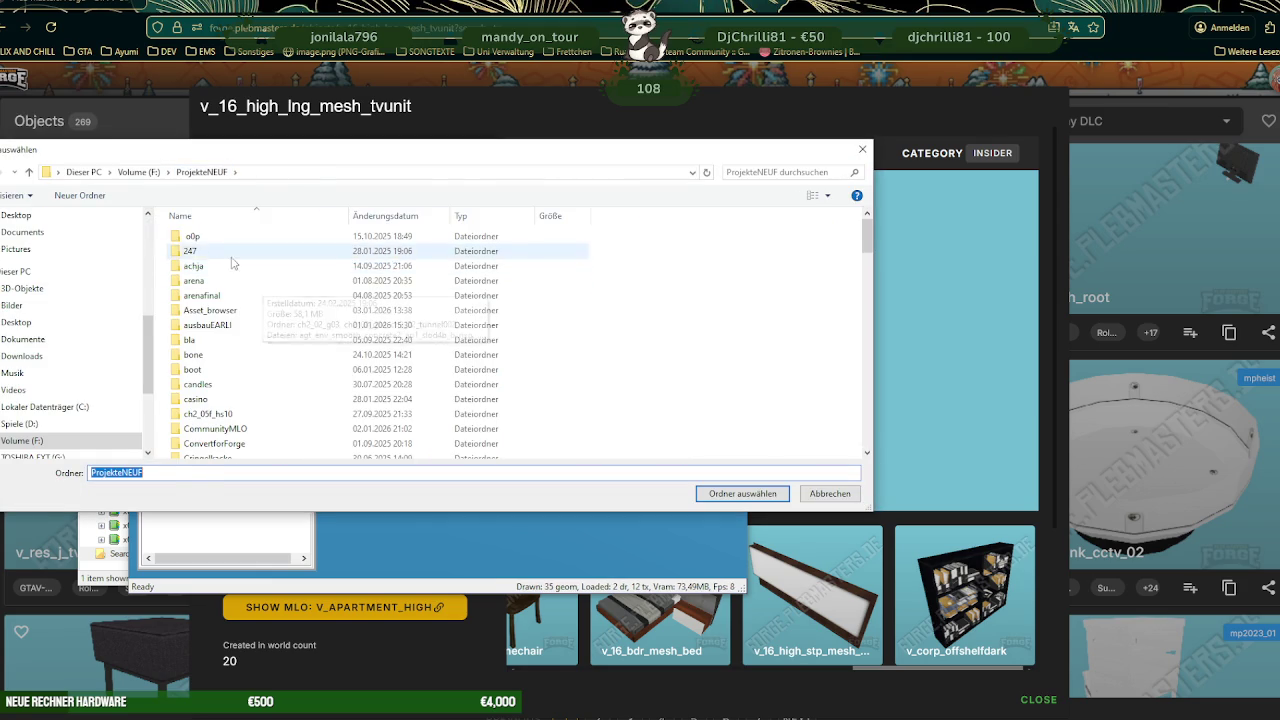
{"action": "double_click", "coordinate": [224, 329]}
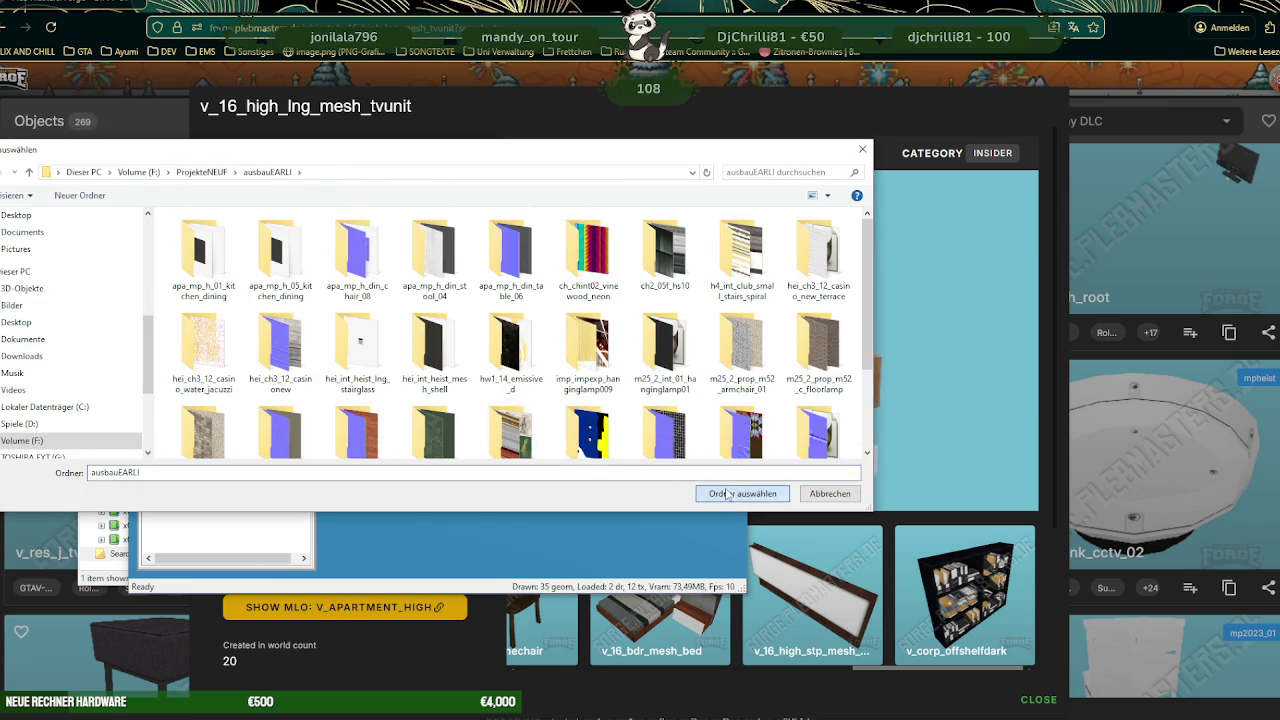
{"action": "left_click", "coordinate": [729, 494]}
{"action": "left_click", "coordinate": [676, 417]}
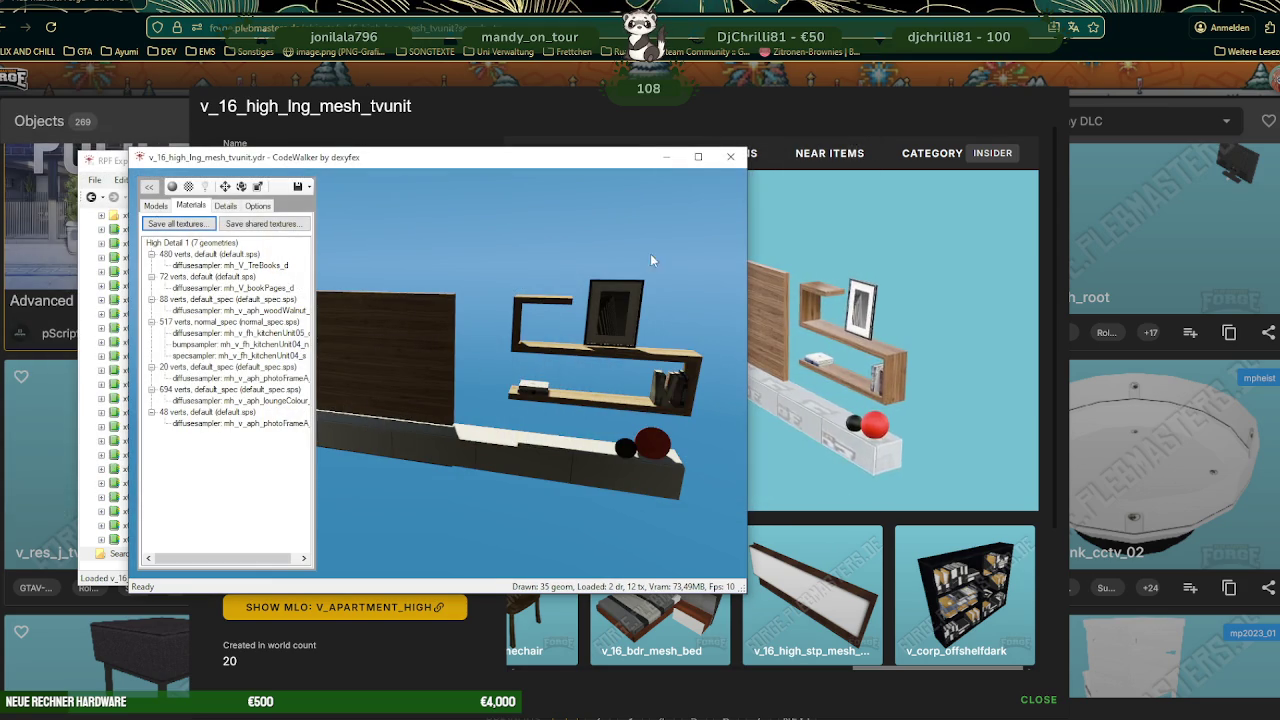
- Export the tvunit .ydr as XML to ausbauEARLI and minimize CodeWalker
{"action": "left_click", "coordinate": [733, 160]}
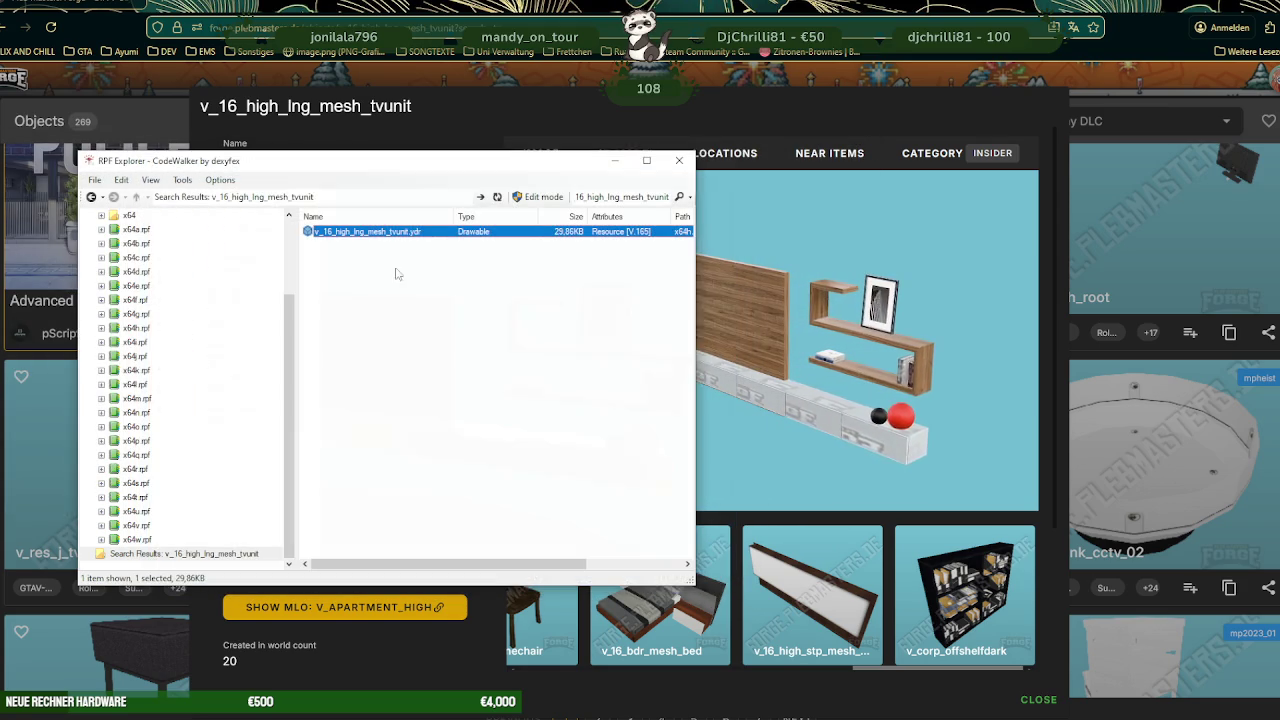
{"action": "right_click", "coordinate": [350, 233]}
{"action": "left_click", "coordinate": [397, 274]}
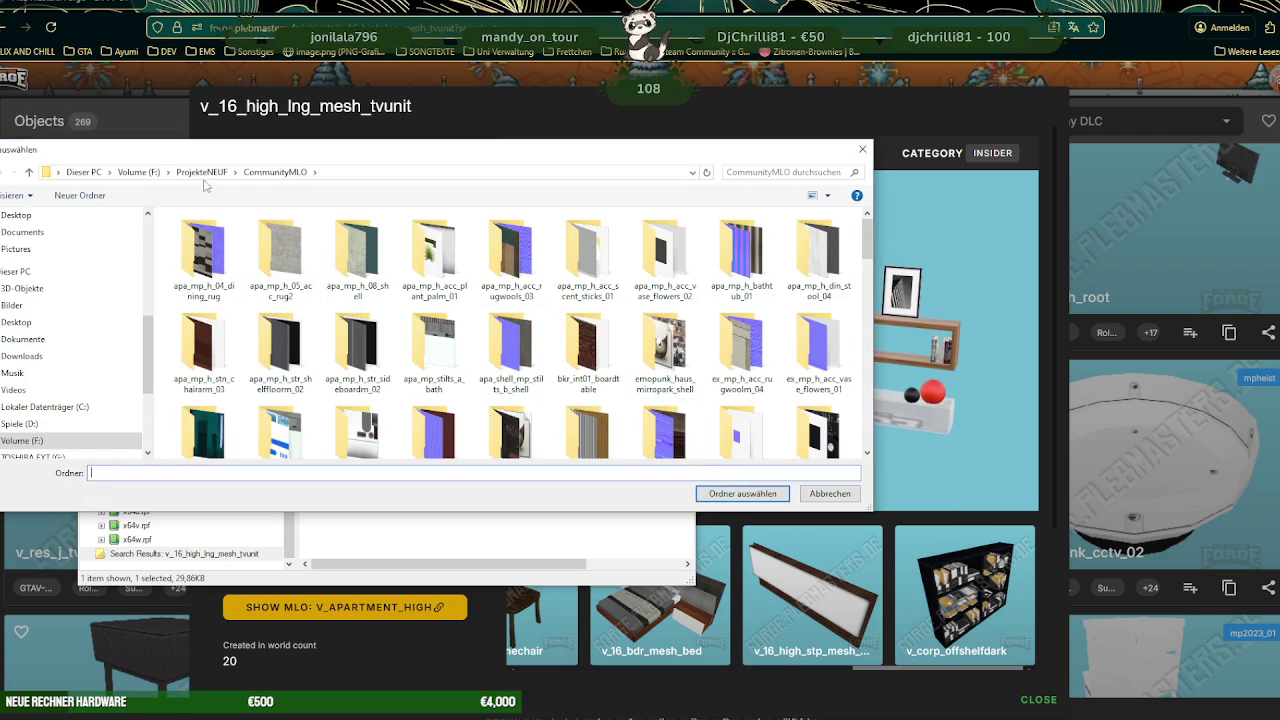
{"action": "left_click", "coordinate": [214, 175]}
{"action": "double_click", "coordinate": [207, 325]}
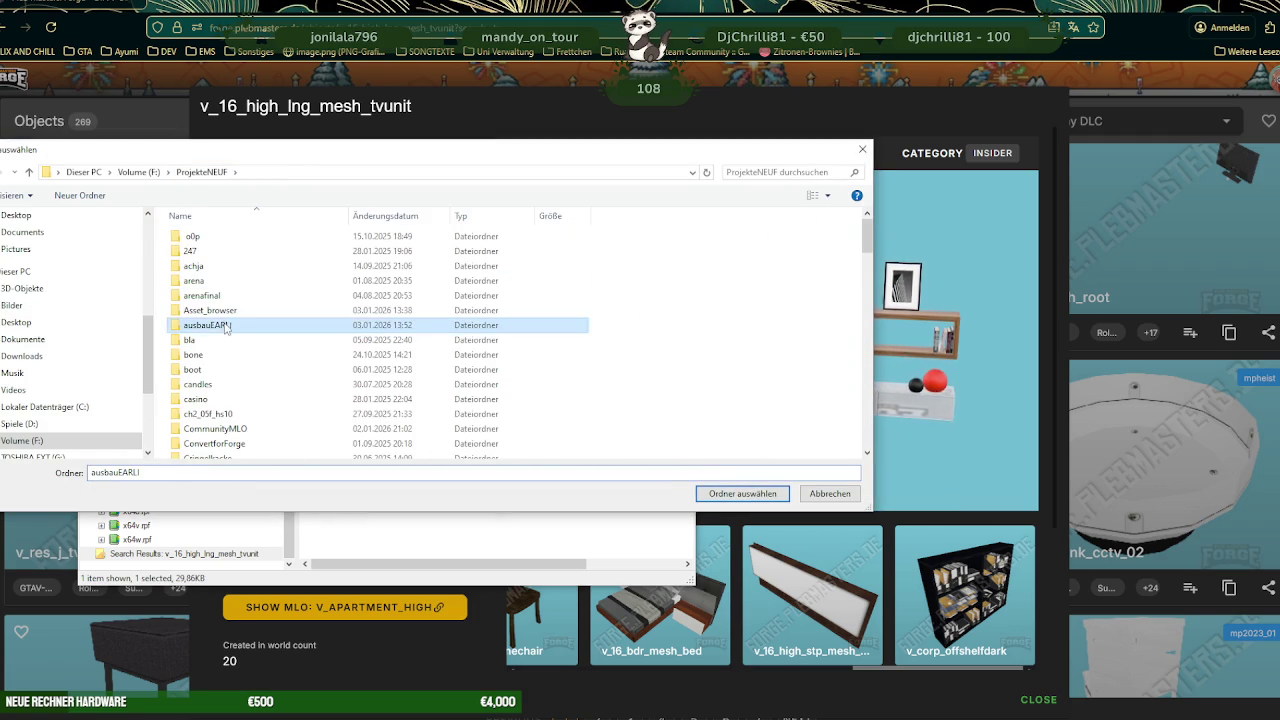
{"action": "left_click", "coordinate": [705, 493]}
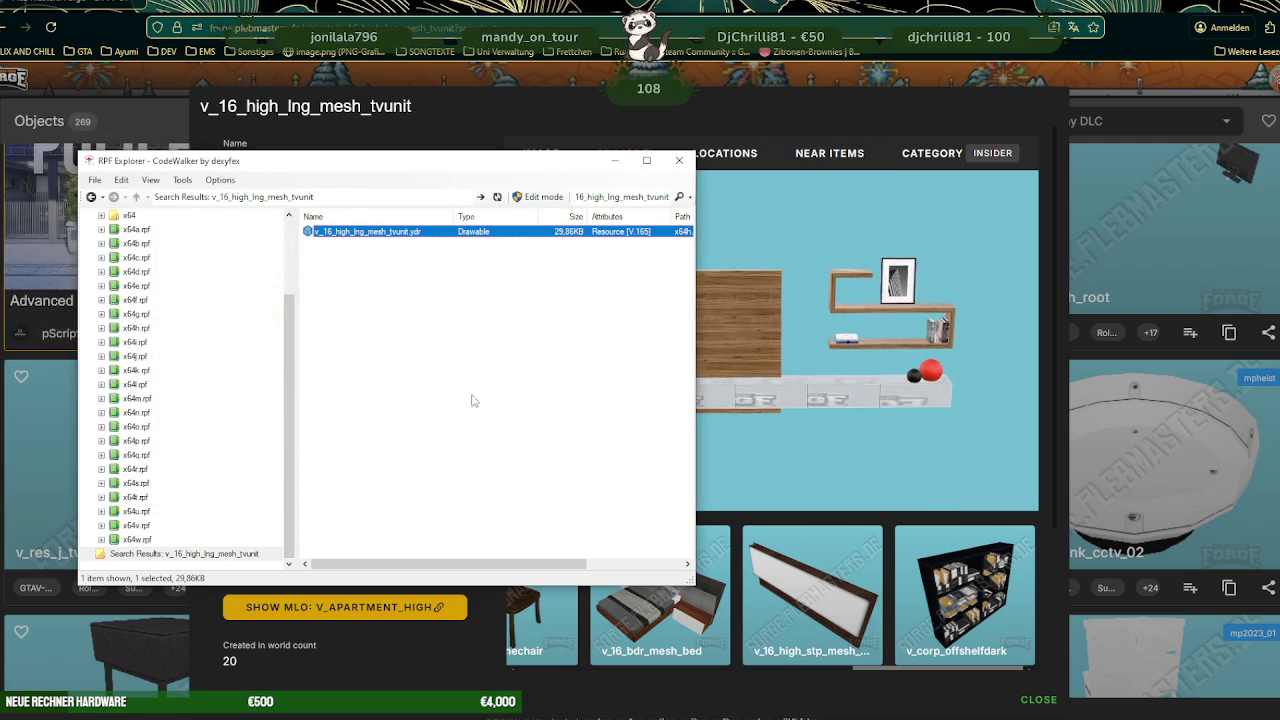
{"action": "left_click", "coordinate": [617, 165]}
{"action": "left_click", "coordinate": [1120, 258]}
{"action": "type", "text": "sofa"}
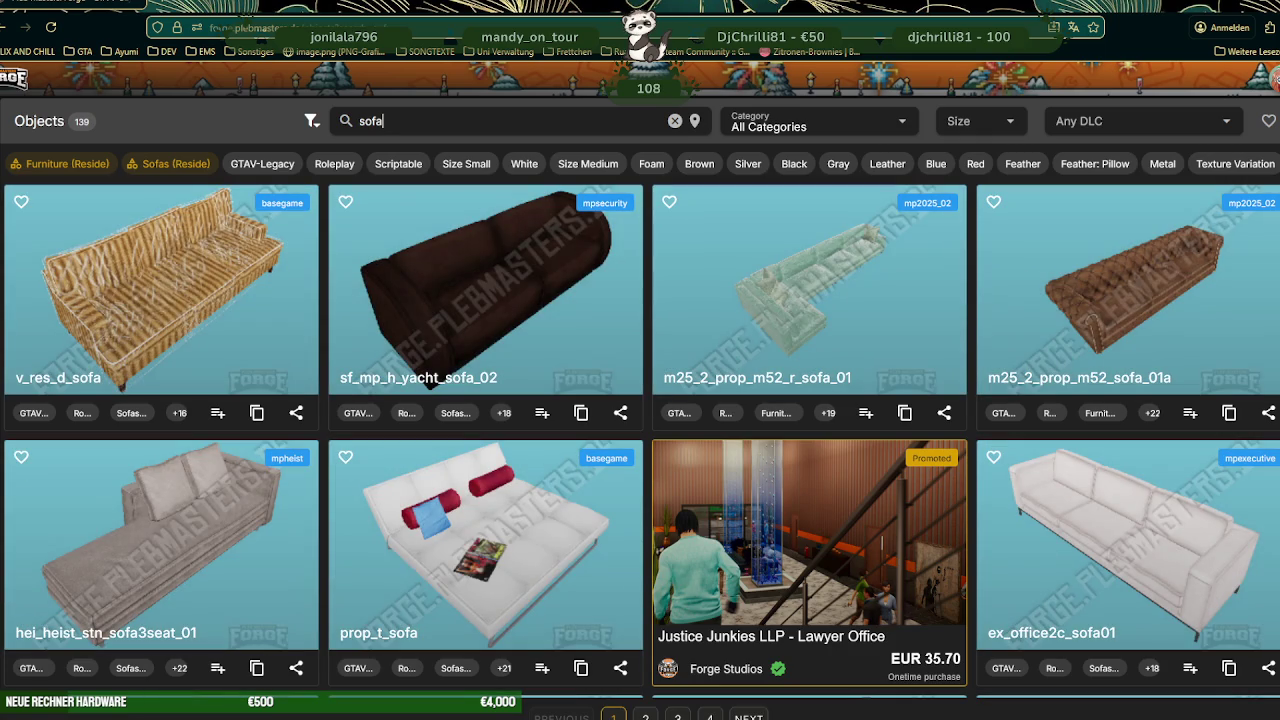
- Preview tr_int1_mod_sofa_003 as a 3D model and rotate it
{"action": "scroll", "coordinate": [557, 309], "scroll_direction": "down", "scroll_amount": 1}
{"action": "scroll", "coordinate": [557, 309], "scroll_direction": "down", "scroll_amount": 3}
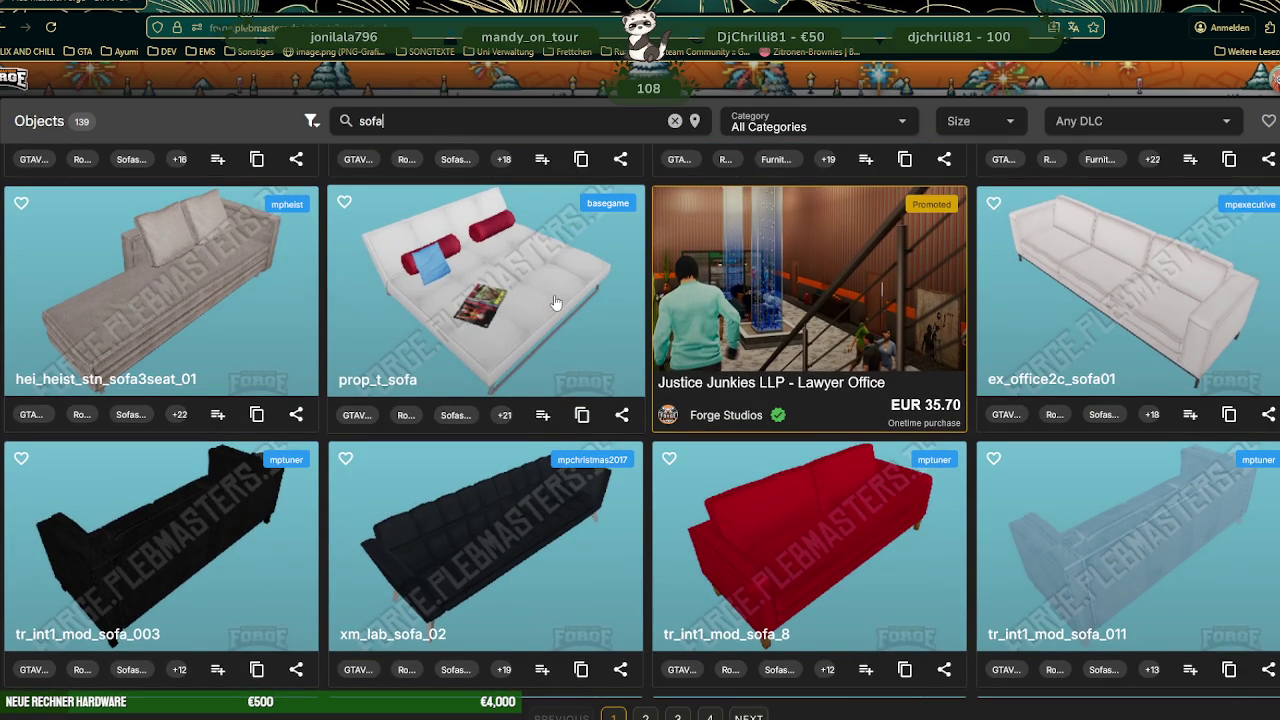
{"action": "scroll", "coordinate": [541, 365], "scroll_direction": "down", "scroll_amount": 1}
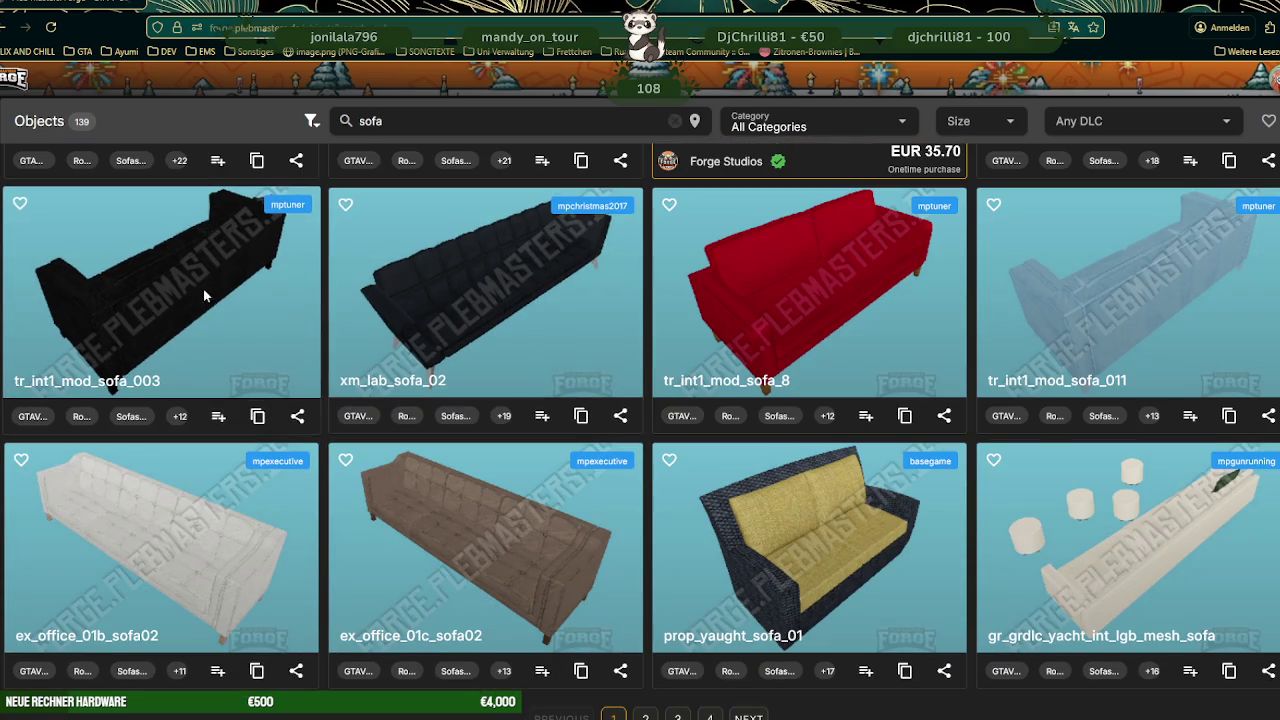
{"action": "left_click", "coordinate": [208, 290]}
{"action": "left_click", "coordinate": [662, 160]}
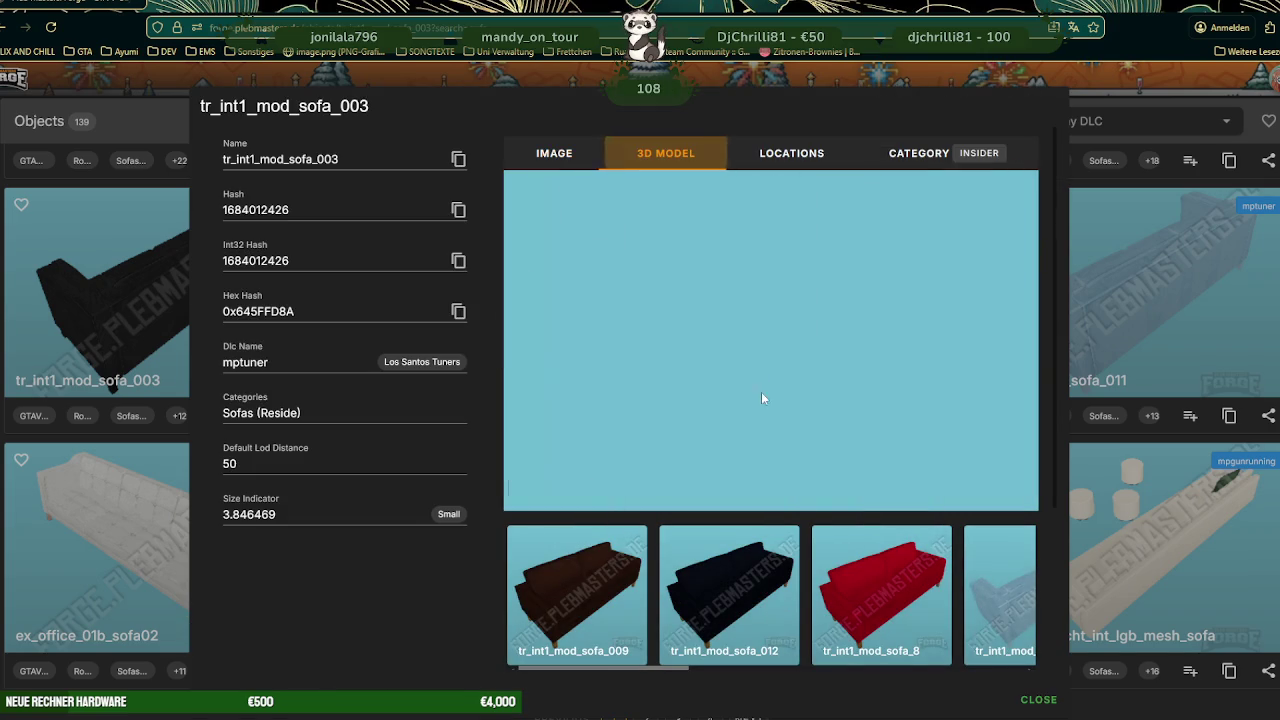
{"action": "mouse_move", "coordinate": [731, 380]}
{"action": "left_mouse_down"}
{"action": "mouse_move", "coordinate": [881, 377]}
{"action": "mouse_move", "coordinate": [791, 349]}
{"action": "left_mouse_up"}
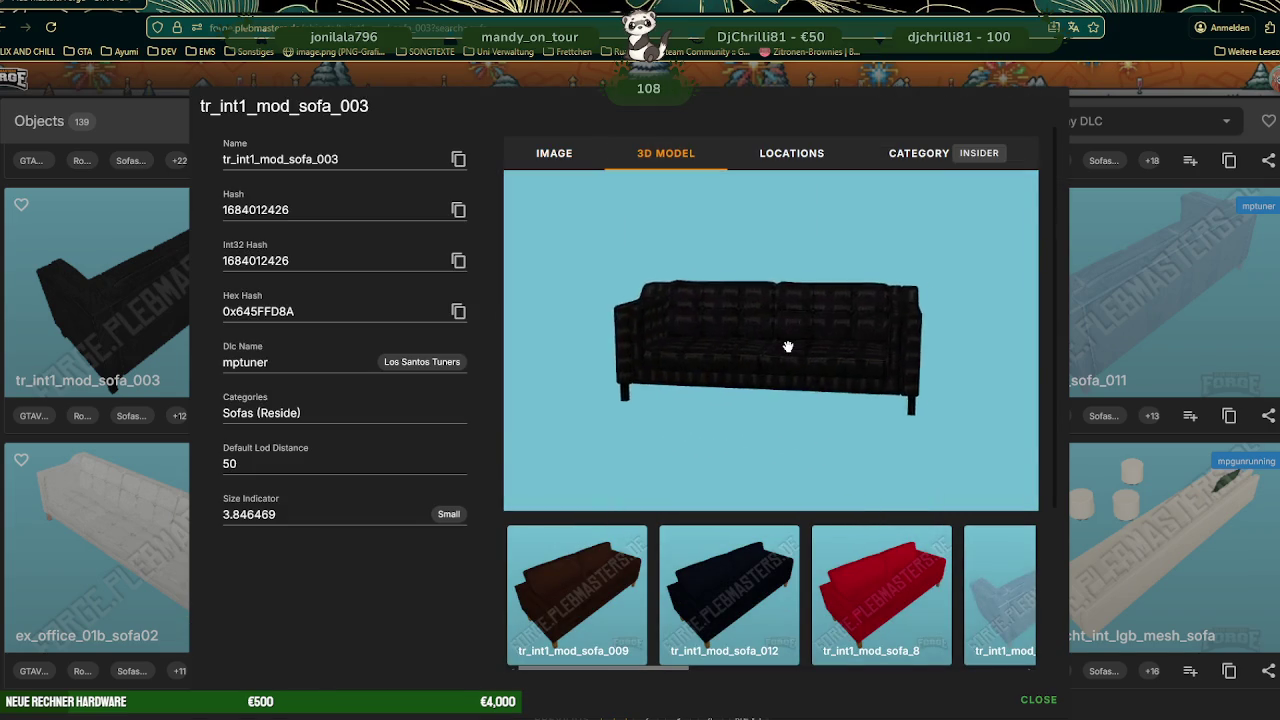
{"action": "scroll", "coordinate": [791, 349], "scroll_direction": "up", "scroll_amount": 5}
{"action": "scroll", "coordinate": [803, 360], "scroll_direction": "up", "scroll_amount": 3}
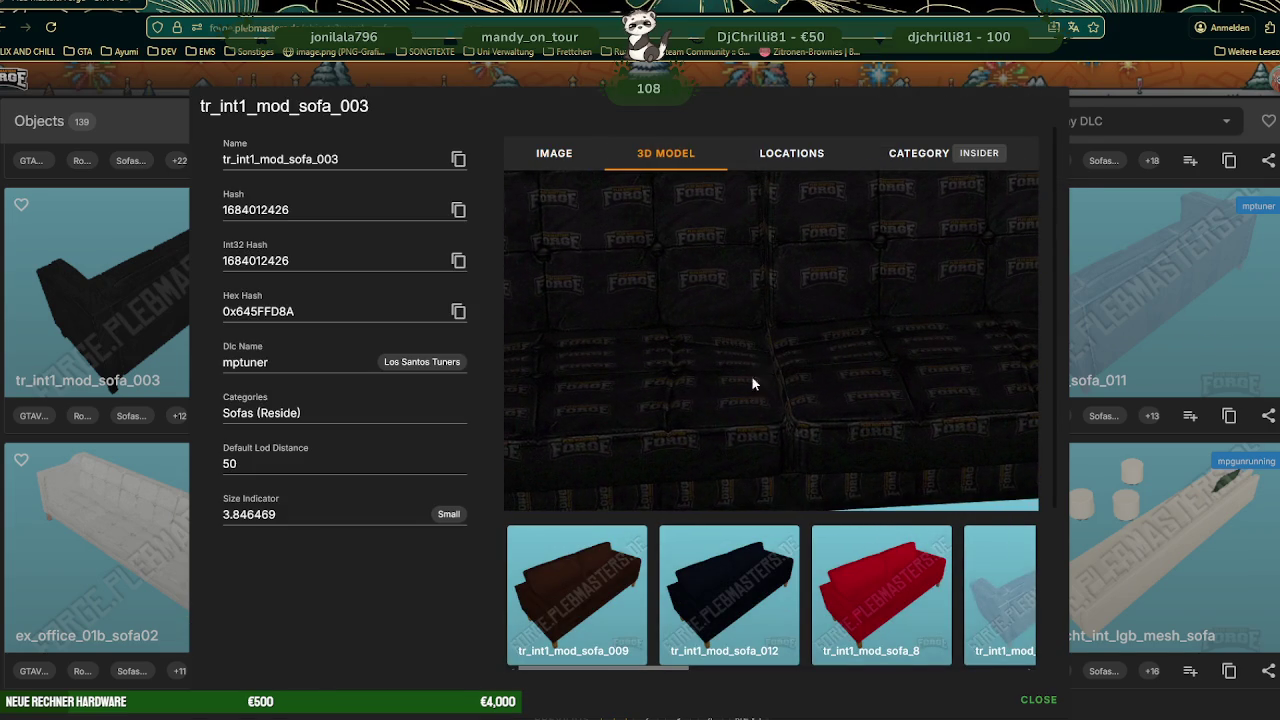
- Close the preview and scroll the sofa results down to ch_chint02_03_sofa and mp_b_stn_sofacorn_05
{"action": "key", "text": "Escape"}
{"action": "scroll", "coordinate": [682, 373], "scroll_direction": "down", "scroll_amount": 2}
{"action": "scroll", "coordinate": [682, 373], "scroll_direction": "down", "scroll_amount": 3}
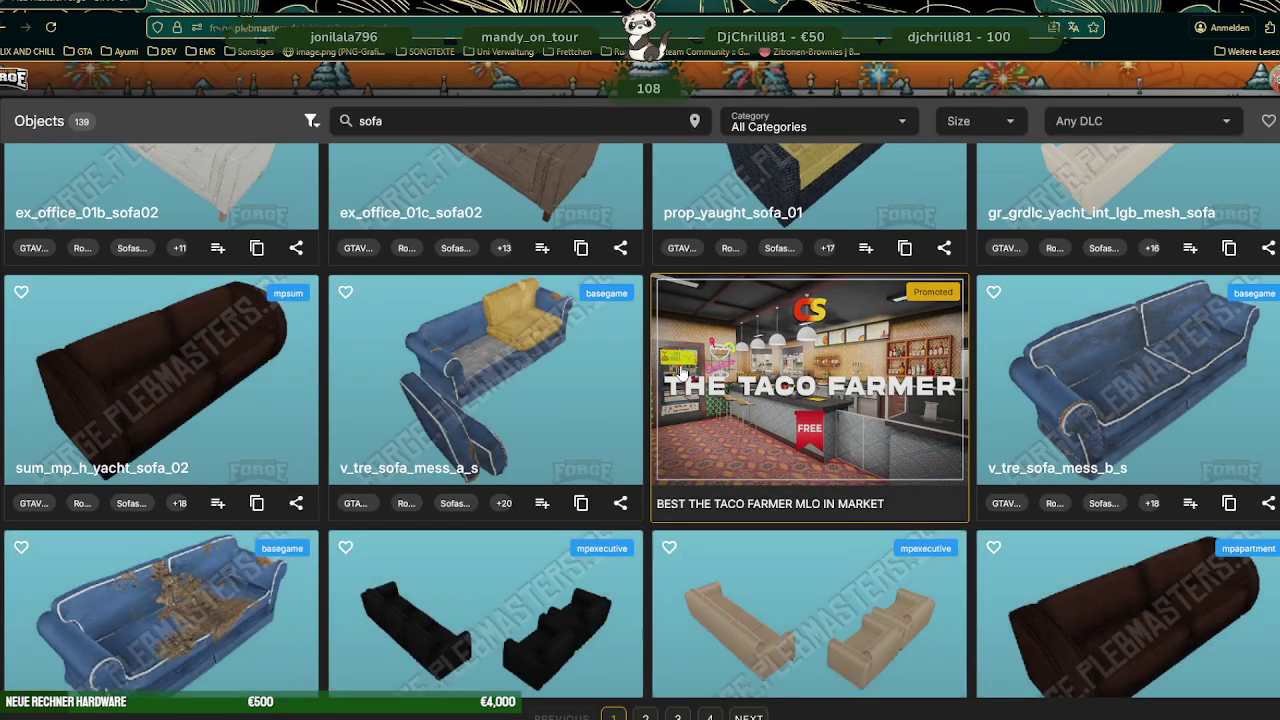
{"action": "scroll", "coordinate": [682, 373], "scroll_direction": "down", "scroll_amount": 3}
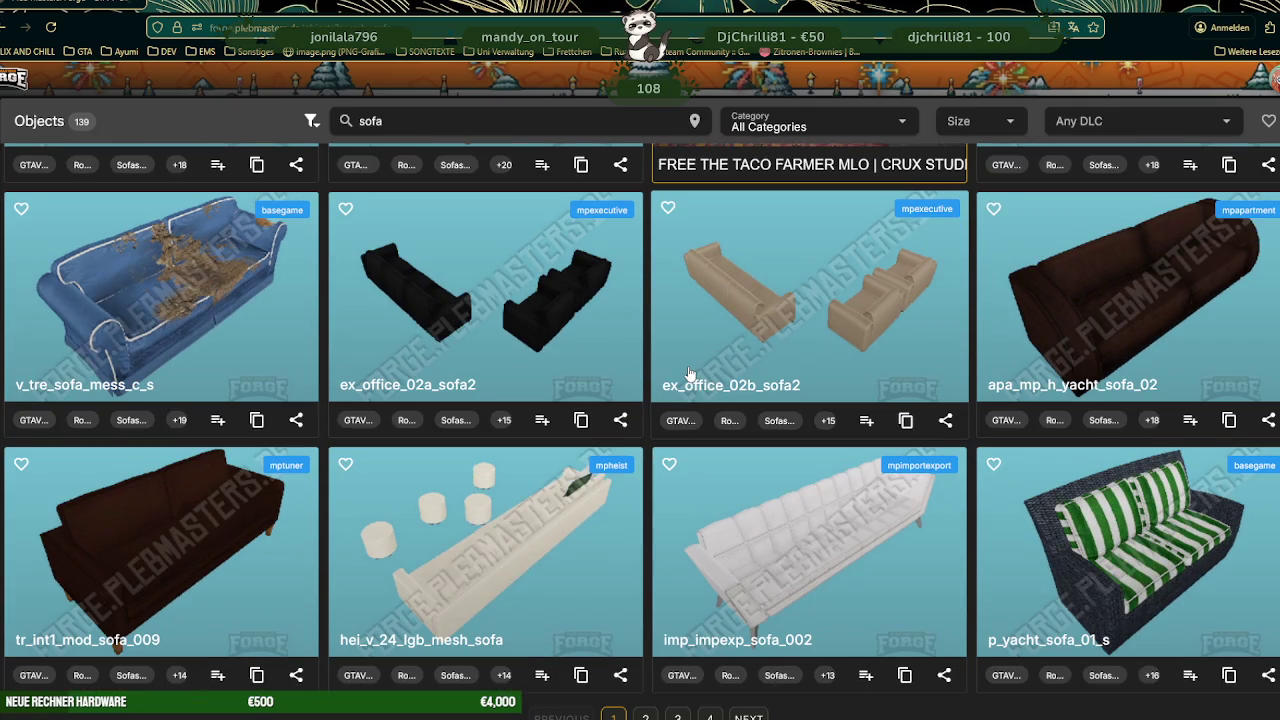
{"action": "scroll", "coordinate": [688, 373], "scroll_direction": "down", "scroll_amount": 2}
{"action": "scroll", "coordinate": [695, 376], "scroll_direction": "down", "scroll_amount": 2}
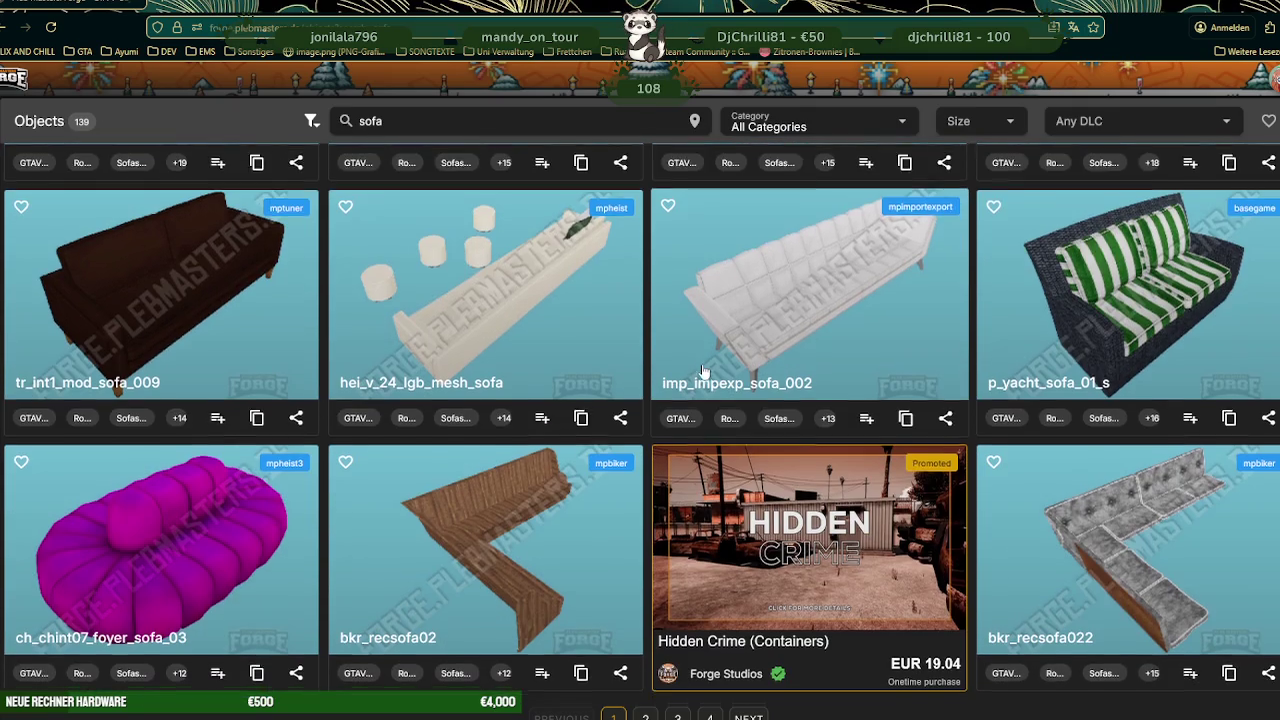
{"action": "scroll", "coordinate": [705, 378], "scroll_direction": "down", "scroll_amount": 2}
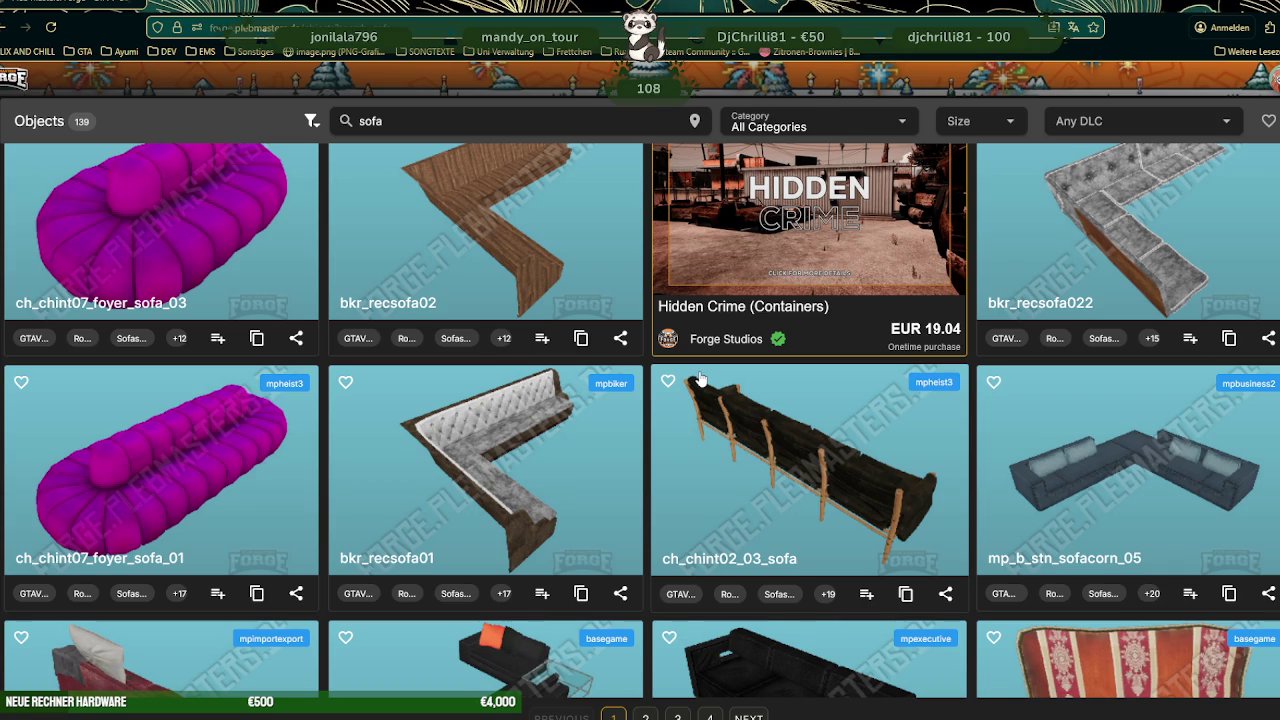
- Go to page 2 of the sofa search results
{"action": "scroll", "coordinate": [788, 491], "scroll_direction": "down", "scroll_amount": 2}
{"action": "scroll", "coordinate": [788, 491], "scroll_direction": "down", "scroll_amount": 1}
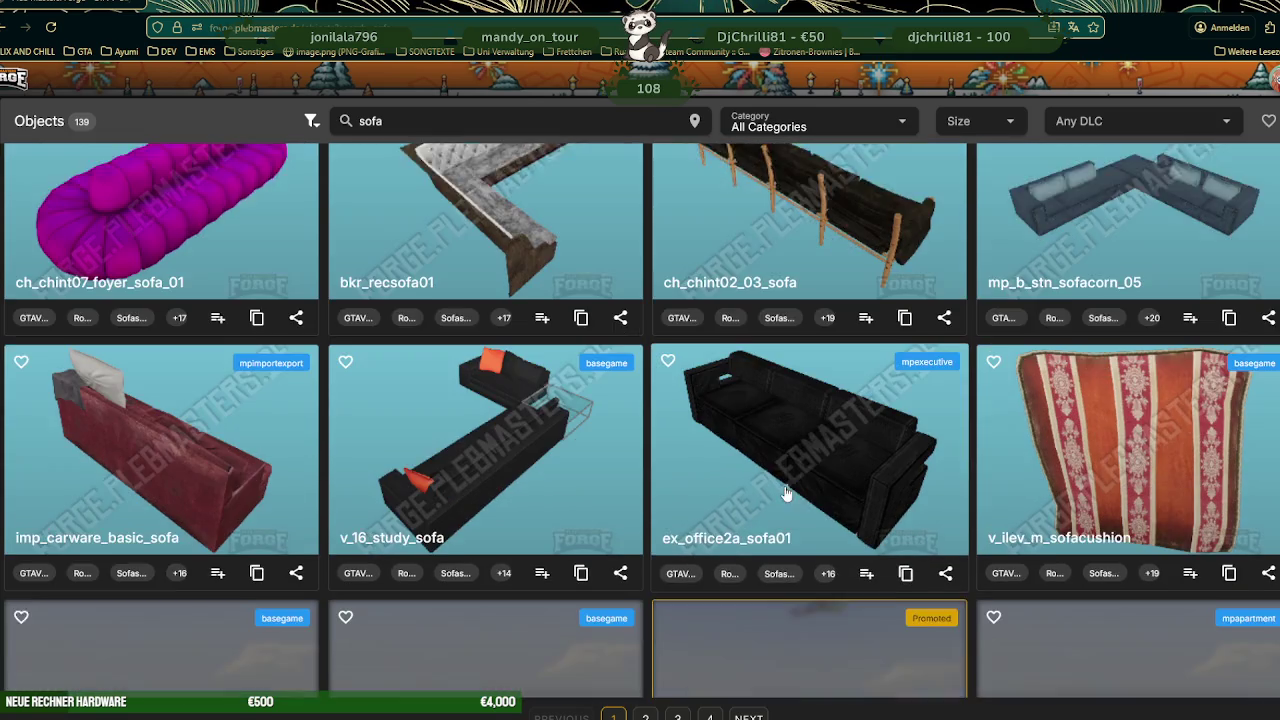
{"action": "scroll", "coordinate": [590, 488], "scroll_direction": "down", "scroll_amount": 2}
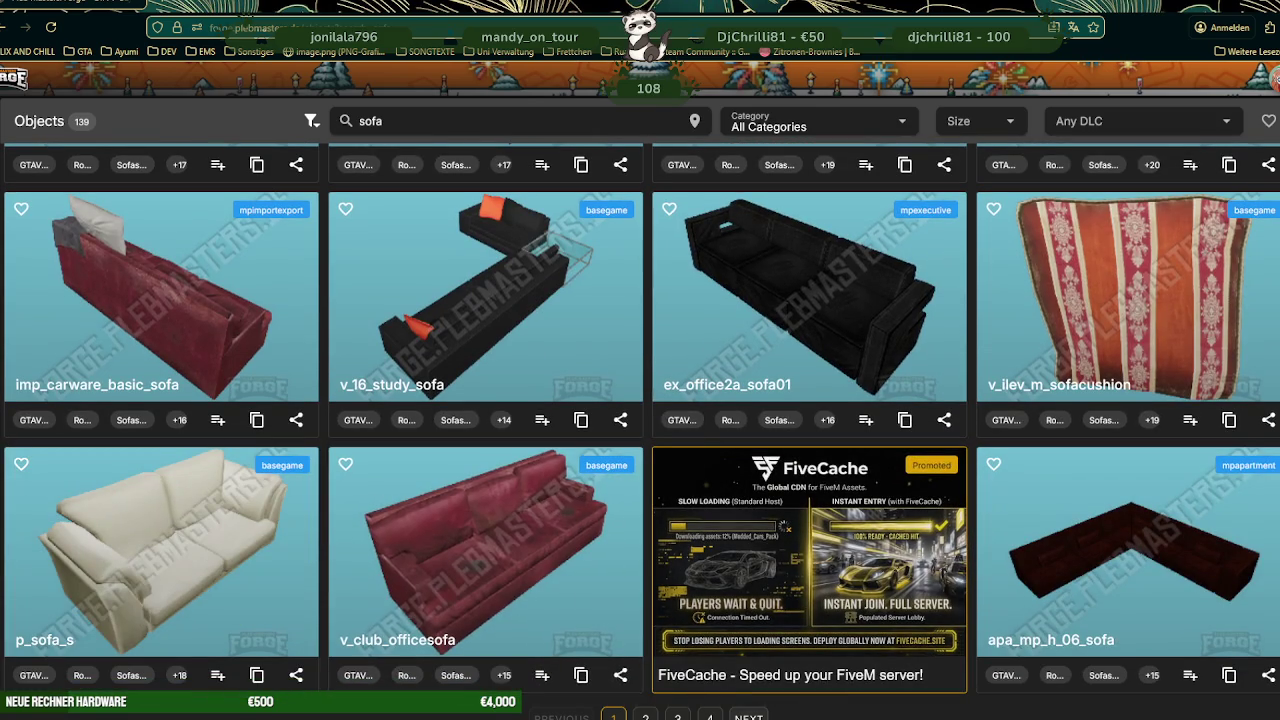
{"action": "left_click", "coordinate": [748, 717]}
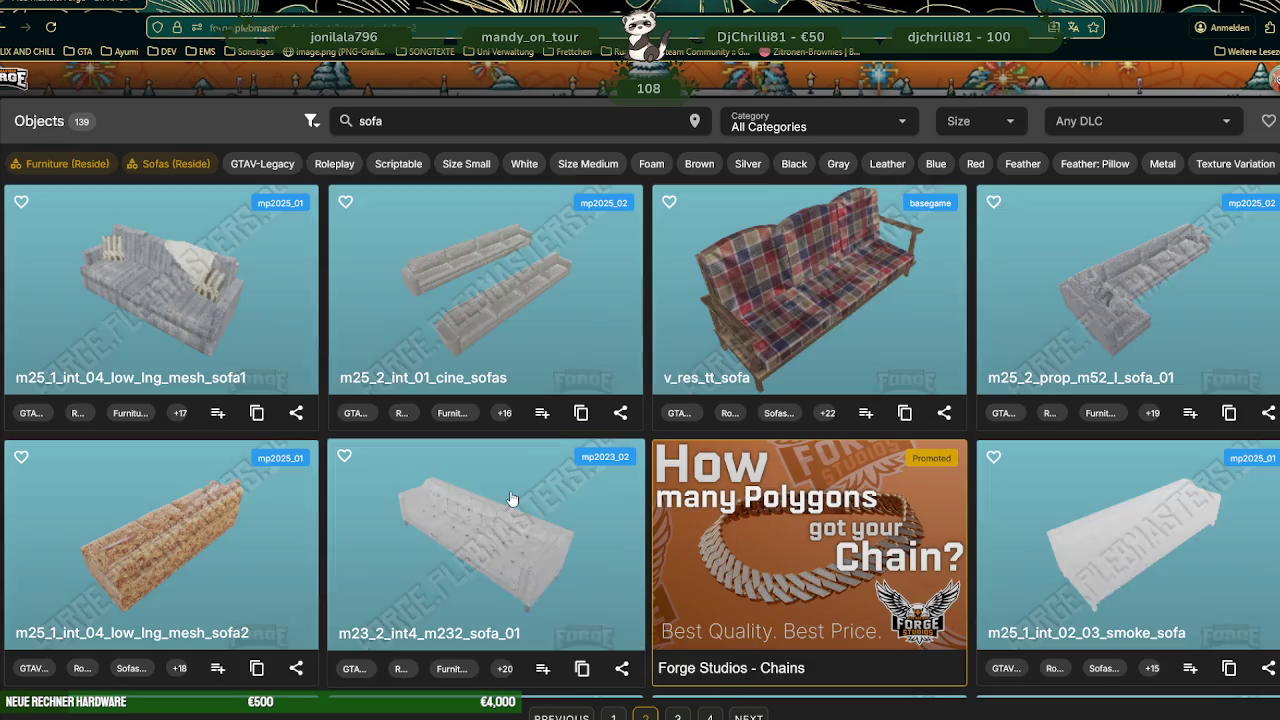
- Copy the name of the apa_mp_h_stn_sofa_daybed_02 sofa
{"action": "scroll", "coordinate": [511, 498], "scroll_direction": "down", "scroll_amount": 3}
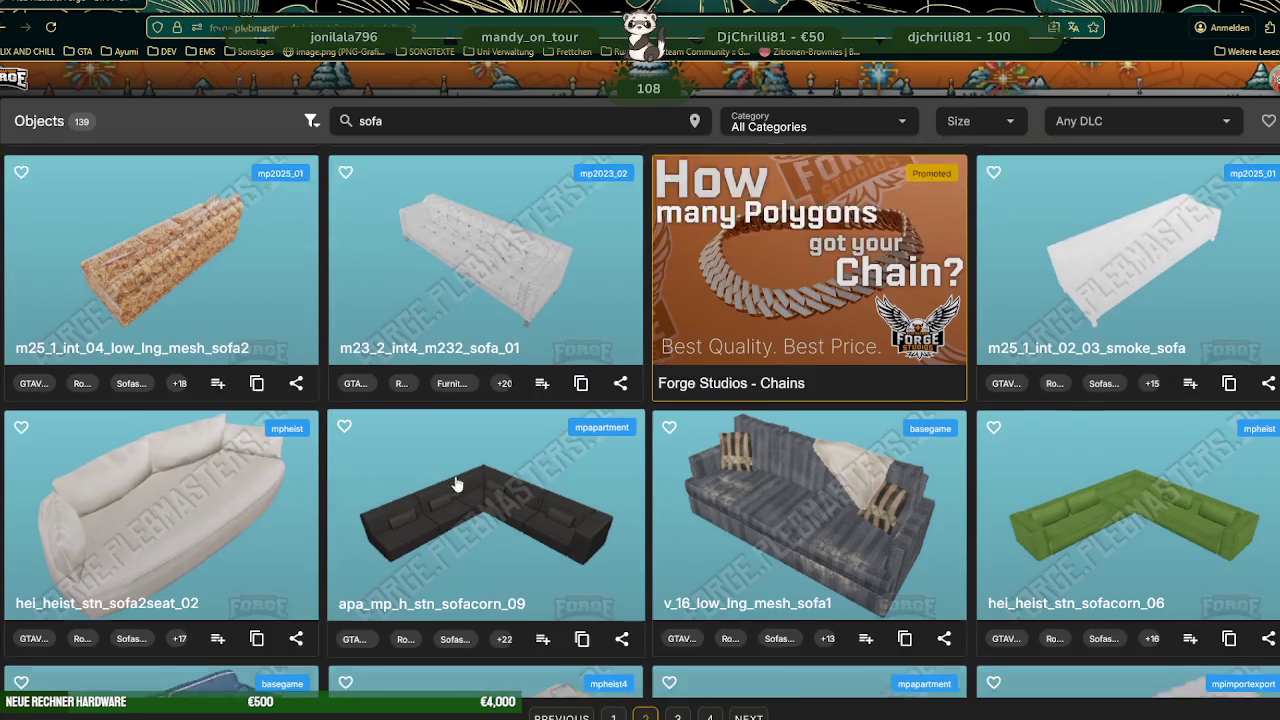
{"action": "scroll", "coordinate": [460, 495], "scroll_direction": "down", "scroll_amount": 2}
{"action": "scroll", "coordinate": [500, 475], "scroll_direction": "down", "scroll_amount": 2}
{"action": "scroll", "coordinate": [534, 470], "scroll_direction": "down", "scroll_amount": 2}
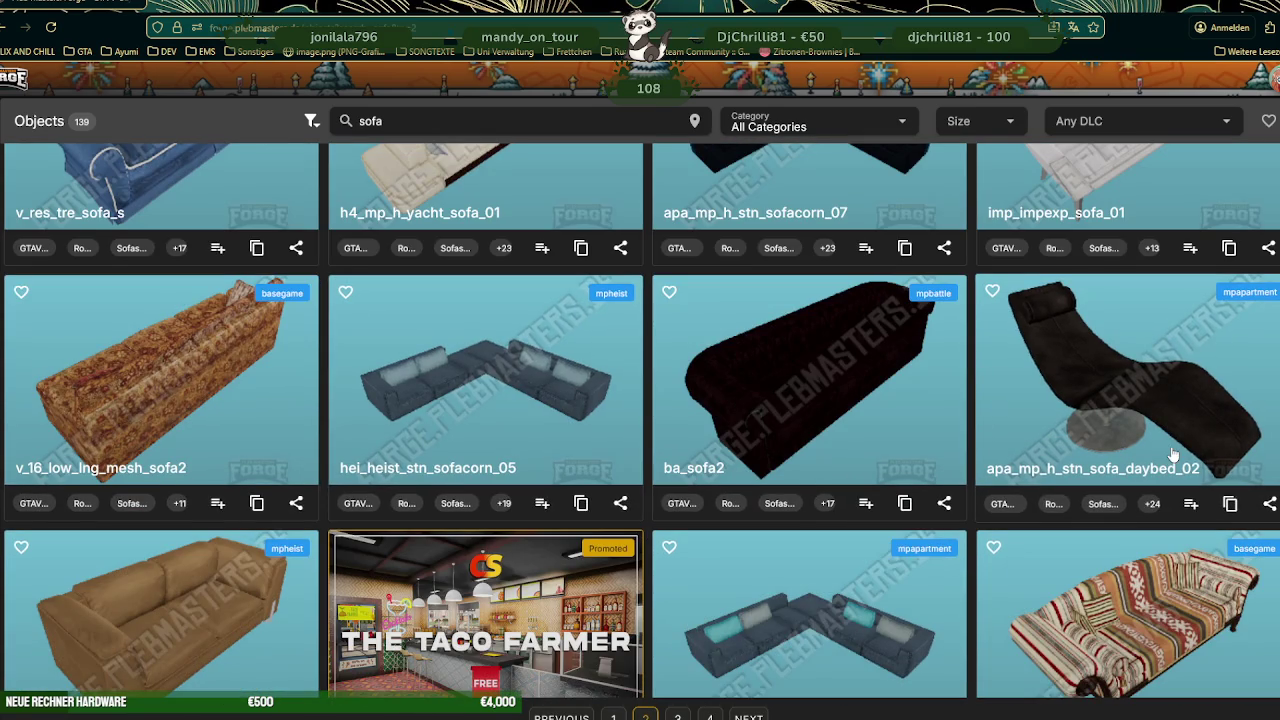
{"action": "left_click", "coordinate": [1231, 504]}
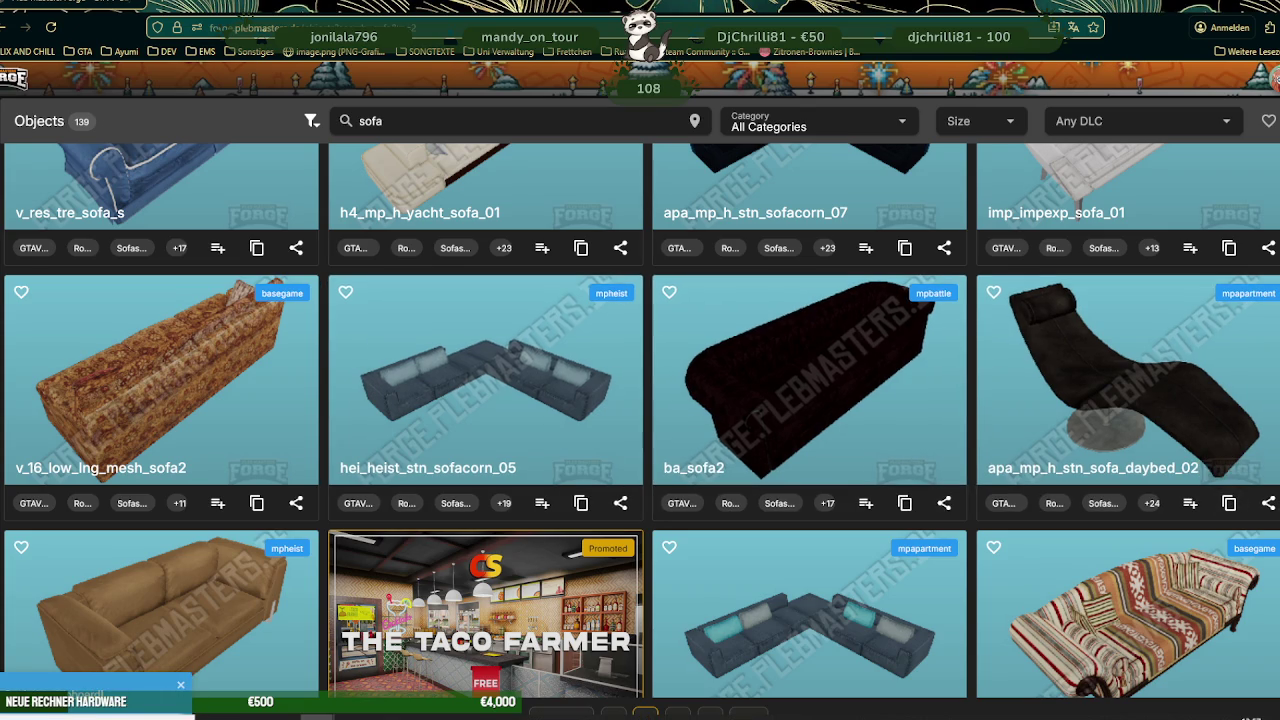
- Search RPF Explorer for apa_mp_h_stn_sofa_daybed_02 and preview its .ydr model
{"action": "key", "text": "alt+Tab"}
{"action": "double_click", "coordinate": [620, 197]}
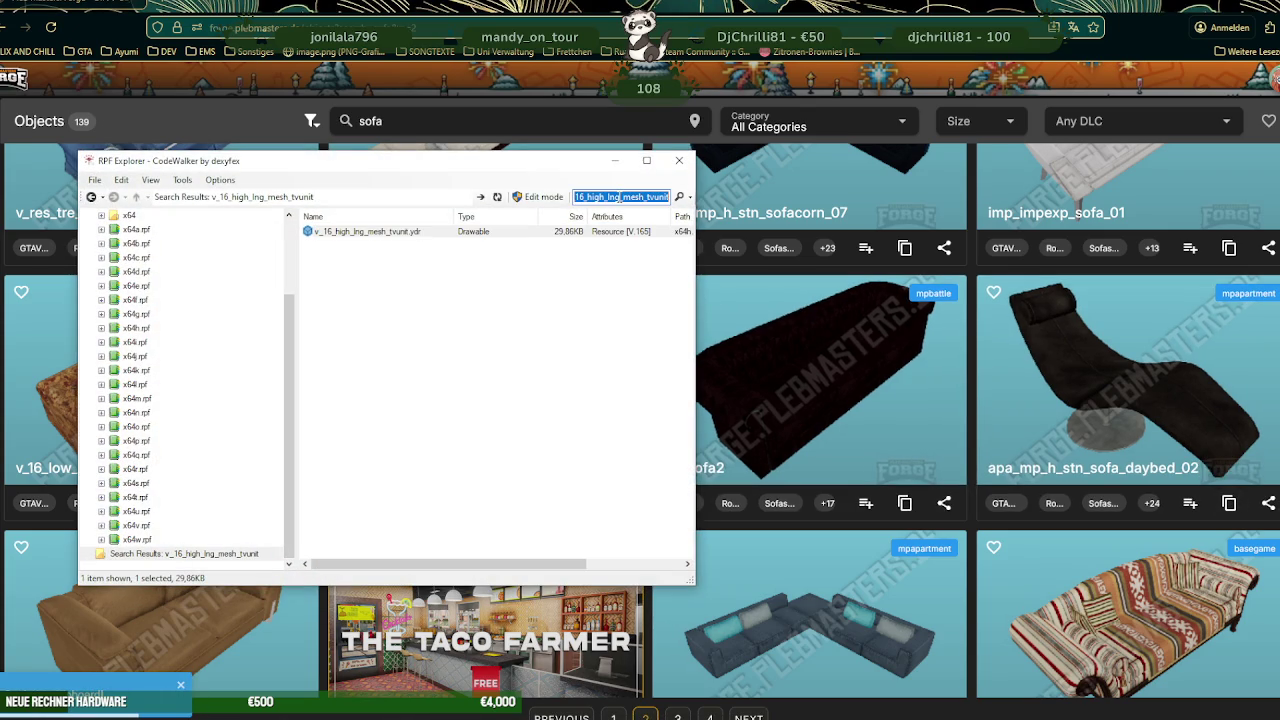
{"action": "key", "text": "Return"}
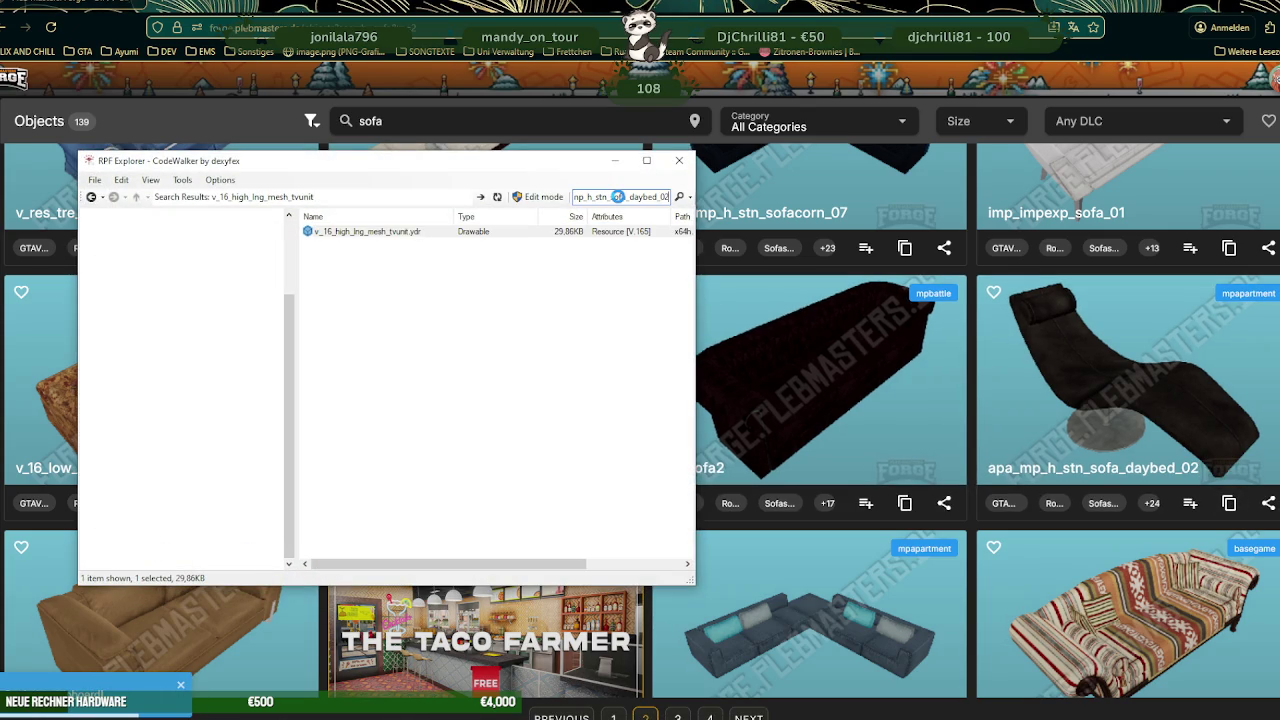
{"action": "double_click", "coordinate": [380, 246]}
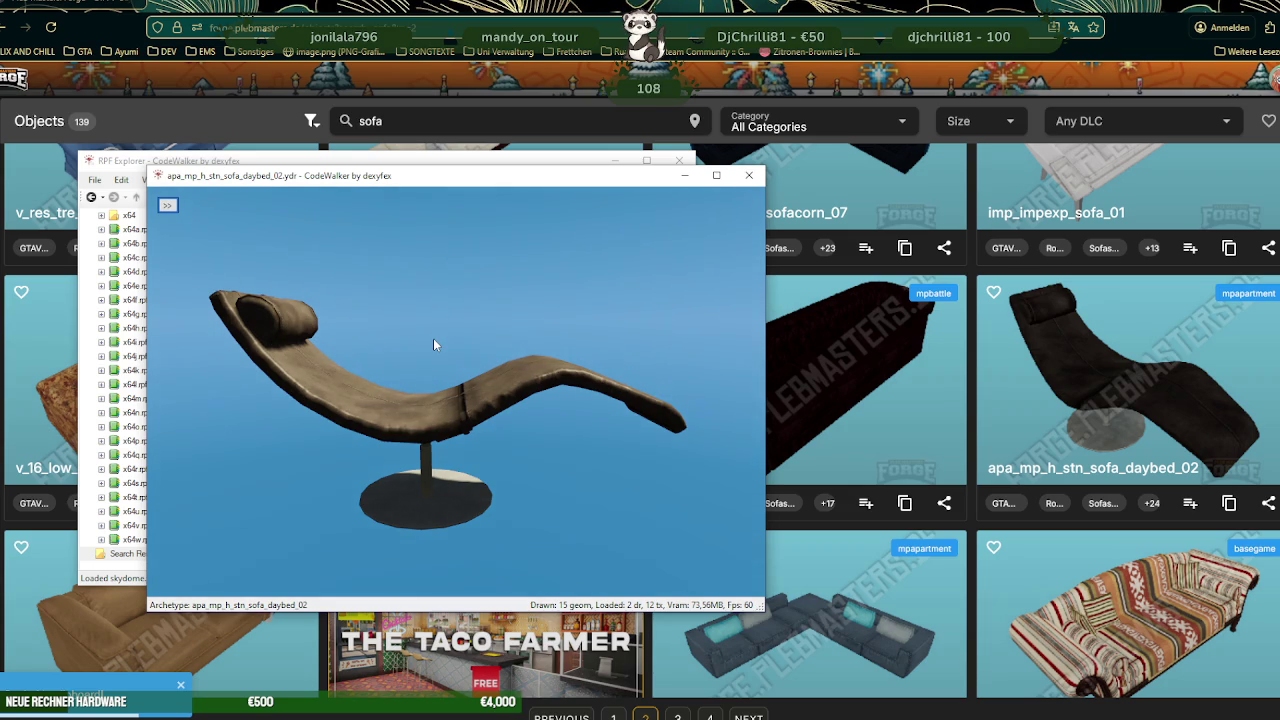
{"action": "left_click_drag", "start_coordinate": [514, 388], "coordinate": [186, 249]}
- Save all of the daybed_02 textures into the ausbauEARLI project folder
{"action": "left_click", "coordinate": [168, 205]}
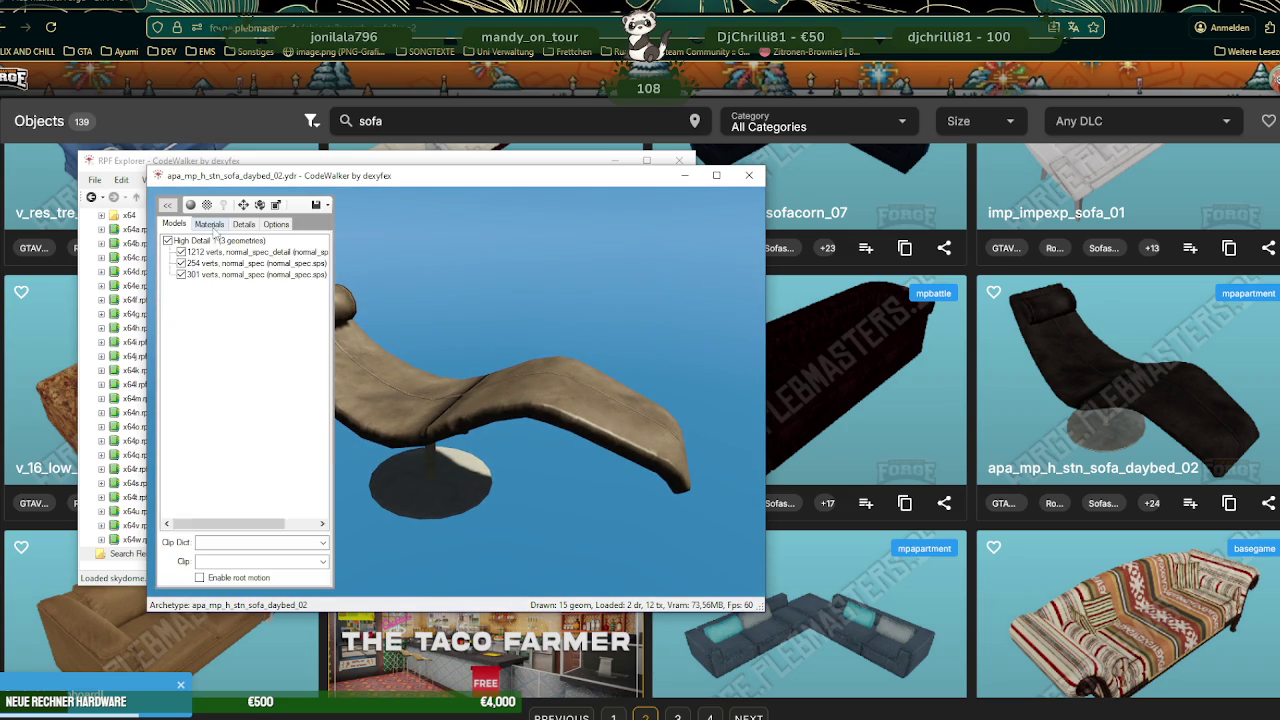
{"action": "left_click", "coordinate": [212, 223]}
{"action": "left_click", "coordinate": [210, 246]}
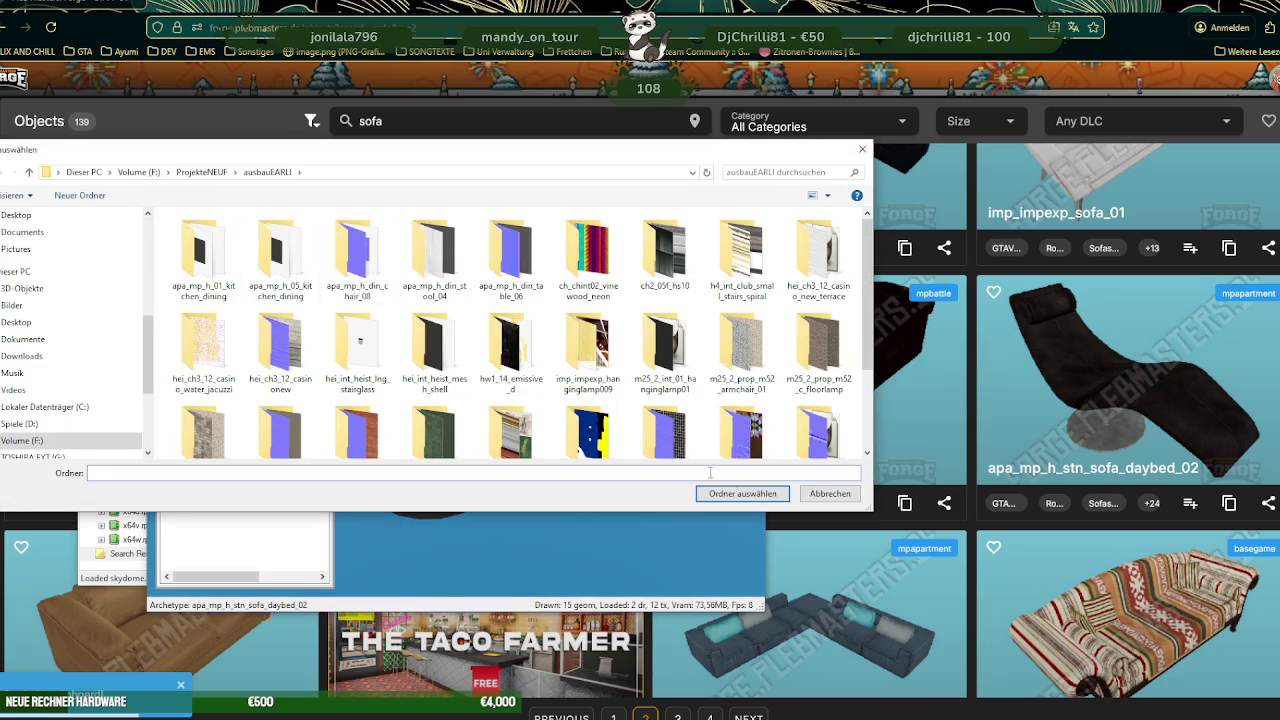
{"action": "left_click", "coordinate": [773, 498]}
{"action": "left_click", "coordinate": [676, 414]}
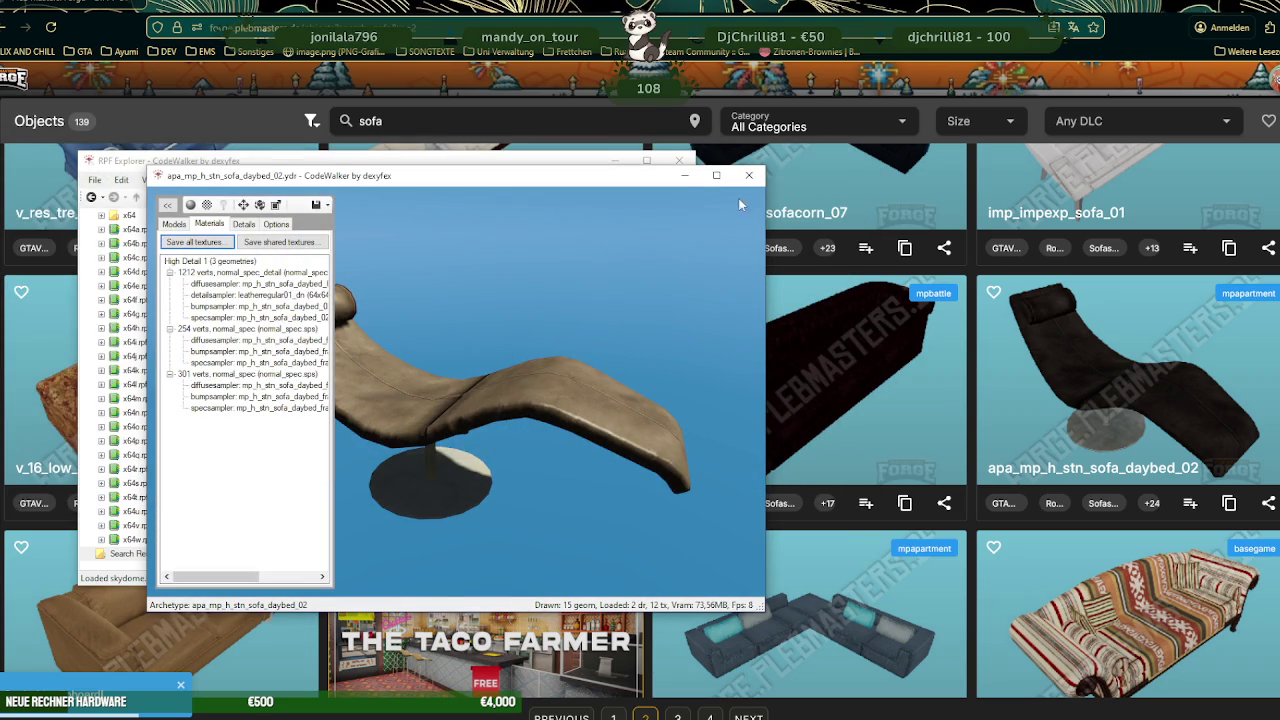
{"action": "left_click", "coordinate": [749, 176]}
- Export apa_mp_h_stn_sofa_daybed_02.ydr as XML into the ausbauEARLI folder
{"action": "right_click", "coordinate": [380, 244]}
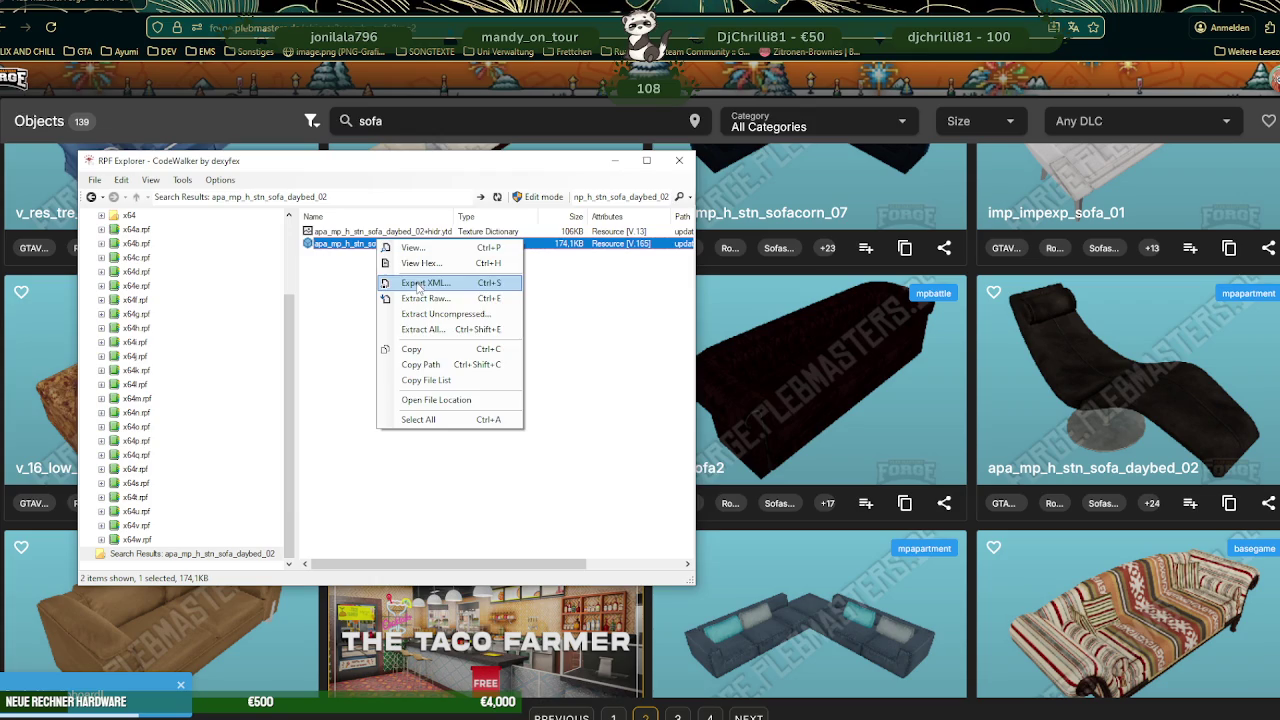
{"action": "left_click", "coordinate": [449, 285]}
{"action": "left_click", "coordinate": [742, 494]}
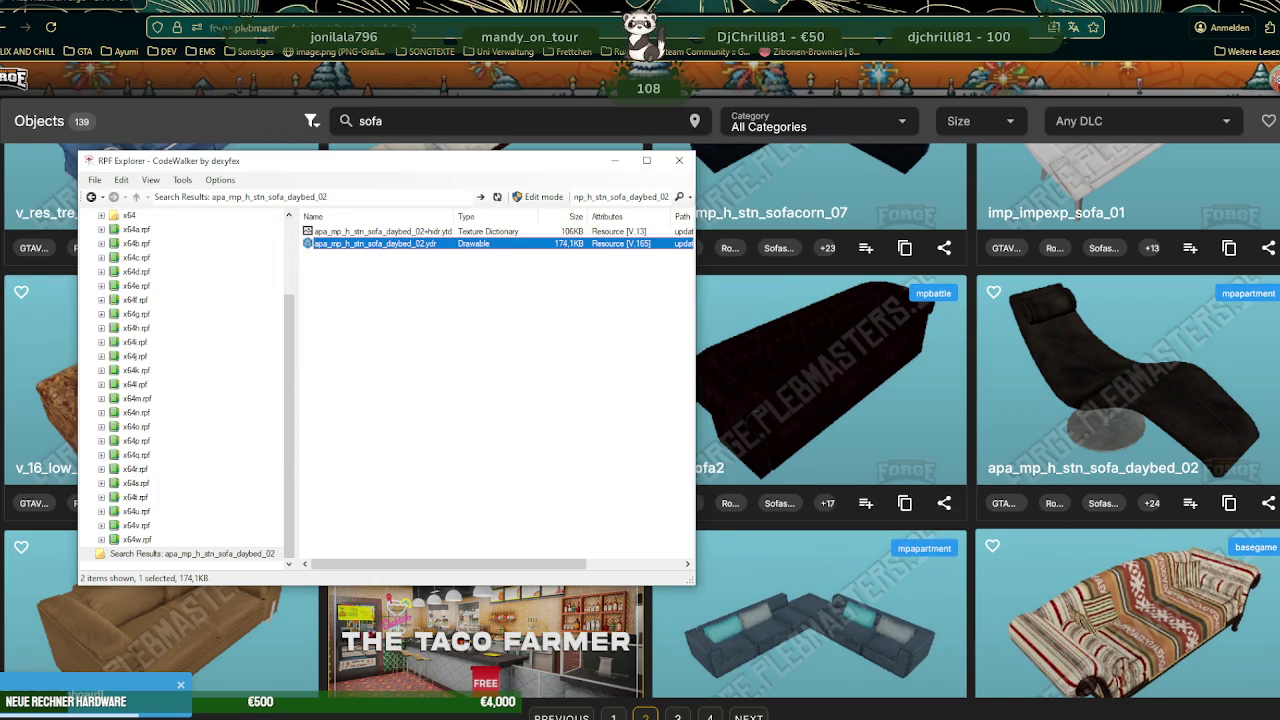
{"action": "left_click", "coordinate": [801, 545]}
{"action": "scroll", "coordinate": [745, 452], "scroll_direction": "down", "scroll_amount": 3}
{"action": "scroll", "coordinate": [745, 452], "scroll_direction": "down", "scroll_amount": 1}
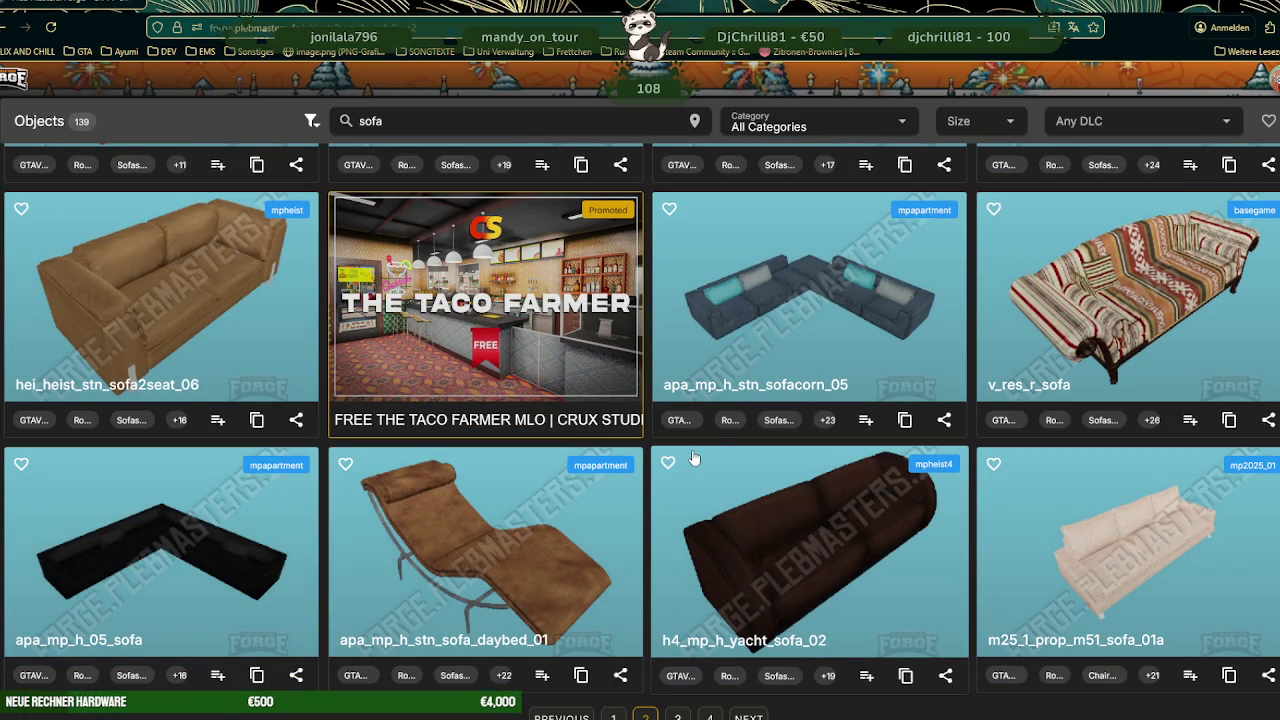
- Open apa_mp_h_stn_sofa_daybed_01's details, rotate its 3D model, and copy its name
{"action": "scroll", "coordinate": [694, 458], "scroll_direction": "up", "scroll_amount": 4}
{"action": "scroll", "coordinate": [1071, 383], "scroll_direction": "down", "scroll_amount": 4}
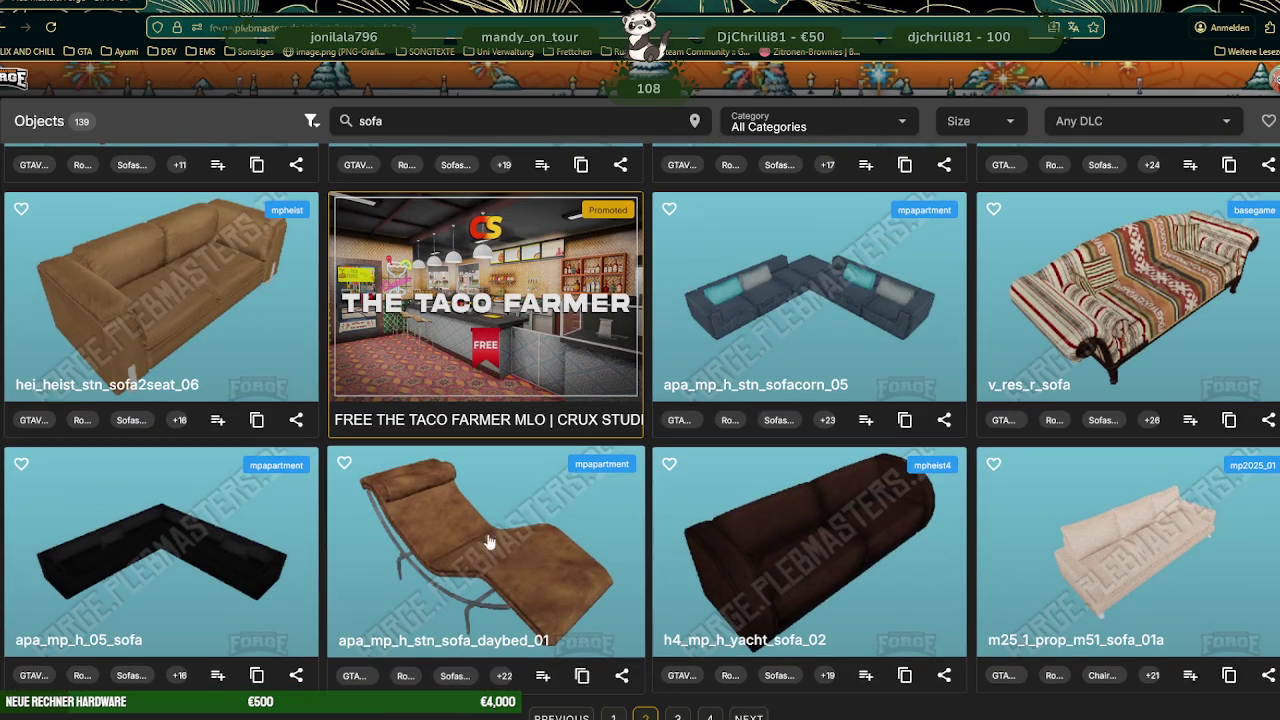
{"action": "left_click", "coordinate": [474, 535]}
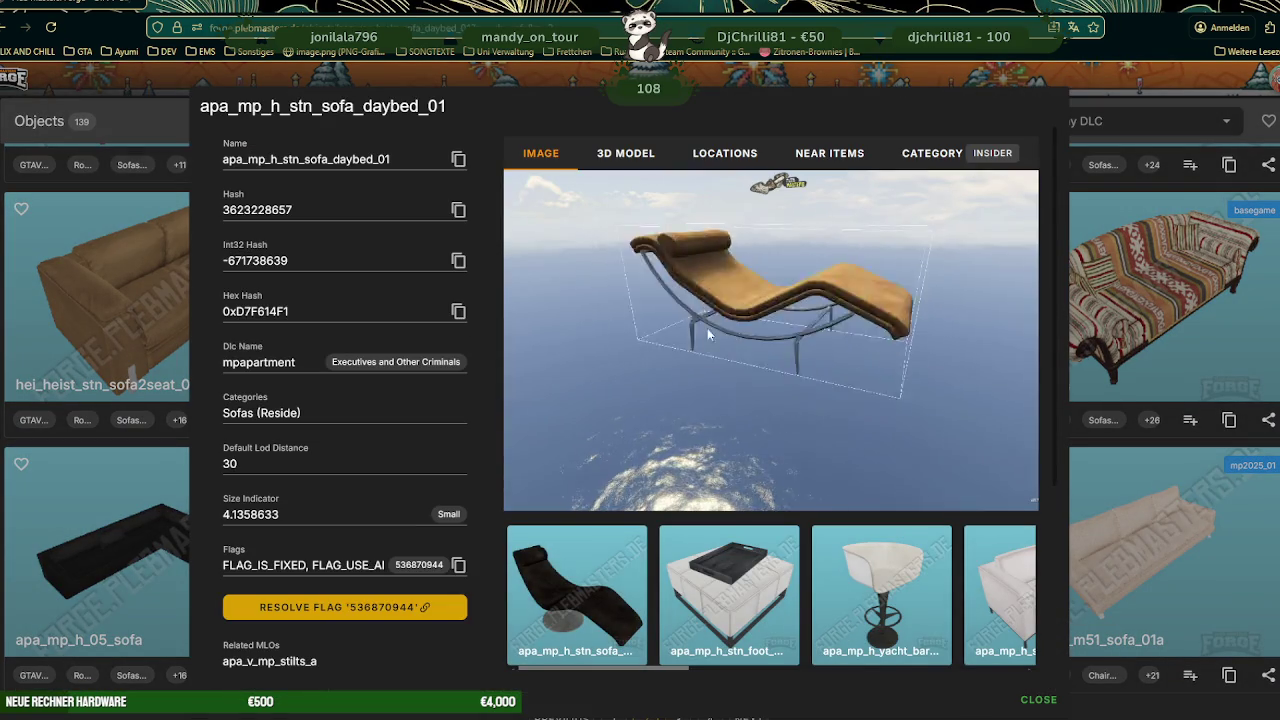
{"action": "left_click", "coordinate": [625, 153]}
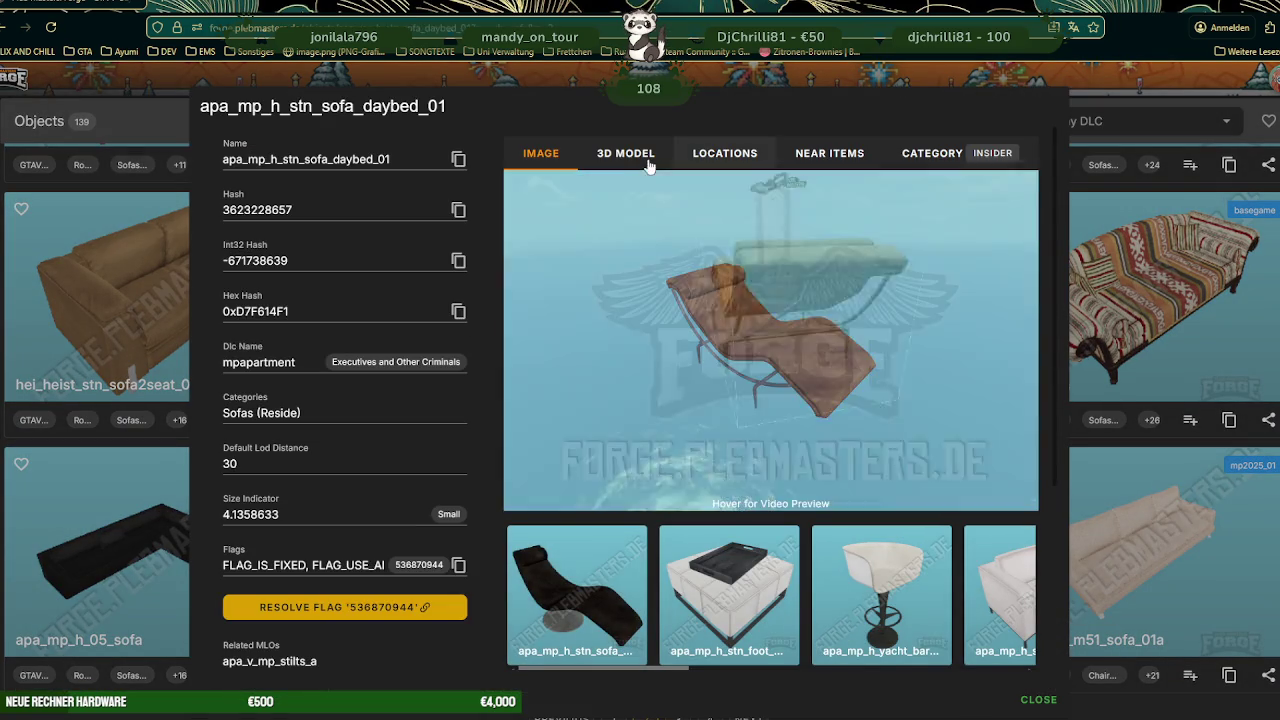
{"action": "mouse_move", "coordinate": [787, 362]}
{"action": "left_mouse_down"}
{"action": "mouse_move", "coordinate": [688, 366]}
{"action": "mouse_move", "coordinate": [612, 314]}
{"action": "left_mouse_up"}
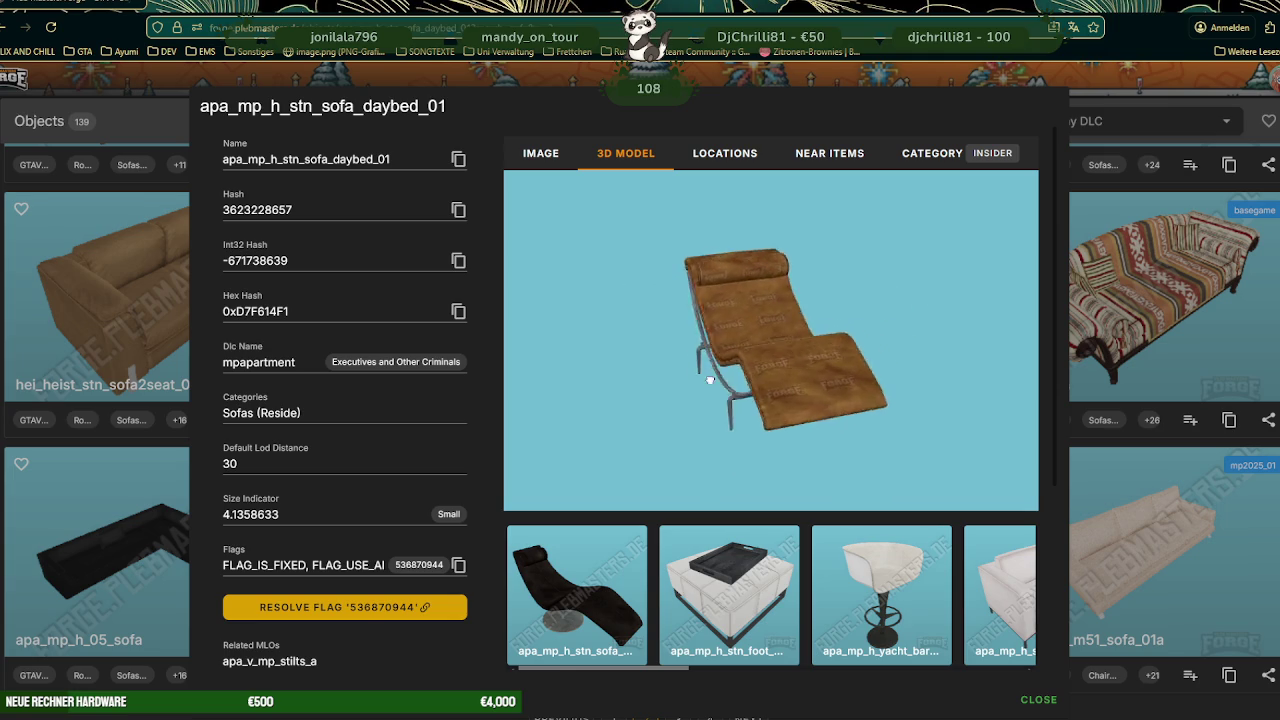
{"action": "left_click", "coordinate": [465, 168]}
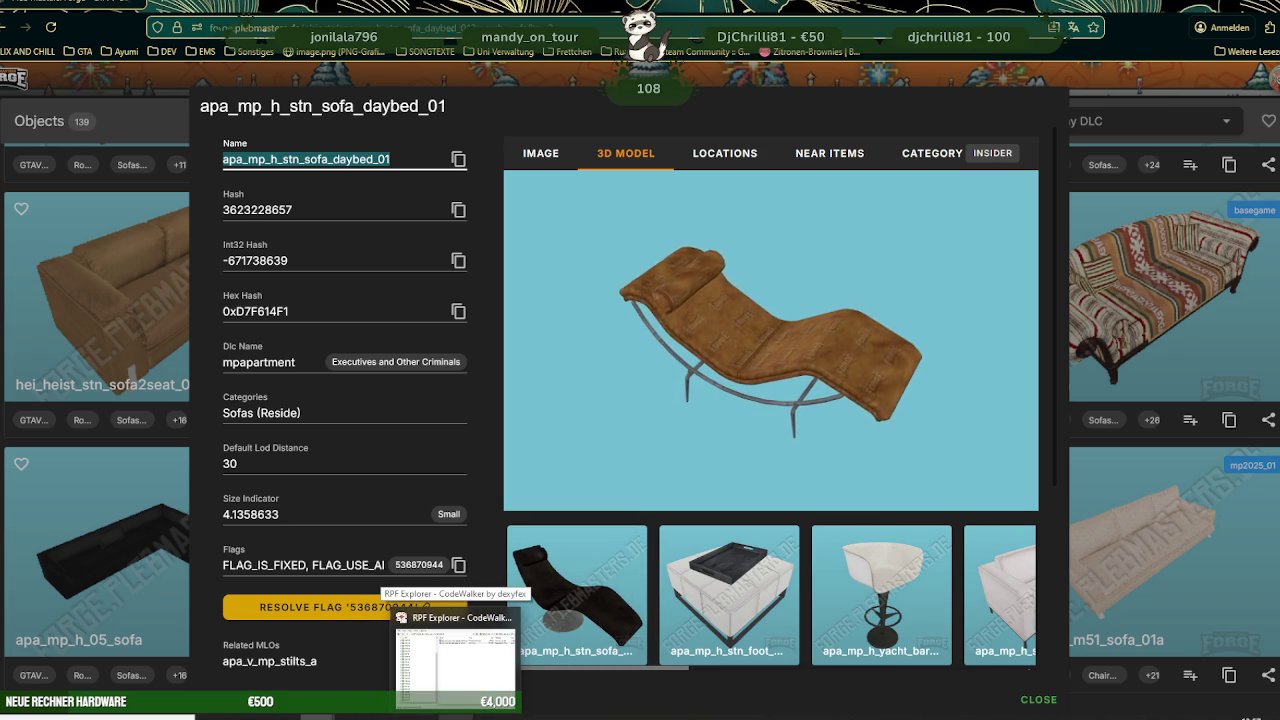
- Search RPF Explorer for apa_mp_h_stn_sofa_daybed_01 and preview its model
{"action": "left_click", "coordinate": [455, 655]}
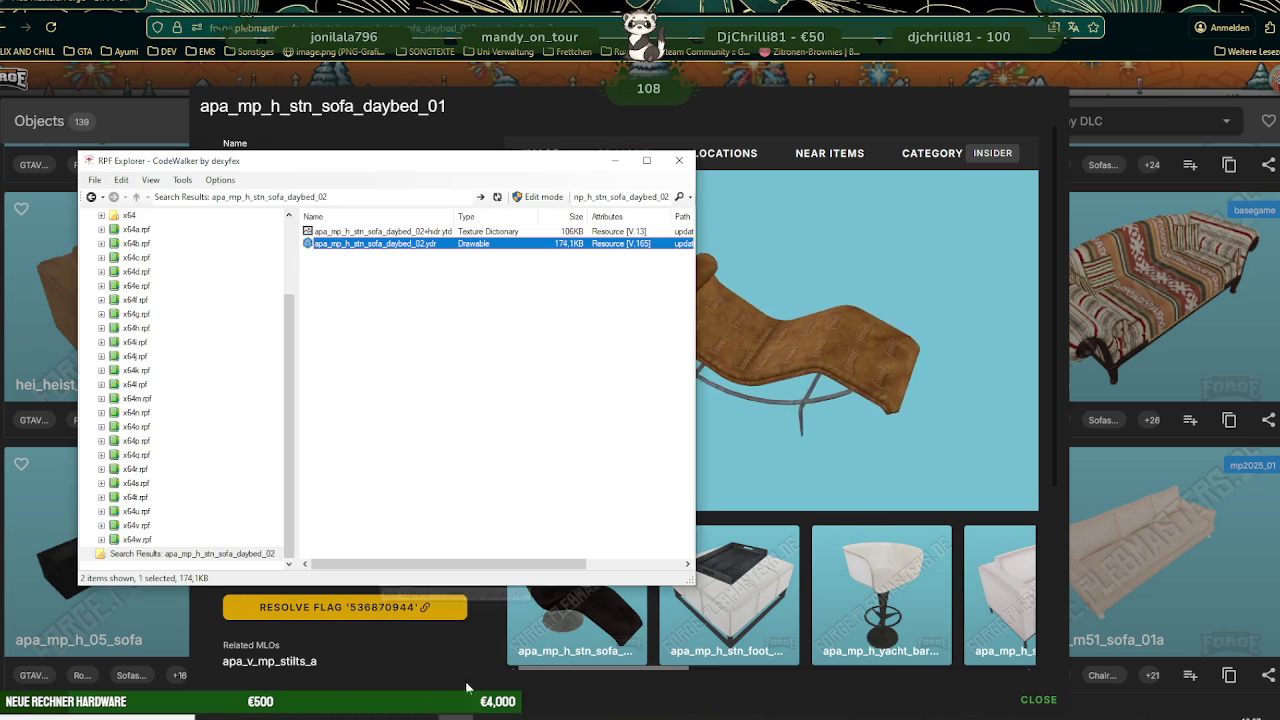
{"action": "double_click", "coordinate": [621, 198]}
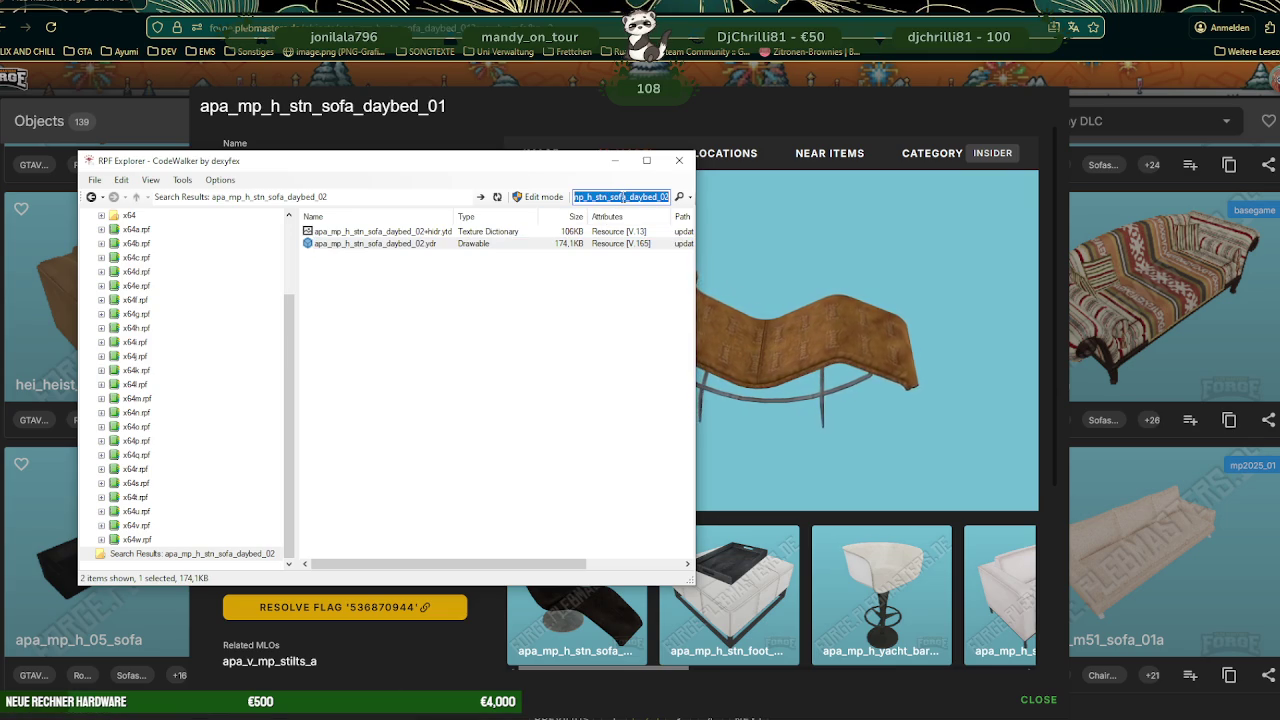
{"action": "key", "text": "Return"}
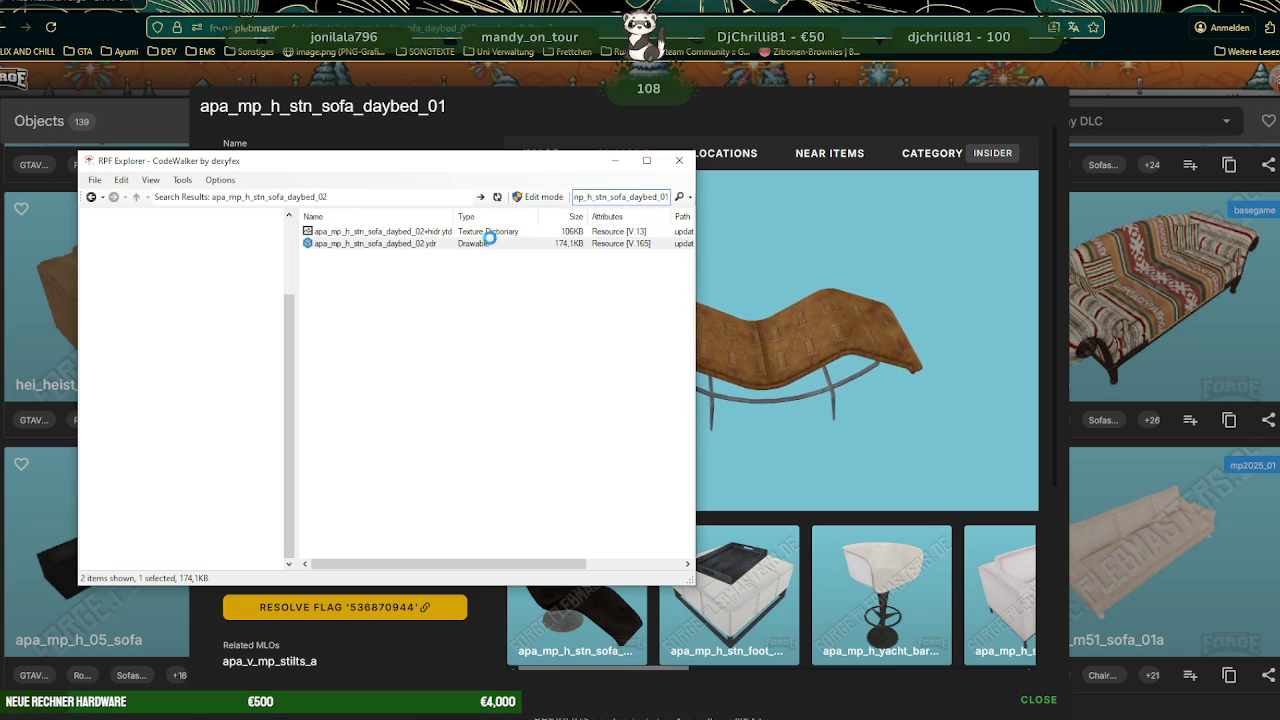
{"action": "double_click", "coordinate": [400, 243]}
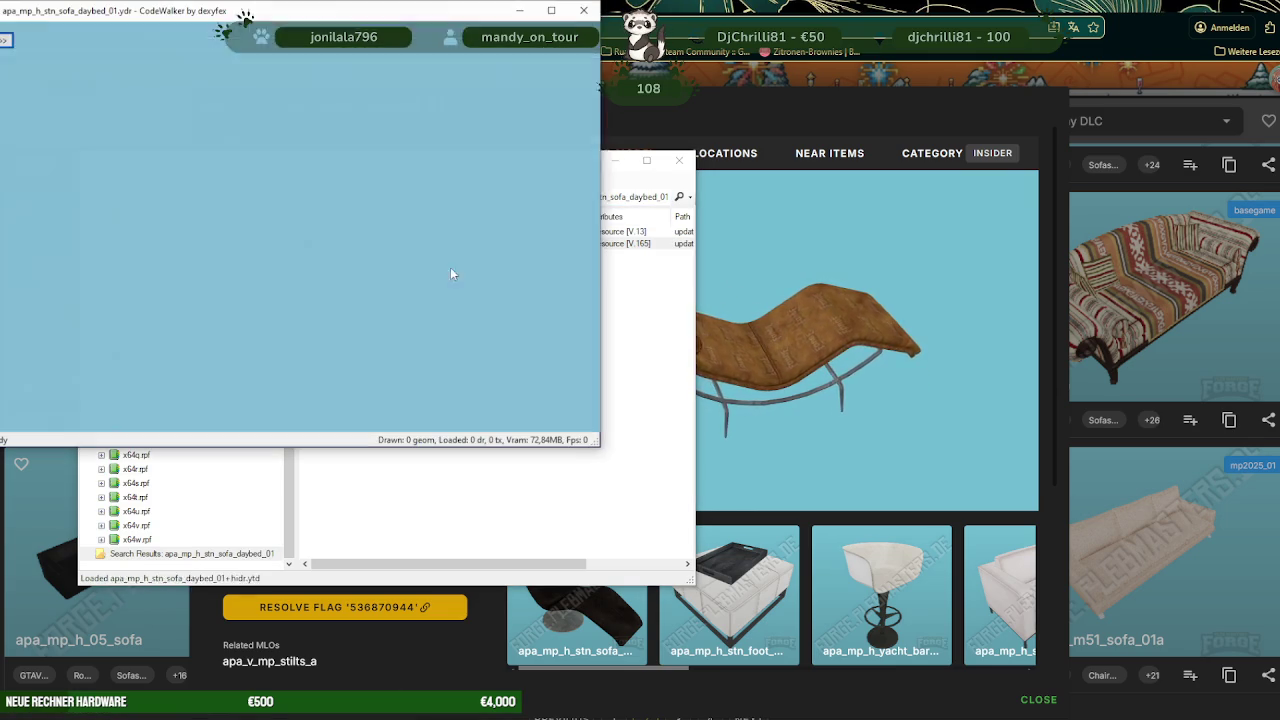
- Save all of the daybed_01 textures into the ausbauEARLI project folder
{"action": "scroll", "coordinate": [53, 86], "scroll_direction": "up", "scroll_amount": 3}
{"action": "left_click", "coordinate": [5, 40]}
{"action": "left_click", "coordinate": [44, 58]}
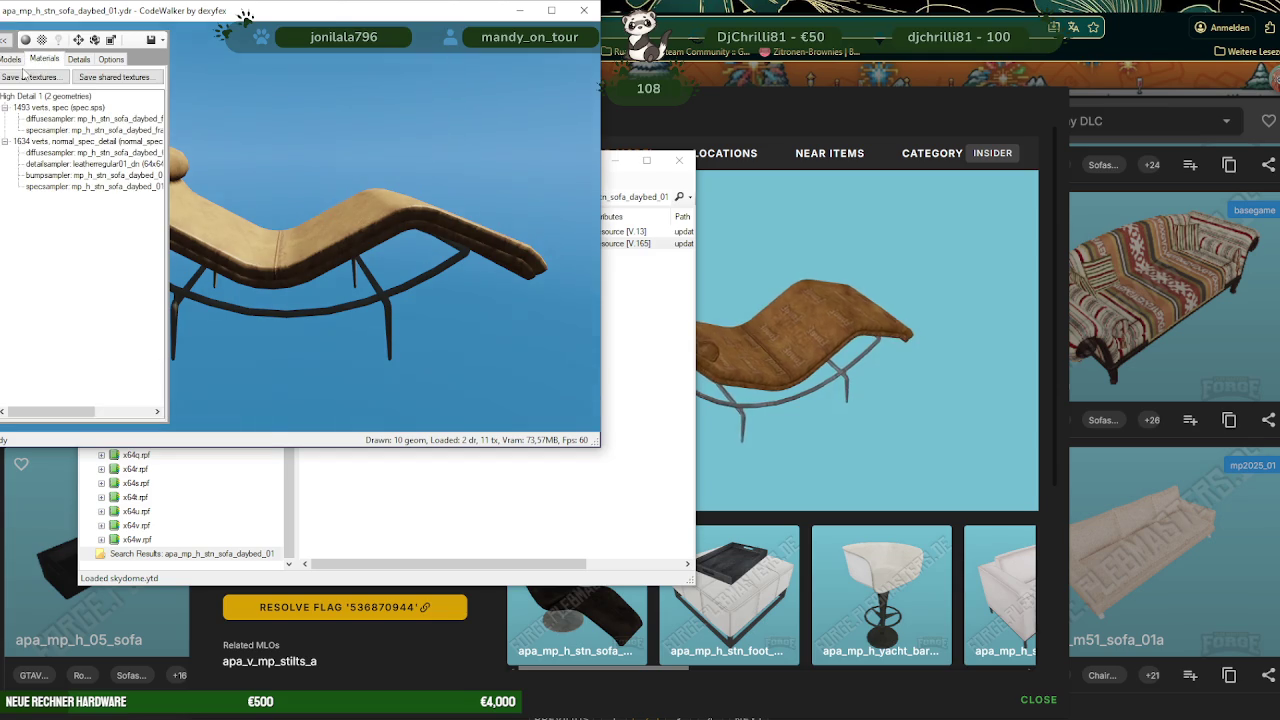
{"action": "left_click", "coordinate": [40, 80]}
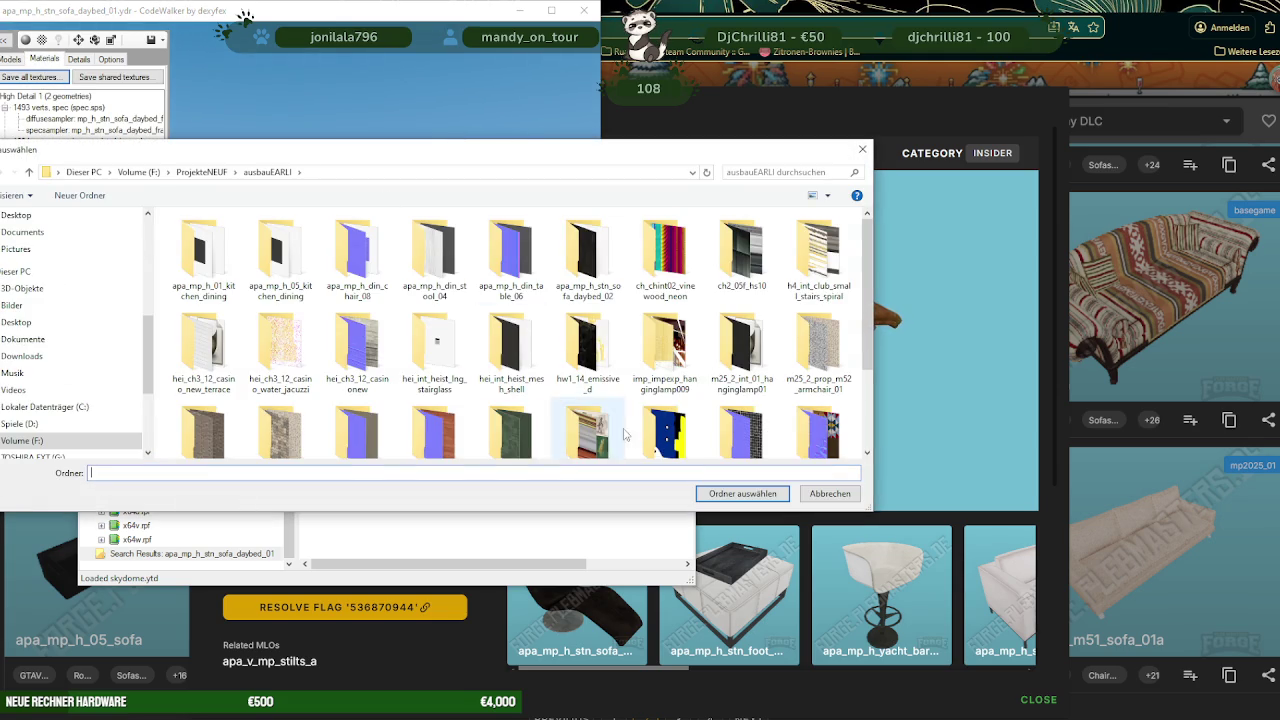
{"action": "left_click", "coordinate": [742, 494]}
{"action": "left_click", "coordinate": [665, 411]}
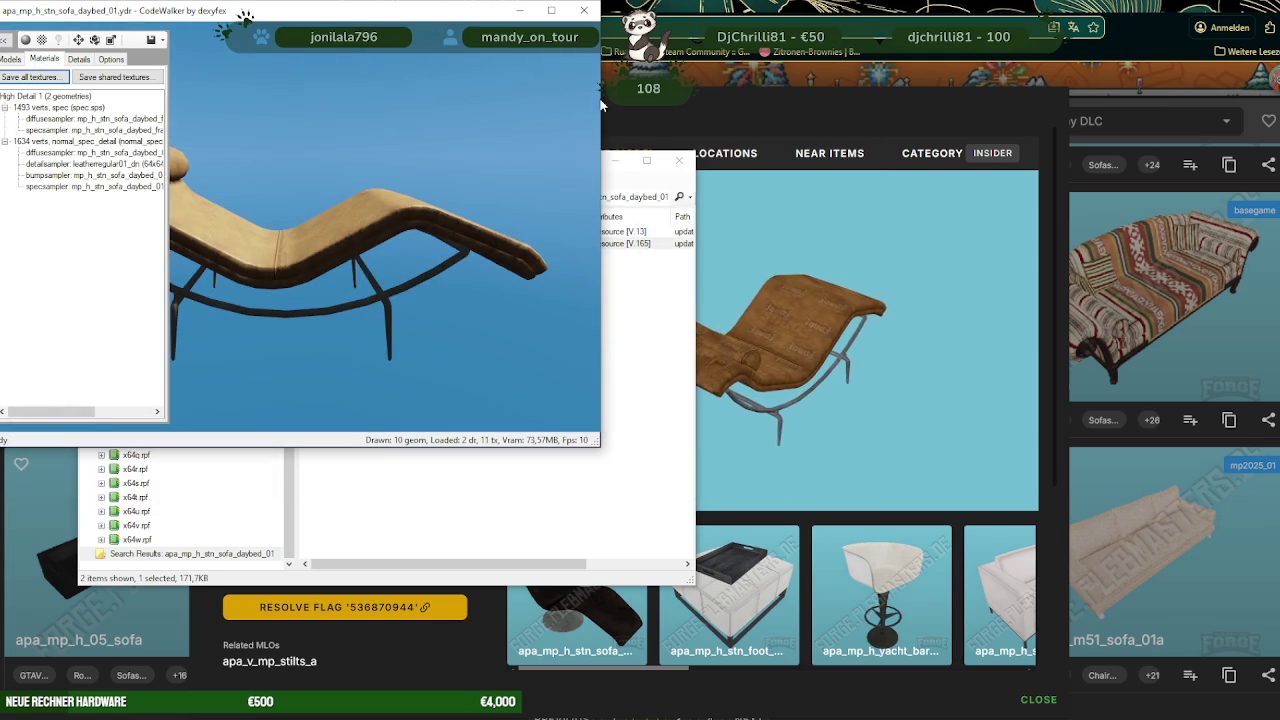
- Export the apa_mp_h_stn_sofa_daybed_01 .ydr into the ausbauEARLI folder
{"action": "key", "text": "alt+F4"}
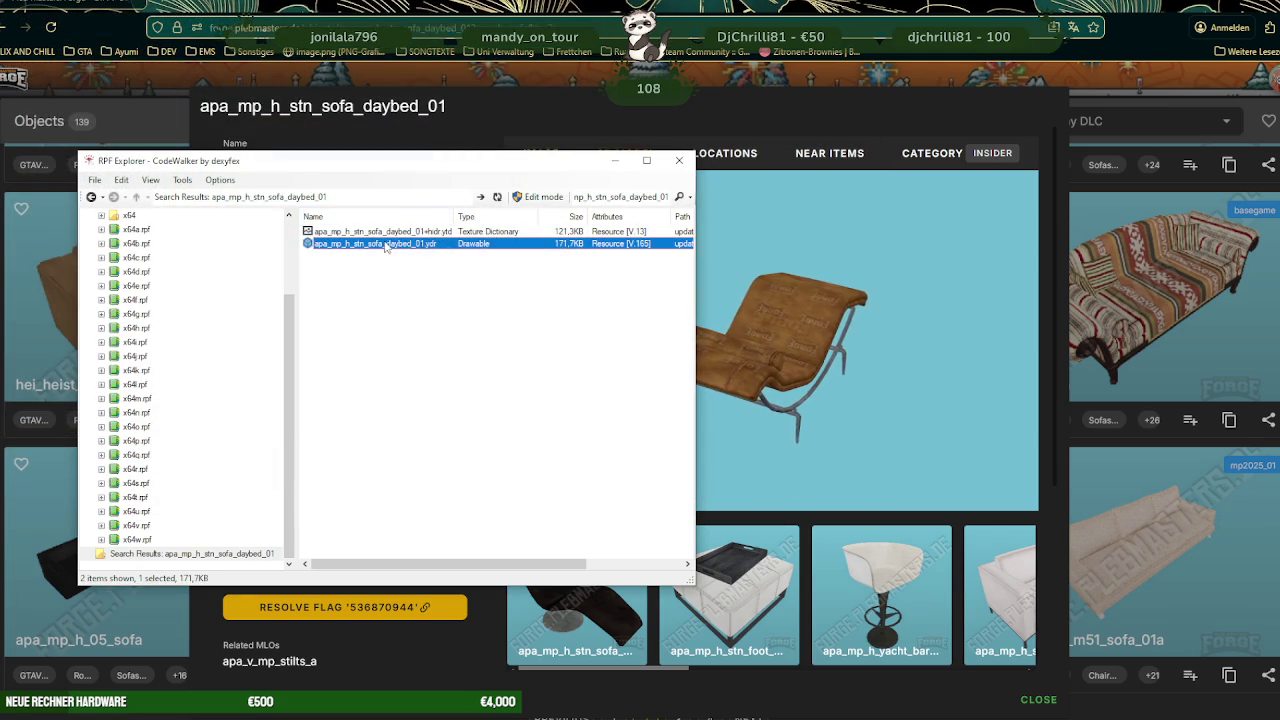
{"action": "right_click", "coordinate": [386, 248]}
{"action": "left_click", "coordinate": [420, 283]}
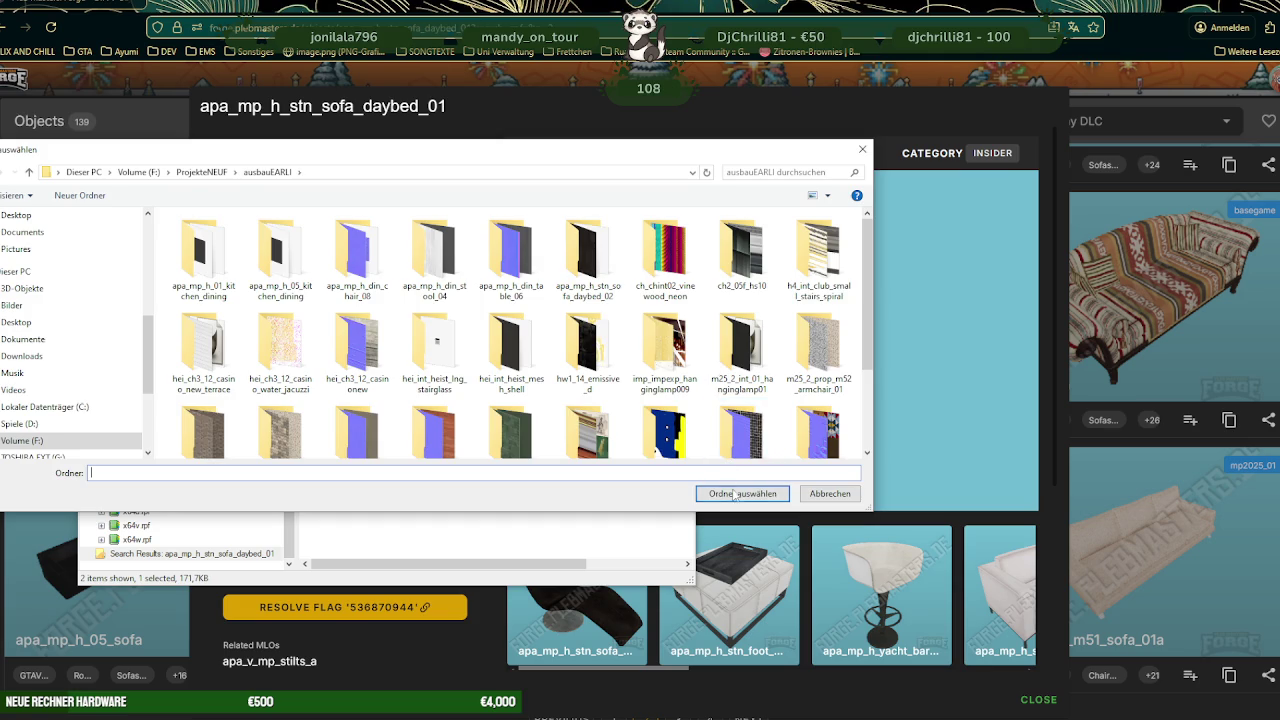
{"action": "left_click", "coordinate": [740, 494]}
- Return to Forge and scroll through the rest of the page 2 sofa results
{"action": "left_click", "coordinate": [1123, 368]}
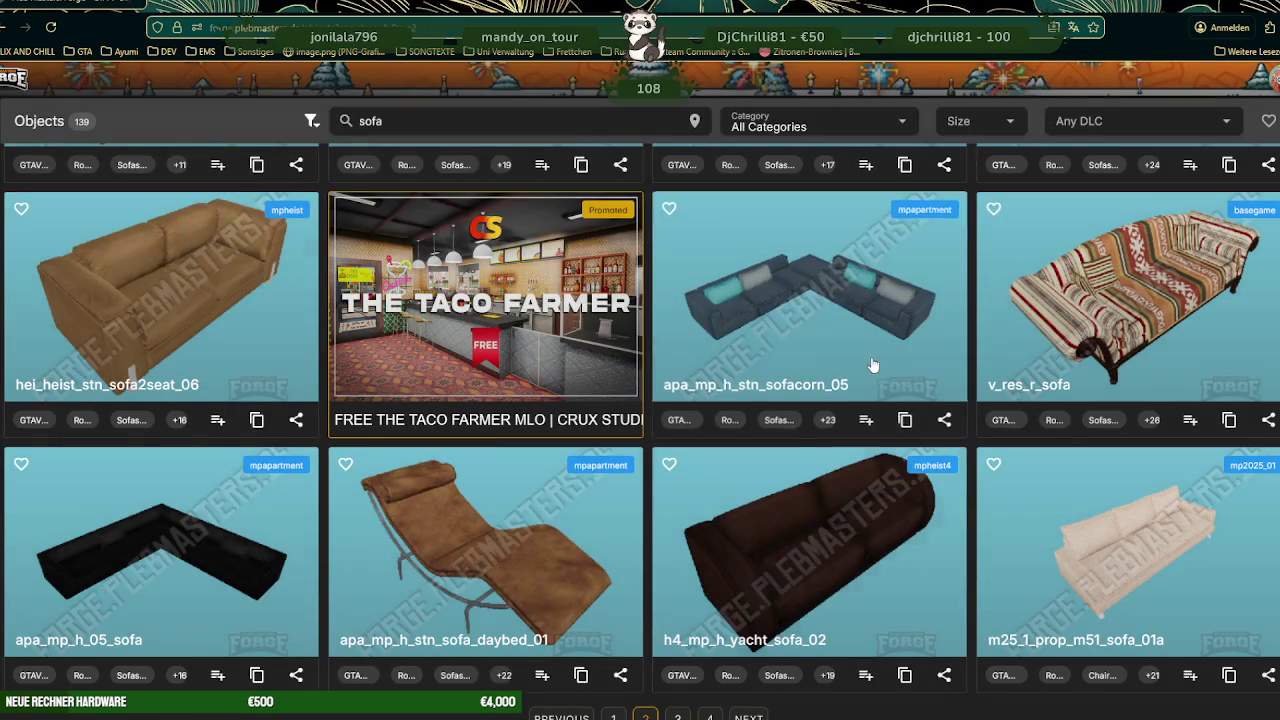
{"action": "scroll", "coordinate": [795, 367], "scroll_direction": "down", "scroll_amount": 4}
{"action": "scroll", "coordinate": [795, 367], "scroll_direction": "down", "scroll_amount": 1}
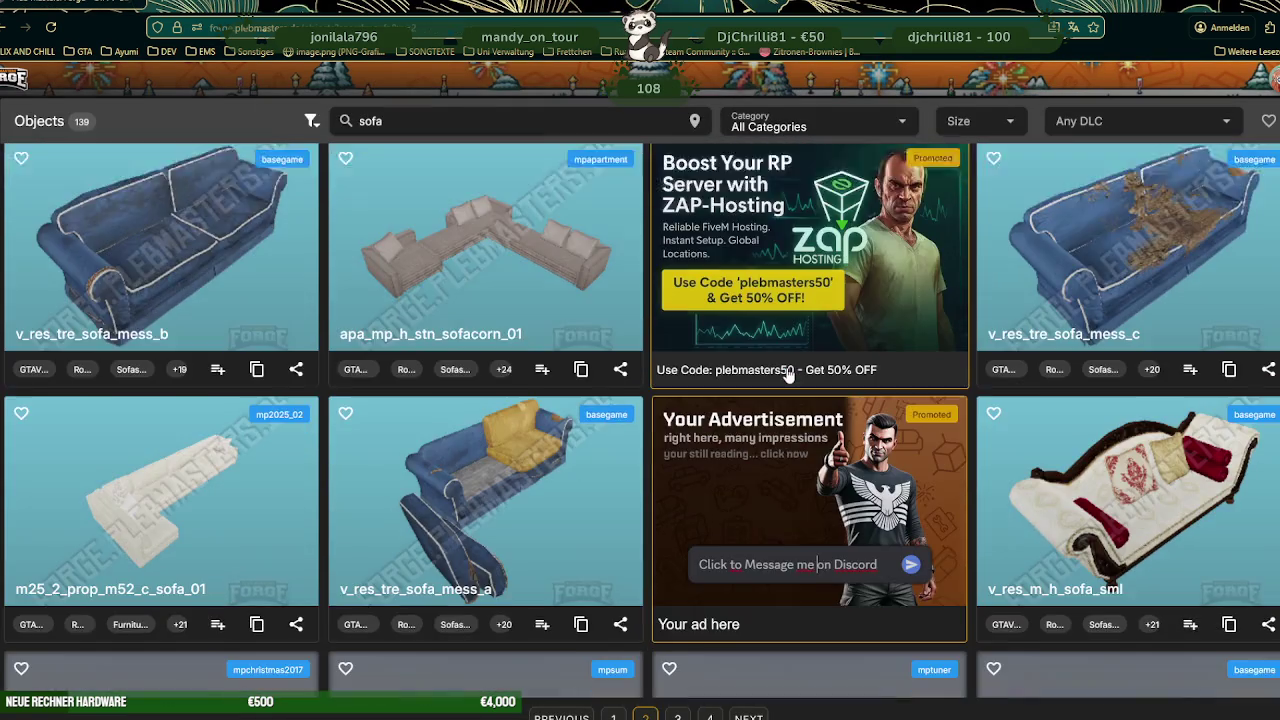
{"action": "scroll", "coordinate": [792, 370], "scroll_direction": "down", "scroll_amount": 1}
{"action": "scroll", "coordinate": [788, 375], "scroll_direction": "down", "scroll_amount": 2}
{"action": "scroll", "coordinate": [786, 377], "scroll_direction": "down", "scroll_amount": 1}
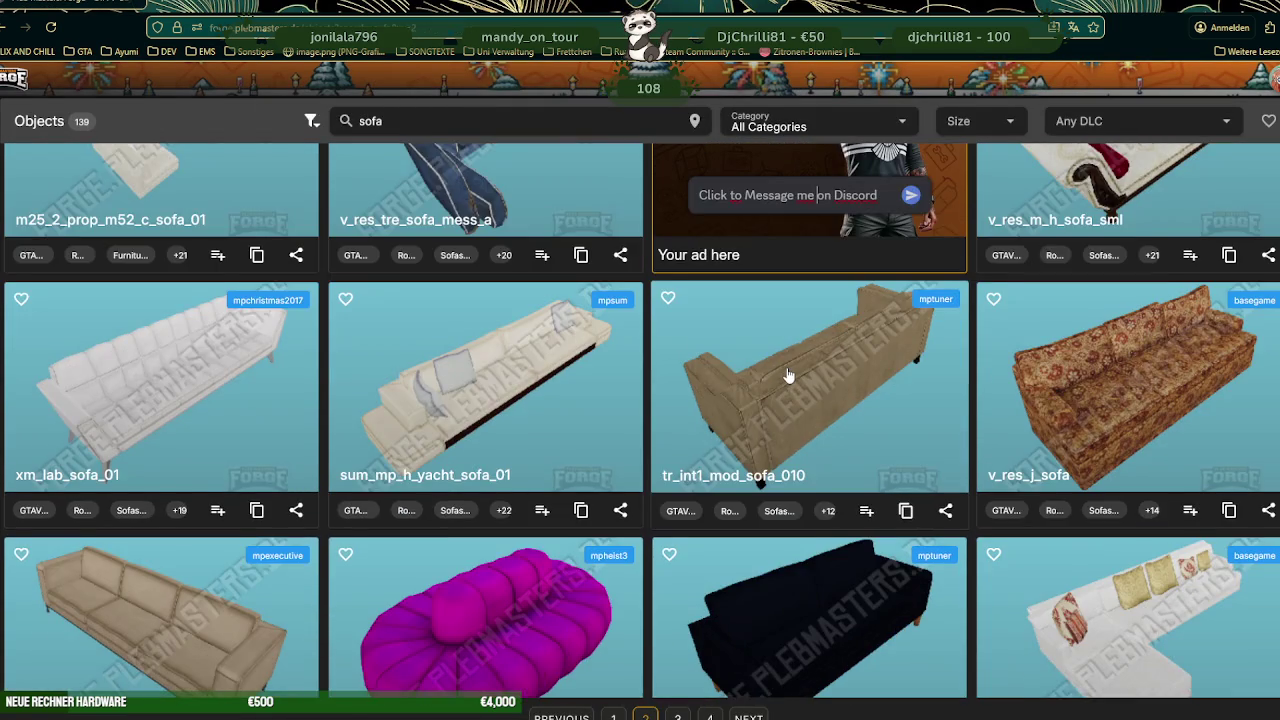
{"action": "scroll", "coordinate": [788, 375], "scroll_direction": "down", "scroll_amount": 1}
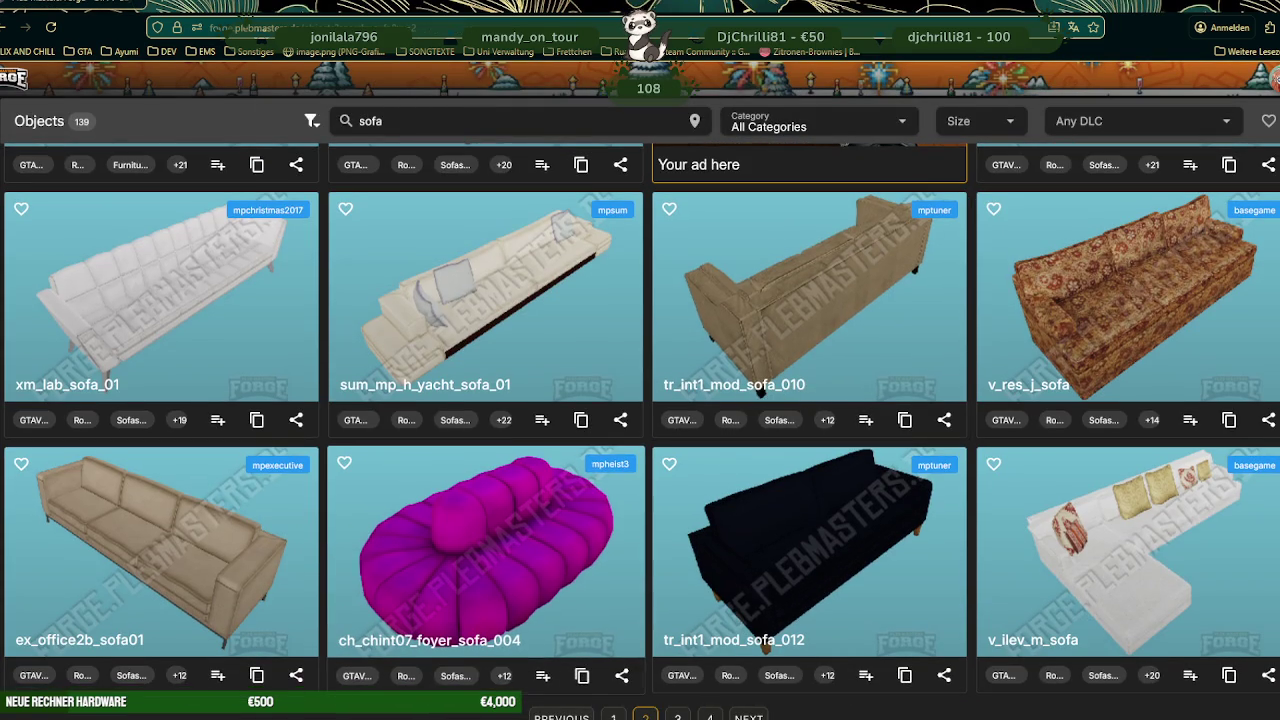
- Go to page 3 of the sofa results and browse through its models
{"action": "left_click", "coordinate": [749, 717]}
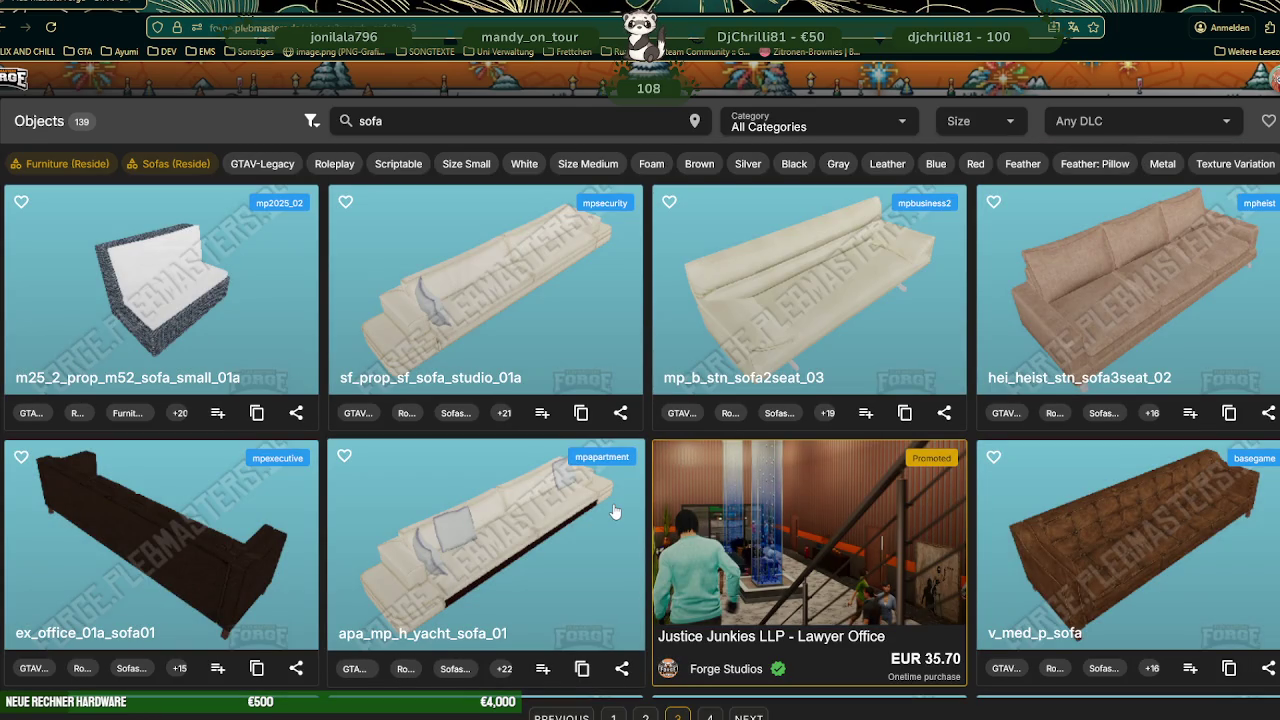
{"action": "scroll", "coordinate": [500, 492], "scroll_direction": "down", "scroll_amount": 4}
{"action": "scroll", "coordinate": [497, 488], "scroll_direction": "down", "scroll_amount": 3}
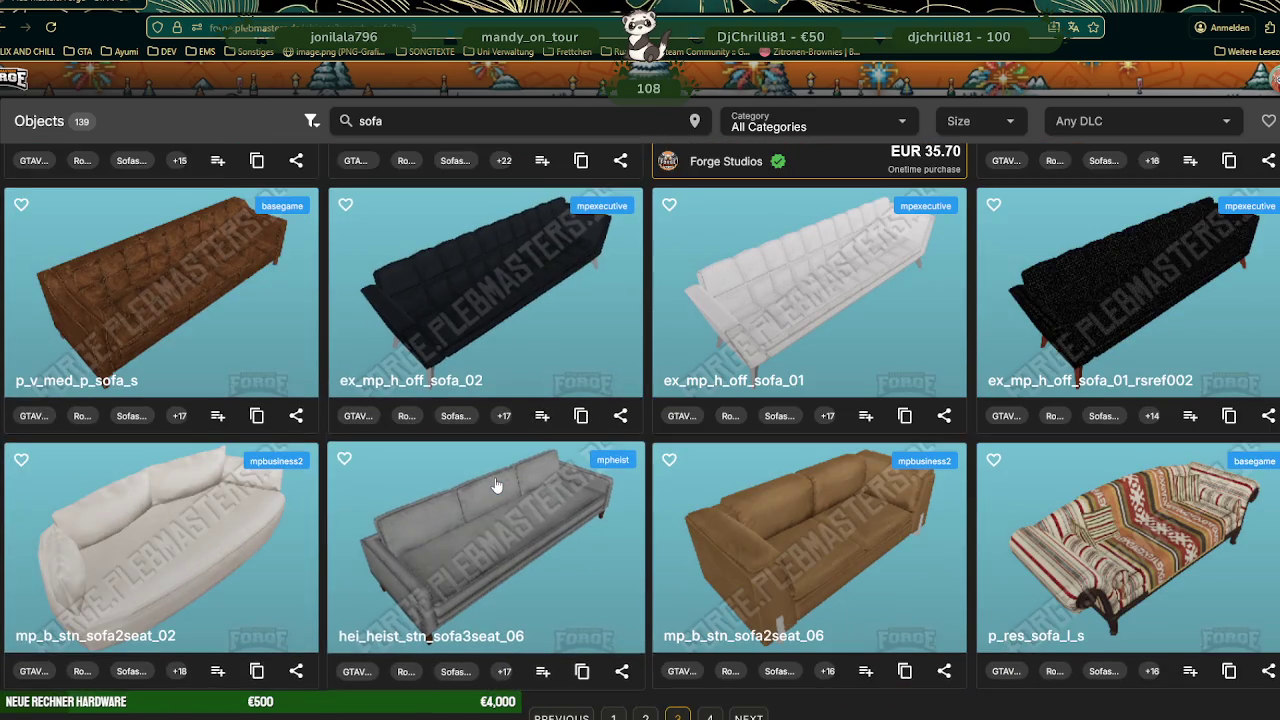
{"action": "scroll", "coordinate": [490, 465], "scroll_direction": "down", "scroll_amount": 2}
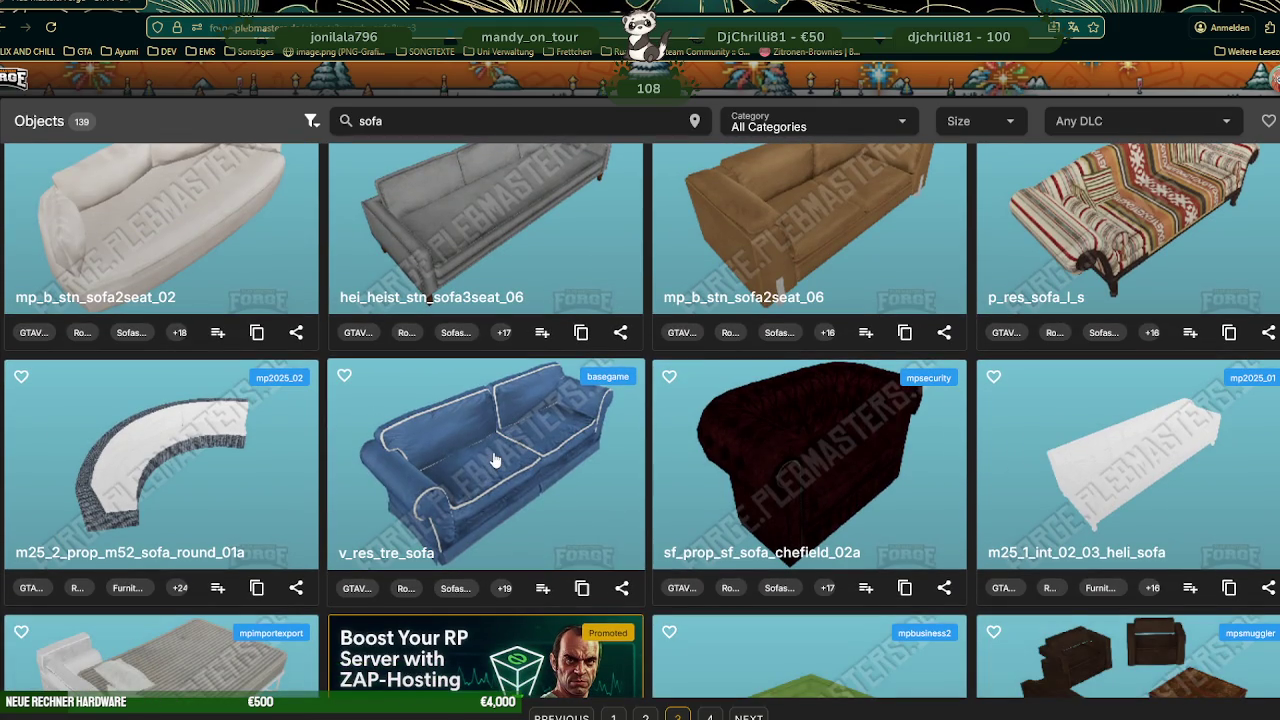
{"action": "scroll", "coordinate": [495, 460], "scroll_direction": "down", "scroll_amount": 2}
{"action": "scroll", "coordinate": [505, 468], "scroll_direction": "down", "scroll_amount": 2}
{"action": "scroll", "coordinate": [525, 478], "scroll_direction": "down", "scroll_amount": 2}
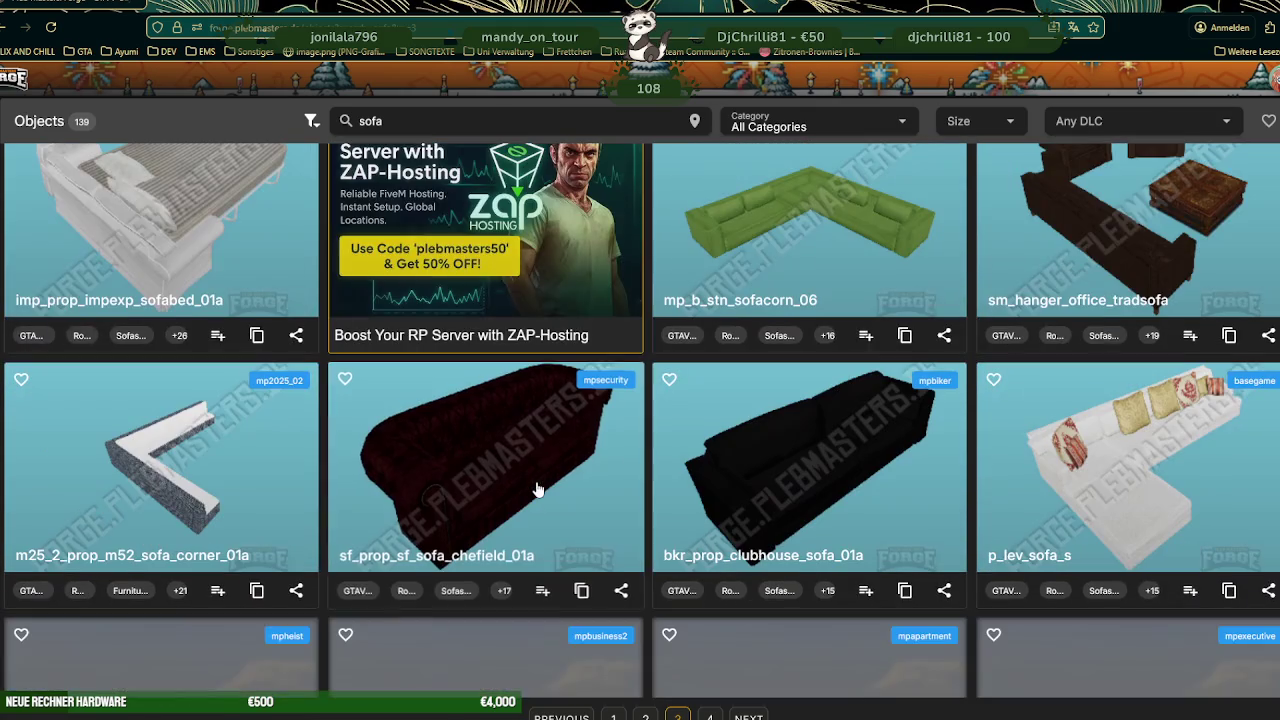
{"action": "scroll", "coordinate": [533, 485], "scroll_direction": "down", "scroll_amount": 2}
{"action": "scroll", "coordinate": [540, 498], "scroll_direction": "down", "scroll_amount": 2}
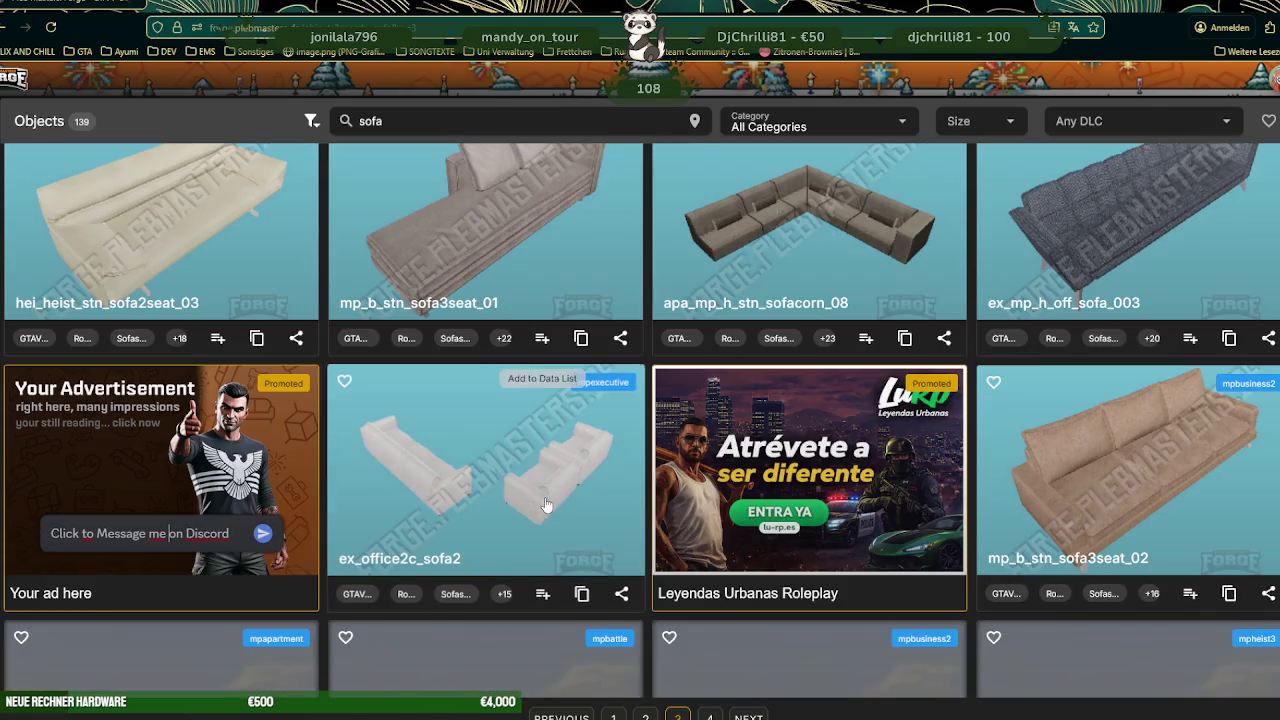
{"action": "scroll", "coordinate": [545, 508], "scroll_direction": "down", "scroll_amount": 1}
{"action": "scroll", "coordinate": [543, 508], "scroll_direction": "down", "scroll_amount": 1}
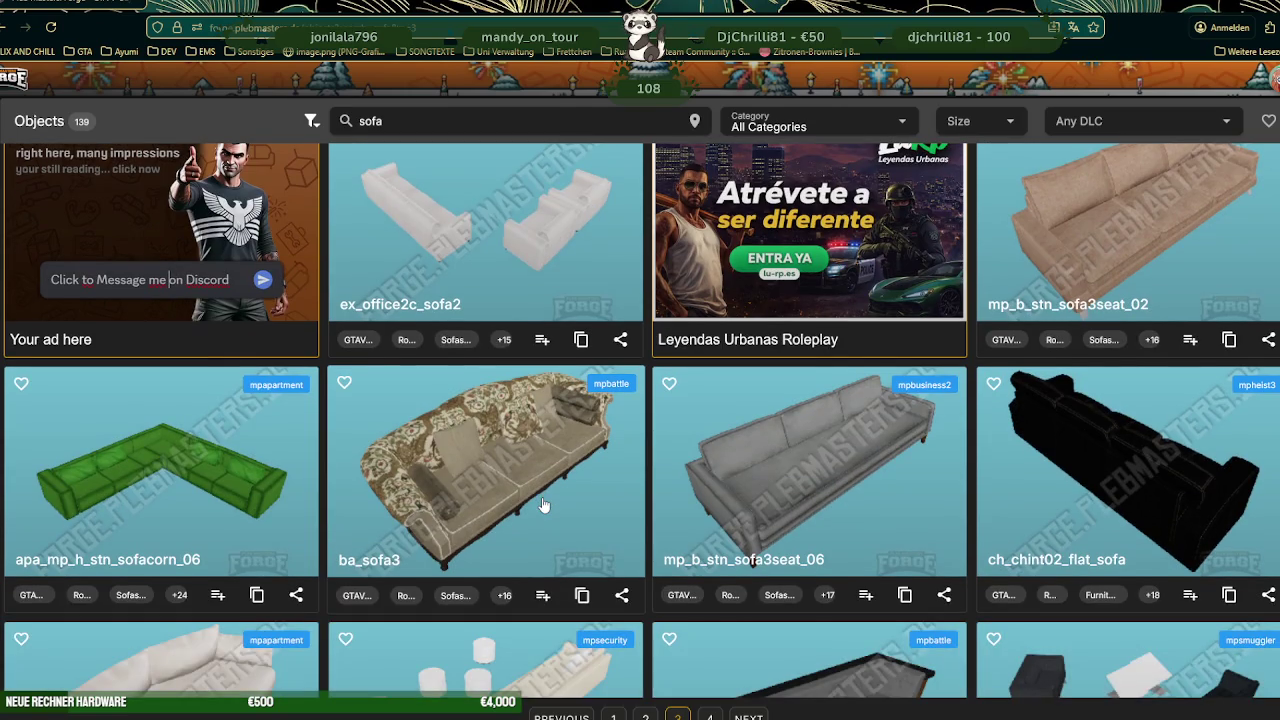
{"action": "scroll", "coordinate": [541, 508], "scroll_direction": "down", "scroll_amount": 1}
{"action": "scroll", "coordinate": [543, 508], "scroll_direction": "down", "scroll_amount": 1}
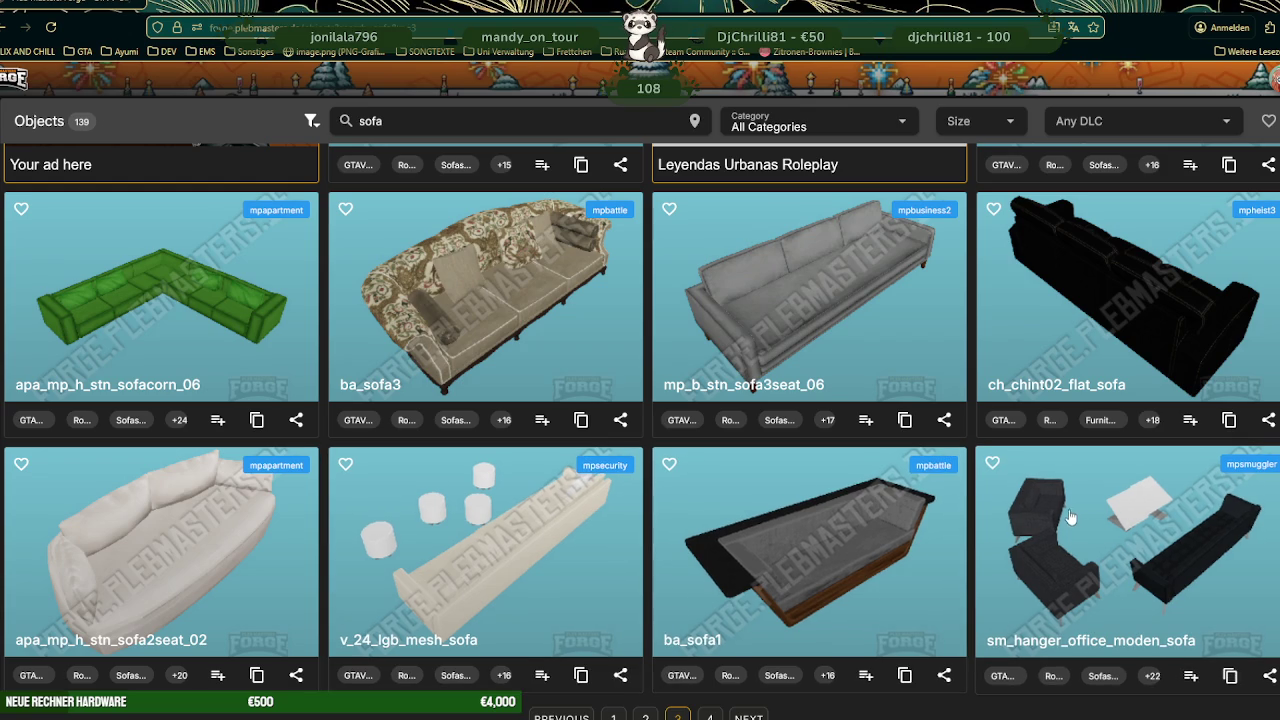
- Go to page 4 and browse sofas like xm3_int3_carware_basic_sofa and v_res_mp_sofa
{"action": "left_click", "coordinate": [748, 716]}
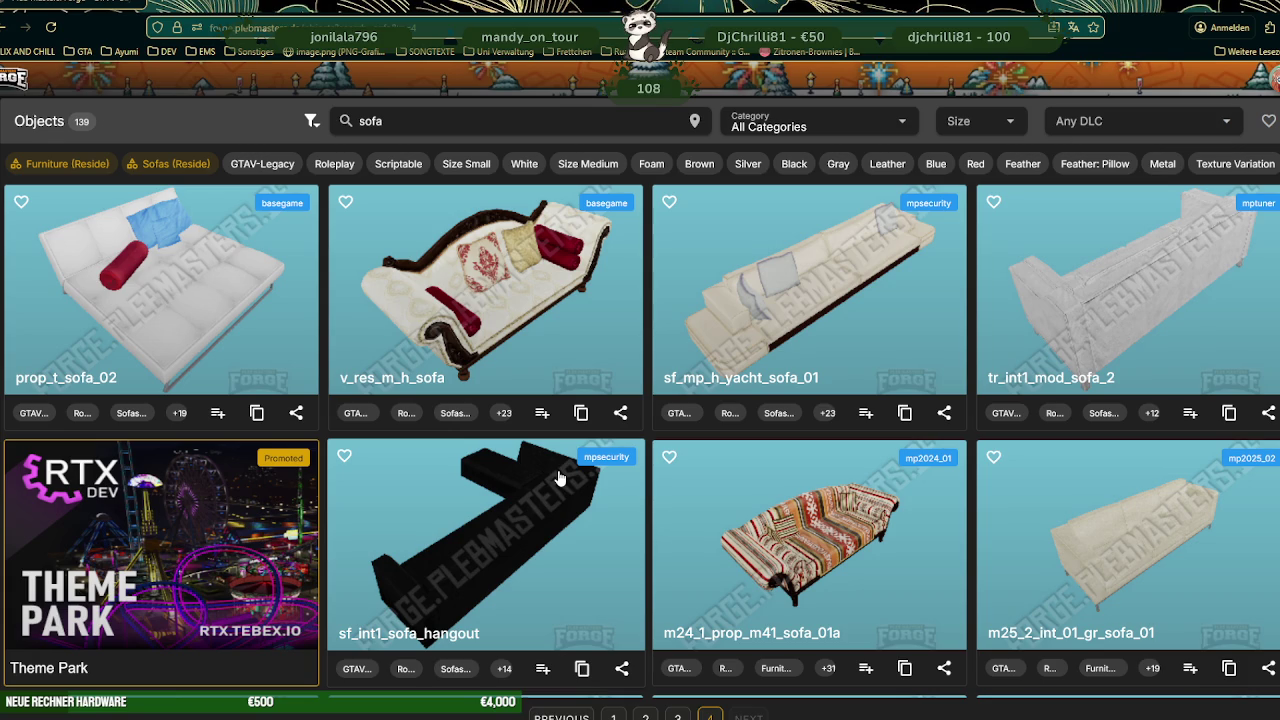
{"action": "scroll", "coordinate": [566, 487], "scroll_direction": "down", "scroll_amount": 3}
{"action": "scroll", "coordinate": [560, 500], "scroll_direction": "down", "scroll_amount": 2}
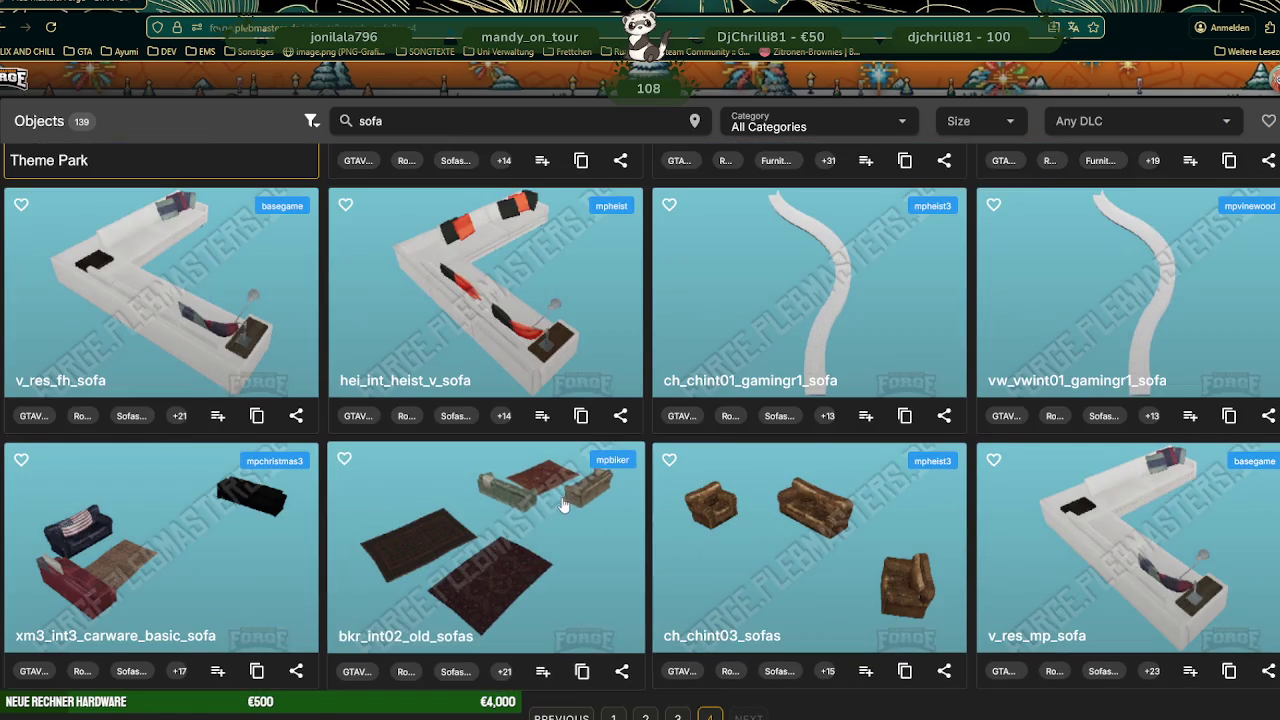
{"action": "scroll", "coordinate": [560, 504], "scroll_direction": "down", "scroll_amount": 2}
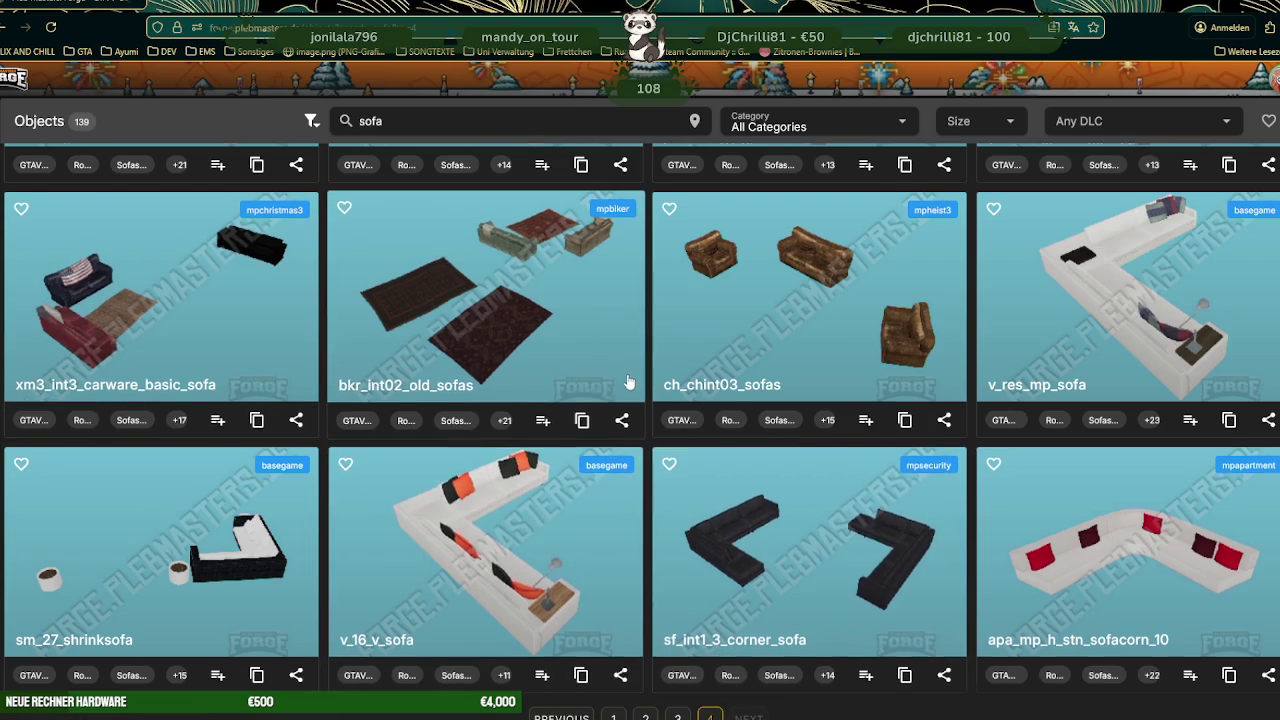
{"action": "scroll", "coordinate": [650, 477], "scroll_direction": "up", "scroll_amount": 2}
{"action": "scroll", "coordinate": [650, 477], "scroll_direction": "up", "scroll_amount": 3}
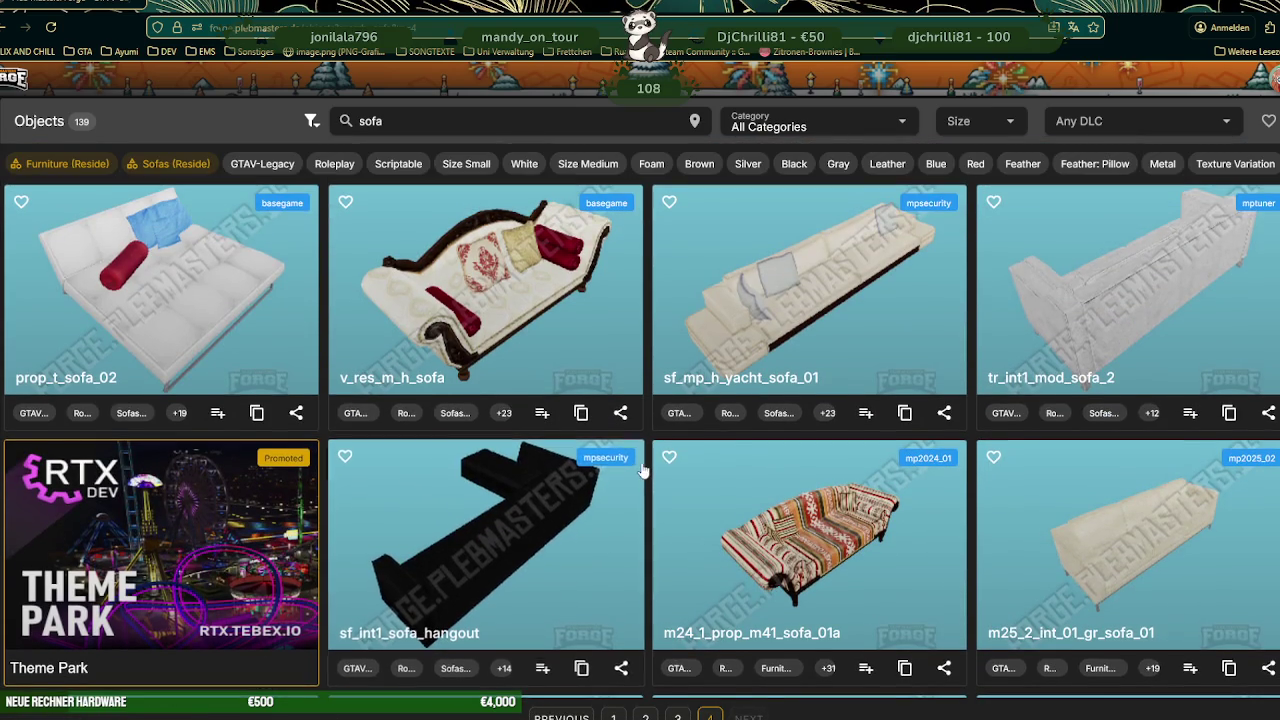
{"action": "scroll", "coordinate": [650, 477], "scroll_direction": "down", "scroll_amount": 3}
{"action": "scroll", "coordinate": [650, 520], "scroll_direction": "down", "scroll_amount": 2}
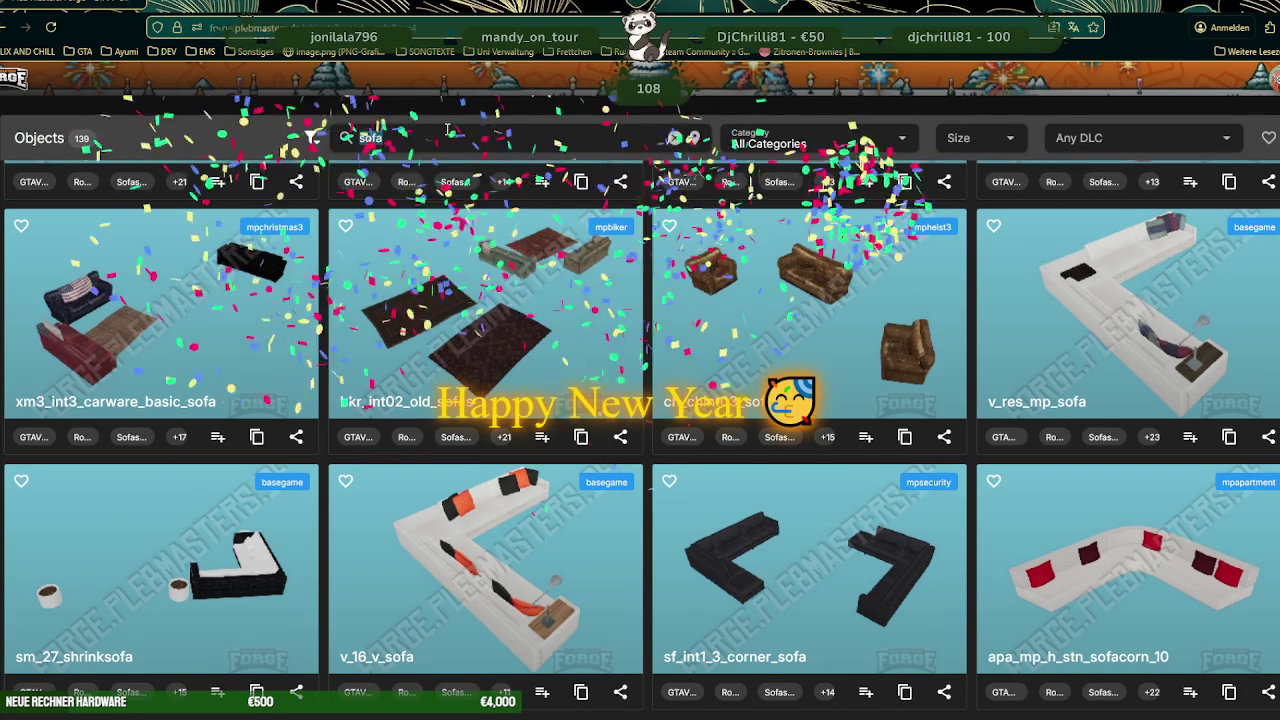
{"action": "double_click", "coordinate": [447, 131]}
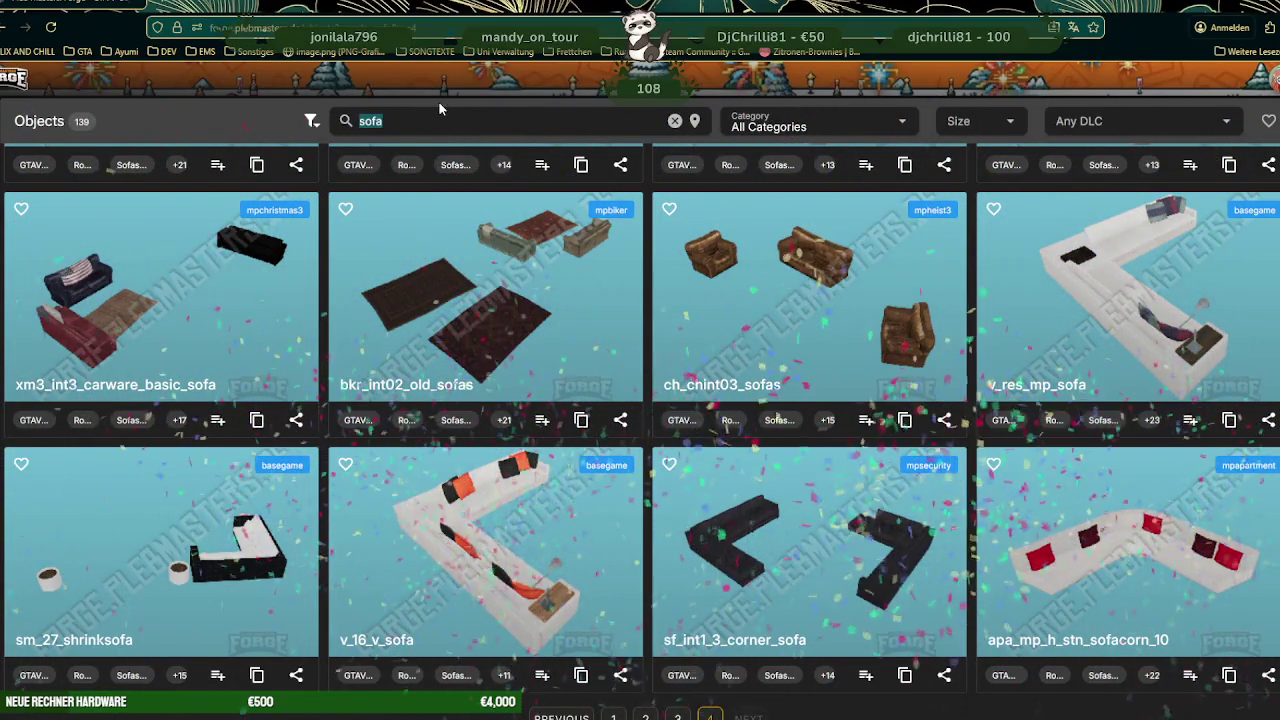
{"action": "left_click", "coordinate": [451, 79]}
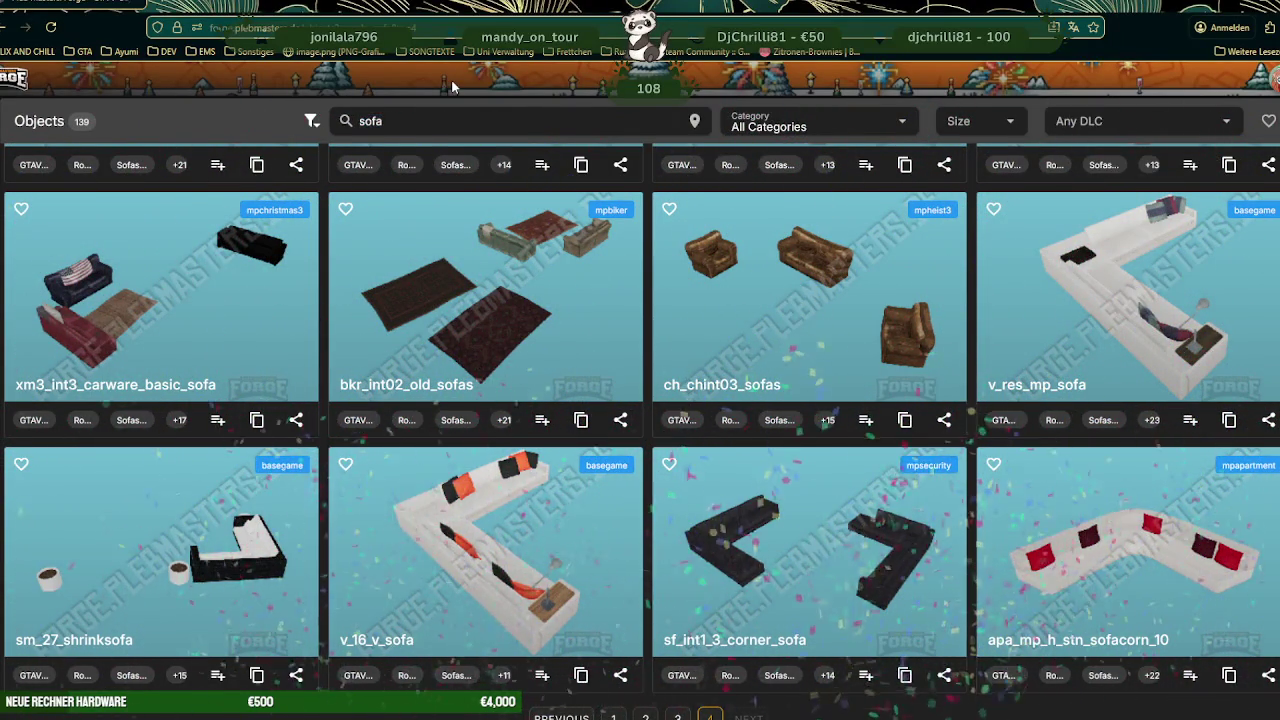
- Replace the sofa search with 'chair' and scroll down through the results
{"action": "left_click", "coordinate": [433, 135]}
{"action": "key", "text": "BackSpace"}
{"action": "key", "text": "BackSpace"}
{"action": "key", "text": "BackSpace"}
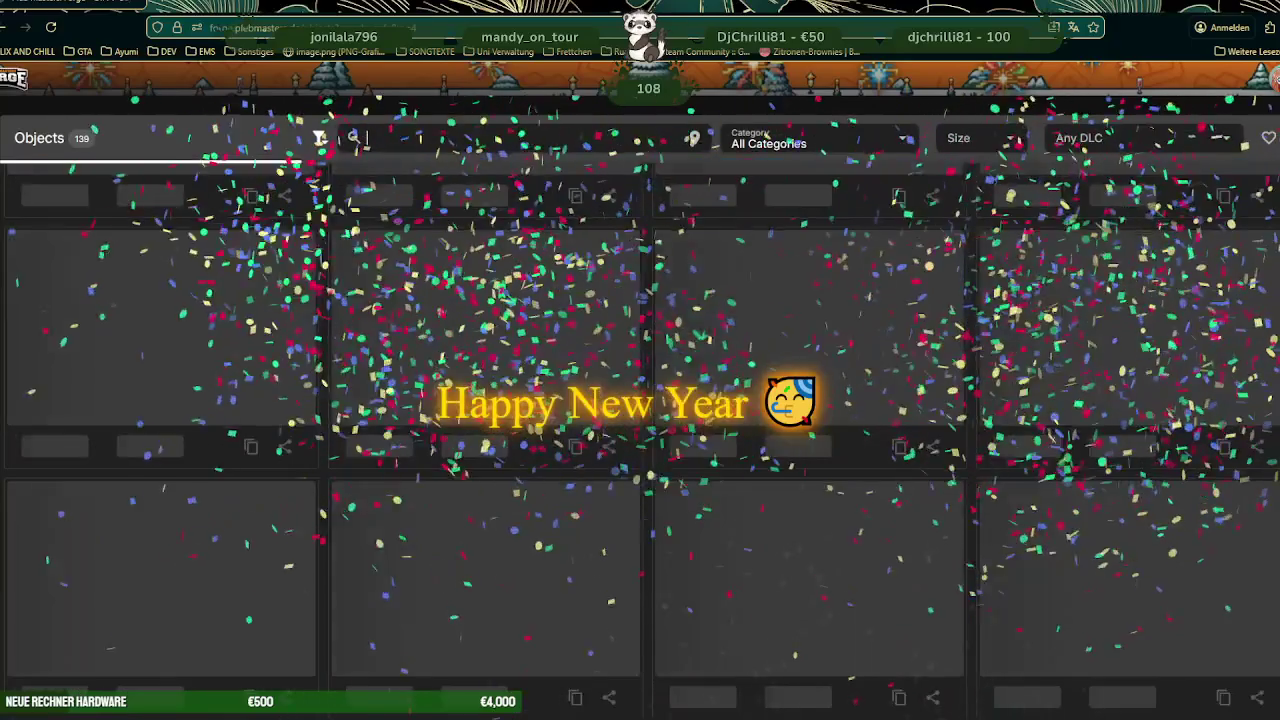
{"action": "type", "text": "ch"}
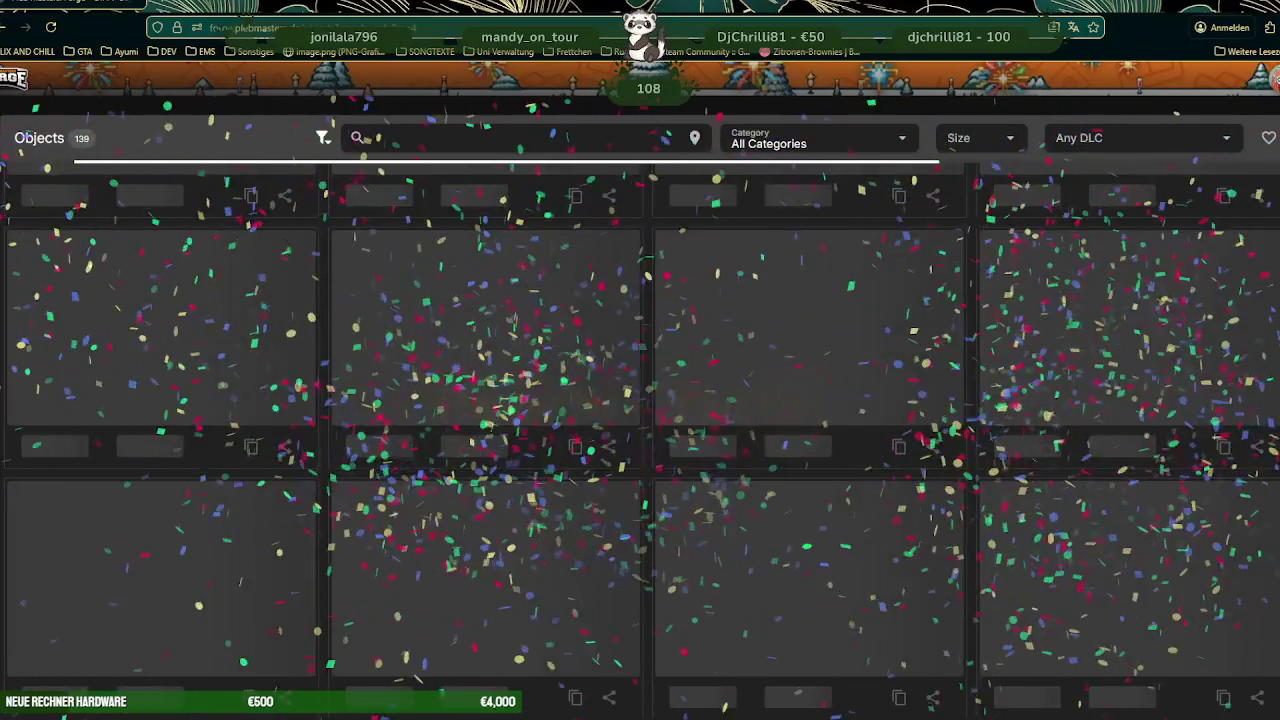
{"action": "type", "text": "air"}
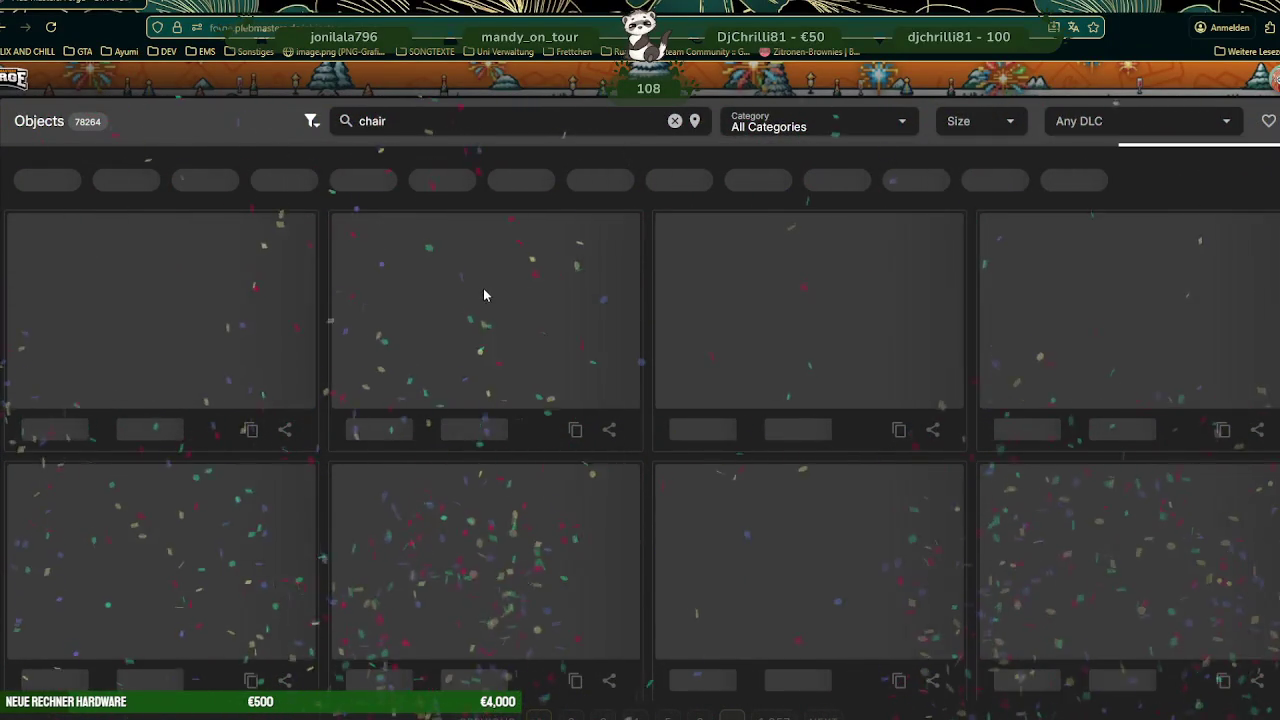
{"action": "scroll", "coordinate": [545, 332], "scroll_direction": "down", "scroll_amount": 1}
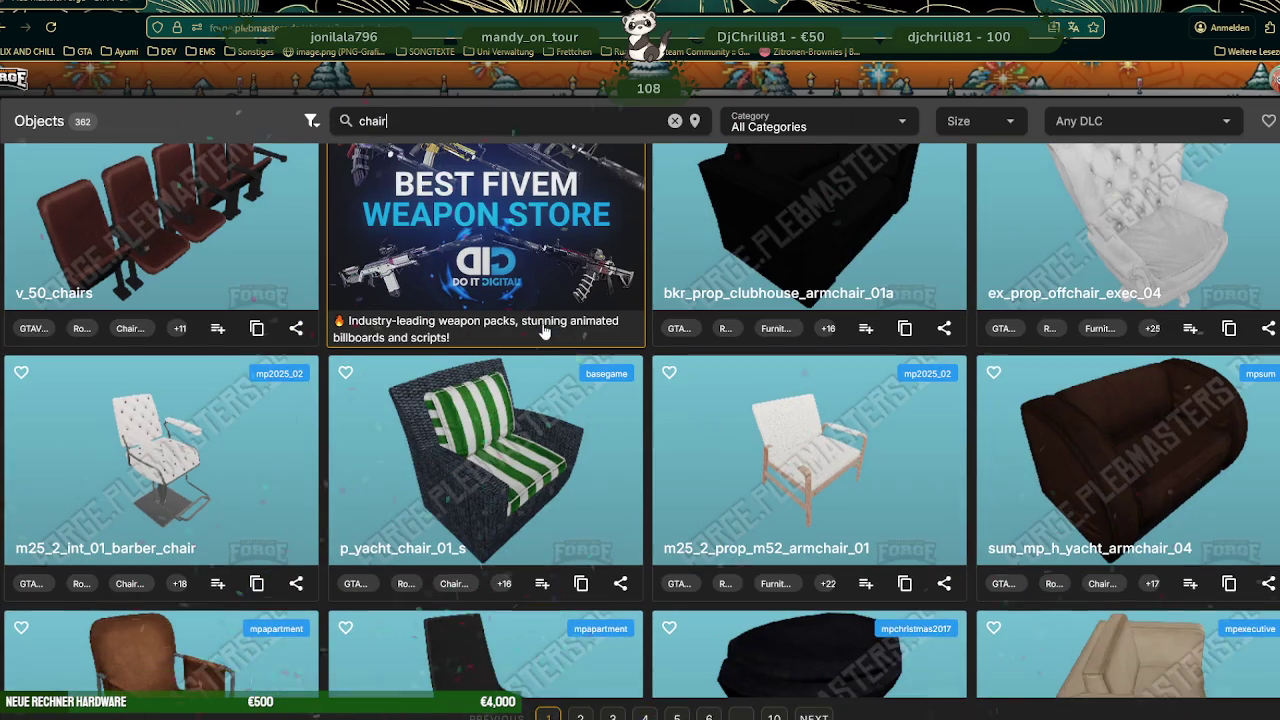
{"action": "scroll", "coordinate": [530, 345], "scroll_direction": "down", "scroll_amount": 1}
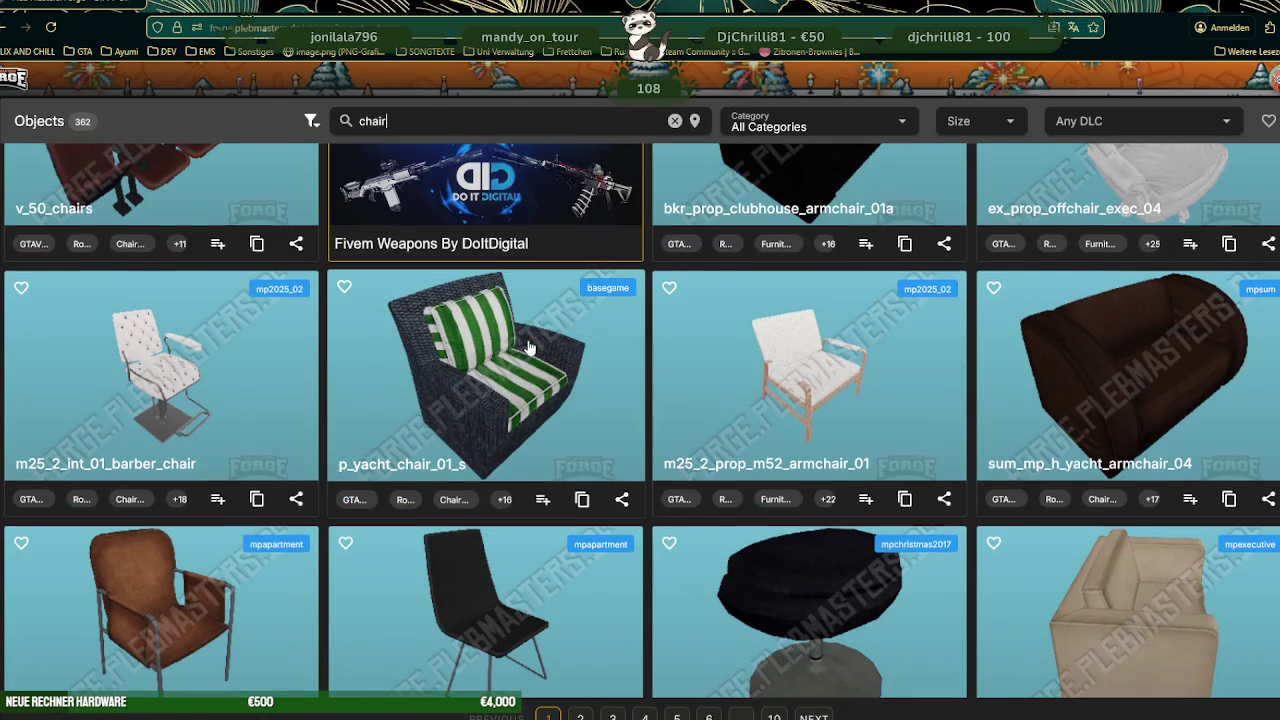
{"action": "scroll", "coordinate": [529, 346], "scroll_direction": "down", "scroll_amount": 2}
{"action": "scroll", "coordinate": [527, 347], "scroll_direction": "down", "scroll_amount": 2}
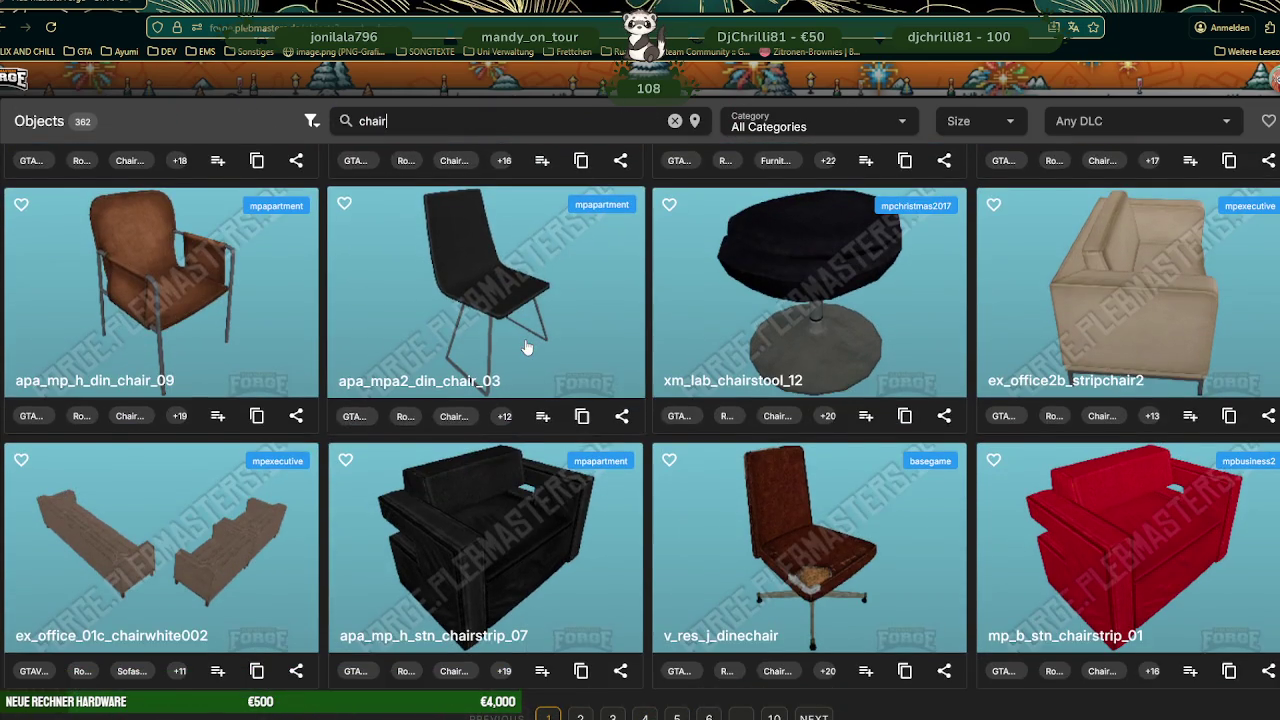
{"action": "scroll", "coordinate": [527, 347], "scroll_direction": "down", "scroll_amount": 1}
{"action": "scroll", "coordinate": [527, 348], "scroll_direction": "down", "scroll_amount": 1}
{"action": "scroll", "coordinate": [526, 349], "scroll_direction": "down", "scroll_amount": 1}
{"action": "scroll", "coordinate": [525, 349], "scroll_direction": "down", "scroll_amount": 1}
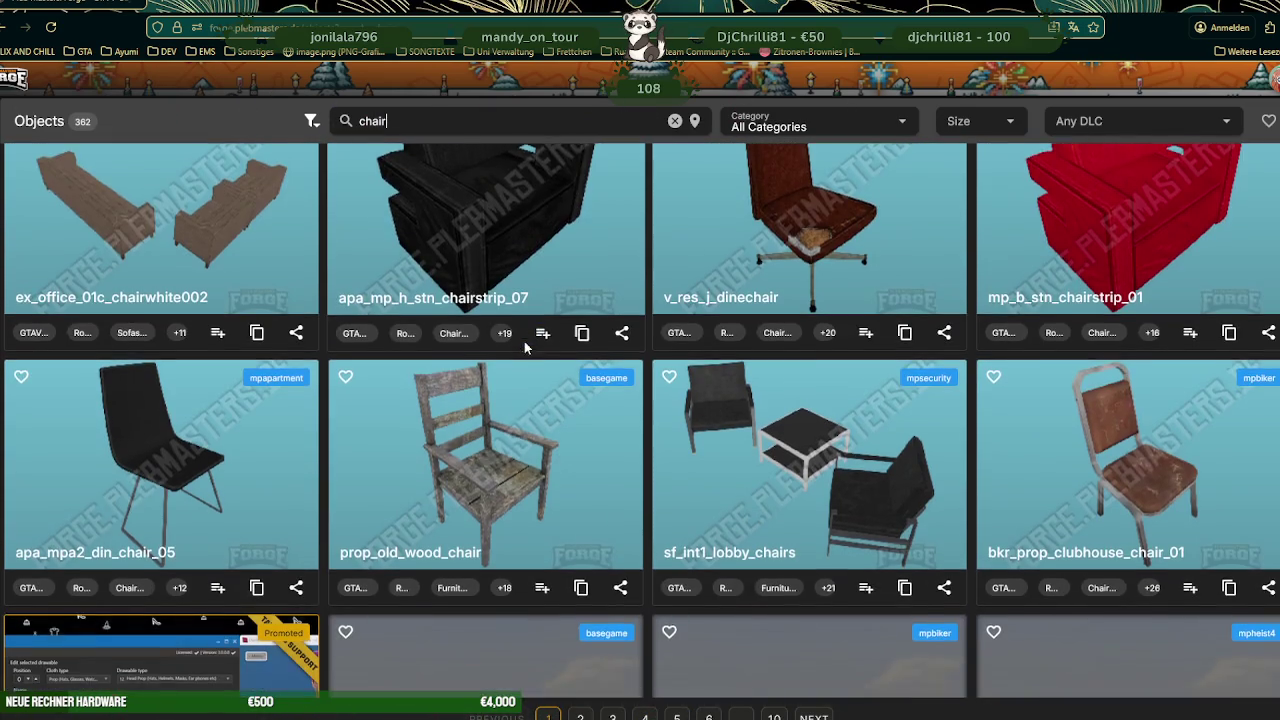
{"action": "scroll", "coordinate": [525, 348], "scroll_direction": "down", "scroll_amount": 2}
{"action": "scroll", "coordinate": [525, 347], "scroll_direction": "down", "scroll_amount": 2}
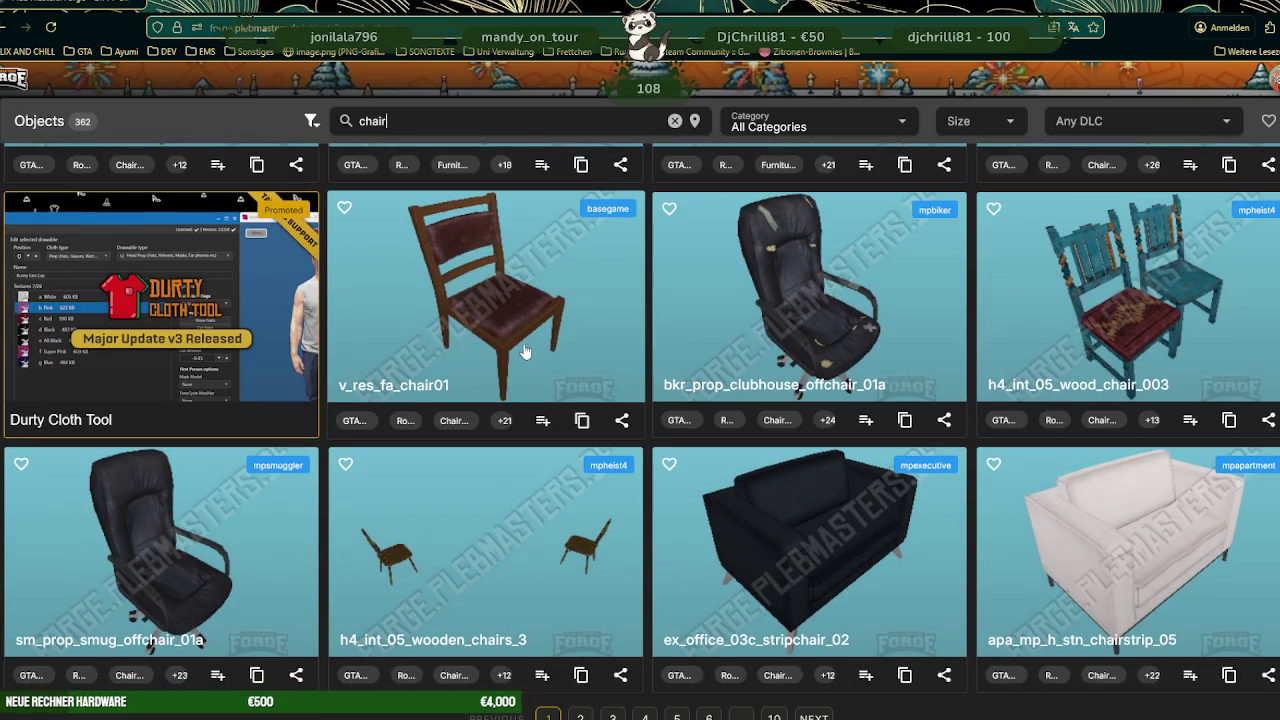
{"action": "scroll", "coordinate": [525, 353], "scroll_direction": "down", "scroll_amount": 3}
{"action": "scroll", "coordinate": [525, 355], "scroll_direction": "down", "scroll_amount": 2}
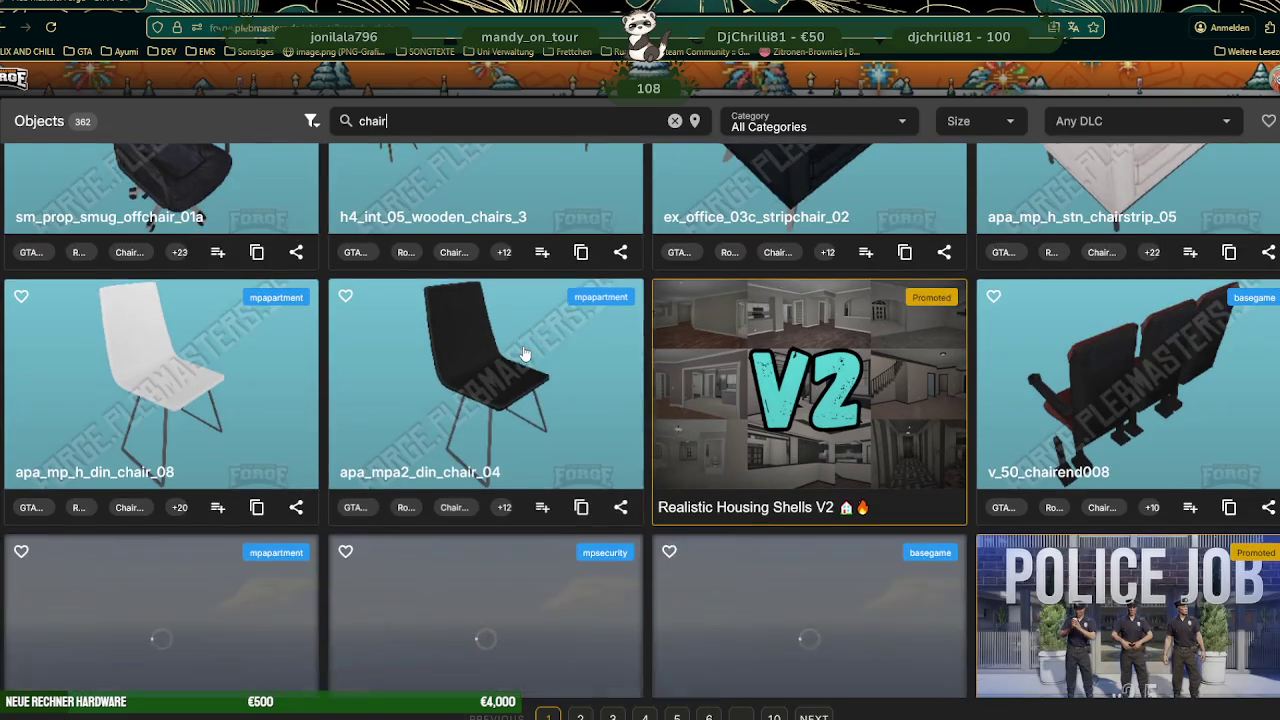
{"action": "scroll", "coordinate": [524, 358], "scroll_direction": "down", "scroll_amount": 2}
{"action": "scroll", "coordinate": [520, 352], "scroll_direction": "down", "scroll_amount": 2}
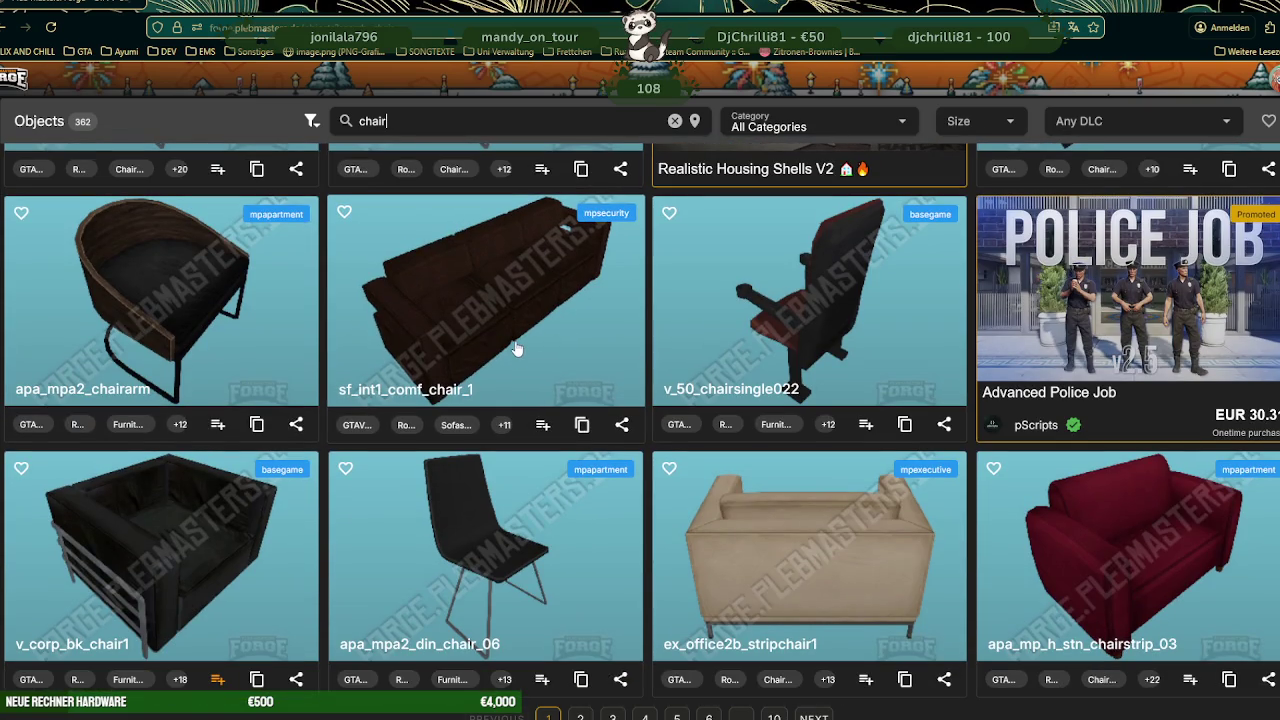
{"action": "scroll", "coordinate": [513, 338], "scroll_direction": "down", "scroll_amount": 3}
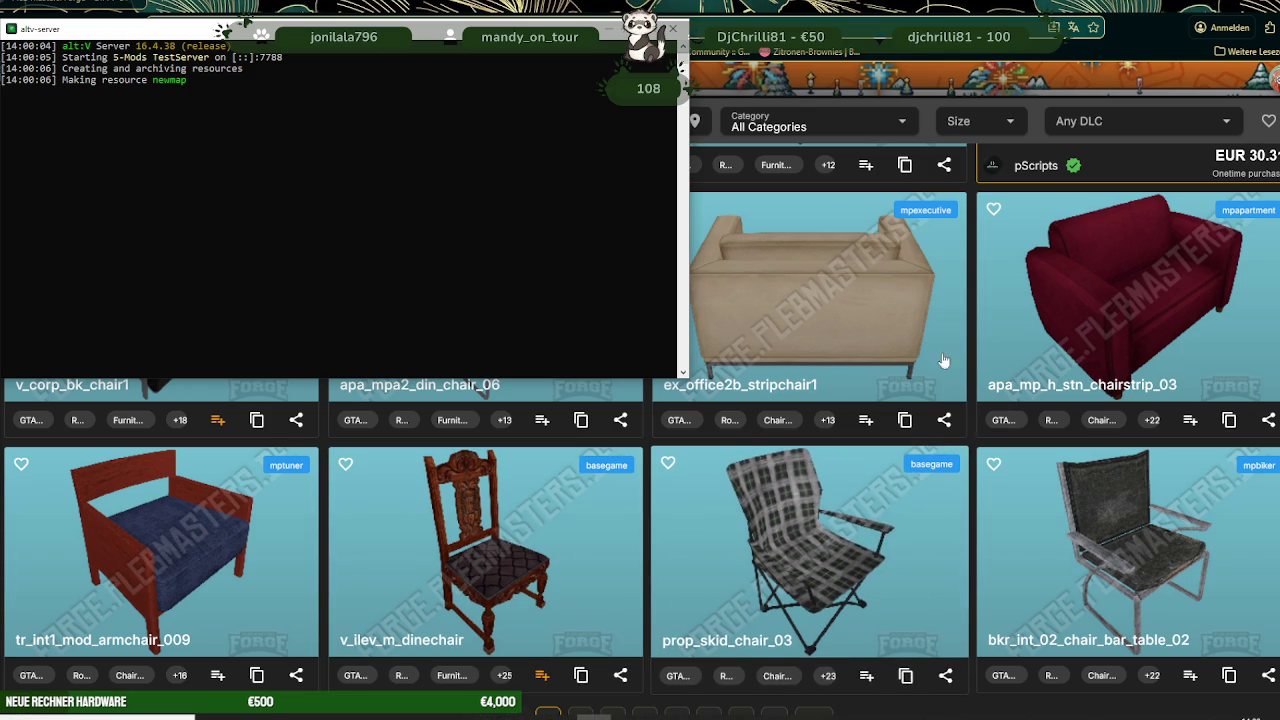
- Bring the chair results above the alt:V console and scroll back to the armchair listings
{"action": "left_click", "coordinate": [775, 5]}
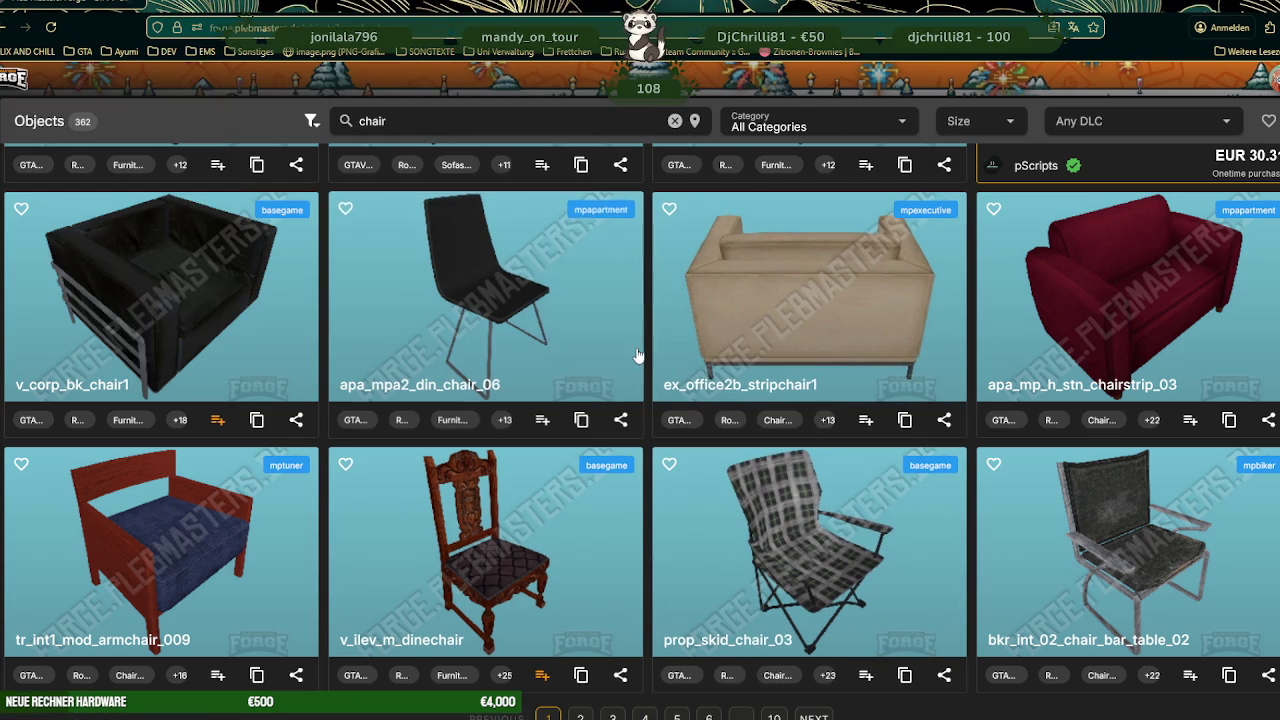
{"action": "scroll", "coordinate": [643, 404], "scroll_direction": "up", "scroll_amount": 4}
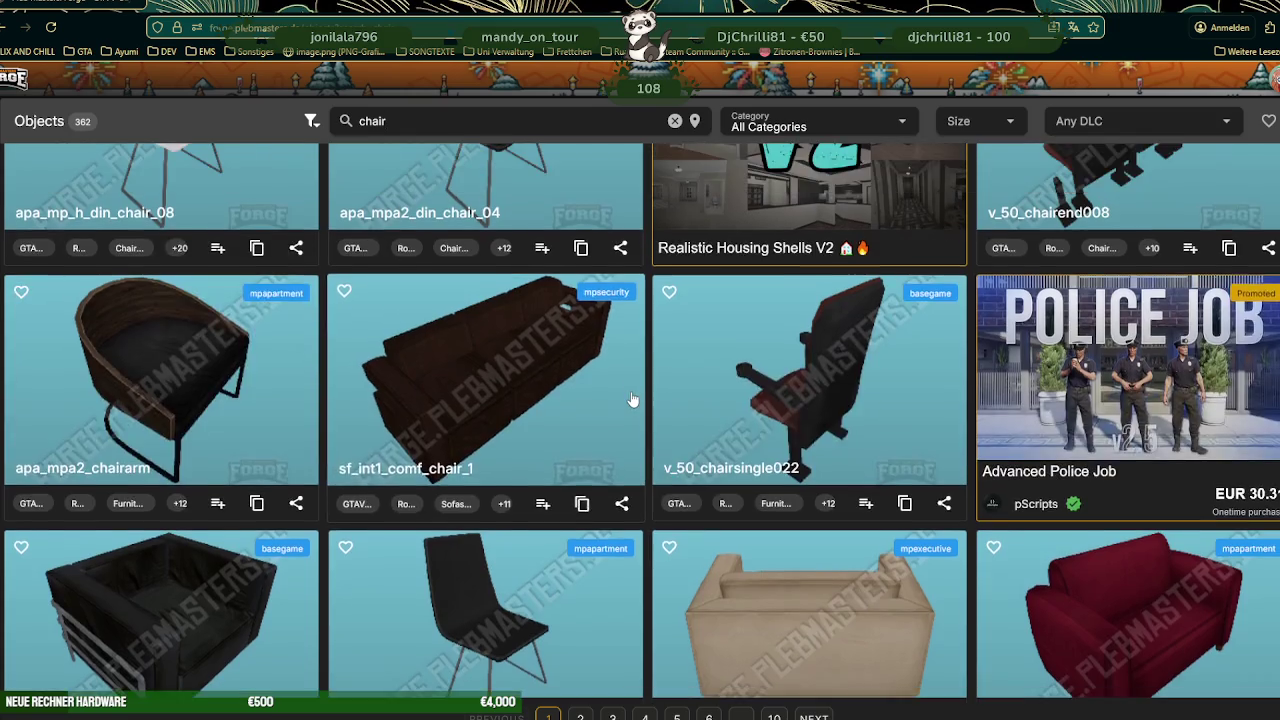
{"action": "scroll", "coordinate": [644, 410], "scroll_direction": "up", "scroll_amount": 5}
{"action": "scroll", "coordinate": [645, 415], "scroll_direction": "up", "scroll_amount": 4}
{"action": "scroll", "coordinate": [646, 421], "scroll_direction": "up", "scroll_amount": 3}
{"action": "scroll", "coordinate": [645, 416], "scroll_direction": "up", "scroll_amount": 3}
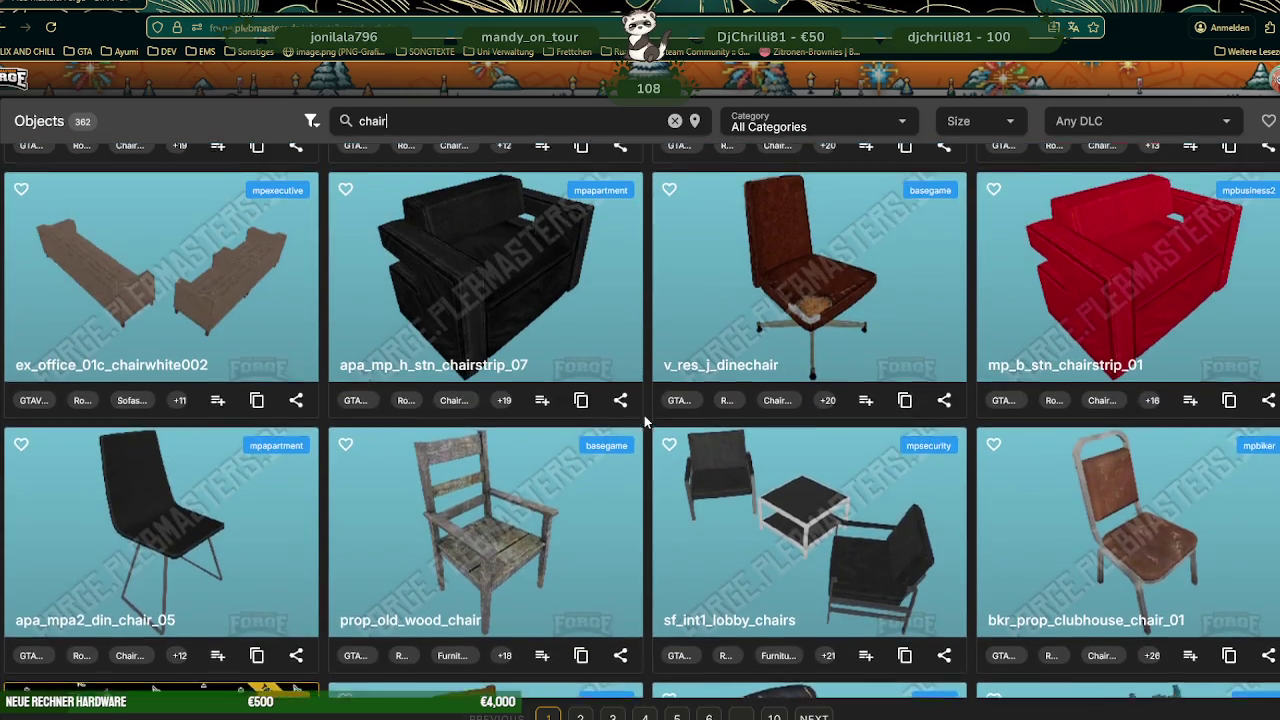
{"action": "scroll", "coordinate": [644, 415], "scroll_direction": "up", "scroll_amount": 3}
{"action": "scroll", "coordinate": [644, 415], "scroll_direction": "up", "scroll_amount": 3}
{"action": "scroll", "coordinate": [720, 428], "scroll_direction": "up", "scroll_amount": 3}
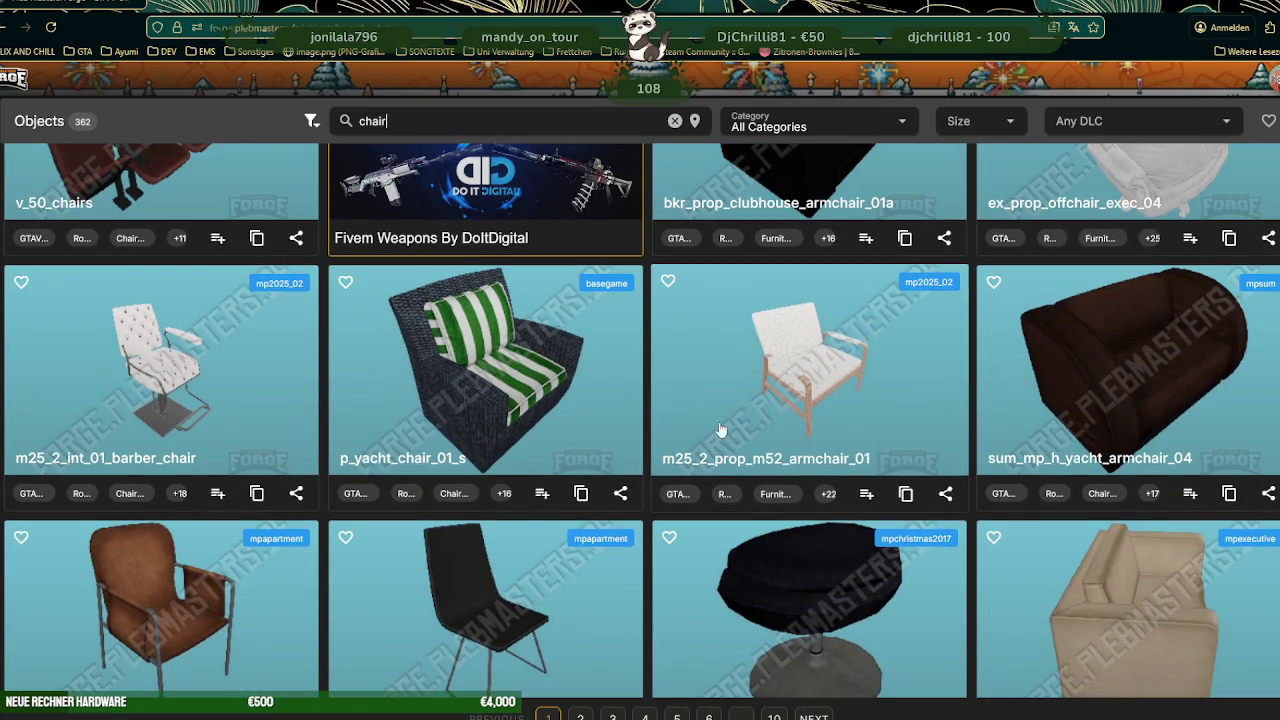
- Open m25_2_prop_m52_armchair_01 and rotate its 3D model from back to front
{"action": "left_click", "coordinate": [764, 386]}
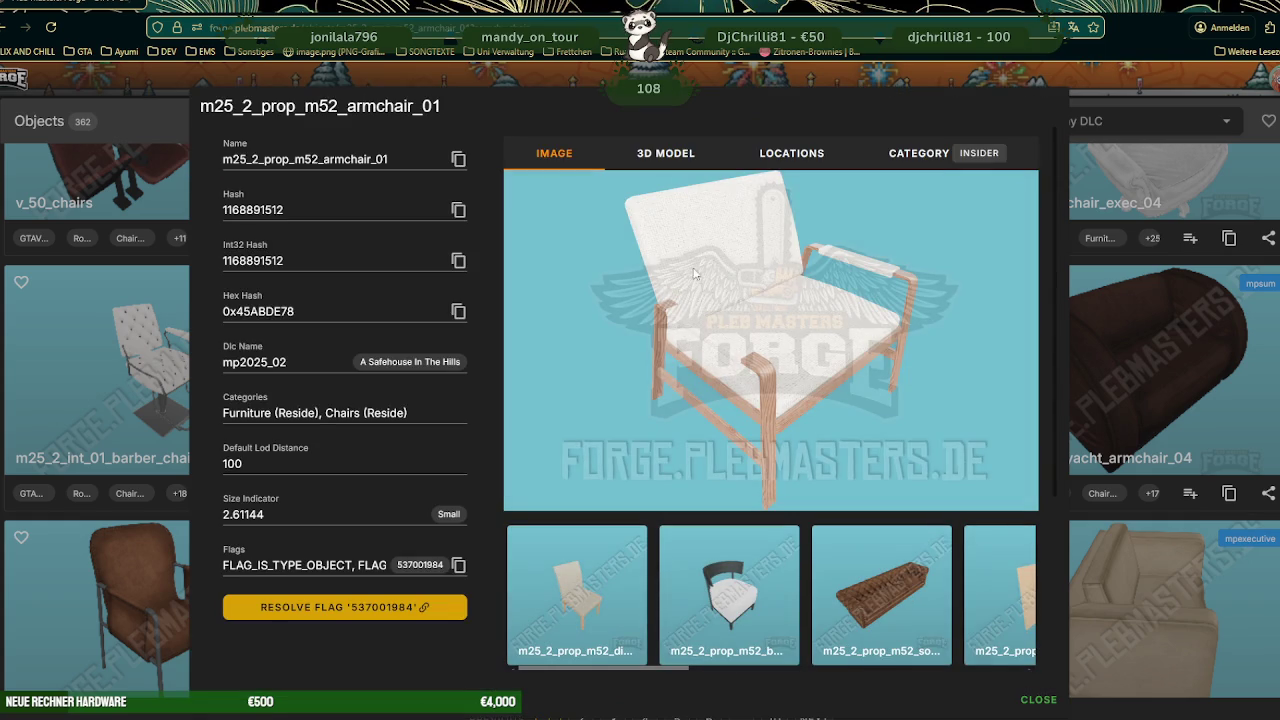
{"action": "left_click", "coordinate": [665, 153]}
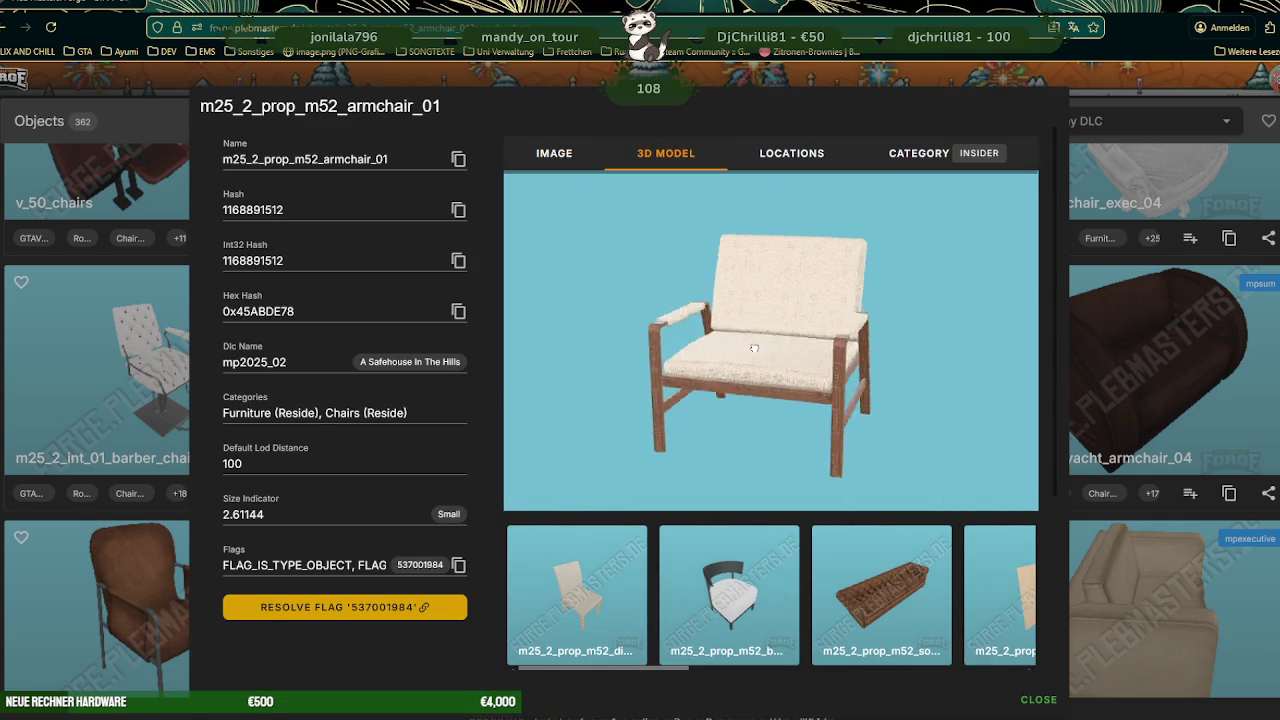
{"action": "scroll", "coordinate": [740, 352], "scroll_direction": "up", "scroll_amount": 2}
{"action": "scroll", "coordinate": [725, 355], "scroll_direction": "up", "scroll_amount": 3}
{"action": "scroll", "coordinate": [710, 358], "scroll_direction": "up", "scroll_amount": 3}
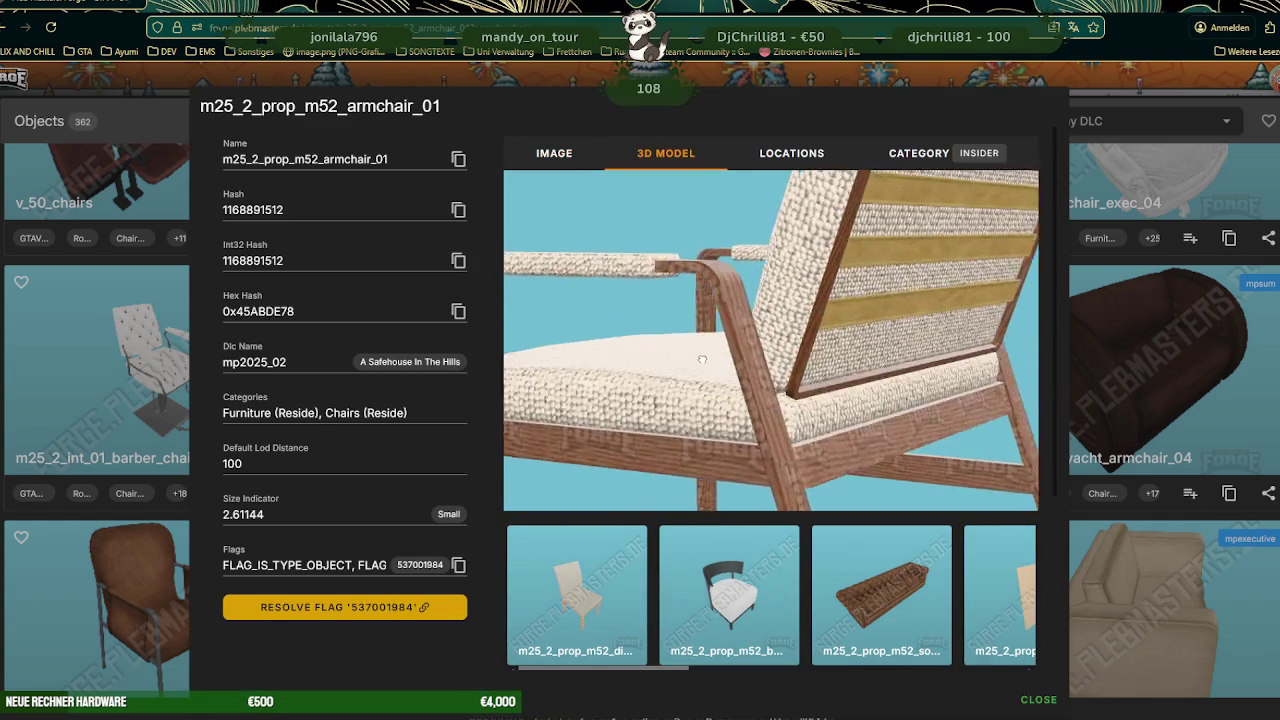
{"action": "left_click_drag", "start_coordinate": [702, 360], "coordinate": [735, 379]}
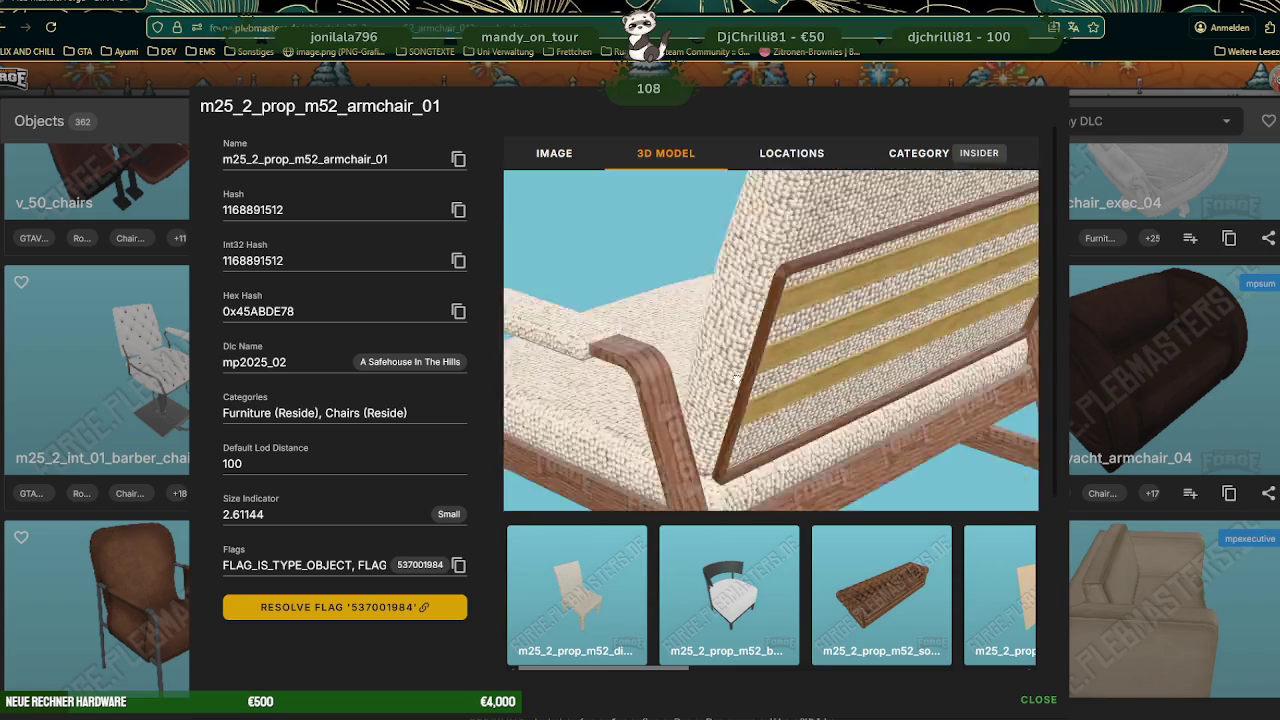
{"action": "scroll", "coordinate": [736, 379], "scroll_direction": "down", "scroll_amount": 5}
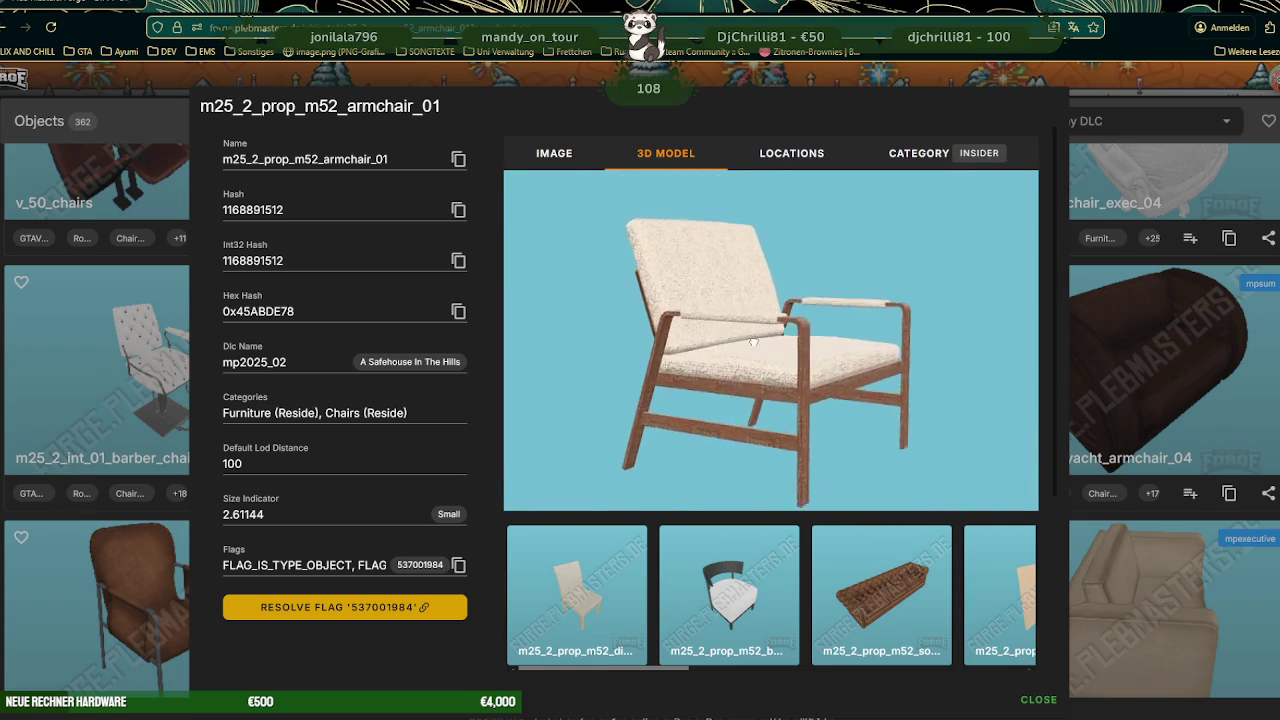
{"action": "mouse_move", "coordinate": [753, 342]}
{"action": "left_mouse_down"}
{"action": "mouse_move", "coordinate": [730, 362]}
{"action": "mouse_move", "coordinate": [767, 332]}
{"action": "left_mouse_up"}
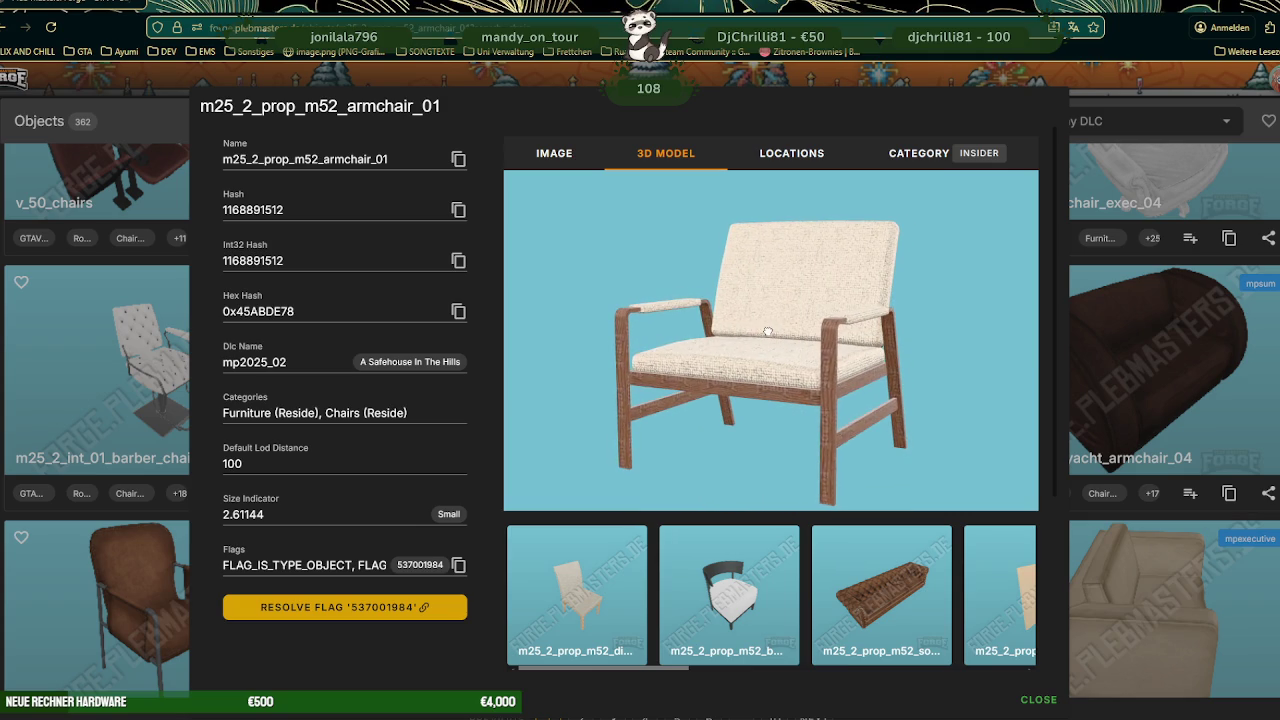
{"action": "scroll", "coordinate": [757, 545], "scroll_direction": "right", "scroll_amount": 5}
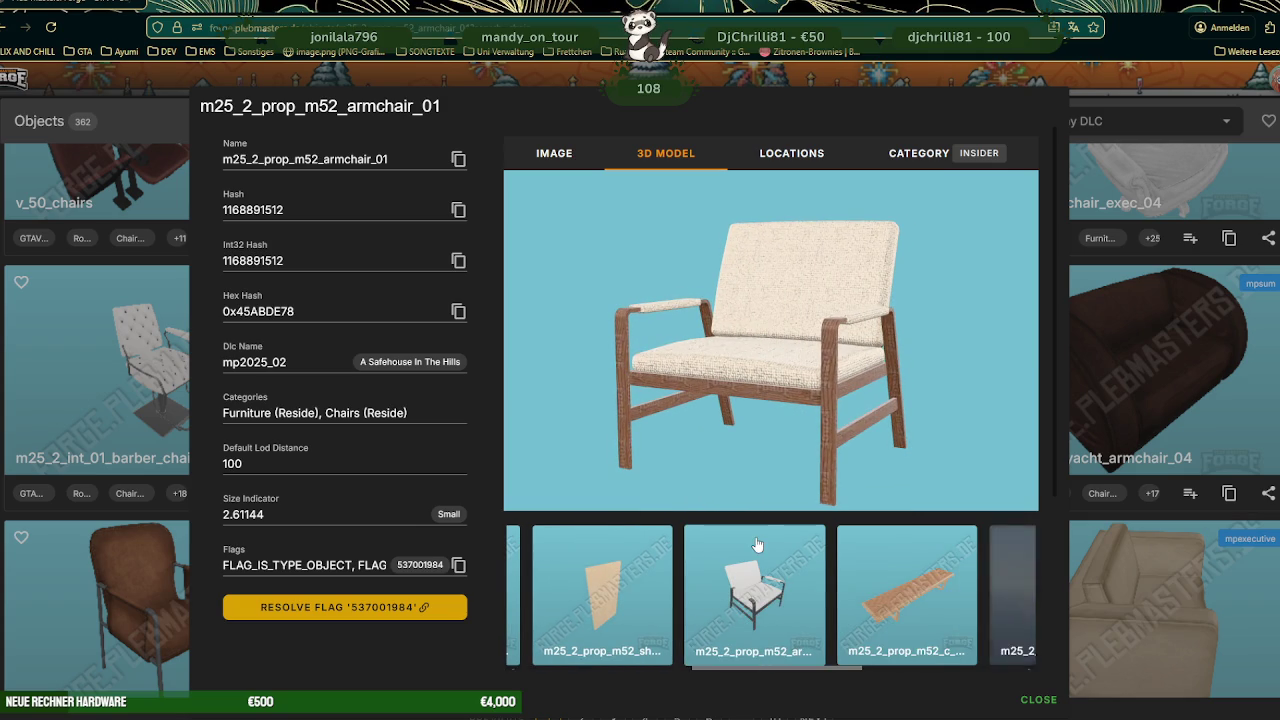
- Open m25_2_prop_m52_armchair_02 and turn its 3D model to a three-quarter view
{"action": "left_click", "coordinate": [751, 594]}
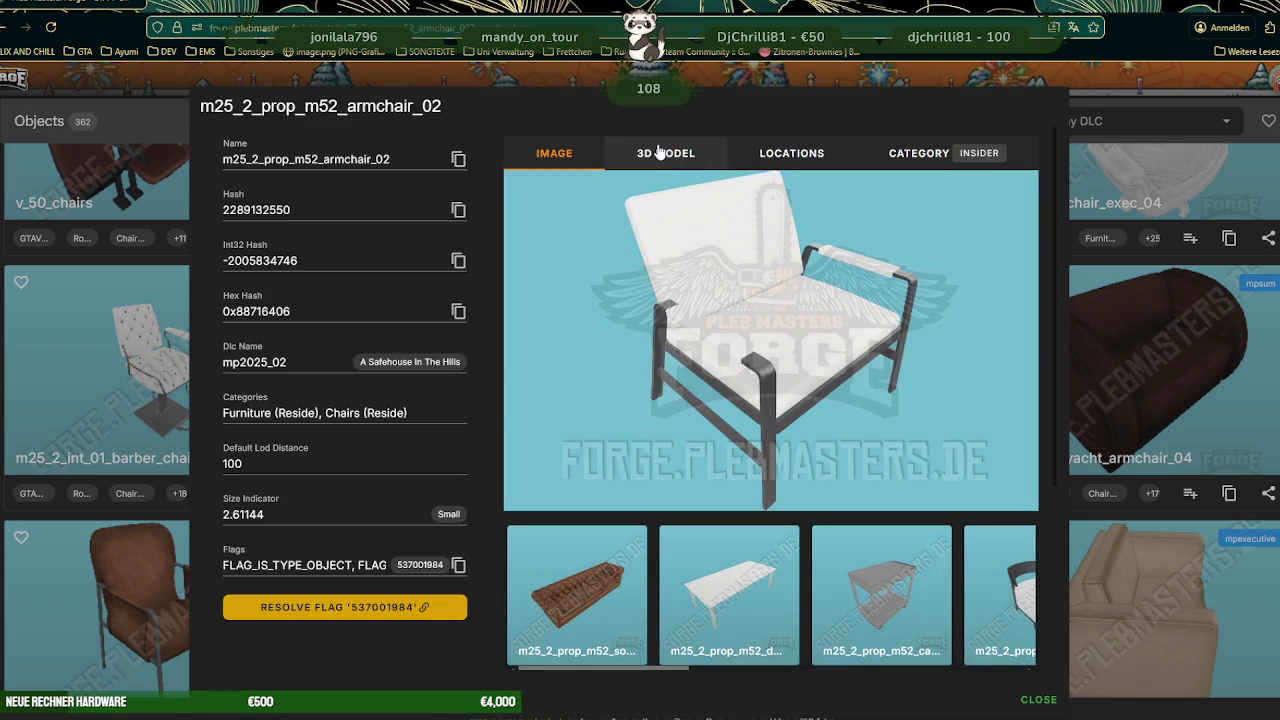
{"action": "left_click", "coordinate": [659, 151]}
{"action": "scroll", "coordinate": [782, 351], "scroll_direction": "up", "scroll_amount": 3}
{"action": "scroll", "coordinate": [857, 367], "scroll_direction": "up", "scroll_amount": 3}
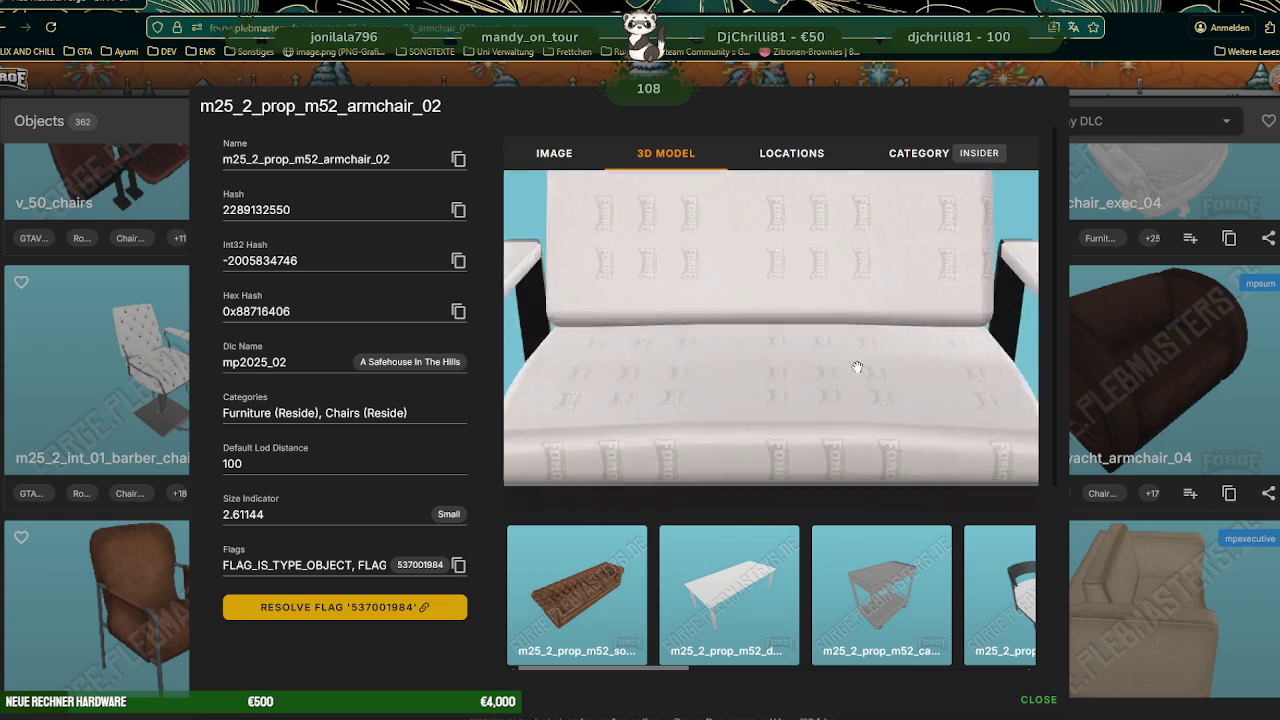
{"action": "left_click_drag", "start_coordinate": [857, 367], "coordinate": [823, 366]}
{"action": "scroll", "coordinate": [798, 350], "scroll_direction": "down", "scroll_amount": 3}
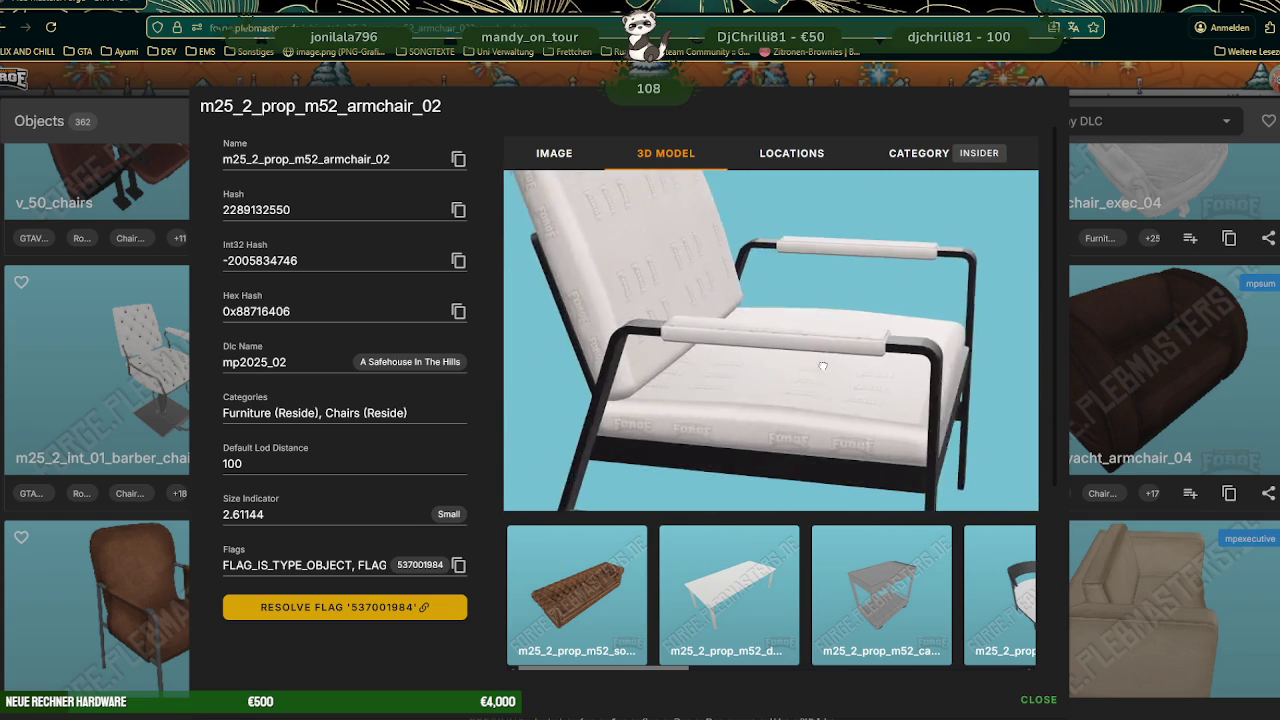
{"action": "scroll", "coordinate": [826, 360], "scroll_direction": "down", "scroll_amount": 2}
{"action": "scroll", "coordinate": [777, 351], "scroll_direction": "down", "scroll_amount": 3}
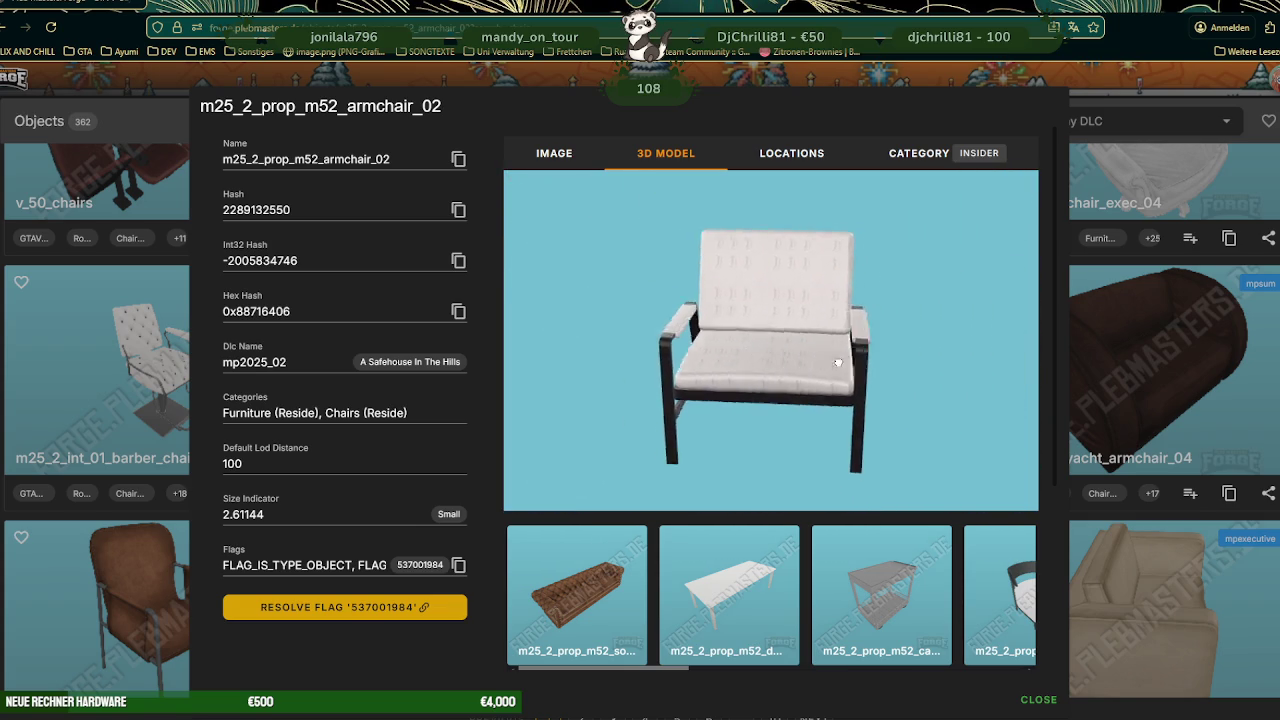
{"action": "mouse_move", "coordinate": [838, 362]}
{"action": "left_mouse_down"}
{"action": "mouse_move", "coordinate": [812, 356]}
{"action": "mouse_move", "coordinate": [833, 487]}
{"action": "left_mouse_up"}
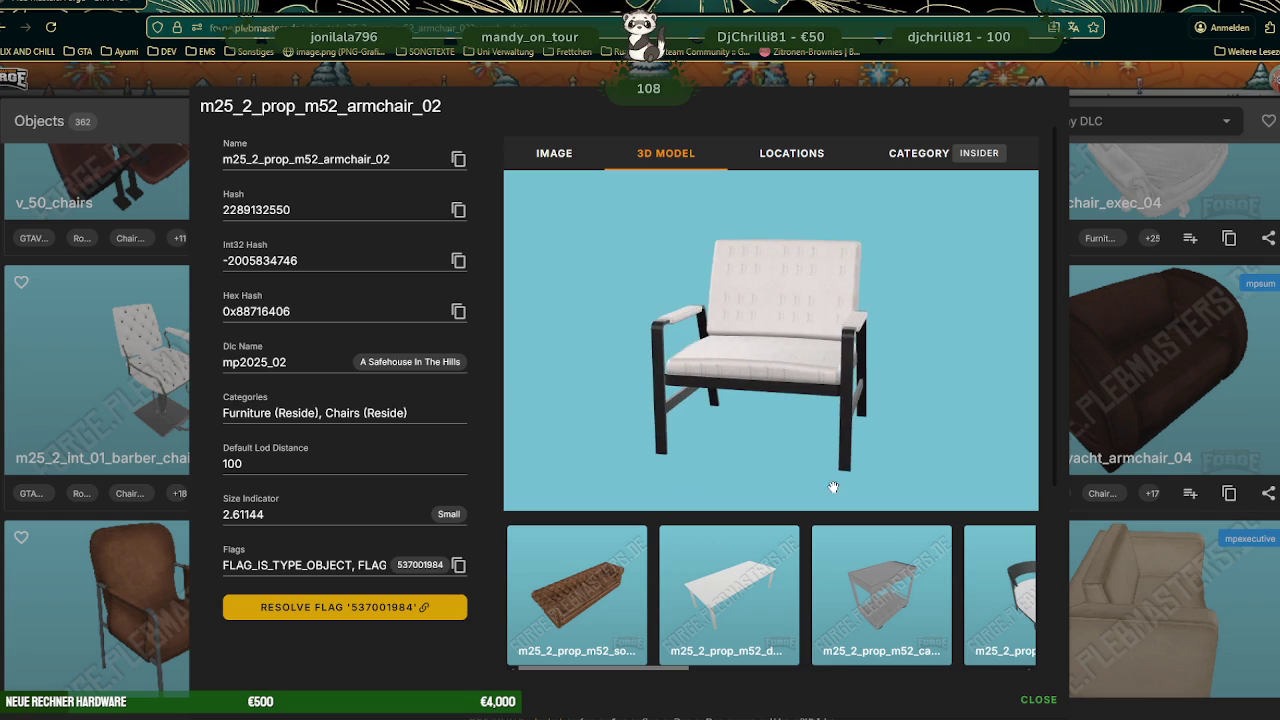
{"action": "scroll", "coordinate": [820, 591], "scroll_direction": "right", "scroll_amount": 3}
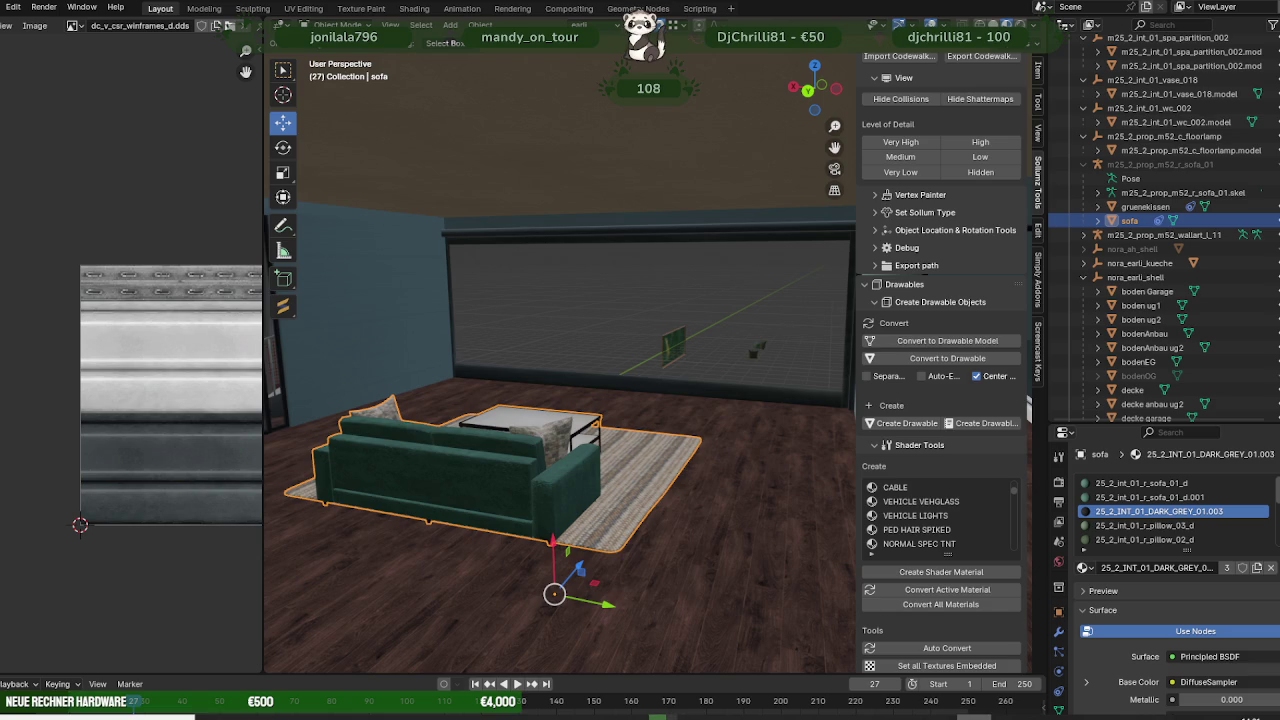
- Hide the decke and deckeEG ceiling objects to expose the room below
{"action": "scroll", "coordinate": [633, 449], "scroll_direction": "down", "scroll_amount": 3}
{"action": "scroll", "coordinate": [633, 449], "scroll_direction": "down", "scroll_amount": 3}
{"action": "scroll", "coordinate": [633, 449], "scroll_direction": "down", "scroll_amount": 3}
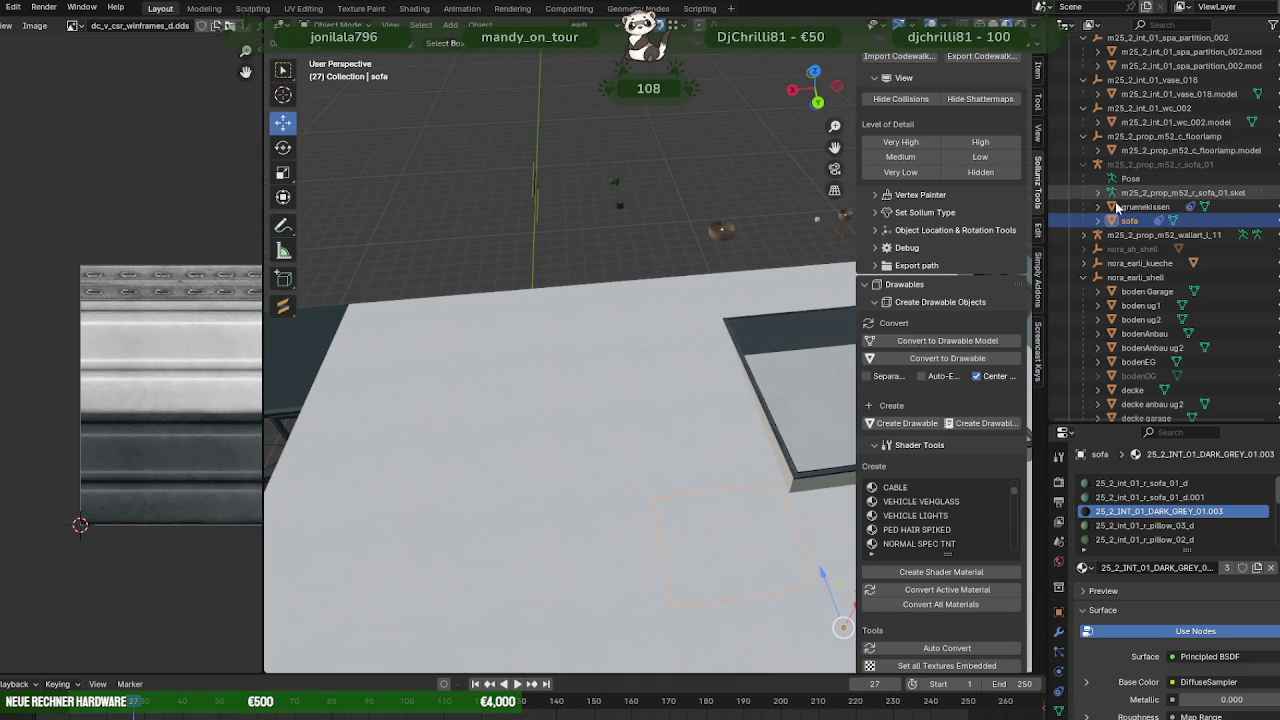
{"action": "left_click", "coordinate": [654, 415]}
{"action": "scroll", "coordinate": [1168, 261], "scroll_direction": "down", "scroll_amount": 3}
{"action": "scroll", "coordinate": [1168, 261], "scroll_direction": "down", "scroll_amount": 3}
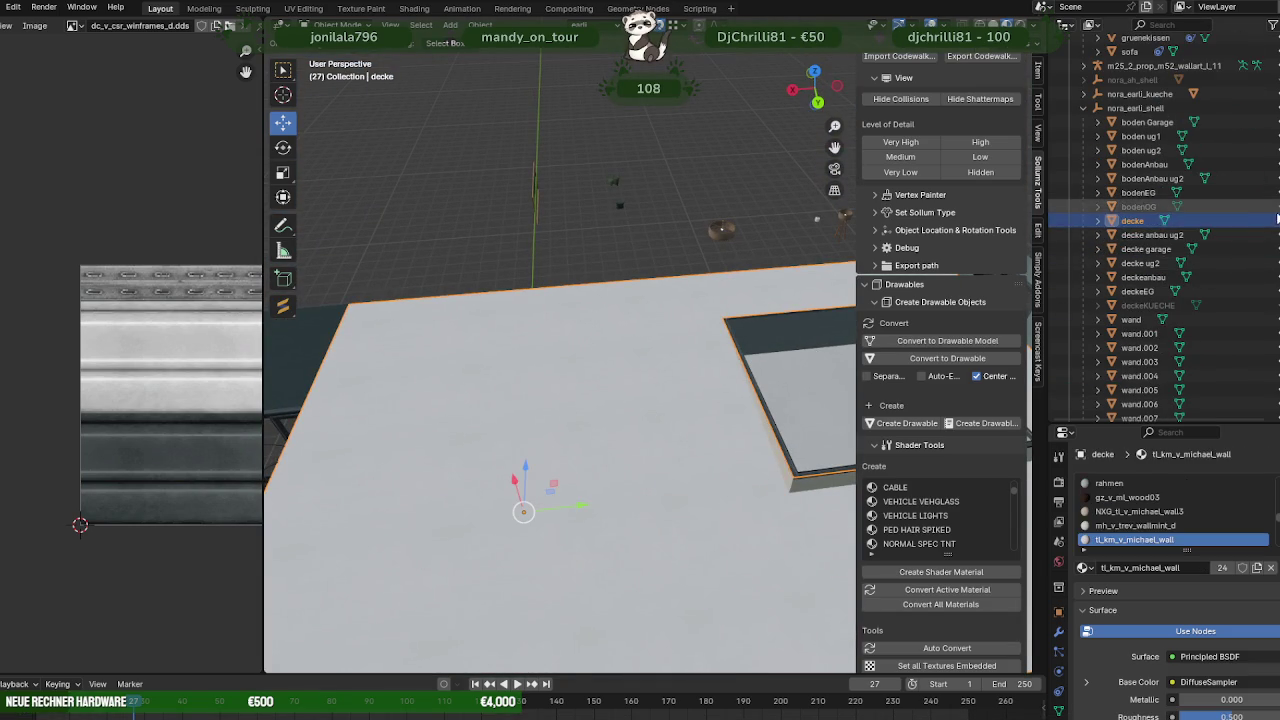
{"action": "key", "text": "h"}
{"action": "left_click", "coordinate": [682, 451]}
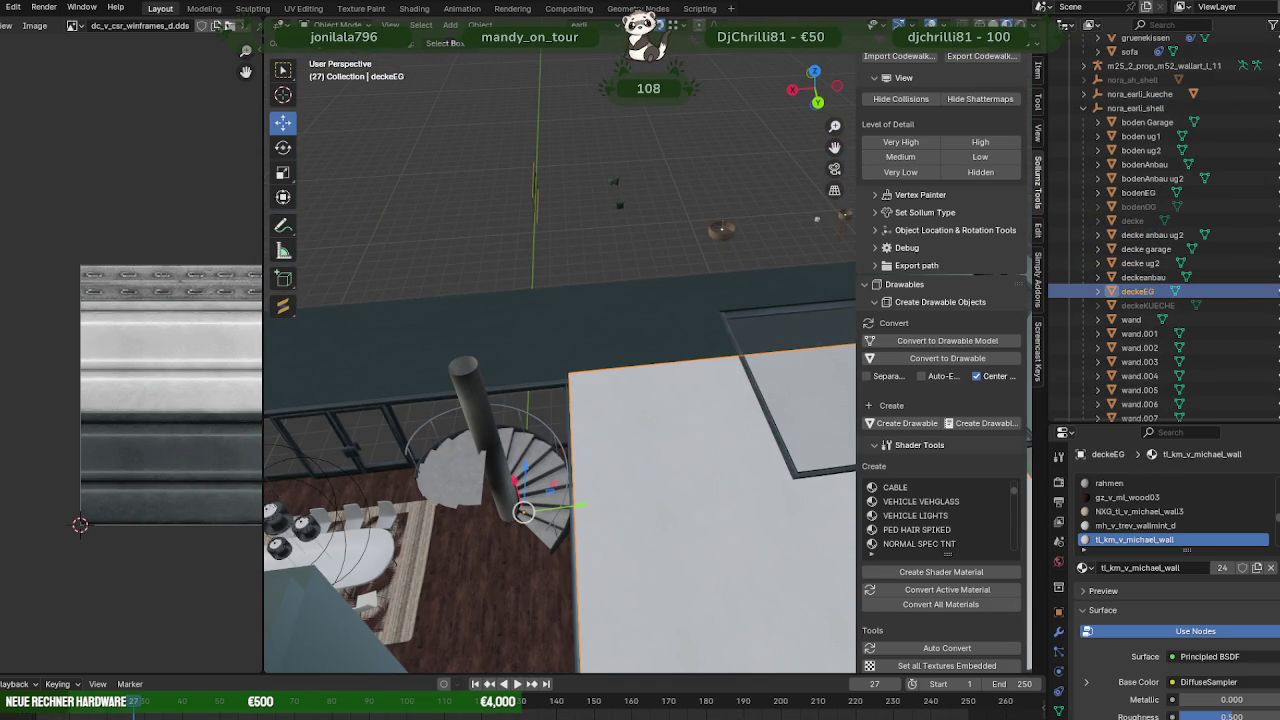
{"action": "key", "text": "h"}
- Zoom and orbit the viewport to look down on the green sofa and rug
{"action": "scroll", "coordinate": [673, 413], "scroll_direction": "up", "scroll_amount": 3}
{"action": "scroll", "coordinate": [673, 413], "scroll_direction": "up", "scroll_amount": 3}
{"action": "scroll", "coordinate": [668, 430], "scroll_direction": "up", "scroll_amount": 3}
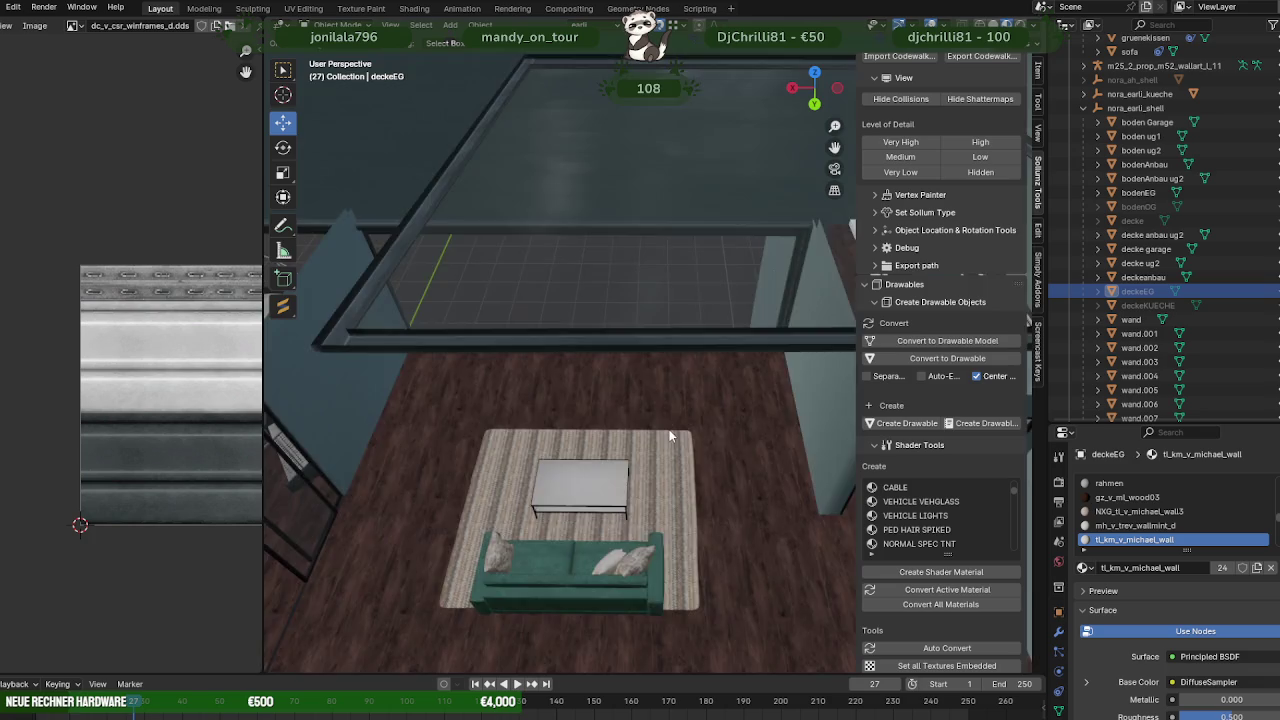
{"action": "scroll", "coordinate": [660, 450], "scroll_direction": "up", "scroll_amount": 2}
{"action": "scroll", "coordinate": [664, 433], "scroll_direction": "up", "scroll_amount": 2}
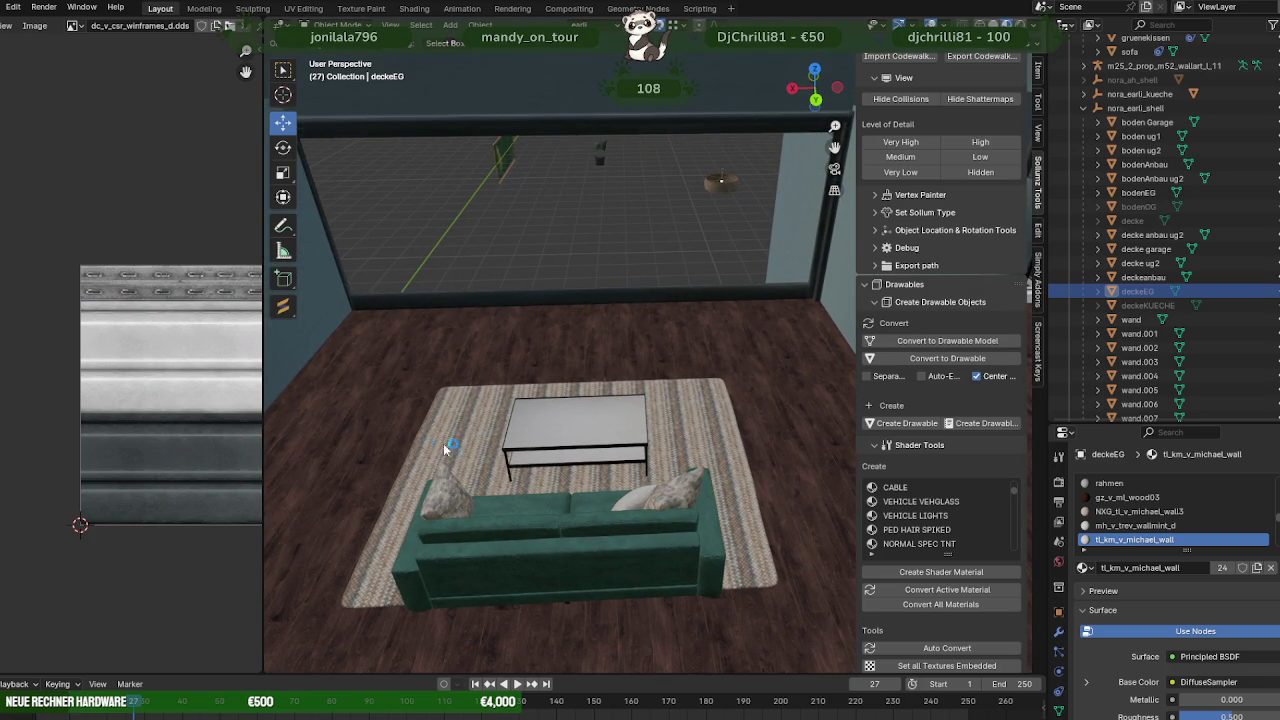
{"action": "middle_click_drag", "start_coordinate": [530, 445], "coordinate": [420, 534]}
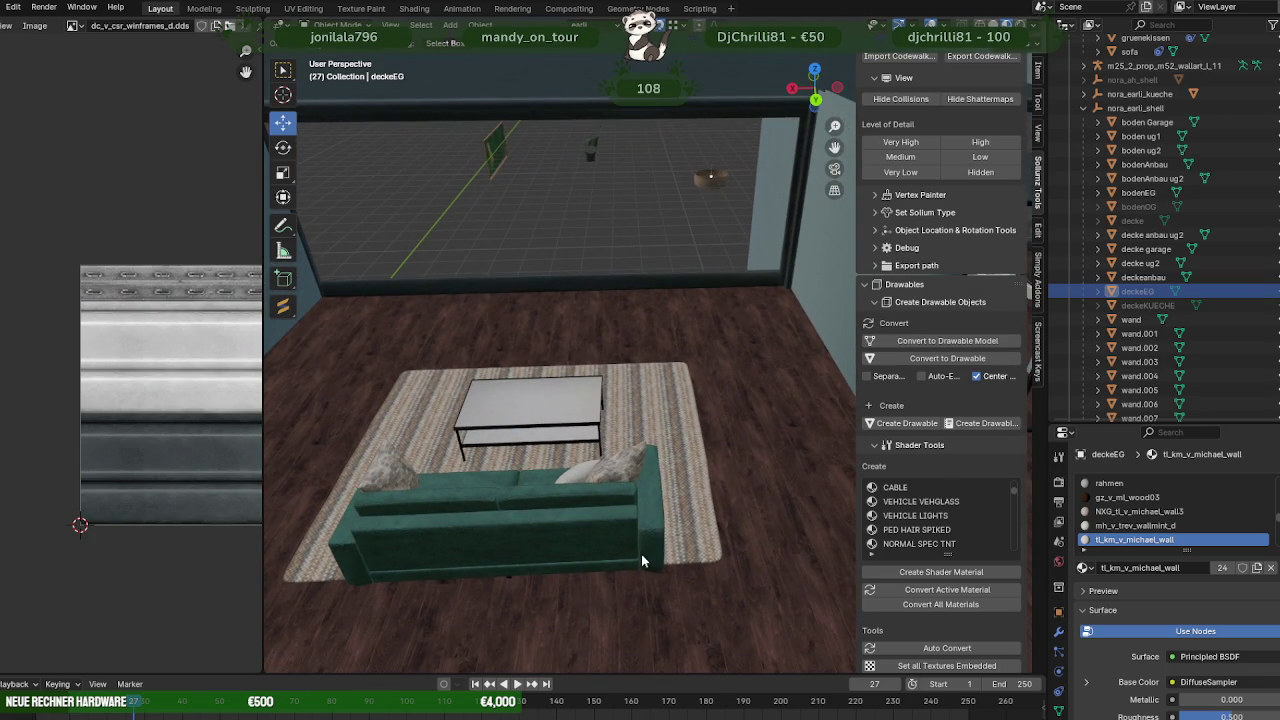
{"action": "mouse_move", "coordinate": [602, 525]}
{"action": "middle_mouse_down"}
{"action": "mouse_move", "coordinate": [697, 462]}
{"action": "mouse_move", "coordinate": [617, 479]}
{"action": "mouse_move", "coordinate": [666, 457]}
{"action": "mouse_move", "coordinate": [594, 400]}
{"action": "mouse_move", "coordinate": [647, 364]}
{"action": "mouse_move", "coordinate": [685, 398]}
{"action": "mouse_move", "coordinate": [646, 394]}
{"action": "middle_mouse_up"}
{"action": "scroll", "coordinate": [598, 403], "scroll_direction": "up", "scroll_amount": 2}
{"action": "scroll", "coordinate": [598, 403], "scroll_direction": "up", "scroll_amount": 2}
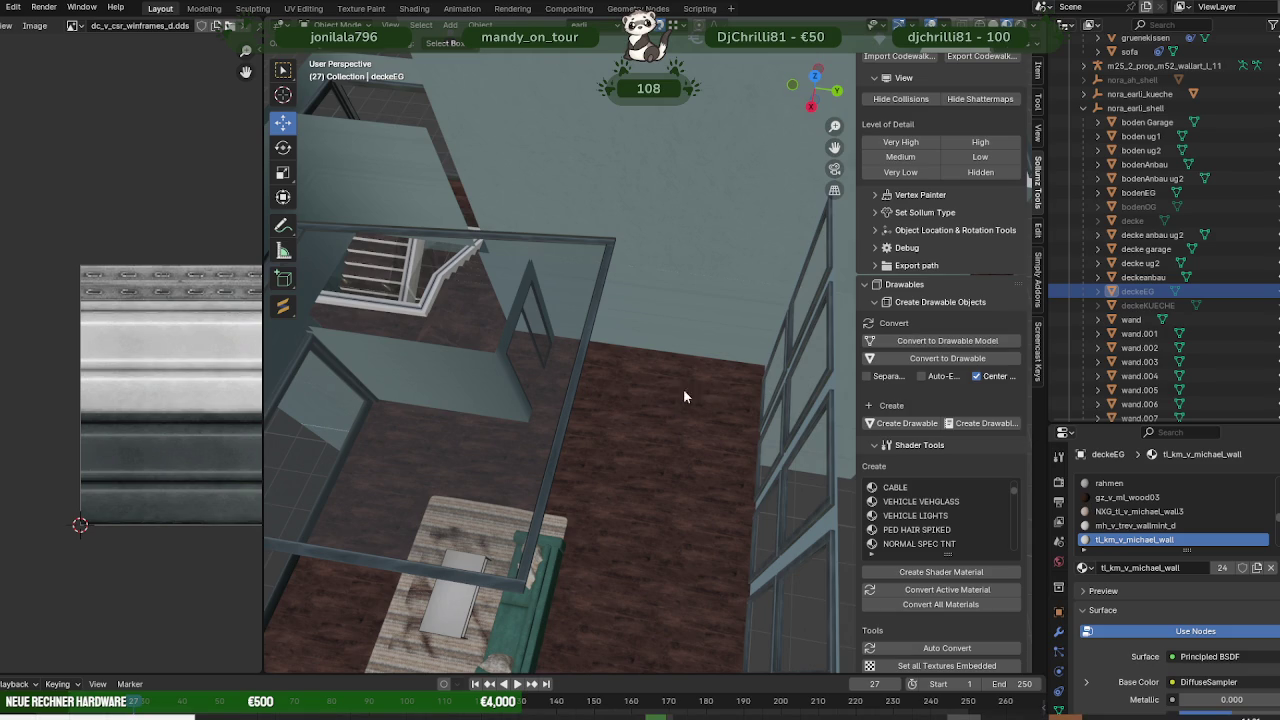
{"action": "scroll", "coordinate": [651, 405], "scroll_direction": "up", "scroll_amount": 2}
{"action": "scroll", "coordinate": [645, 410], "scroll_direction": "up", "scroll_amount": 2}
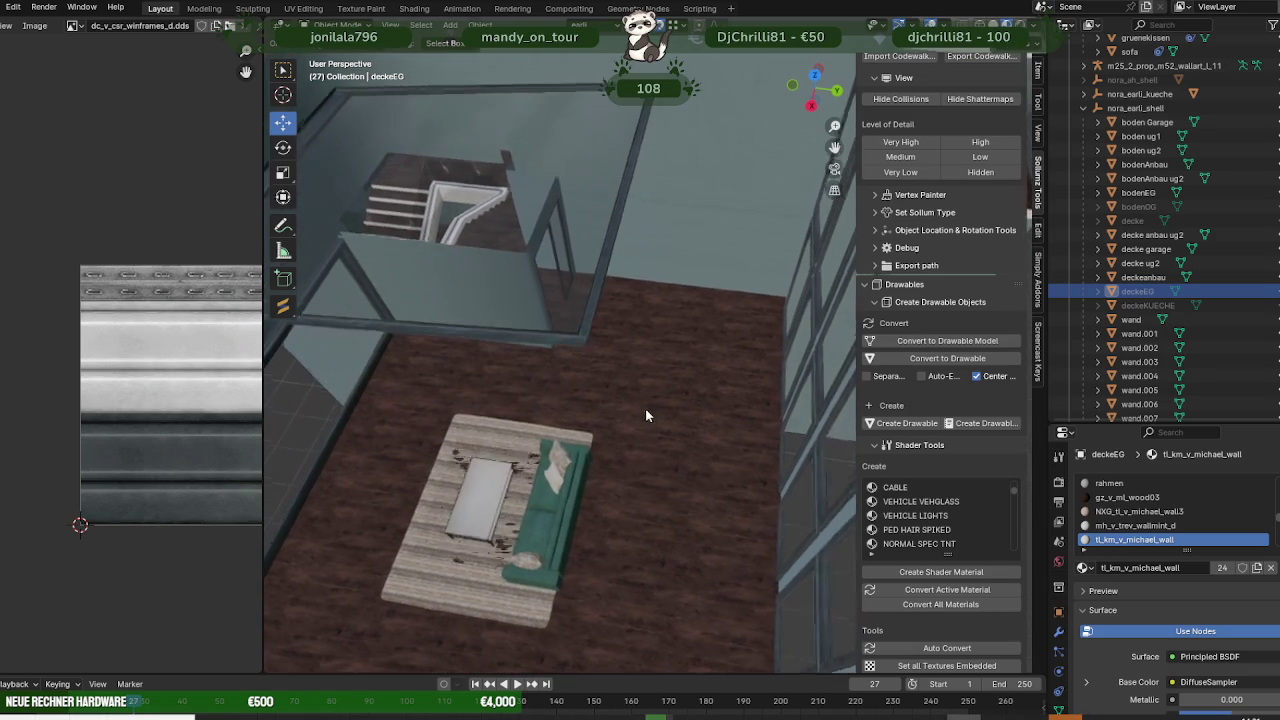
{"action": "scroll", "coordinate": [646, 406], "scroll_direction": "up", "scroll_amount": 1}
- Orbit past the stairwell to an oblique view of the green sofa from behind
{"action": "mouse_move", "coordinate": [613, 392]}
{"action": "middle_mouse_down"}
{"action": "mouse_move", "coordinate": [654, 390]}
{"action": "mouse_move", "coordinate": [541, 394]}
{"action": "mouse_move", "coordinate": [569, 360]}
{"action": "mouse_move", "coordinate": [660, 385]}
{"action": "mouse_move", "coordinate": [523, 407]}
{"action": "mouse_move", "coordinate": [667, 392]}
{"action": "mouse_move", "coordinate": [558, 413]}
{"action": "mouse_move", "coordinate": [619, 421]}
{"action": "mouse_move", "coordinate": [586, 409]}
{"action": "mouse_move", "coordinate": [609, 443]}
{"action": "mouse_move", "coordinate": [560, 434]}
{"action": "mouse_move", "coordinate": [492, 655]}
{"action": "middle_mouse_up"}
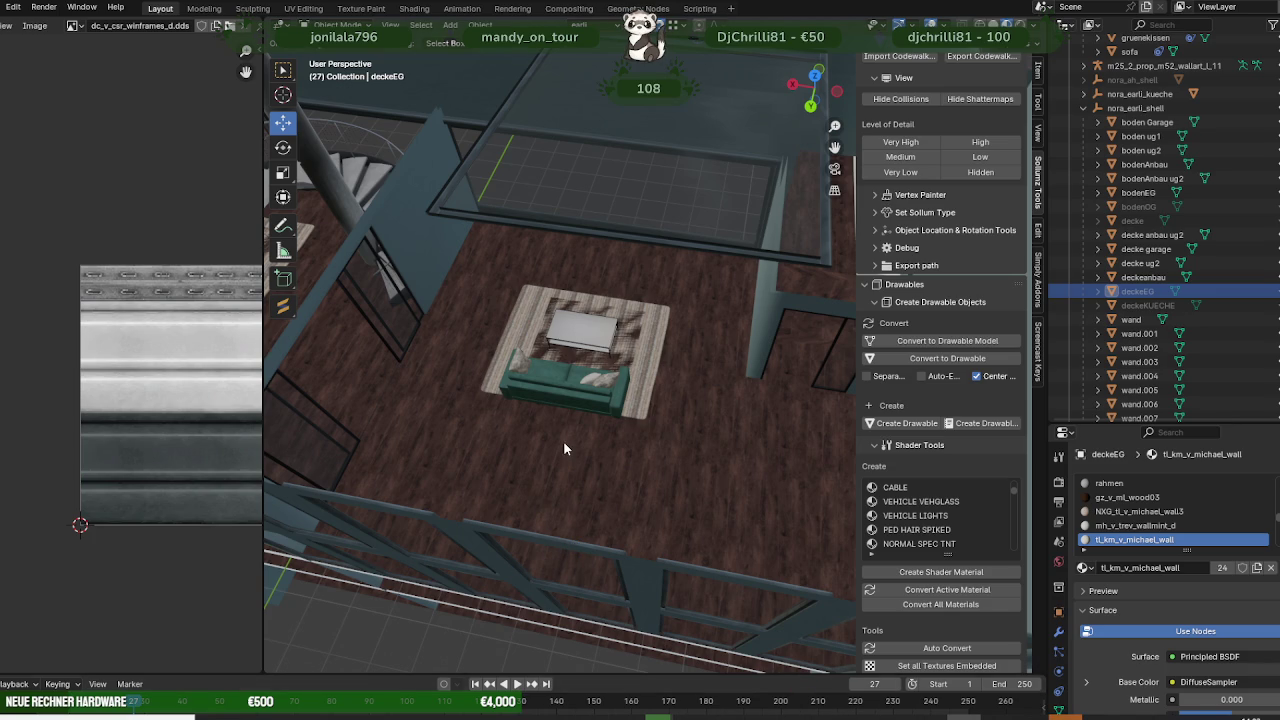
{"action": "scroll", "coordinate": [563, 439], "scroll_direction": "up", "scroll_amount": 2}
{"action": "scroll", "coordinate": [565, 416], "scroll_direction": "up", "scroll_amount": 2}
{"action": "scroll", "coordinate": [582, 445], "scroll_direction": "up", "scroll_amount": 2}
{"action": "scroll", "coordinate": [596, 455], "scroll_direction": "up", "scroll_amount": 2}
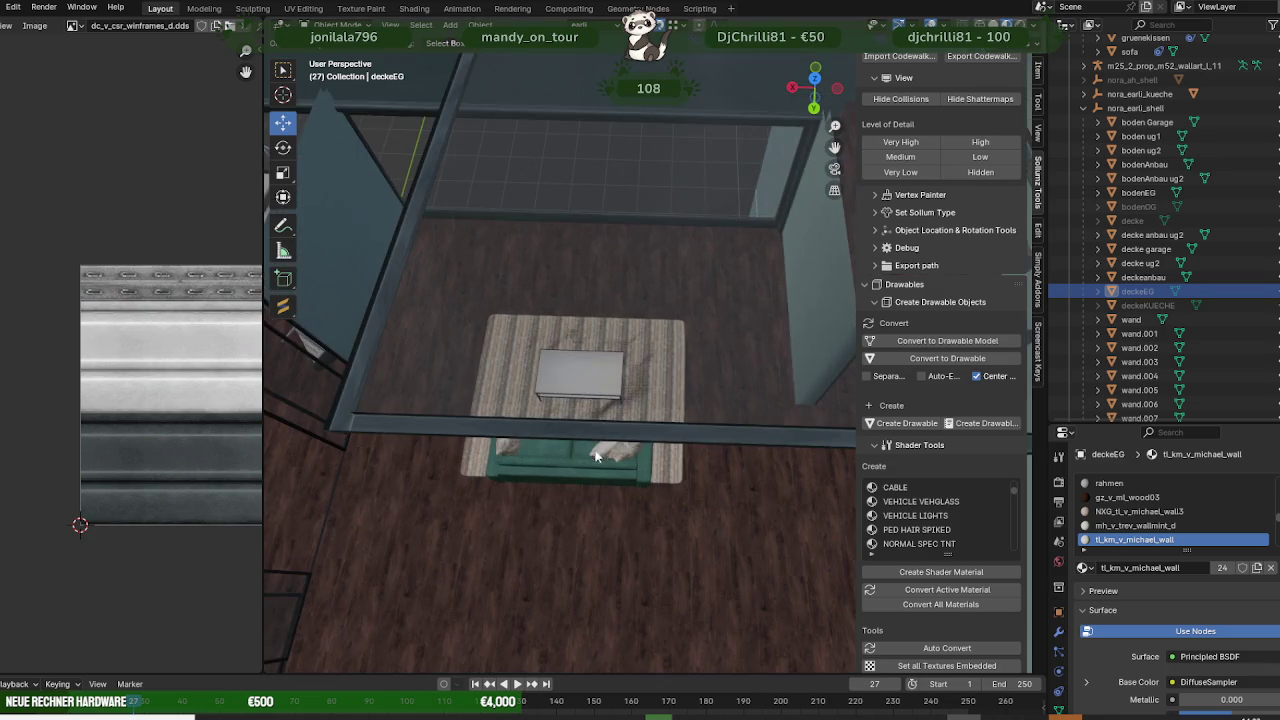
{"action": "scroll", "coordinate": [596, 455], "scroll_direction": "down", "scroll_amount": 2}
{"action": "scroll", "coordinate": [630, 445], "scroll_direction": "down", "scroll_amount": 2}
{"action": "scroll", "coordinate": [560, 430], "scroll_direction": "down", "scroll_amount": 2}
{"action": "mouse_move", "coordinate": [520, 419]}
{"action": "middle_mouse_down"}
{"action": "mouse_move", "coordinate": [545, 436]}
{"action": "mouse_move", "coordinate": [598, 434]}
{"action": "mouse_move", "coordinate": [526, 432]}
{"action": "middle_mouse_up"}
{"action": "scroll", "coordinate": [545, 436], "scroll_direction": "up", "scroll_amount": 5}
{"action": "scroll", "coordinate": [554, 423], "scroll_direction": "up", "scroll_amount": 2}
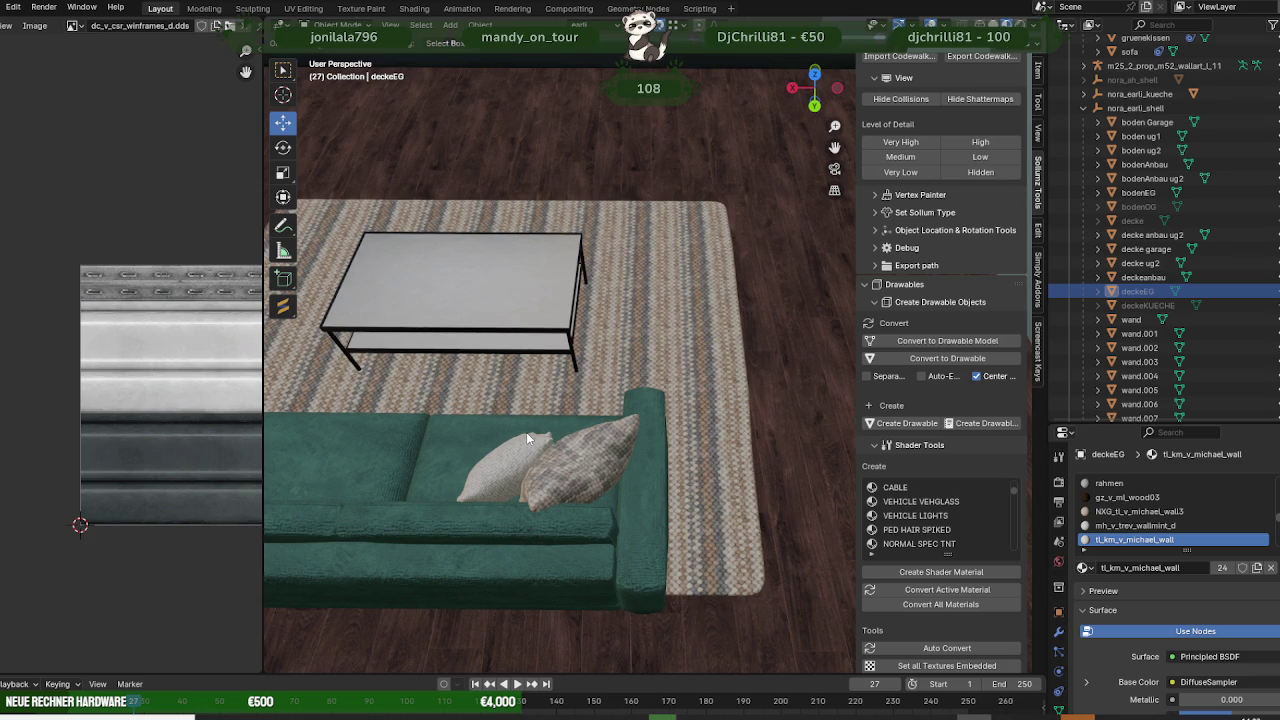
{"action": "scroll", "coordinate": [526, 432], "scroll_direction": "down", "scroll_amount": 4}
{"action": "middle_click_drag", "start_coordinate": [519, 433], "coordinate": [541, 411]}
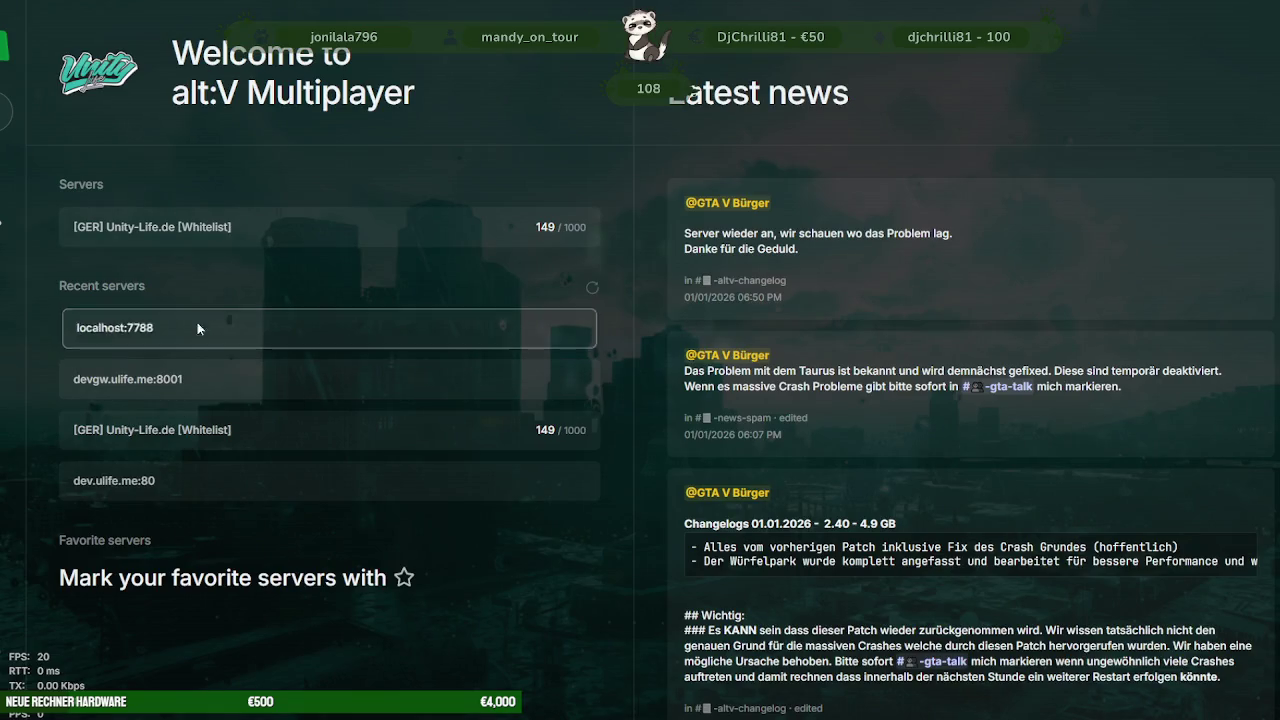
- Connect to the recent localhost:7788 server from the alt:V launcher
{"action": "left_click", "coordinate": [197, 324]}
{"action": "left_click", "coordinate": [718, 410]}
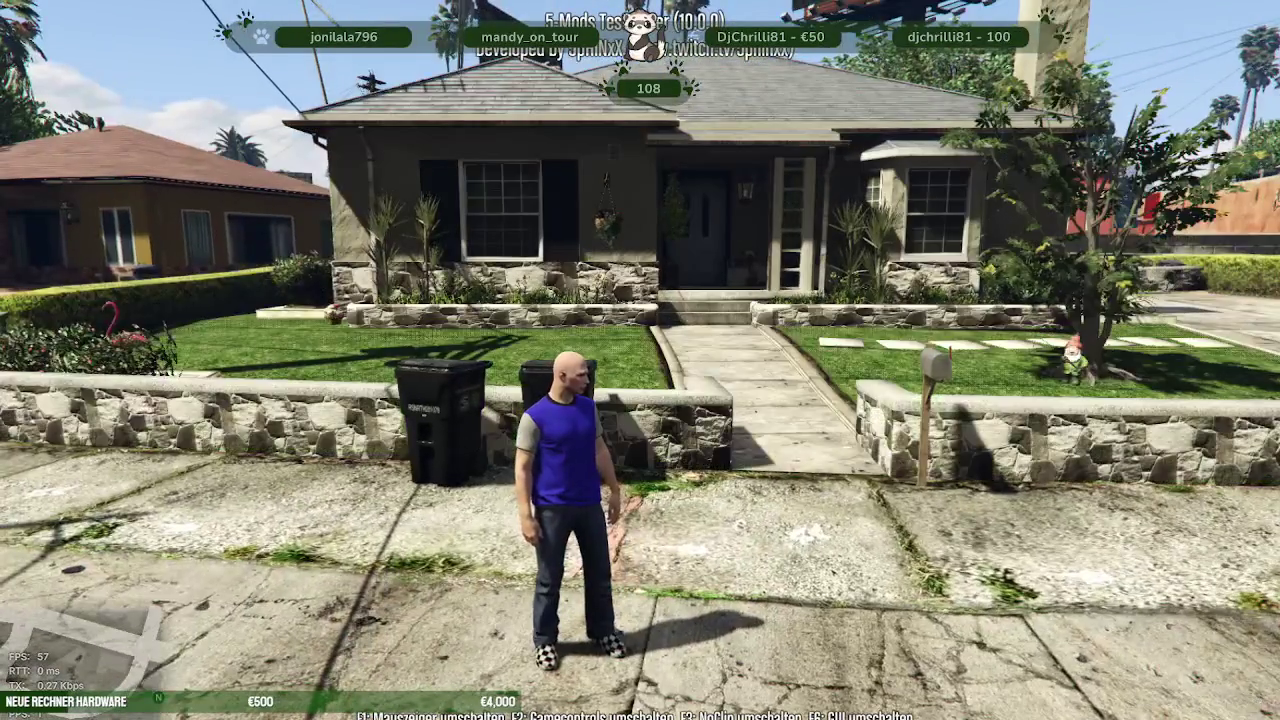
- Run across the front lawn and through the side hedge strip to the pool garden
{"action": "key", "text": "w"}
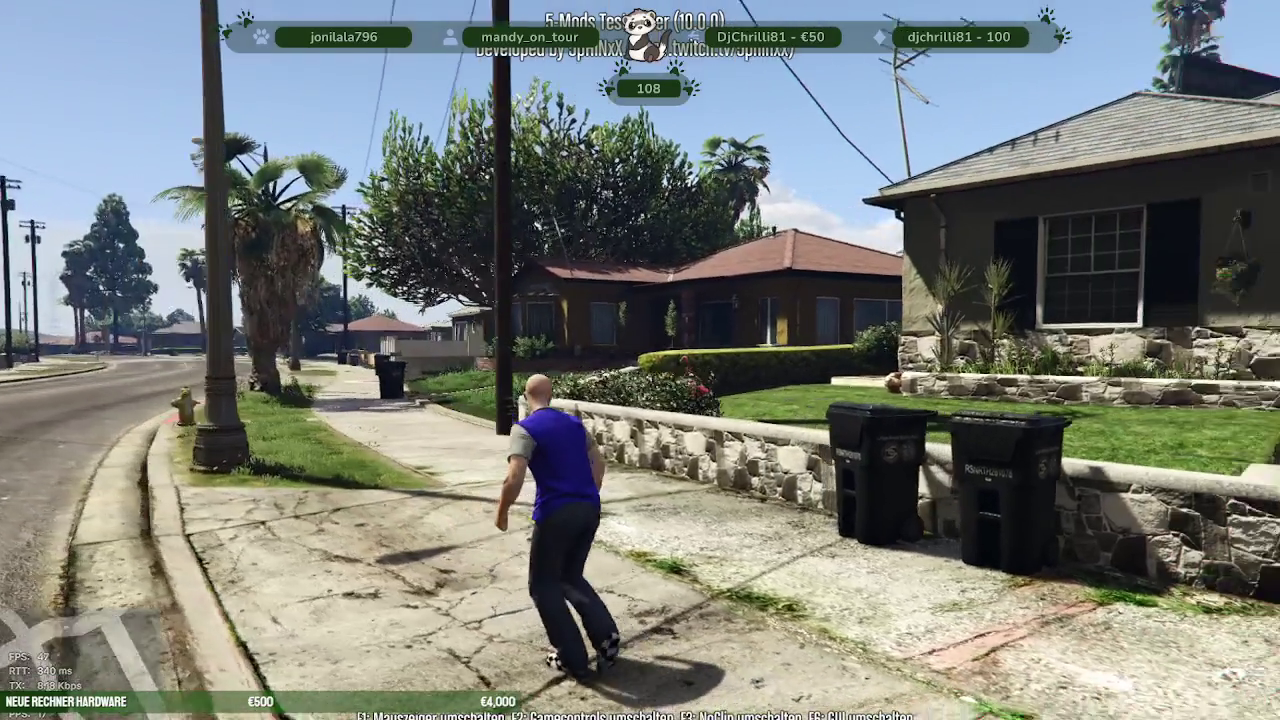
{"action": "key", "text": "space"}
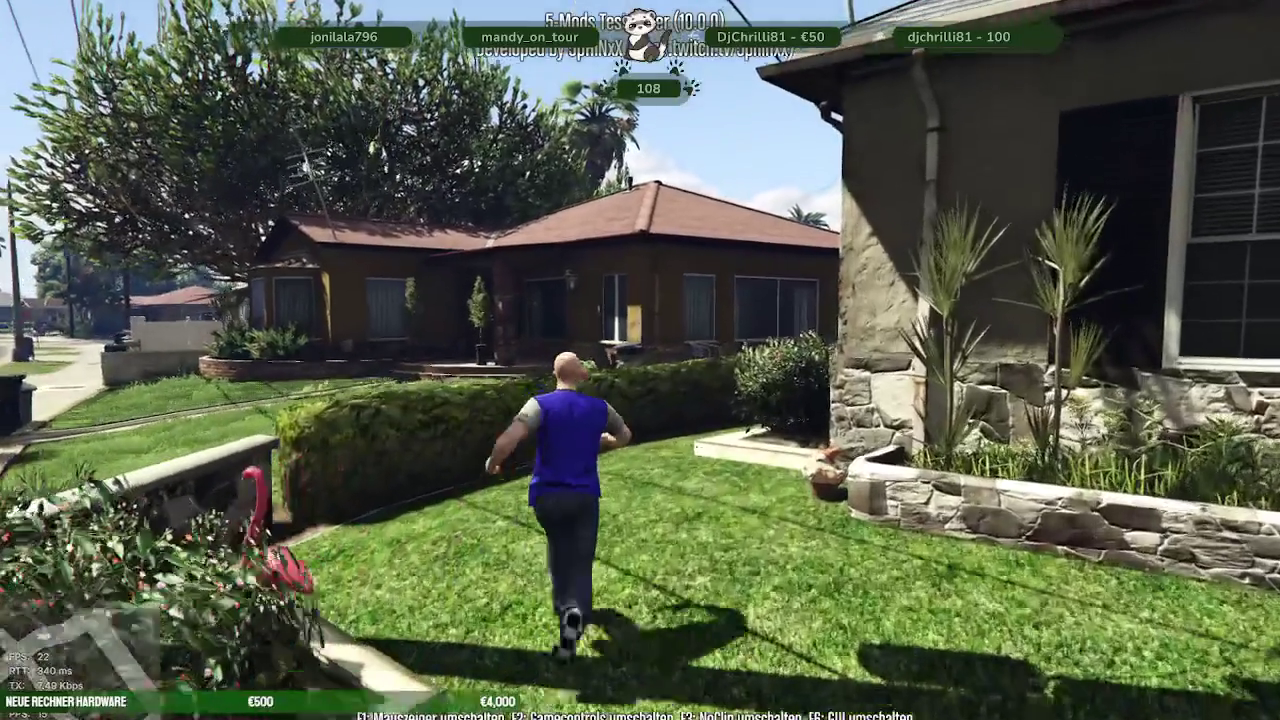
{"action": "key", "text": "w"}
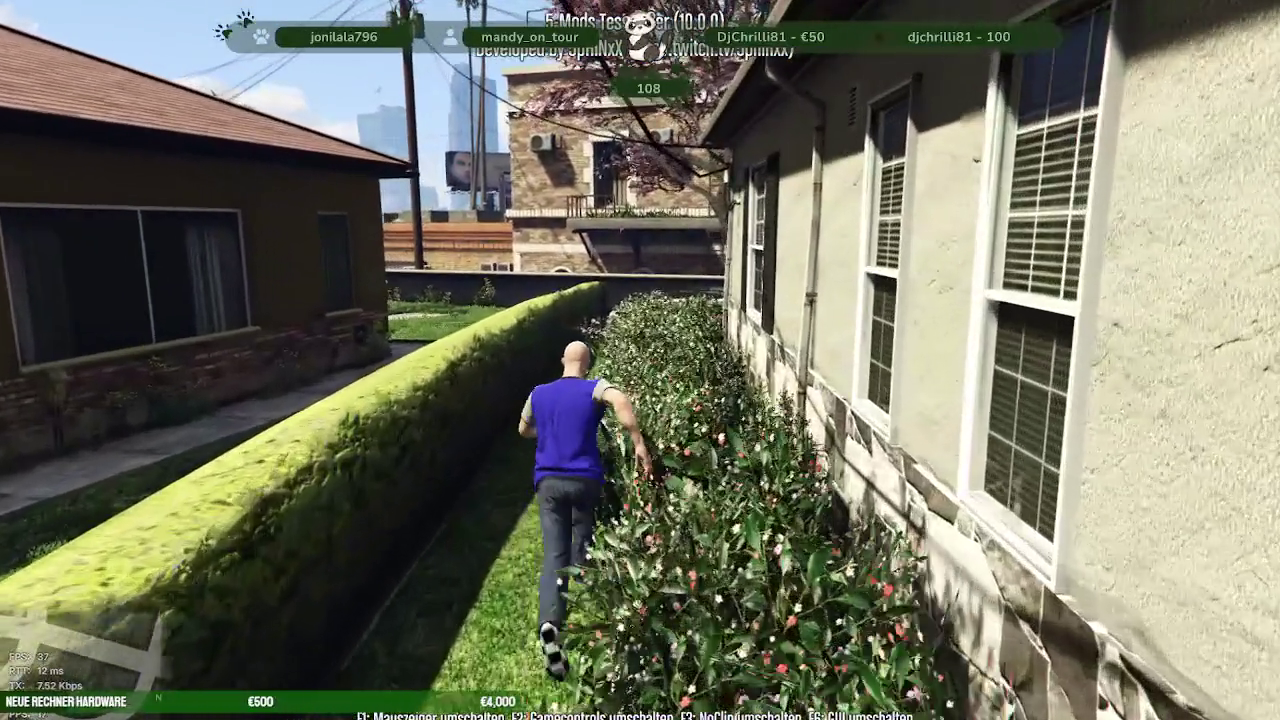
{"action": "key", "text": "w"}
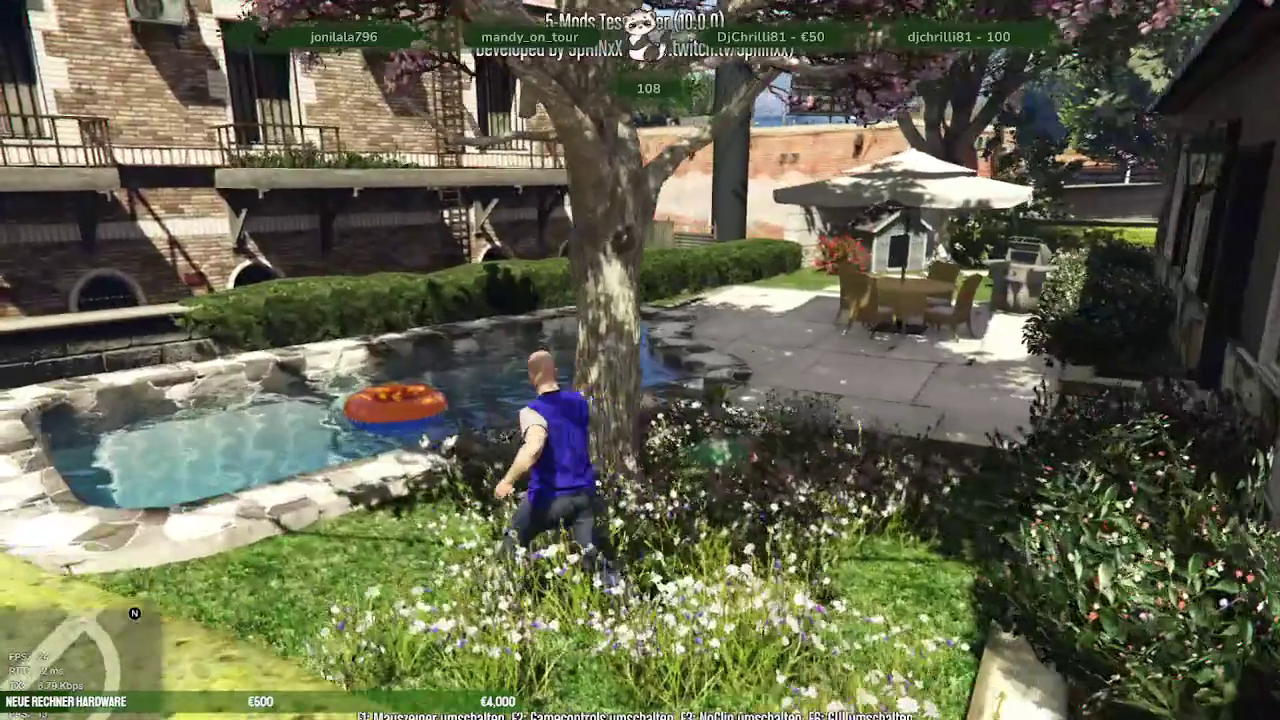
- Run back alongside the house and across the lawn to the street sidewalk
{"action": "key", "text": "w"}
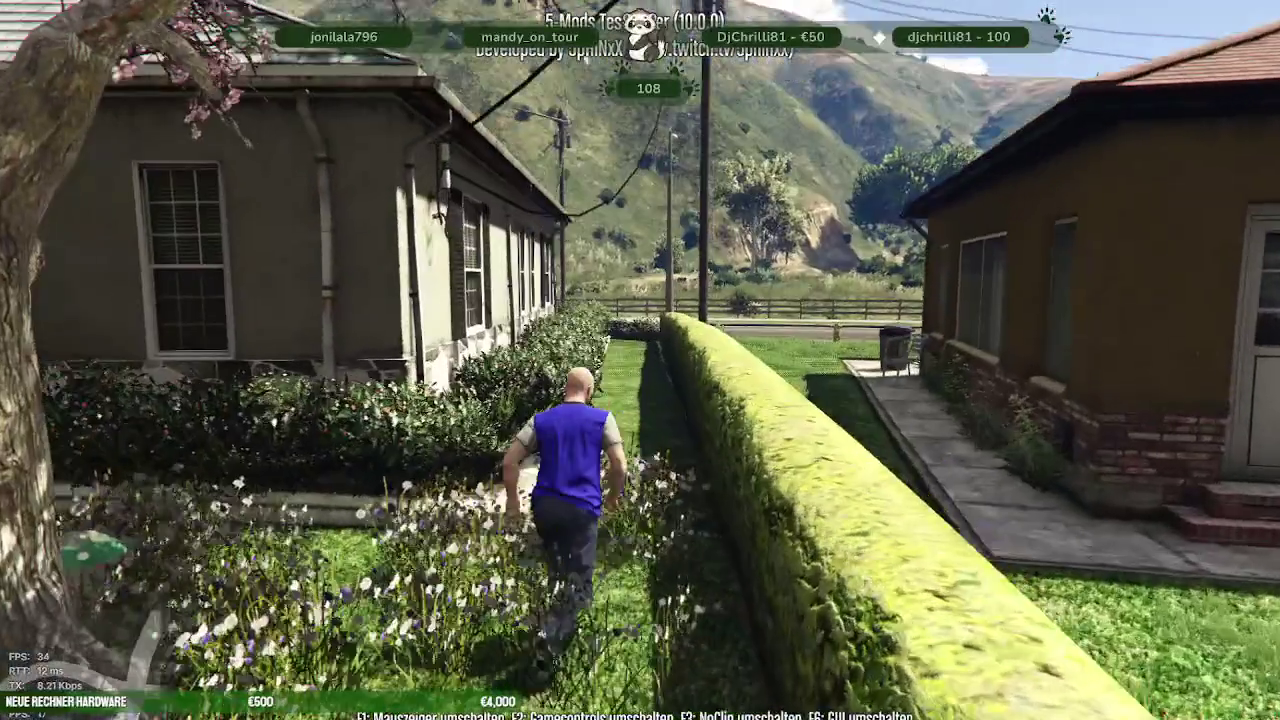
{"action": "key", "text": "w"}
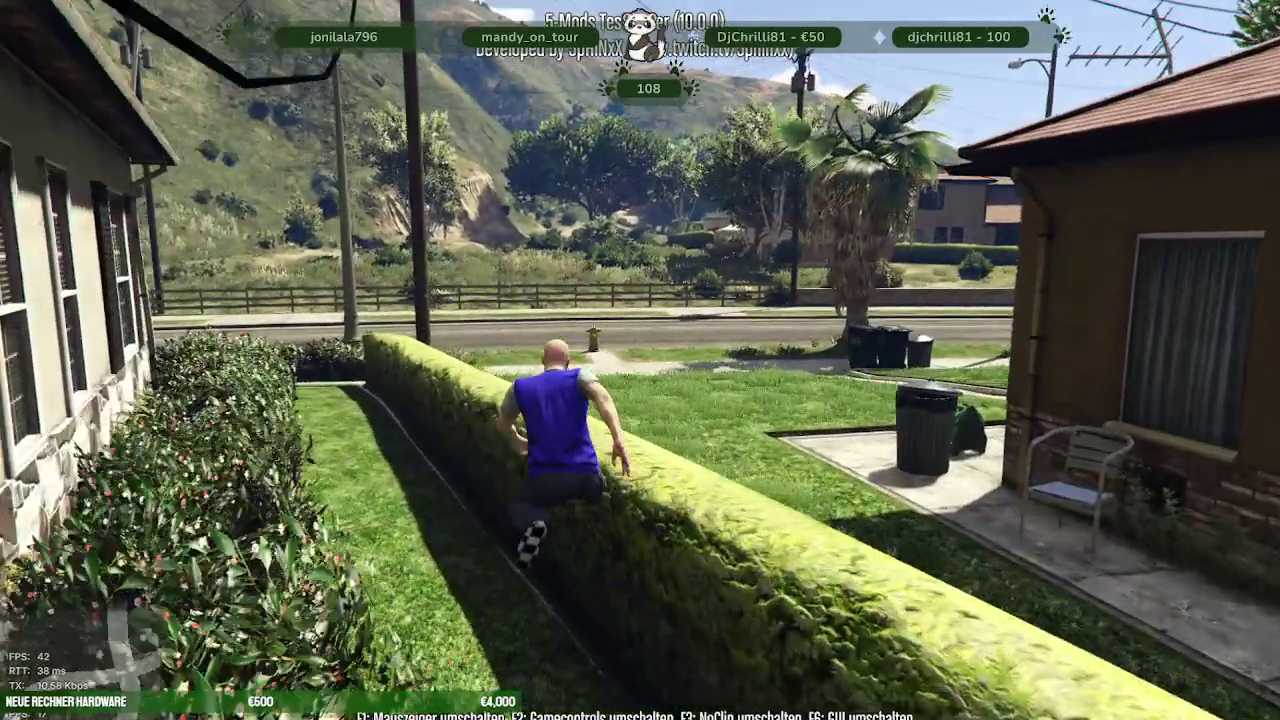
{"action": "key", "text": "w"}
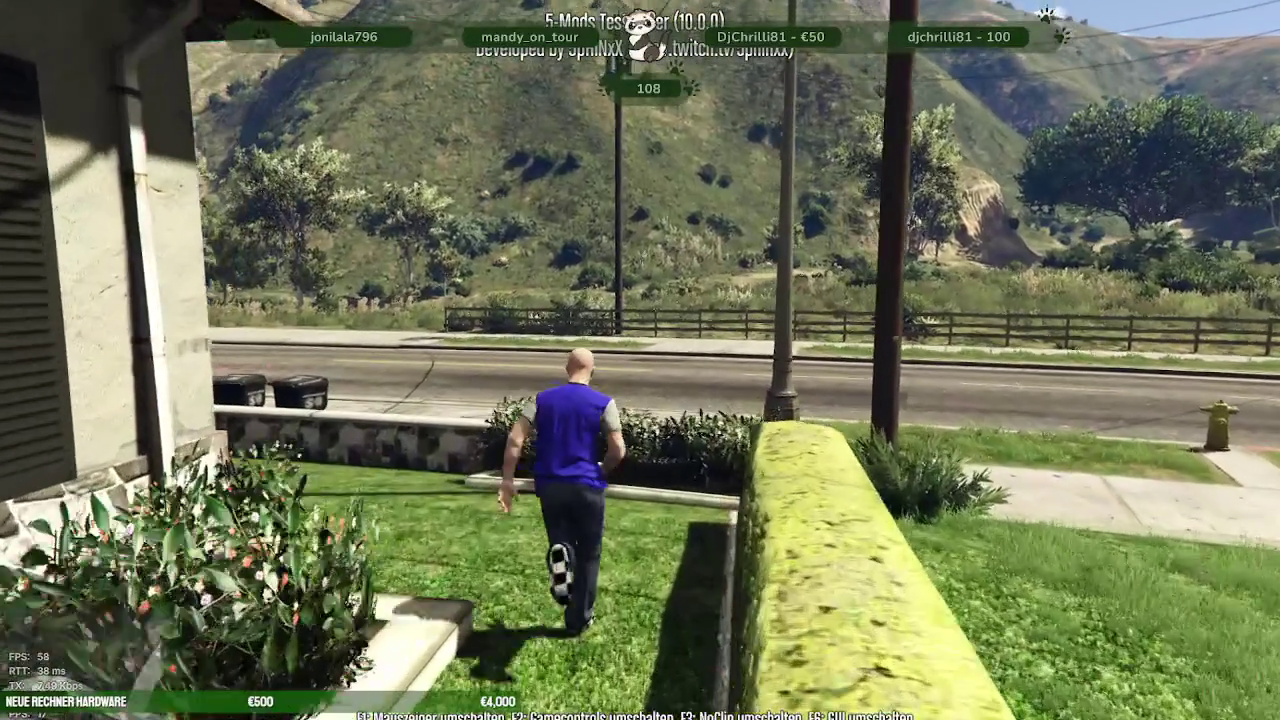
{"action": "key", "text": "w"}
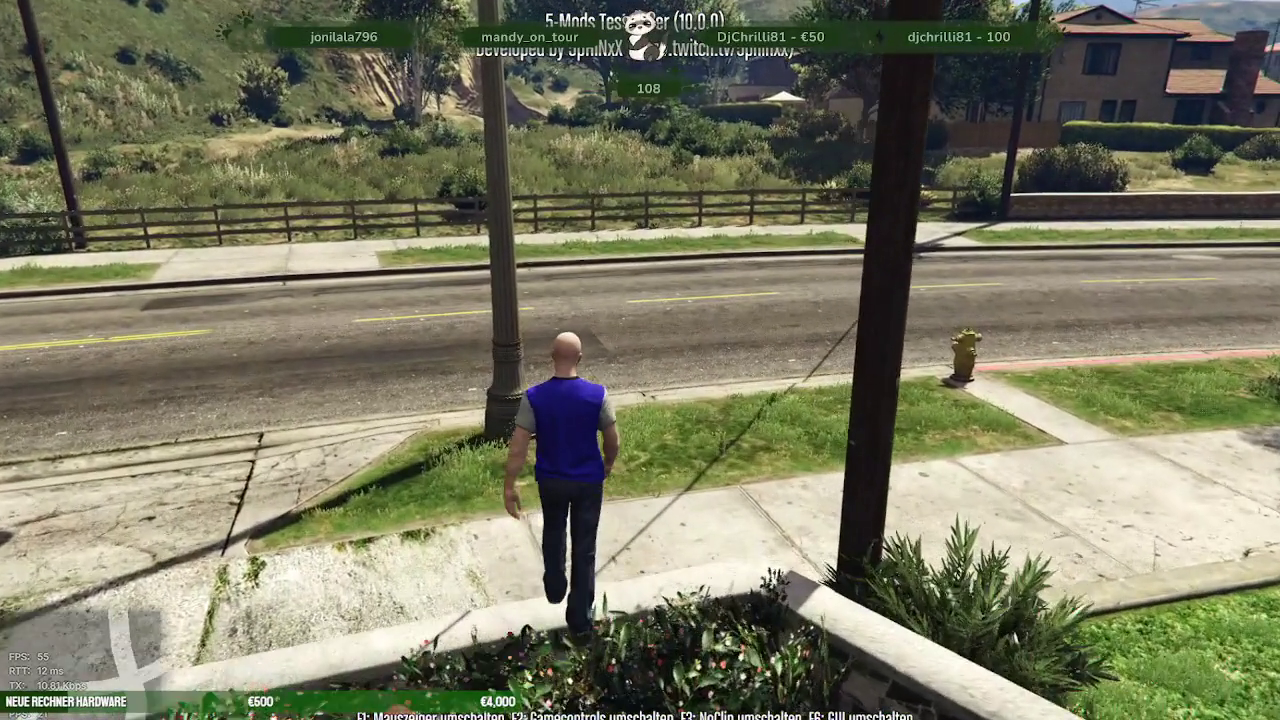
{"action": "key", "text": "w"}
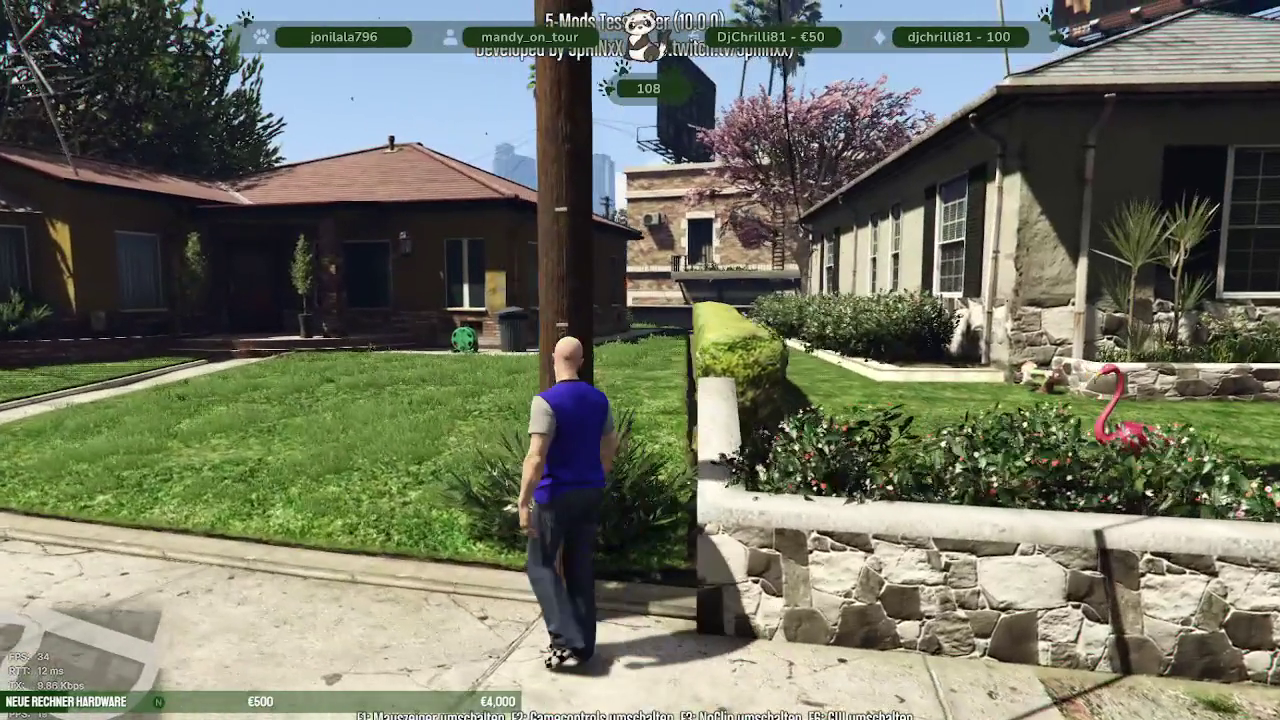
{"action": "key", "text": "w"}
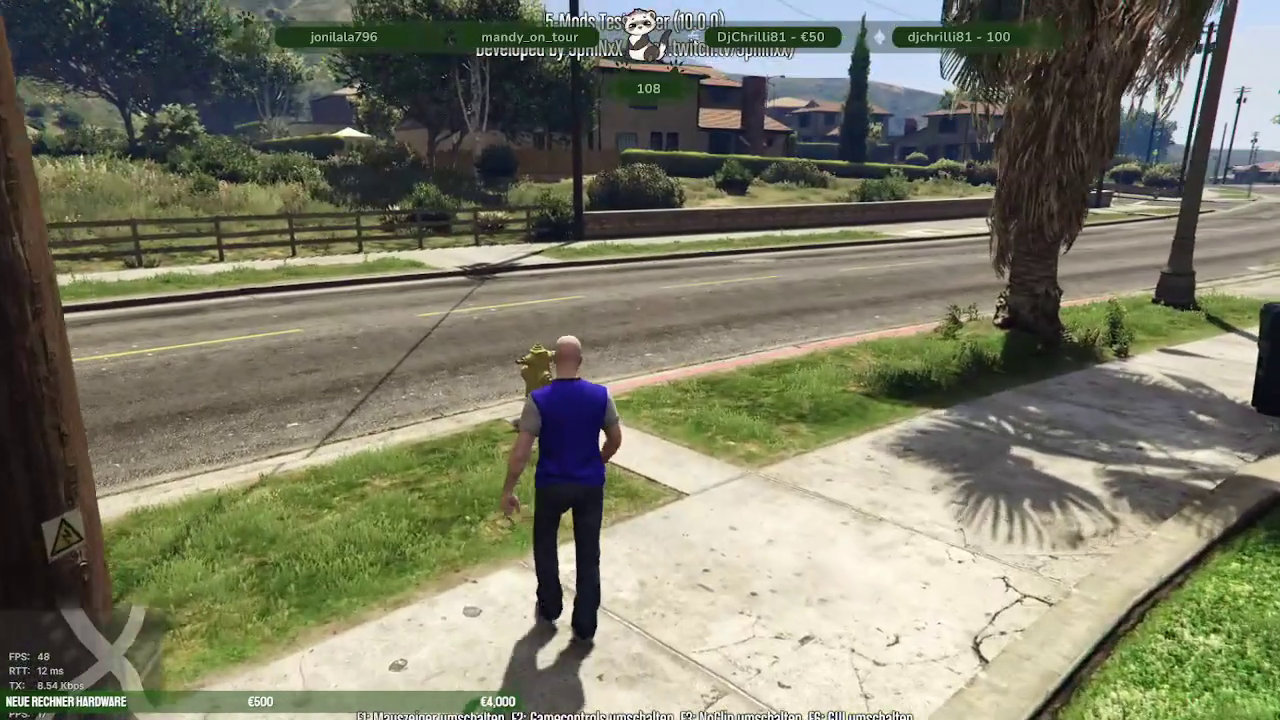
{"action": "key", "text": "Escape"}
- Set a waypoint on the northern downtown streets on the full-screen map
{"action": "left_click", "coordinate": [398, 468]}
{"action": "scroll", "coordinate": [450, 468], "scroll_direction": "down", "scroll_amount": 3}
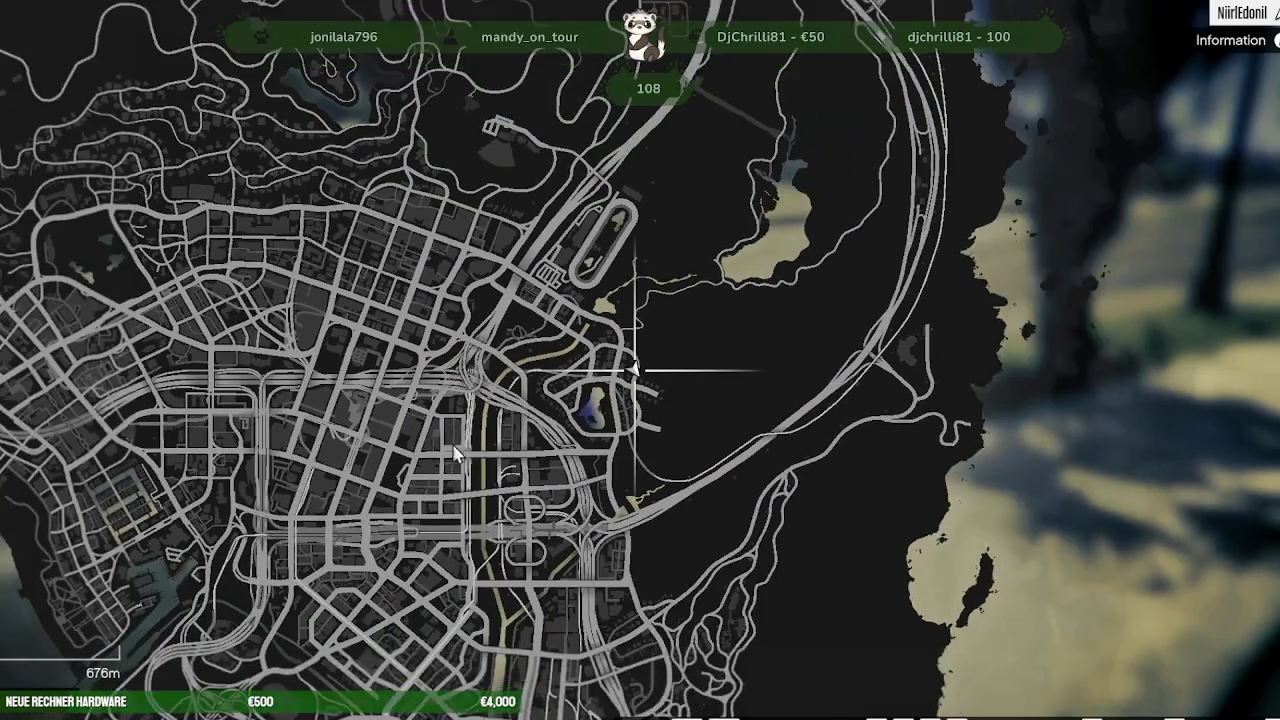
{"action": "scroll", "coordinate": [500, 470], "scroll_direction": "down", "scroll_amount": 3}
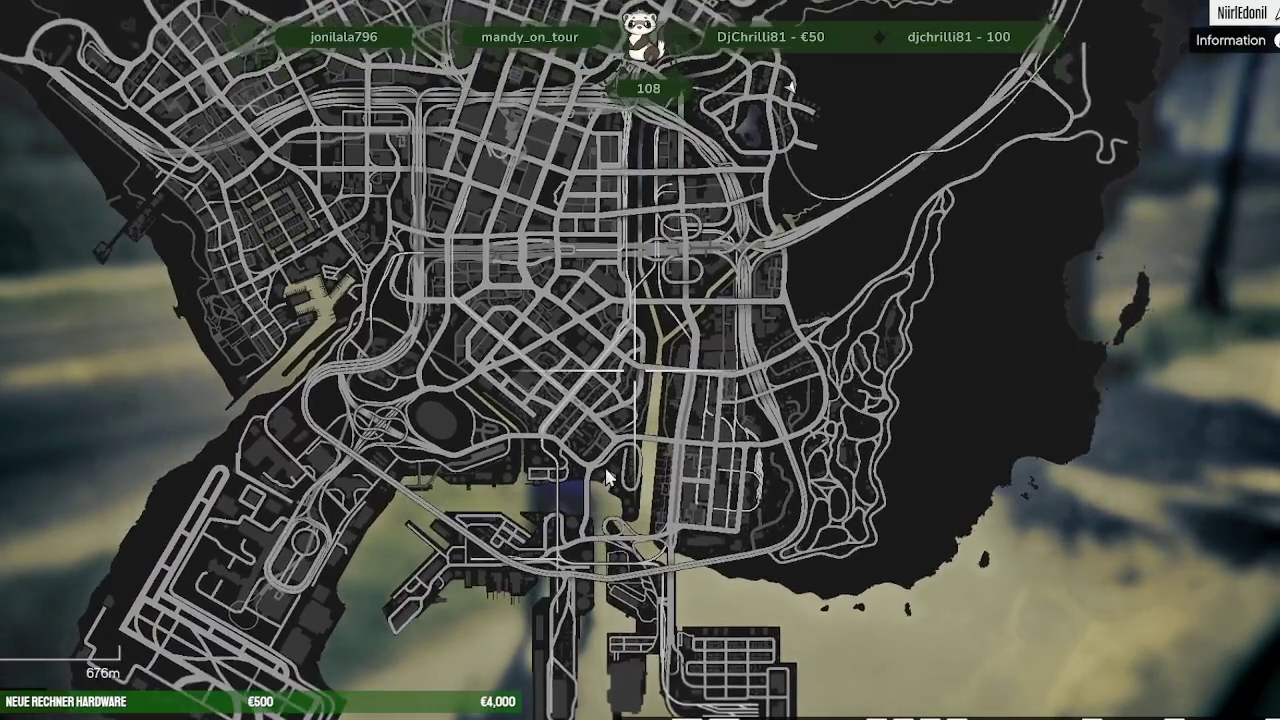
{"action": "scroll", "coordinate": [547, 387], "scroll_direction": "up", "scroll_amount": 3}
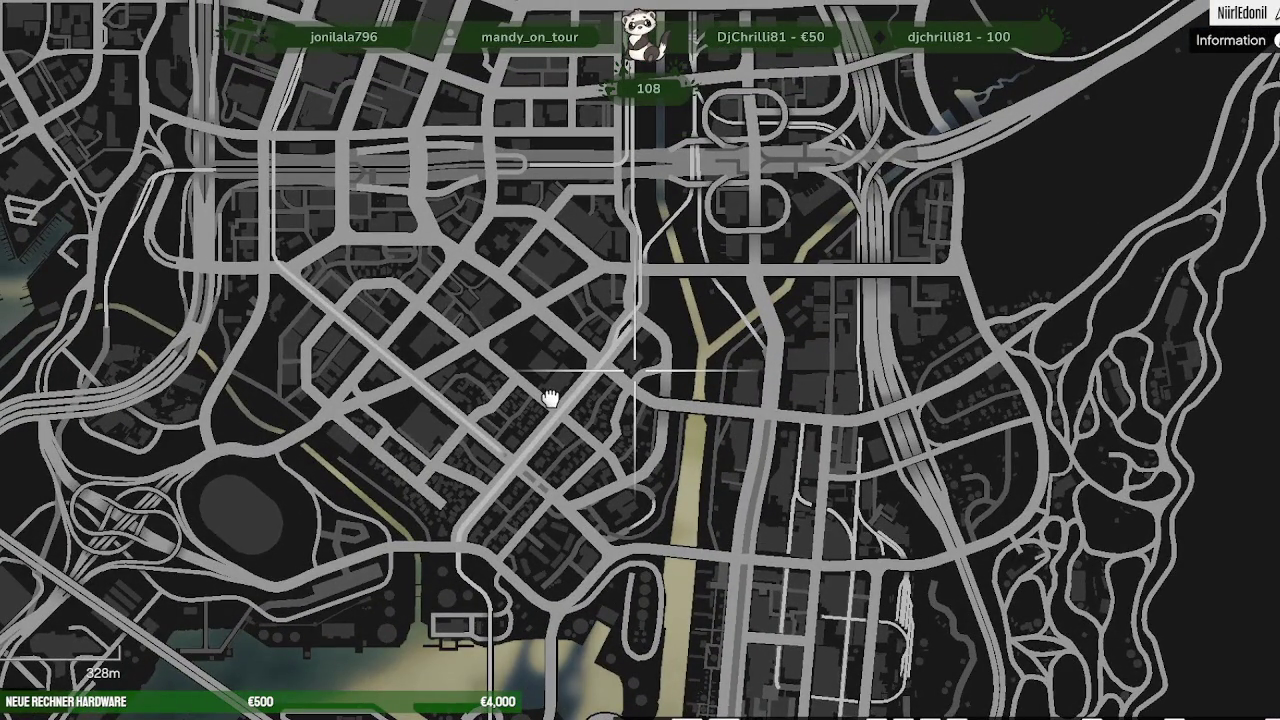
{"action": "mouse_move", "coordinate": [550, 398]}
{"action": "left_mouse_down"}
{"action": "mouse_move", "coordinate": [560, 451]}
{"action": "mouse_move", "coordinate": [580, 128]}
{"action": "left_mouse_up"}
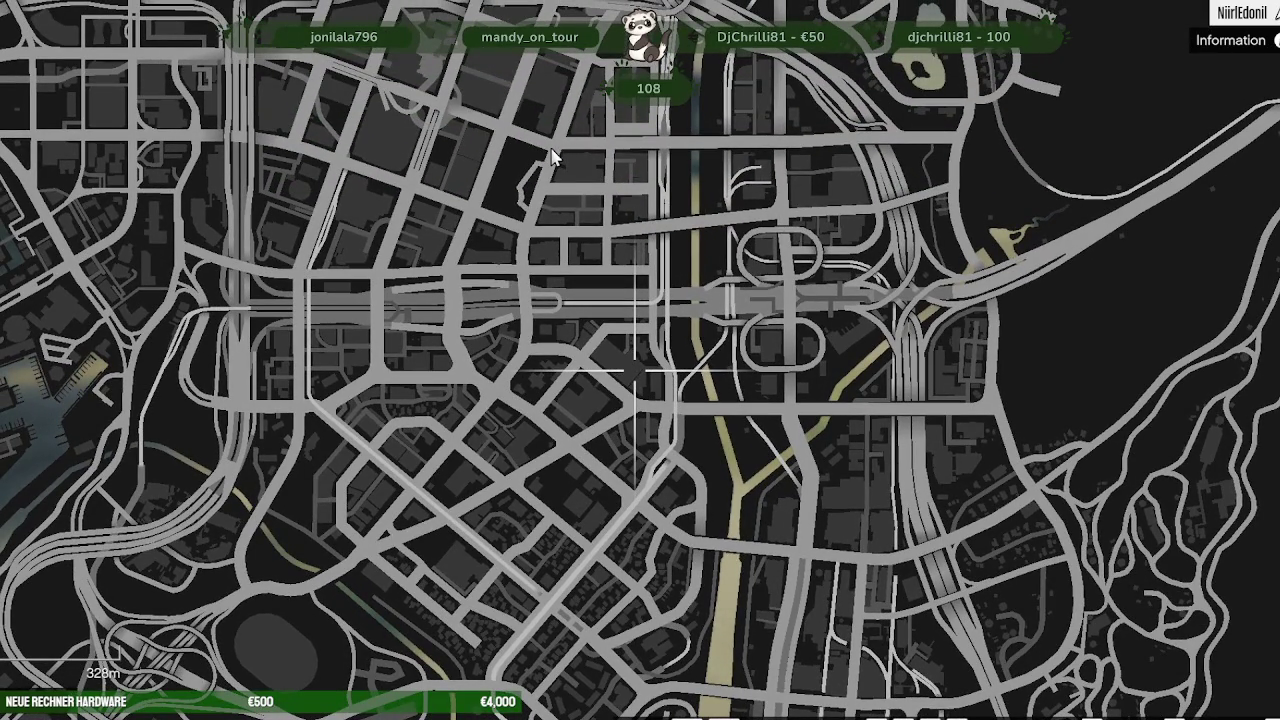
{"action": "left_click", "coordinate": [553, 157]}
- Teleport to the waypoint with Zu Wegpunkt and run into Legion Square
{"action": "key", "text": "Escape"}
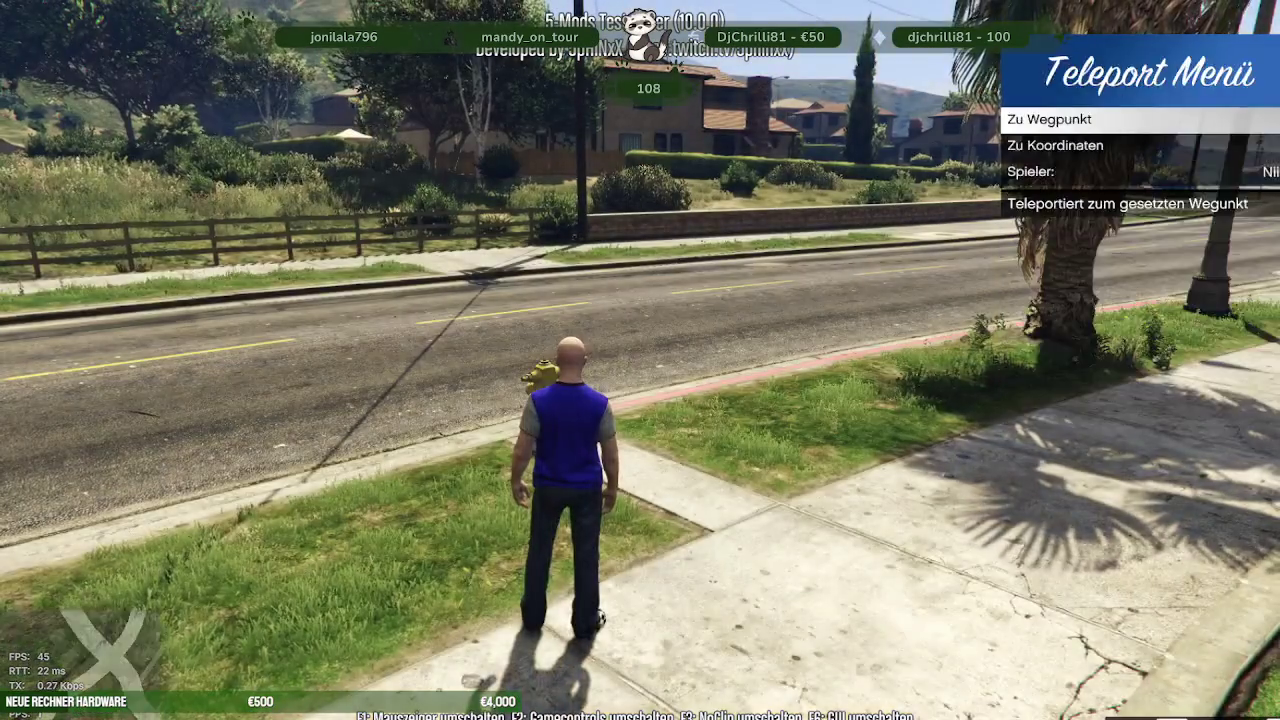
{"action": "key", "text": "Return"}
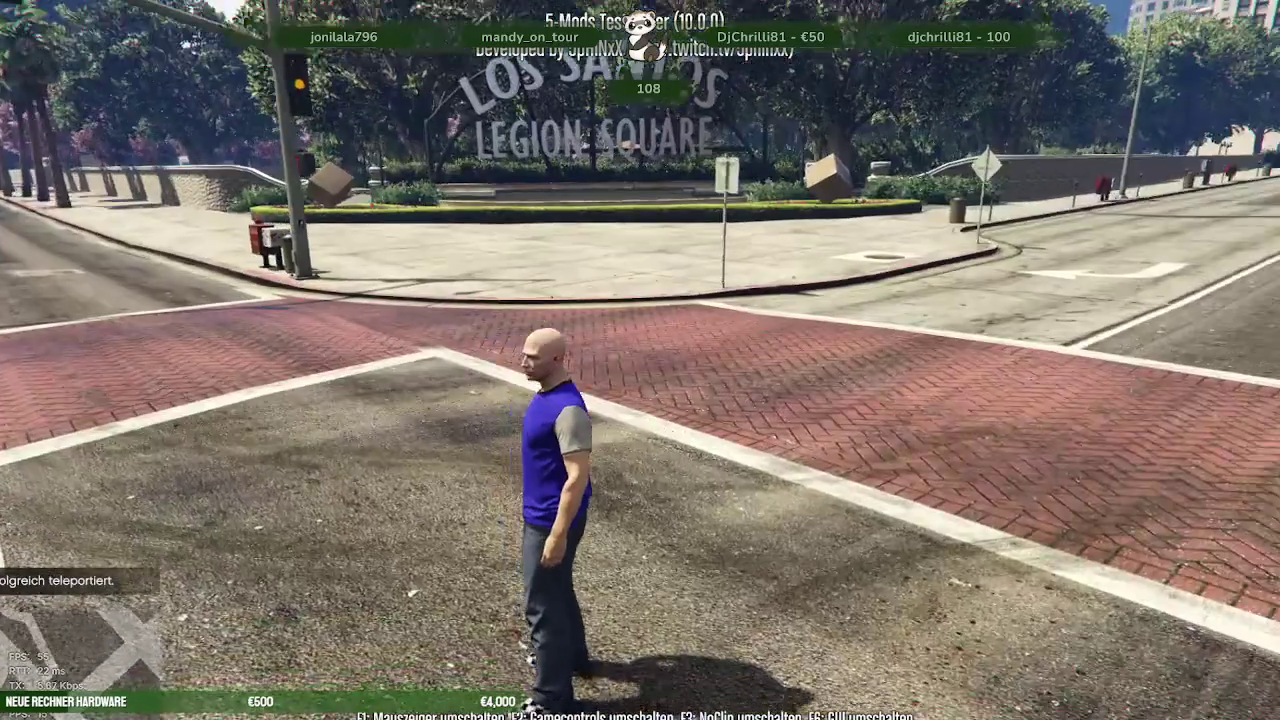
{"action": "key", "text": "w"}
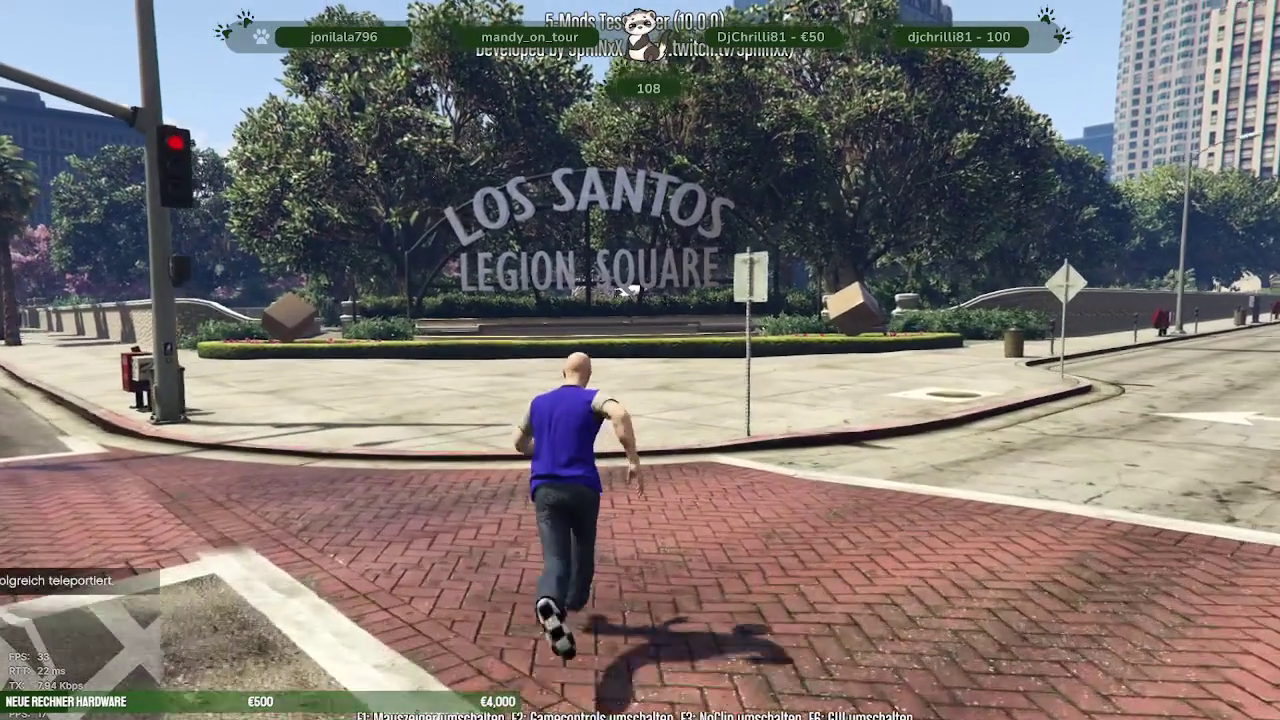
{"action": "key", "text": "w"}
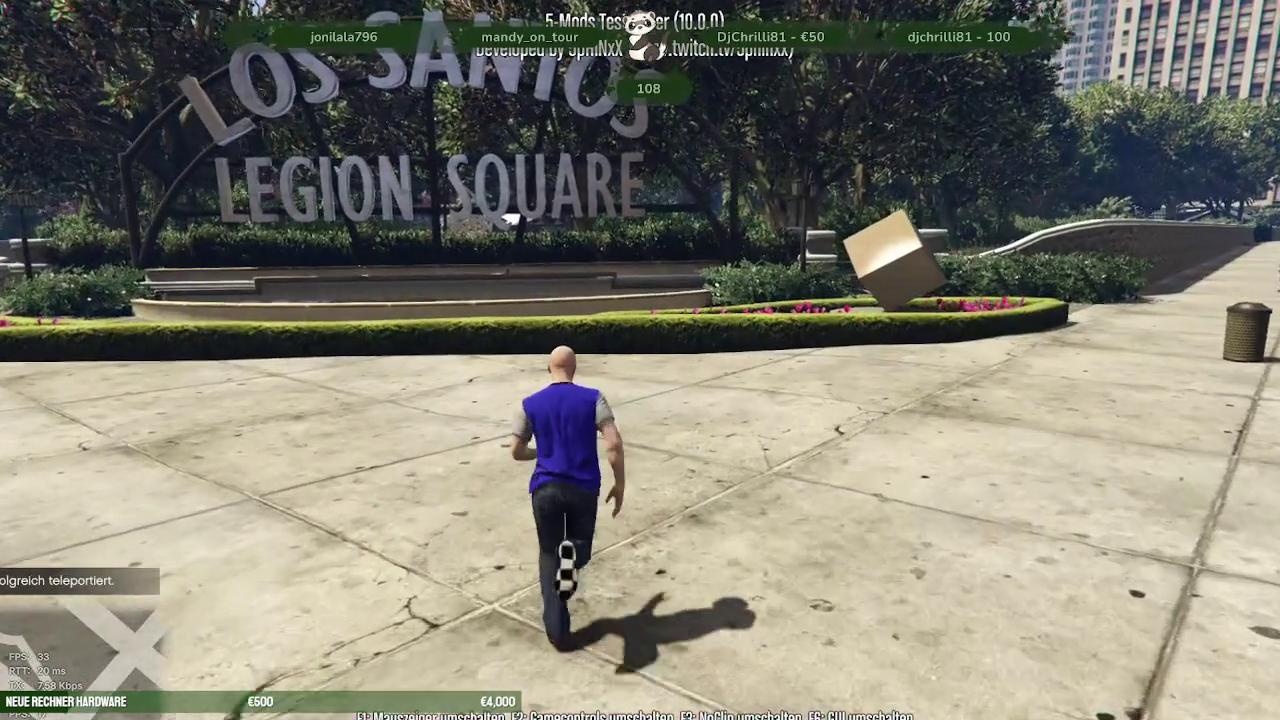
- Unload the nirl_park_summer IPL through IPL Menü > IPL entladen
{"action": "key", "text": "F5"}
{"action": "key", "text": "Down"}
{"action": "key", "text": "Down"}
{"action": "key", "text": "Down"}
{"action": "key", "text": "Down"}
{"action": "key", "text": "Down"}
{"action": "key", "text": "Down"}
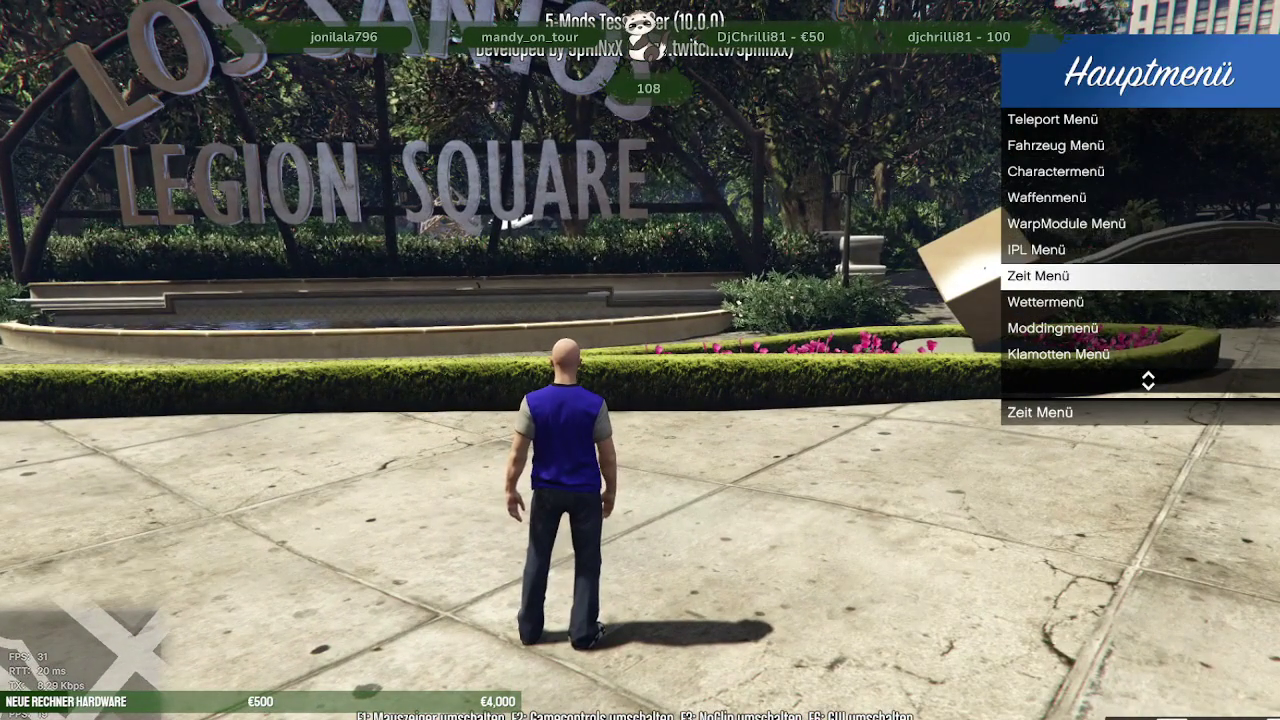
{"action": "key", "text": "Up"}
{"action": "key", "text": "Return"}
{"action": "key", "text": "Down"}
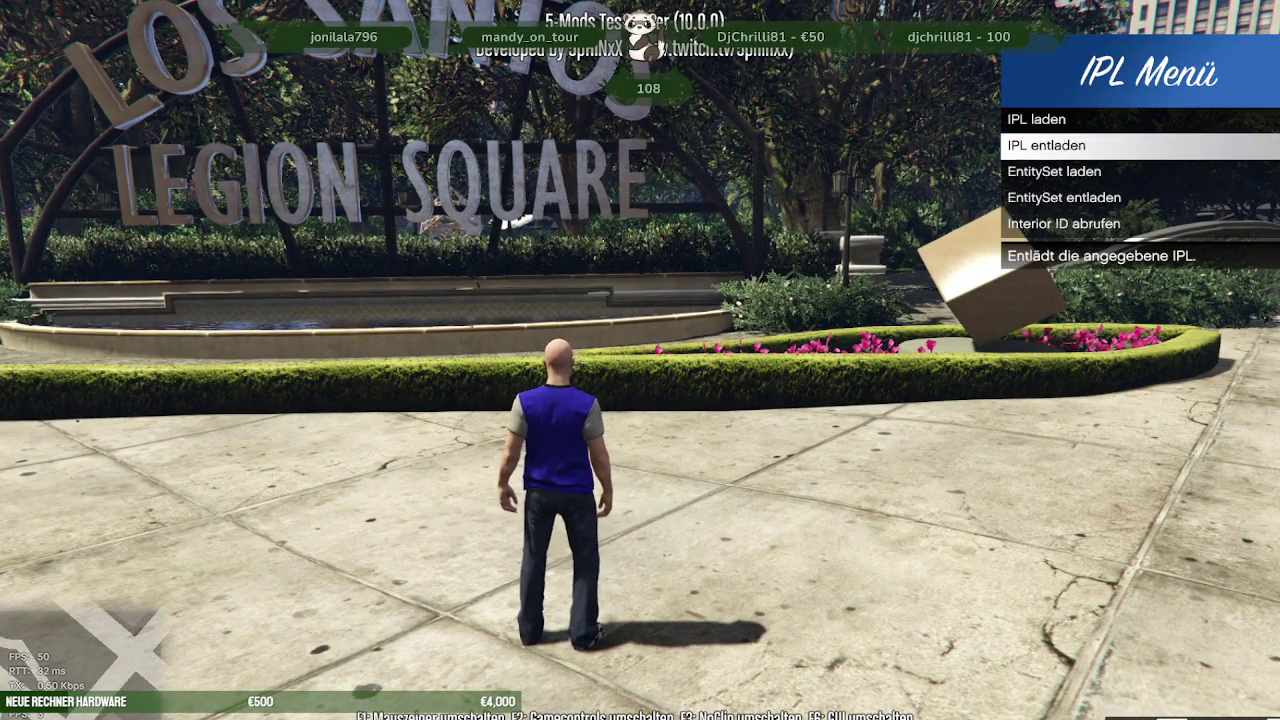
{"action": "key", "text": "Return"}
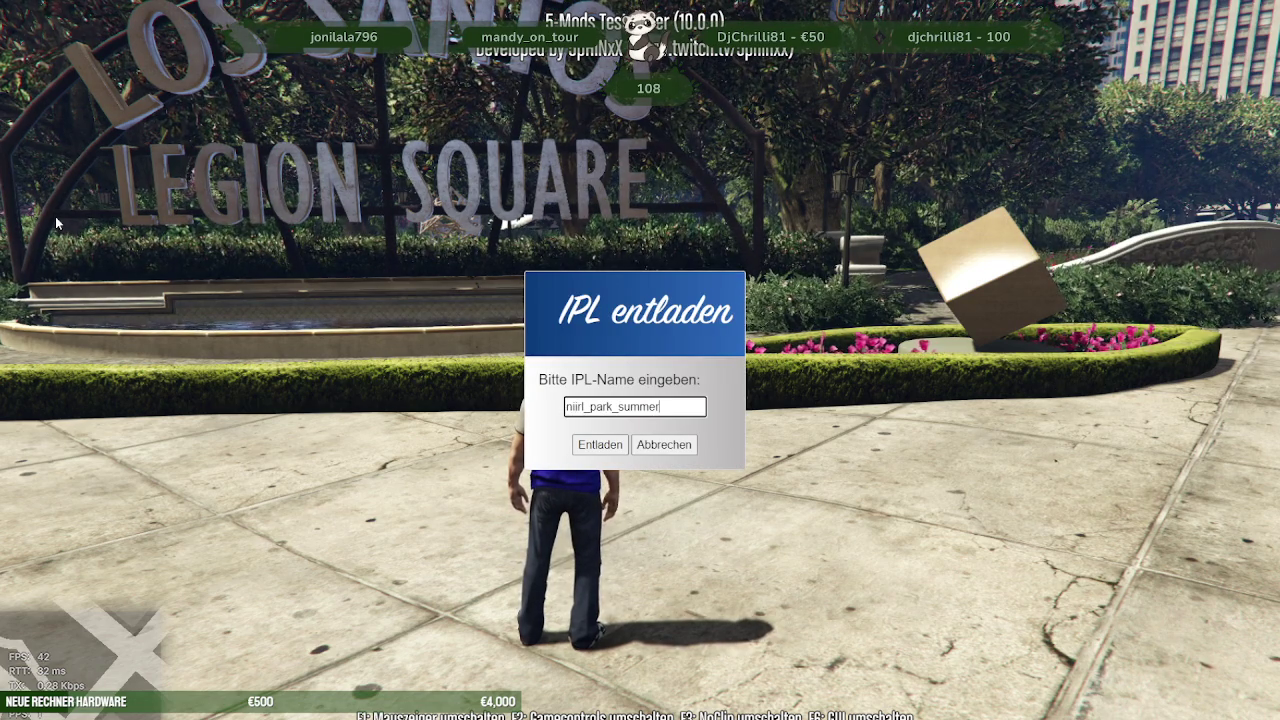
{"action": "key", "text": "Return"}
- Open the Wettermenü from the mod's main menu
{"action": "key", "text": "F4"}
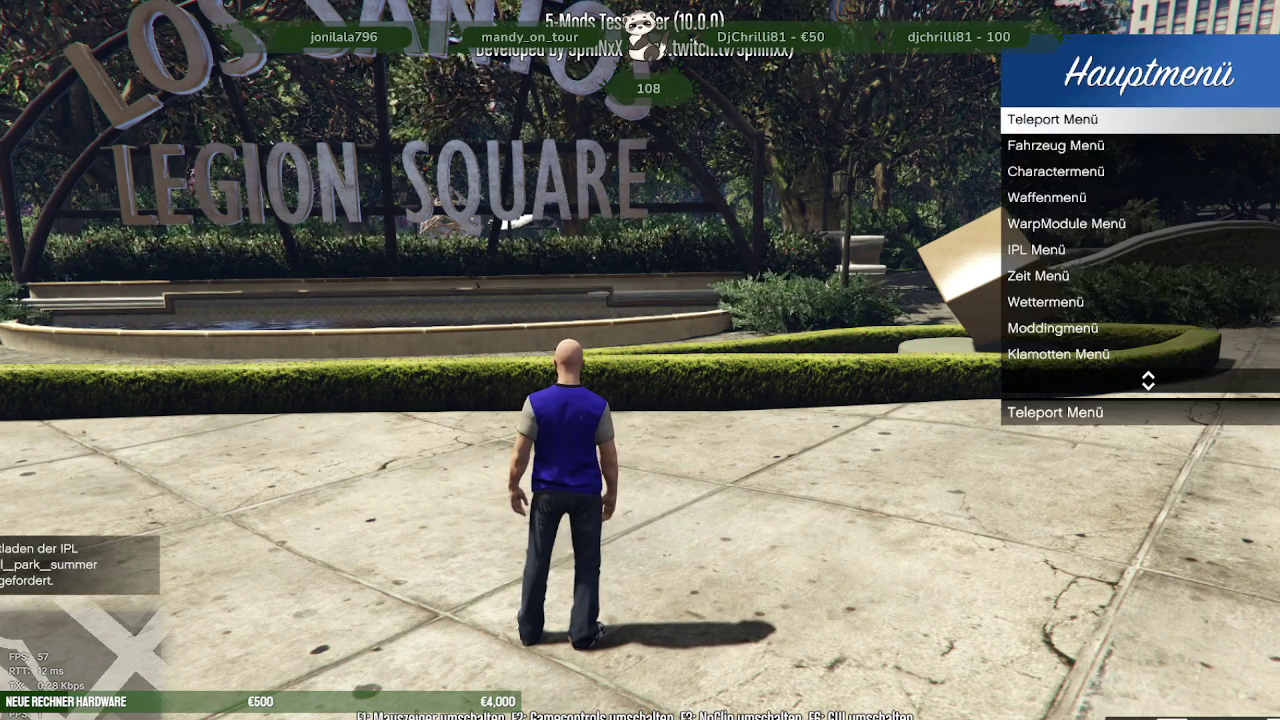
{"action": "key", "text": "Down"}
{"action": "key", "text": "Down"}
{"action": "key", "text": "Down"}
{"action": "key", "text": "Down"}
{"action": "key", "text": "Down"}
{"action": "key", "text": "Down"}
{"action": "key", "text": "Down"}
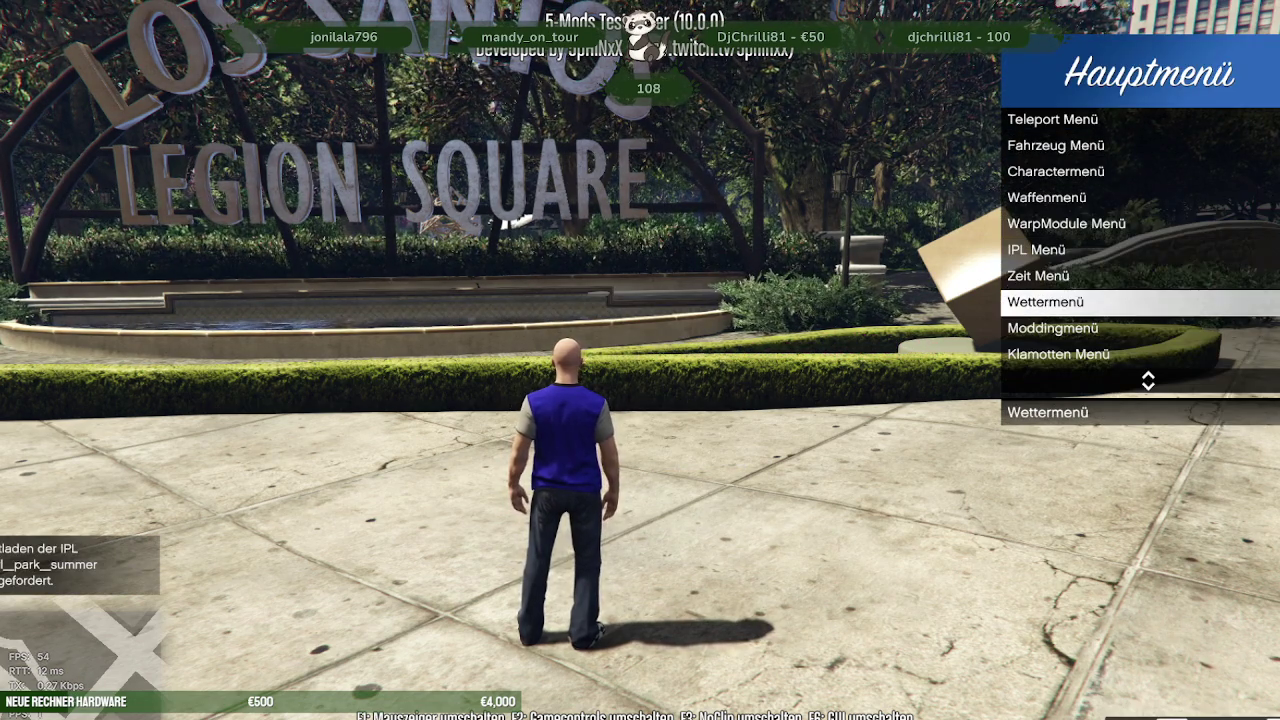
{"action": "key", "text": "Return"}
{"action": "key", "text": "Return"}
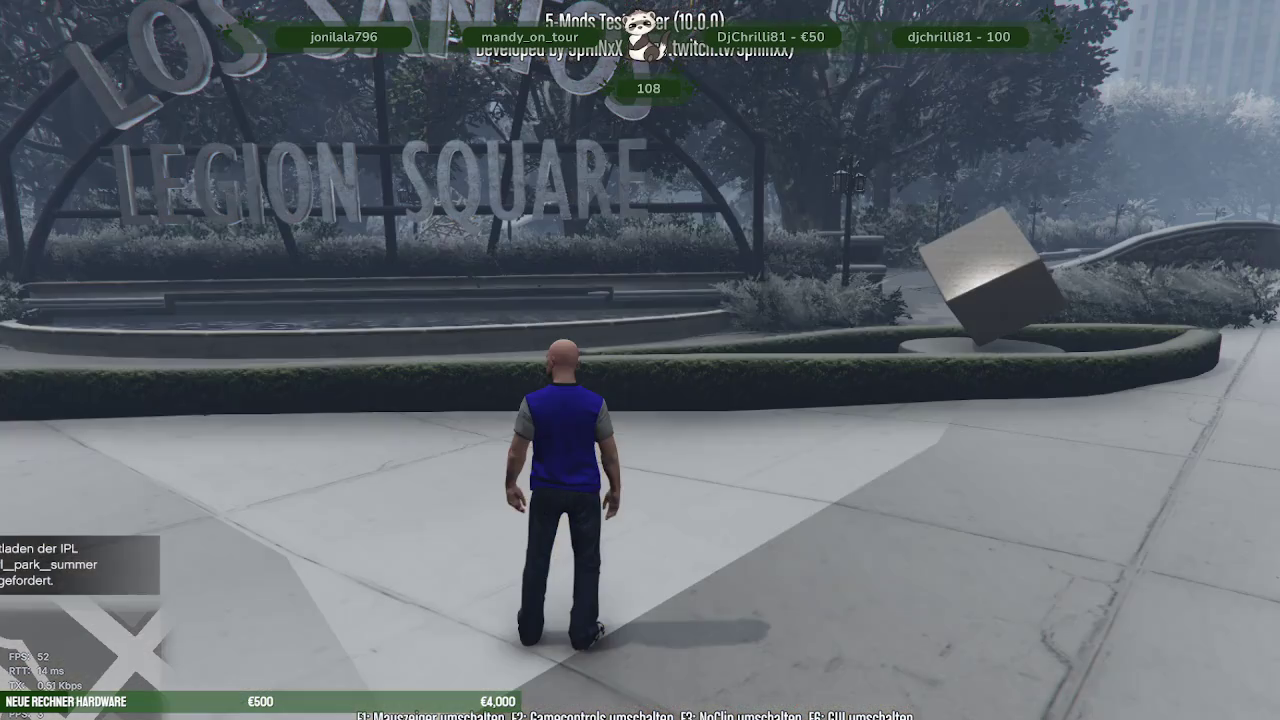
- Set snowy Xmas weather, then fly in noclip and land on the plaza
{"action": "key", "text": "w"}
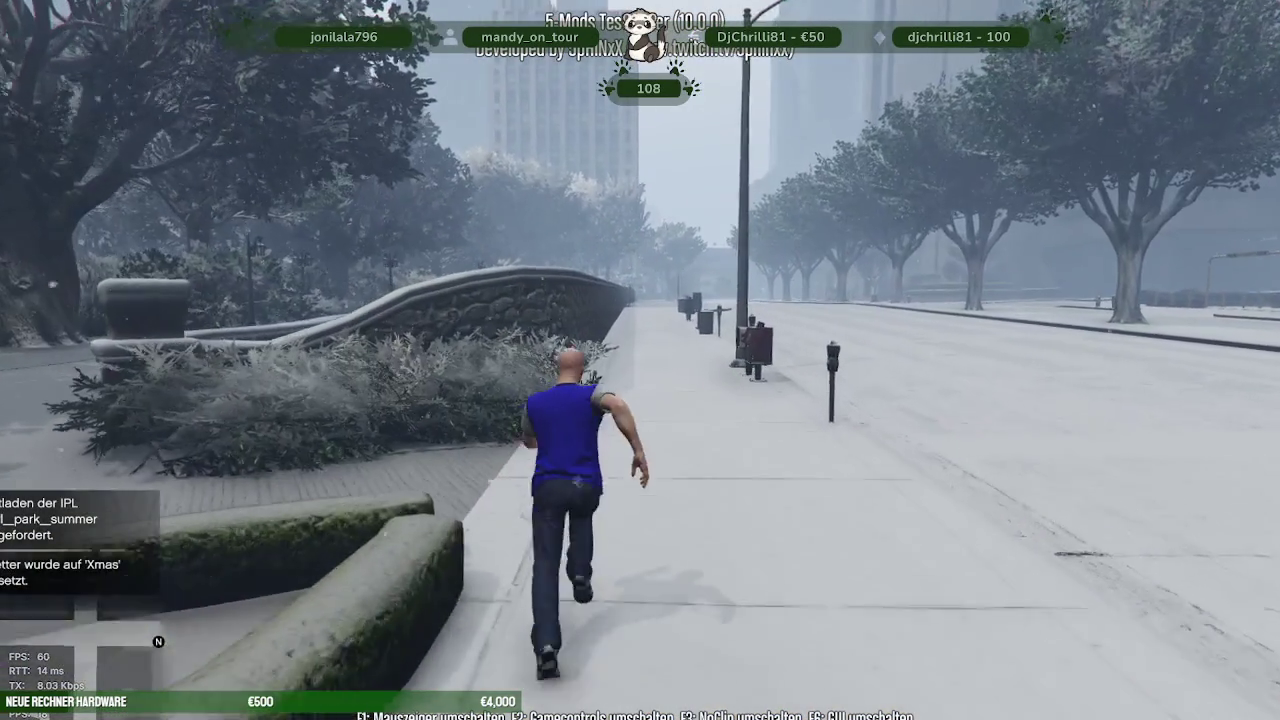
{"action": "key", "text": "F3"}
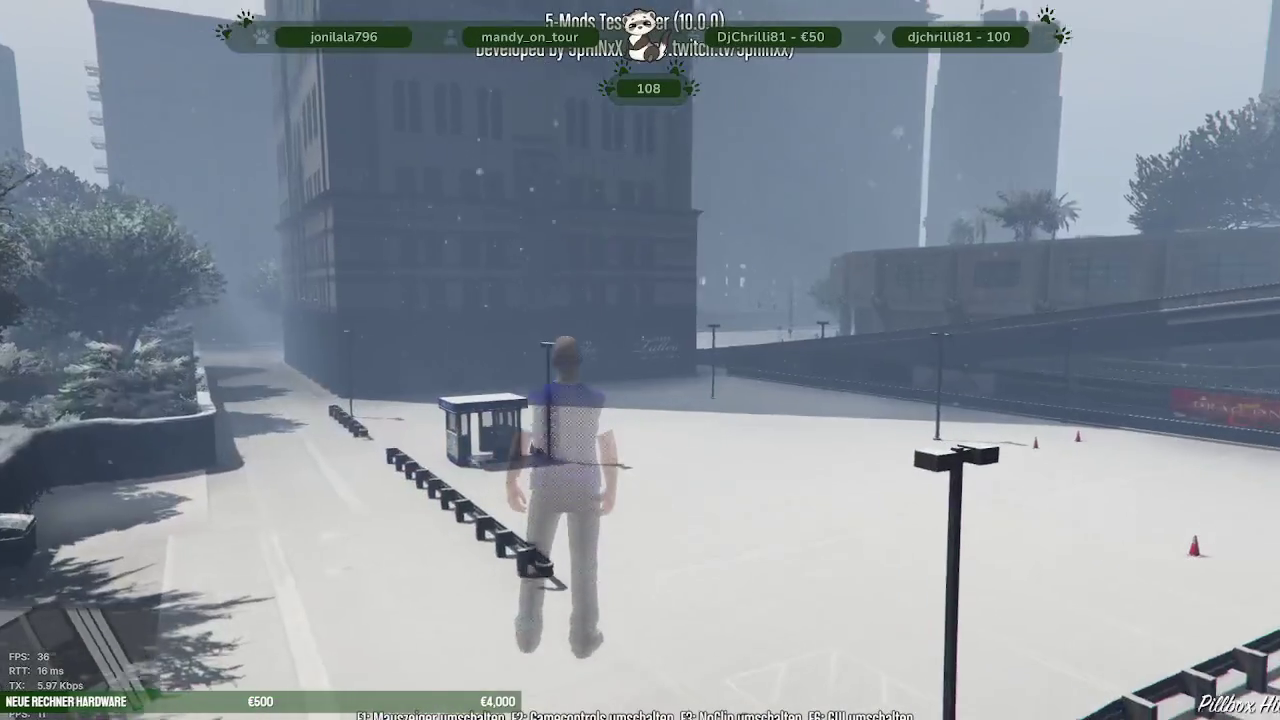
{"action": "key", "text": "F3"}
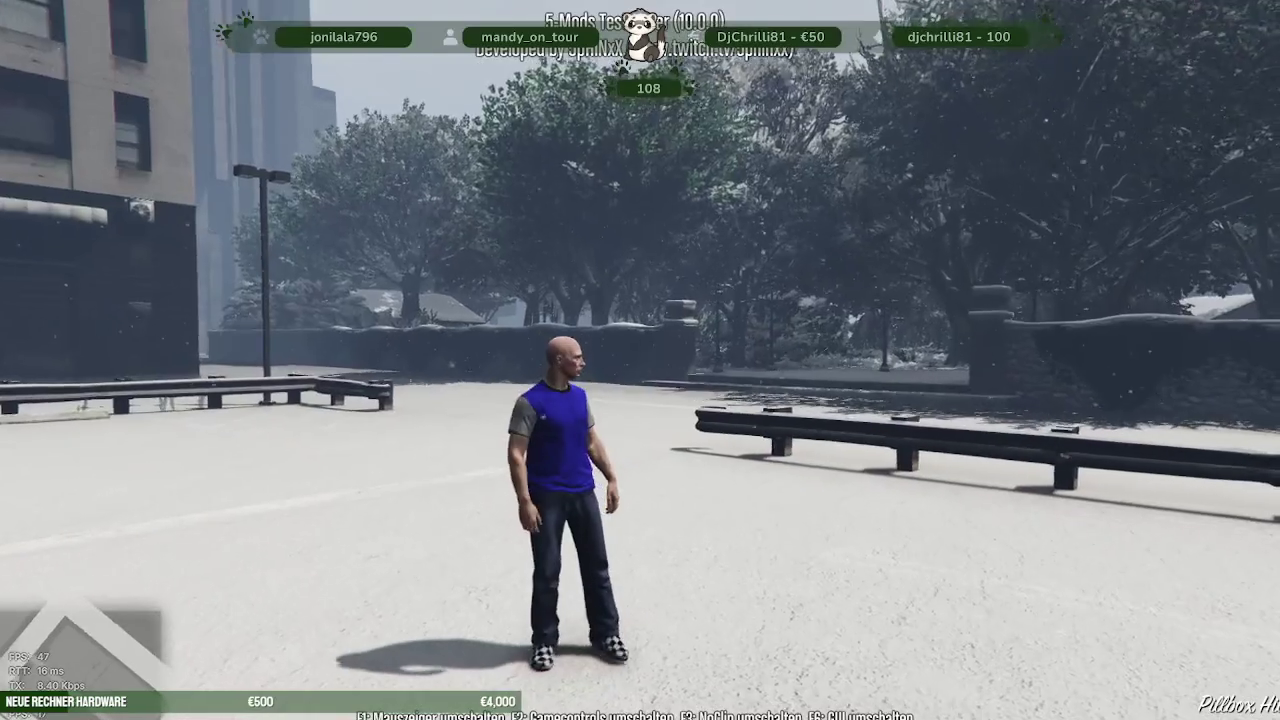
- Set the weather to EXTRASUNNY via Hauptmenü > Wettermenü
{"action": "key", "text": "F4"}
{"action": "key", "text": "Down"}
{"action": "key", "text": "Down"}
{"action": "key", "text": "Down"}
{"action": "key", "text": "Down"}
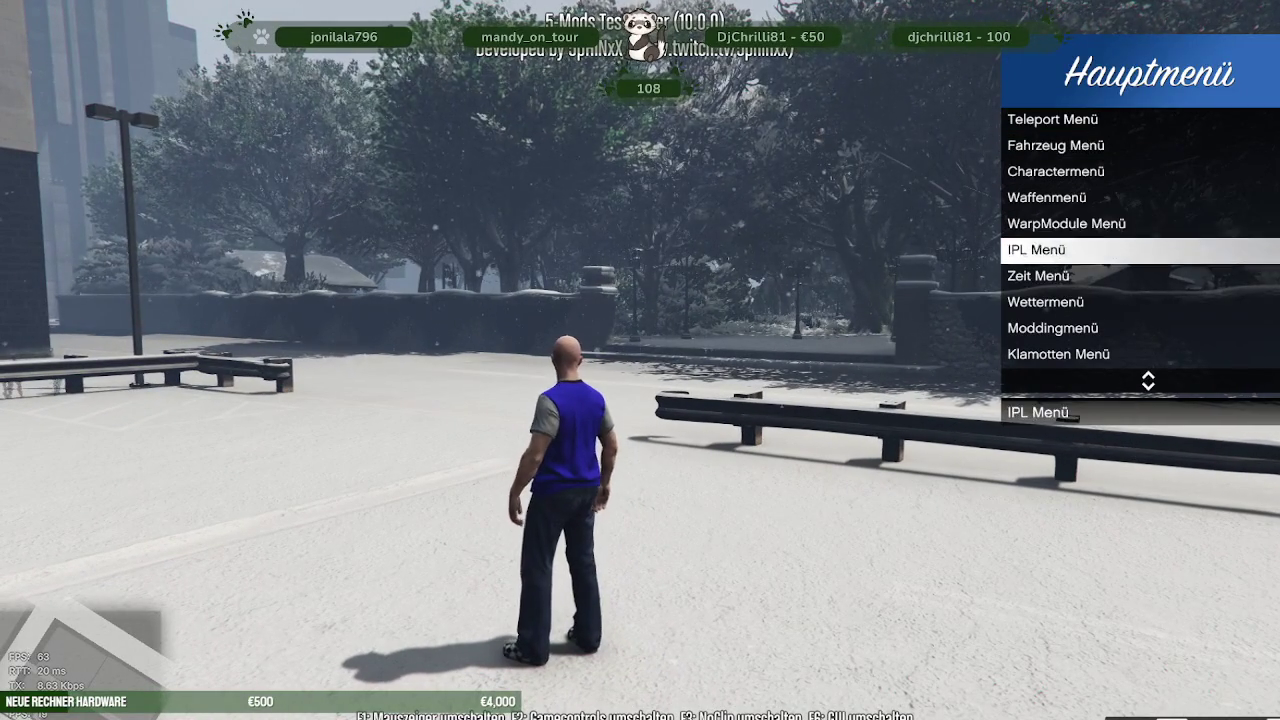
{"action": "key", "text": "Down"}
{"action": "key", "text": "Down"}
{"action": "key", "text": "Up"}
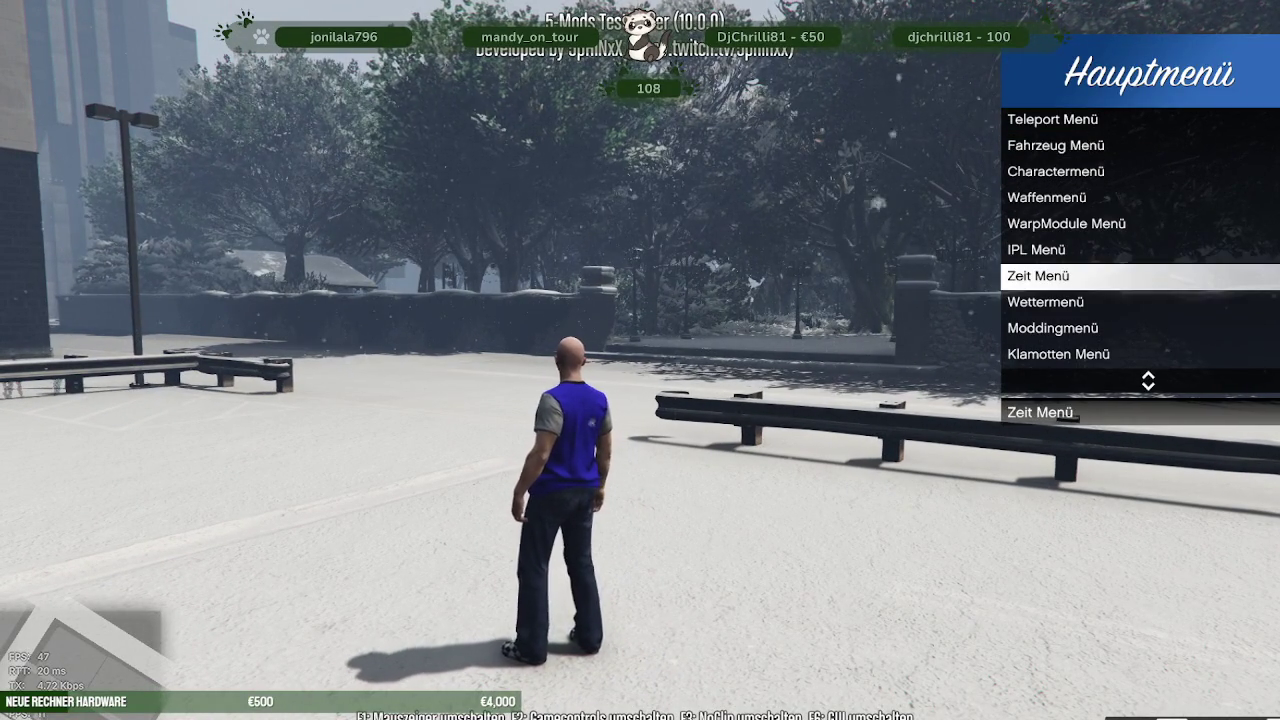
{"action": "key", "text": "Down"}
{"action": "key", "text": "Return"}
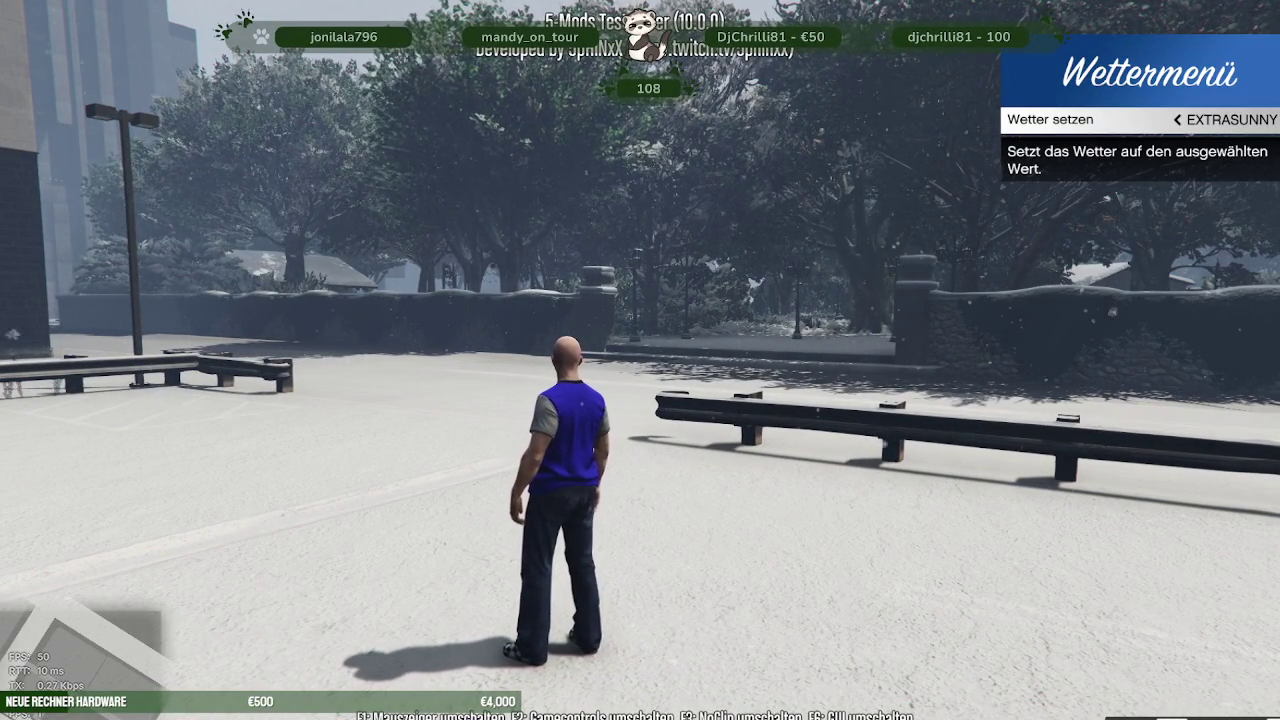
{"action": "key", "text": "Return"}
- Run across the plaza, then noclip over the trees and back to the white-roofed pavilion
{"action": "key", "text": "w"}
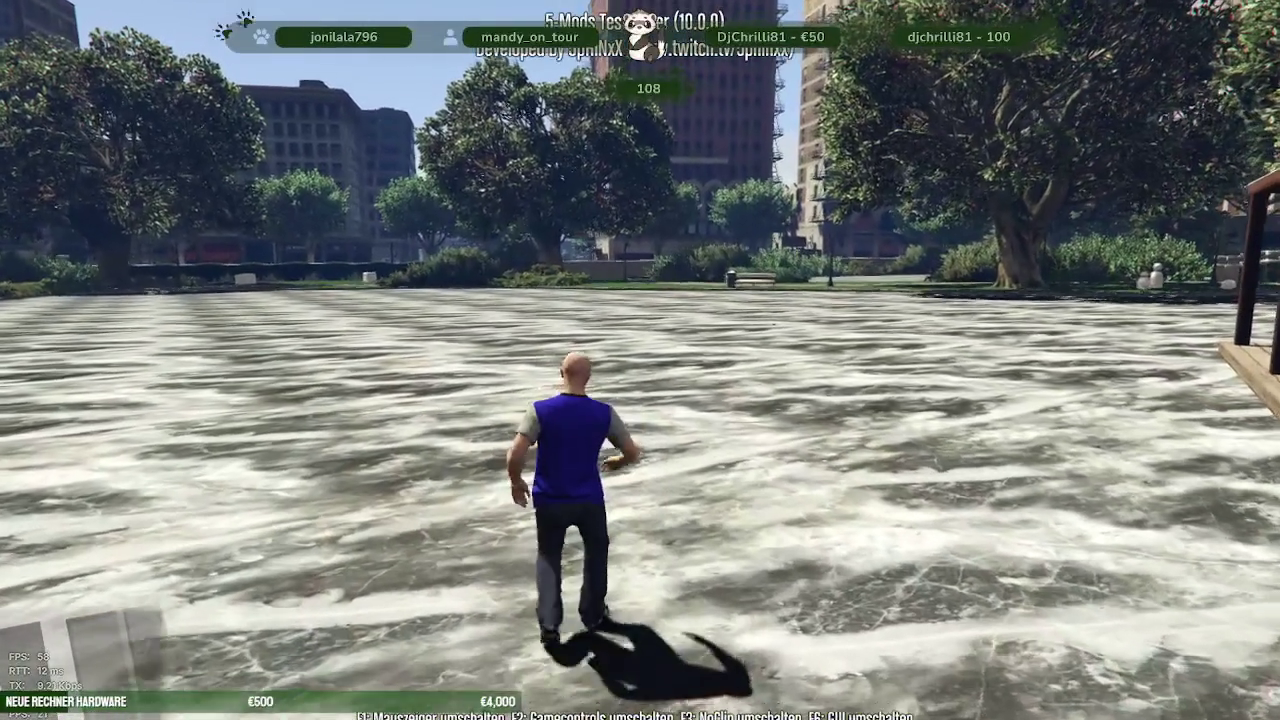
{"action": "key", "text": "F3"}
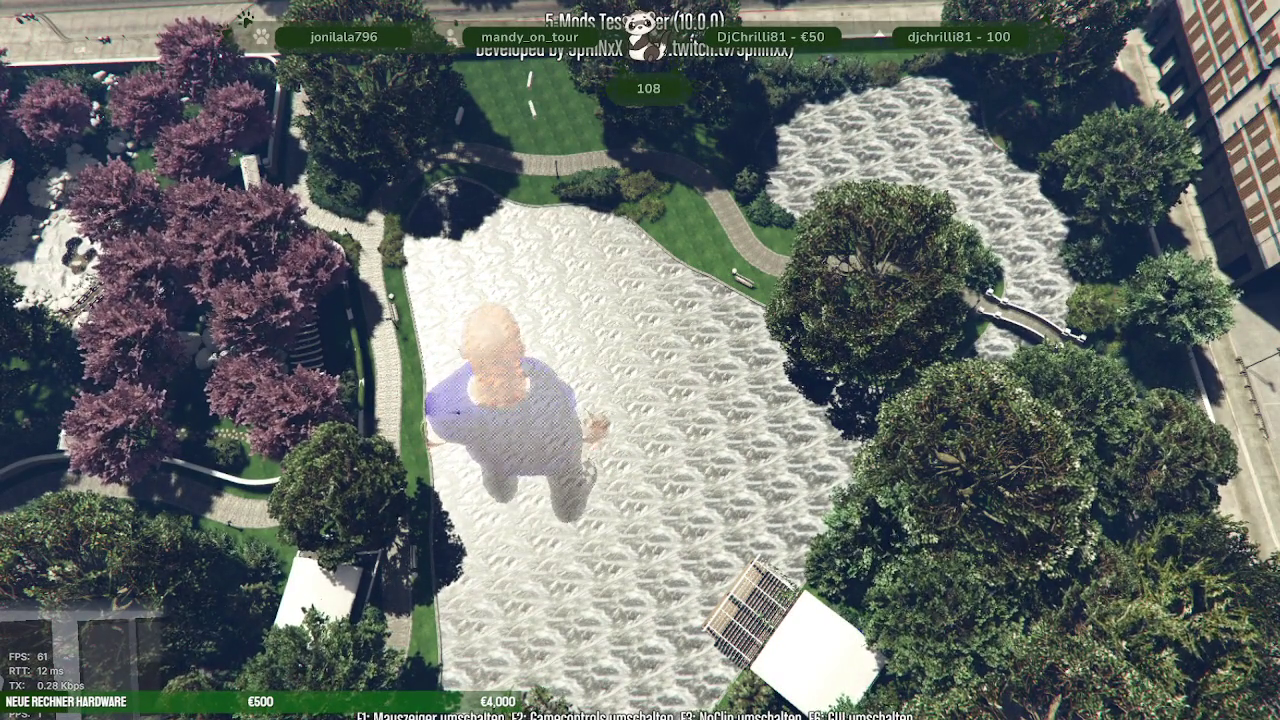
{"action": "key", "text": "w"}
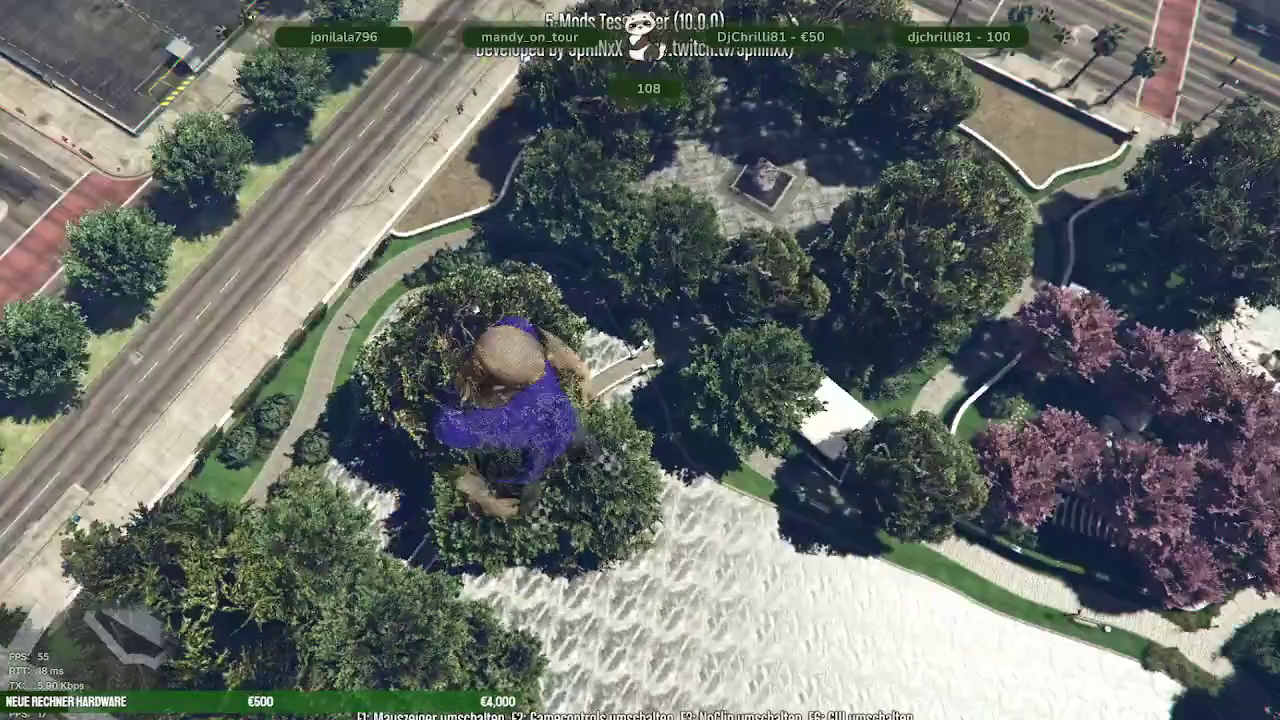
{"action": "key", "text": "w"}
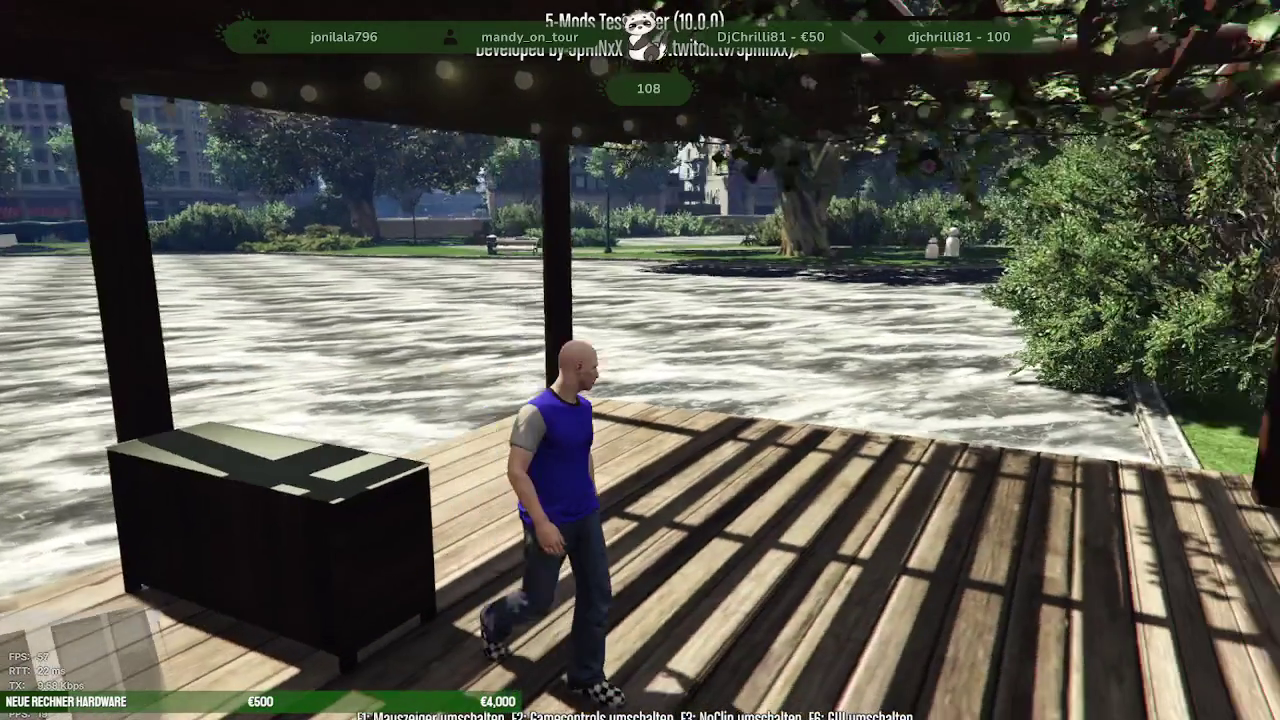
- Load the nirl_park_summer IPL via IPL Menü > IPL laden to furnish the deck
{"action": "key", "text": "F5"}
{"action": "key", "text": "Down"}
{"action": "key", "text": "Down"}
{"action": "key", "text": "Down"}
{"action": "key", "text": "Down"}
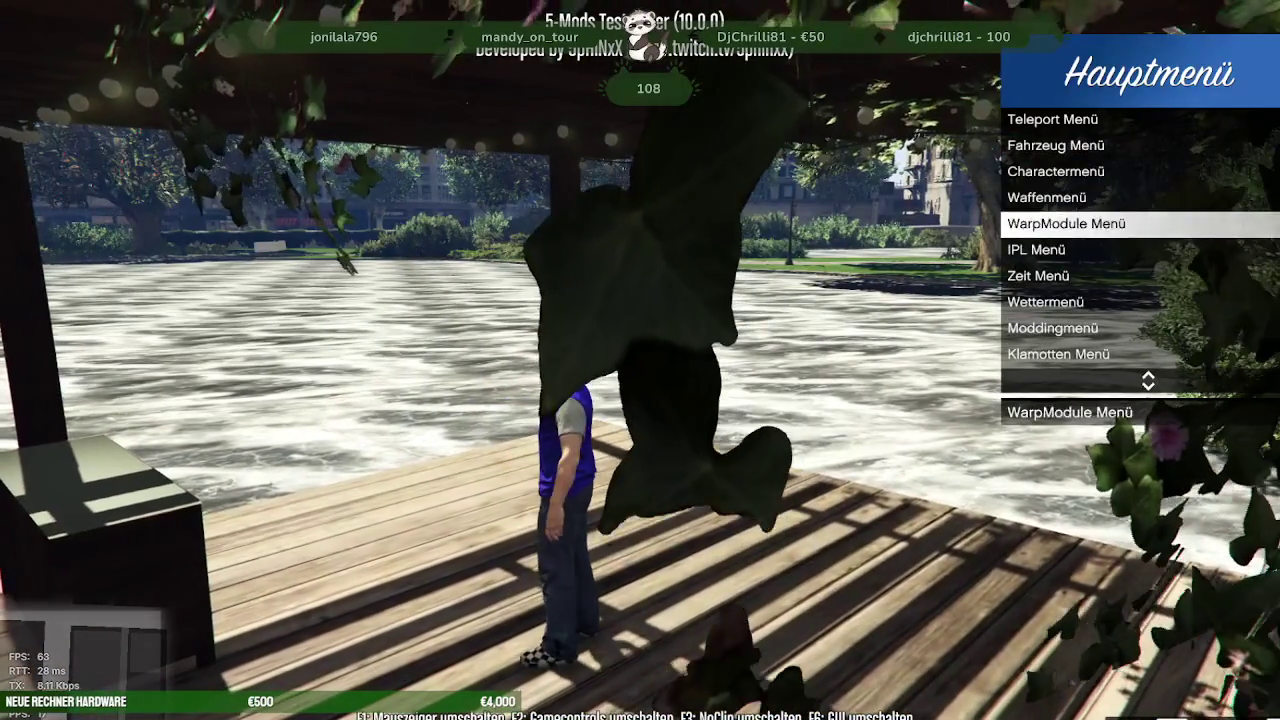
{"action": "key", "text": "Down"}
{"action": "key", "text": "Return"}
{"action": "key", "text": "Down"}
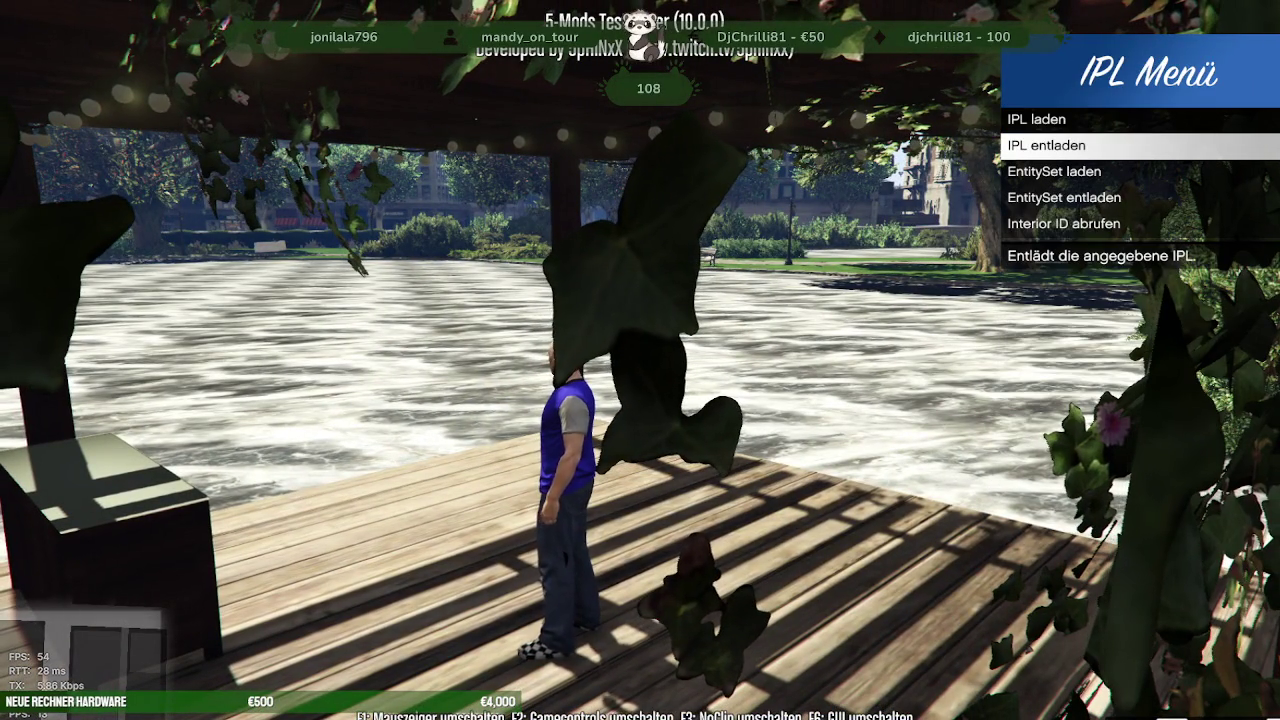
{"action": "key", "text": "Up"}
{"action": "key", "text": "Return"}
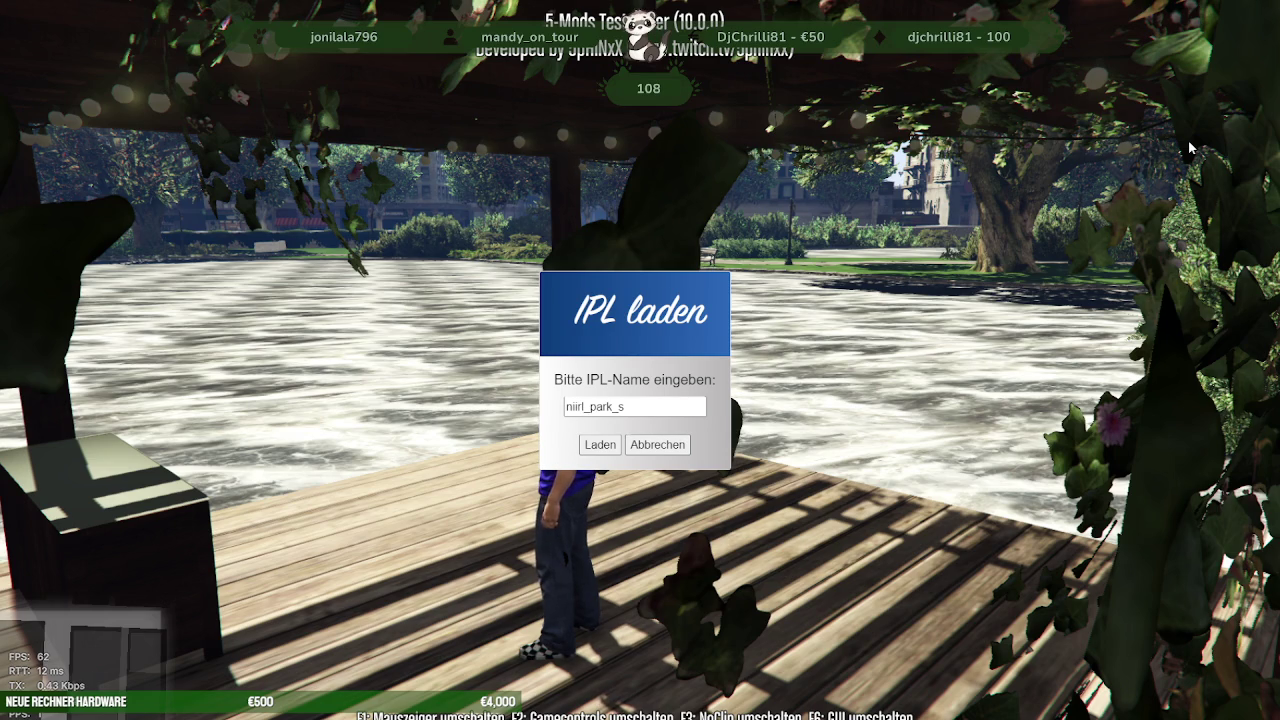
{"action": "type", "text": "r"}
{"action": "key", "text": "Return"}
- Bring up the IPL entladen prompt from the IPL Menü
{"action": "key", "text": "m"}
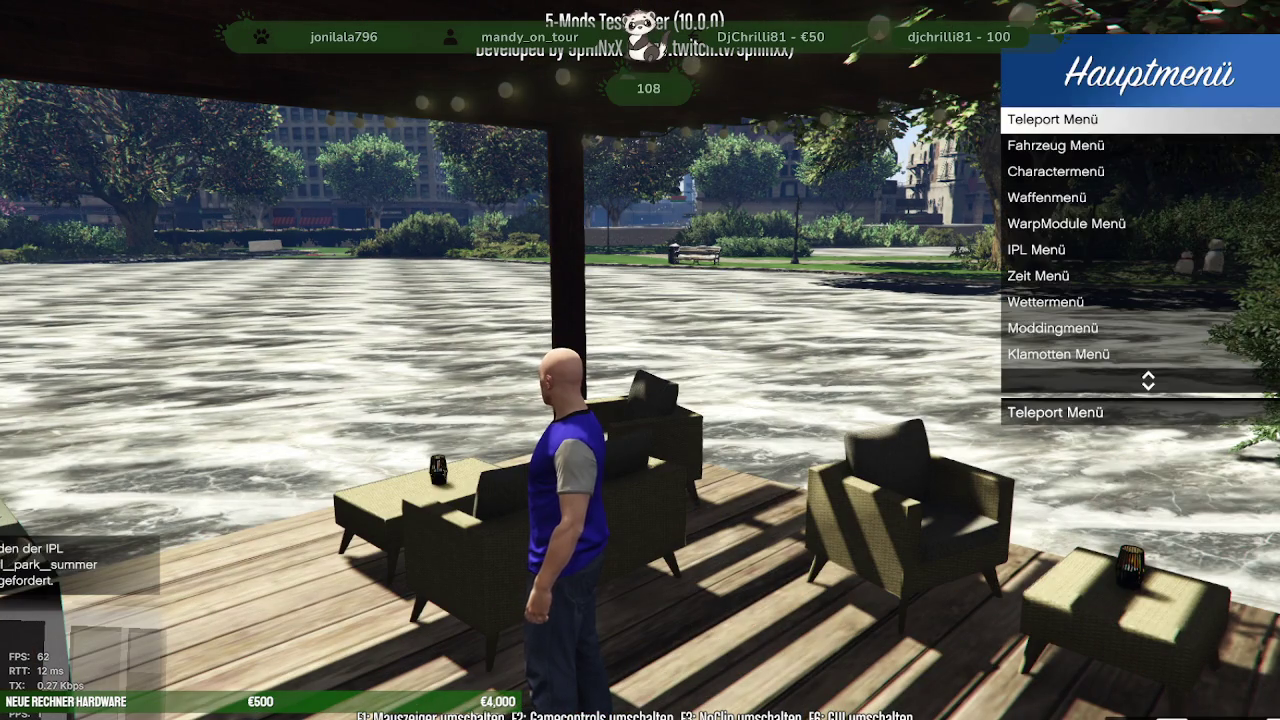
{"action": "key", "text": "Down"}
{"action": "key", "text": "Down"}
{"action": "key", "text": "Down"}
{"action": "key", "text": "Down"}
{"action": "key", "text": "Down"}
{"action": "key", "text": "Return"}
{"action": "key", "text": "Down"}
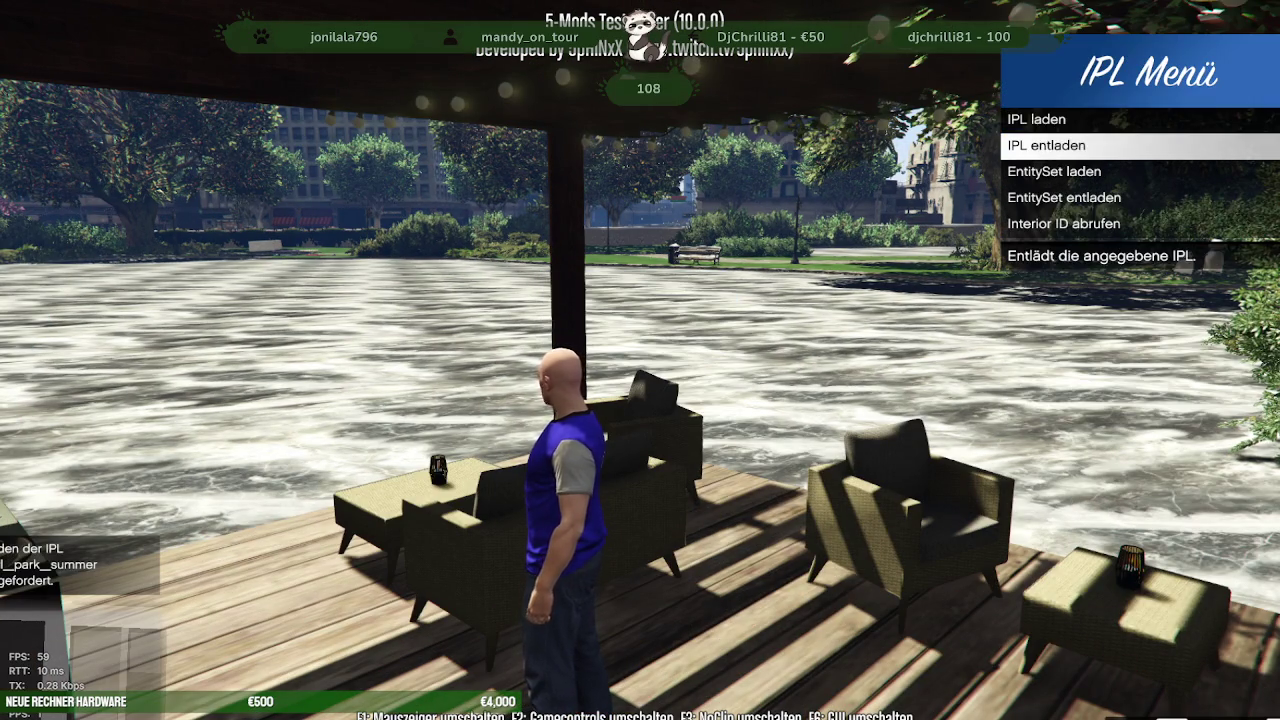
{"action": "key", "text": "Return"}
{"action": "type", "text": "niirl_park_winter"}
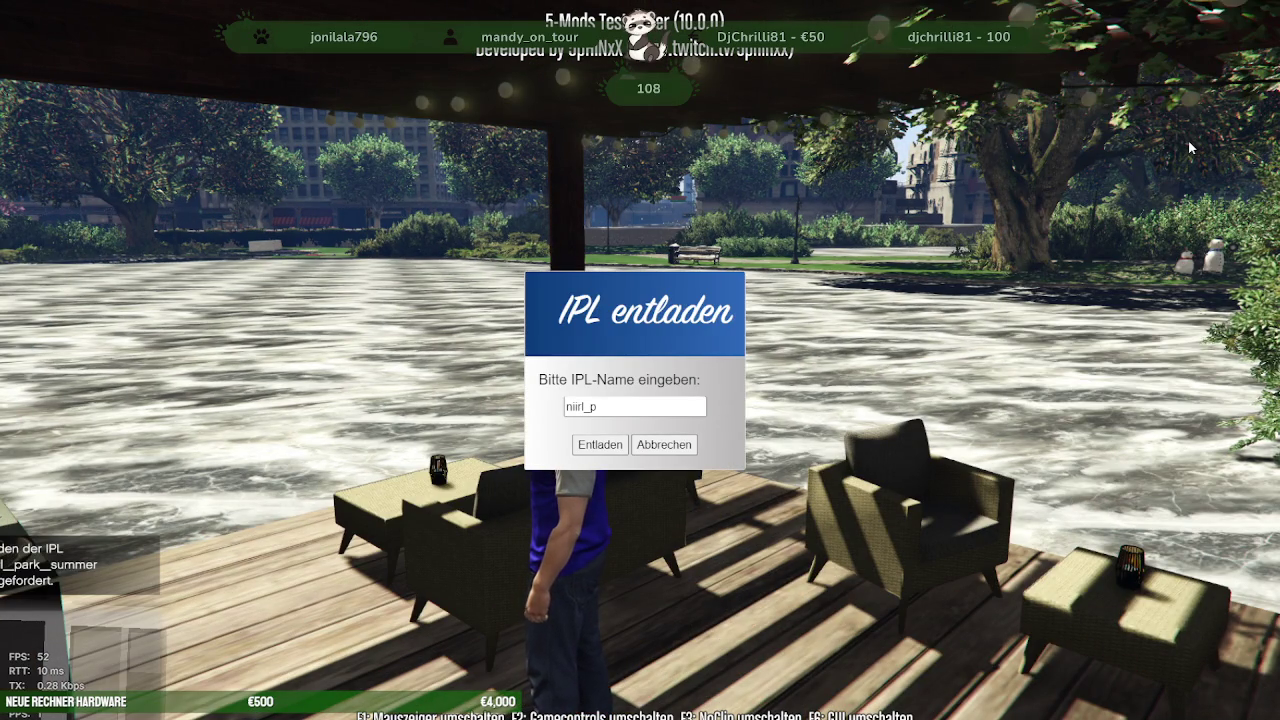
- Unload the park_winter IPL, then walk through the glass doors and café toward the garden door
{"action": "key", "text": "Return"}
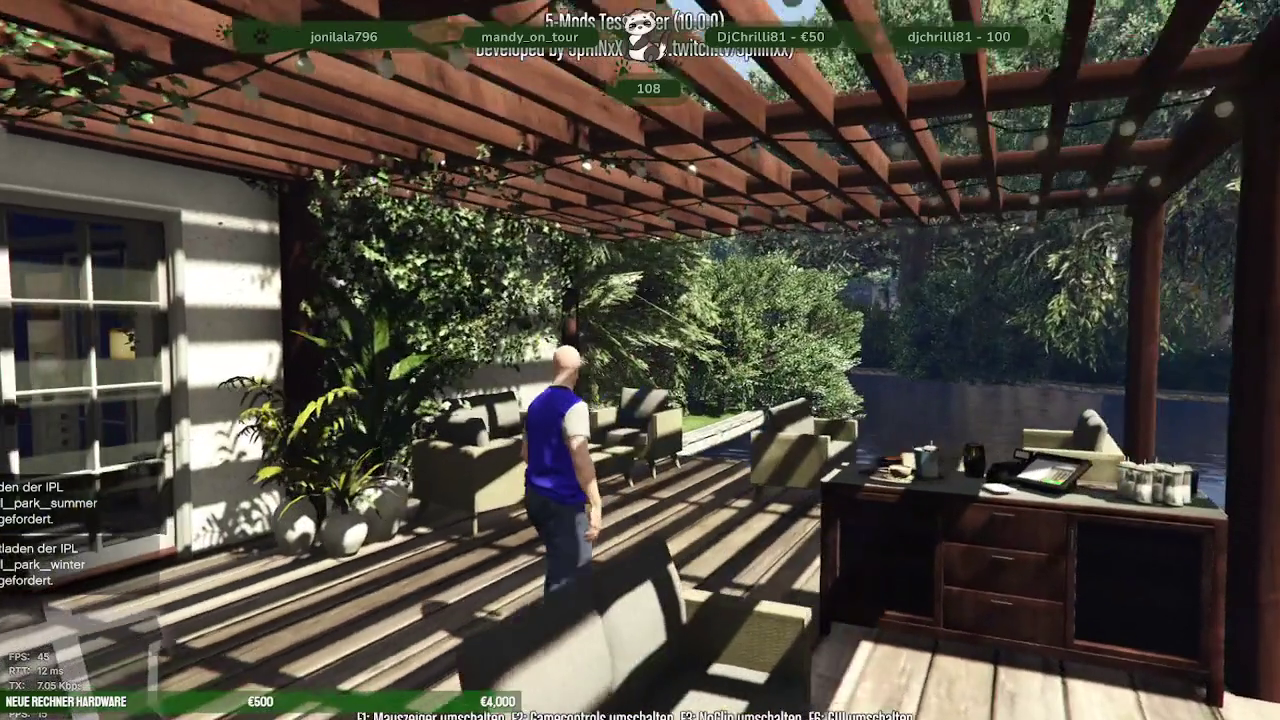
{"action": "key", "text": "w"}
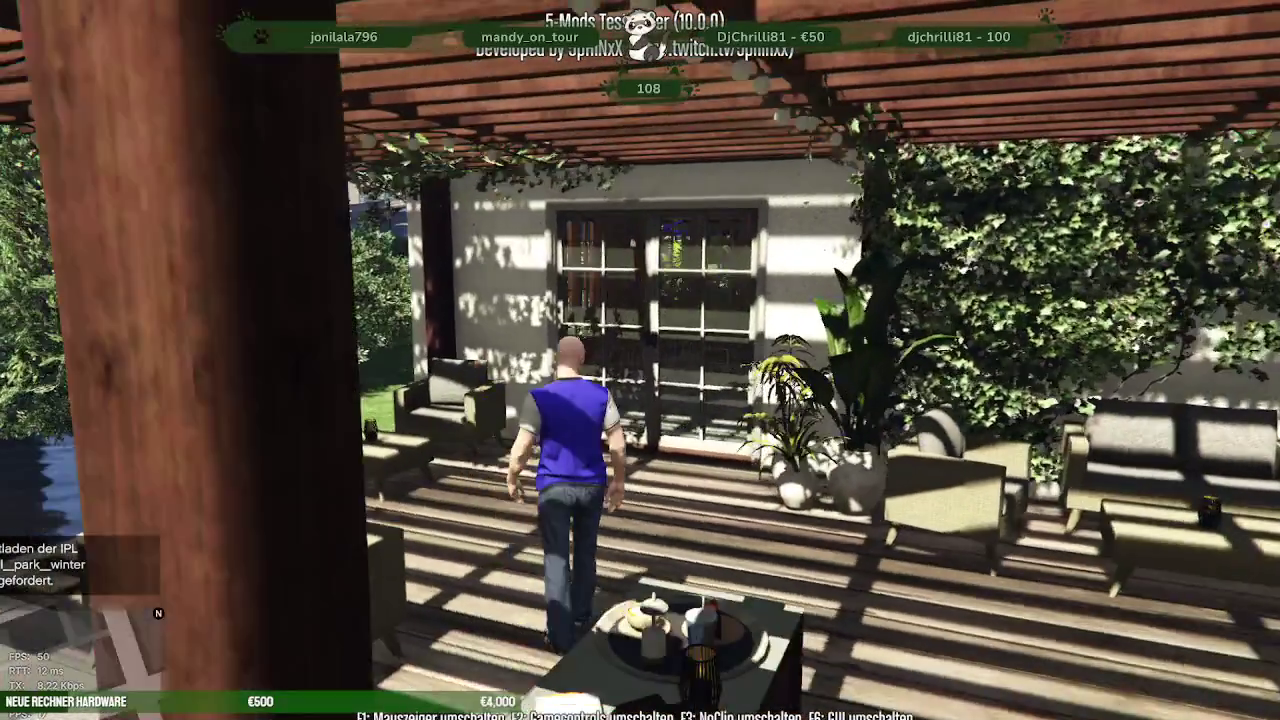
{"action": "key", "text": "w"}
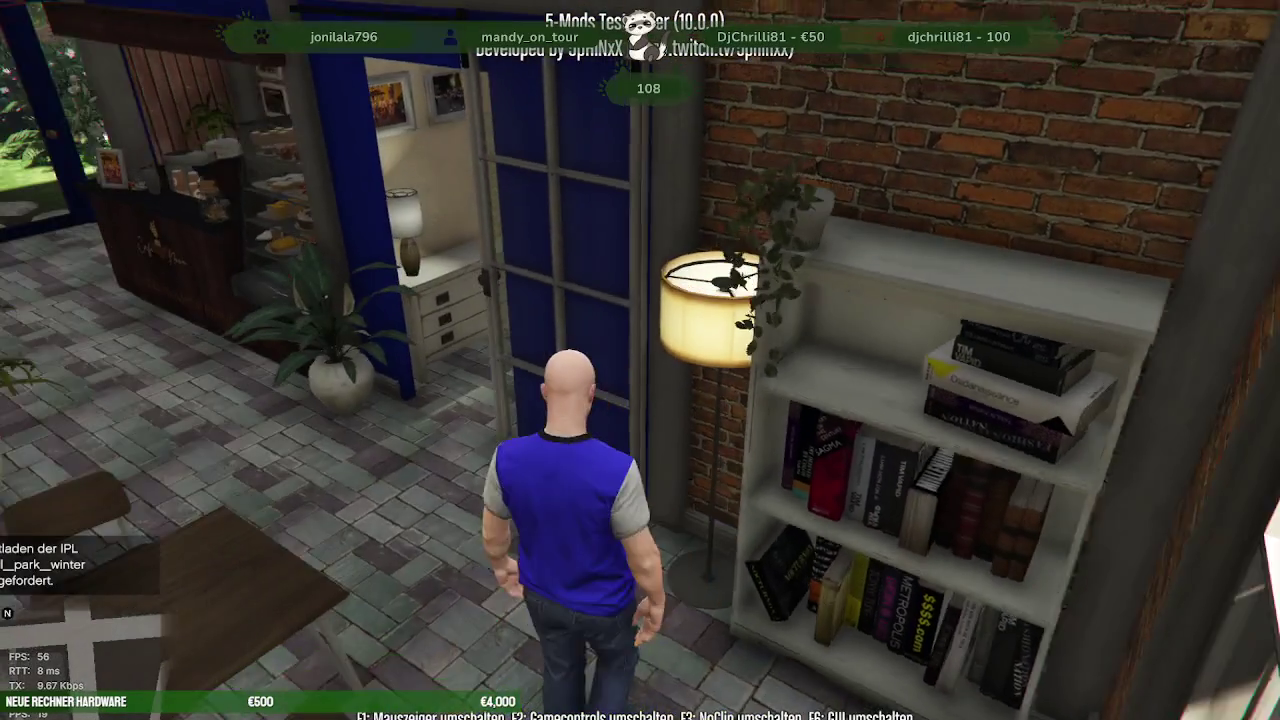
{"action": "key", "text": "w"}
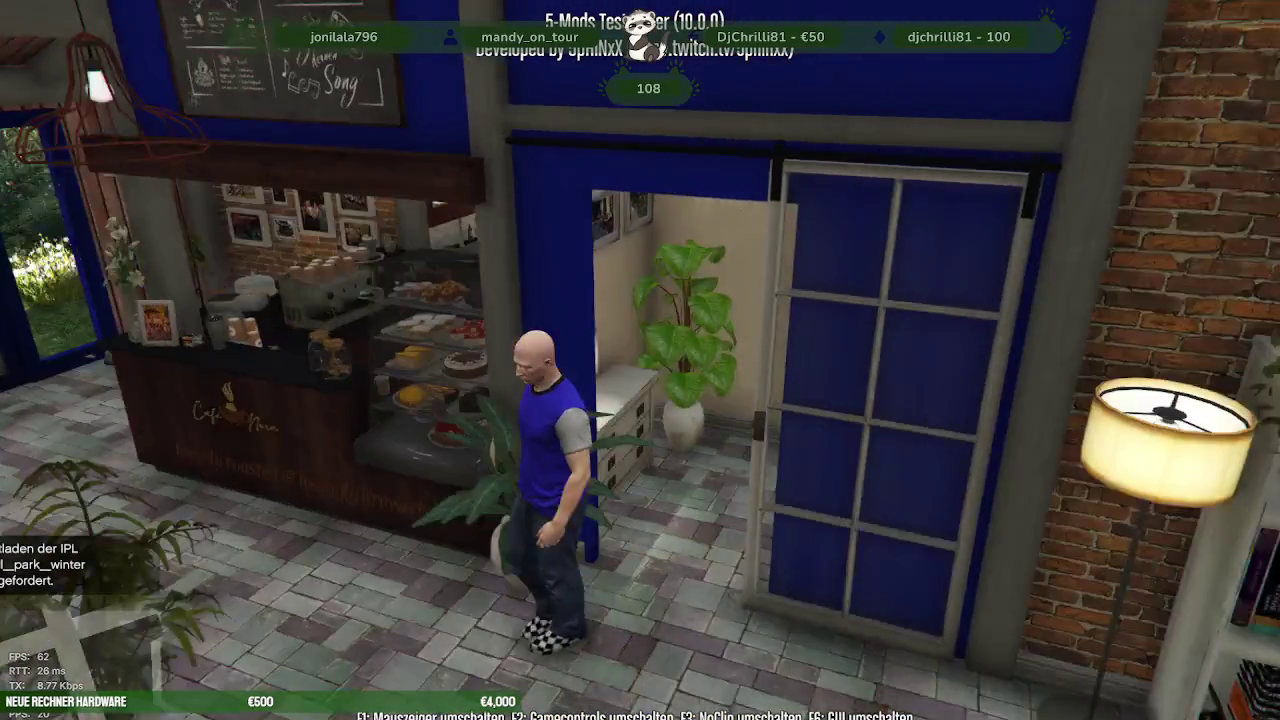
{"action": "key", "text": "w"}
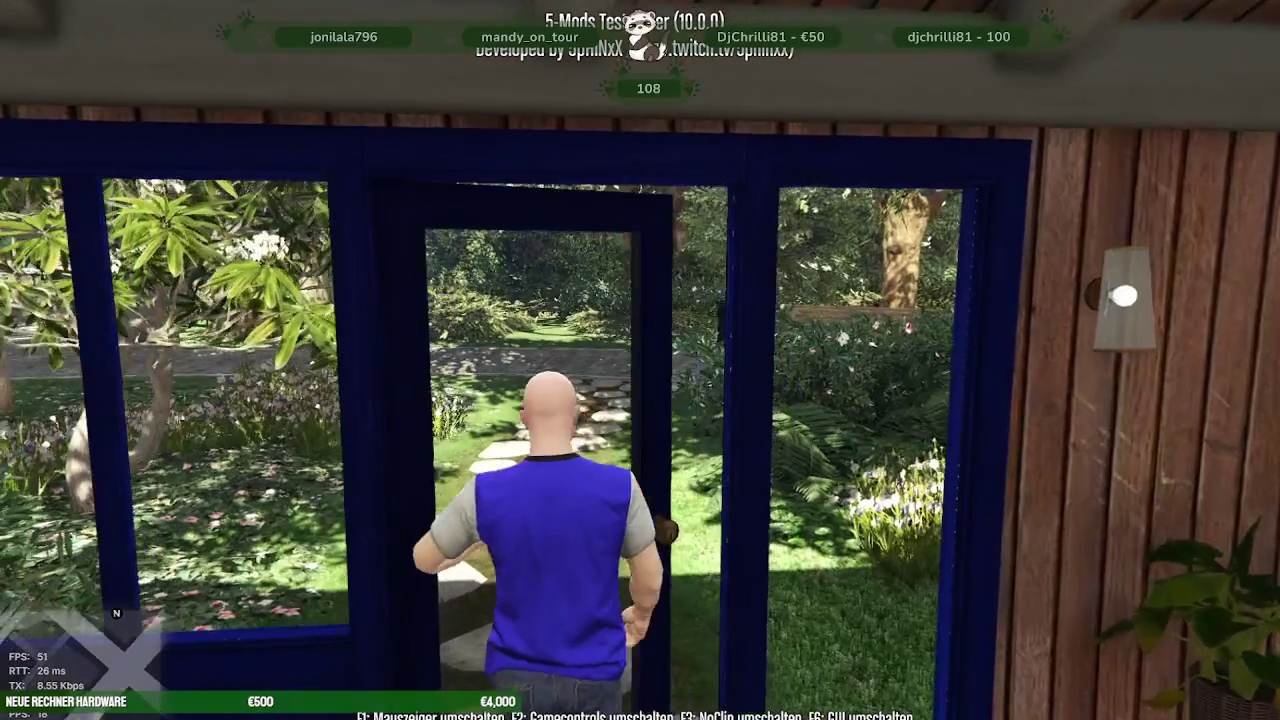
- Run out into the garden, down the path past the bench and across the first stone bridge
{"action": "key", "text": "w"}
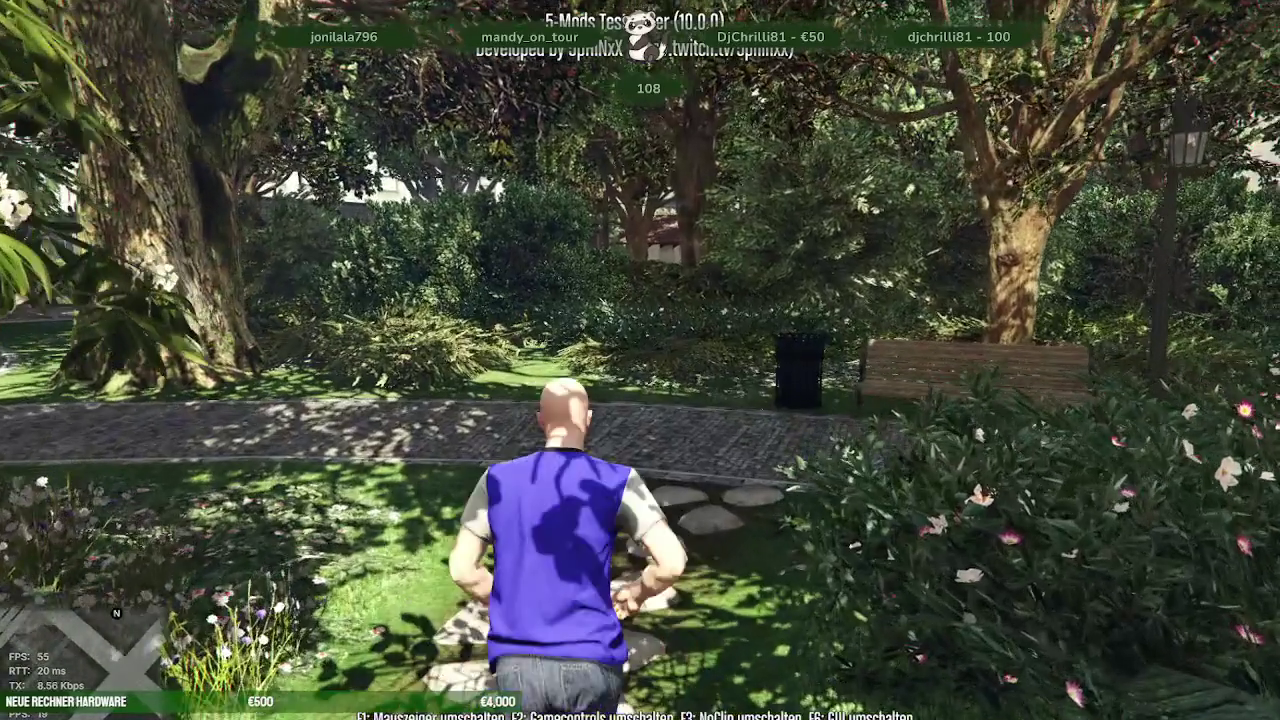
{"action": "key", "text": "w"}
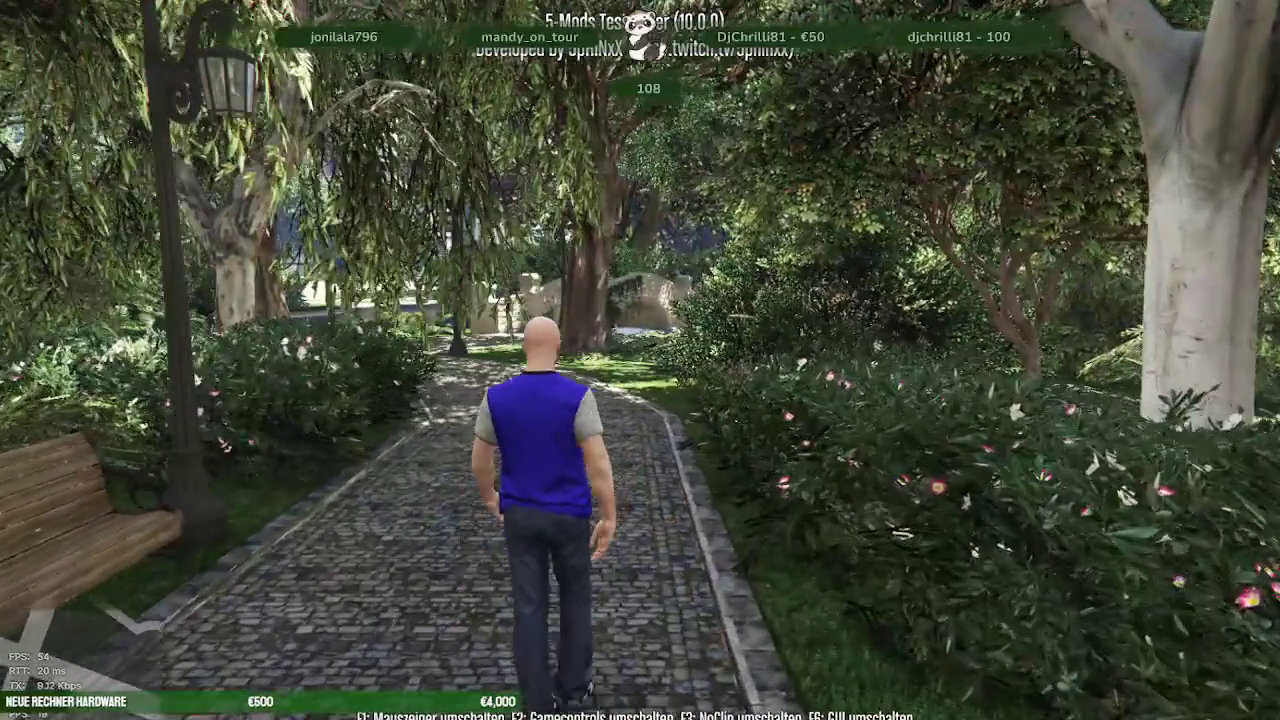
{"action": "key", "text": "w"}
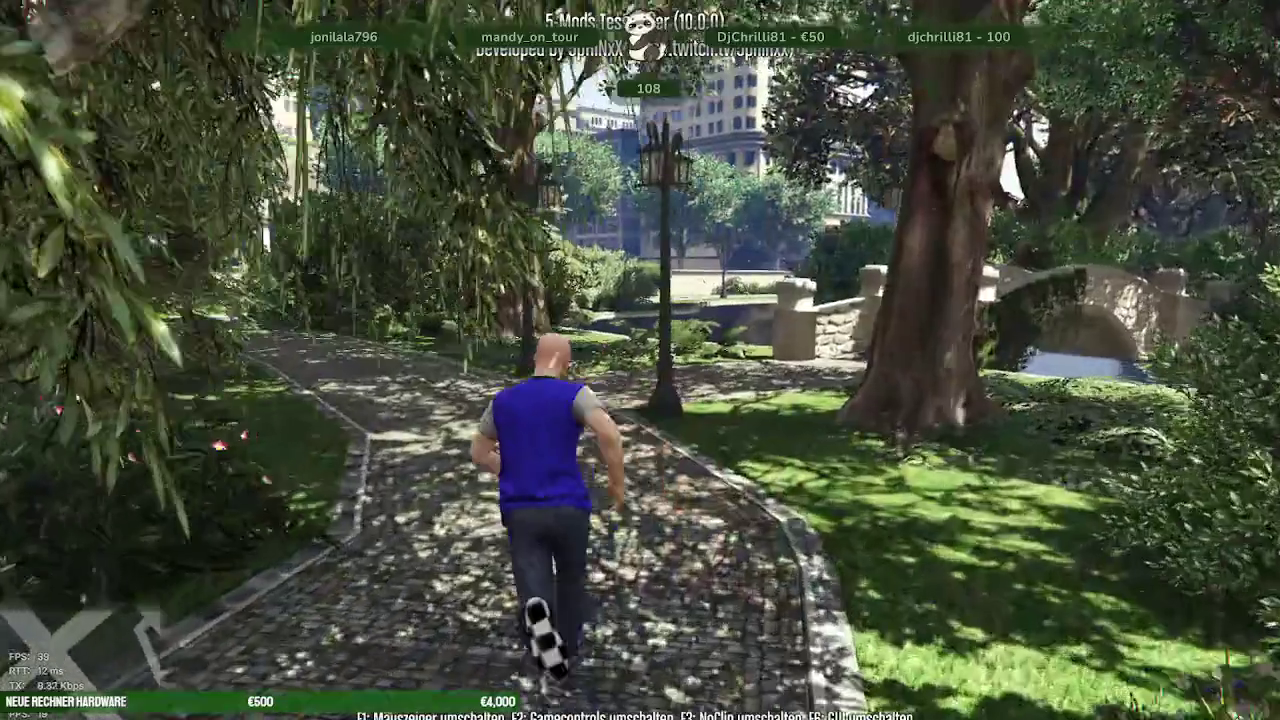
{"action": "key", "text": "w"}
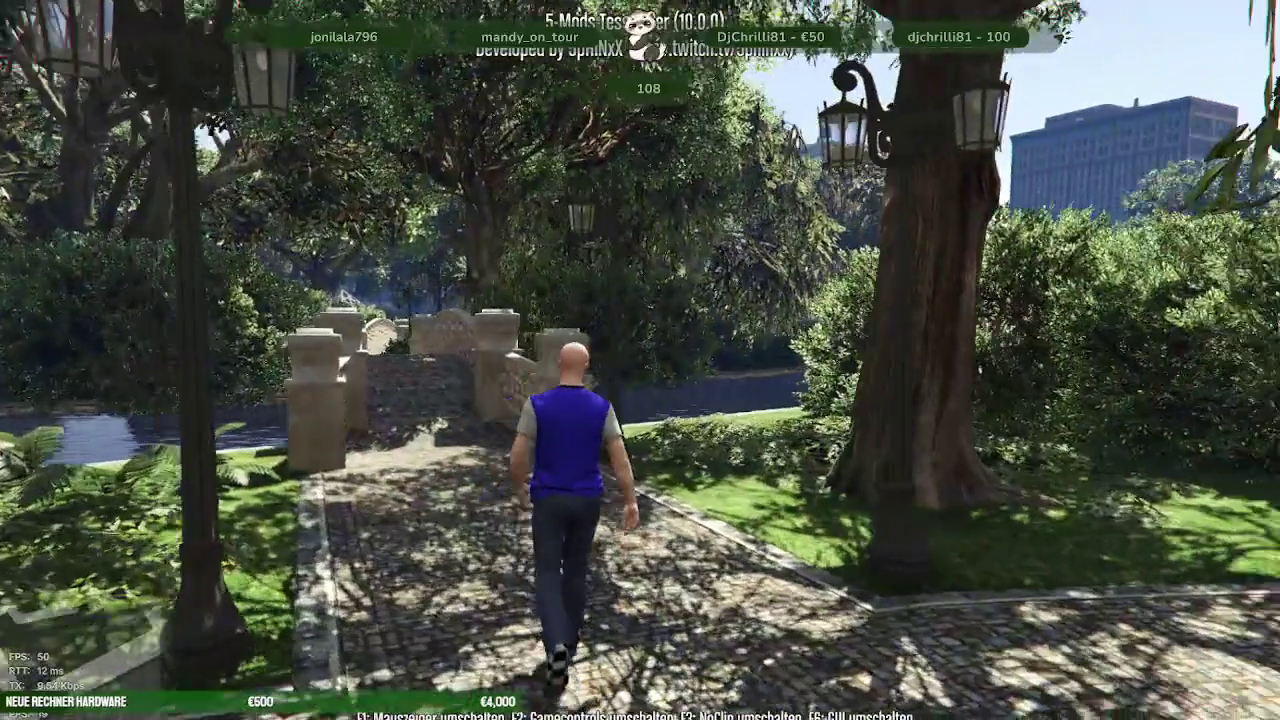
{"action": "key", "text": "w"}
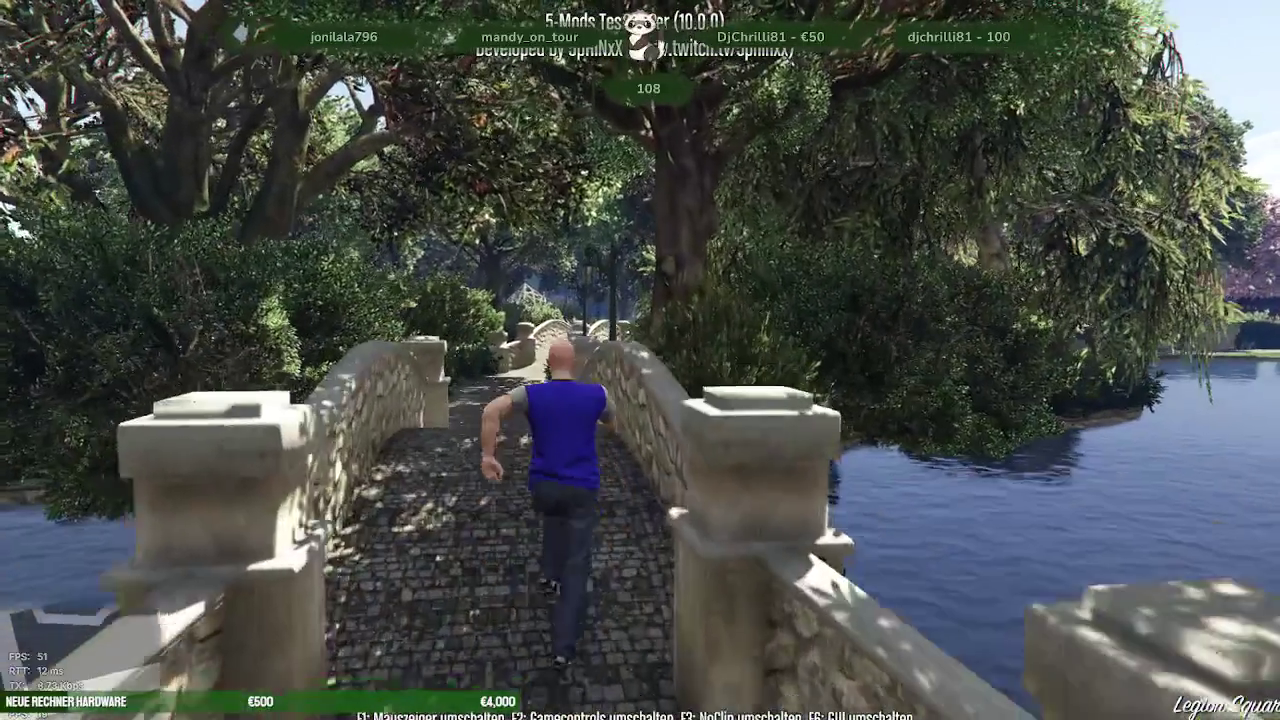
{"action": "key", "text": "w"}
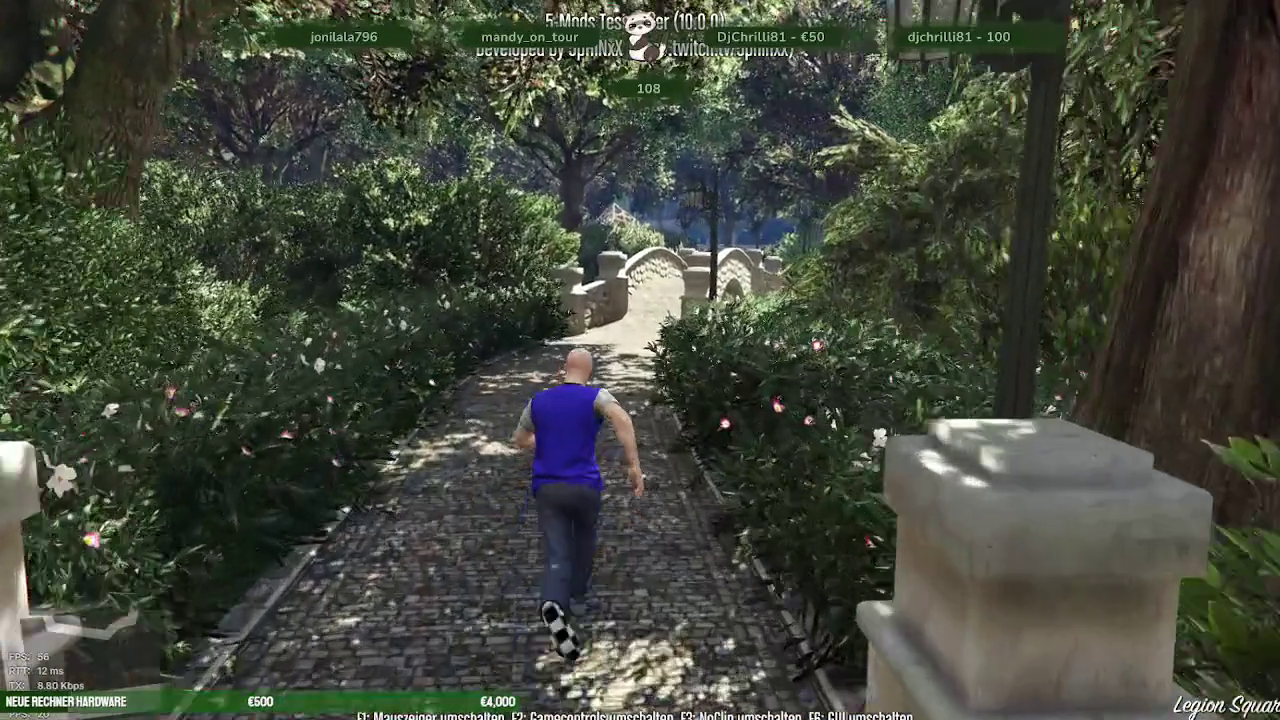
- Cross the next stone bridge, push through the bushes and climb over the stone wall
{"action": "key", "text": "w"}
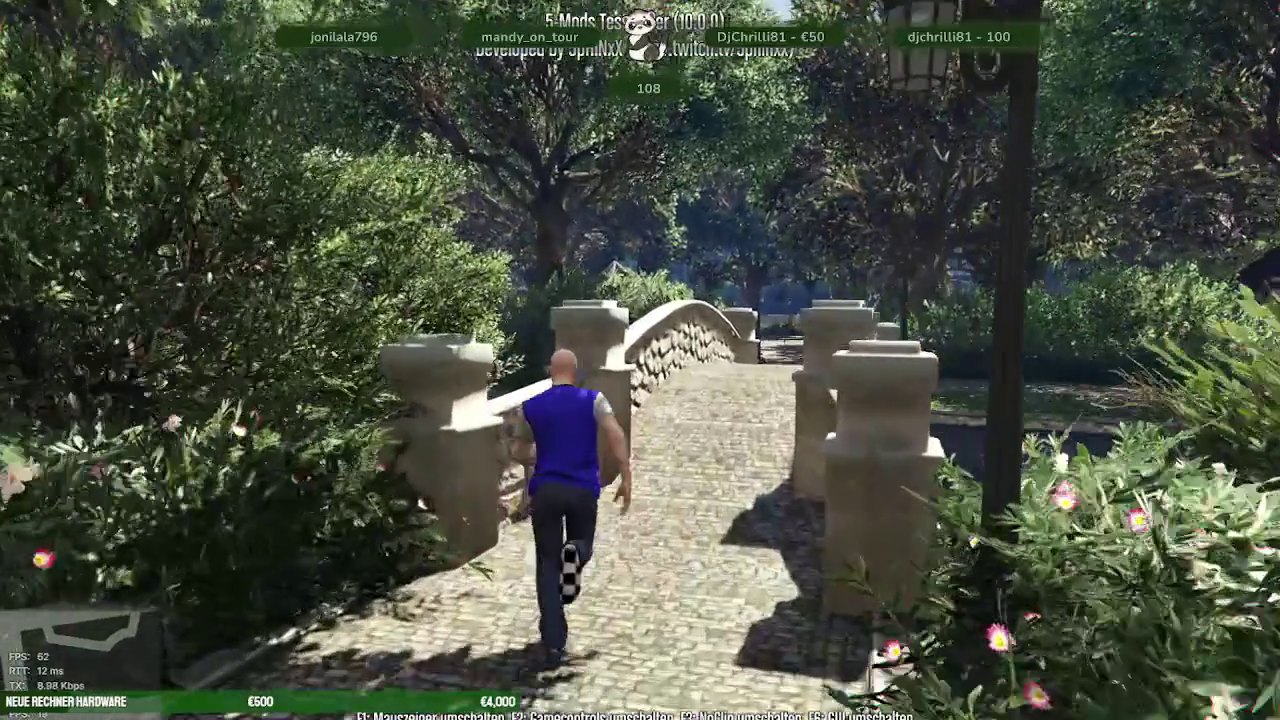
{"action": "key", "text": "w"}
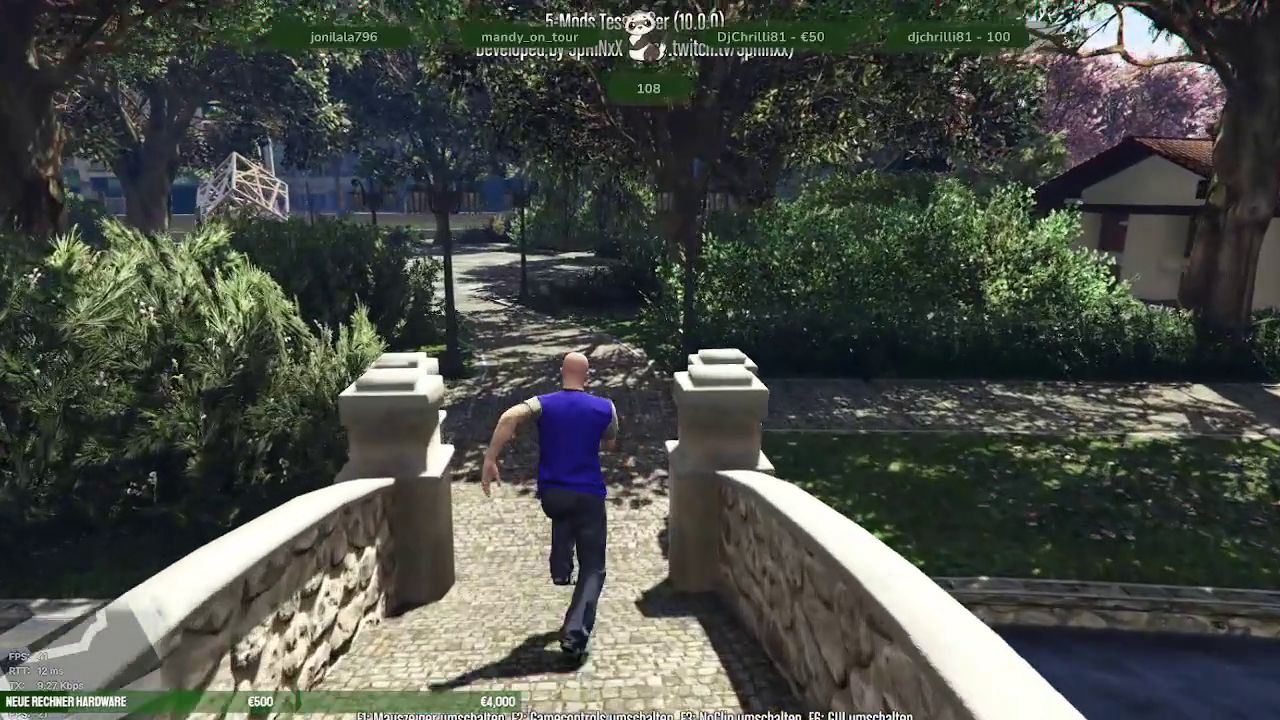
{"action": "key", "text": "w"}
{"action": "key", "text": "w"}
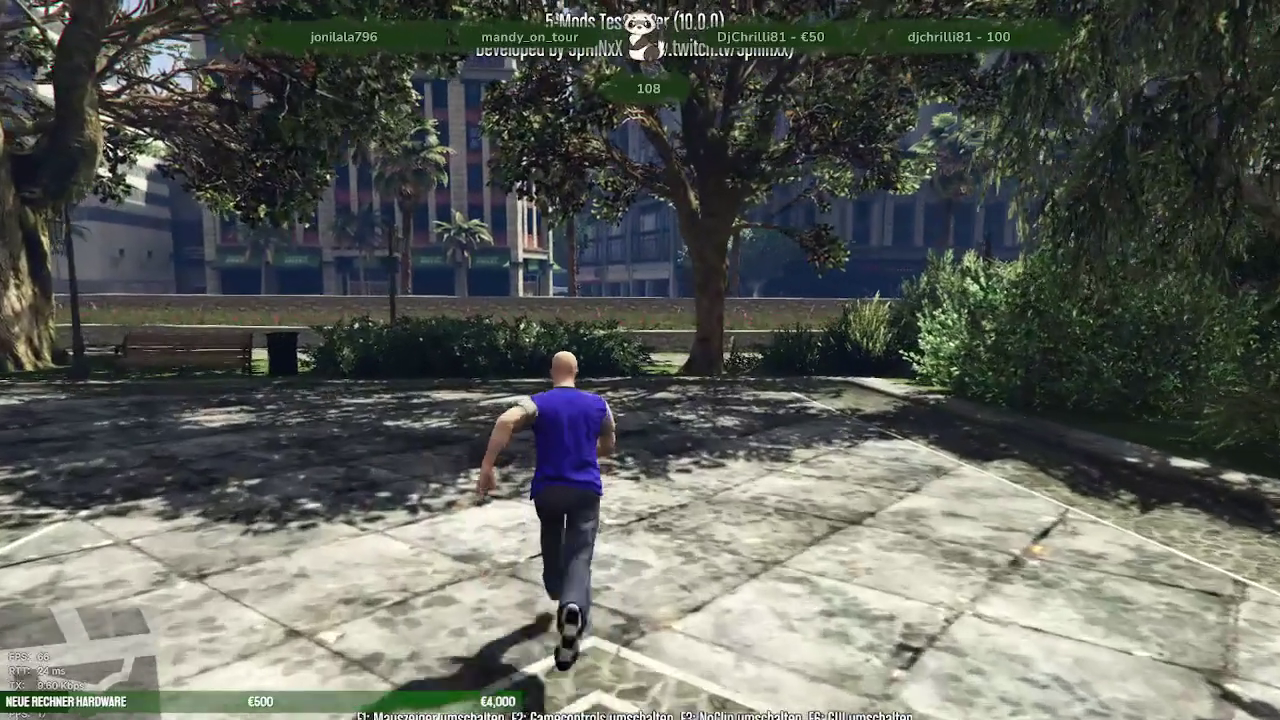
{"action": "key", "text": "w"}
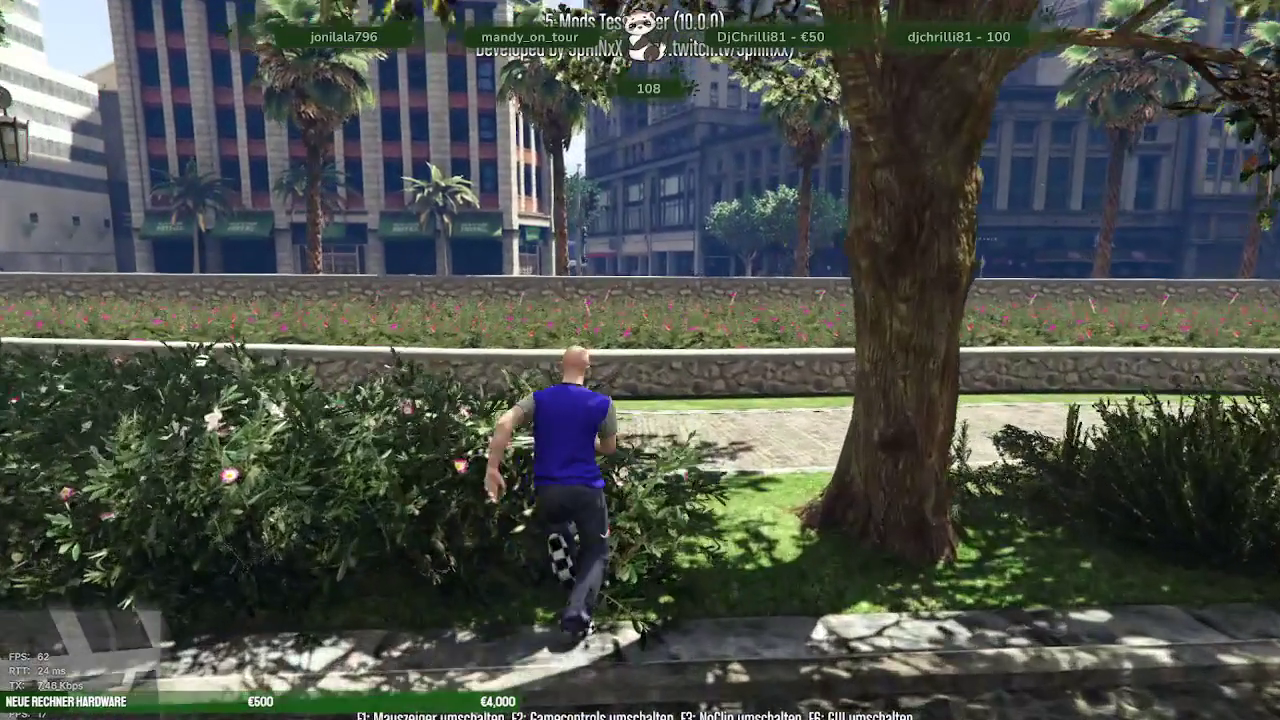
{"action": "key", "text": "w"}
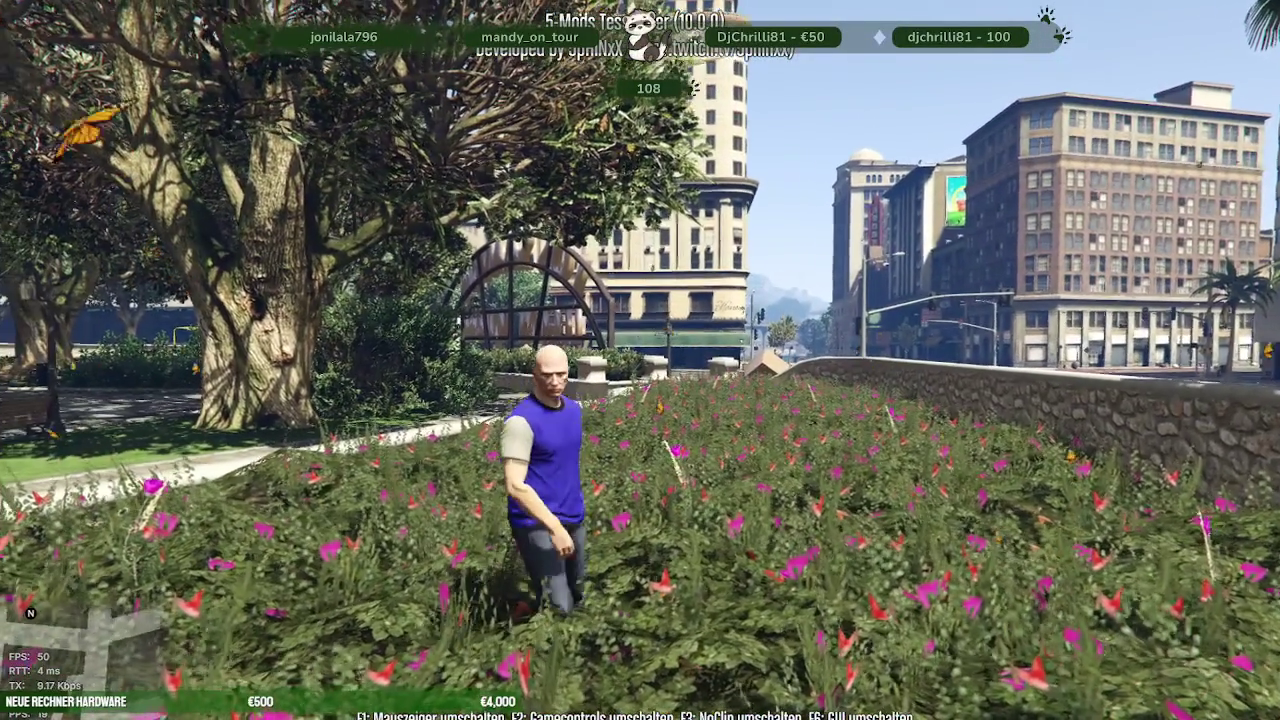
{"action": "key", "text": "a"}
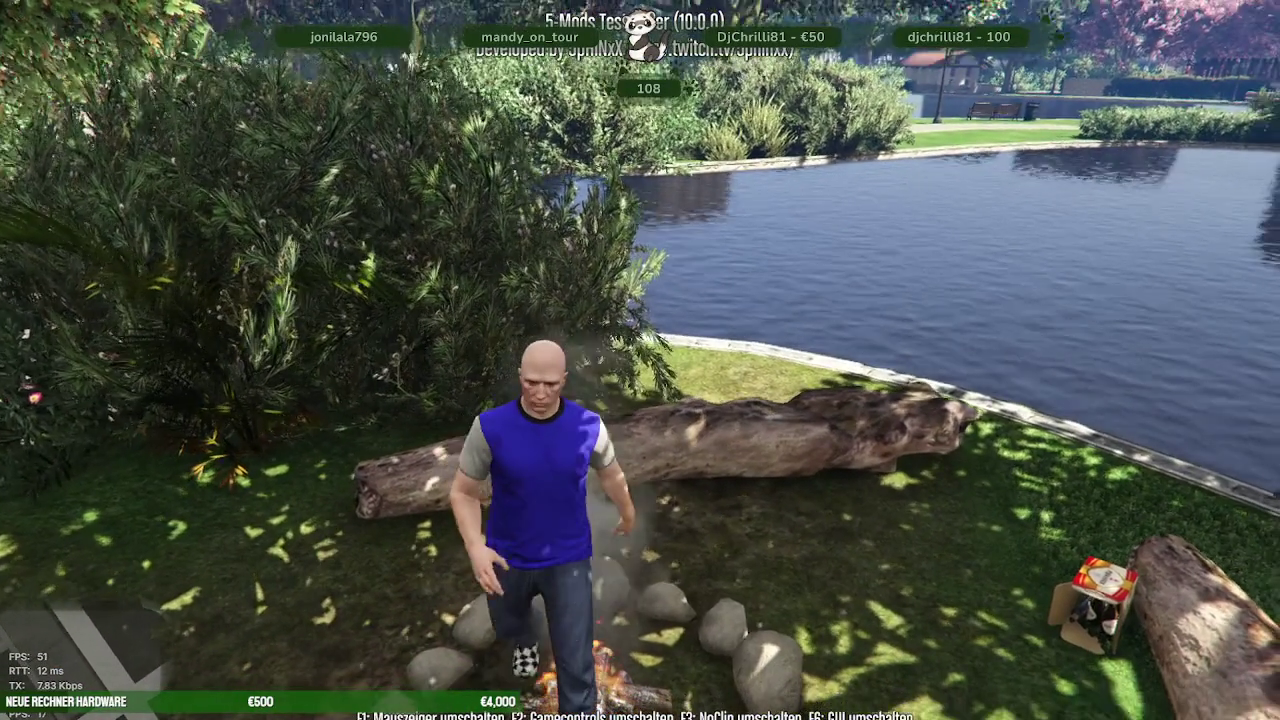
- Run from the lakeside campfire through the bushes, along the cobblestone path and past the big tree to the tiled-roof park house
{"action": "key", "text": "w"}
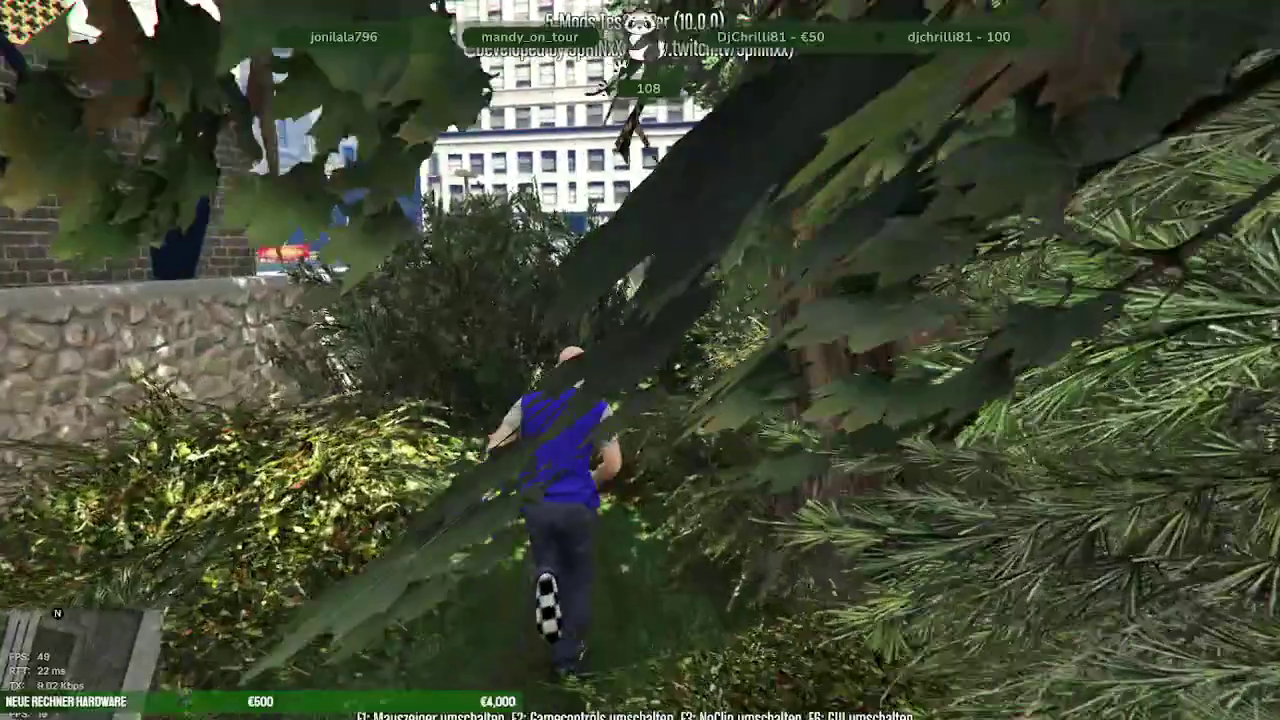
{"action": "key", "text": "w"}
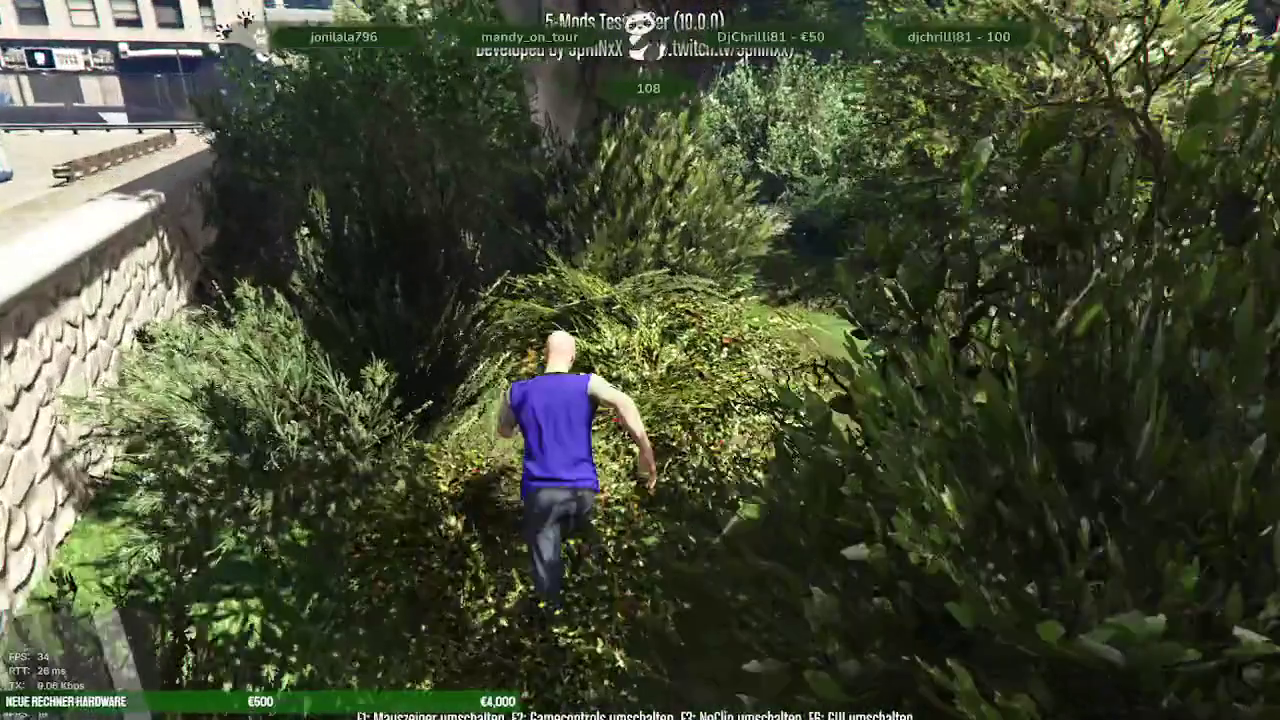
{"action": "key", "text": "w"}
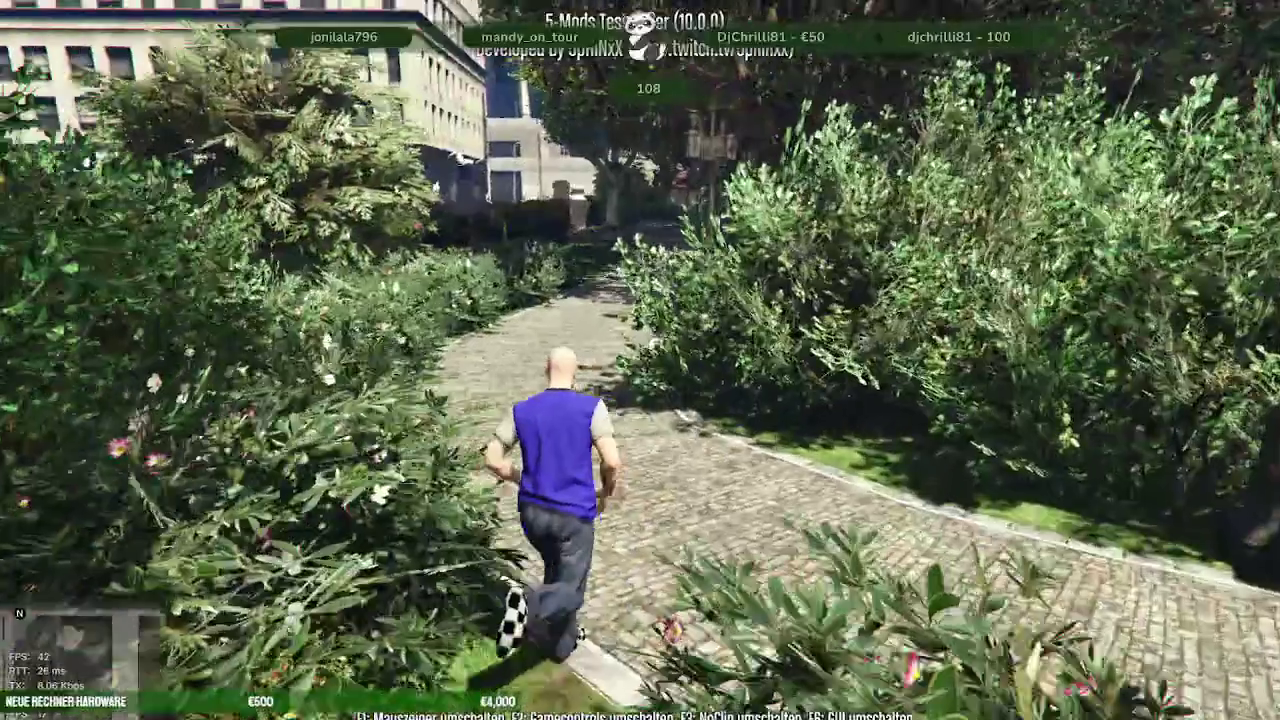
{"action": "key", "text": "w"}
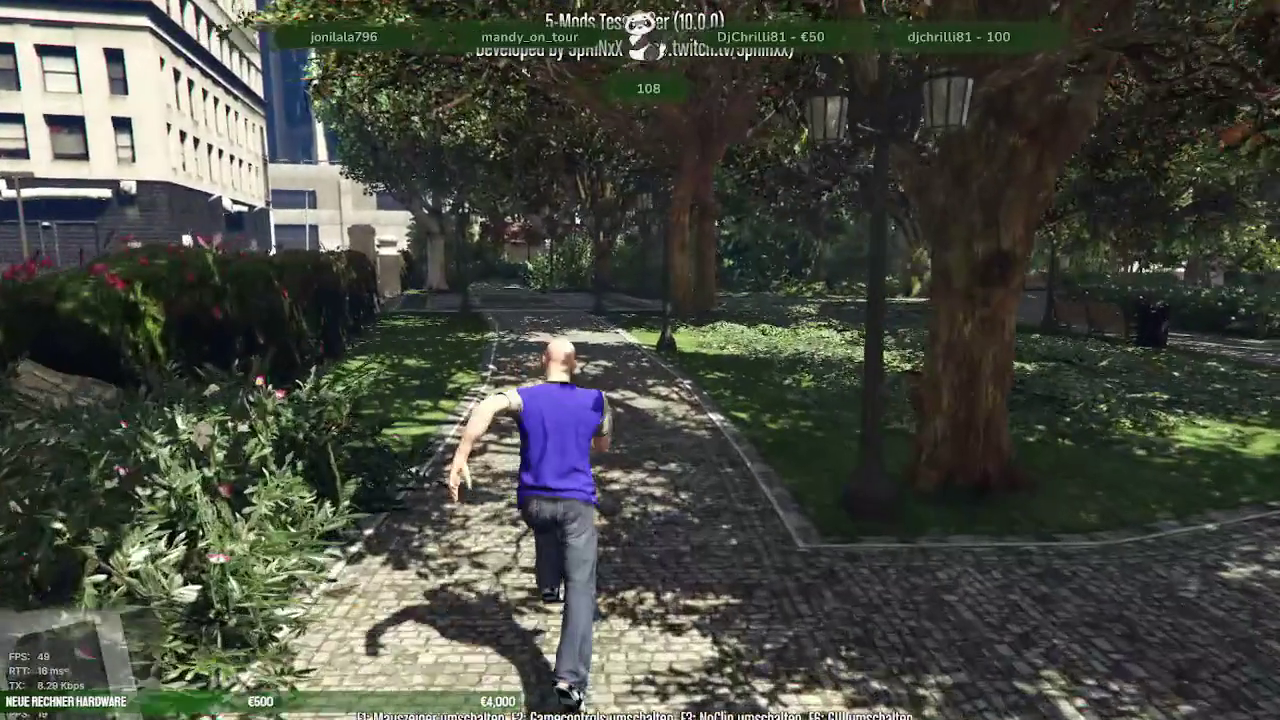
{"action": "key", "text": "w"}
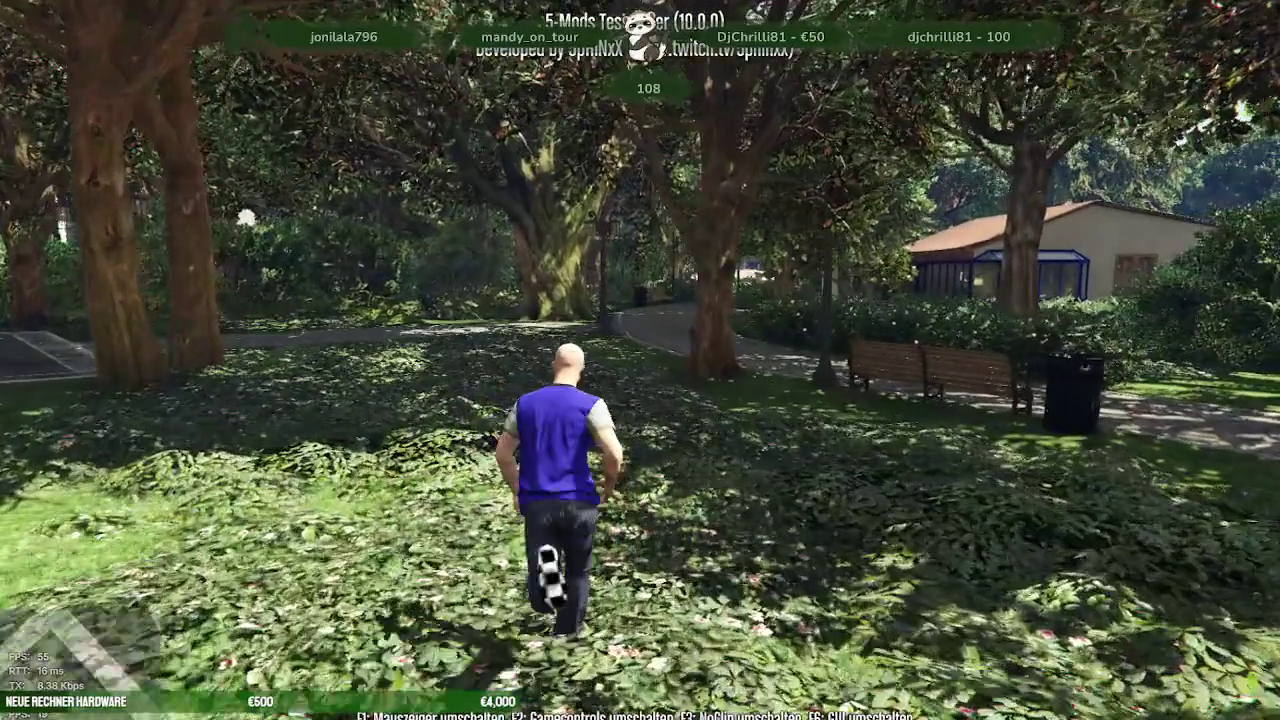
{"action": "key", "text": "w"}
{"action": "key", "text": "w"}
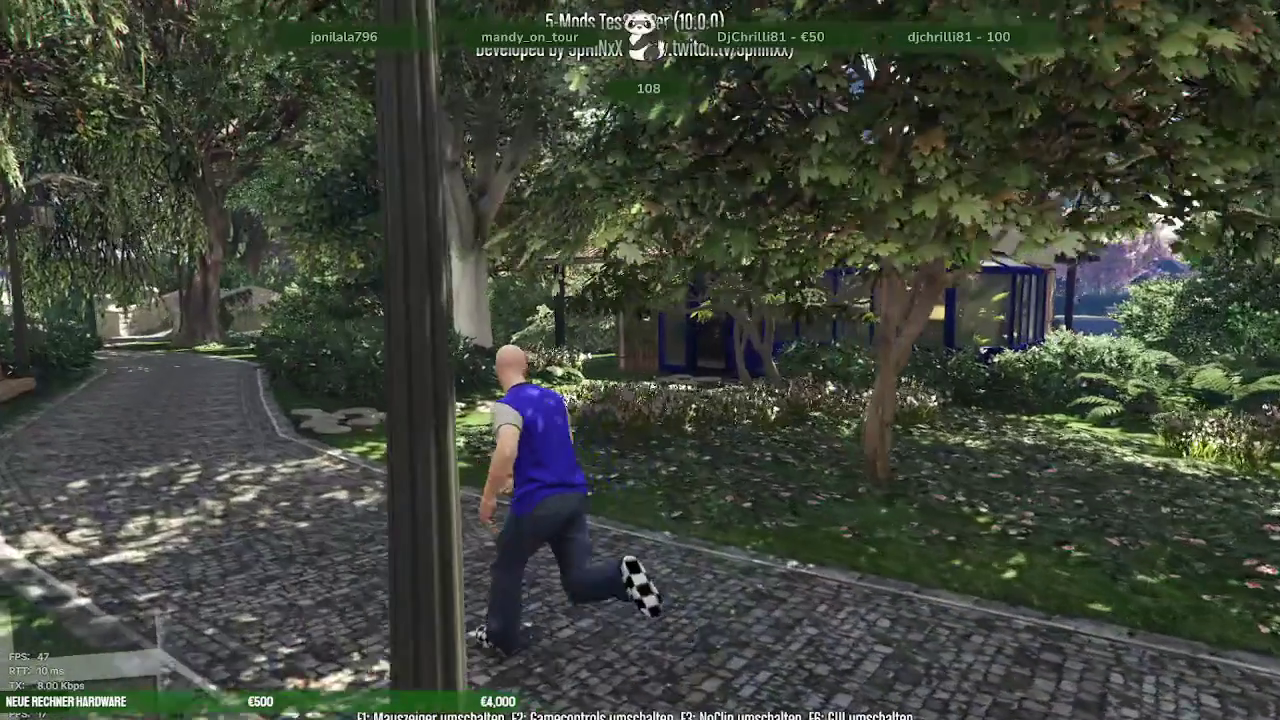
{"action": "key", "text": "w"}
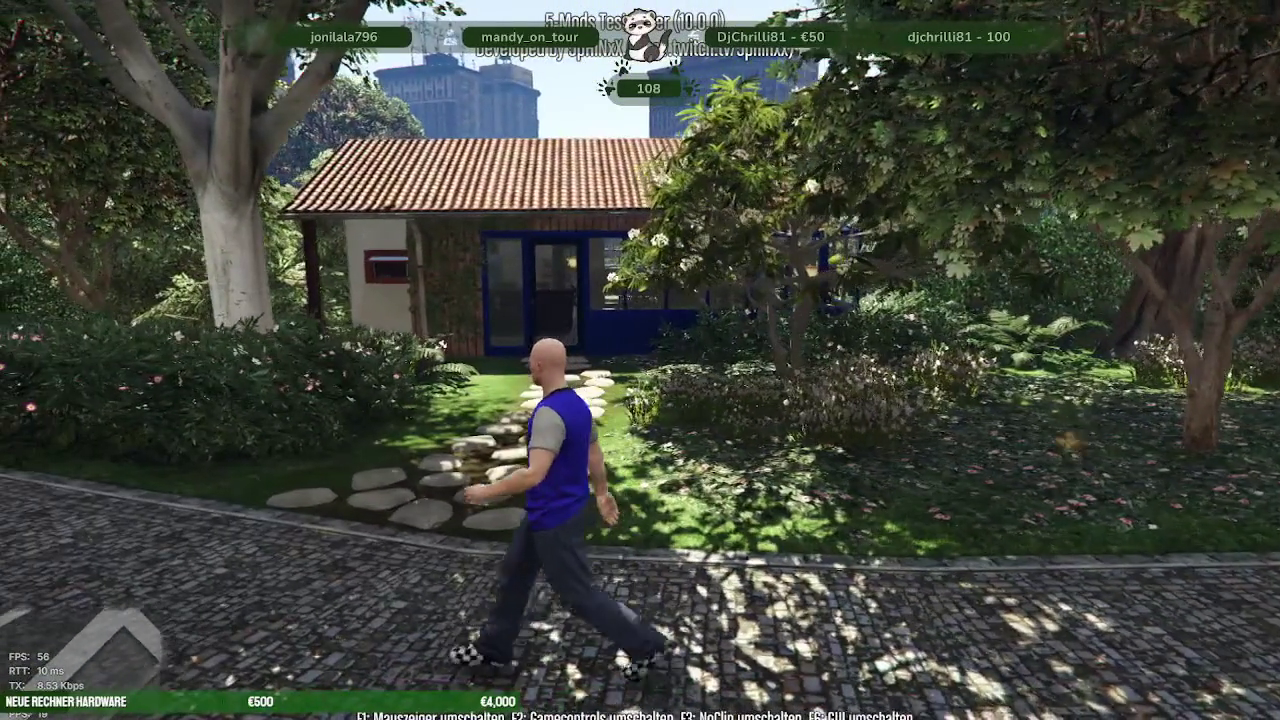
{"action": "key", "text": "w"}
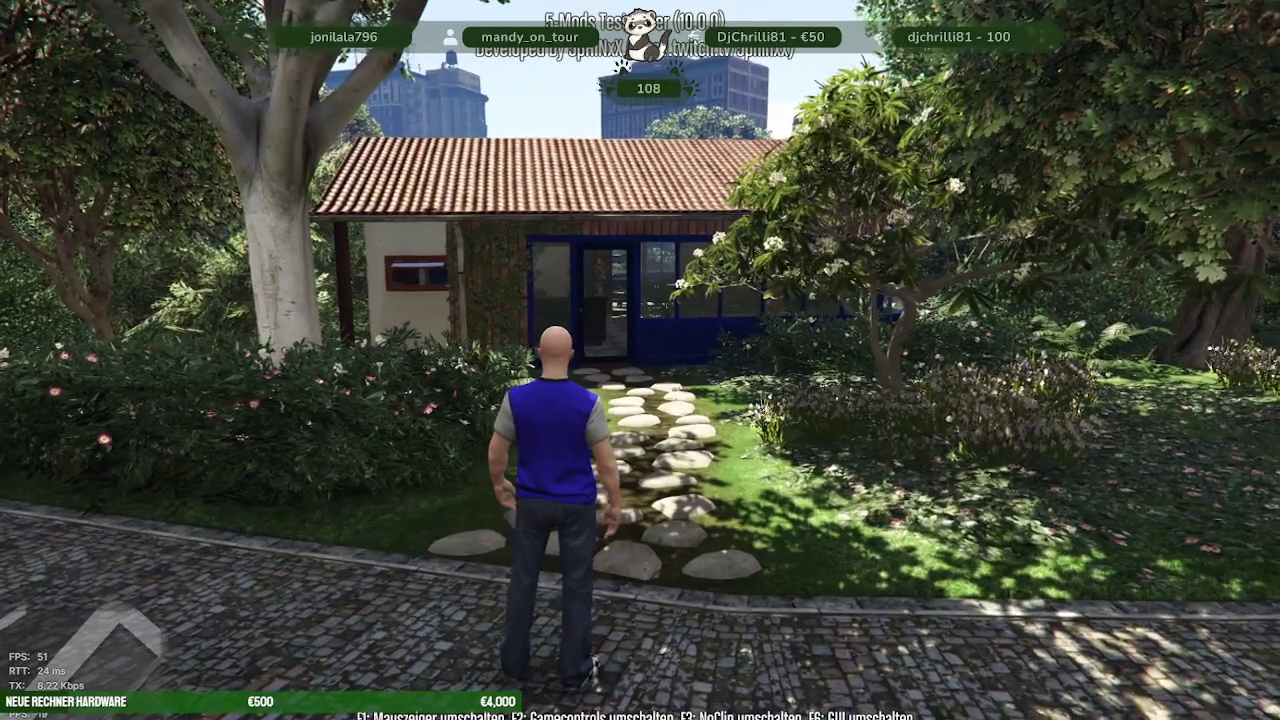
- Walk up the stepping-stone path, through the glass front door and across the café toward the back door
{"action": "key", "text": "w"}
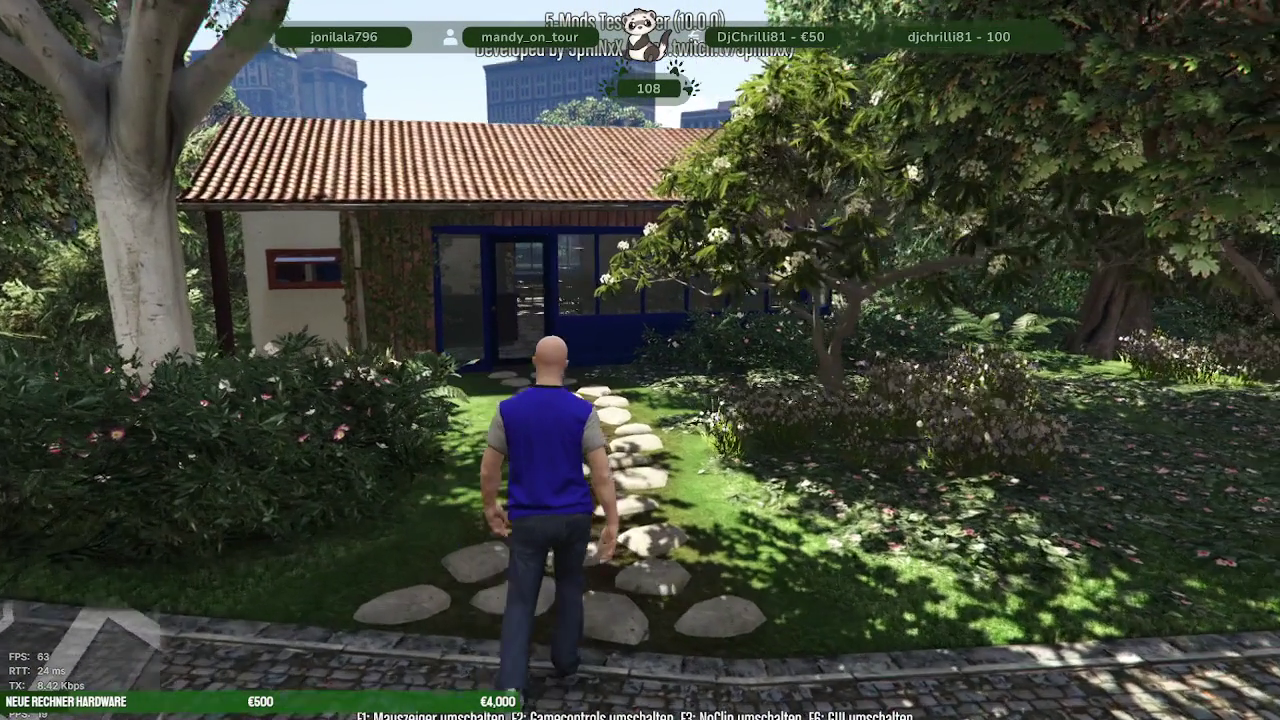
{"action": "key", "text": "w"}
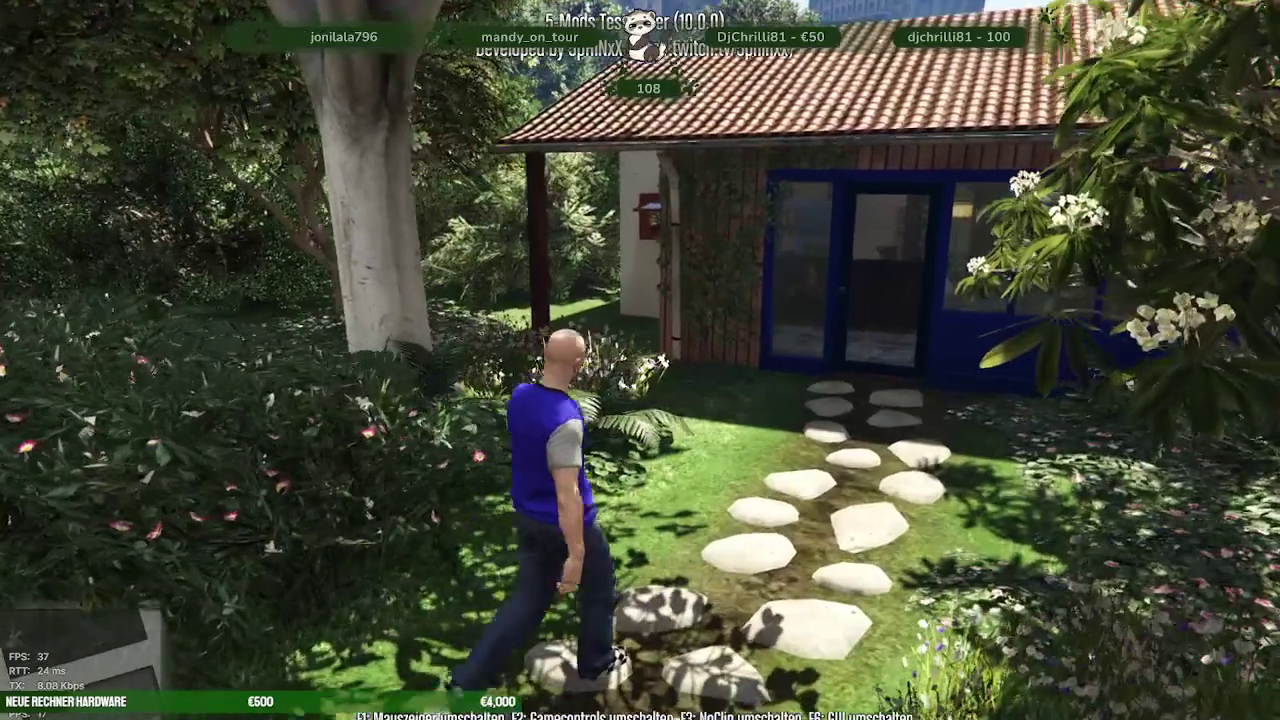
{"action": "key", "text": "w"}
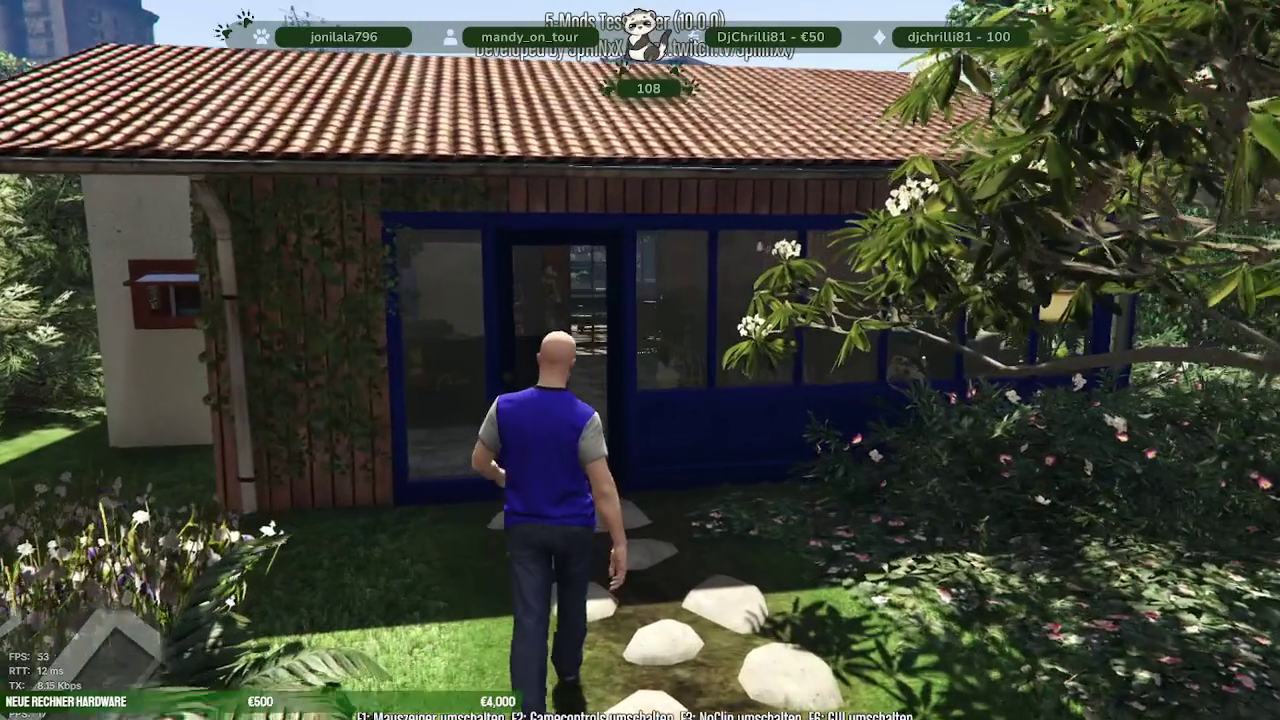
{"action": "key", "text": "w"}
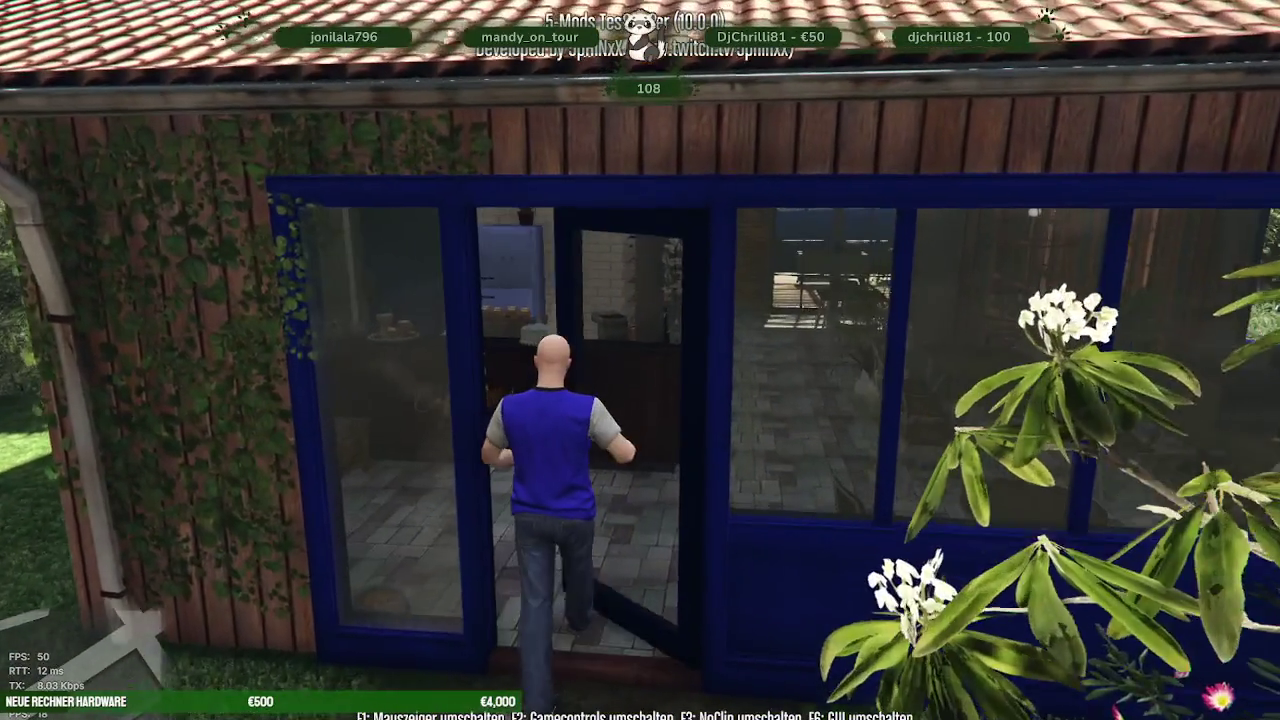
{"action": "key", "text": "w"}
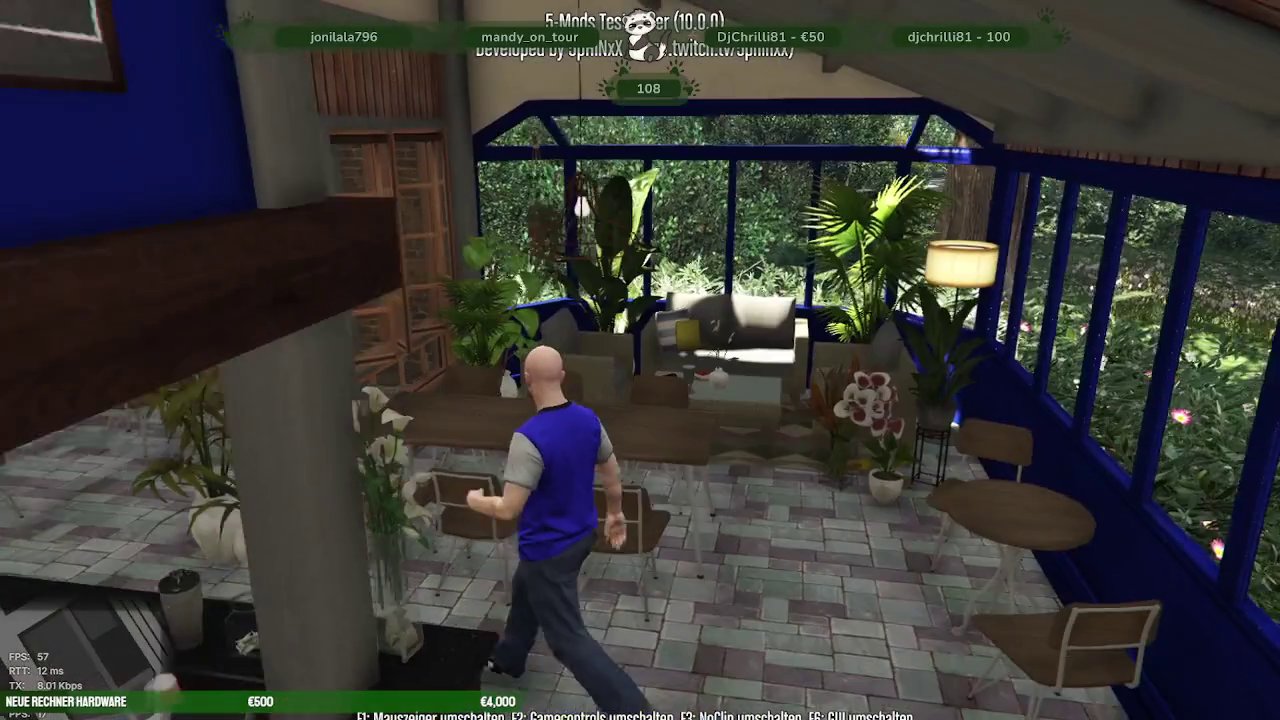
{"action": "key", "text": "w"}
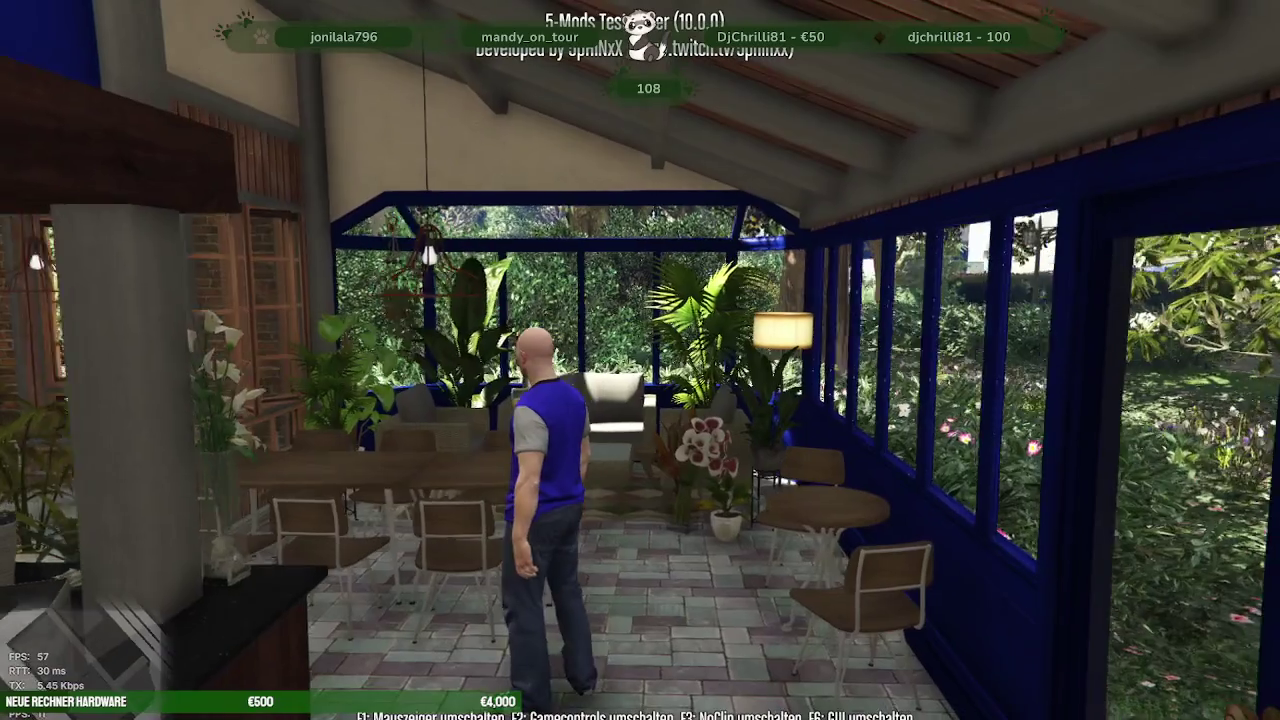
{"action": "key", "text": "w"}
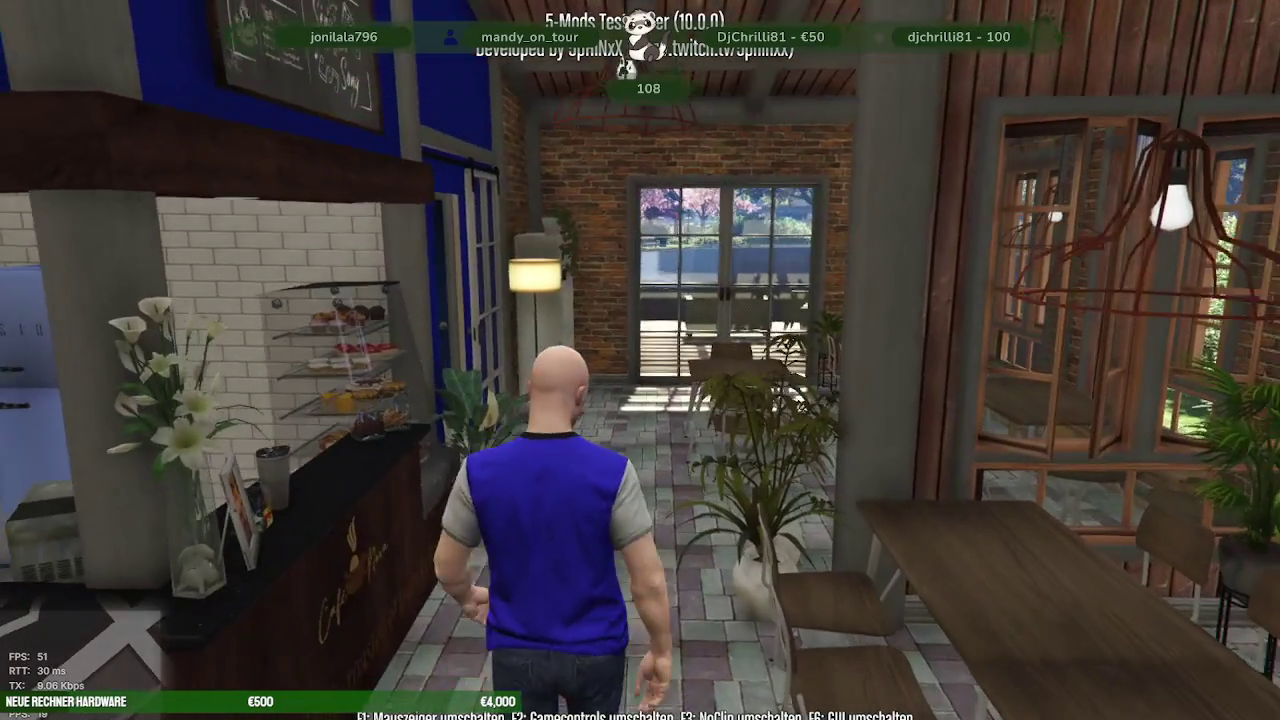
{"action": "key", "text": "w"}
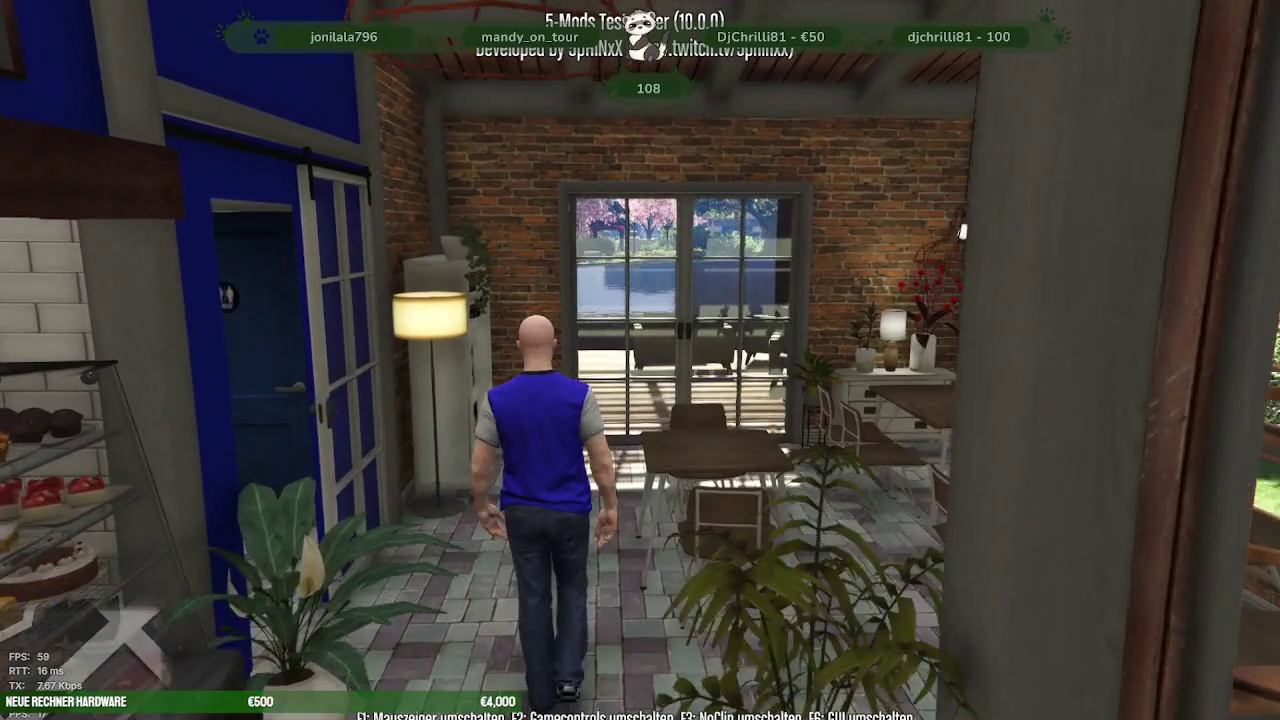
{"action": "key", "text": "w"}
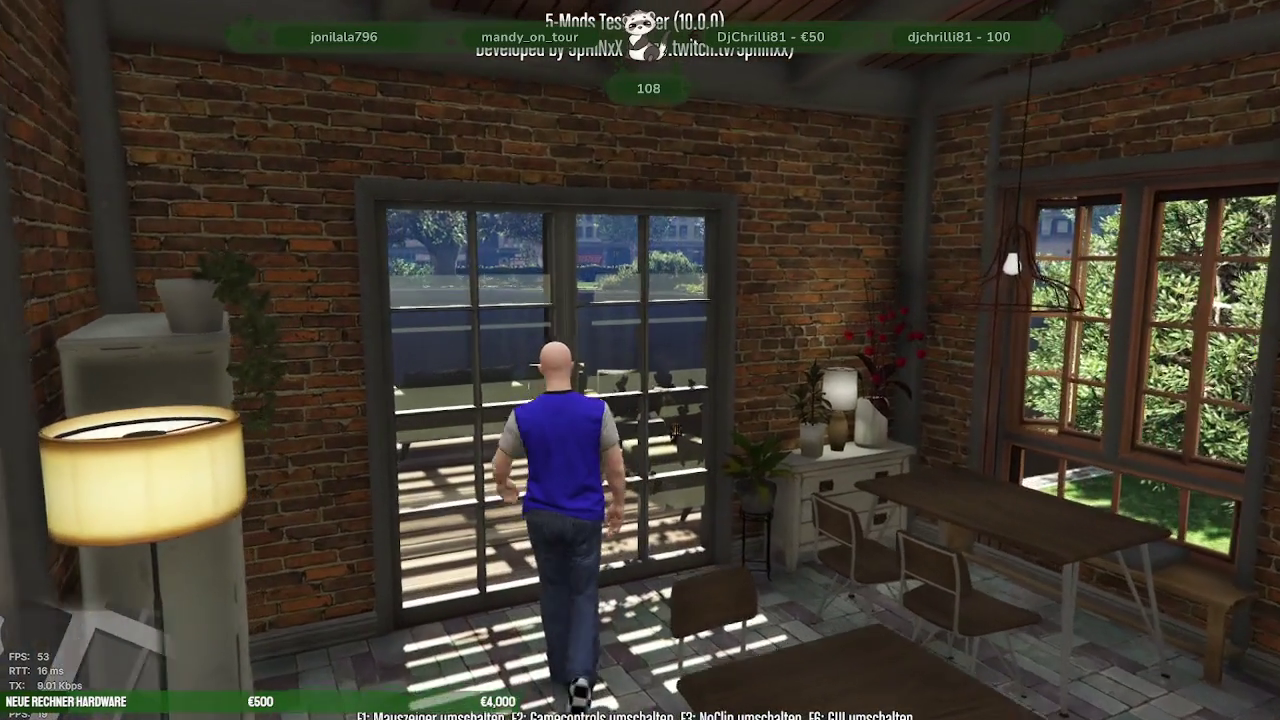
- Step out onto the wooden lakeside deck to view the lake, then return inside through the glass door
{"action": "key", "text": "w"}
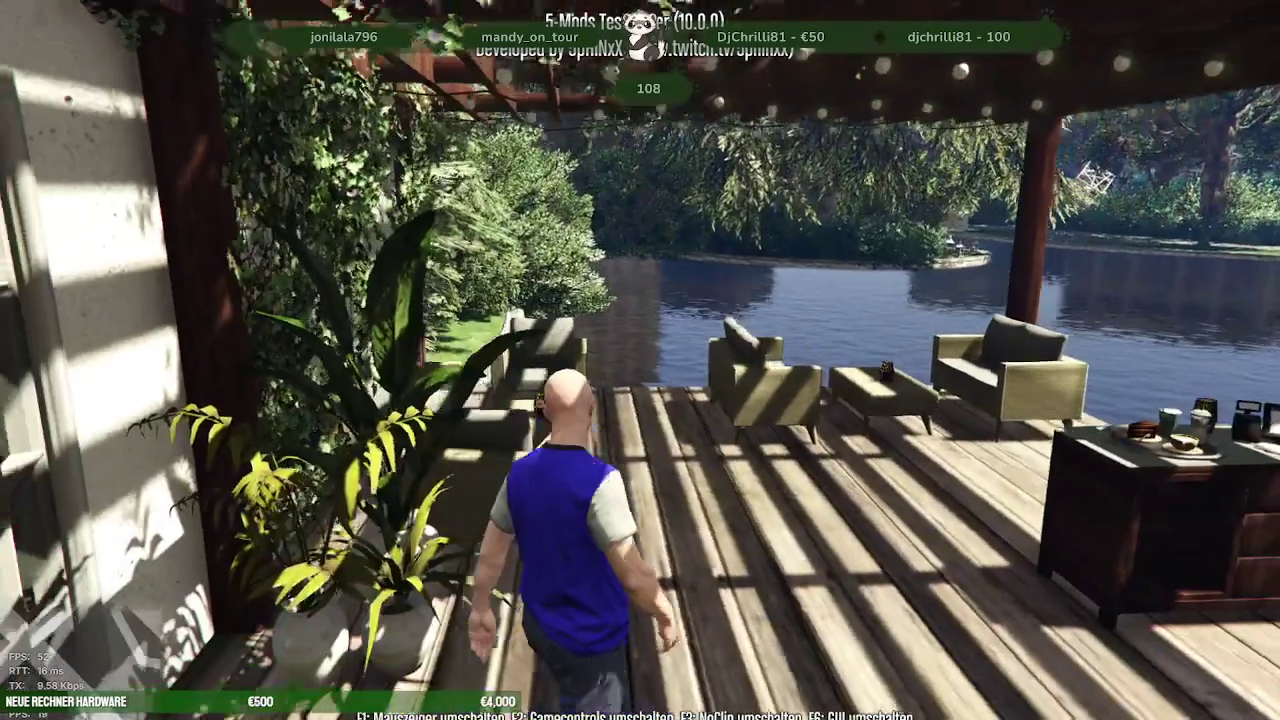
{"action": "key", "text": "w"}
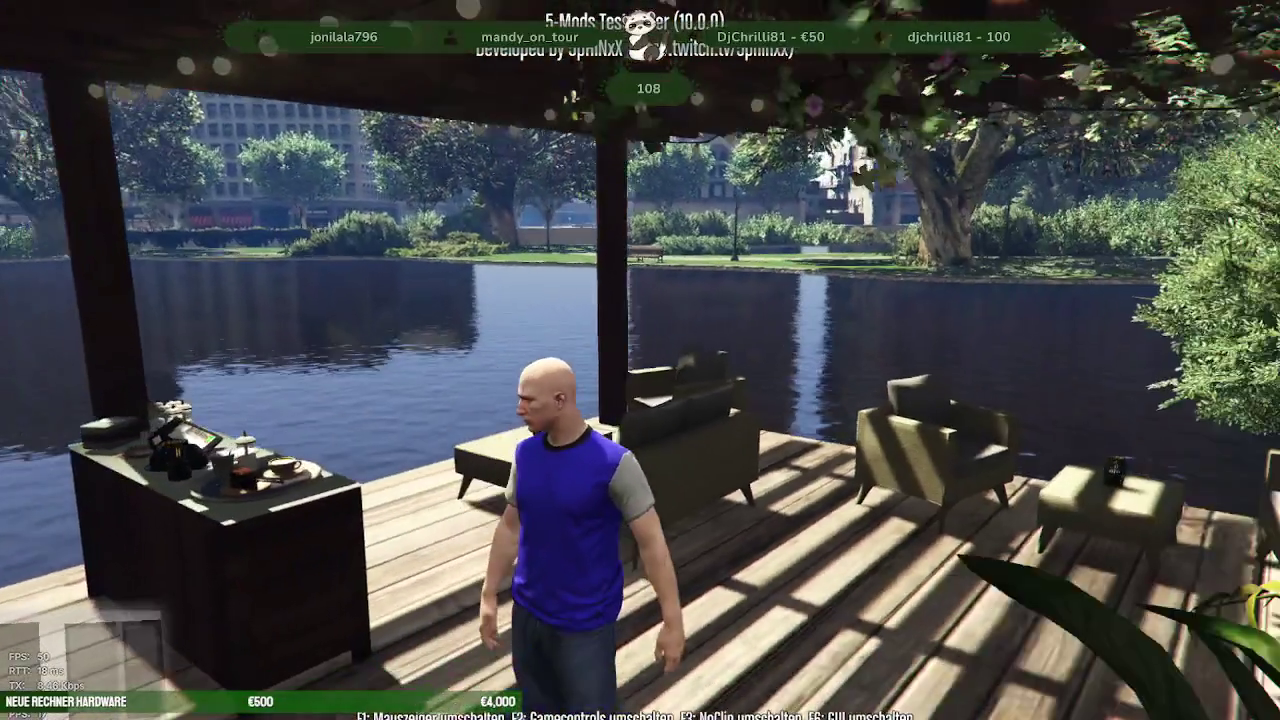
{"action": "key", "text": "w"}
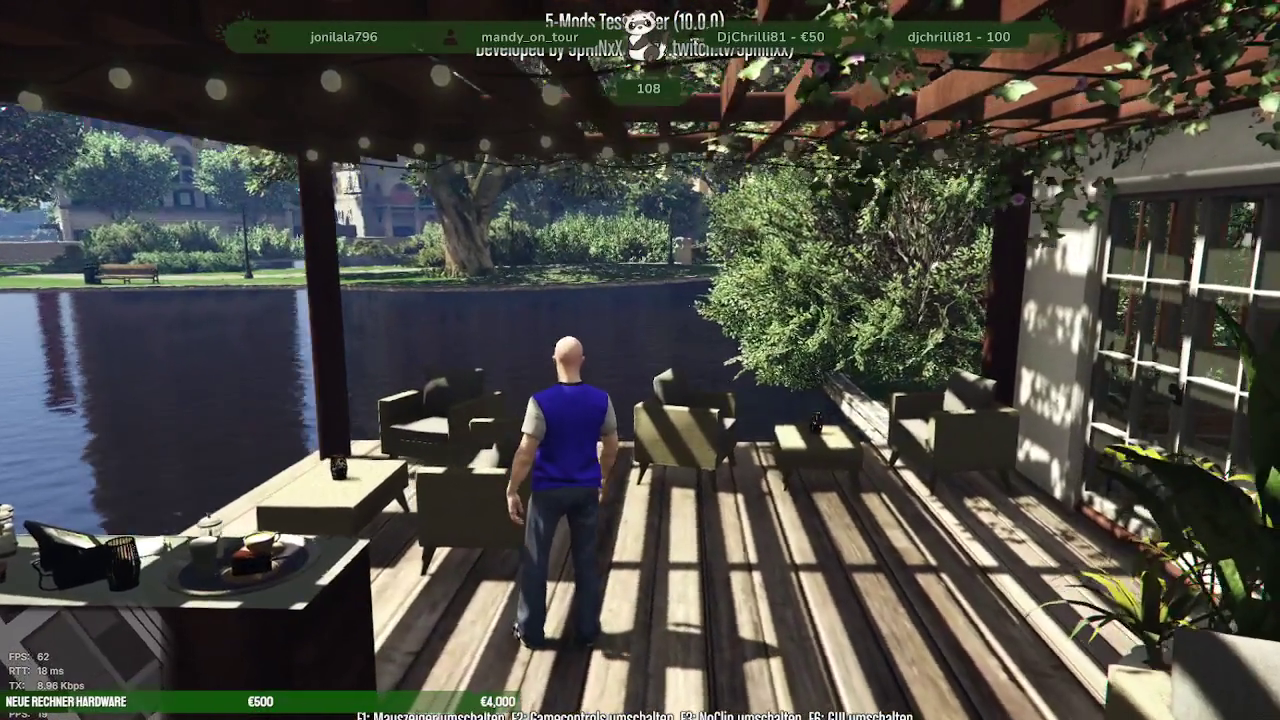
{"action": "key", "text": "w"}
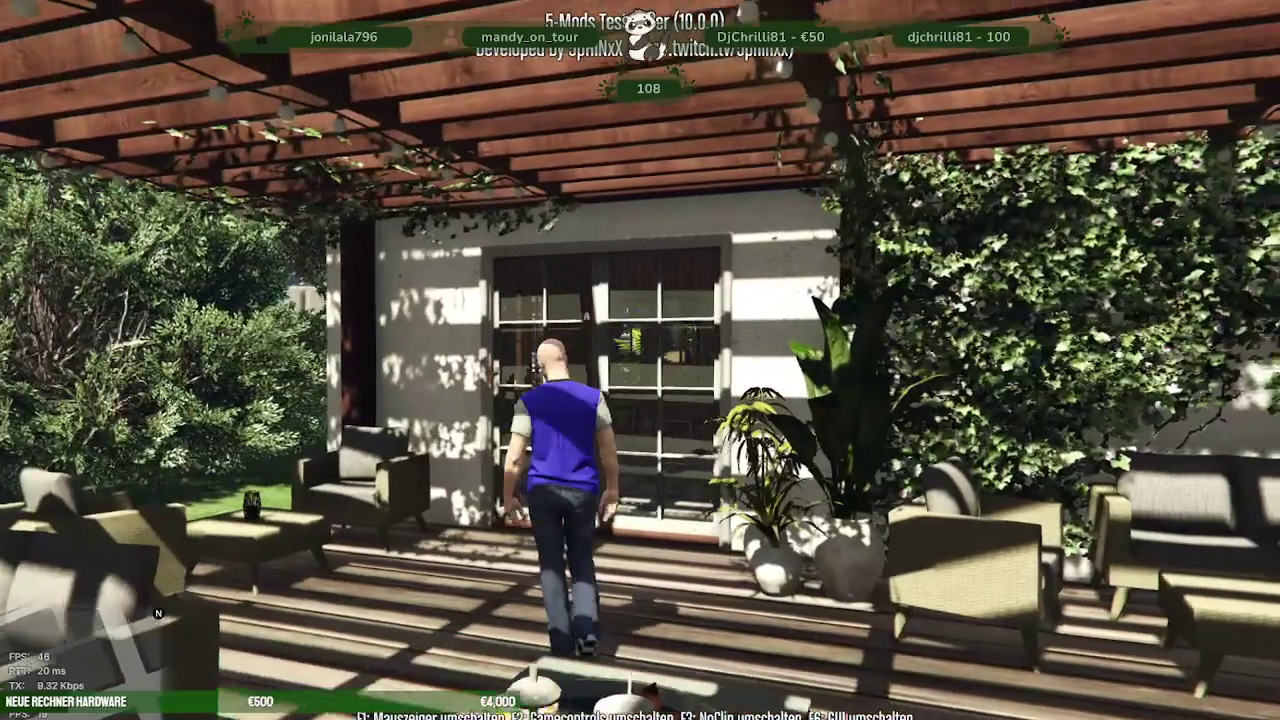
{"action": "key", "text": "w"}
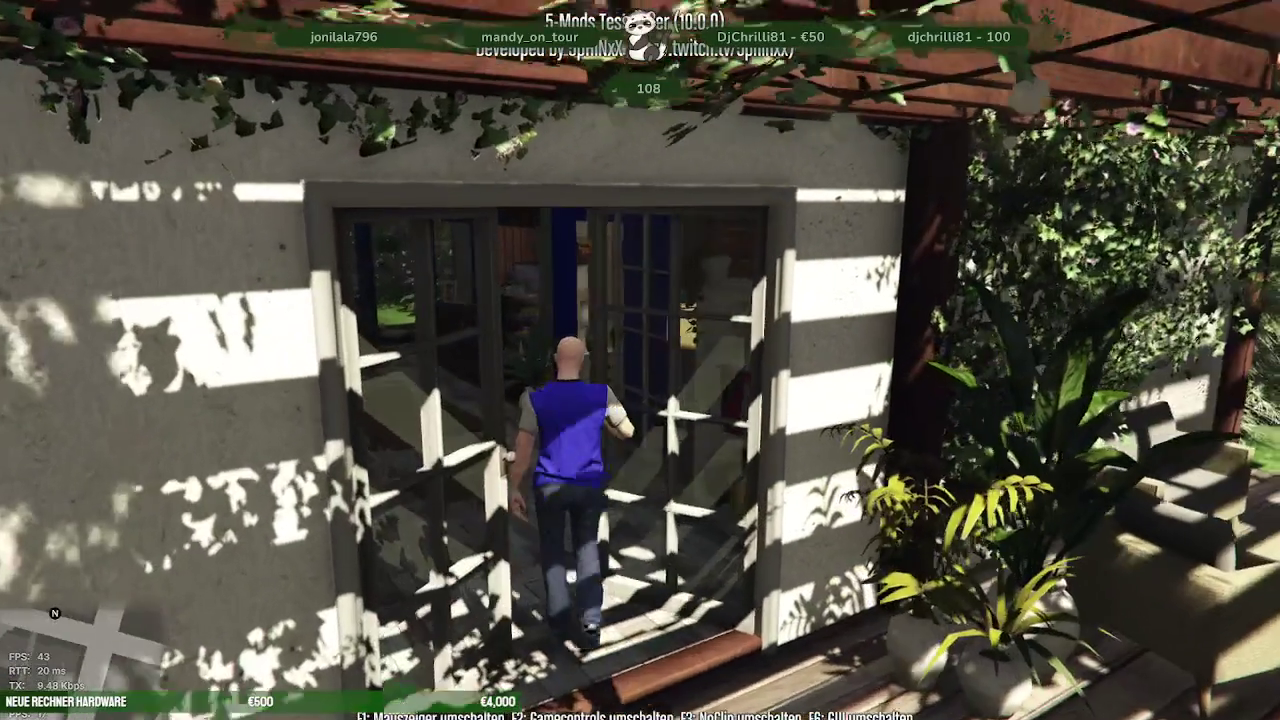
- Pass through the blue door into the storage room, lounge and picture hallway, then exit the café into the garden
{"action": "key", "text": "w"}
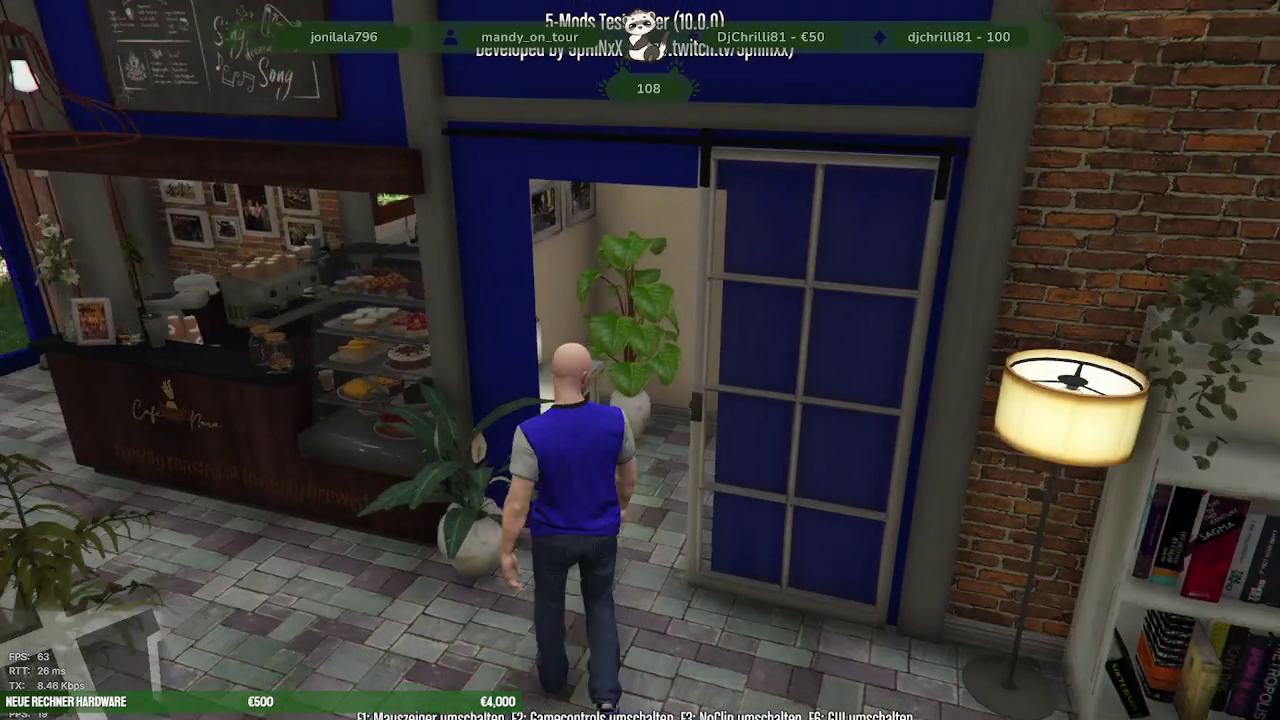
{"action": "key", "text": "w"}
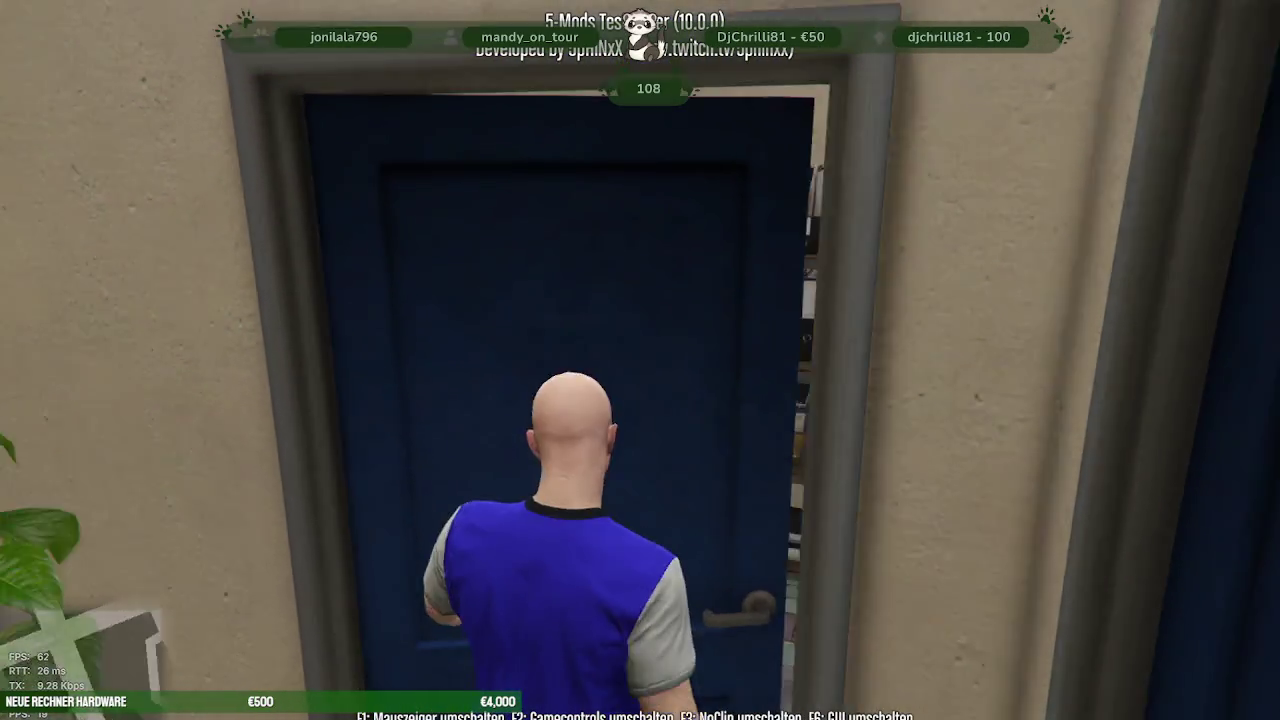
{"action": "key", "text": "w"}
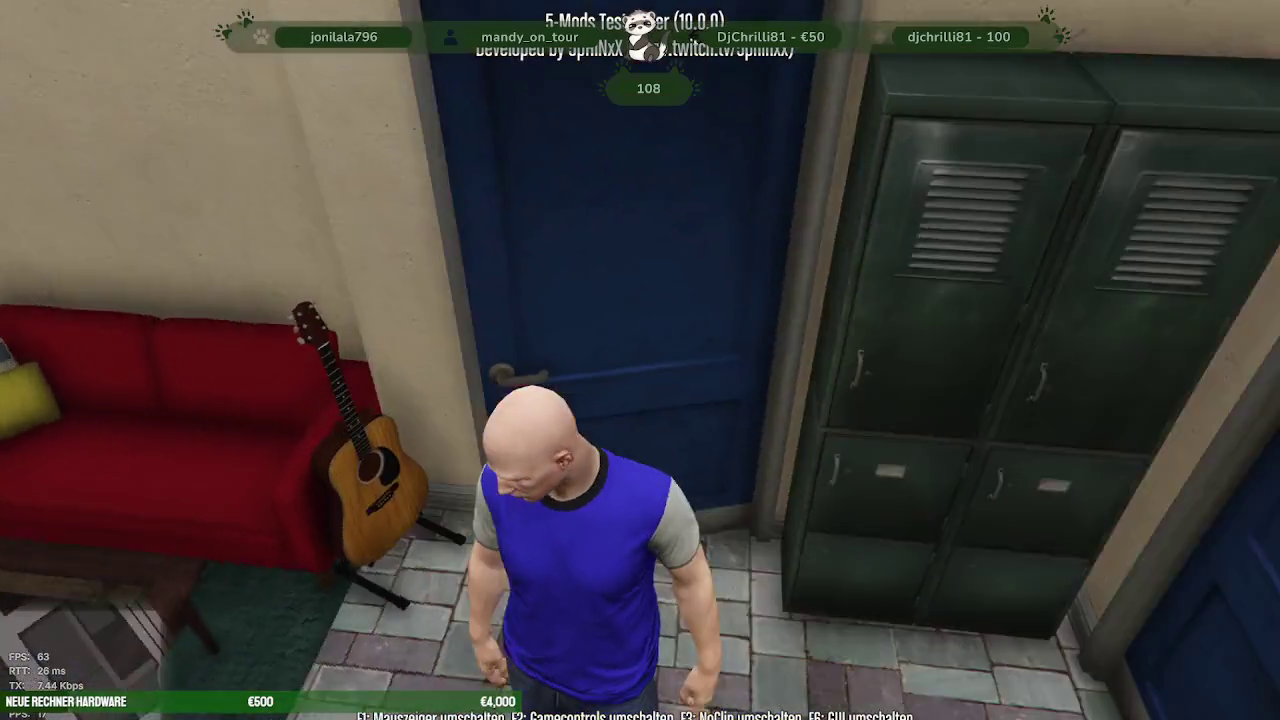
{"action": "key", "text": "w"}
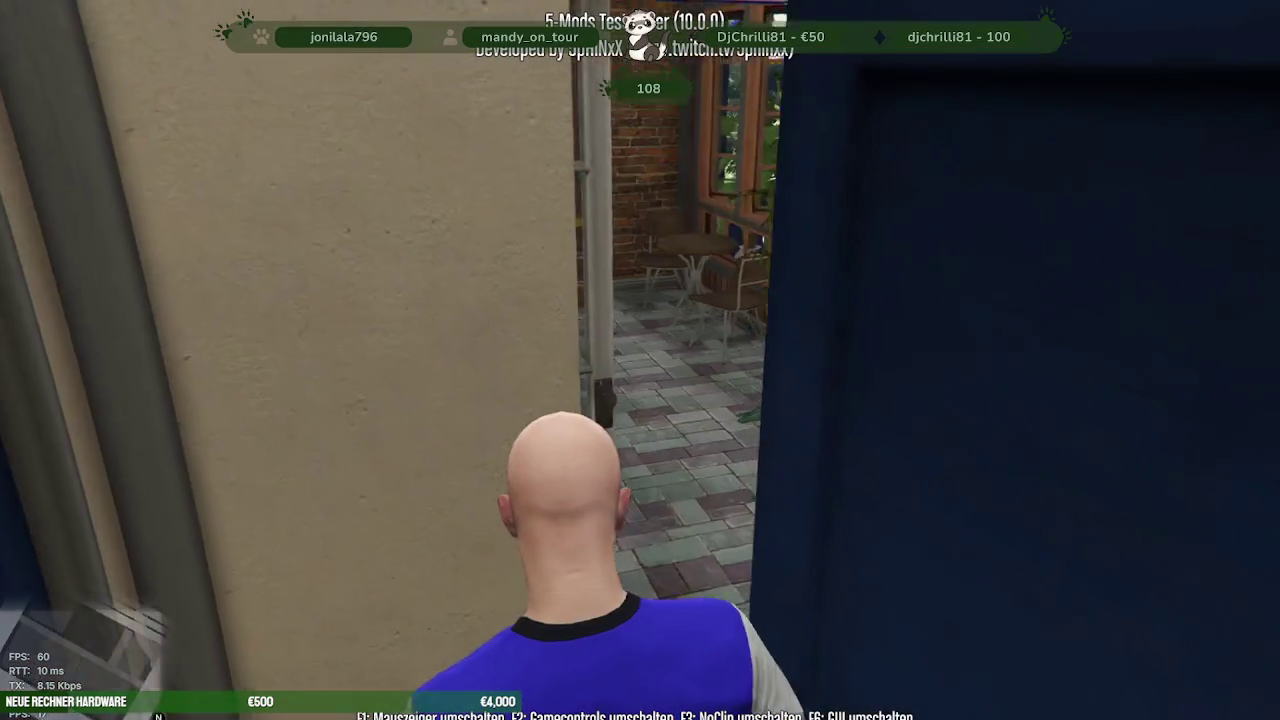
{"action": "key", "text": "w"}
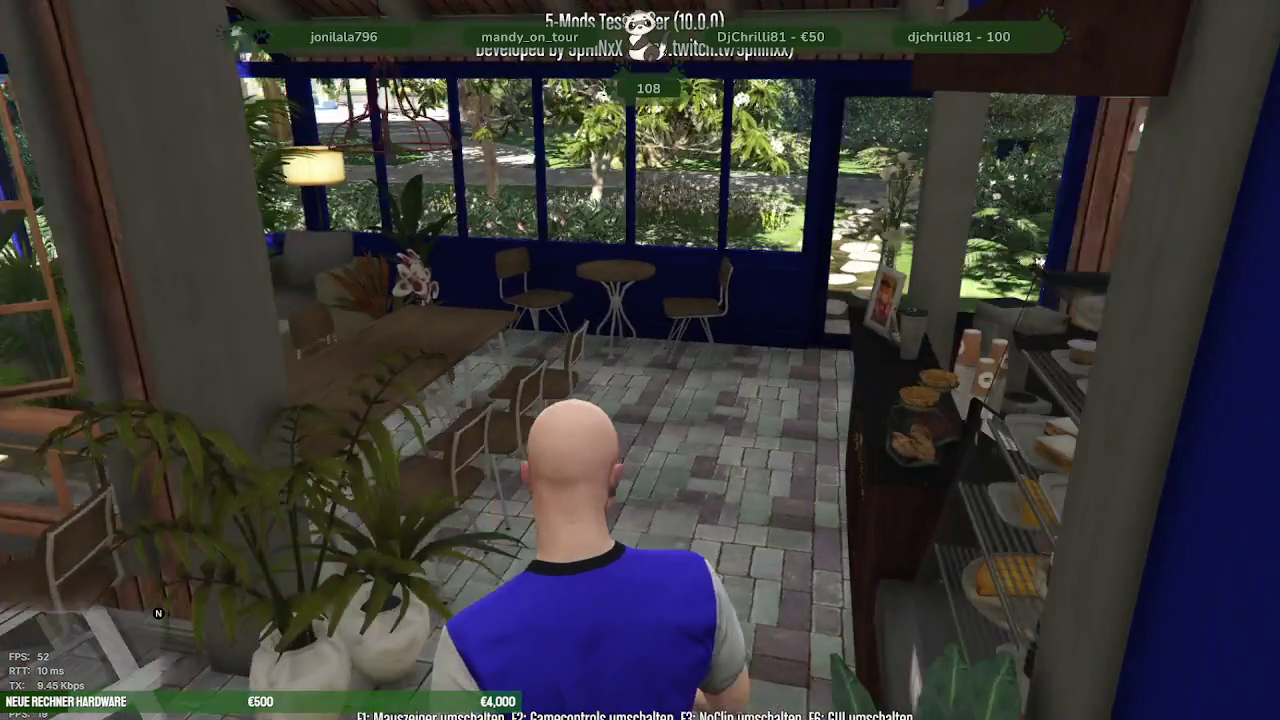
{"action": "key", "text": "w"}
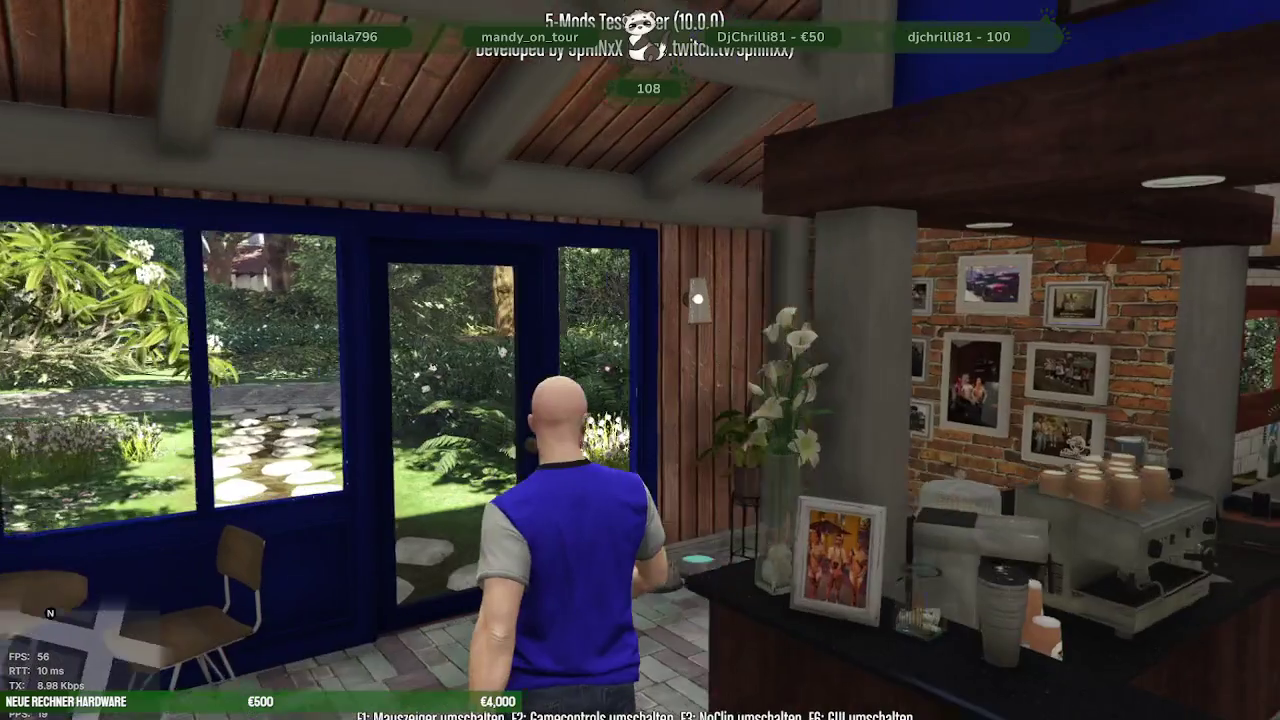
{"action": "key", "text": "w"}
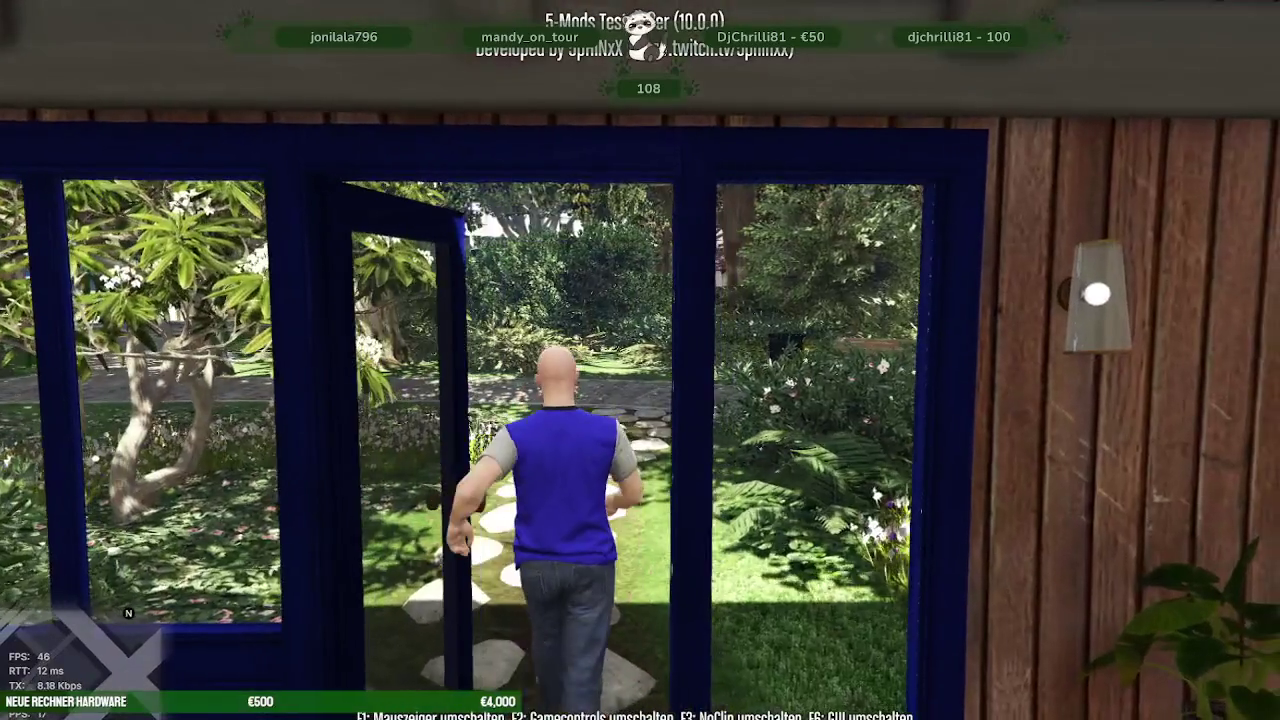
- Run along the cobblestone park walkway past the bench and bushes, then head off toward the picnic tables
{"action": "key", "text": "w"}
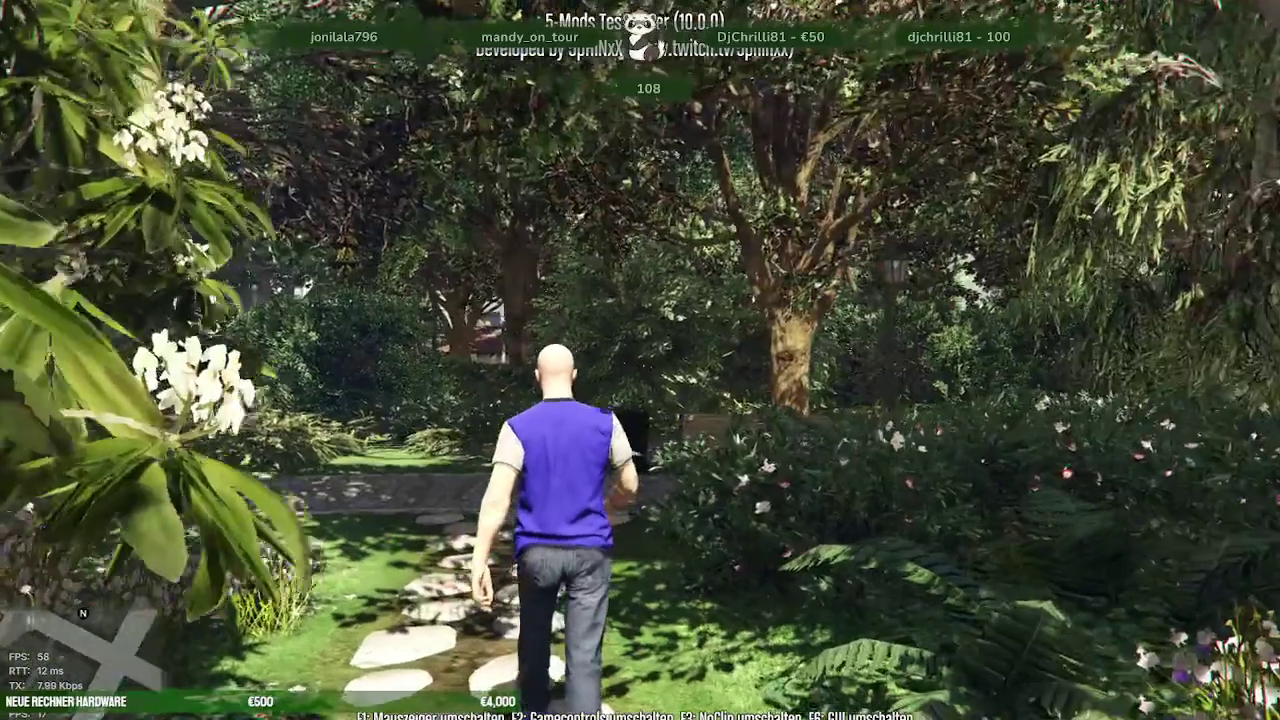
{"action": "key", "text": "w"}
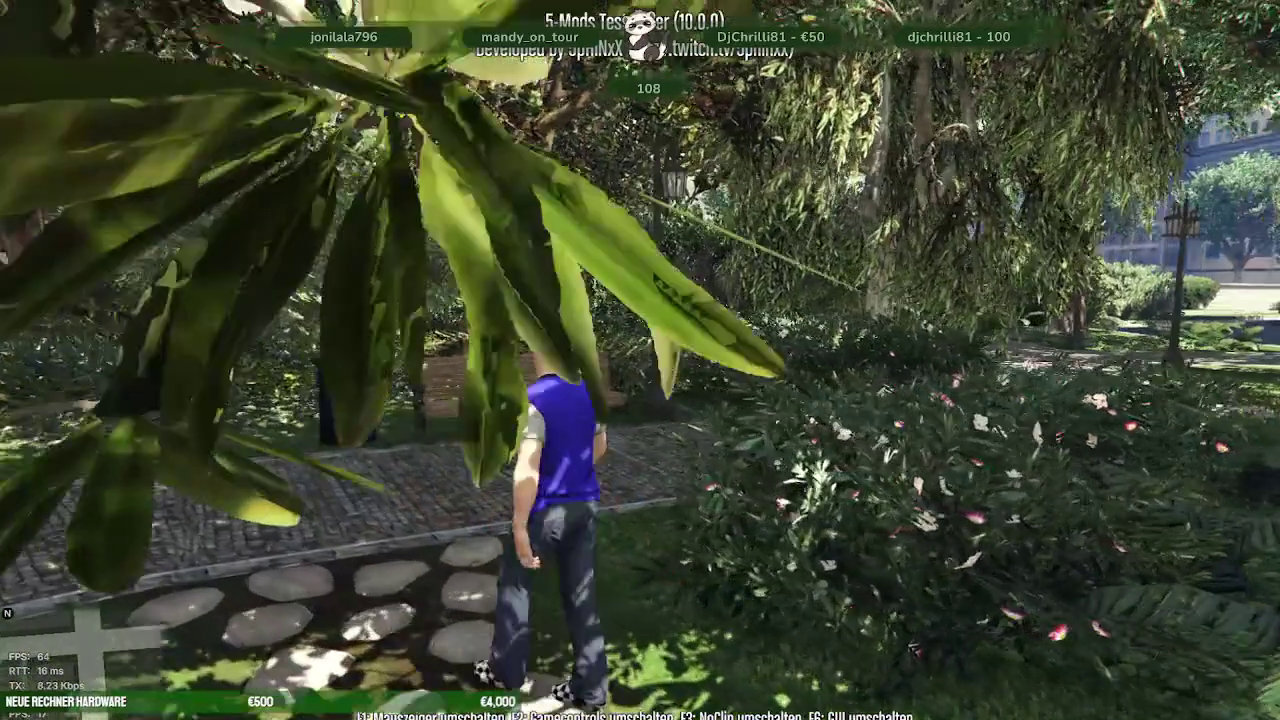
{"action": "key", "text": "w"}
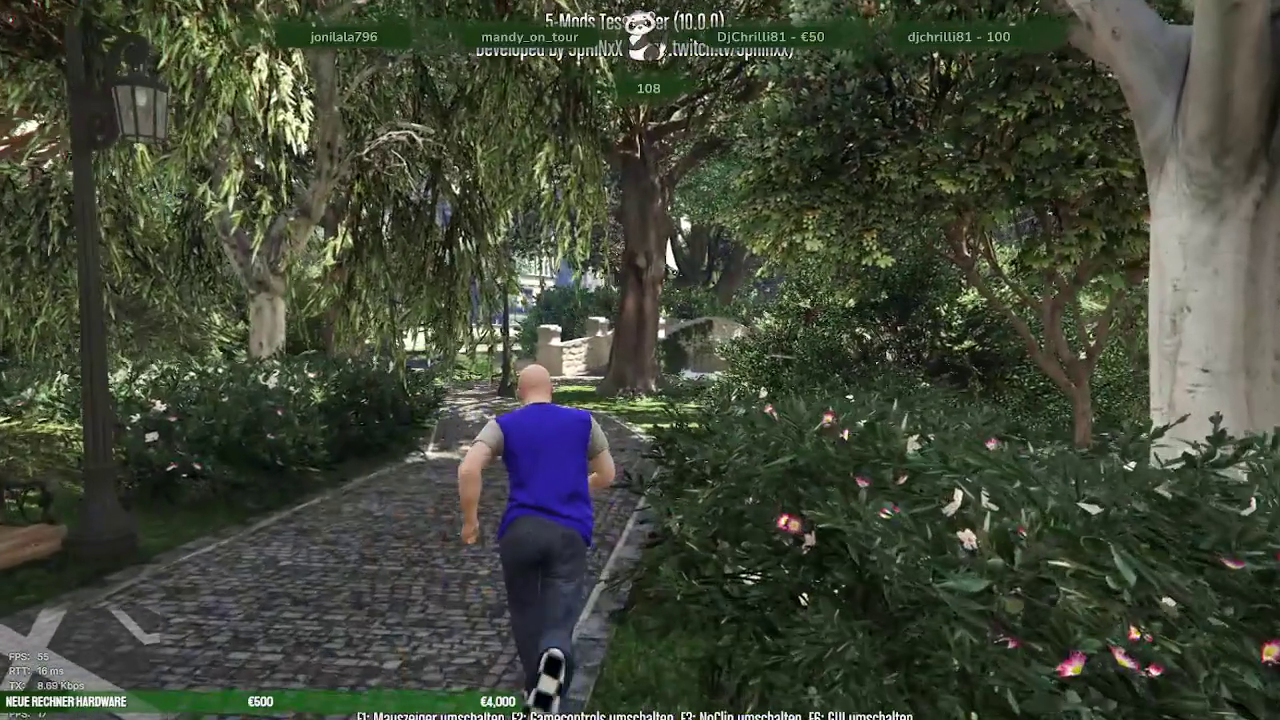
{"action": "key", "text": "w"}
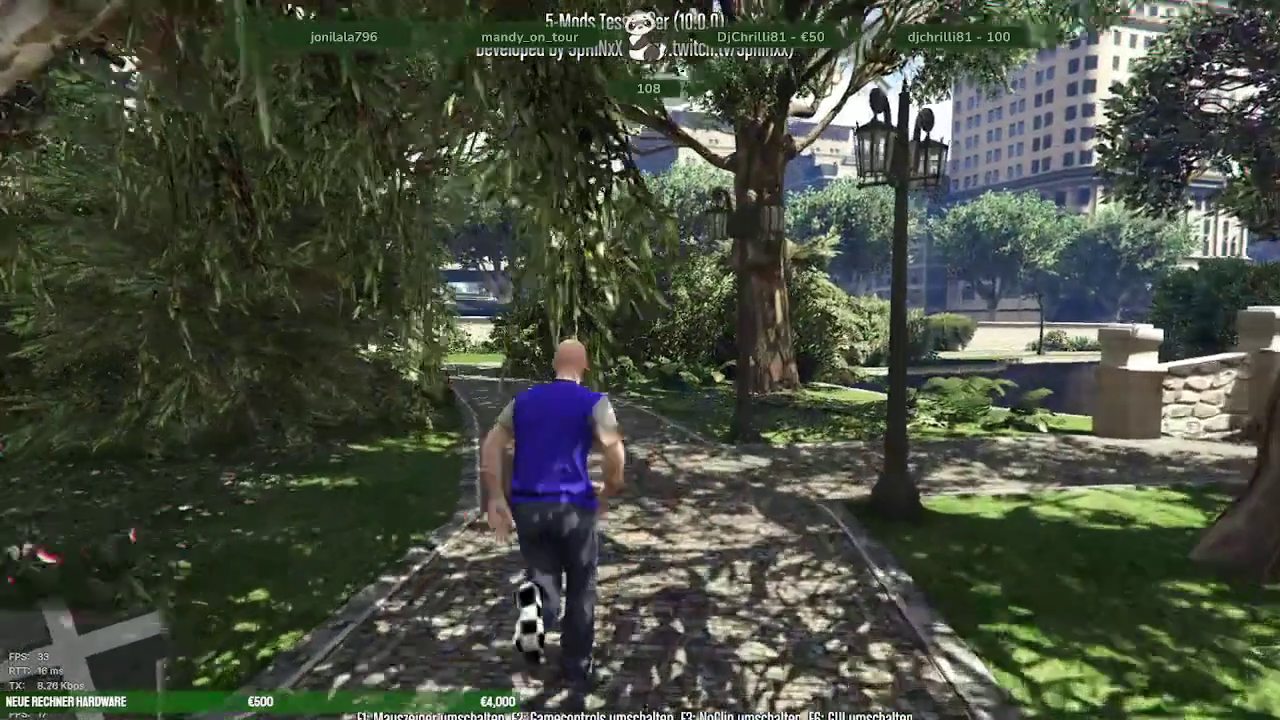
{"action": "key", "text": "w"}
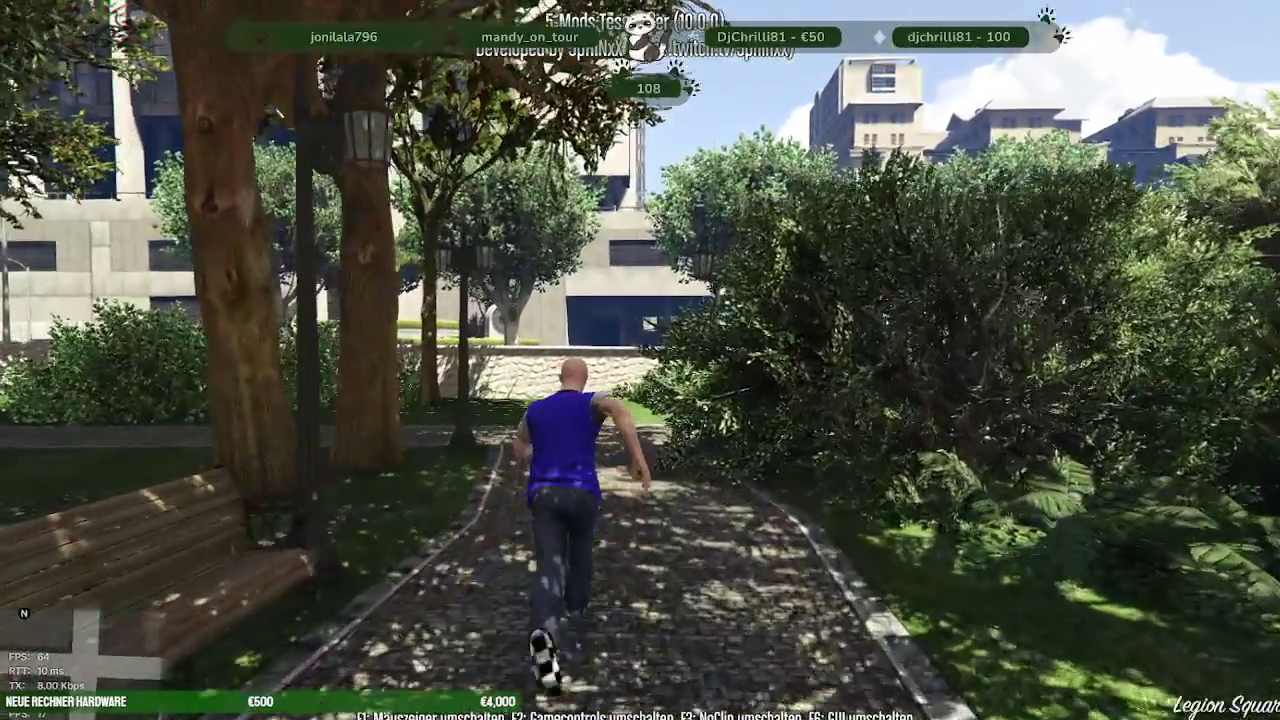
{"action": "key", "text": "w"}
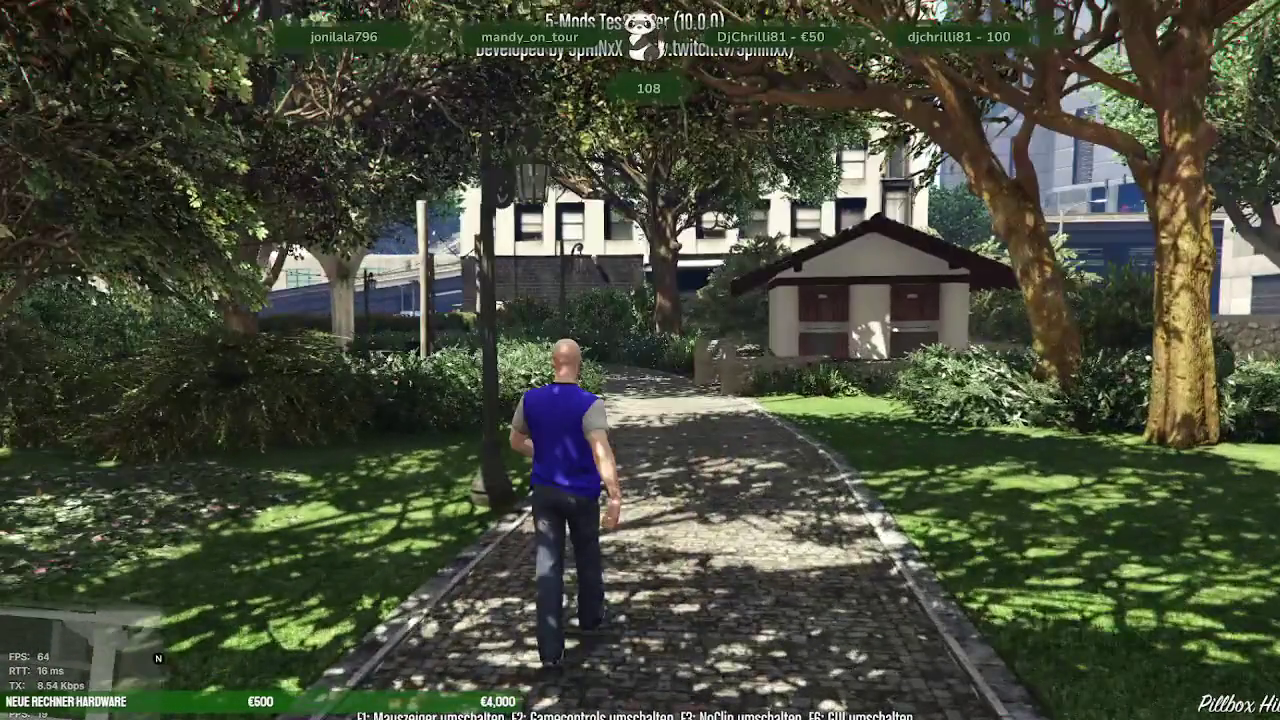
{"action": "key", "text": "w"}
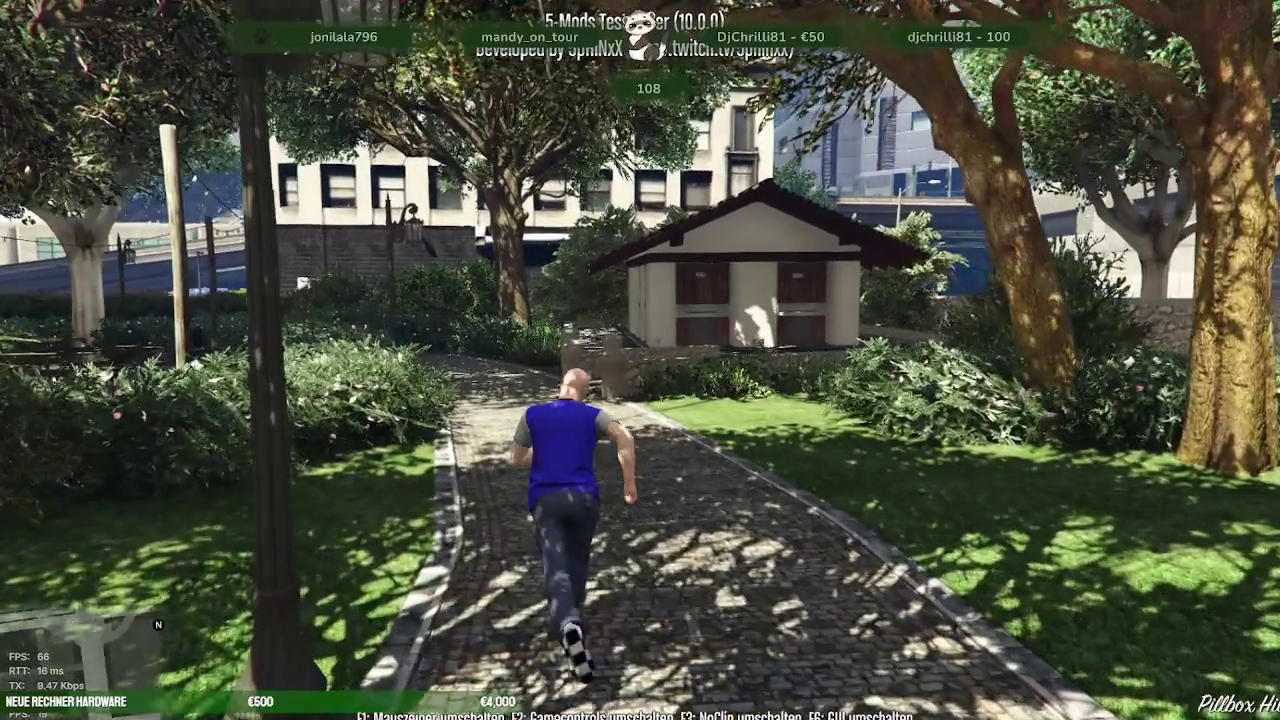
{"action": "key", "text": "w"}
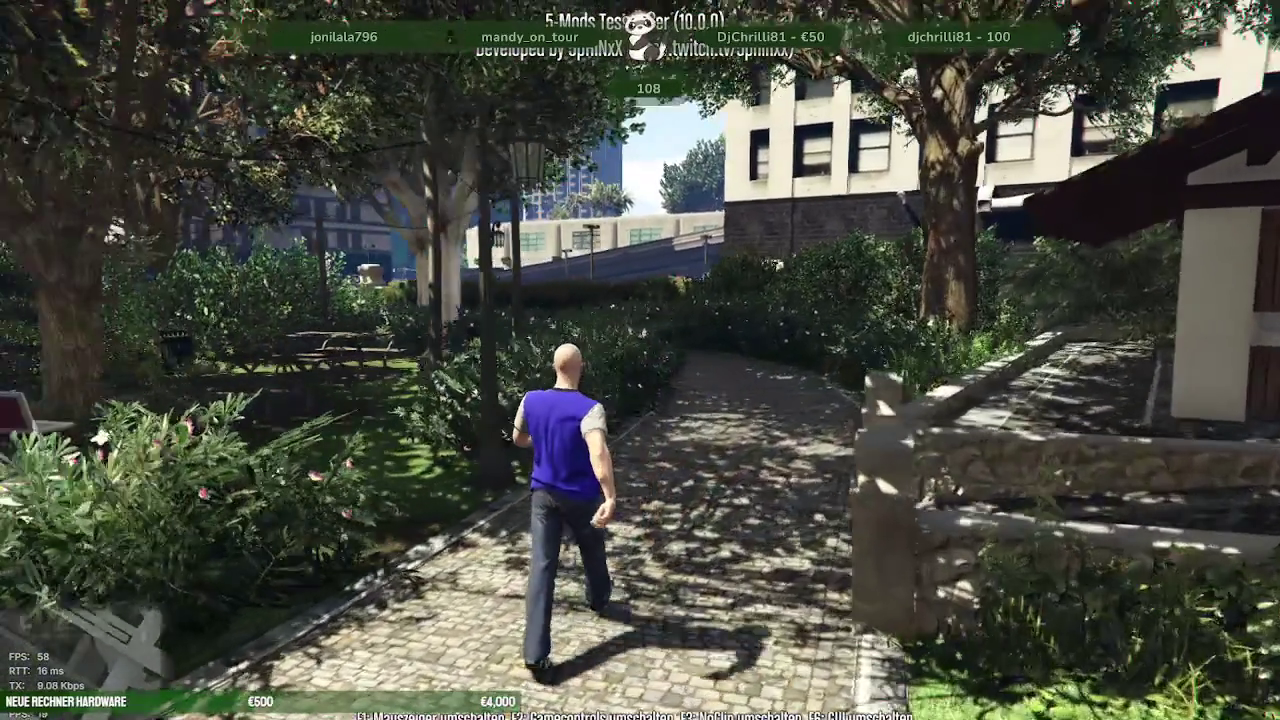
{"action": "key", "text": "w"}
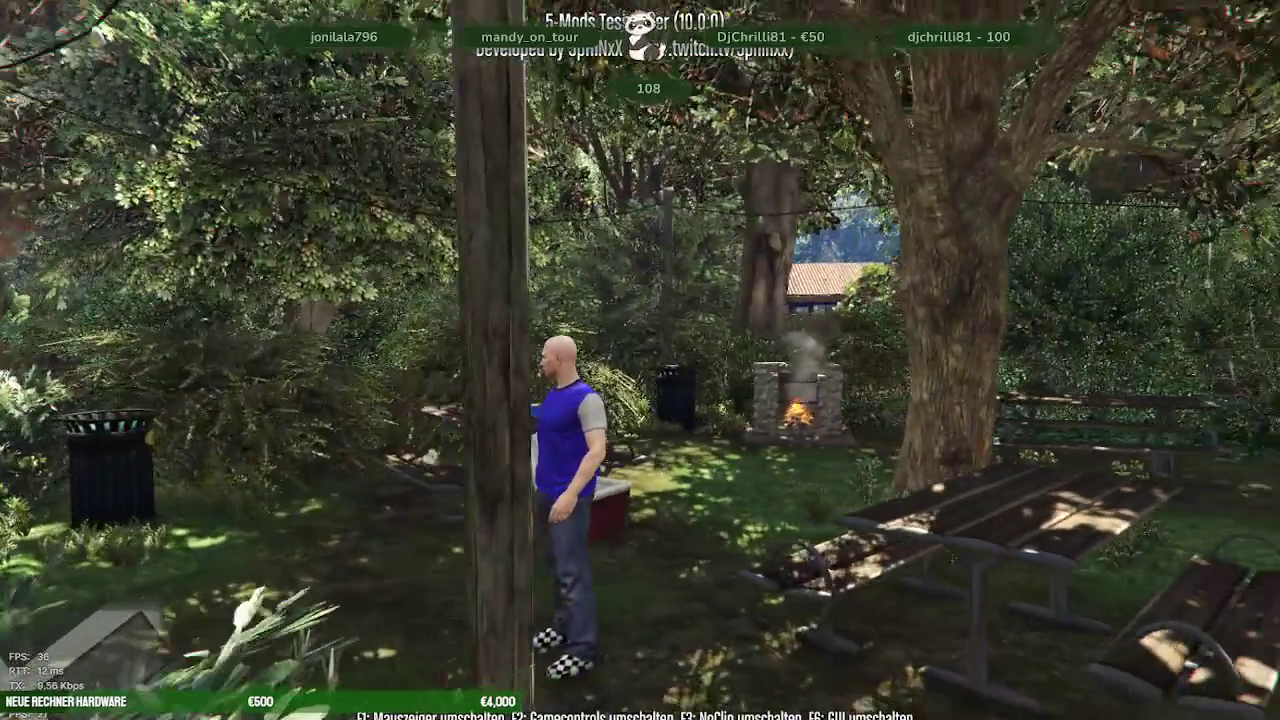
- Follow the bending park path over the stone bridge, through the bushes by the lanterns and into the pond underwater
{"action": "key", "text": "w"}
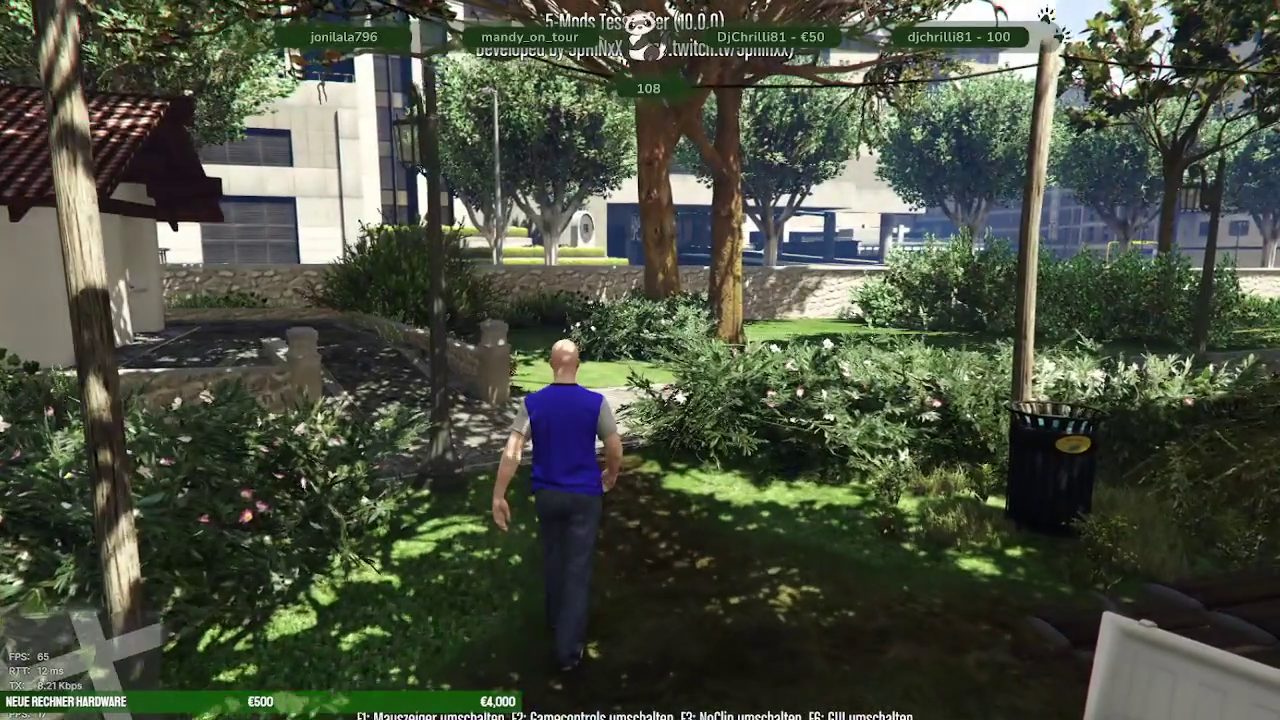
{"action": "key", "text": "w"}
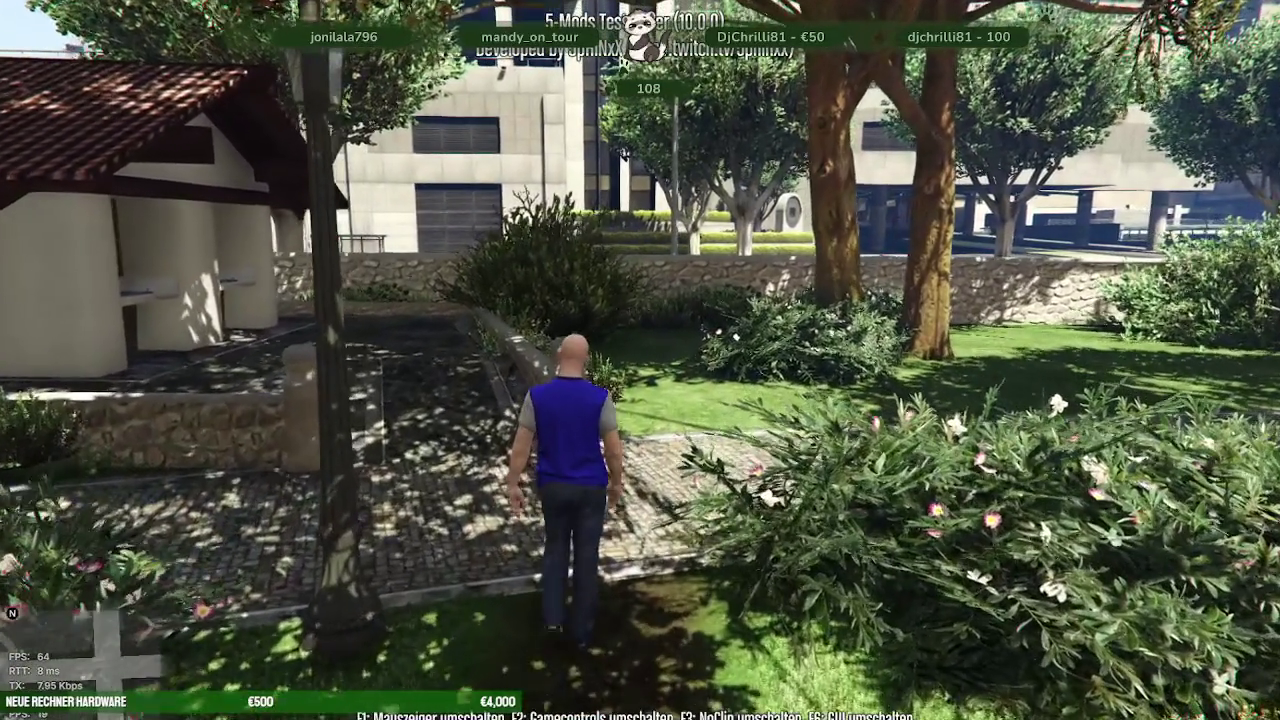
{"action": "key", "text": "w"}
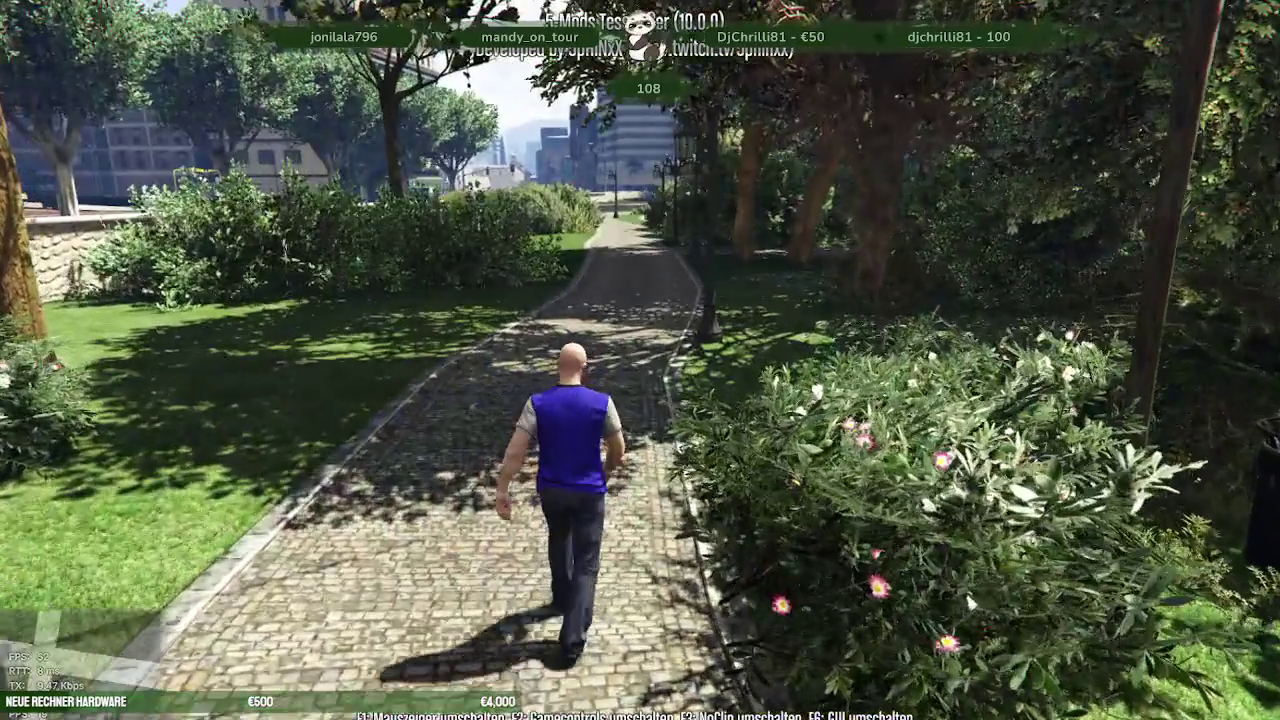
{"action": "key", "text": "w"}
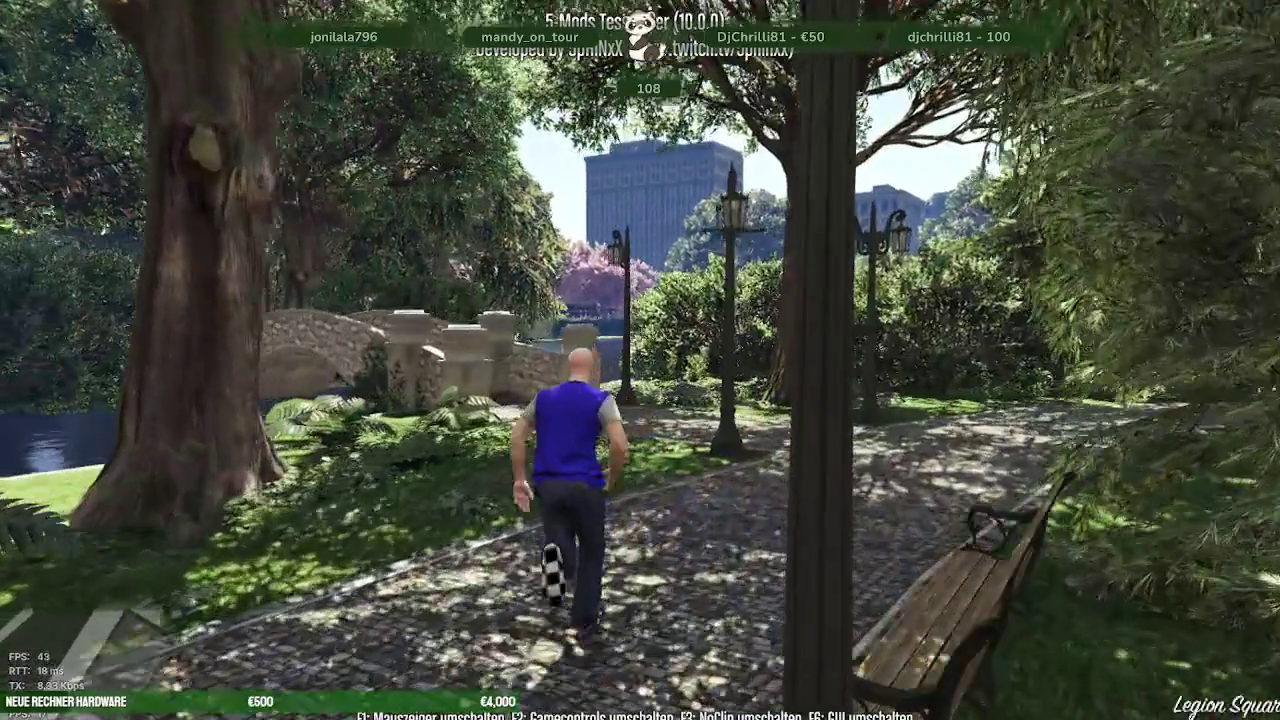
{"action": "key", "text": "w"}
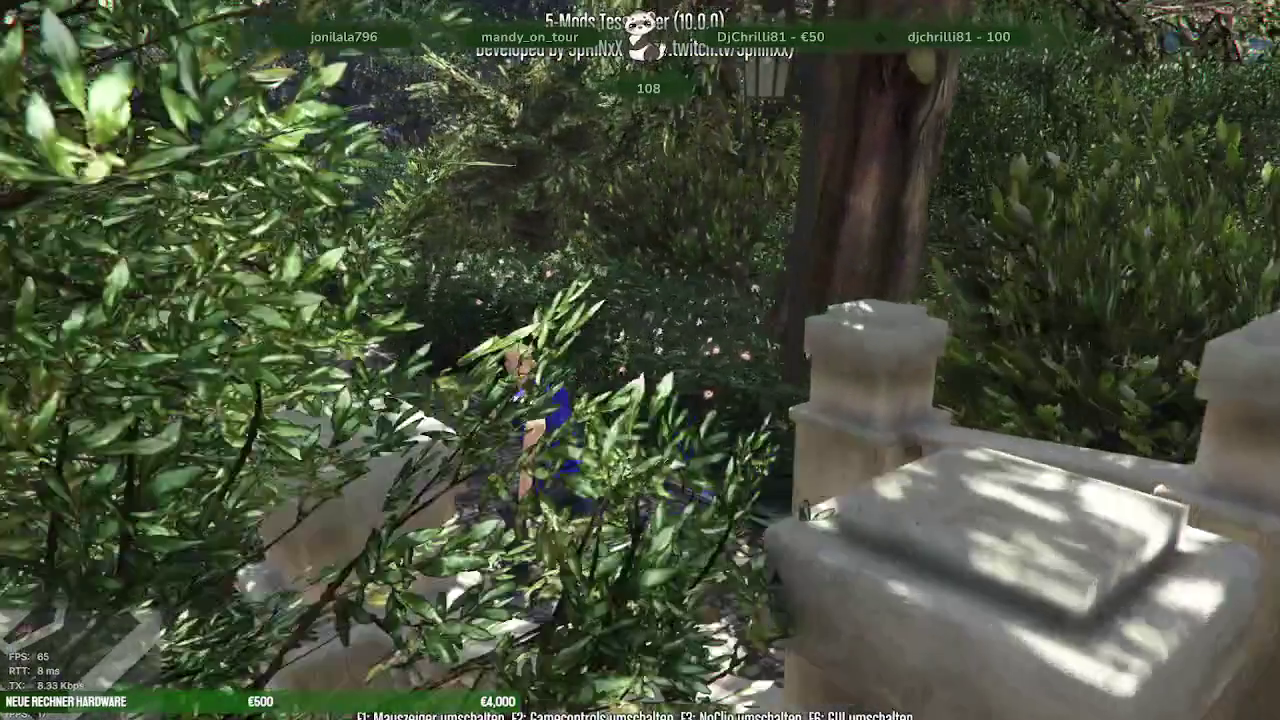
{"action": "key", "text": "w"}
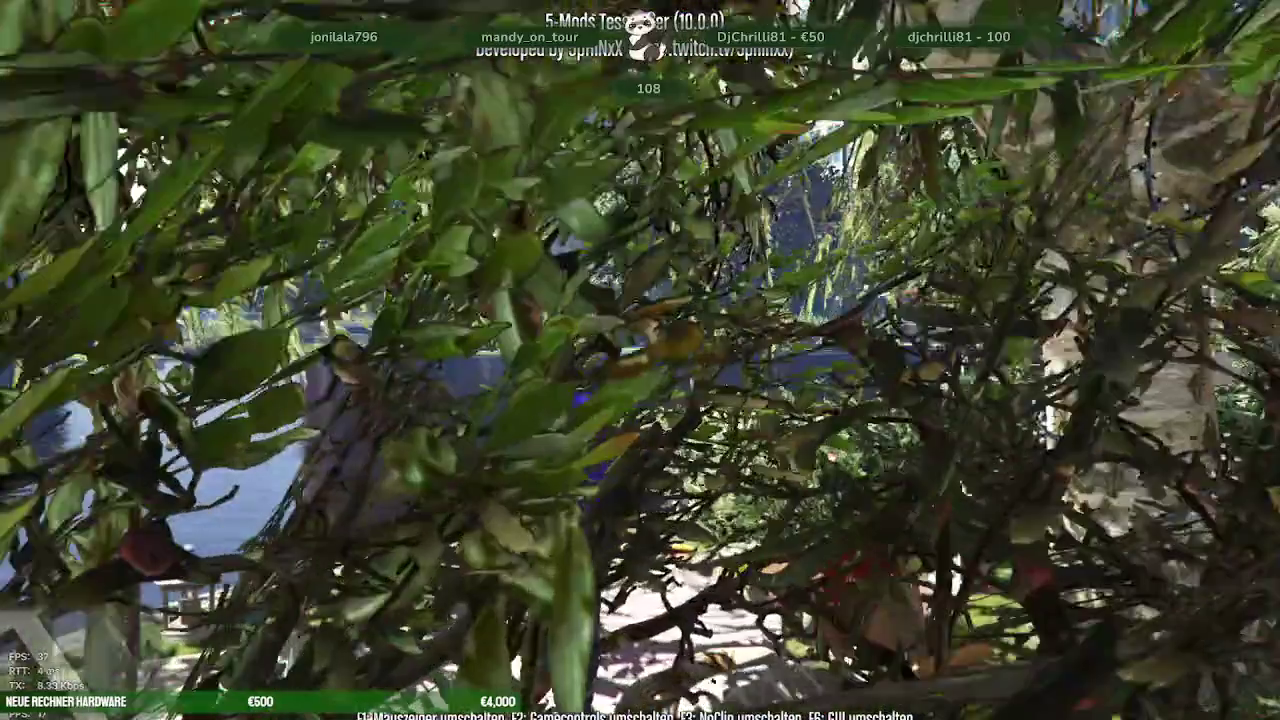
{"action": "key", "text": "w"}
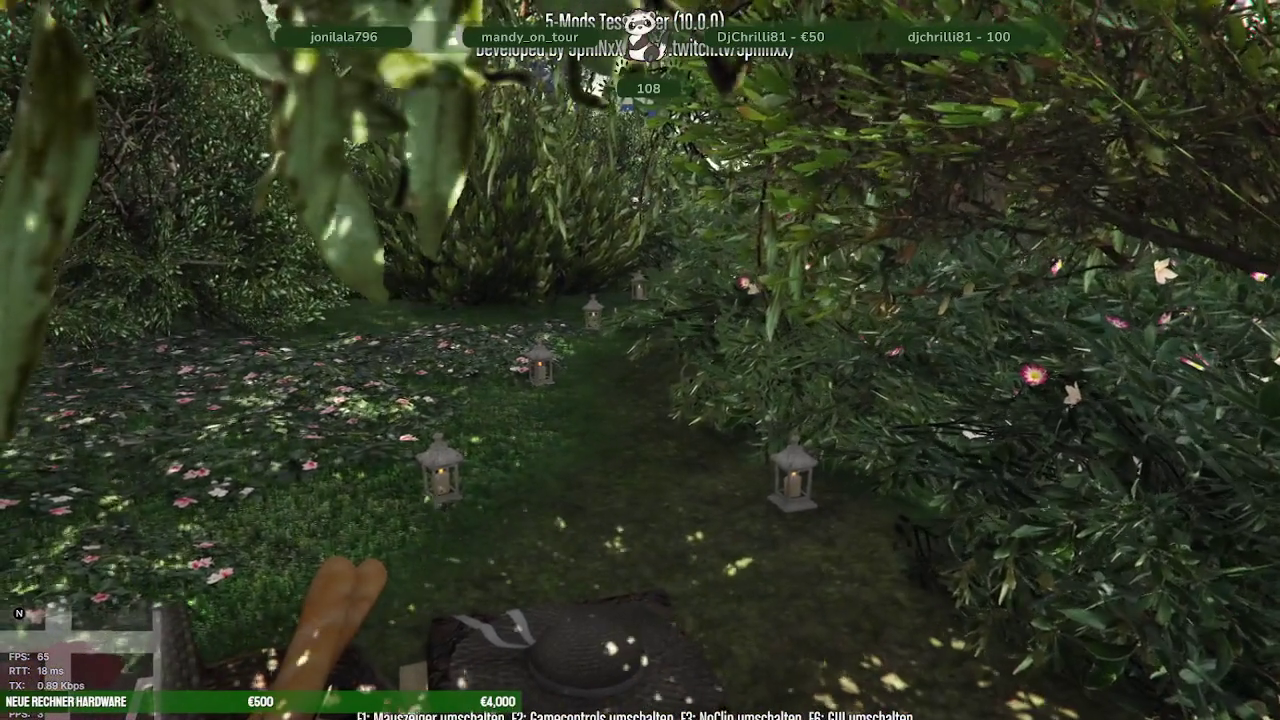
{"action": "key", "text": "w"}
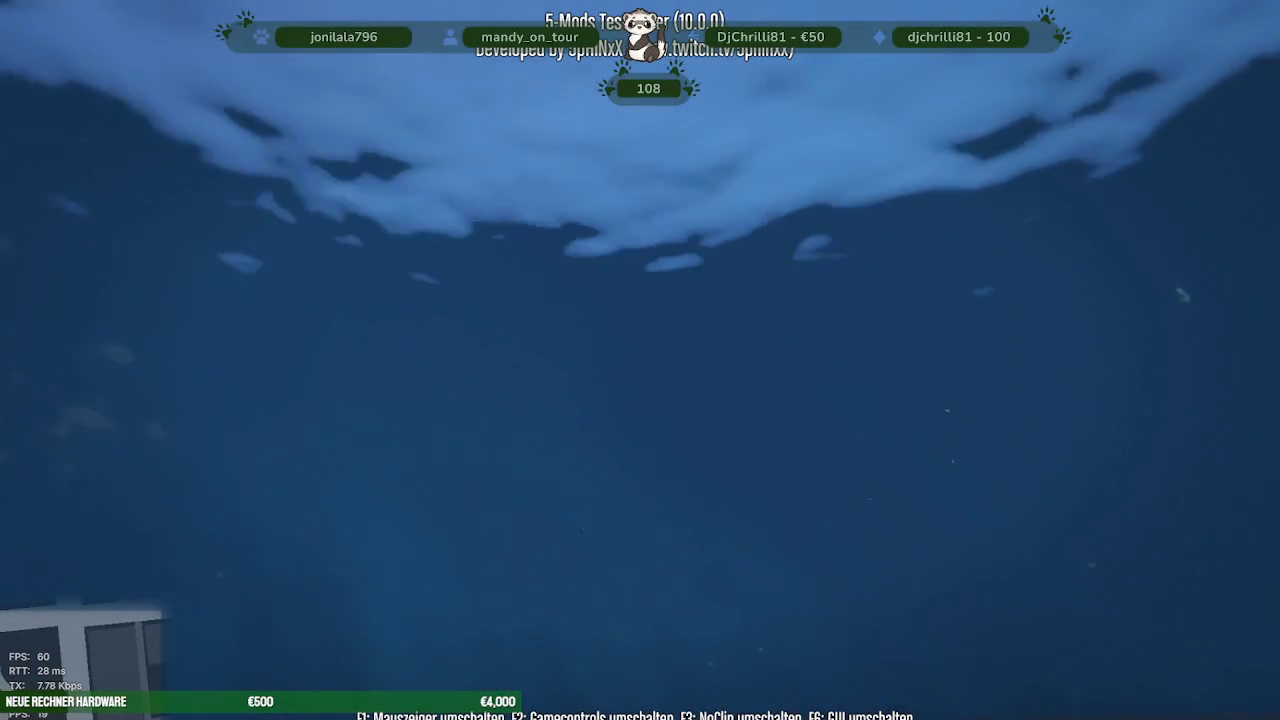
- In third-person view, swim out of the pond and walk toward the parking booth
{"action": "key", "text": "v"}
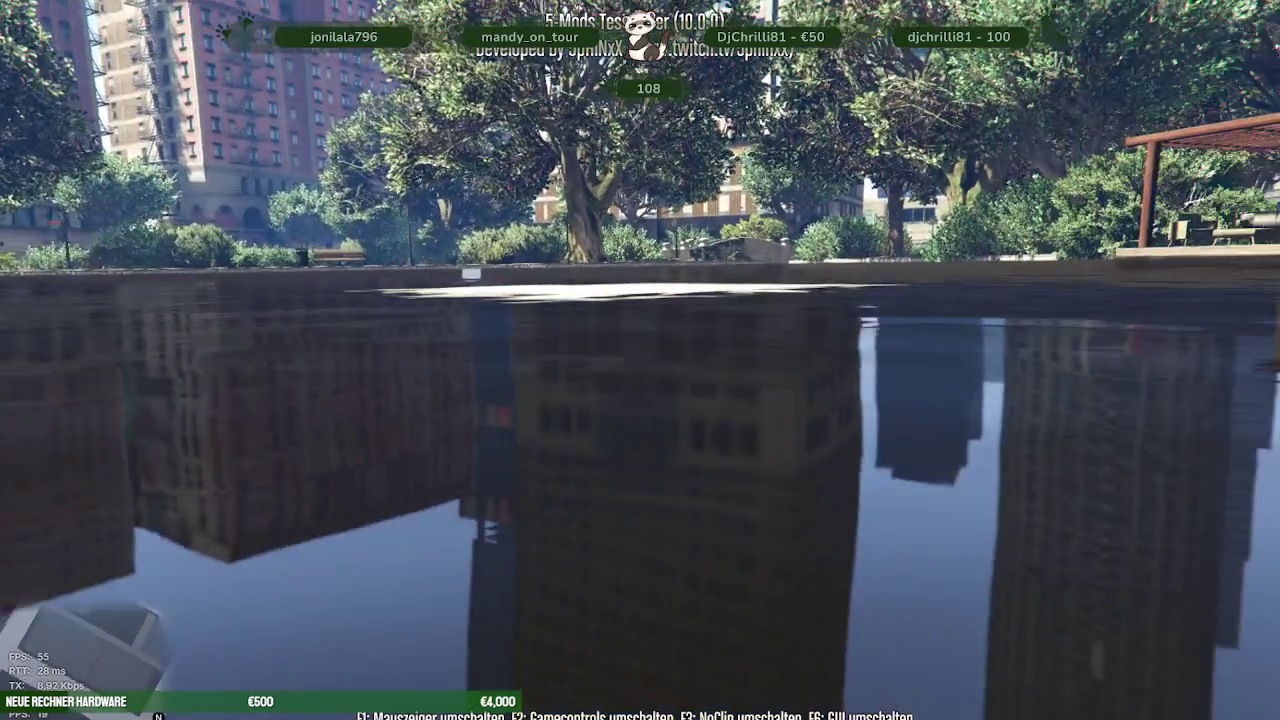
{"action": "key", "text": "w"}
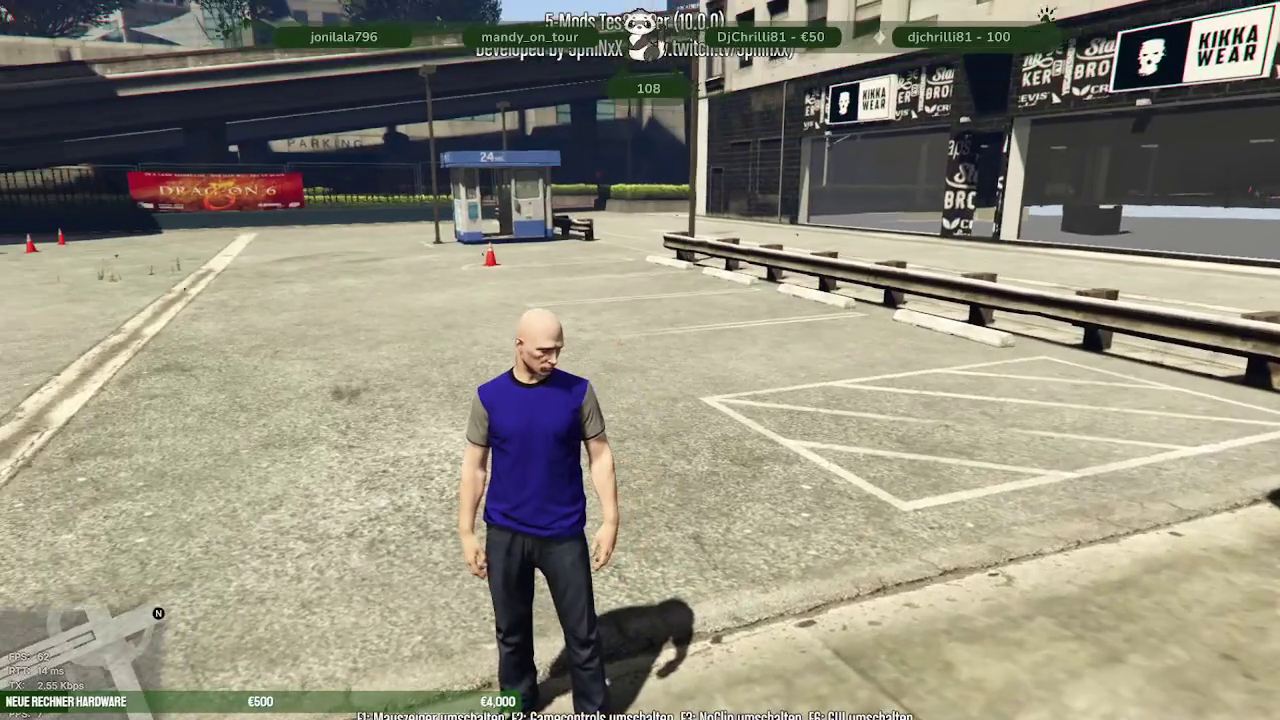
{"action": "key", "text": "w"}
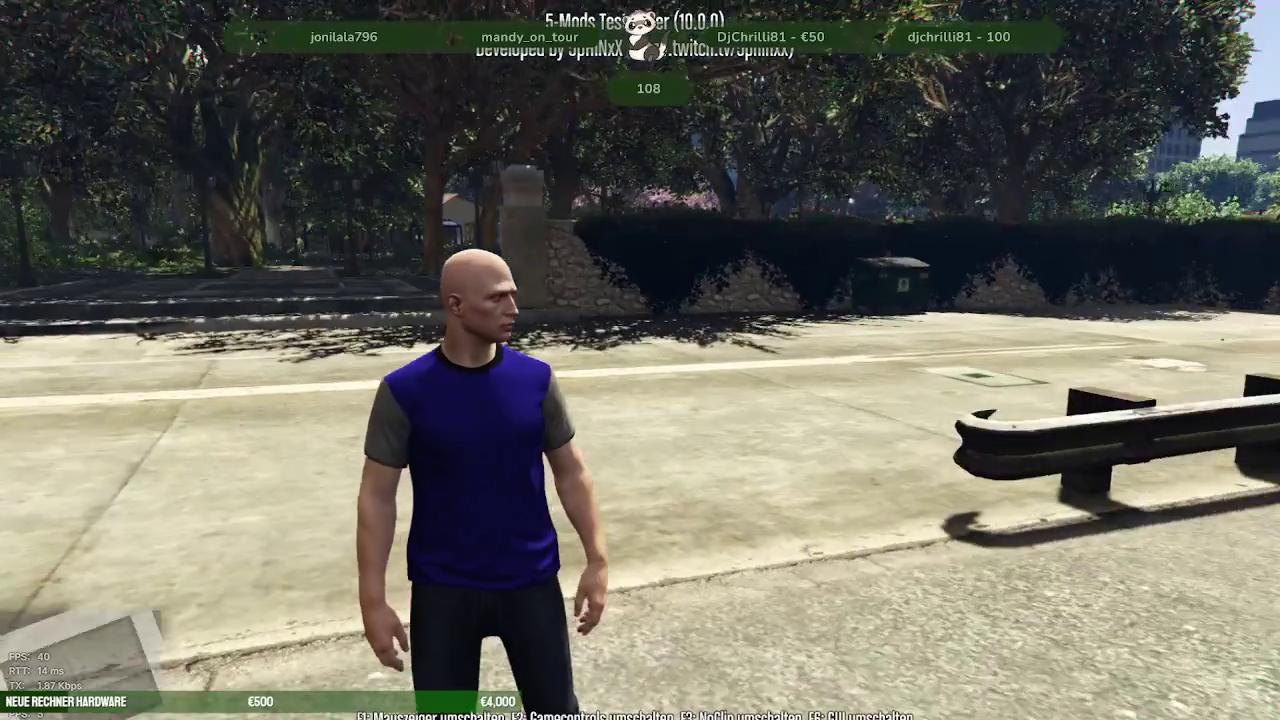
- Turn toward the park hedge, then leave the game and return to the Blender sofa scene
{"action": "key", "text": "w"}
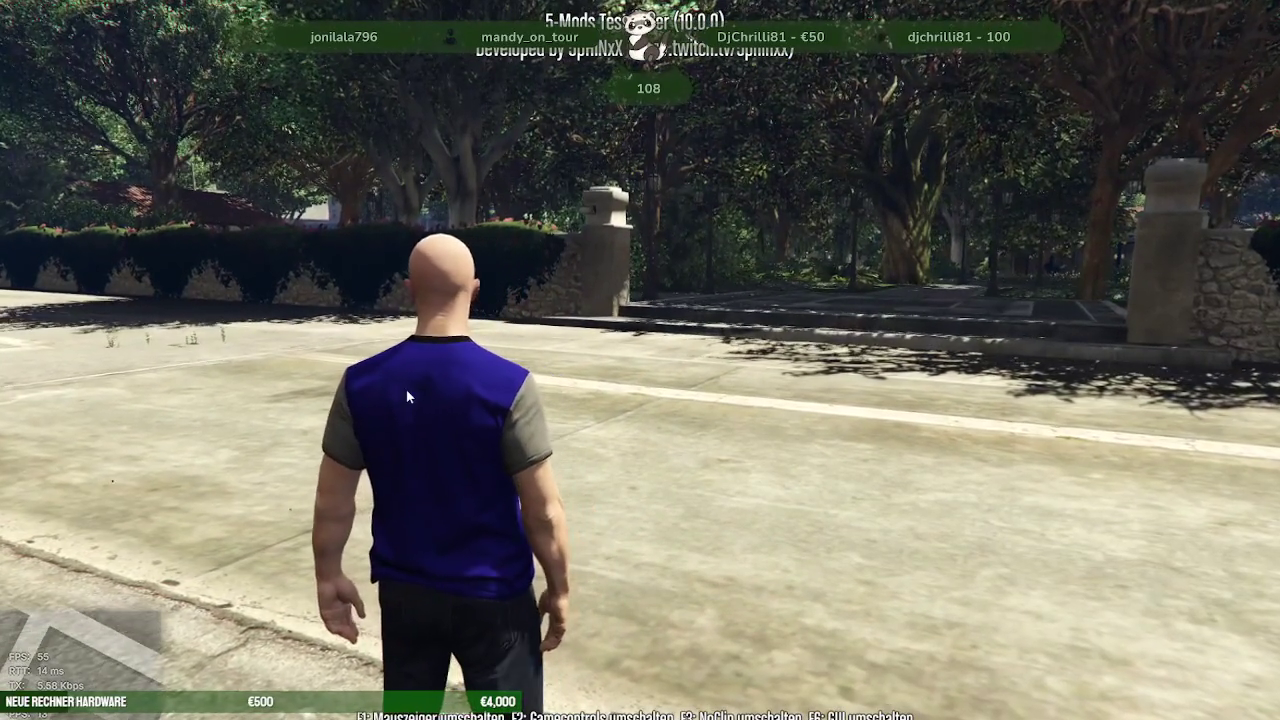
{"action": "key", "text": "F8"}
{"action": "key", "text": "F8"}
{"action": "key", "text": "alt+Tab"}
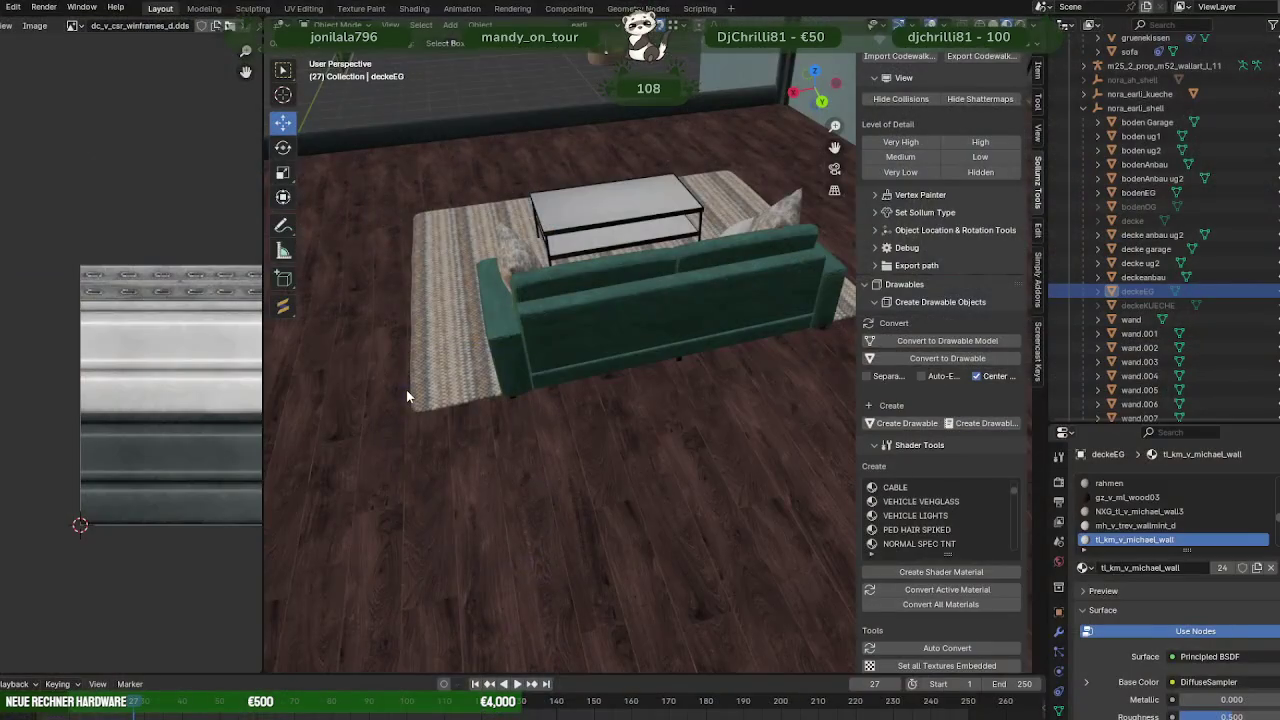